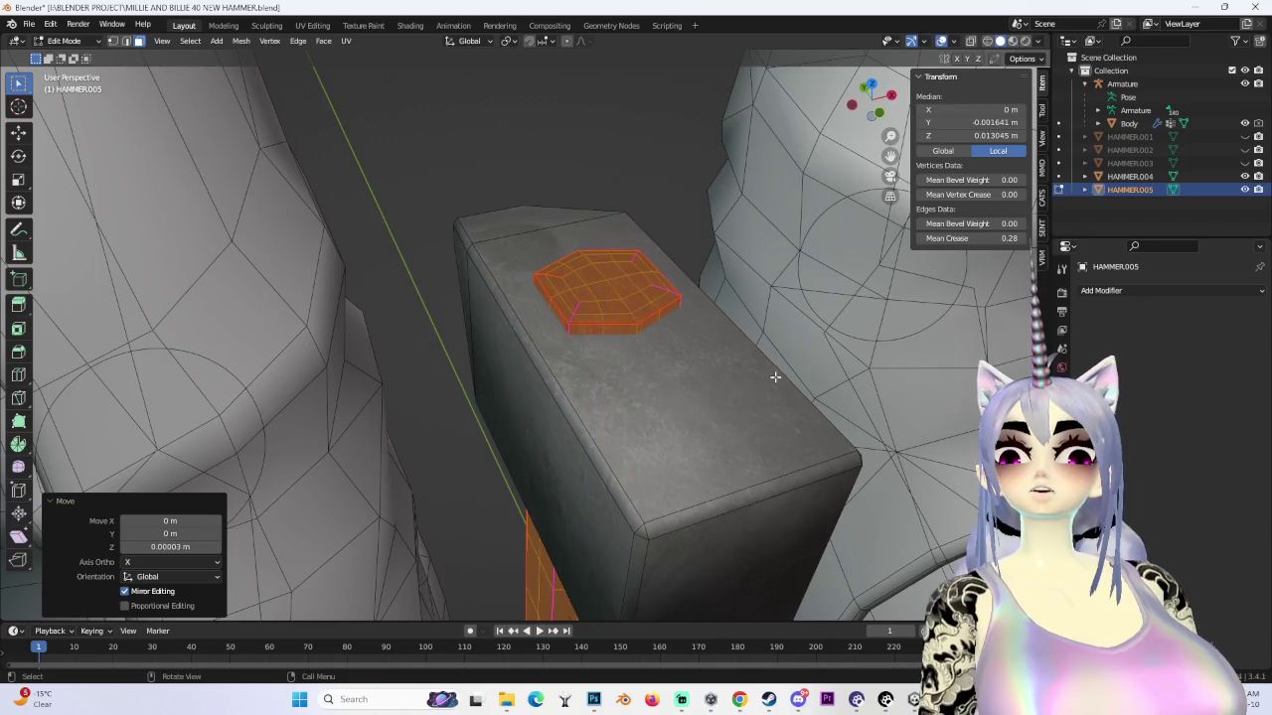
- Clear the hammer mesh selection and undo the handle-end scaling
key(alt+a)
middle_drag(781, 400, 683, 327)
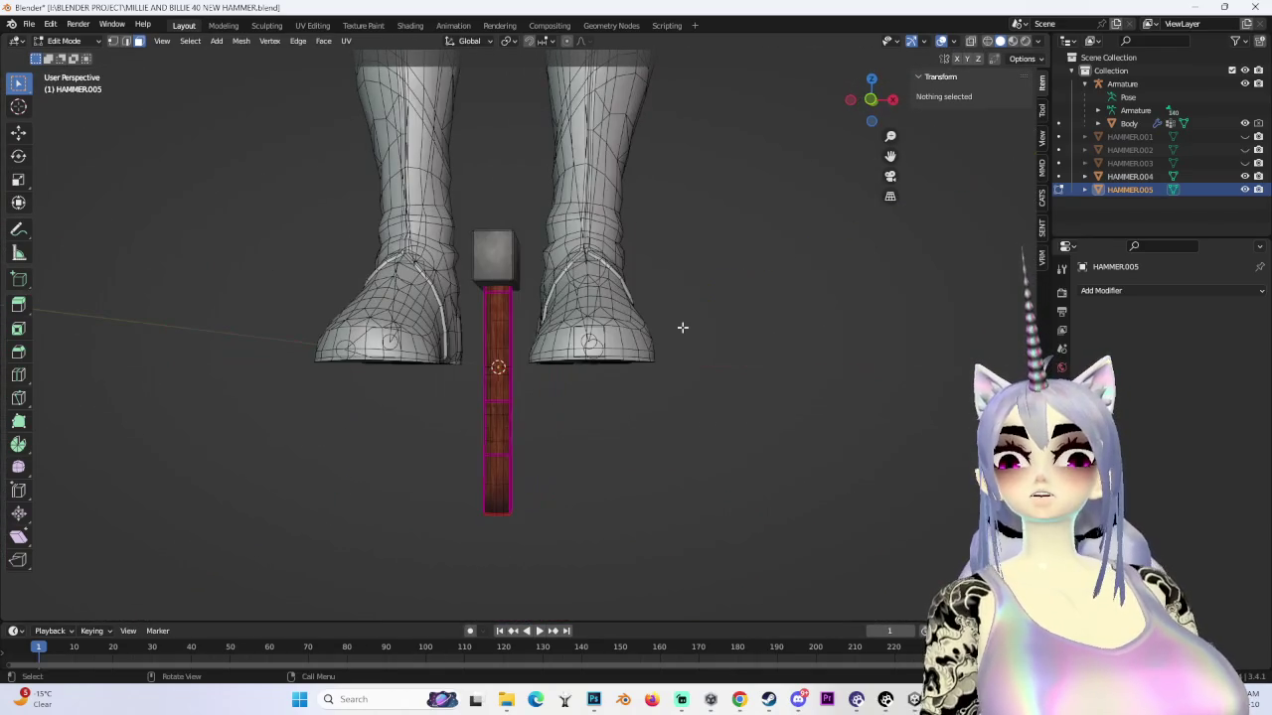
click(722, 351)
key(ctrl+z)
middle_drag(721, 351, 717, 352)
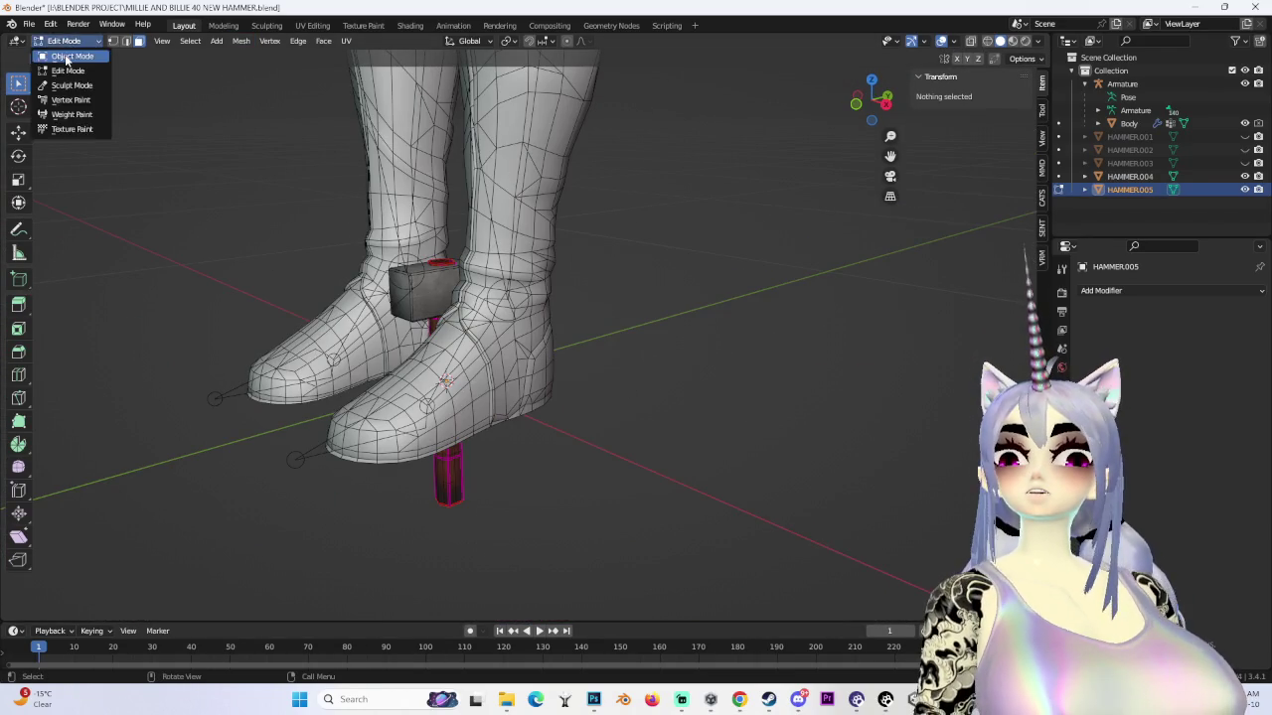
- Return to Object Mode, deselect everything, and select the hammer HAMMER.005
click(67, 57)
key(alt+a)
mouse_move(722, 237)
middle_down()
mouse_move(738, 305)
mouse_move(517, 326)
middle_up()
mouse_move(719, 356)
middle_down()
mouse_move(603, 394)
mouse_move(677, 352)
mouse_move(696, 445)
mouse_move(596, 417)
middle_up()
click(603, 394)
- Raise HAMMER.005 along Z to the character's hip height, about Z 1.0698 m
key(g)
key(z)
click(578, 355)
middle_drag(581, 362, 650, 384)
key(g)
key(z)
click(650, 185)
middle_drag(650, 185, 618, 540)
key(g)
key(z)
mouse_move(668, 226)
middle_down()
mouse_move(715, 357)
mouse_move(557, 328)
mouse_move(716, 208)
middle_up()
- Move the hammer sideways along X, out beside the character
key(g)
key(x)
click(515, 296)
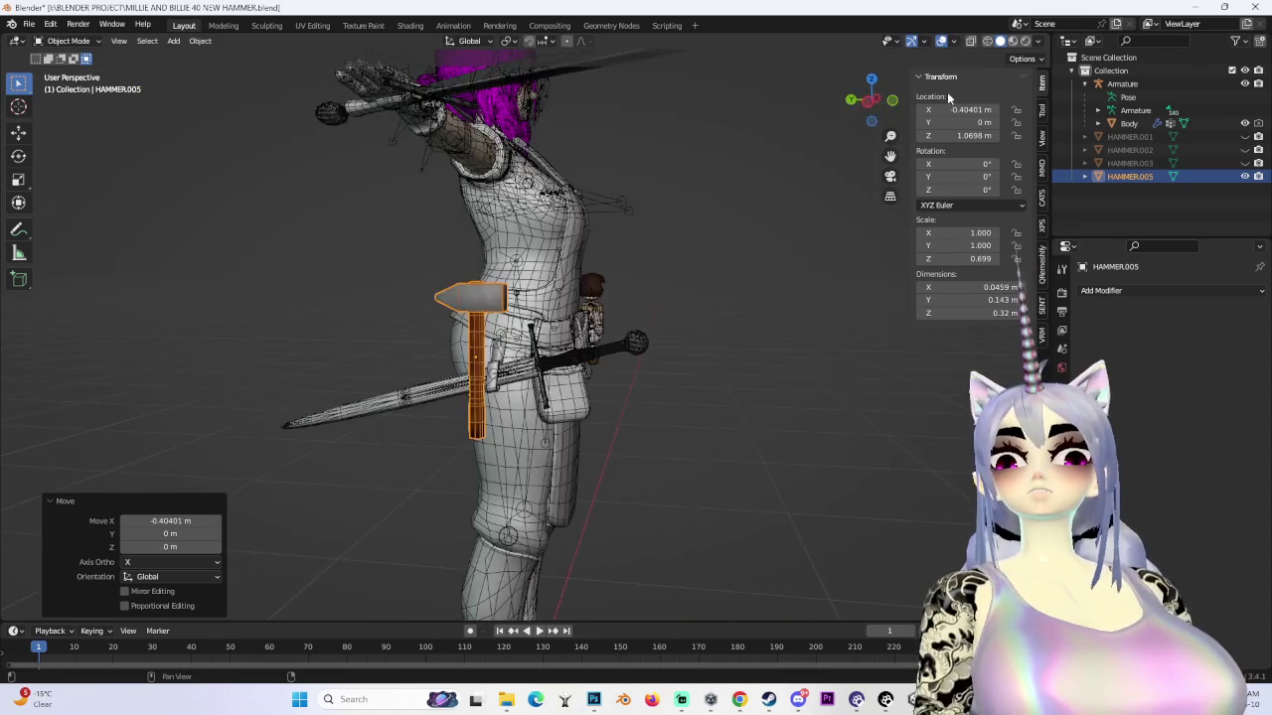
click(867, 103)
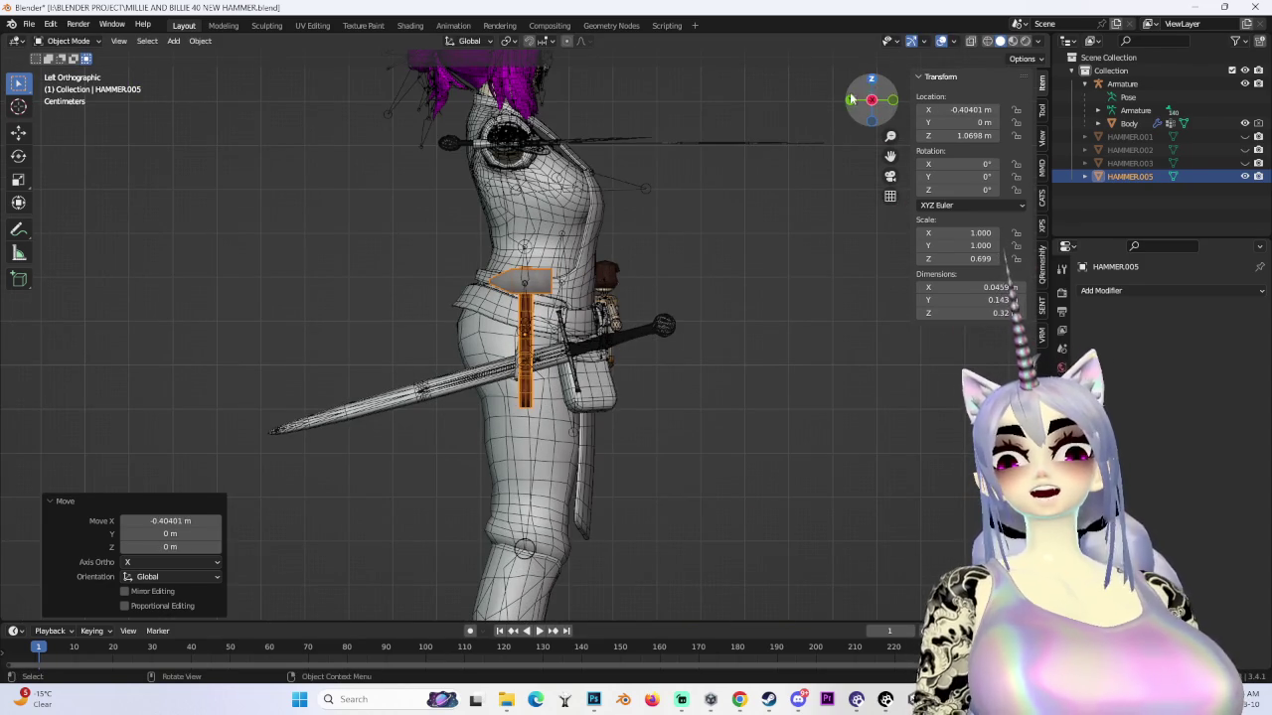
drag(868, 88, 686, 316)
click(868, 110)
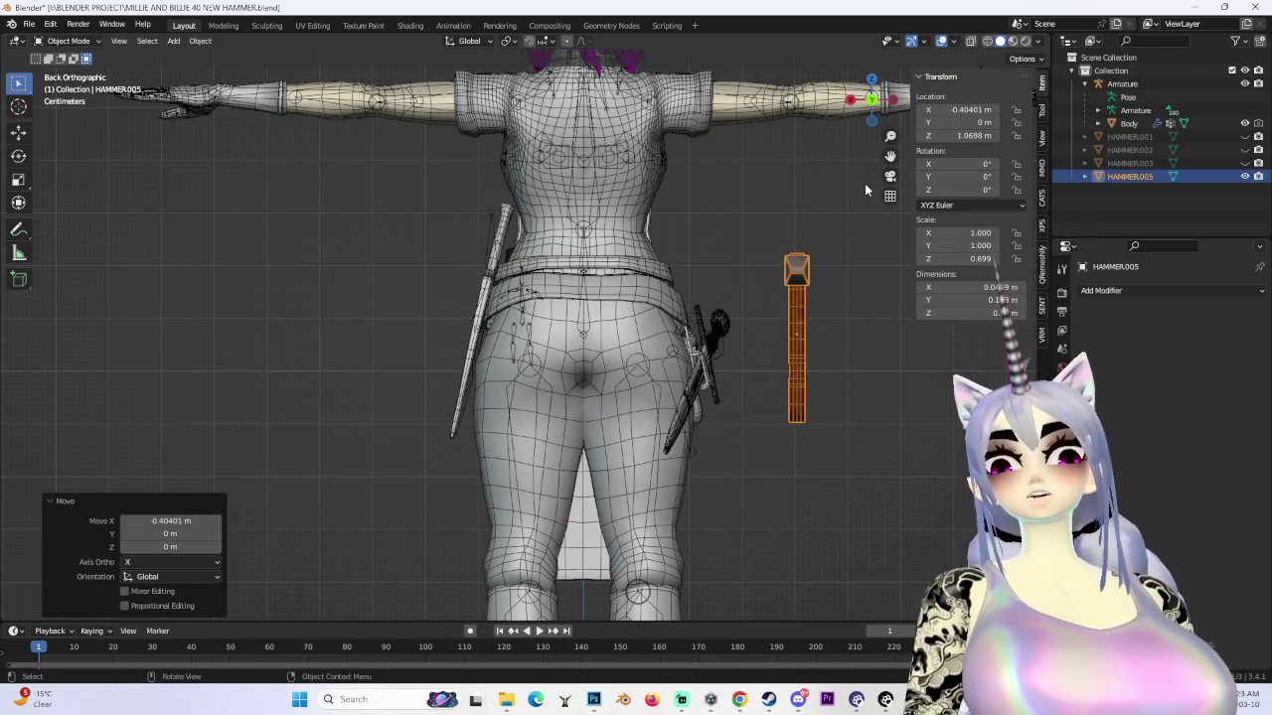
click(891, 99)
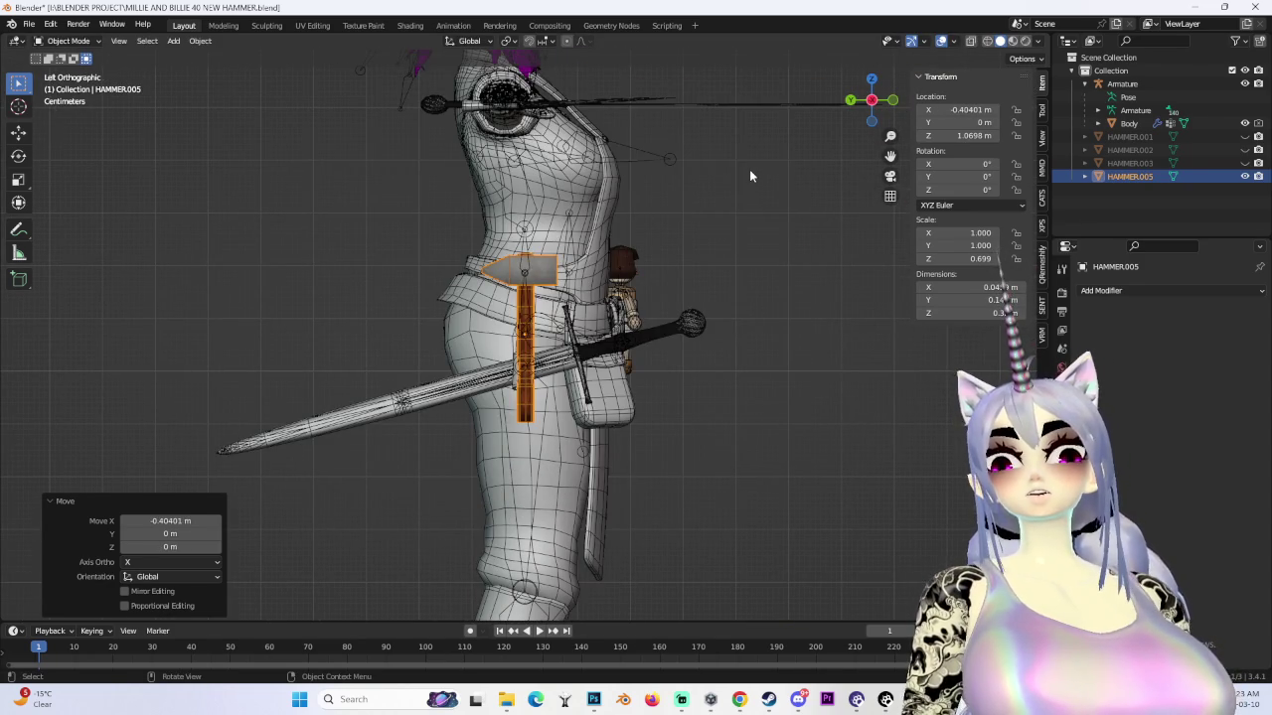
- Rotate the hammer 90° to lay it flat and move it up behind the back
text(r90)
key(Return)
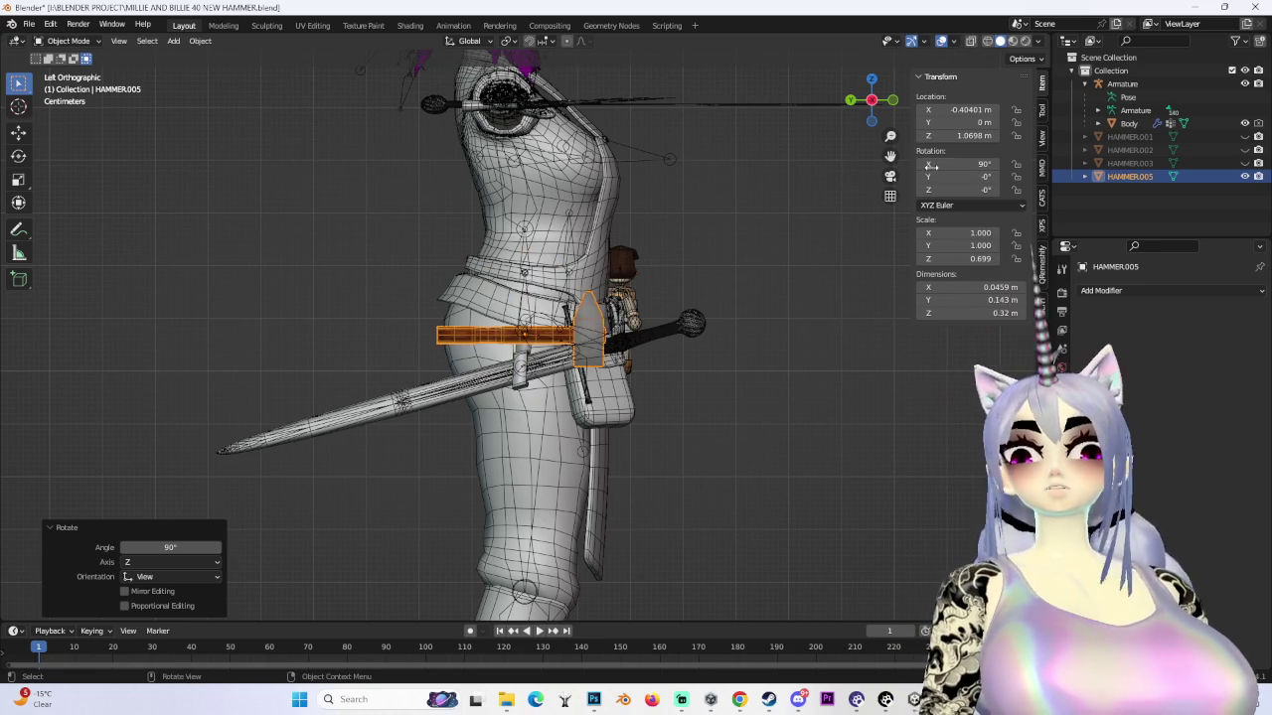
click(849, 100)
key(g)
click(851, 192)
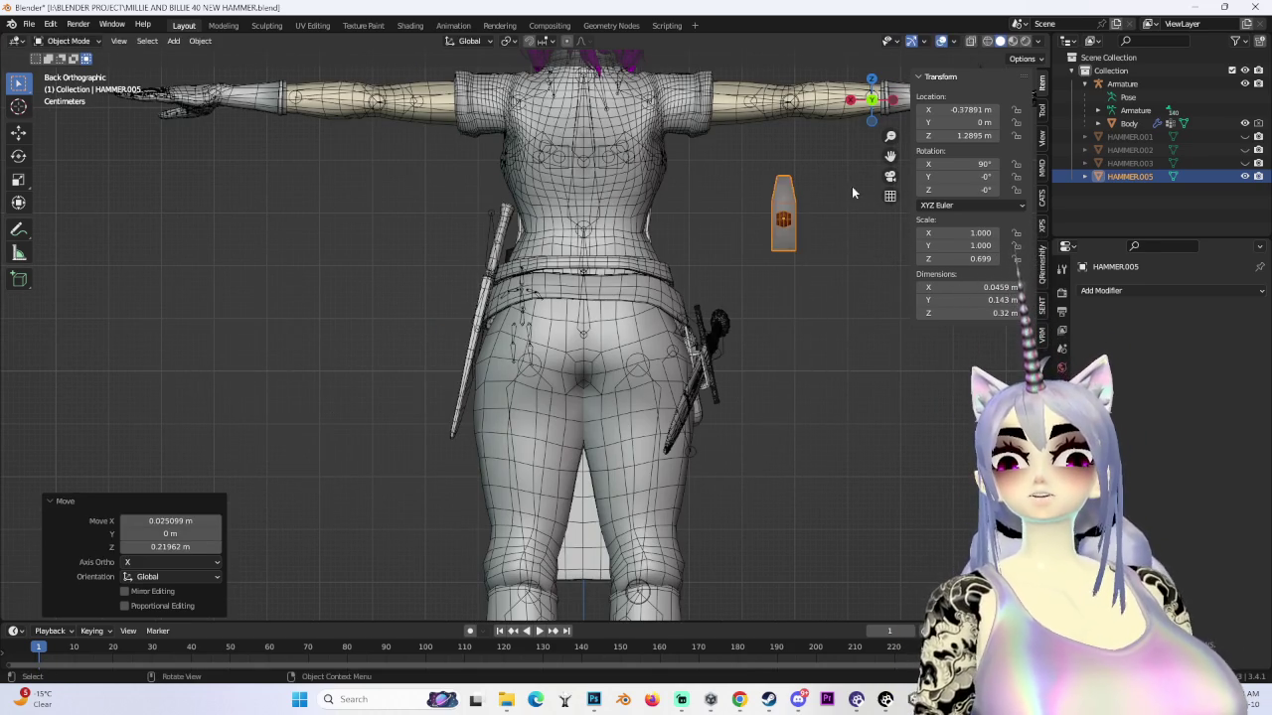
- Turn the hammer 90° in top view and place it behind the belt
click(795, 97)
click(871, 78)
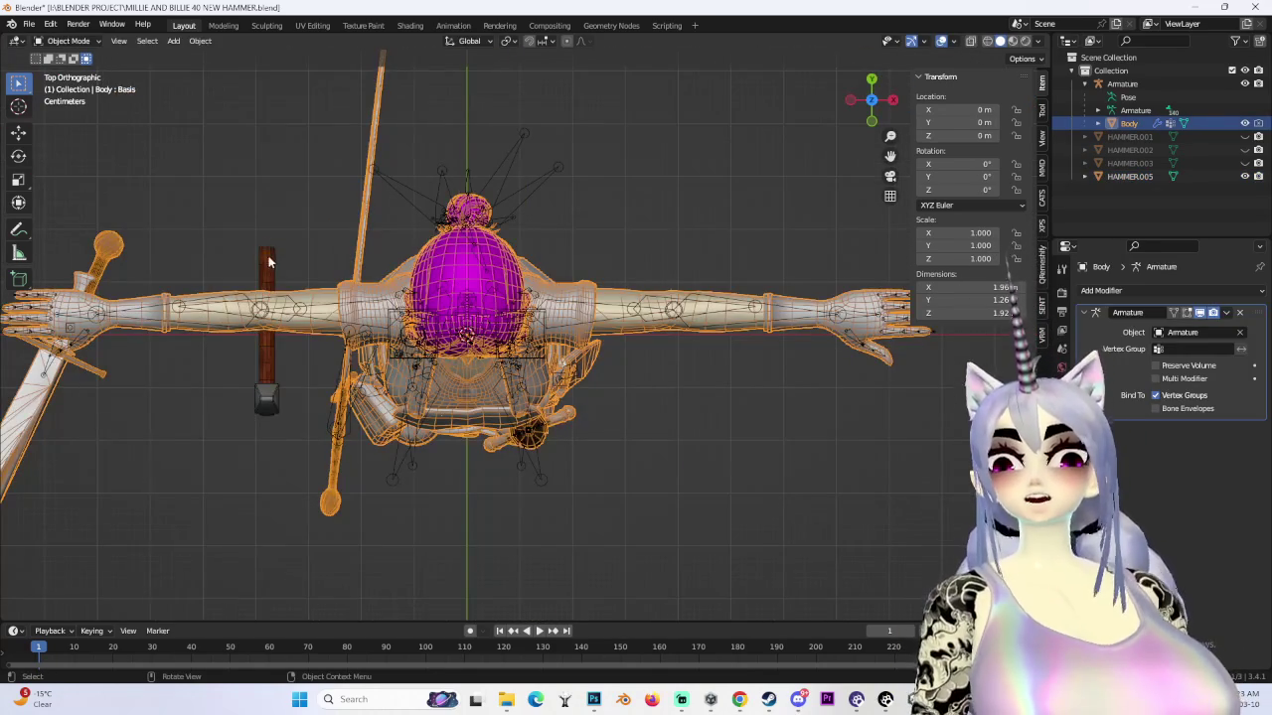
click(268, 255)
key(r)
key(Return)
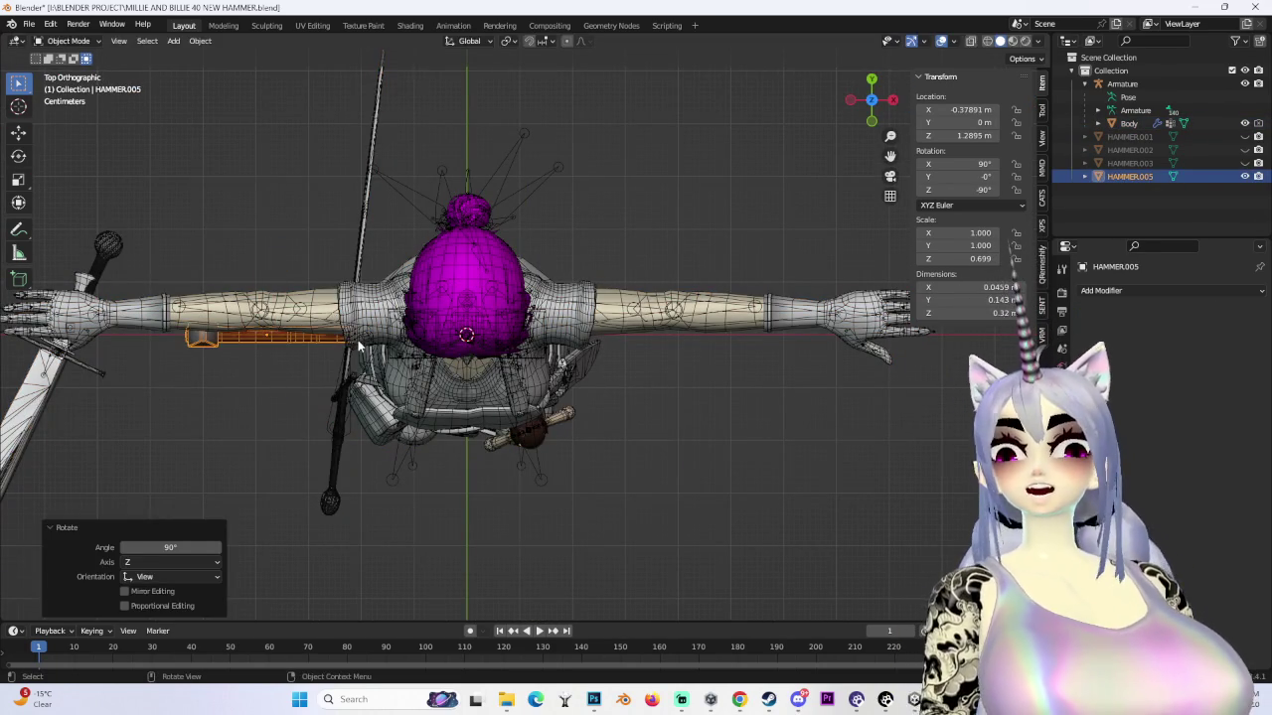
click(558, 245)
- Tilt the hammer about 36° in side view and lower it onto the belt
scroll(558, 245, up, 3)
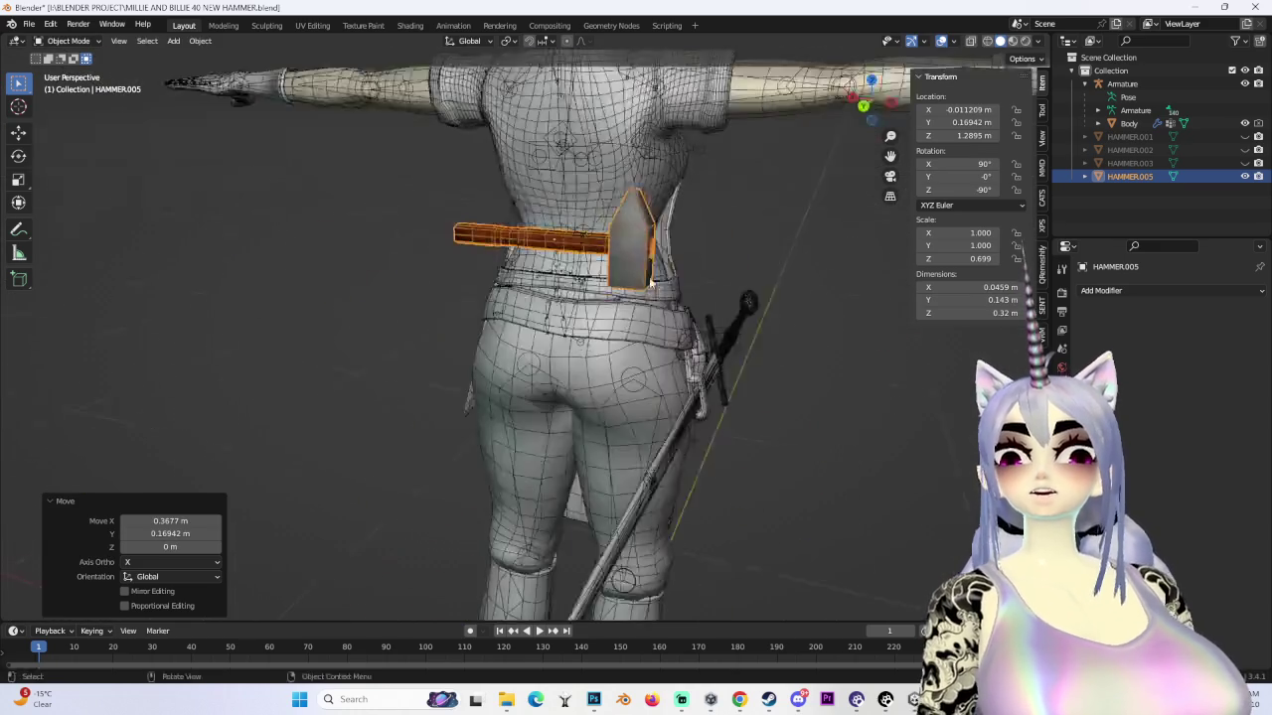
middle_drag(559, 245, 846, 124)
click(883, 104)
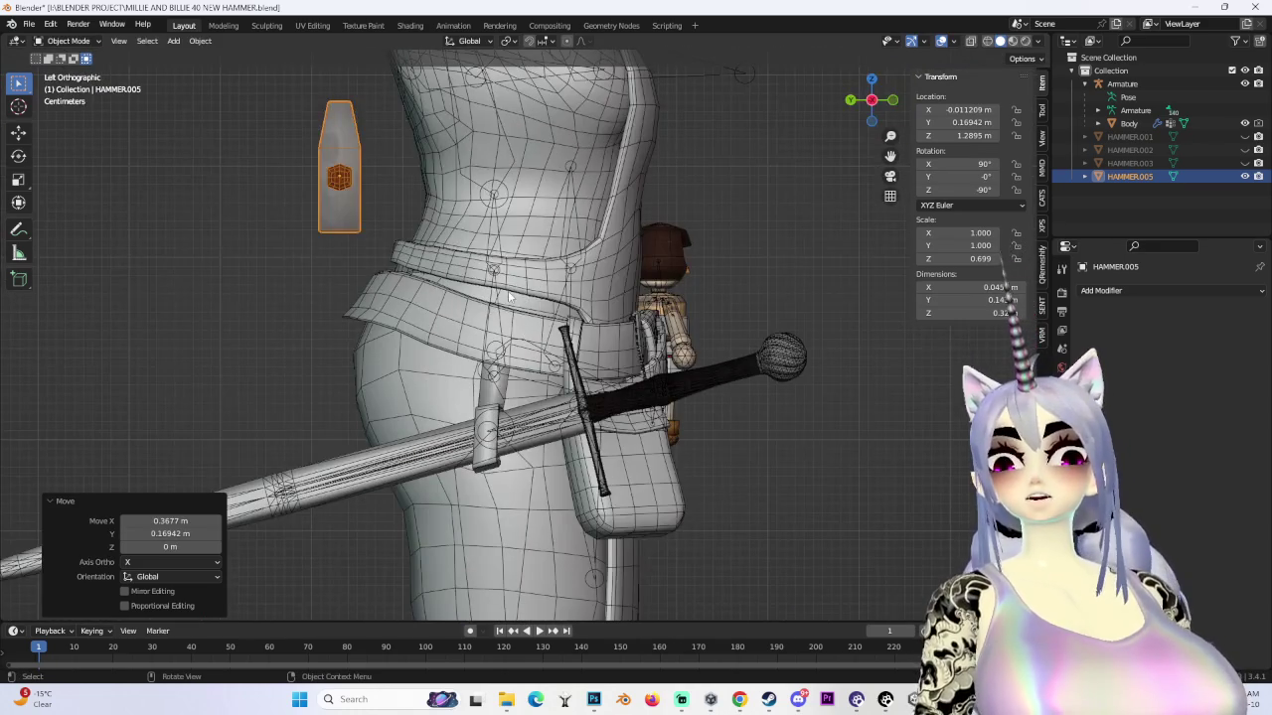
click(405, 391)
key(g)
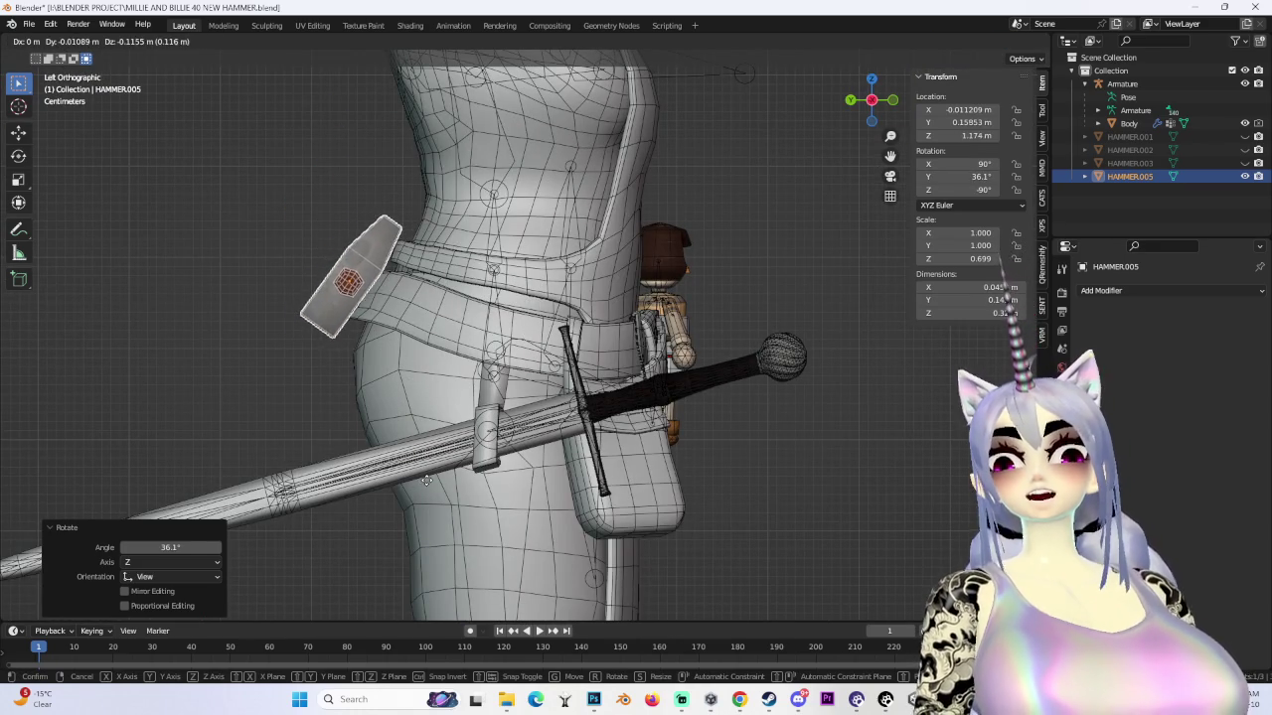
click(425, 481)
- Nudge the hammer along Y, closer to the character's back
mouse_move(425, 481)
middle_down()
mouse_move(568, 450)
mouse_move(761, 378)
mouse_move(676, 383)
mouse_move(549, 444)
mouse_move(494, 437)
middle_up()
click(871, 117)
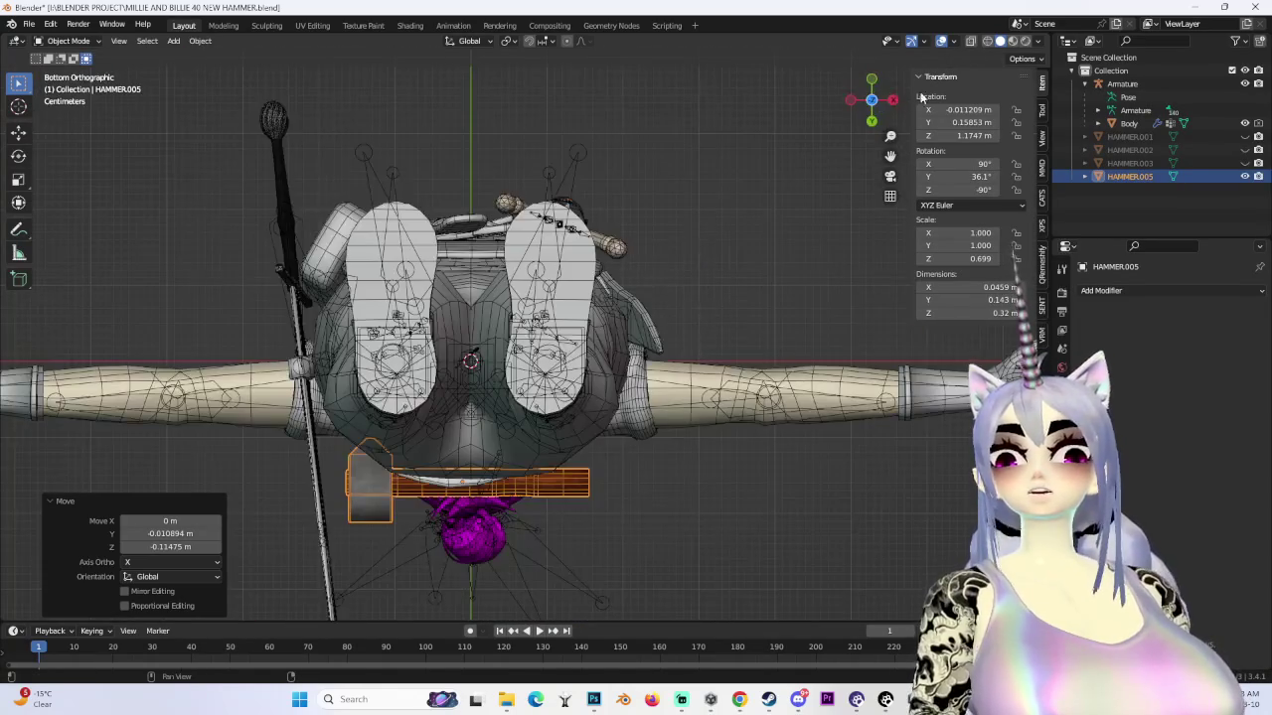
click(850, 102)
mouse_move(700, 312)
middle_down()
mouse_move(681, 296)
mouse_move(681, 248)
middle_up()
key(g)
key(y)
click(696, 268)
- Try a smaller tilt, inspect it around the character, then undo the tilt and nudge
mouse_move(769, 370)
middle_down()
mouse_move(851, 319)
mouse_move(862, 137)
middle_up()
click(866, 88)
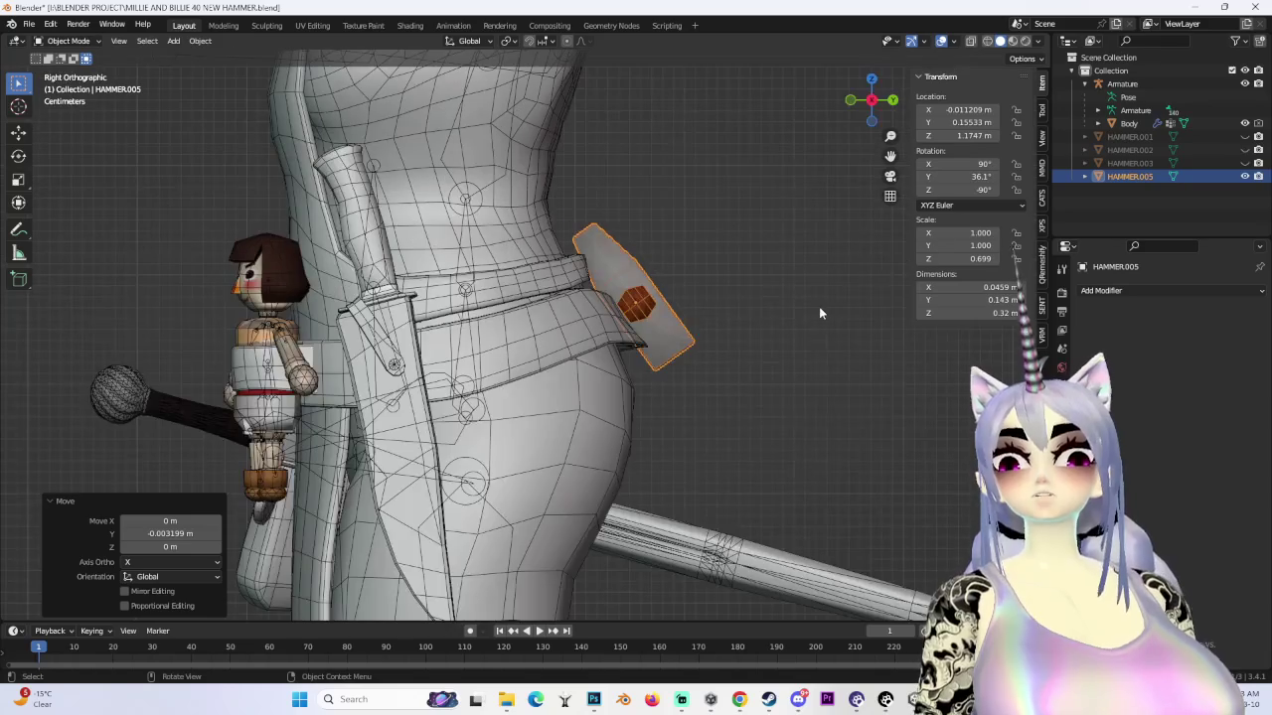
key(r)
key(g)
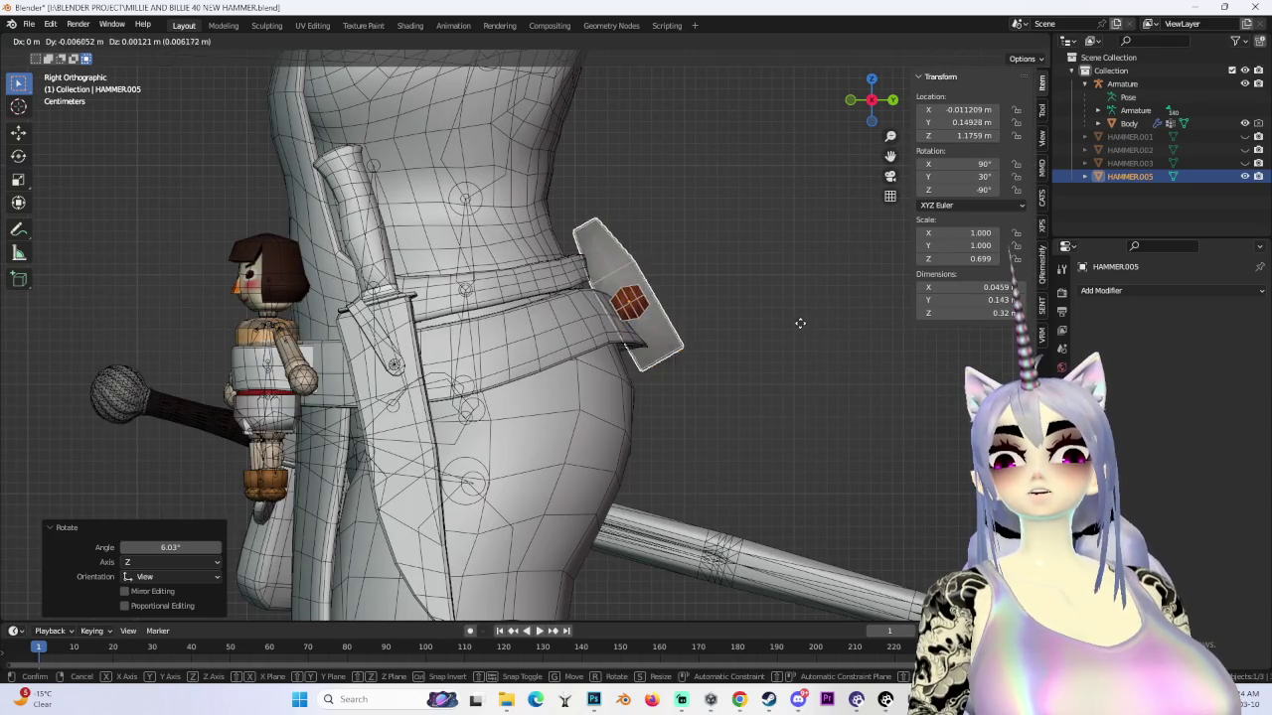
click(802, 324)
middle_drag(802, 324, 677, 353)
scroll(797, 347, down, 4)
mouse_move(797, 347)
middle_down()
mouse_move(560, 367)
mouse_move(673, 324)
mouse_move(573, 340)
mouse_move(596, 290)
middle_up()
scroll(732, 359, up, 3)
key(ctrl+z)
key(ctrl+z)
key(ctrl+z)
click(869, 105)
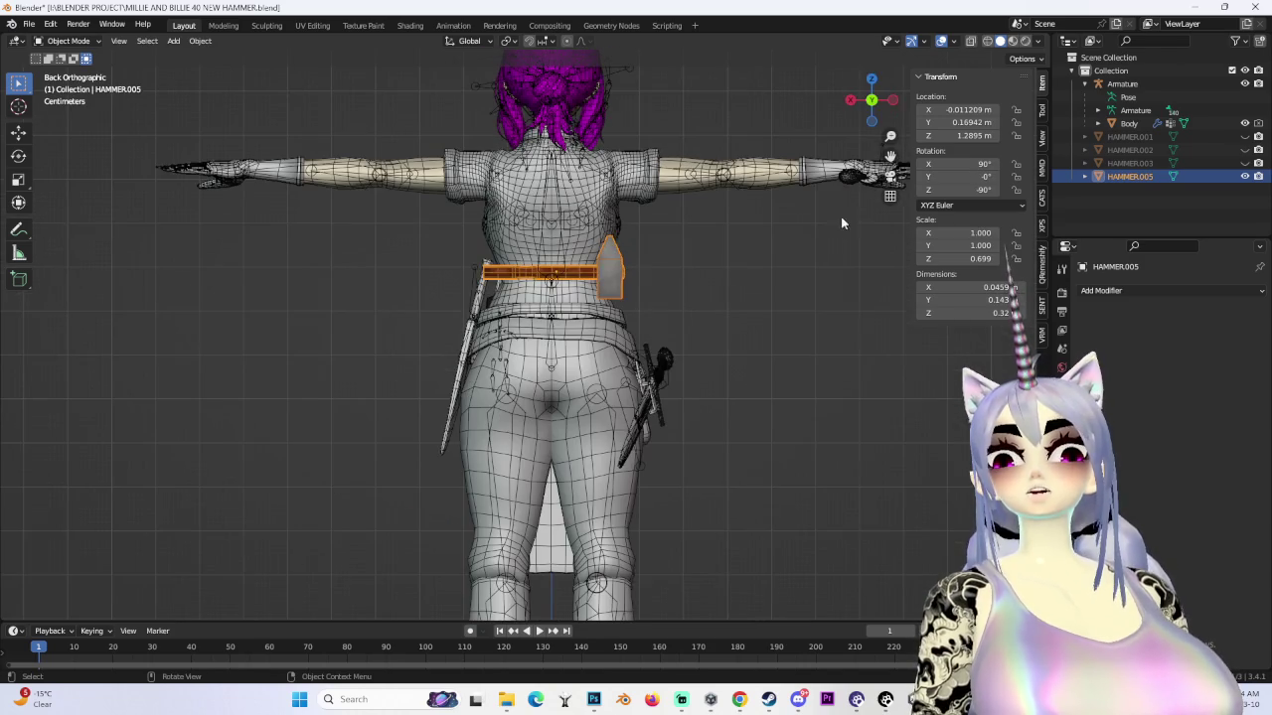
- Stand the hammer upright with a 90° turn and move it to the character's side
text(90)
key(Return)
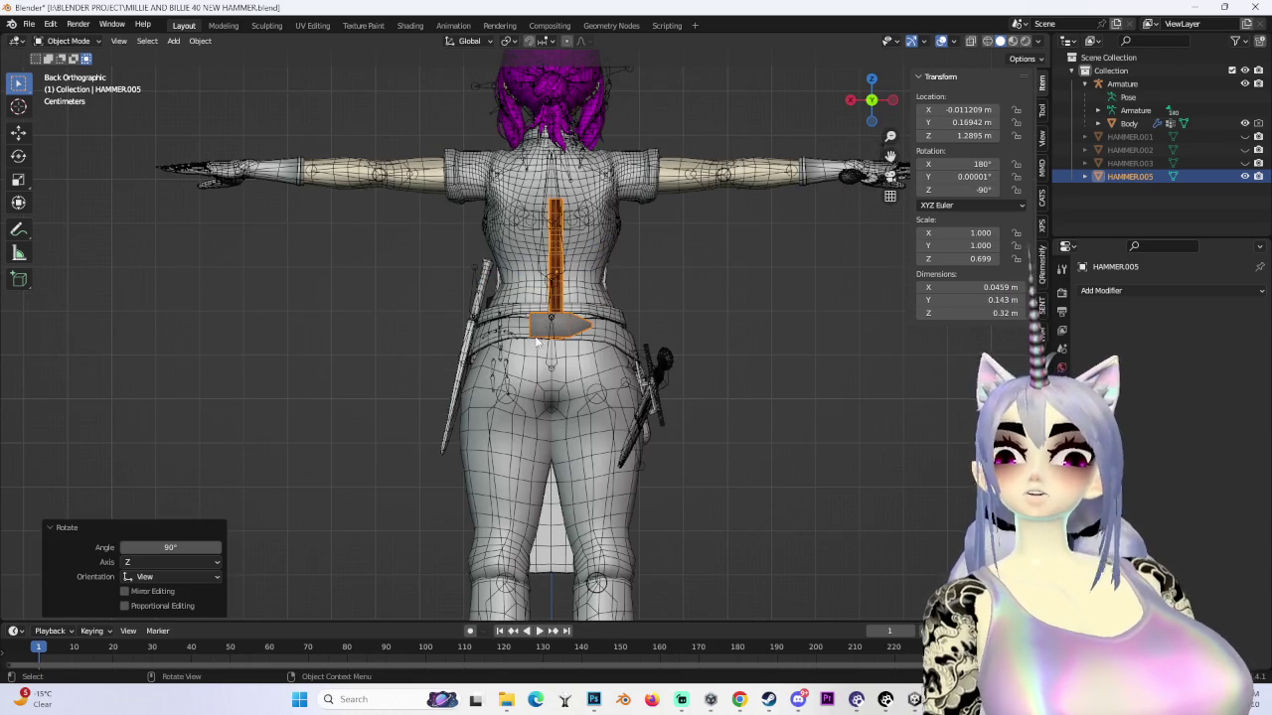
middle_drag(536, 342, 636, 372)
key(g)
click(529, 450)
- Turn the hammer 90° in top view and check it from below
click(872, 79)
key(r)
key(Return)
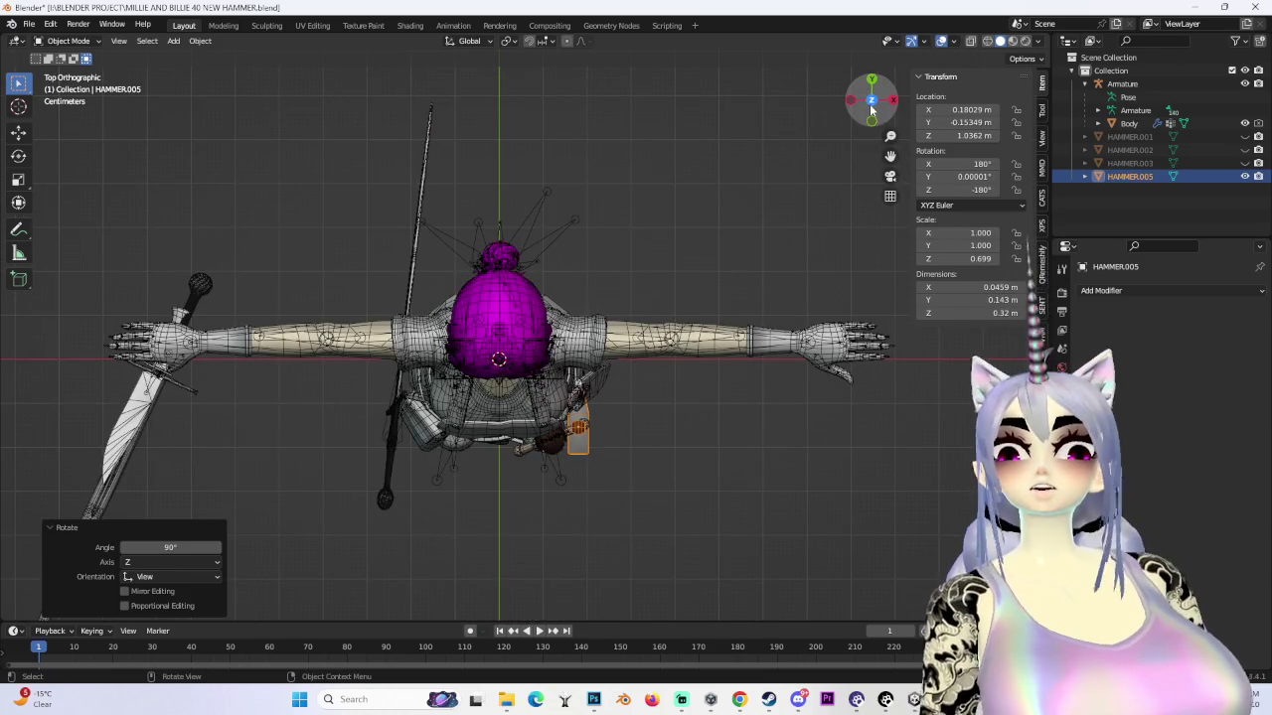
click(870, 105)
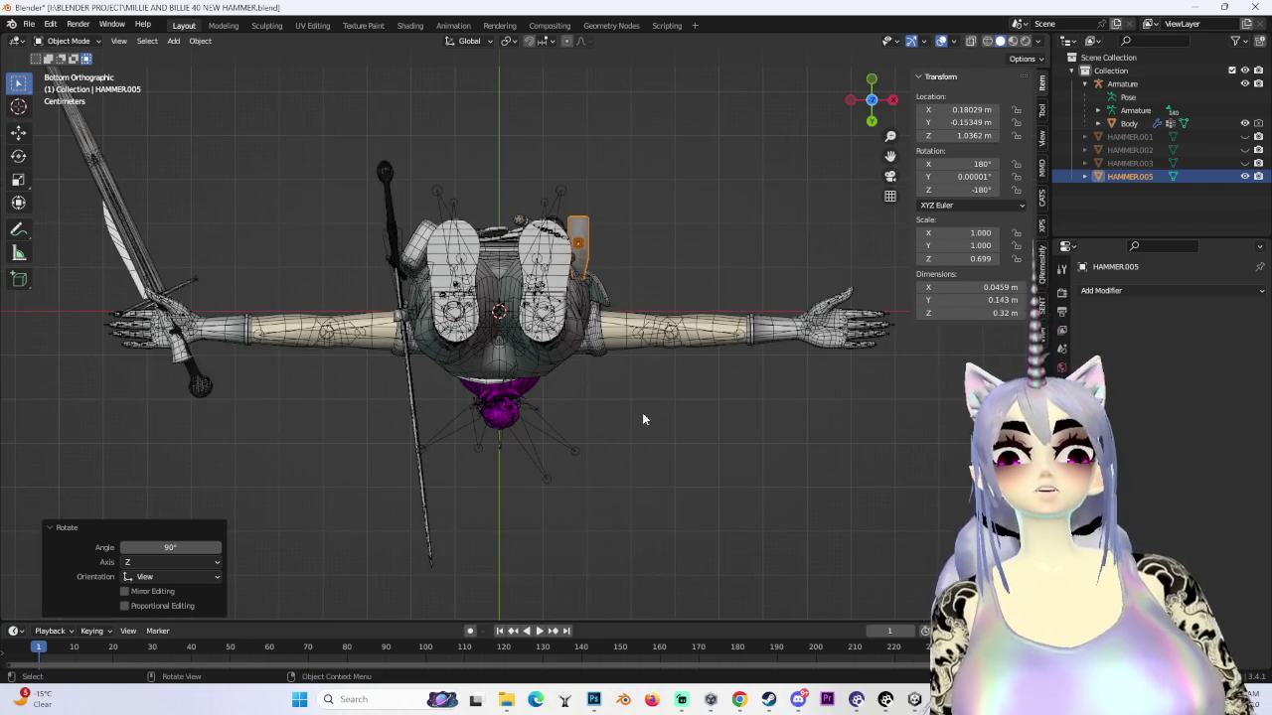
middle_drag(642, 434, 527, 427)
click(853, 102)
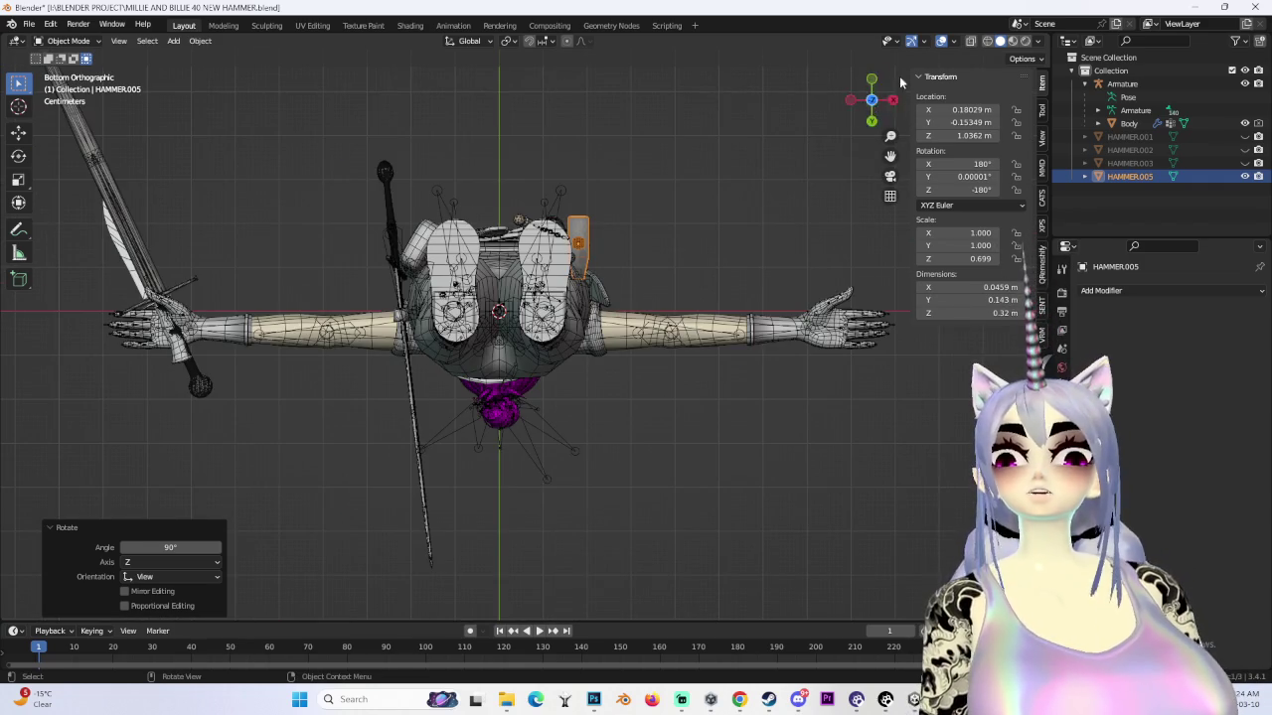
- Slide the hammer sideways onto the character's hip
click(893, 100)
click(423, 421)
drag(423, 422, 546, 410)
mouse_move(586, 327)
middle_down()
mouse_move(487, 377)
mouse_move(641, 345)
middle_up()
click(483, 367)
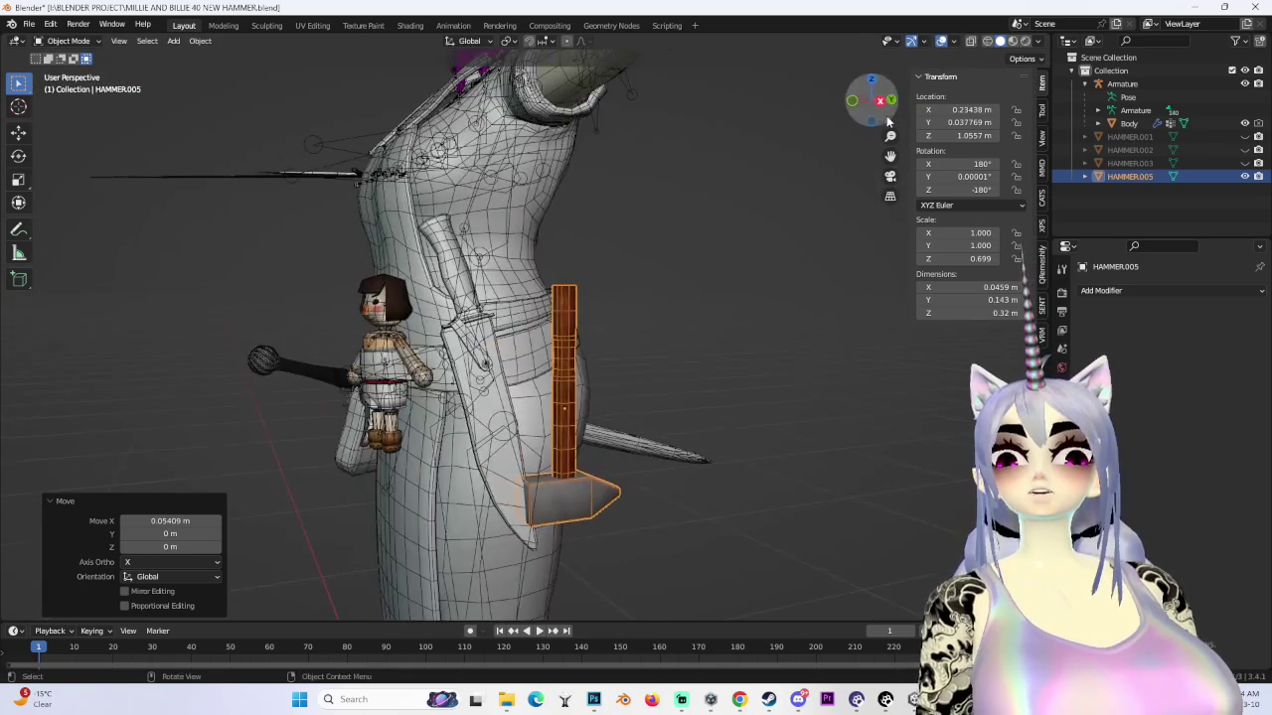
click(870, 99)
click(893, 99)
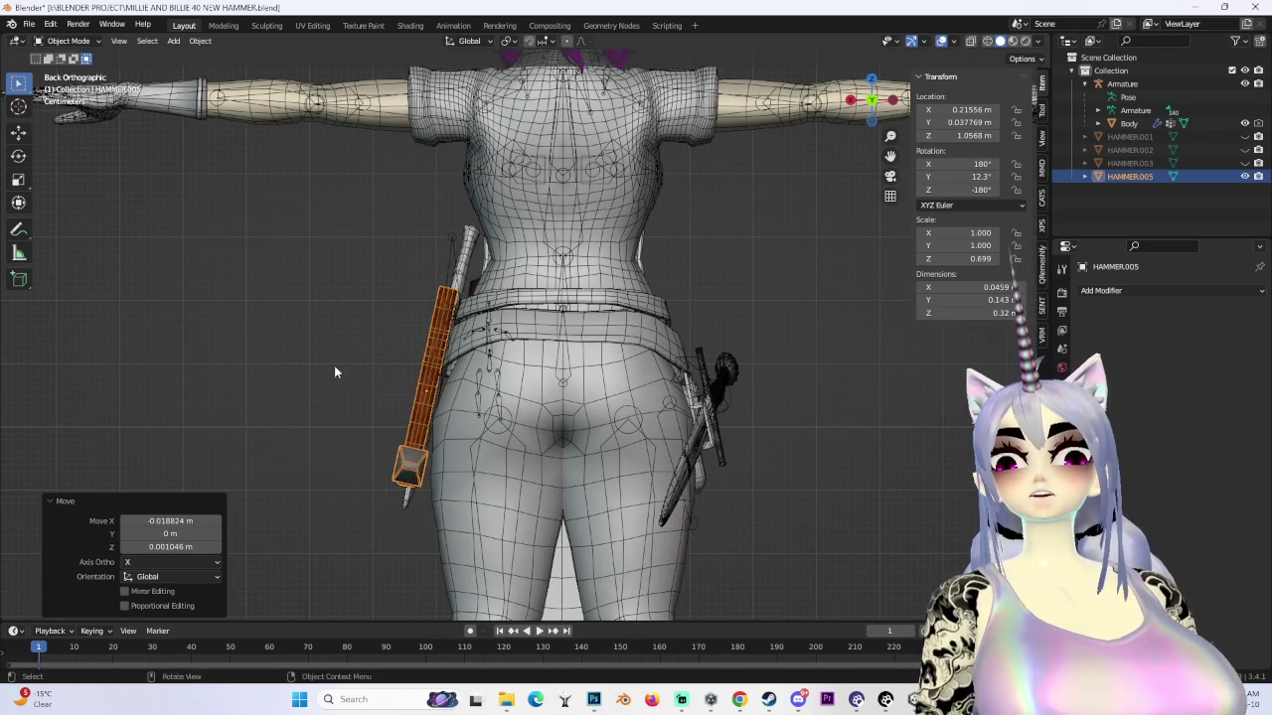
- Tilt the hammer in the right-side view so it hangs at an angle
middle_drag(342, 369, 808, 114)
click(853, 104)
middle_drag(720, 284, 685, 353)
click(874, 101)
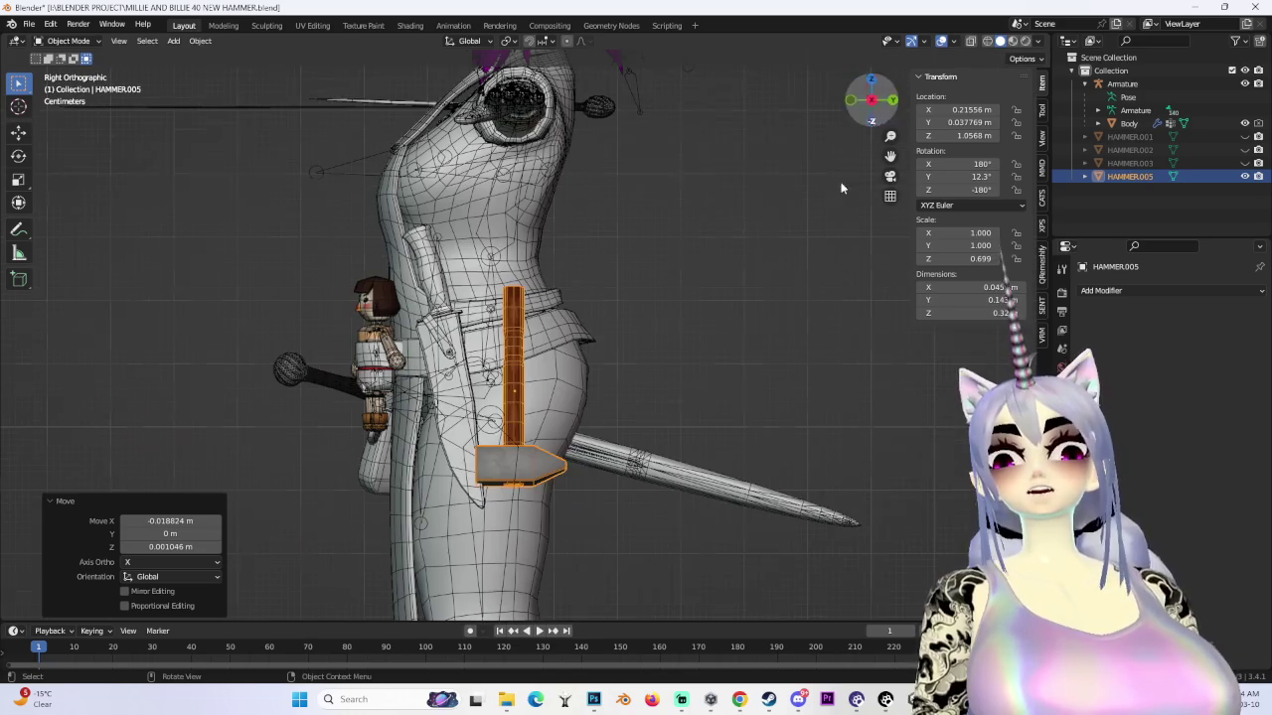
click(743, 248)
mouse_move(745, 242)
middle_down()
mouse_move(732, 318)
mouse_move(704, 341)
mouse_move(719, 384)
mouse_move(636, 358)
mouse_move(752, 386)
middle_up()
- Apply small extra rotations to the hammer while zooming in around it
key(r)
scroll(746, 426, up, 2)
scroll(733, 411, up, 2)
scroll(734, 433, up, 3)
mouse_move(734, 432)
middle_down()
mouse_move(788, 459)
mouse_move(730, 449)
mouse_move(781, 461)
mouse_move(859, 432)
middle_up()
key(r)
scroll(621, 342, down, 3)
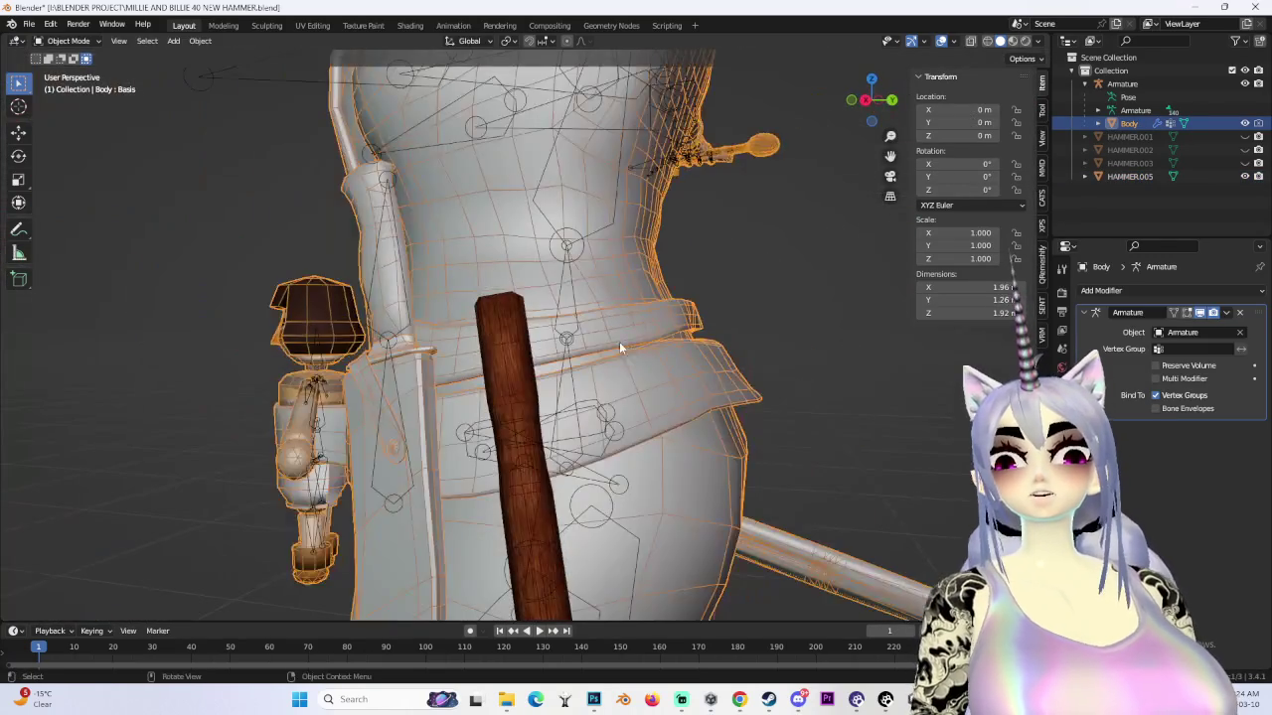
- Confirm the hammer's current move and zoom in around the character's back
scroll(510, 362, down, 2)
scroll(518, 369, down, 2)
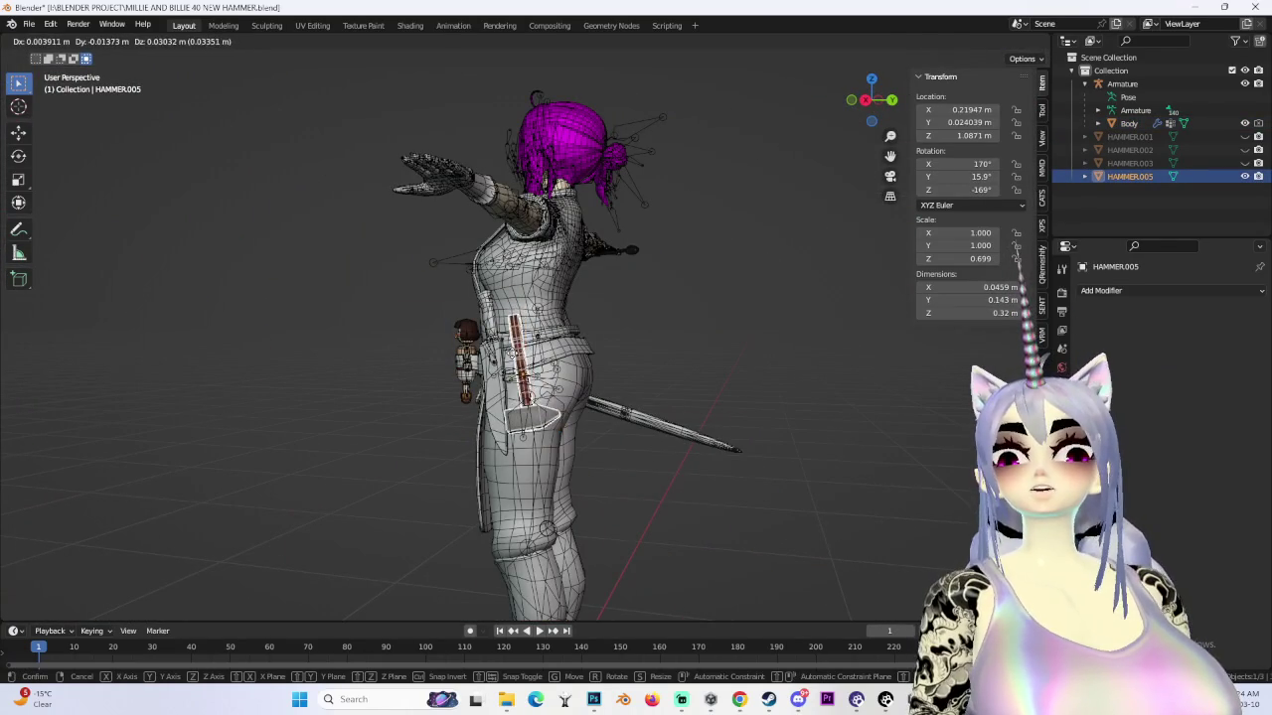
key(Return)
middle_drag(596, 377, 677, 364)
scroll(561, 379, up, 3)
scroll(542, 377, up, 2)
mouse_move(541, 377)
middle_down()
mouse_move(433, 360)
mouse_move(559, 380)
middle_up()
- Shift the hammer sideways along X, checking it from the right side
key(g)
key(x)
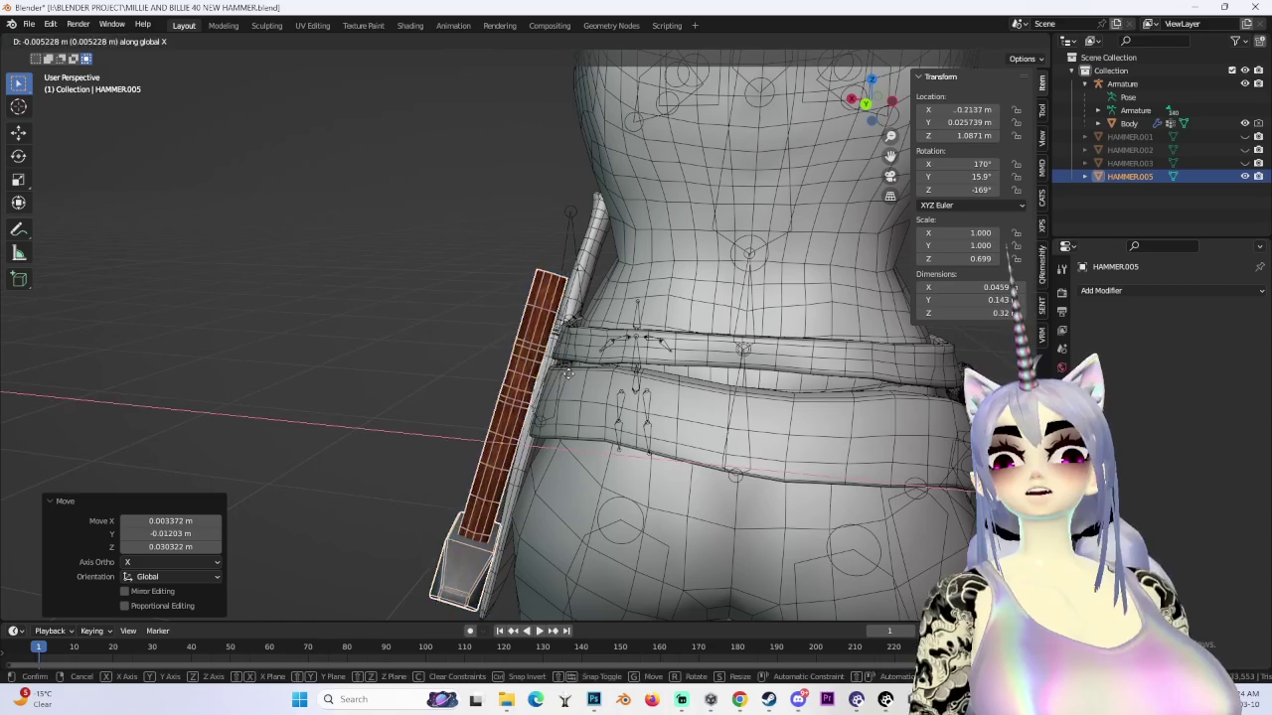
key(Return)
mouse_move(586, 362)
middle_down()
mouse_move(619, 379)
mouse_move(546, 383)
middle_up()
scroll(545, 375, down, 2)
click(870, 102)
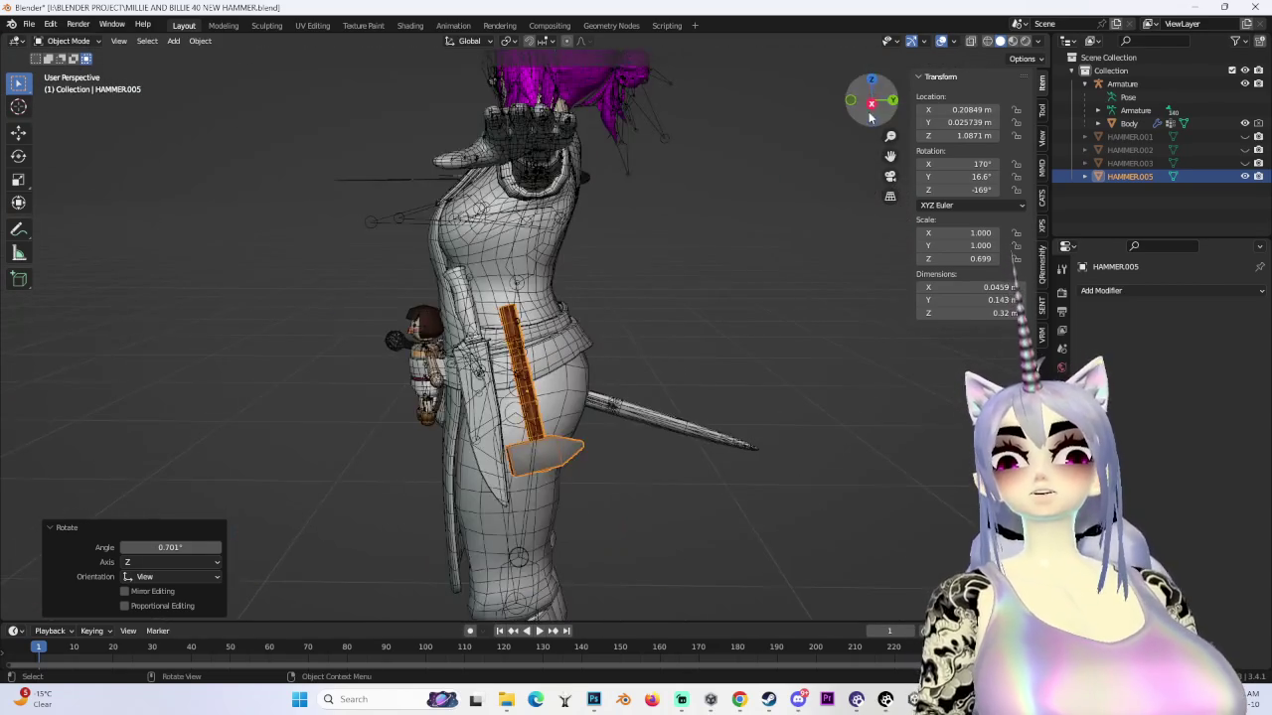
click(666, 328)
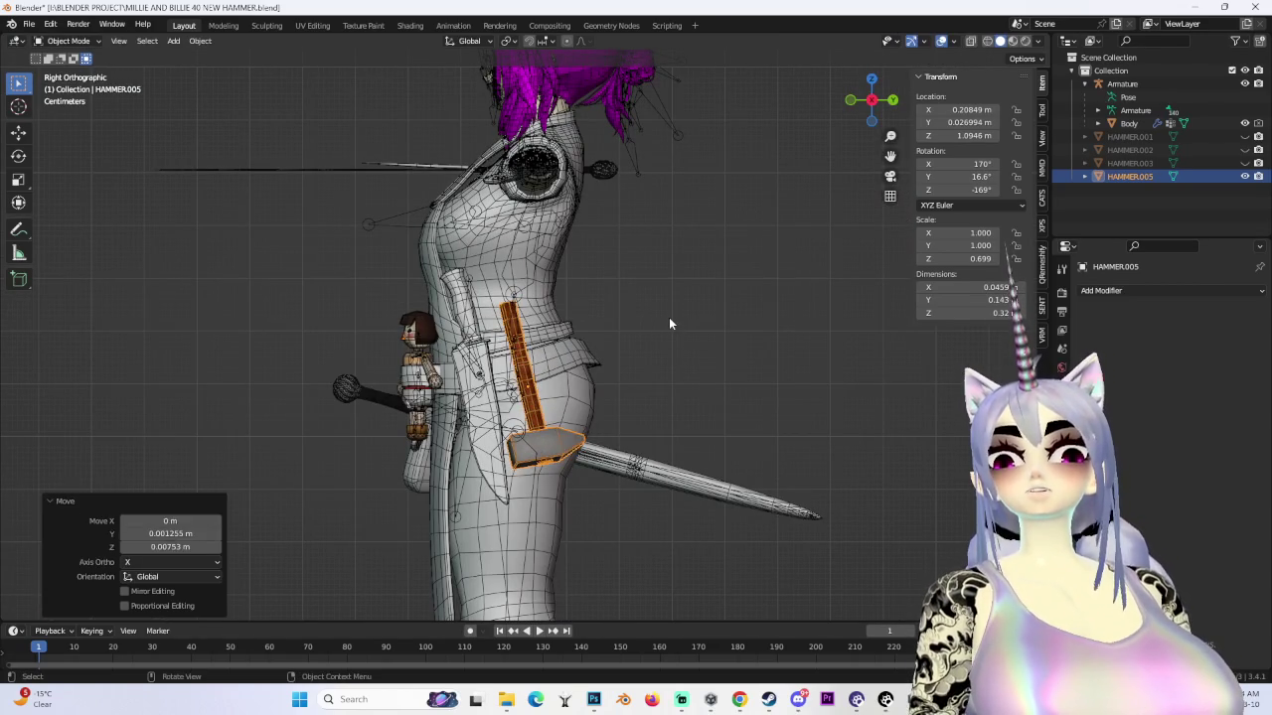
- Reselect the hammer and rotate it to face the other way
click(667, 316)
click(536, 422)
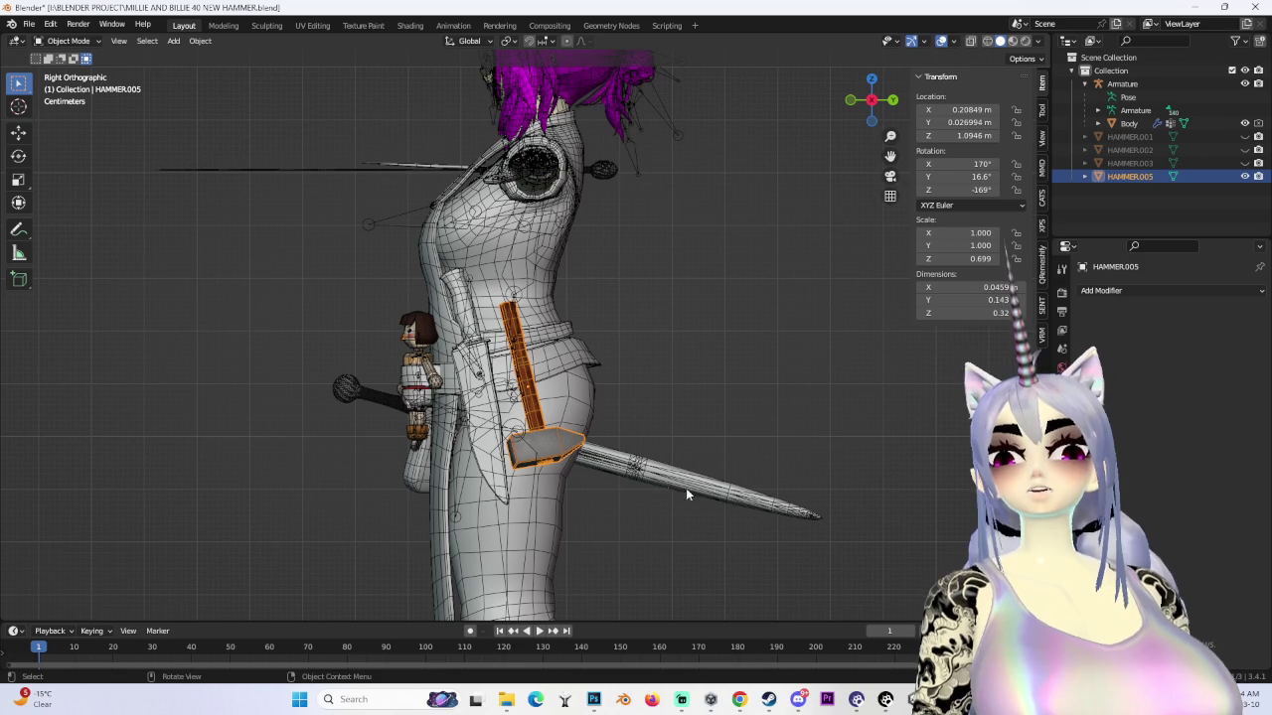
key(Return)
middle_drag(586, 378, 708, 400)
click(874, 117)
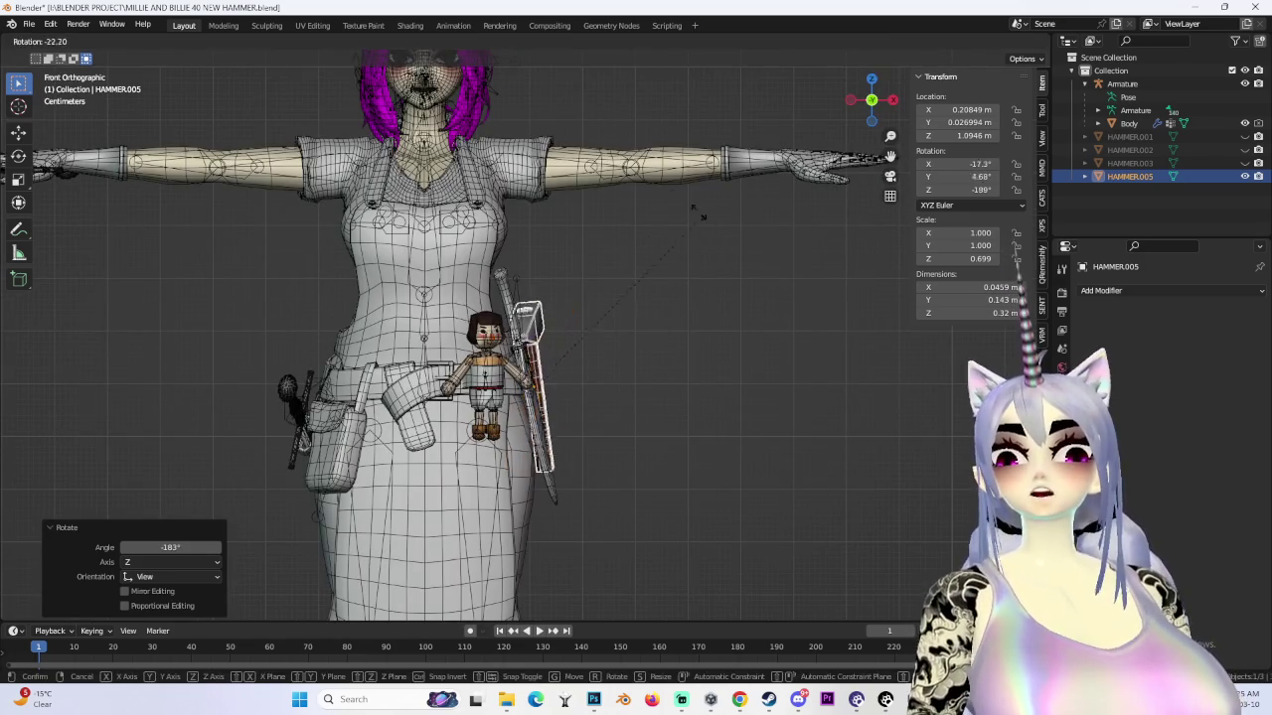
mouse_move(765, 290)
middle_down()
mouse_move(618, 358)
mouse_move(670, 358)
mouse_move(504, 350)
mouse_move(543, 361)
mouse_move(607, 333)
mouse_move(709, 443)
mouse_move(654, 429)
middle_up()
scroll(618, 358, up, 5)
- Re-tilt and reposition the hammer diagonally behind the belt
key(r)
click(672, 389)
click(534, 370)
key(r)
click(590, 376)
key(g)
click(579, 460)
mouse_move(578, 460)
middle_down()
mouse_move(604, 374)
mouse_move(583, 363)
mouse_move(531, 396)
mouse_move(743, 436)
mouse_move(592, 463)
mouse_move(650, 449)
mouse_move(630, 453)
mouse_move(596, 398)
mouse_move(644, 359)
mouse_move(679, 372)
middle_up()
- Fine-tune the hammer's position and rotation, raising it along Z to Z 1.1403 m
key(g)
click(604, 460)
key(r)
click(626, 396)
scroll(644, 360, down, 5)
key(g)
key(z)
click(661, 355)
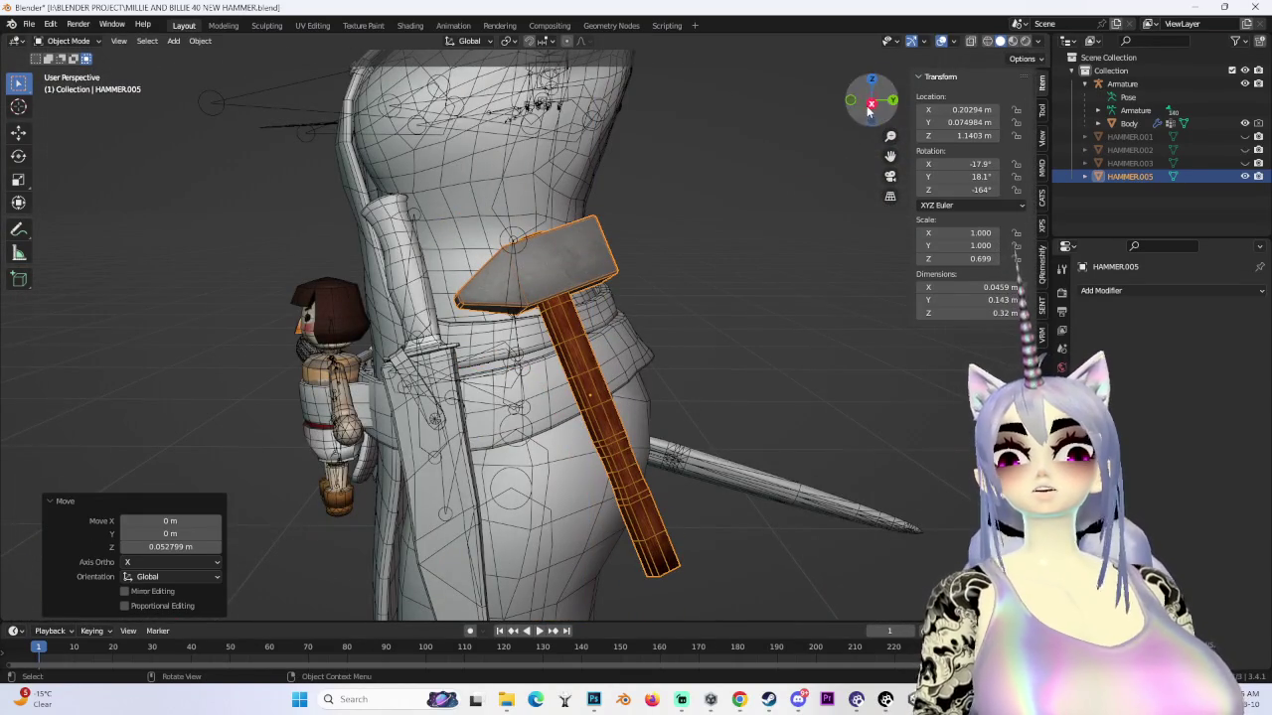
- Nudge the hammer against the back of the belt, checking it from the right side
click(870, 104)
key(g)
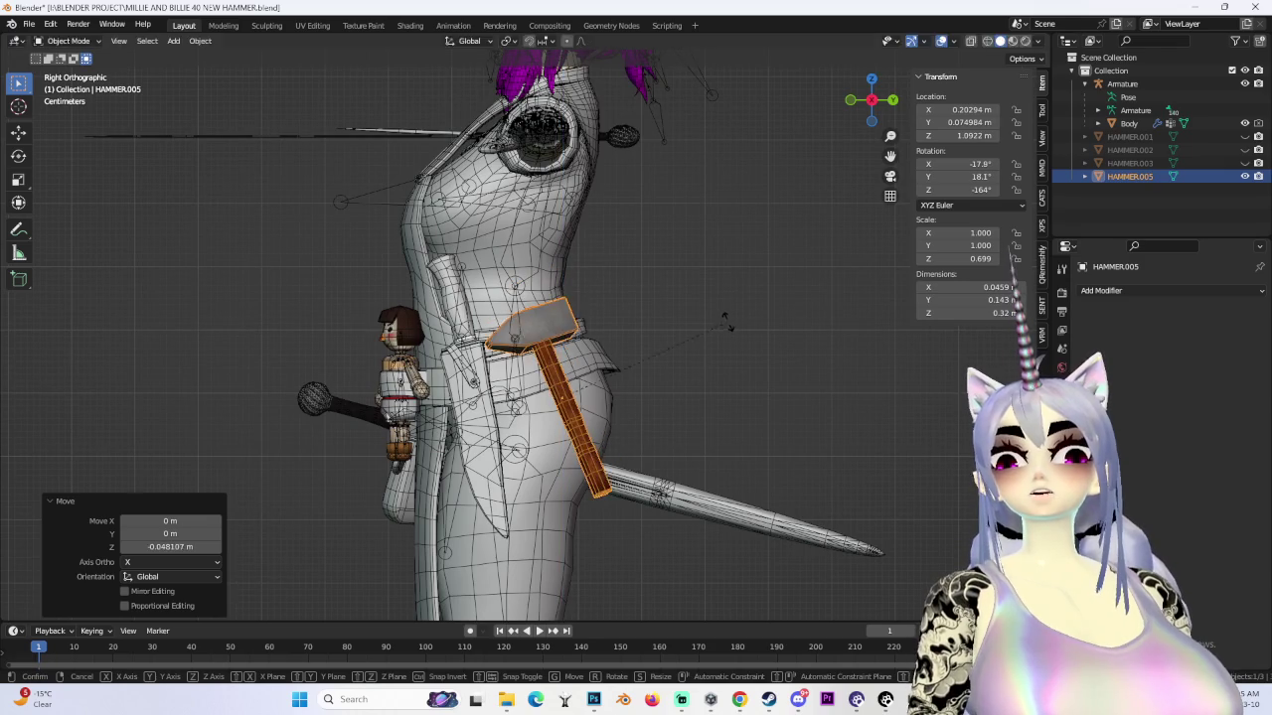
click(701, 344)
mouse_move(701, 345)
middle_down()
mouse_move(586, 349)
mouse_move(656, 347)
mouse_move(650, 322)
mouse_move(636, 348)
mouse_move(546, 342)
mouse_move(676, 304)
mouse_move(647, 335)
mouse_move(642, 316)
middle_up()
scroll(586, 348, up, 5)
scroll(657, 346, up, 3)
- Raise the hammer along Z, shift it along Y, and rotate it to fit the belt
key(g)
key(z)
click(631, 346)
key(g)
key(y)
click(545, 342)
key(r)
click(641, 338)
- In front view, lower the hammer and shift it slightly sideways
key(KP_1)
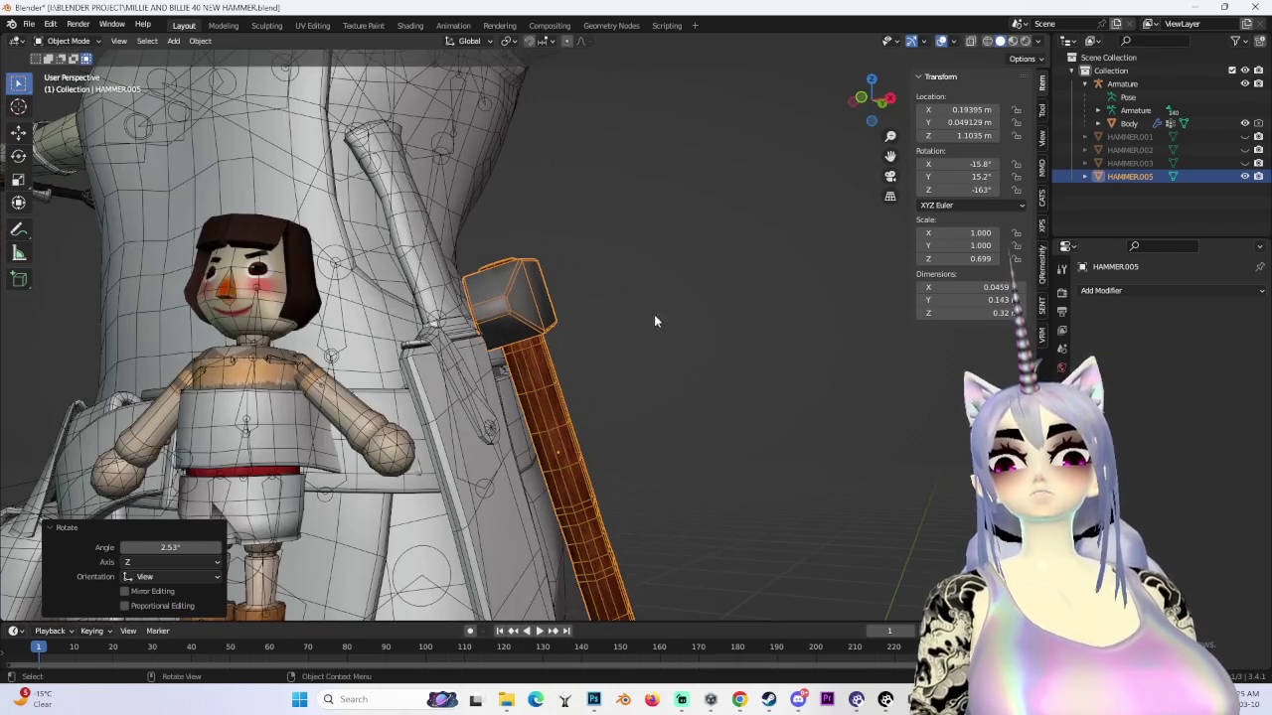
click(599, 364)
mouse_move(599, 364)
middle_down()
mouse_move(571, 407)
mouse_move(598, 324)
mouse_move(596, 397)
mouse_move(627, 358)
middle_up()
click(585, 373)
scroll(597, 371, up, 3)
scroll(583, 340, up, 2)
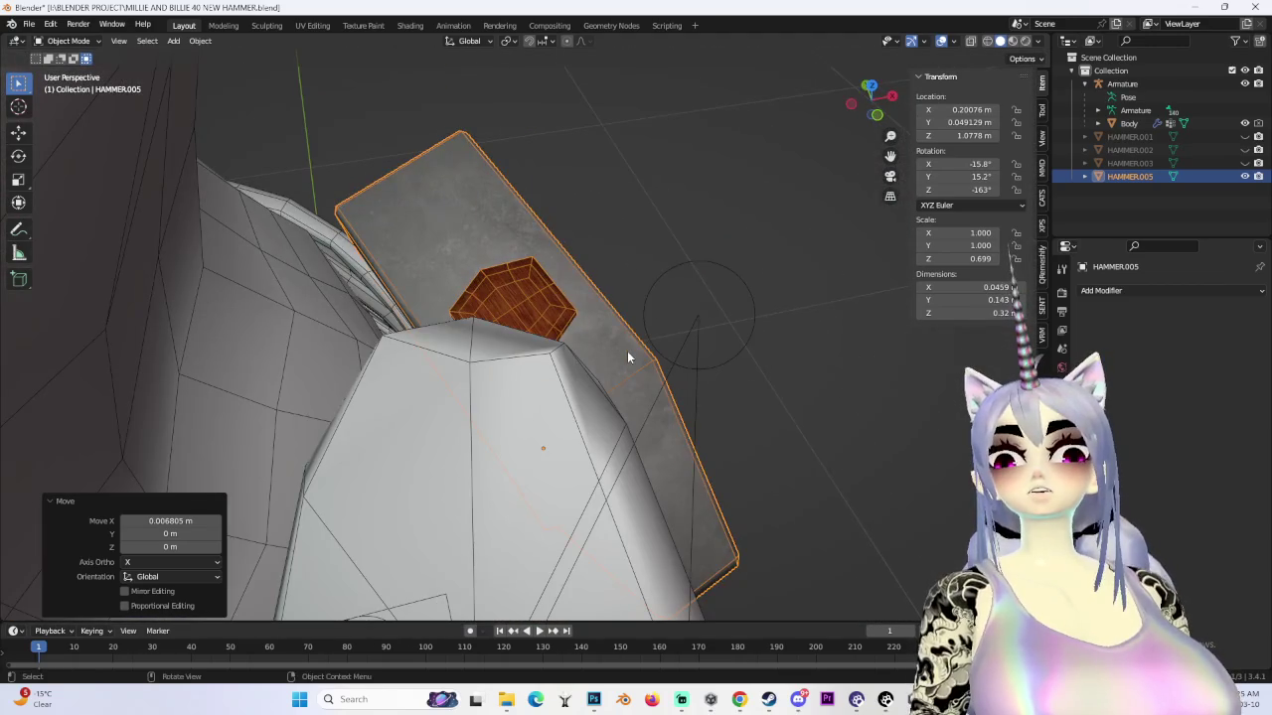
- Move the hammer out beside the character to X -0.37438, Y -0.37026, Z 1.1686 m
key(g)
key(x)
mouse_move(701, 407)
middle_down()
mouse_move(663, 320)
mouse_move(639, 328)
mouse_move(626, 359)
middle_up()
mouse_move(879, 103)
middle_down()
mouse_move(693, 362)
mouse_move(639, 401)
mouse_move(652, 368)
mouse_move(754, 372)
mouse_move(669, 429)
mouse_move(702, 421)
mouse_move(761, 454)
mouse_move(658, 466)
mouse_move(797, 448)
mouse_move(578, 430)
mouse_move(636, 431)
mouse_move(707, 402)
mouse_move(587, 411)
mouse_move(732, 440)
mouse_move(628, 435)
mouse_move(737, 435)
mouse_move(696, 420)
mouse_move(701, 457)
middle_up()
key(g)
click(657, 369)
scroll(732, 440, down, 3)
scroll(754, 447, down, 1)
scroll(658, 465, up, 1)
scroll(578, 430, up, 2)
scroll(707, 402, down, 2)
click(579, 271)
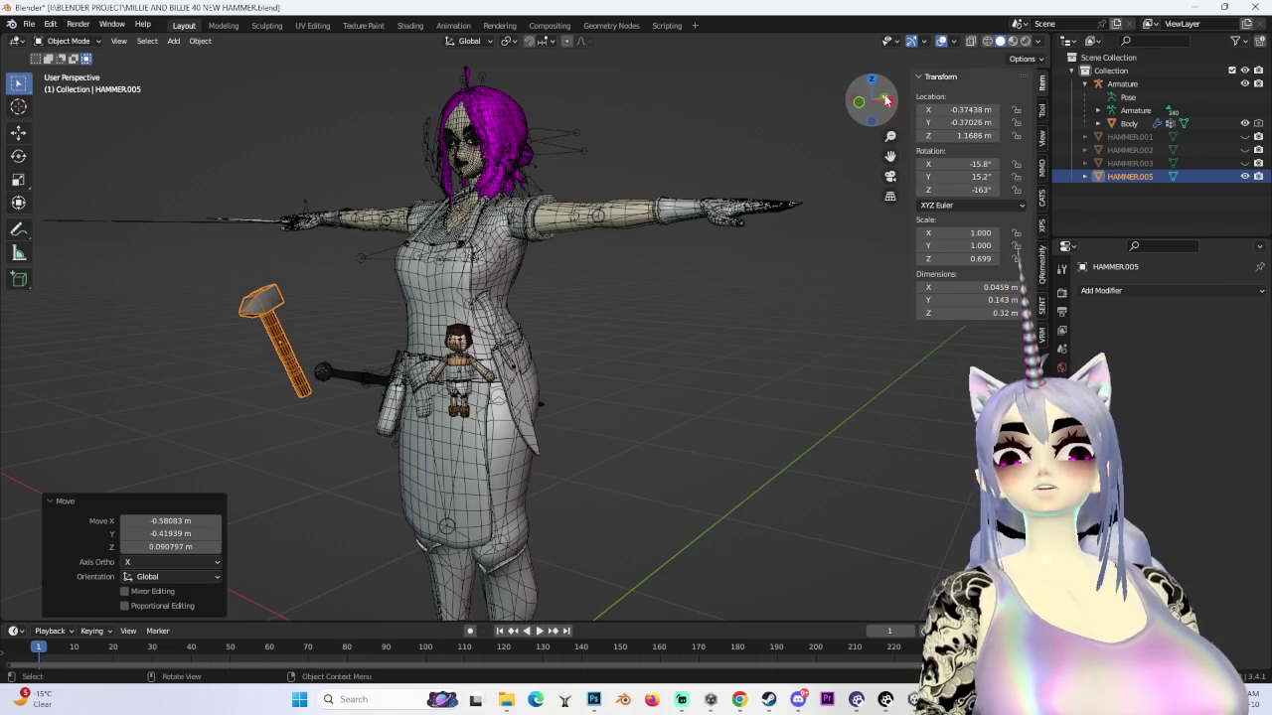
- Check the hammer from top, bottom and front views and place it at the belt
key(KP_7)
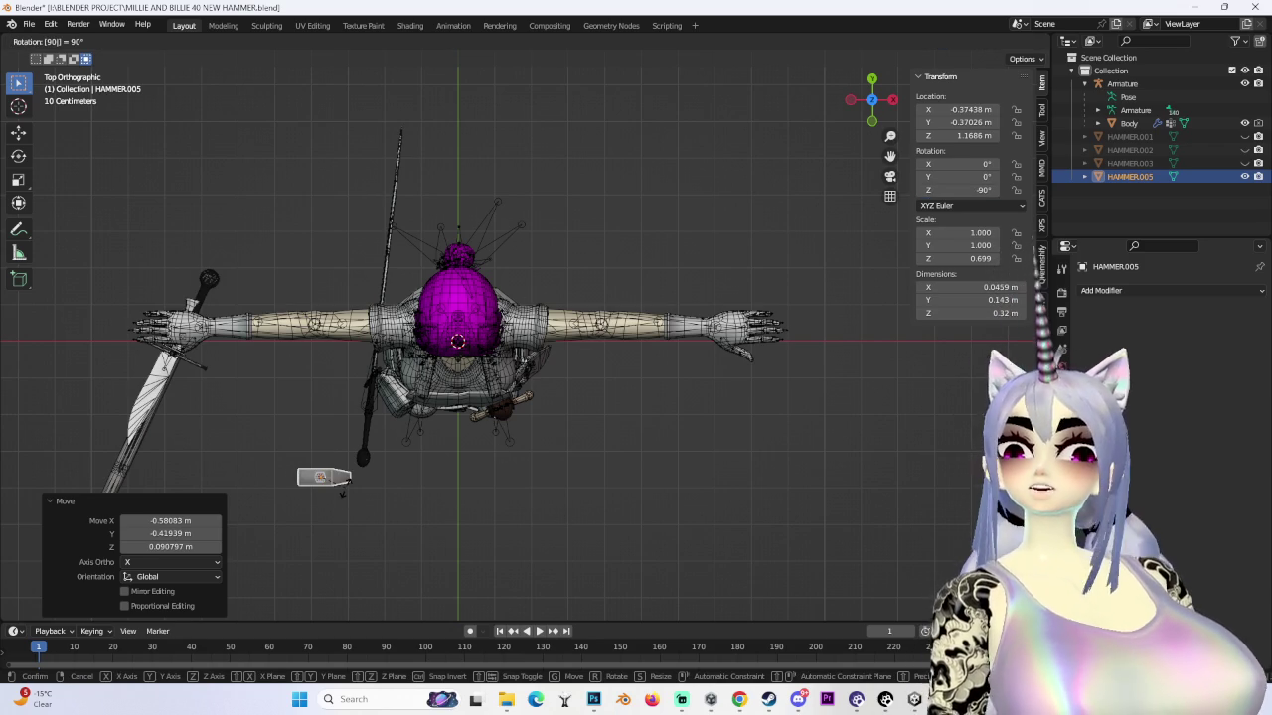
key(ctrl+KP_7)
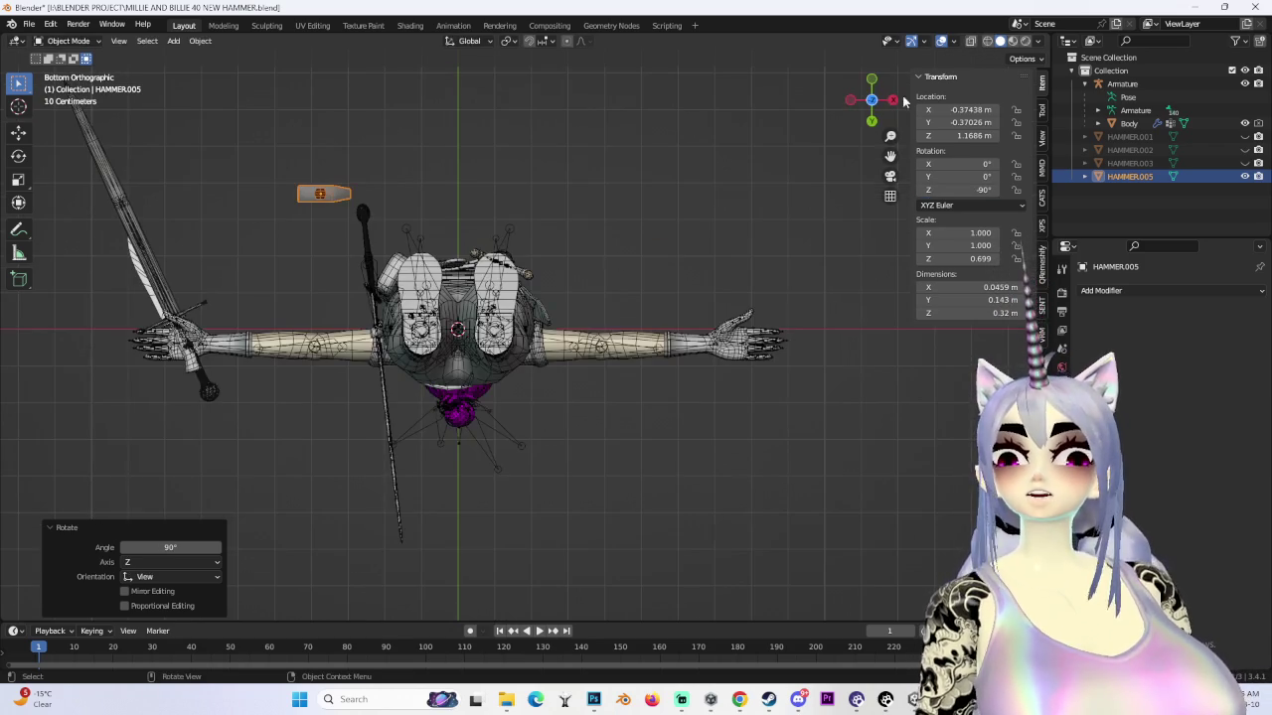
click(892, 100)
key(KP_1)
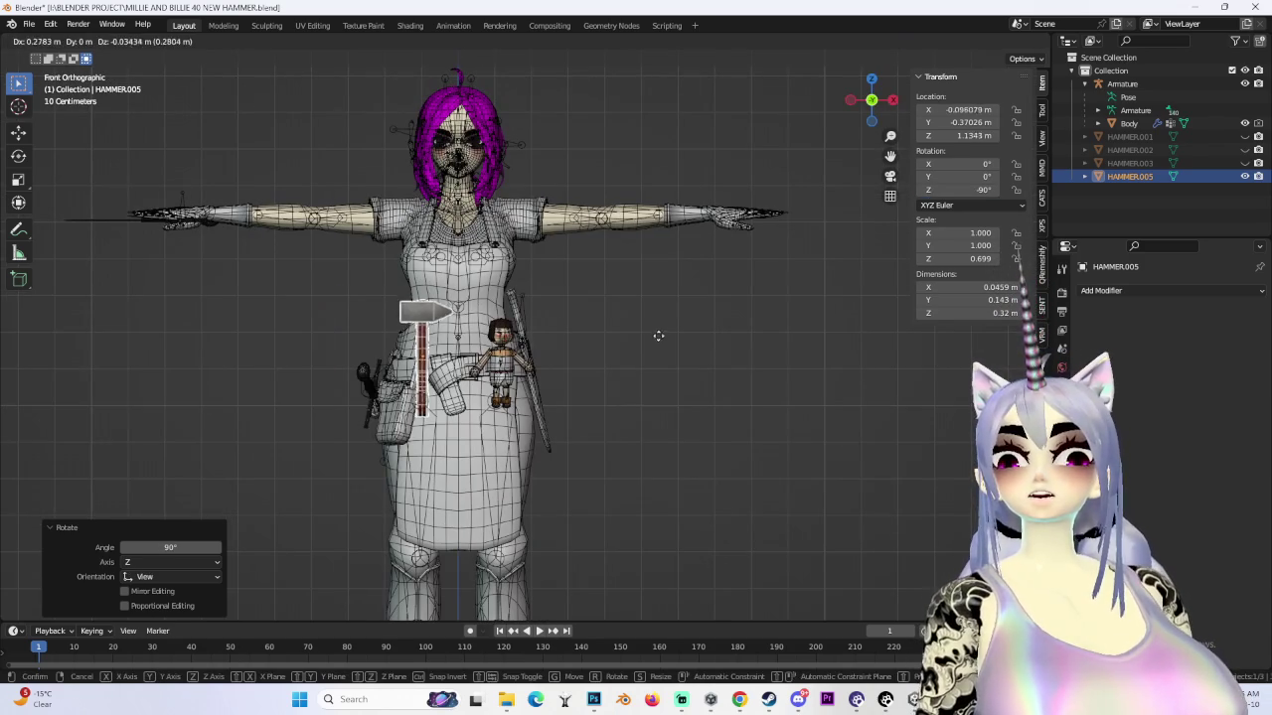
click(654, 363)
scroll(654, 363, up, 3)
mouse_move(654, 364)
middle_down()
mouse_move(534, 332)
mouse_move(646, 377)
middle_up()
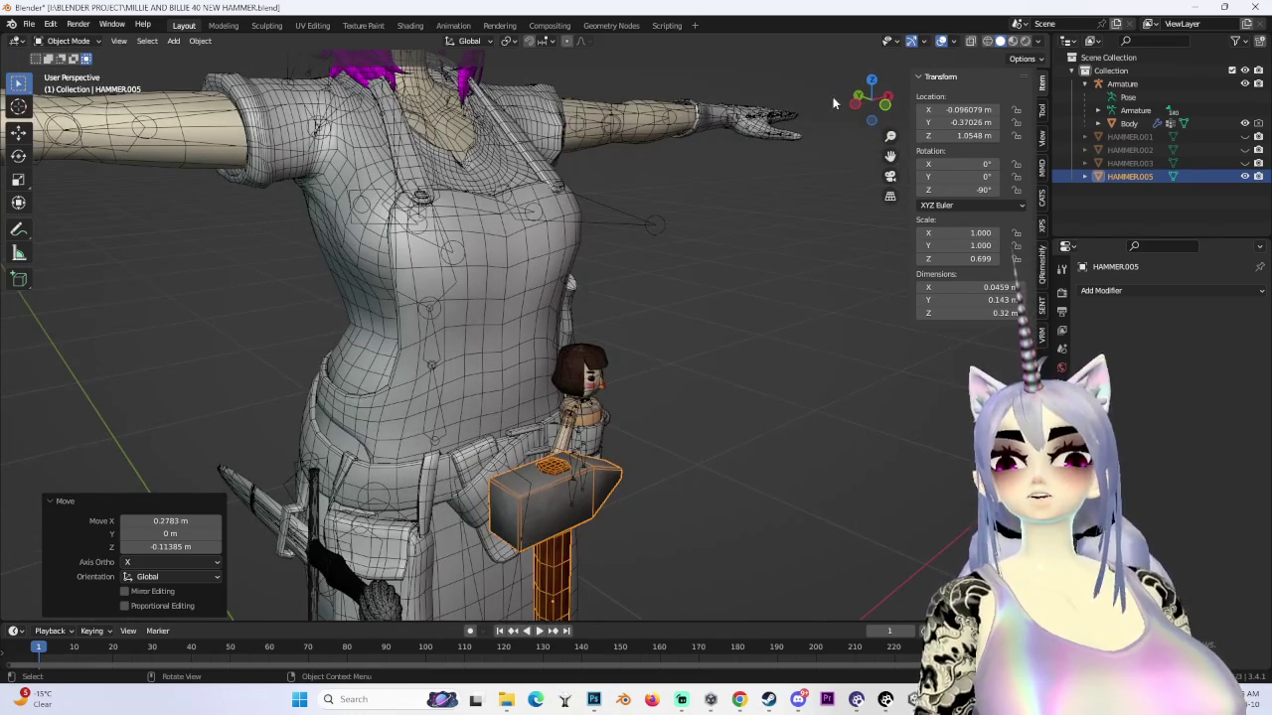
- Turn the hammer in top view, then tilt it to stand upright
click(870, 86)
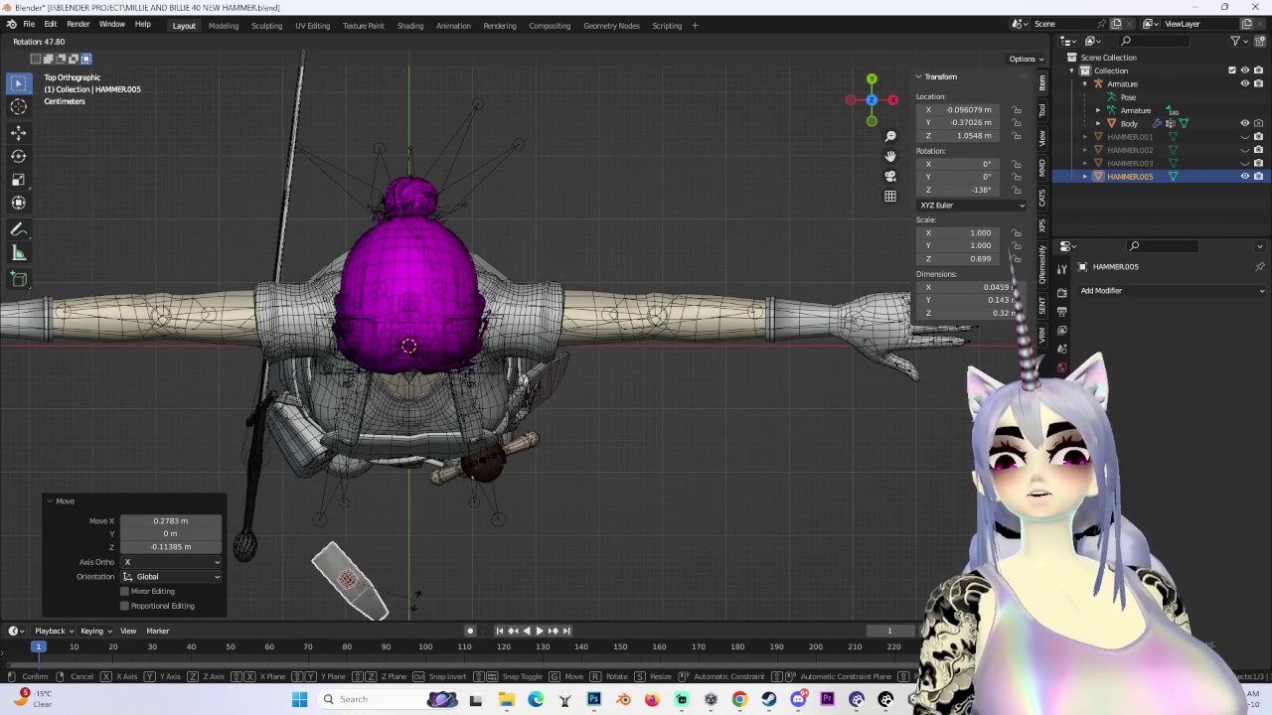
click(364, 452)
scroll(364, 452, up, 3)
mouse_move(363, 452)
middle_down()
mouse_move(569, 366)
mouse_move(728, 586)
mouse_move(725, 397)
mouse_move(596, 437)
mouse_move(537, 299)
mouse_move(487, 339)
middle_up()
key(r)
click(531, 449)
scroll(603, 333, down, 3)
mouse_move(603, 334)
middle_down()
mouse_move(611, 295)
mouse_move(723, 327)
middle_up()
mouse_move(804, 297)
middle_down()
mouse_move(629, 376)
mouse_move(675, 325)
mouse_move(695, 343)
middle_up()
- Rotate and move the hammer, then lower it vertically toward the hip
key(r)
key(g)
click(682, 280)
mouse_move(682, 280)
middle_down()
mouse_move(597, 331)
mouse_move(610, 305)
mouse_move(646, 308)
mouse_move(639, 352)
mouse_move(633, 313)
mouse_move(511, 380)
mouse_move(546, 330)
mouse_move(623, 297)
mouse_move(600, 283)
middle_up()
scroll(610, 305, down, 3)
scroll(610, 305, up, 3)
key(g)
key(z)
click(646, 318)
- Fine-tune the hammer's position until it sits on the hip beside the belt pouch
key(g)
click(640, 352)
key(g)
click(634, 313)
key(g)
click(592, 272)
scroll(600, 283, down, 3)
scroll(600, 283, down, 3)
scroll(600, 283, down, 2)
scroll(533, 295, down, 2)
scroll(533, 295, up, 2)
scroll(533, 295, up, 2)
scroll(533, 295, up, 3)
scroll(574, 318, up, 2)
mouse_move(574, 318)
middle_down()
mouse_move(731, 349)
mouse_move(777, 319)
middle_up()
key(g)
click(608, 320)
- Duplicate the hammer, shrink the copy to 0.198/0.198/0.138 scale, and place it at the doll's hand
scroll(777, 319, down, 3)
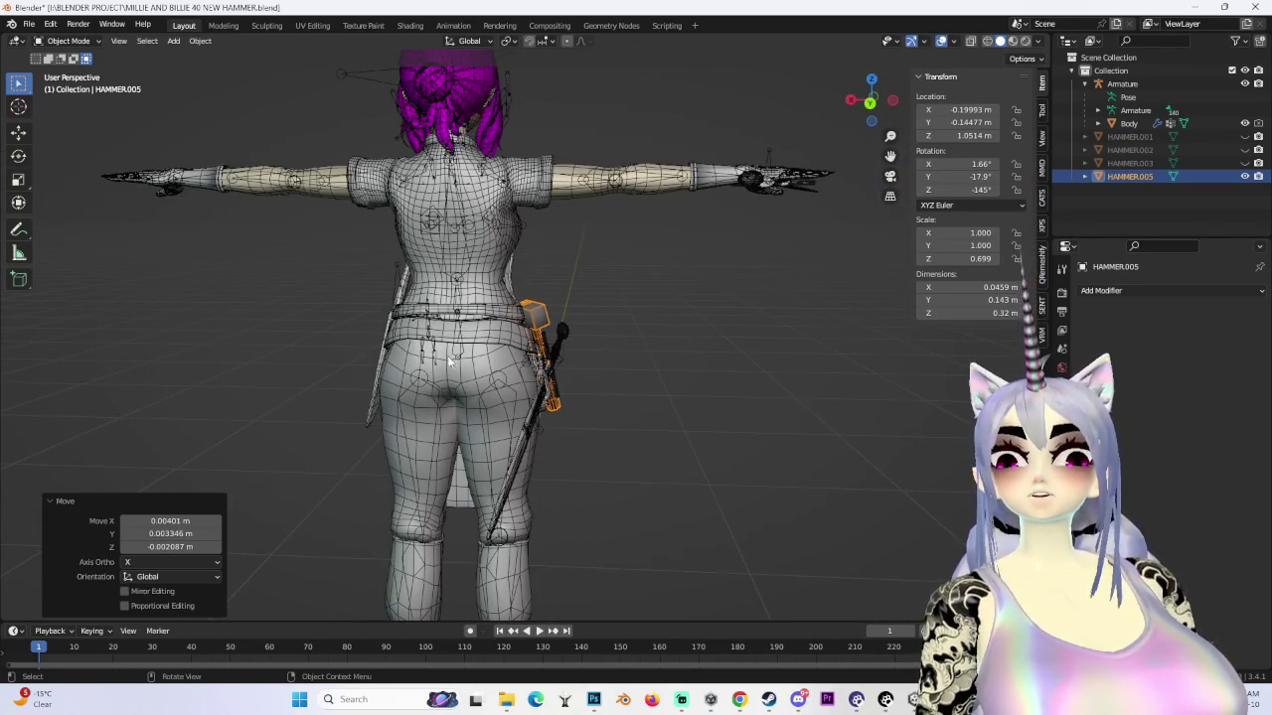
mouse_move(477, 381)
middle_down()
mouse_move(388, 457)
mouse_move(564, 433)
mouse_move(594, 372)
middle_up()
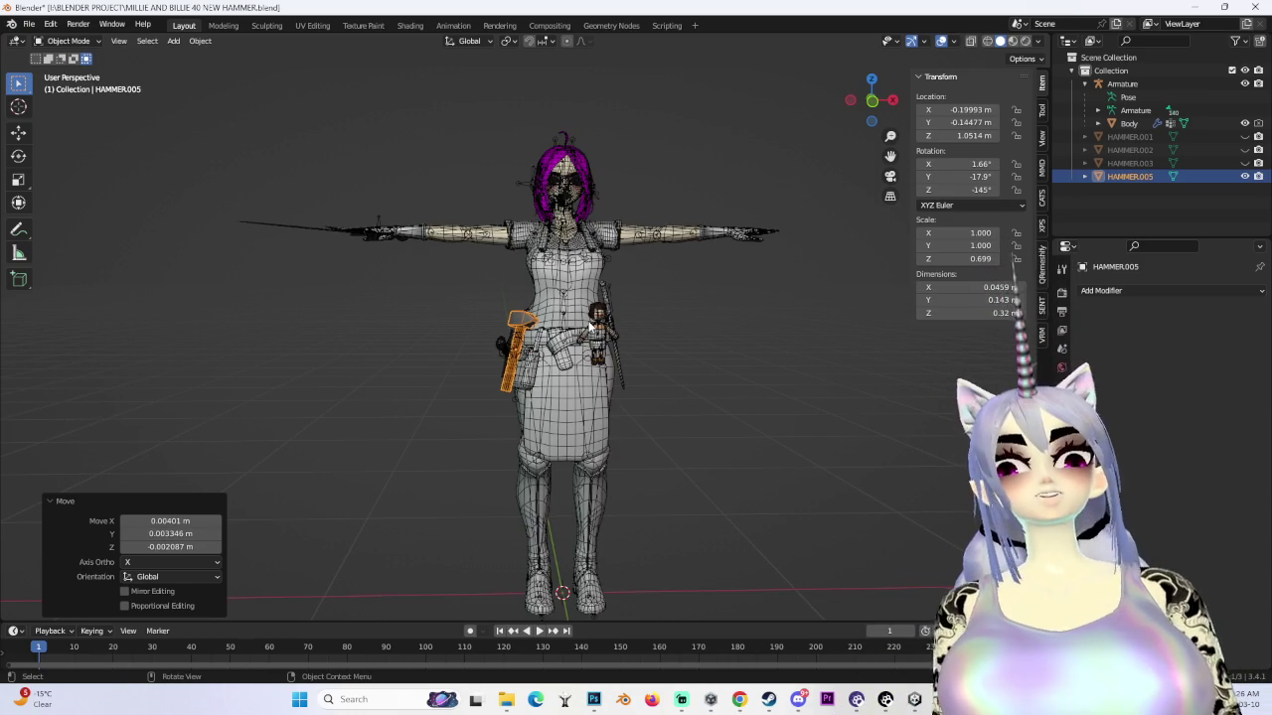
scroll(656, 336, up, 3)
scroll(584, 386, up, 2)
scroll(584, 385, down, 1)
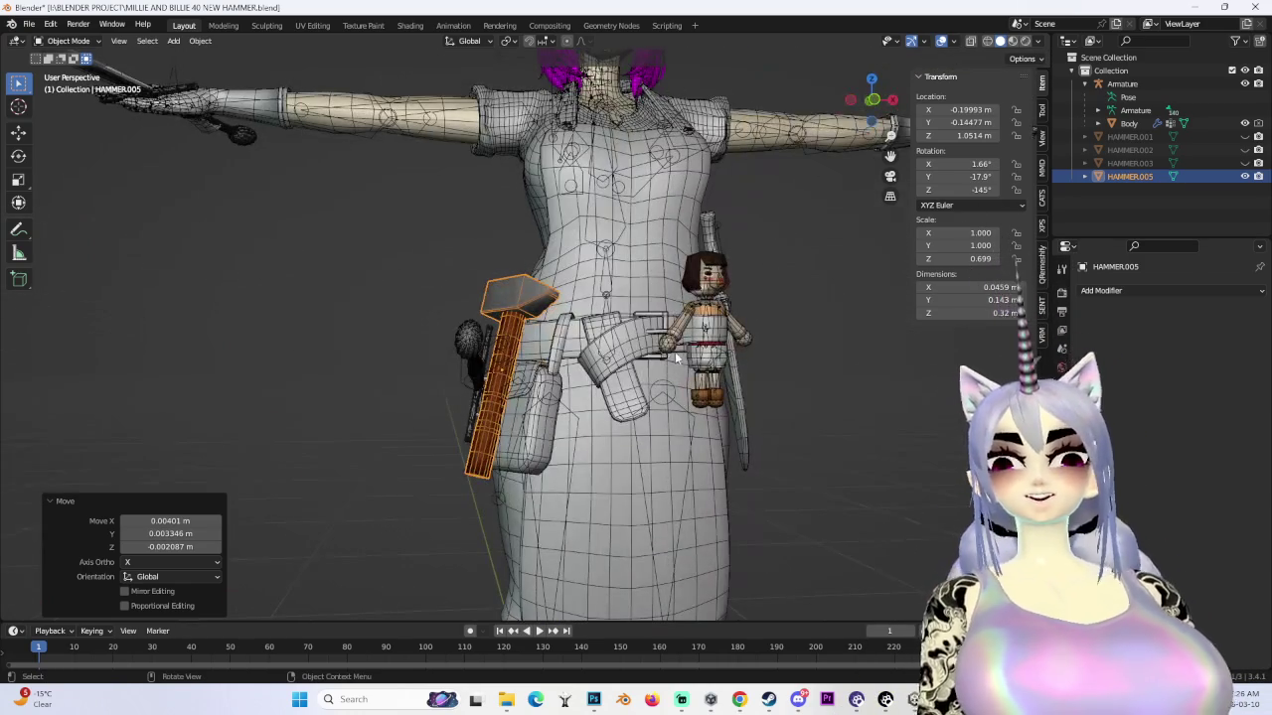
key(shift+d)
click(999, 407)
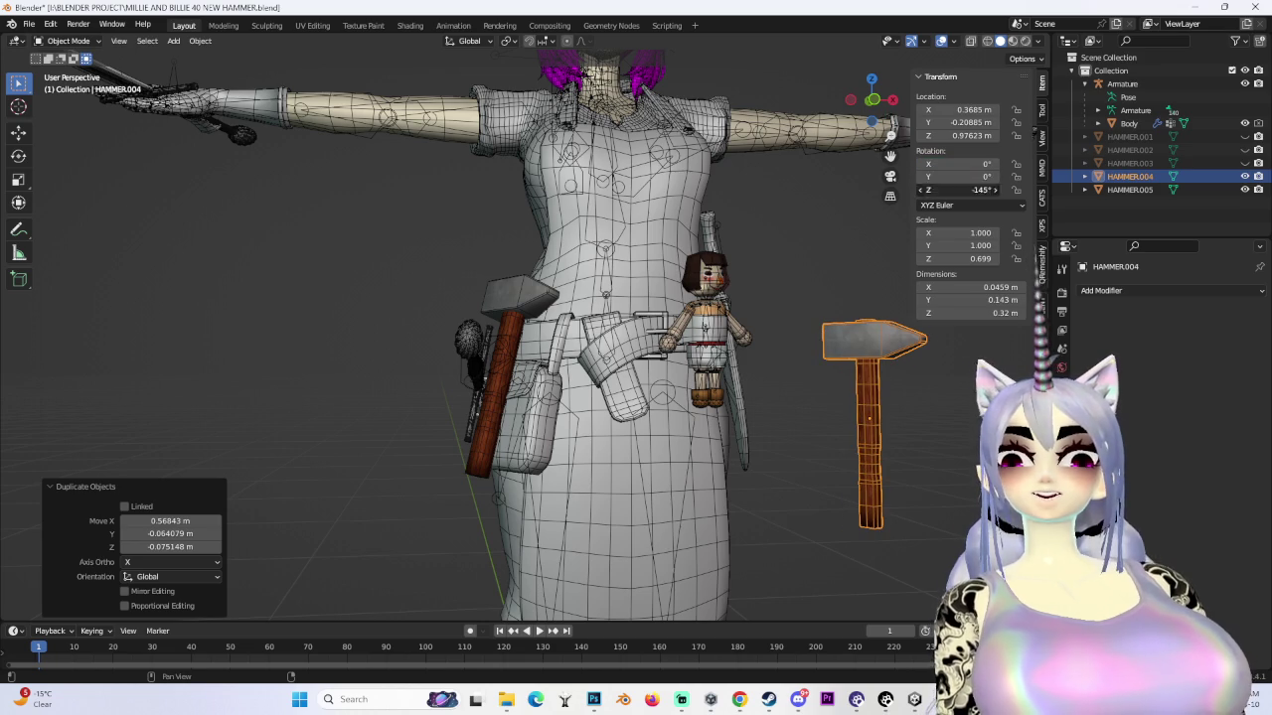
scroll(894, 417, down, 2)
key(s)
click(700, 393)
key(g)
click(619, 297)
scroll(596, 288, up, 3)
- Move the small hammer along X onto the doll's arm, viewed from the front
mouse_move(579, 282)
middle_down()
mouse_move(397, 275)
mouse_move(525, 330)
middle_up()
key(g)
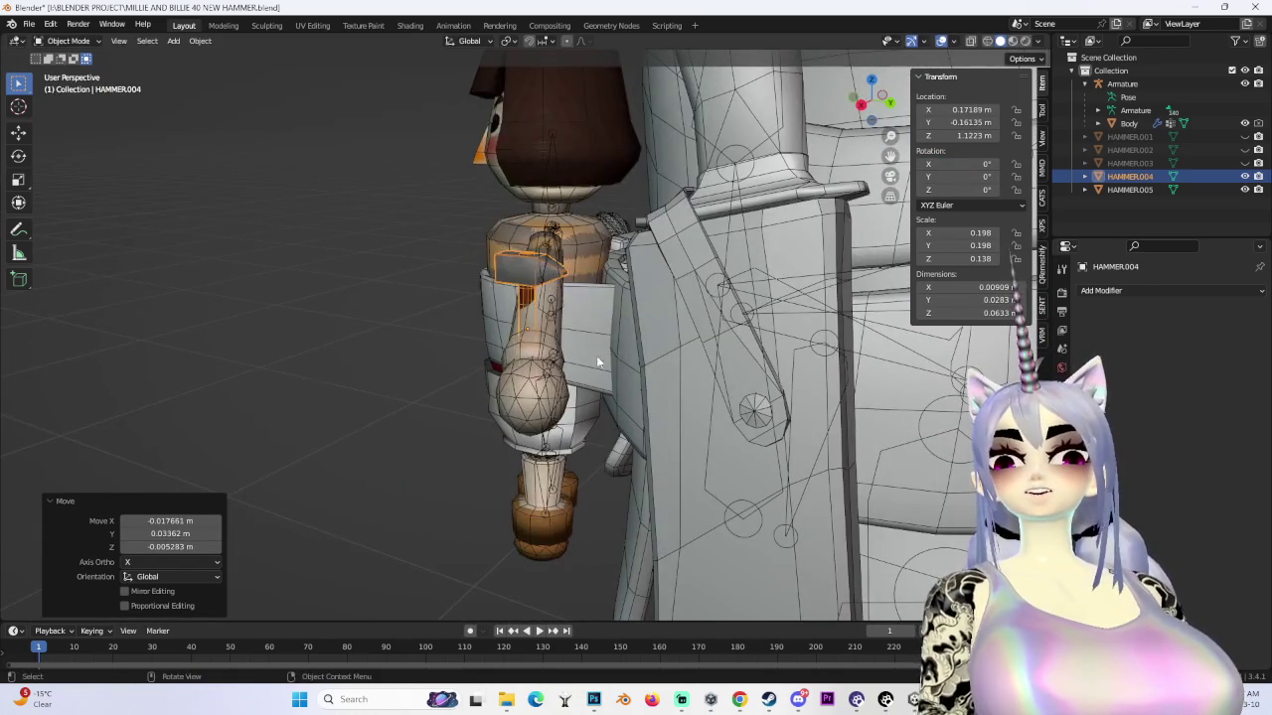
middle_drag(627, 351, 695, 328)
key(g)
key(x)
click(716, 398)
mouse_move(715, 397)
middle_down()
mouse_move(724, 404)
mouse_move(881, 120)
middle_up()
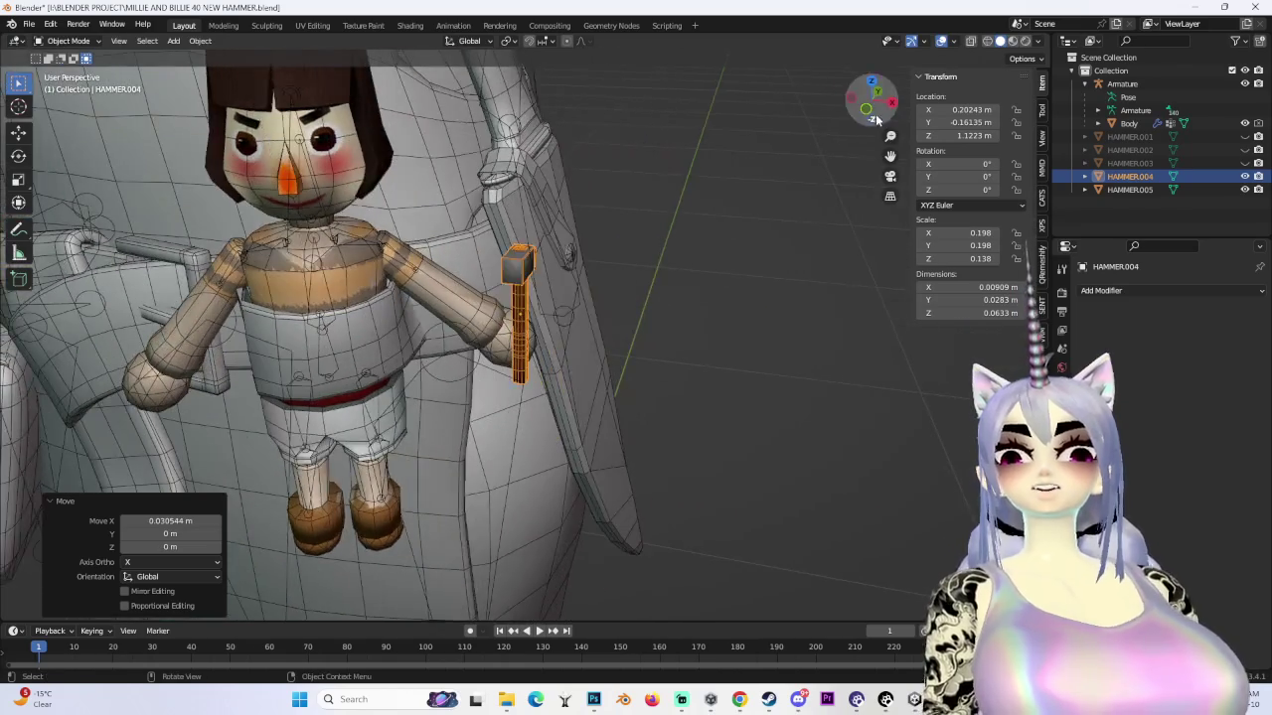
click(881, 120)
- Tilt the small hammer twice, nudge it, and enlarge it to 0.270/0.270/0.188 scale
key(r)
click(655, 300)
mouse_move(654, 300)
middle_down()
mouse_move(673, 406)
mouse_move(616, 380)
mouse_move(596, 338)
mouse_move(569, 347)
middle_up()
key(r)
click(583, 312)
key(g)
click(605, 397)
mouse_move(605, 397)
middle_down()
mouse_move(699, 318)
mouse_move(648, 296)
mouse_move(780, 374)
mouse_move(743, 387)
mouse_move(694, 325)
middle_up()
key(s)
click(672, 303)
- Rotate the small hammer to 16.8°, 42.1°, 72° and shift it along X and Y into the grip
scroll(780, 373, up, 3)
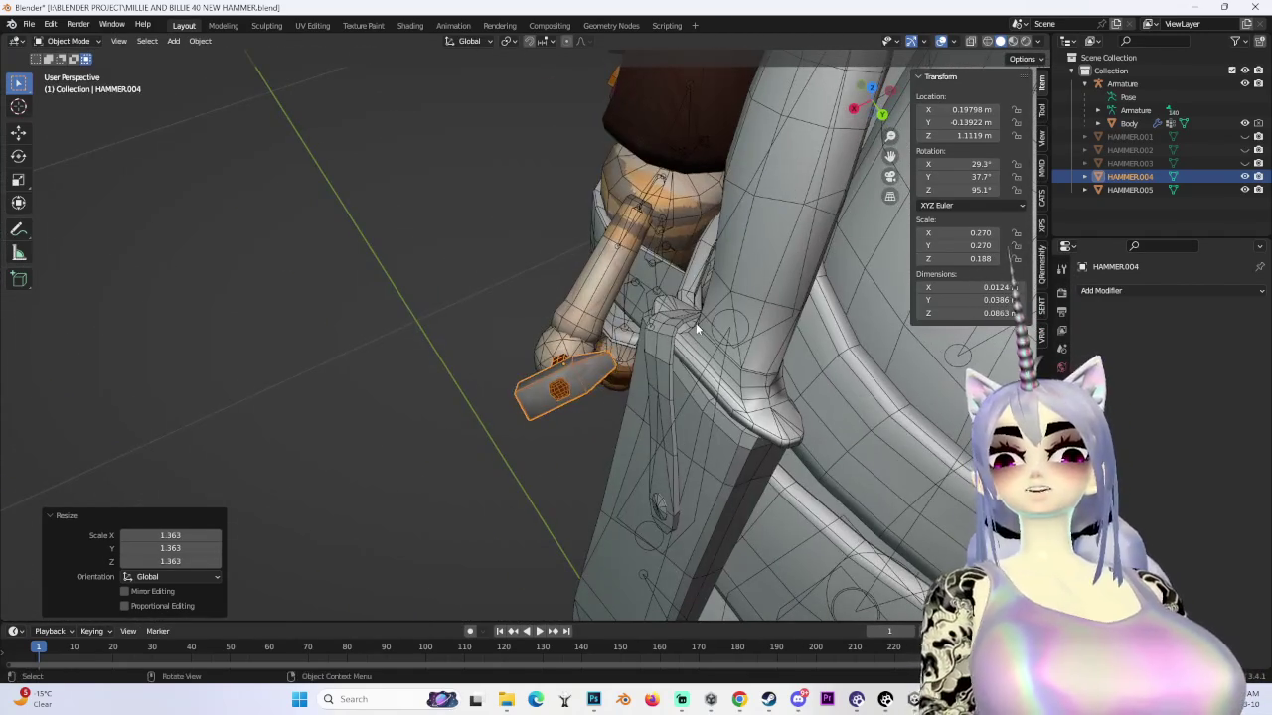
key(r)
key(Return)
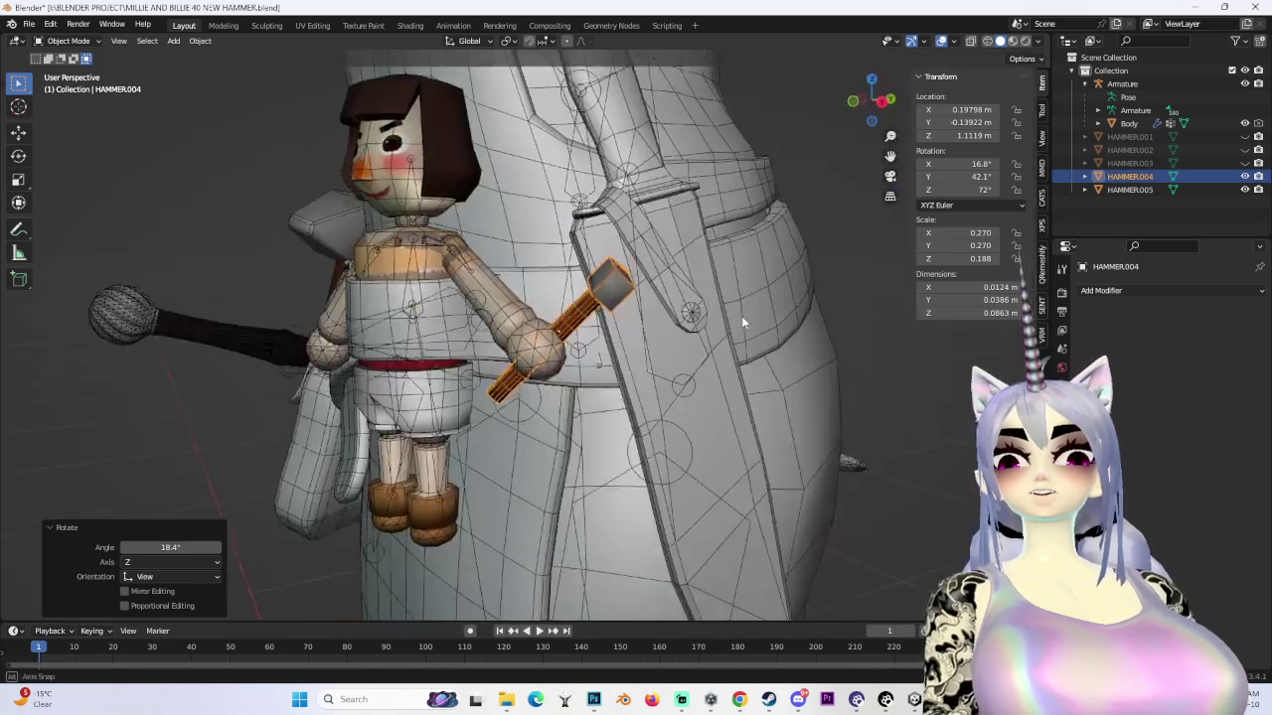
middle_drag(773, 260, 753, 292)
key(g)
key(x)
key(Return)
mouse_move(814, 266)
middle_down()
mouse_move(686, 308)
mouse_move(853, 311)
mouse_move(775, 344)
middle_up()
key(g)
key(y)
key(Return)
- Deselect the small hammer and check the doll from the front view
click(767, 333)
scroll(761, 325, up, 3)
scroll(746, 294, up, 2)
scroll(745, 318, down, 3)
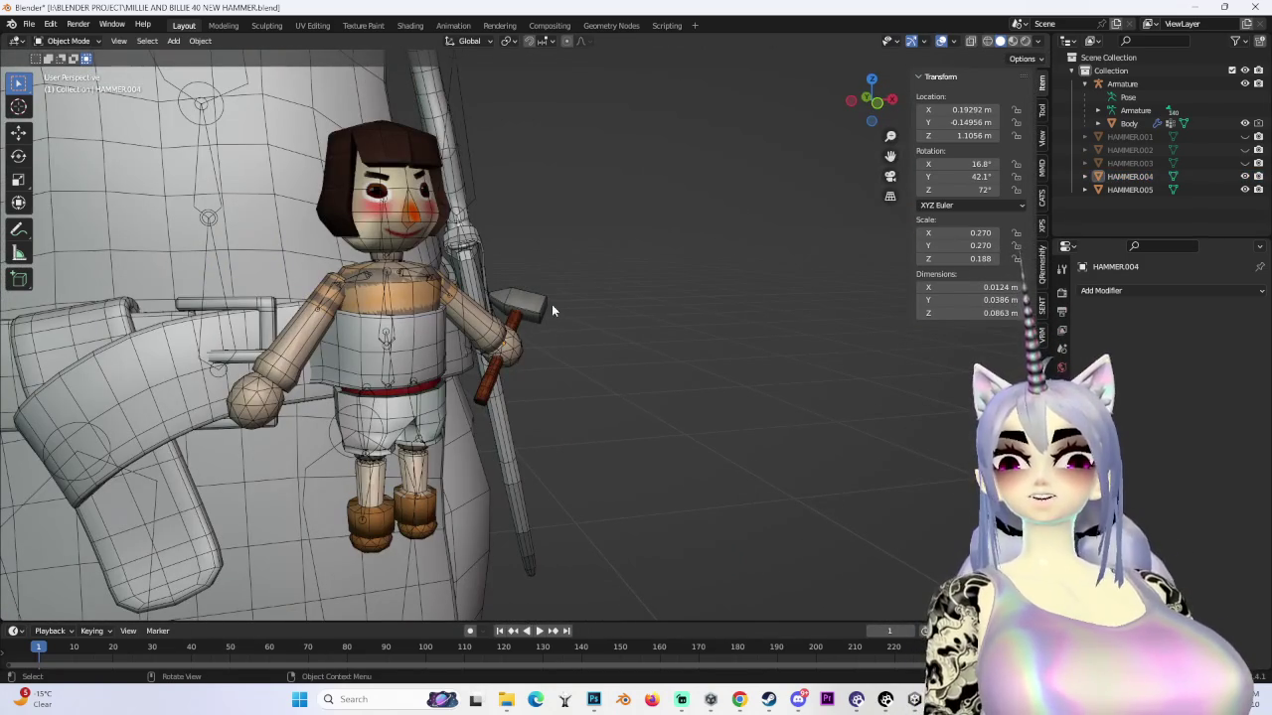
click(877, 110)
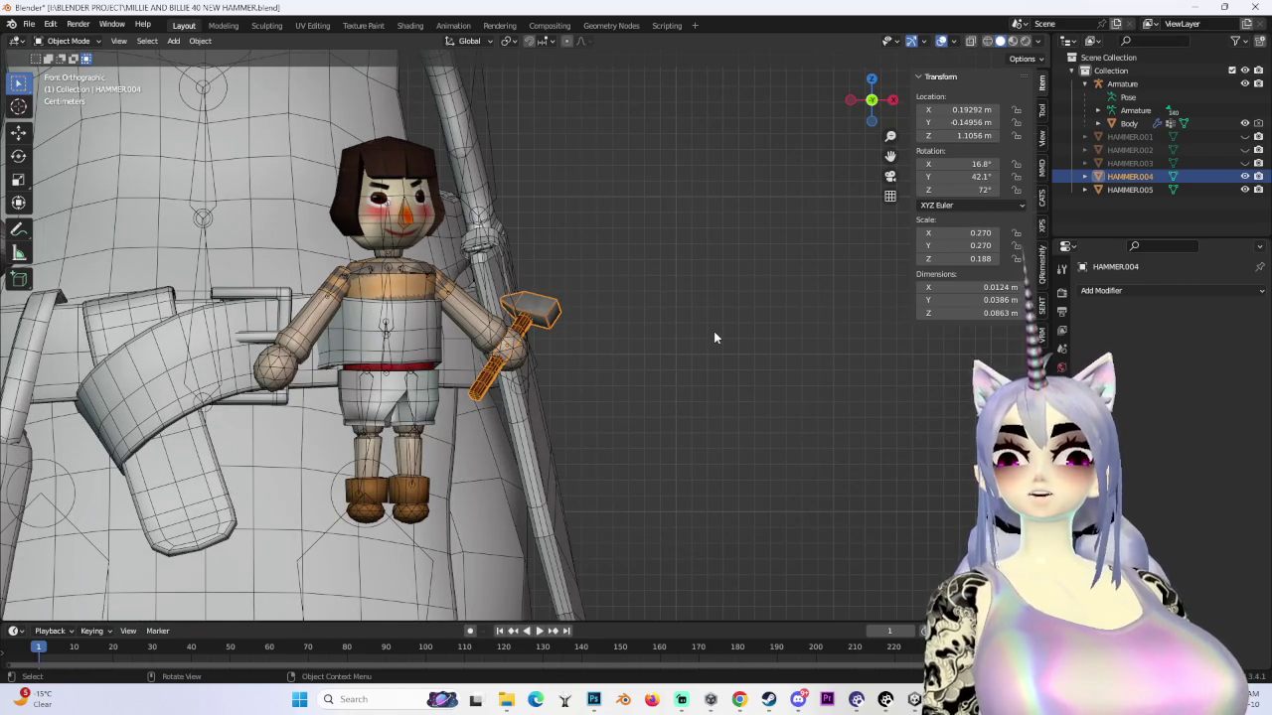
click(714, 332)
scroll(713, 331, down, 3)
scroll(720, 334, down, 3)
mouse_move(724, 334)
middle_down()
mouse_move(616, 348)
mouse_move(732, 357)
middle_up()
scroll(617, 354, up, 4)
scroll(732, 357, up, 2)
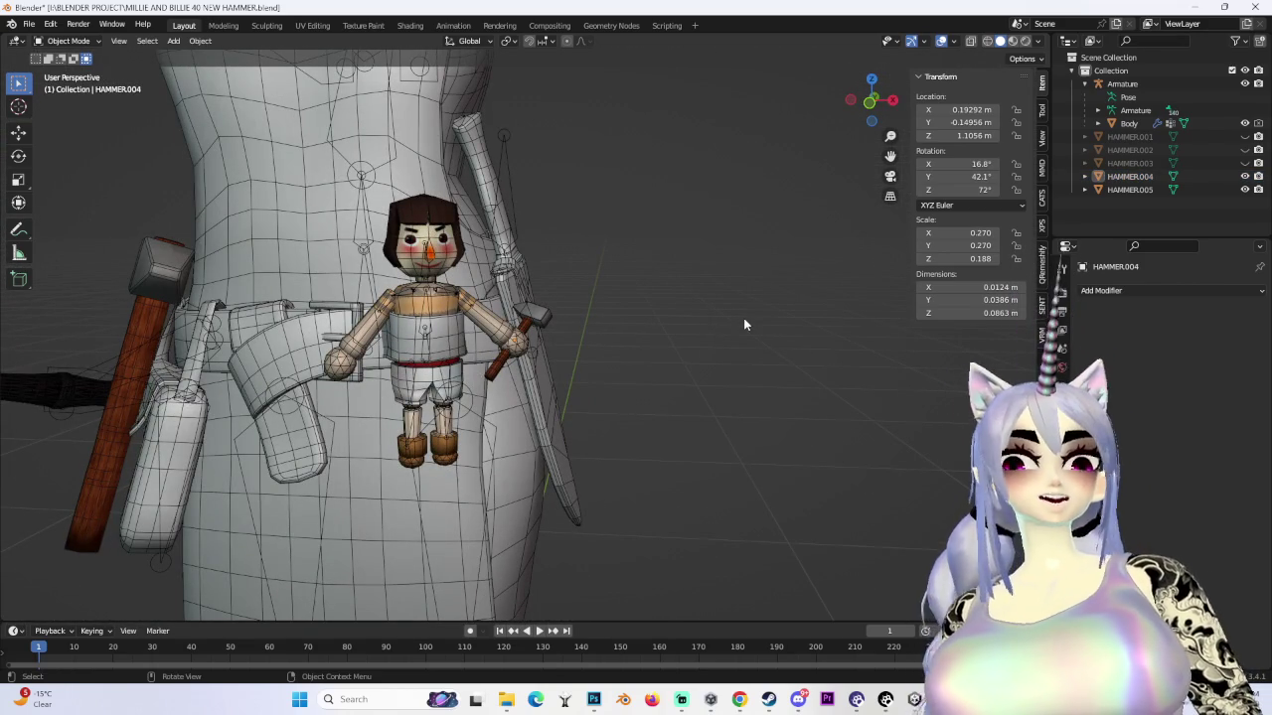
scroll(701, 338, up, 3)
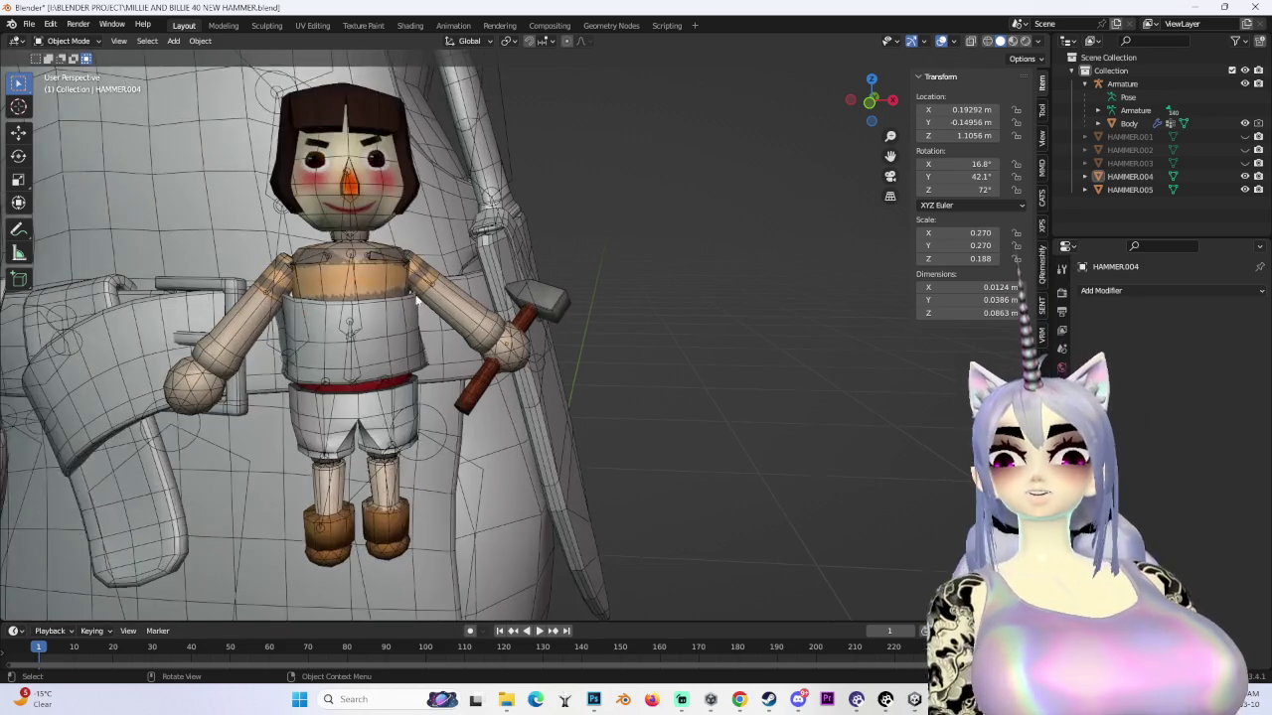
click(462, 306)
scroll(462, 303, down, 5)
click(462, 248)
scroll(462, 247, up, 2)
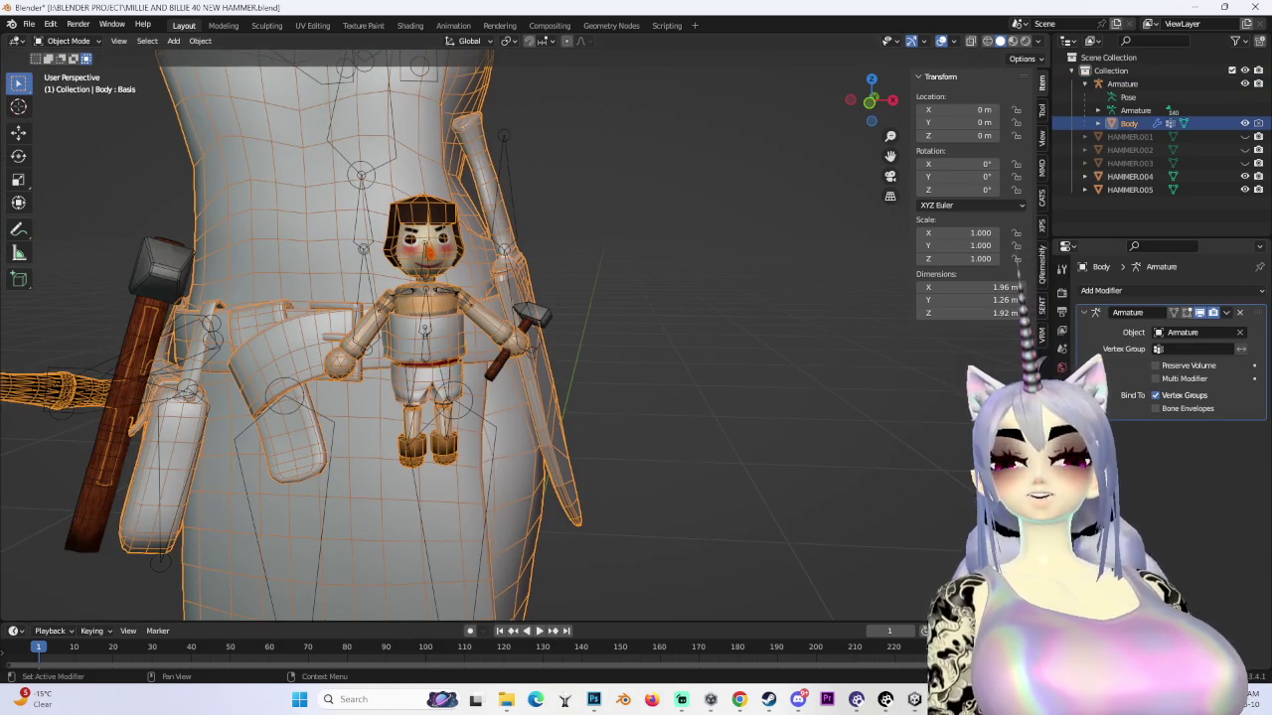
scroll(715, 492, down, 4)
middle_drag(667, 437, 669, 454)
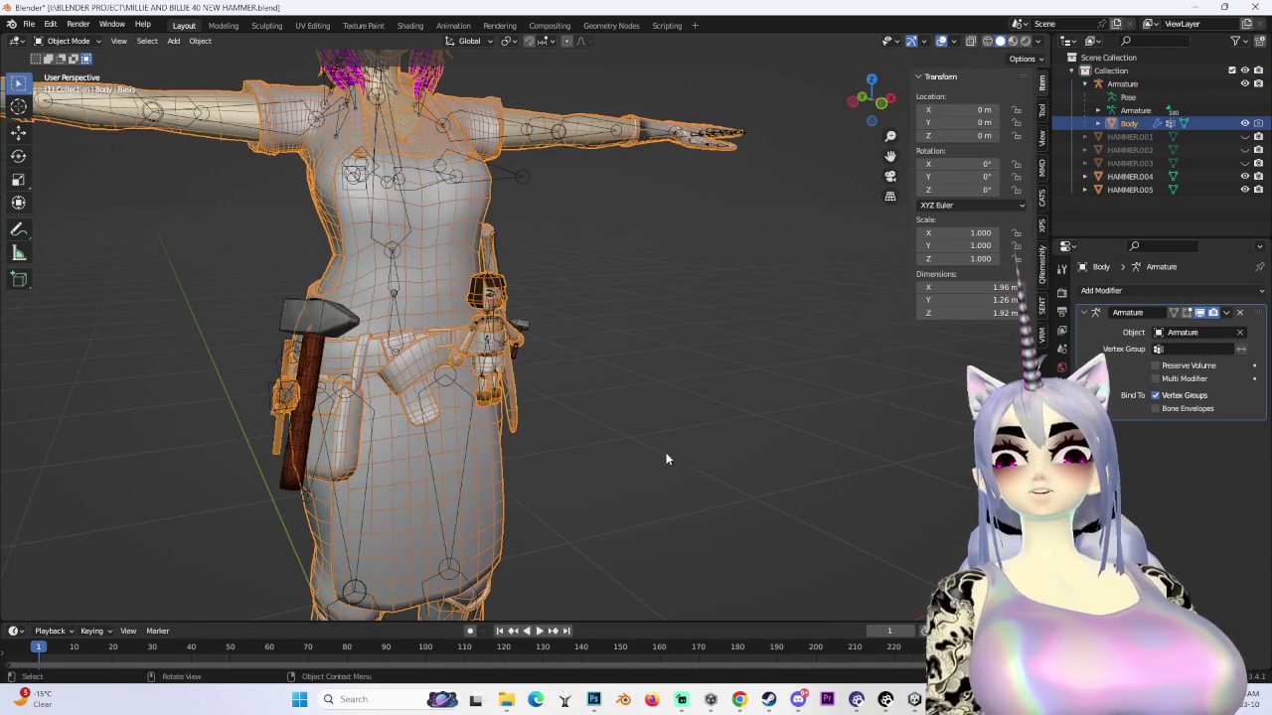
scroll(668, 452, up, 4)
scroll(512, 429, down, 2)
middle_drag(536, 417, 596, 388)
scroll(605, 380, down, 3)
scroll(587, 357, up, 3)
click(539, 322)
mouse_move(538, 322)
middle_down()
mouse_move(560, 330)
mouse_move(199, 221)
mouse_move(417, 264)
mouse_move(49, 276)
middle_up()
scroll(556, 343, up, 3)
scroll(421, 267, down, 4)
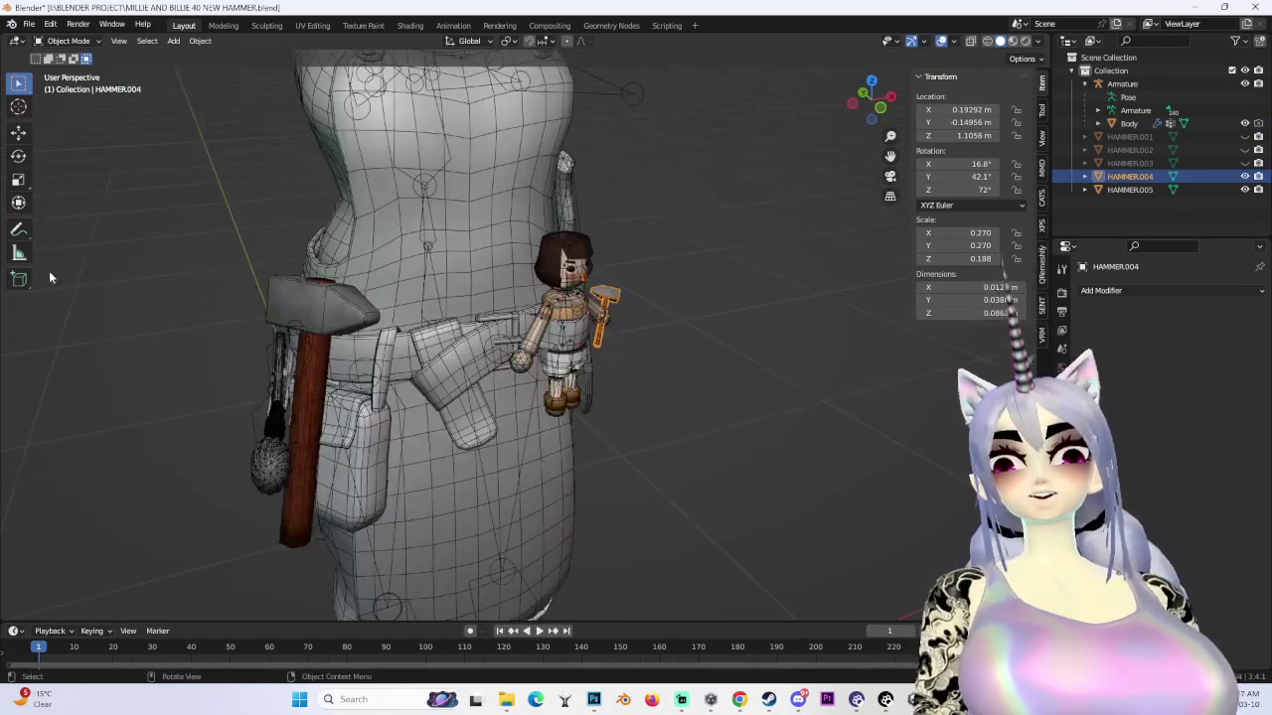
click(268, 292)
mouse_move(269, 292)
middle_down()
mouse_move(446, 293)
mouse_move(379, 338)
mouse_move(666, 364)
mouse_move(517, 348)
middle_up()
scroll(417, 308, down, 3)
scroll(378, 338, up, 3)
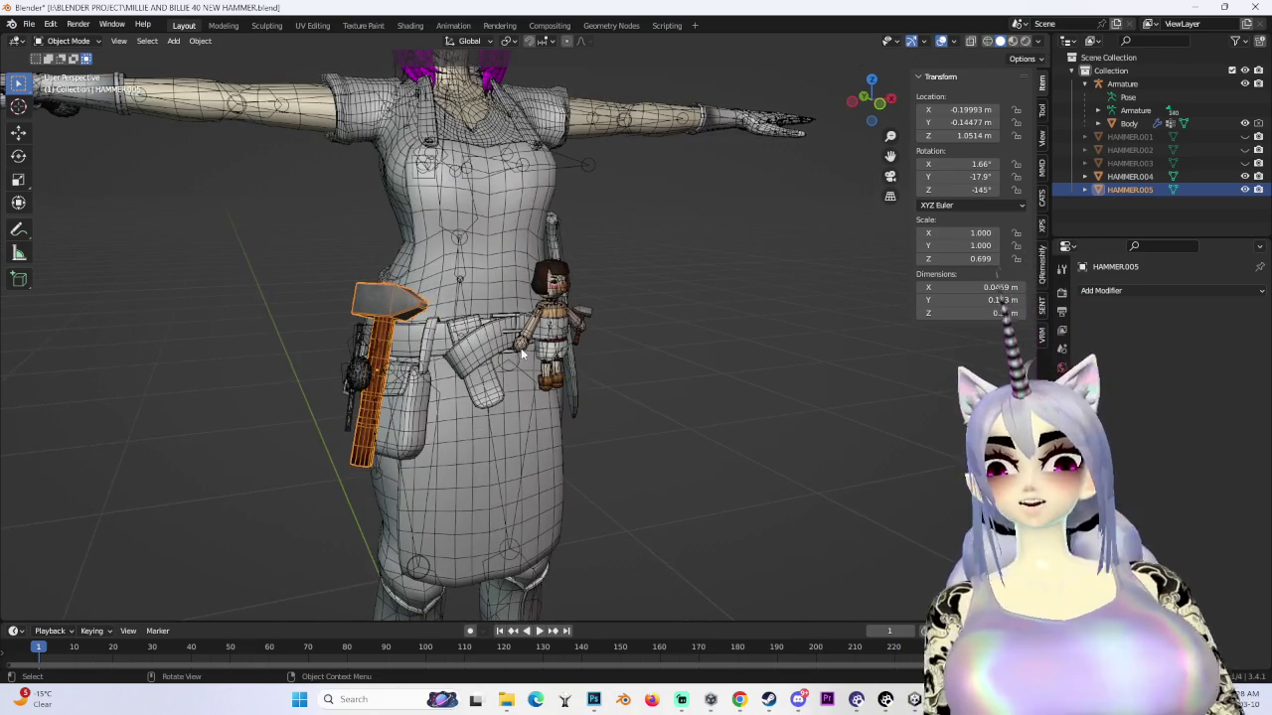
key(KP_1)
- View the character from the front and reset HAMMER.005's rotation to zero
scroll(662, 321, up, 5)
scroll(616, 328, up, 2)
middle_drag(597, 332, 615, 351)
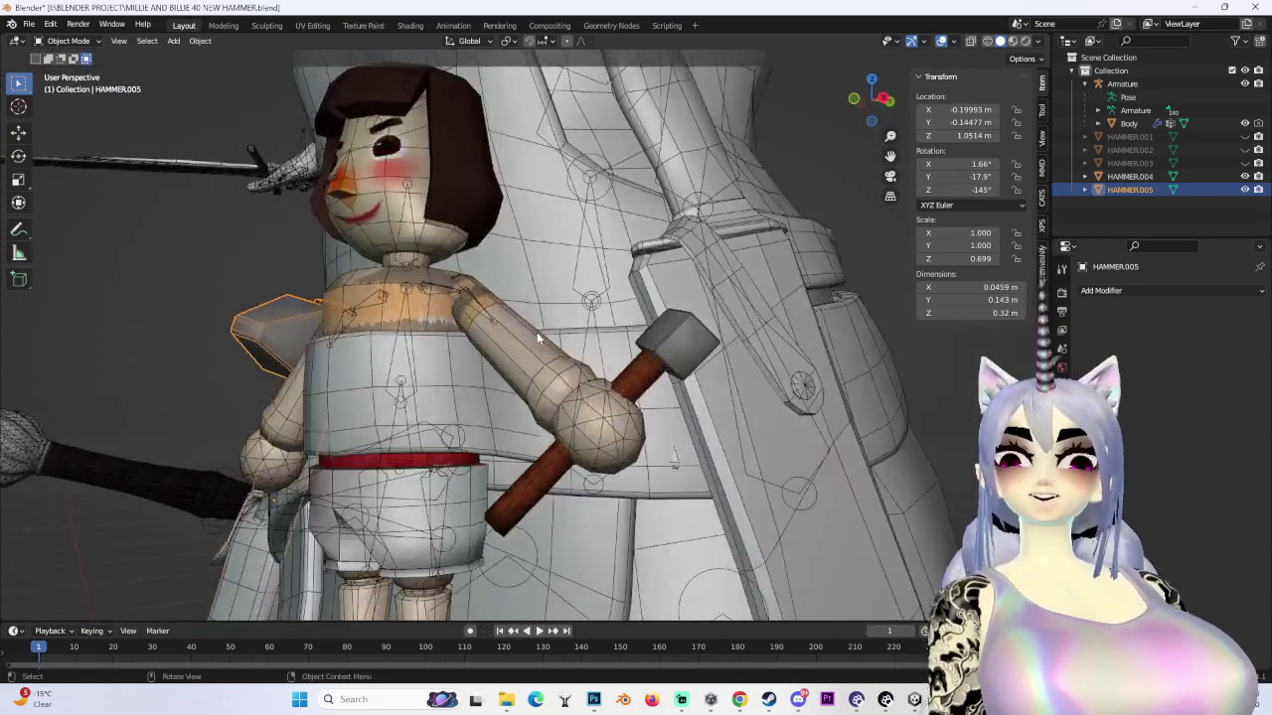
scroll(615, 352, down, 3)
scroll(636, 350, down, 3)
scroll(662, 351, down, 2)
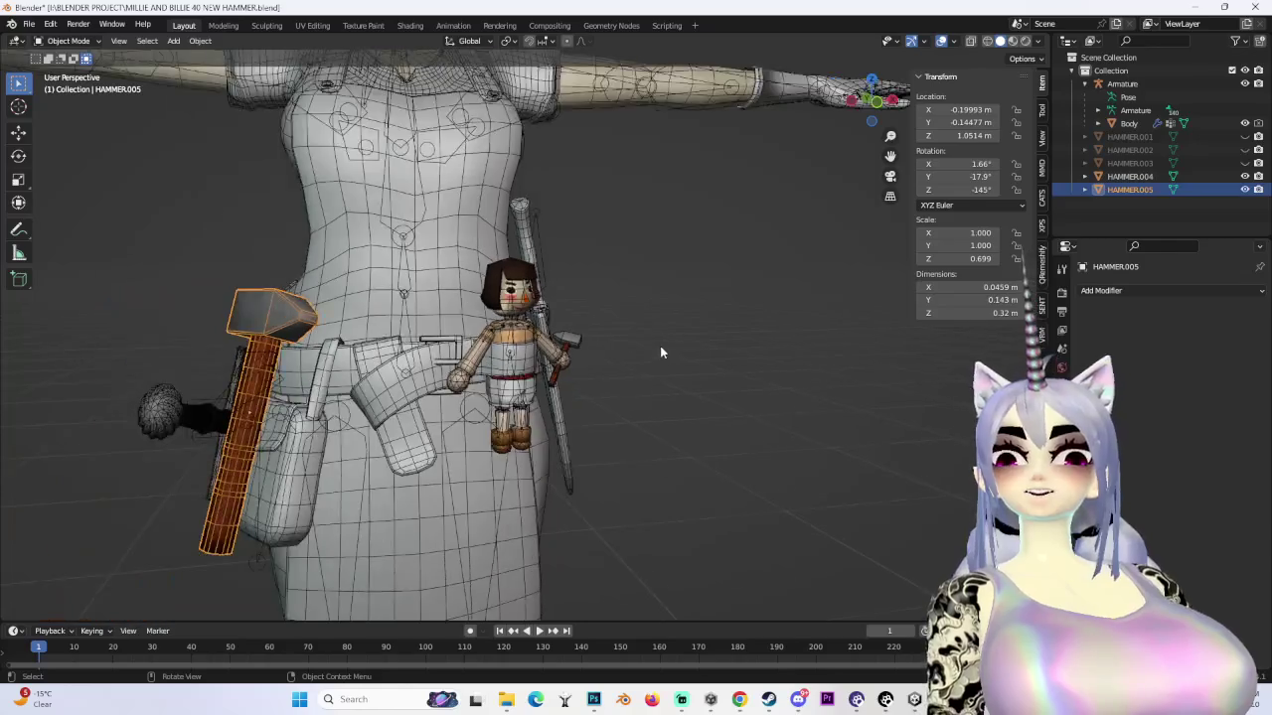
scroll(660, 346, down, 2)
click(669, 352)
mouse_move(651, 332)
middle_down()
mouse_move(588, 362)
mouse_move(365, 348)
middle_up()
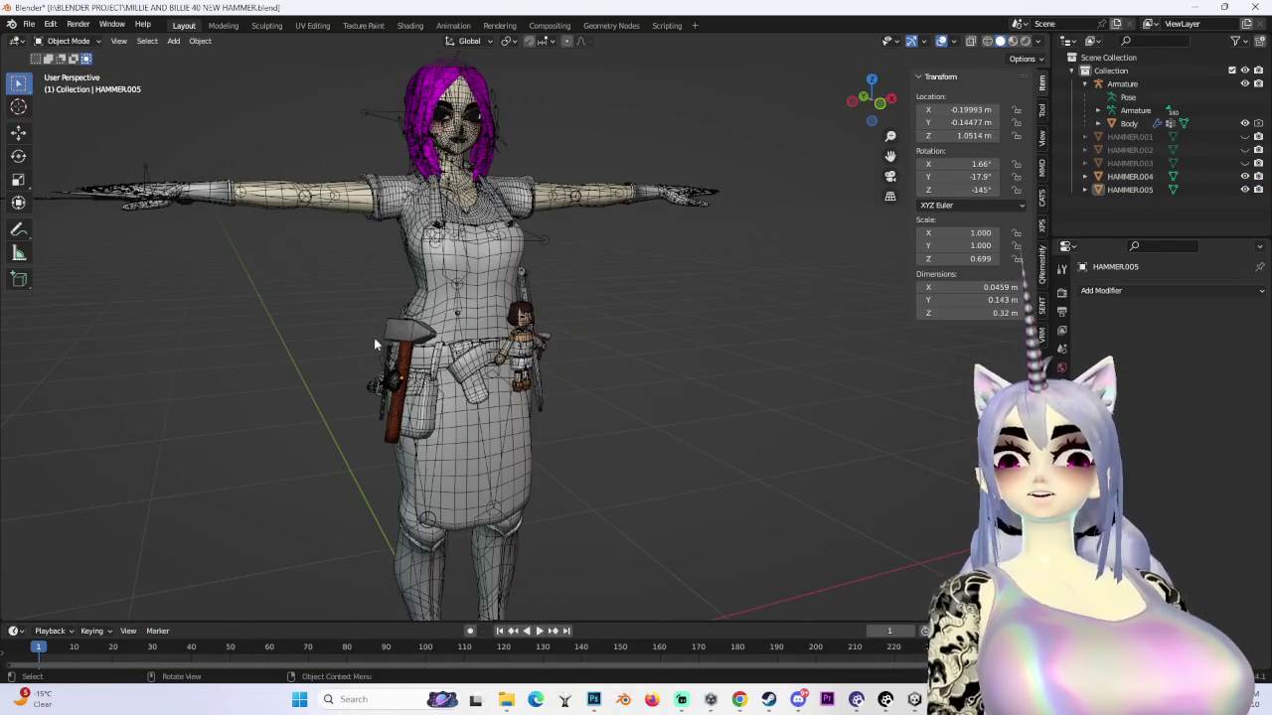
click(880, 105)
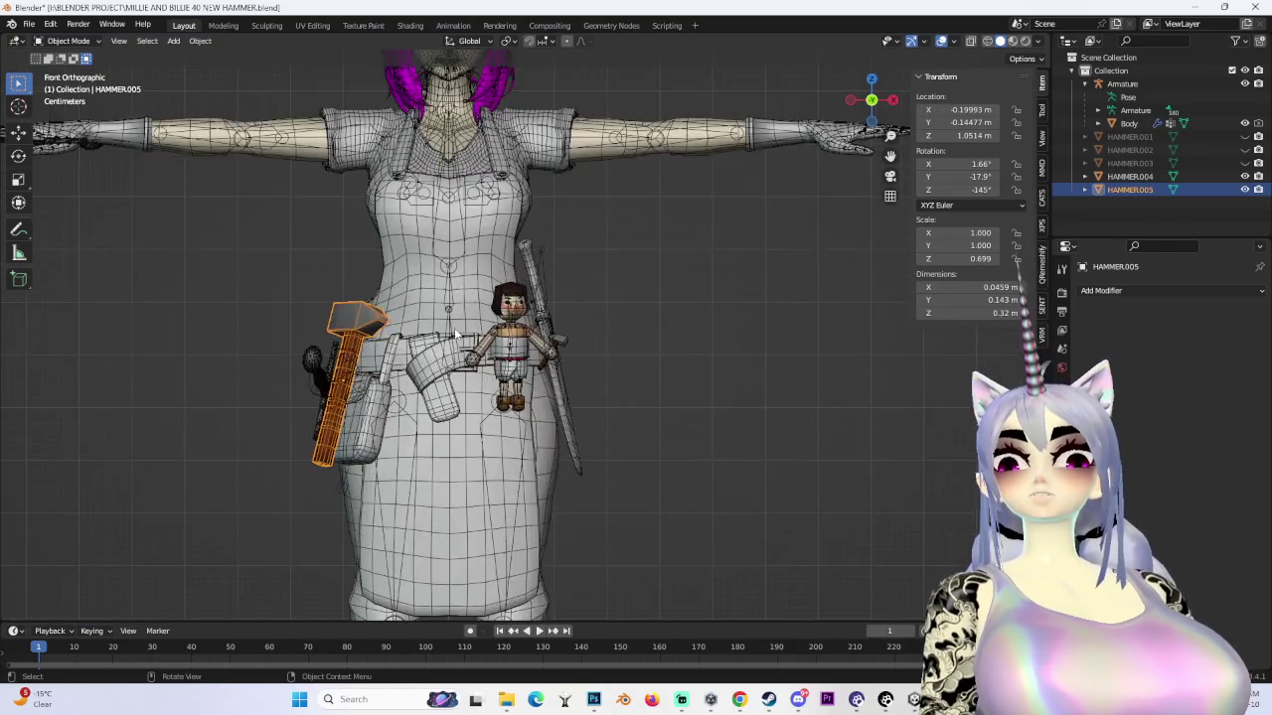
click(953, 202)
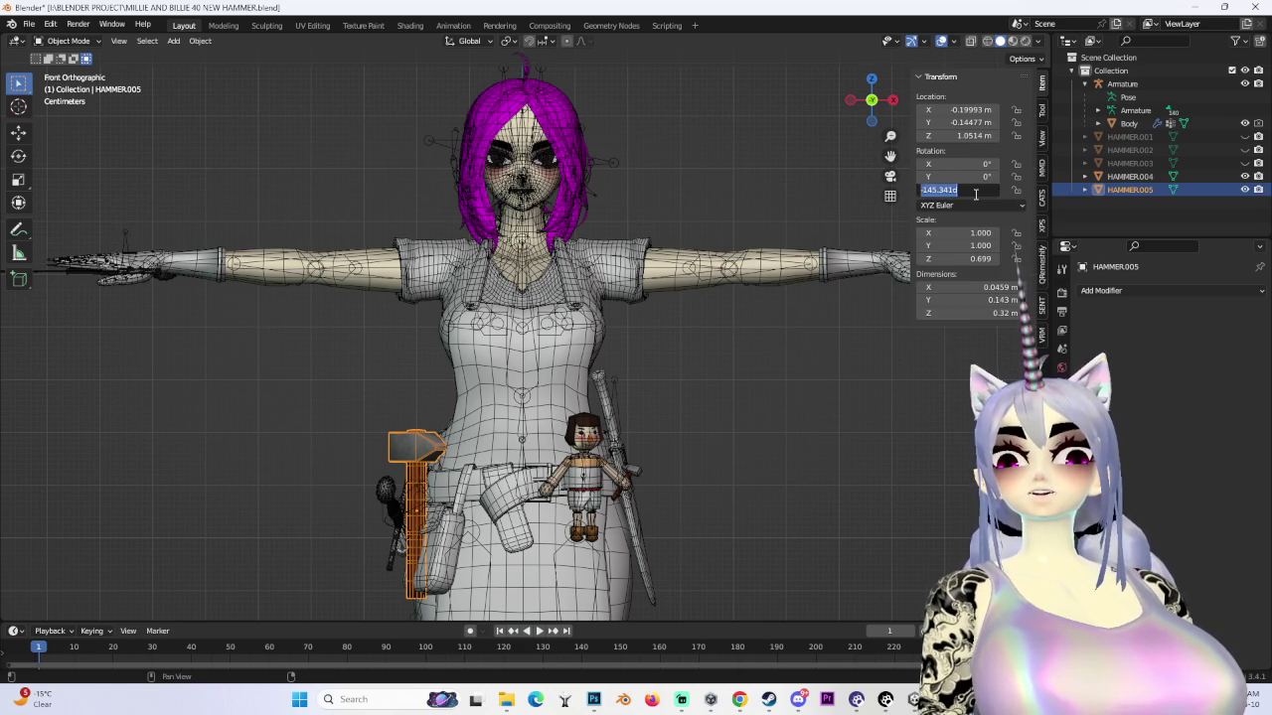
text(0)
- Move the hammer up to the chest centre and check it from the top and side
key(g)
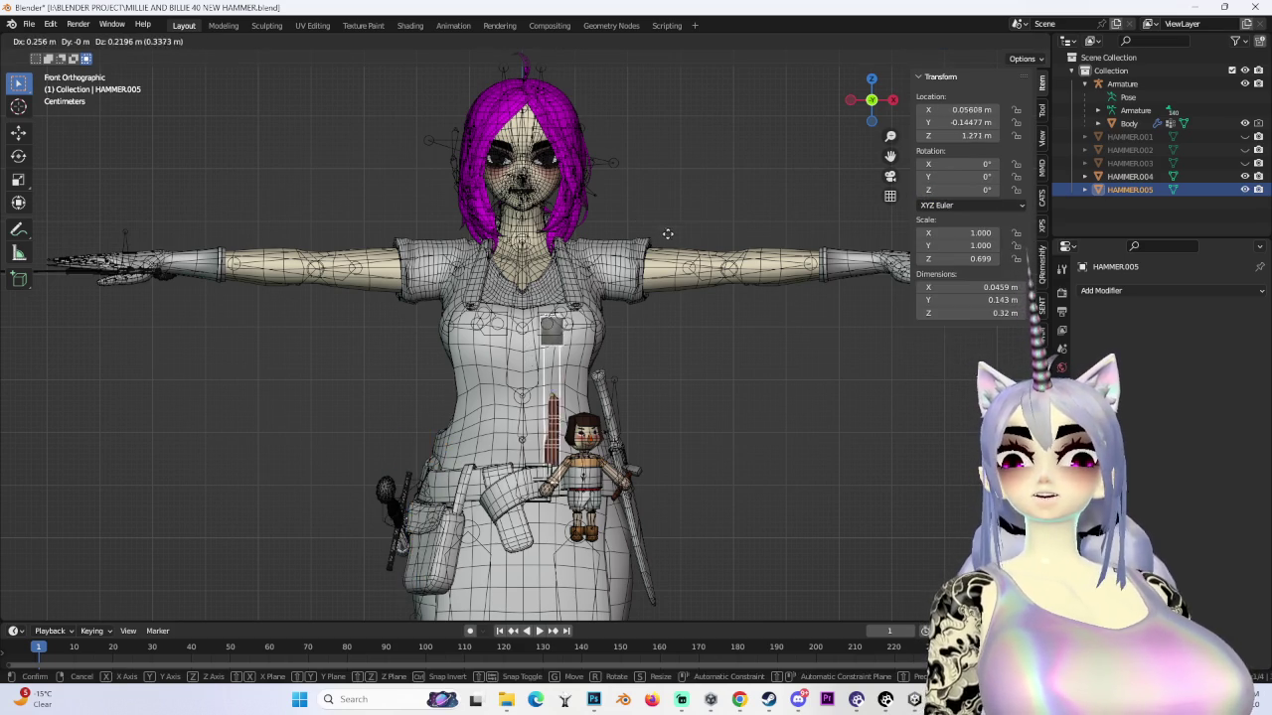
click(639, 217)
click(647, 340)
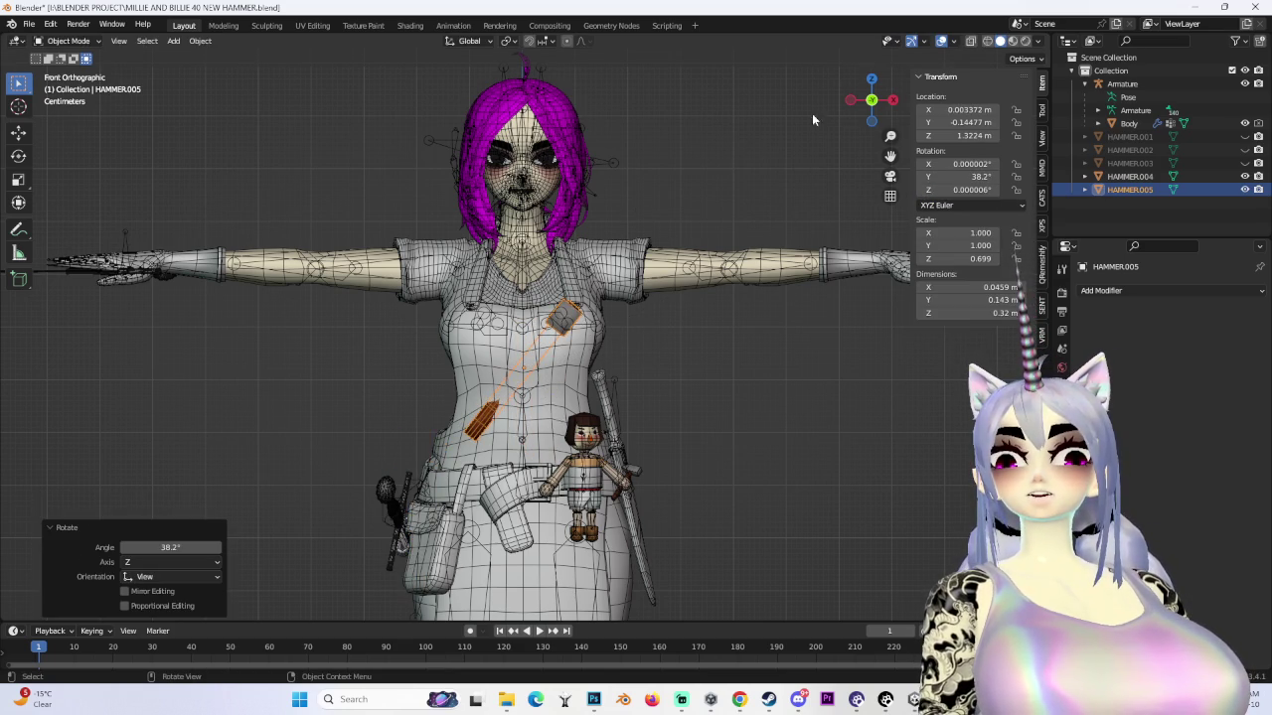
click(872, 79)
drag(874, 127, 728, 286)
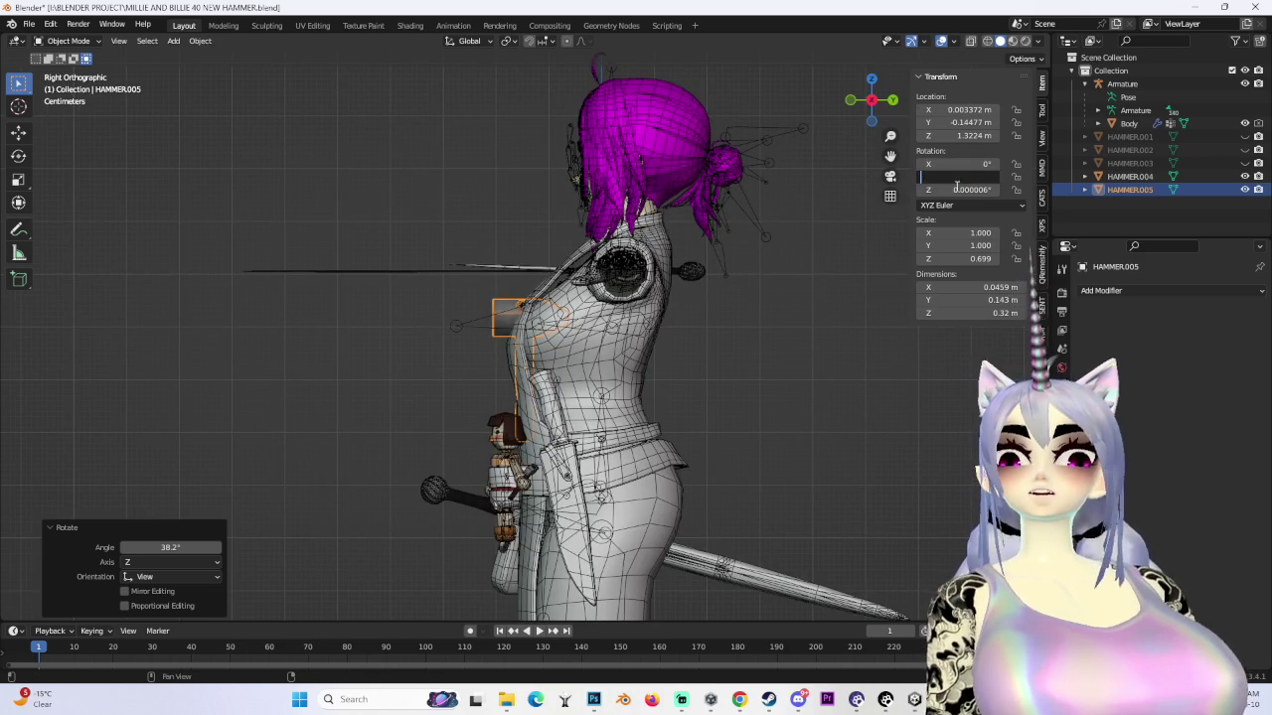
click(873, 81)
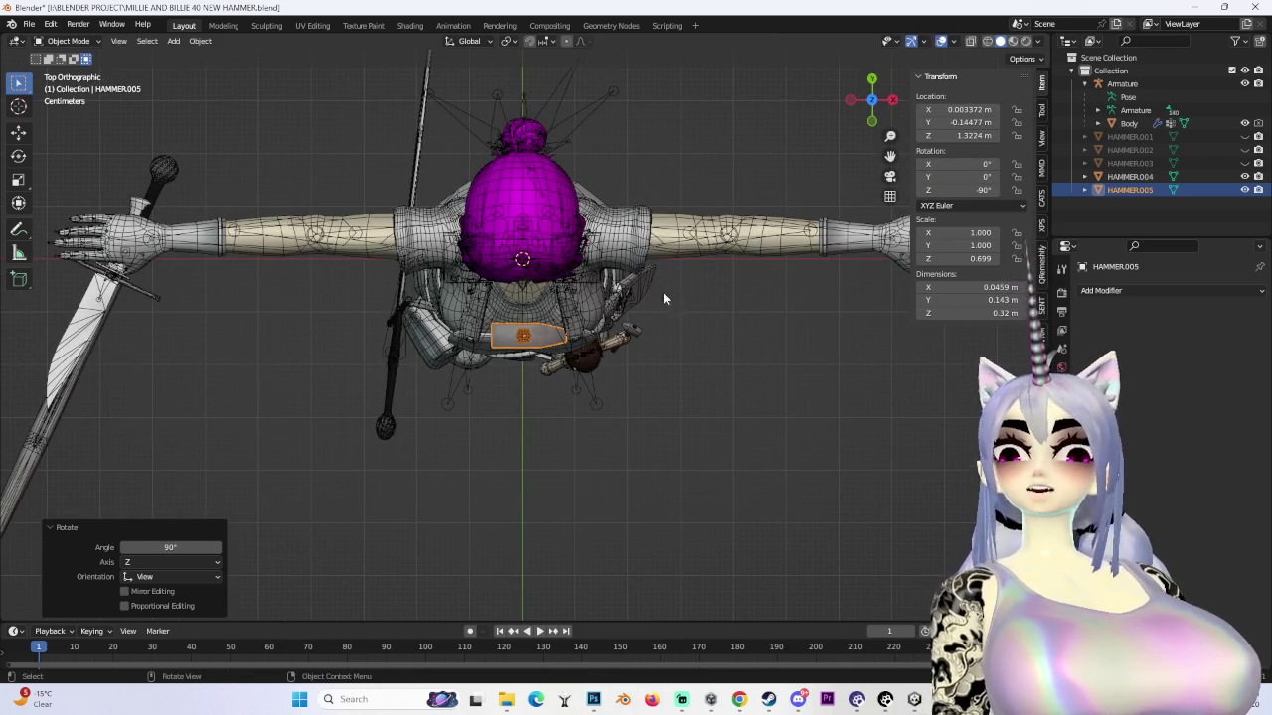
drag(873, 111, 854, 109)
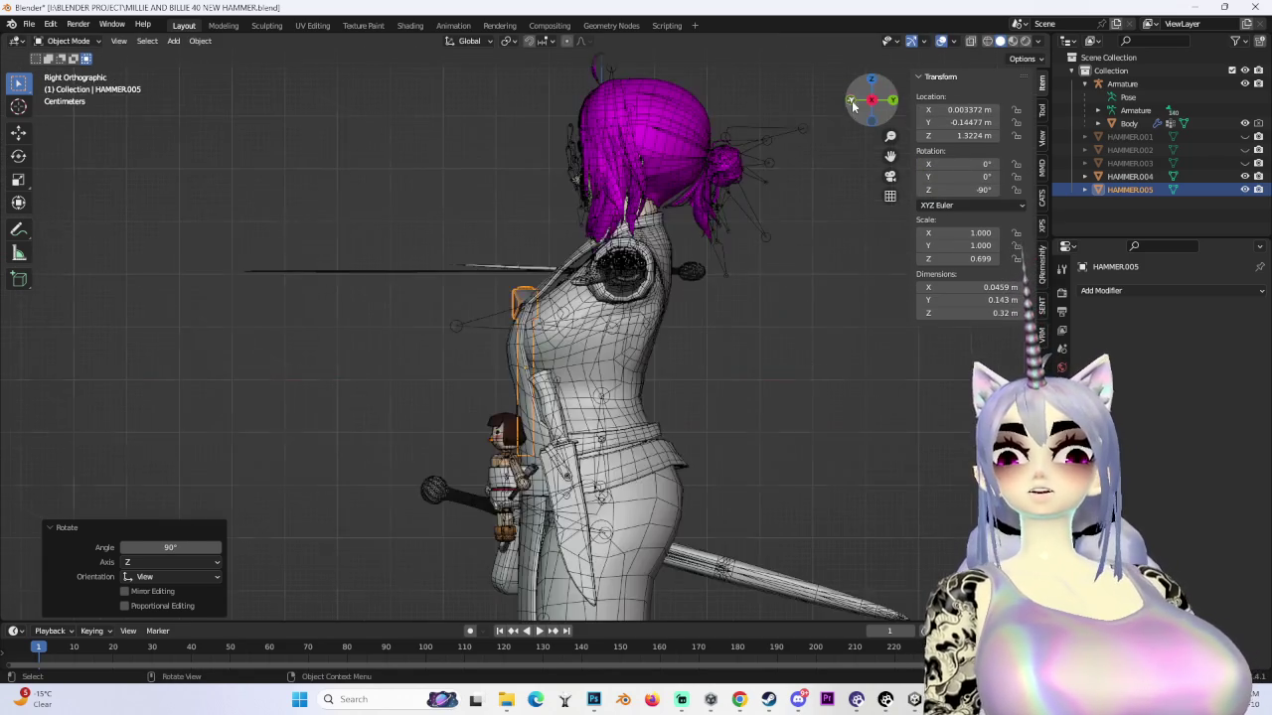
key(KP_1)
- Shift the hammer along Y toward the chest and lower it slightly along Z
key(r)
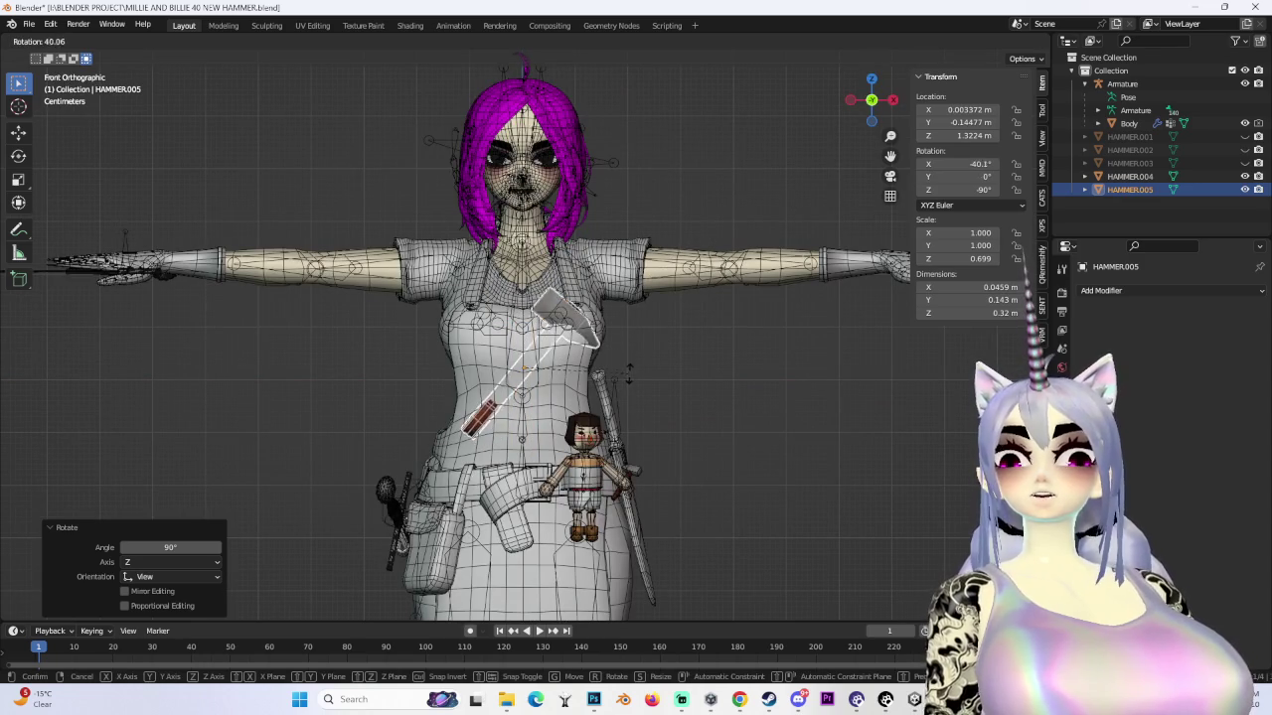
key(ctrl+z)
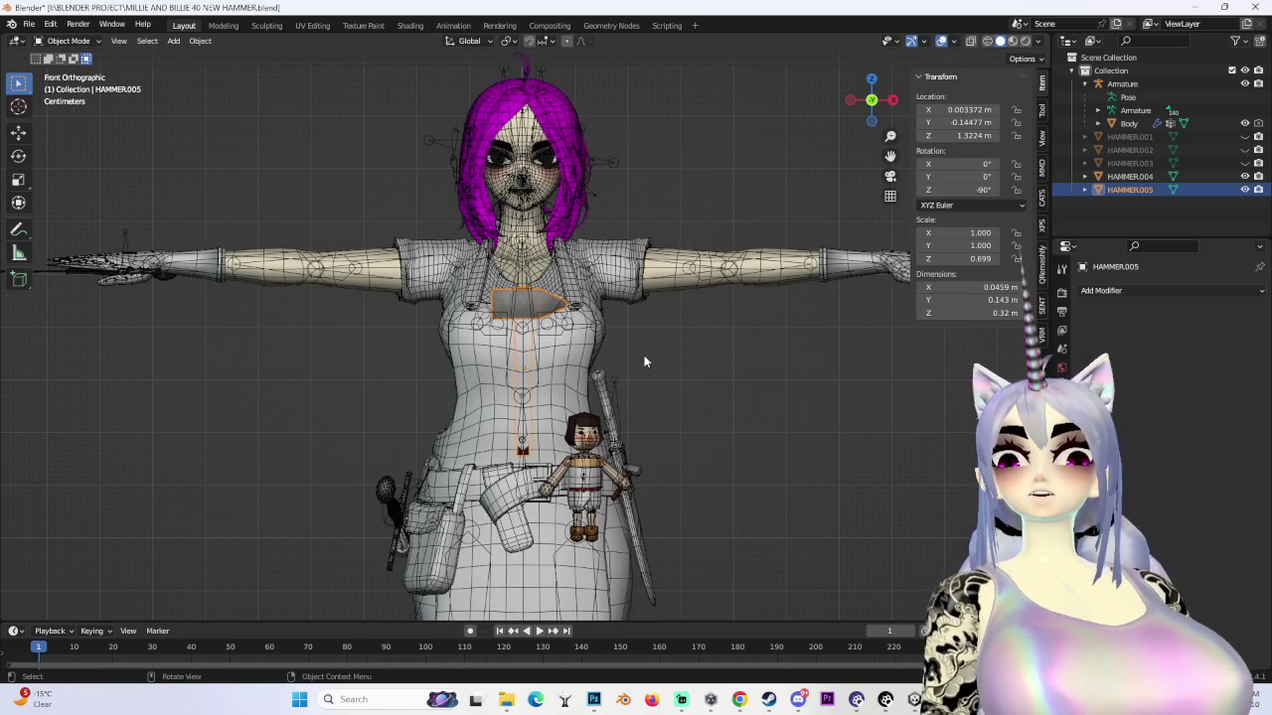
middle_drag(644, 361, 496, 388)
key(g)
key(y)
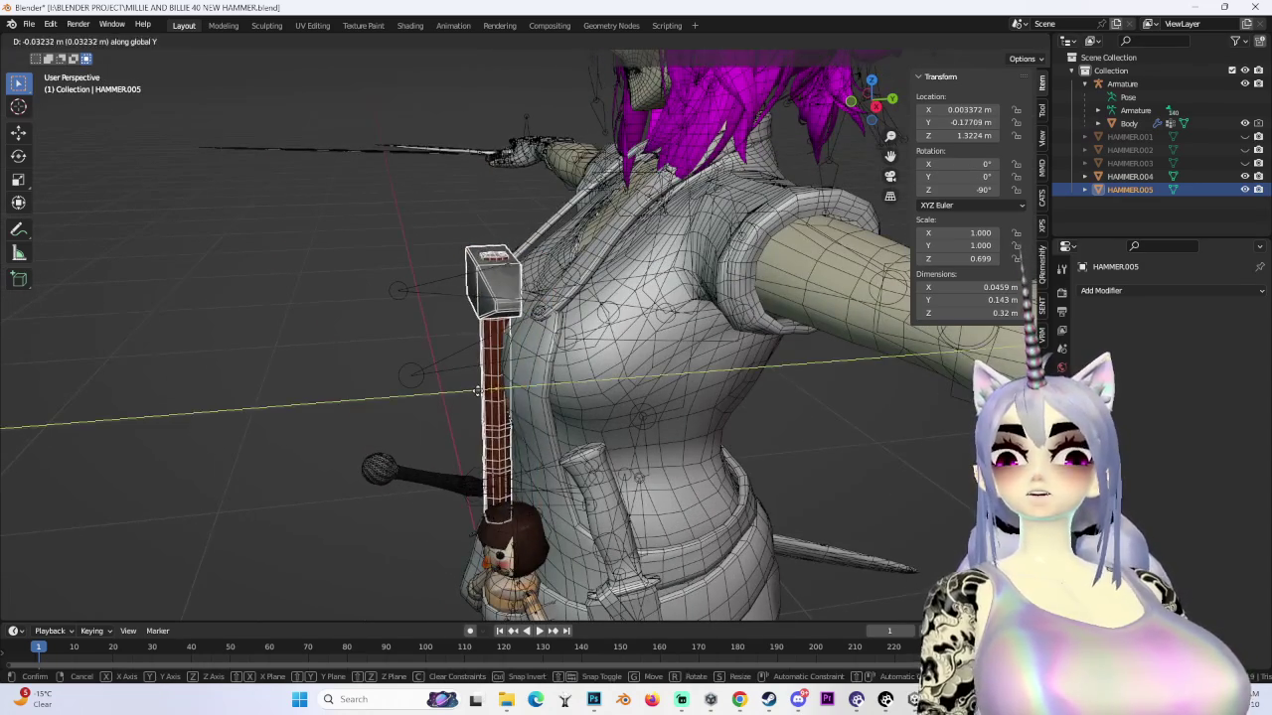
click(475, 394)
scroll(643, 357, down, 3)
middle_drag(642, 357, 605, 317)
key(g)
key(z)
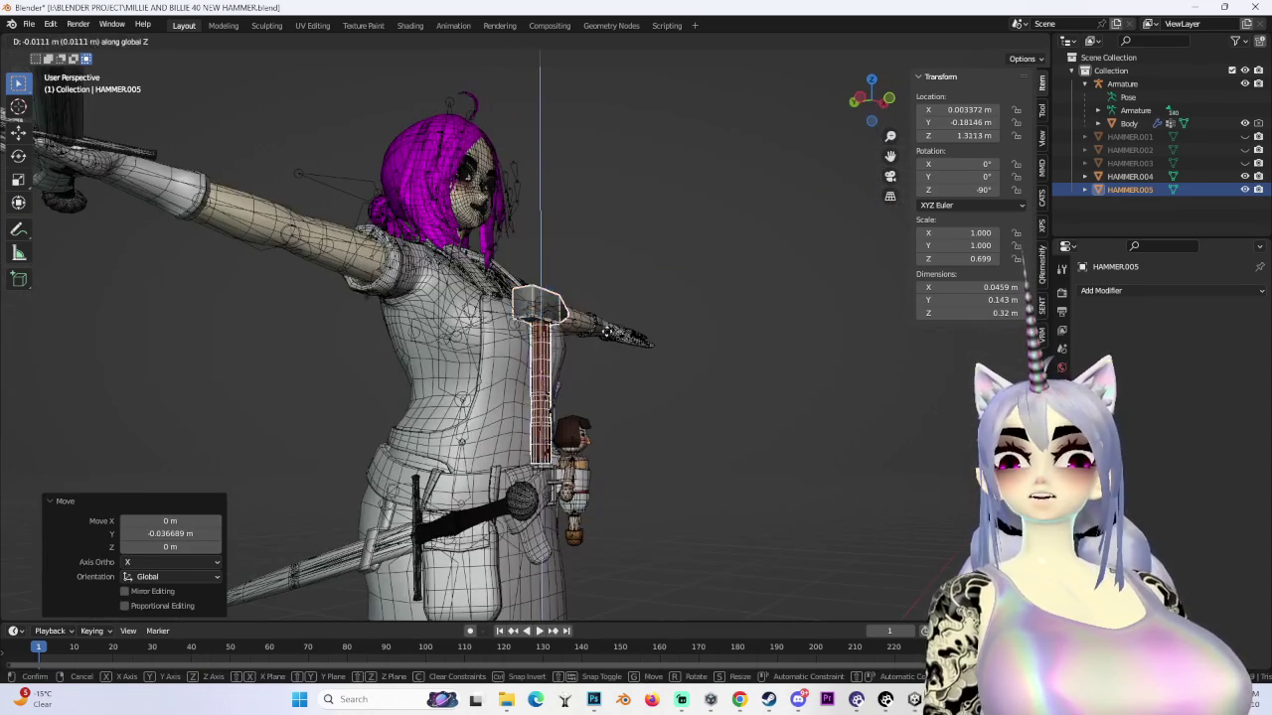
click(609, 341)
- Give the hammer a slight twist, as seen from the top view
middle_drag(545, 424, 696, 298)
scroll(695, 298, up, 4)
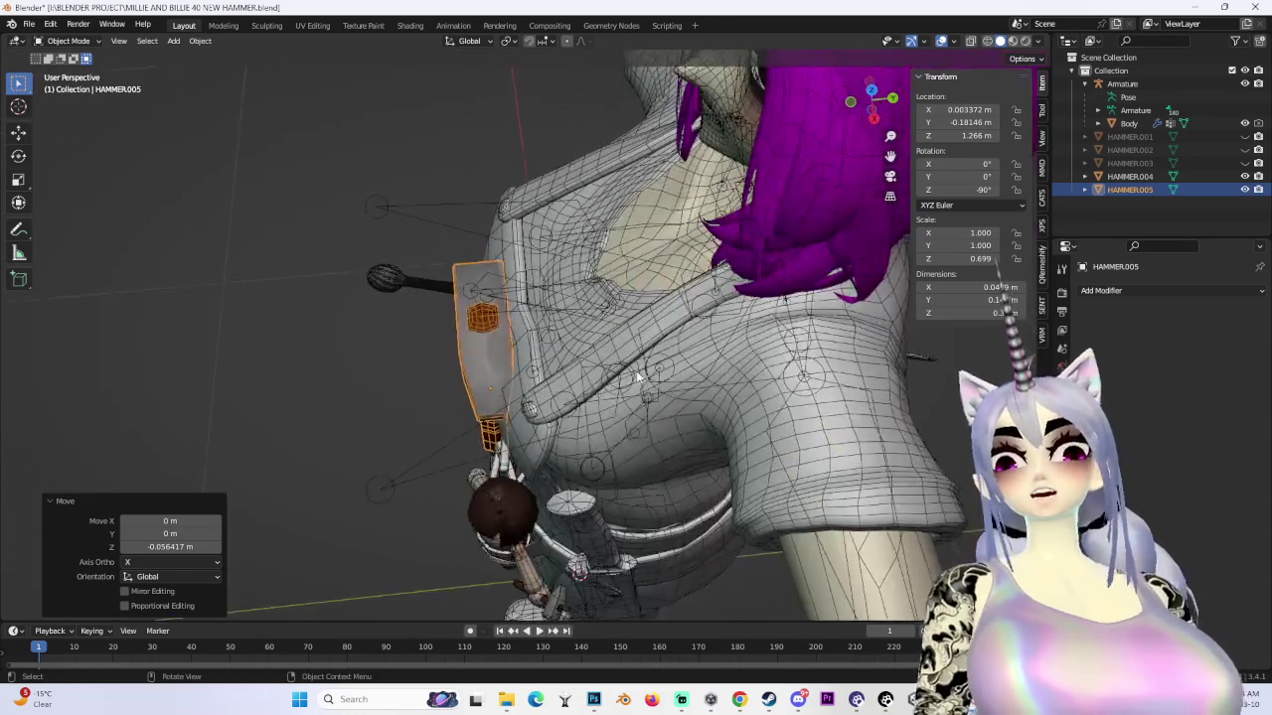
click(878, 95)
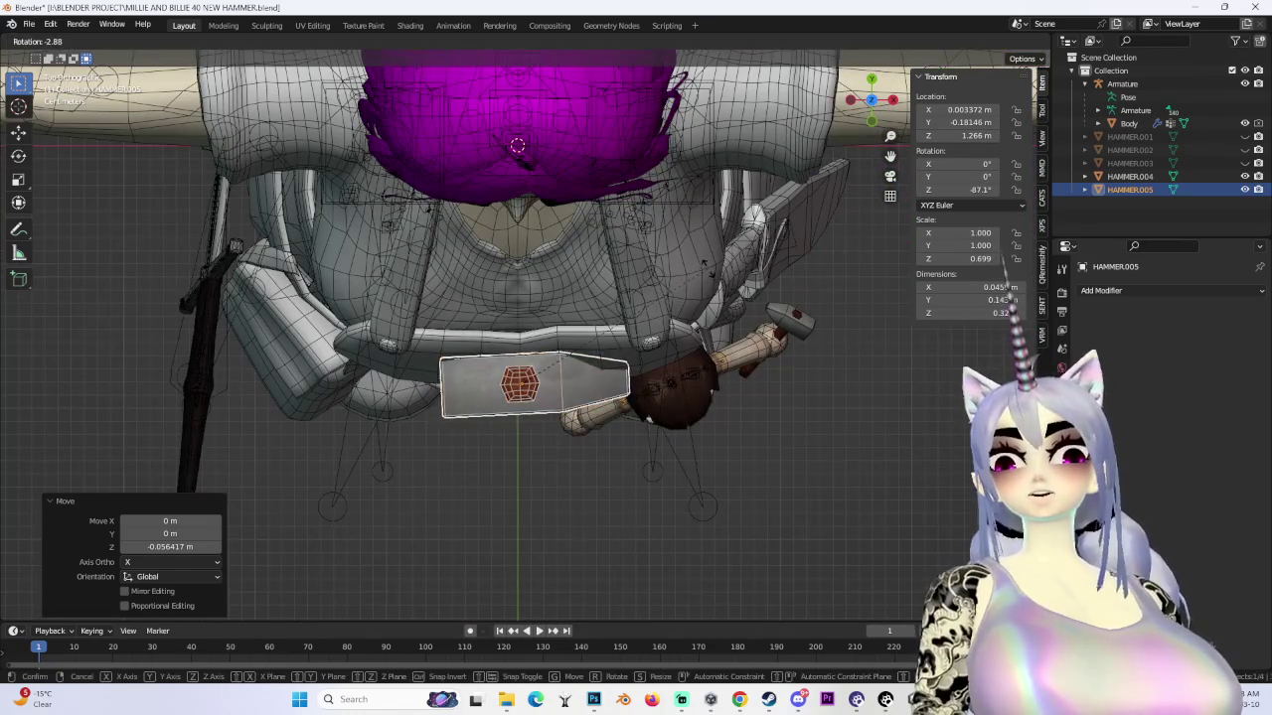
key(Return)
middle_drag(517, 298, 467, 358)
scroll(455, 341, down, 4)
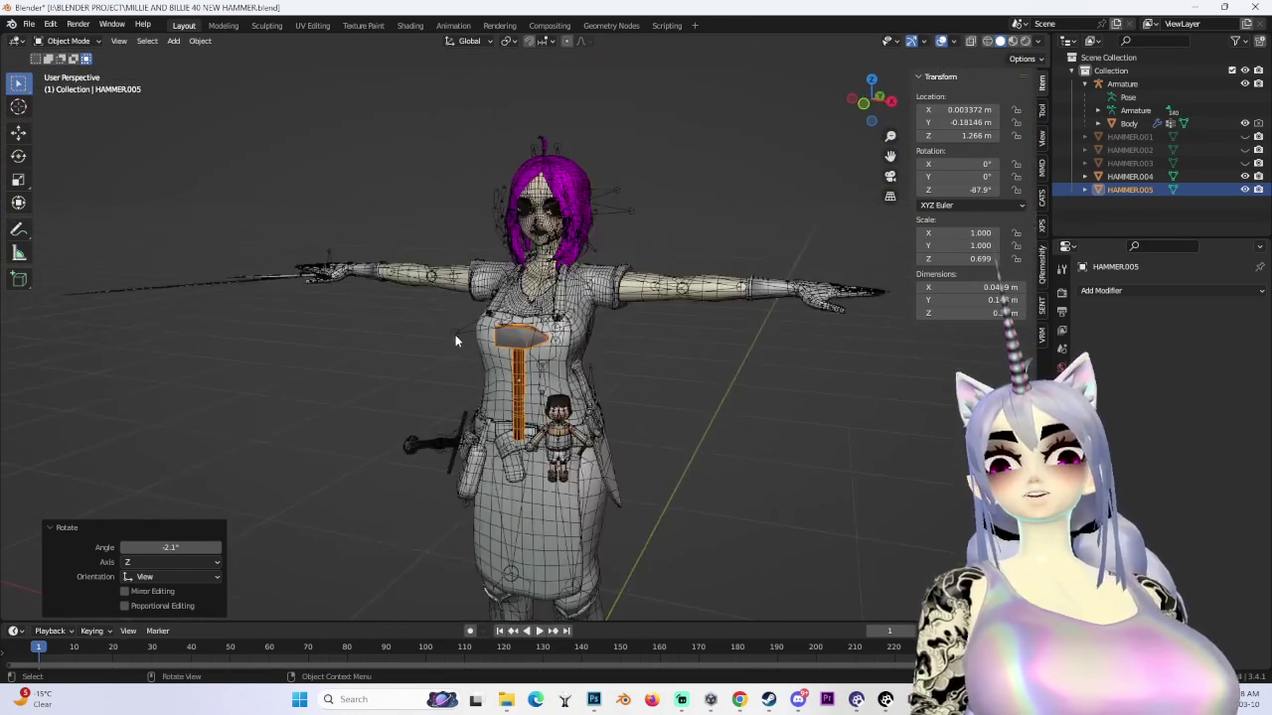
mouse_move(545, 413)
middle_down()
mouse_move(705, 372)
mouse_move(579, 382)
middle_up()
- Tilt the hammer diagonally across the apron at Z 1.269 m (rotation -26.7°/0.943°/-88.1°)
key(g)
key(z)
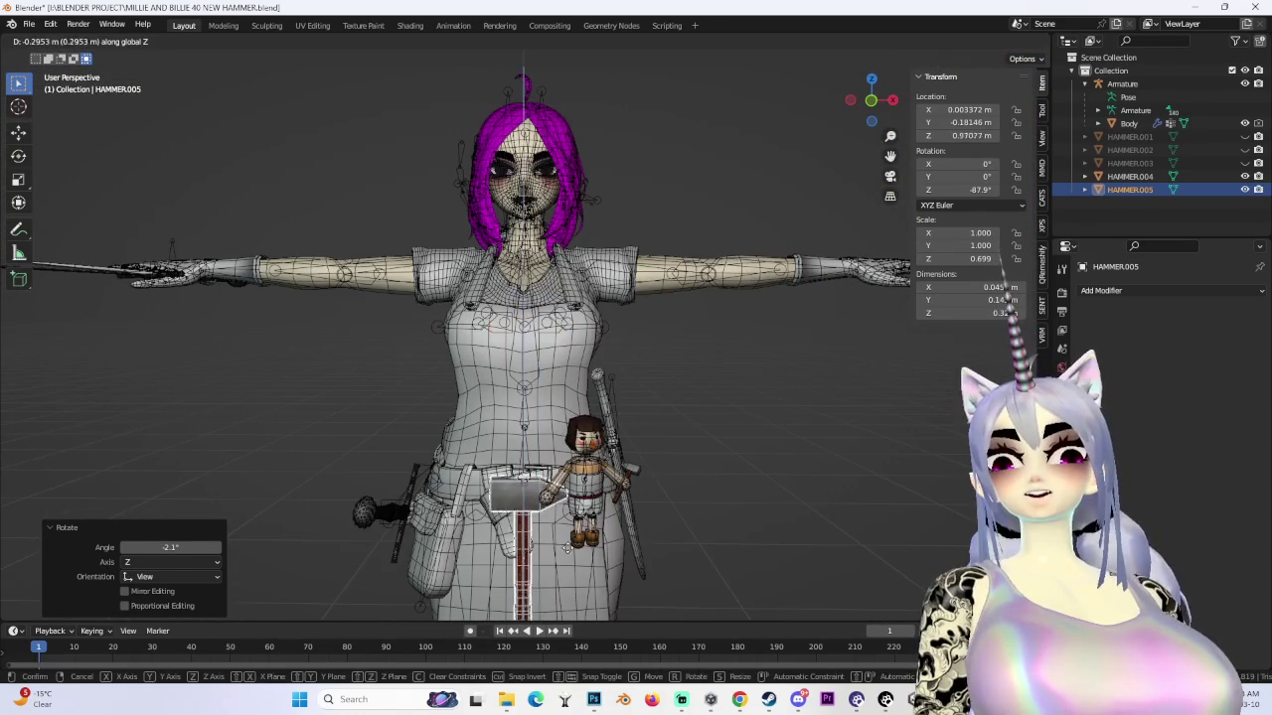
key(y)
click(624, 473)
scroll(624, 473, down, 3)
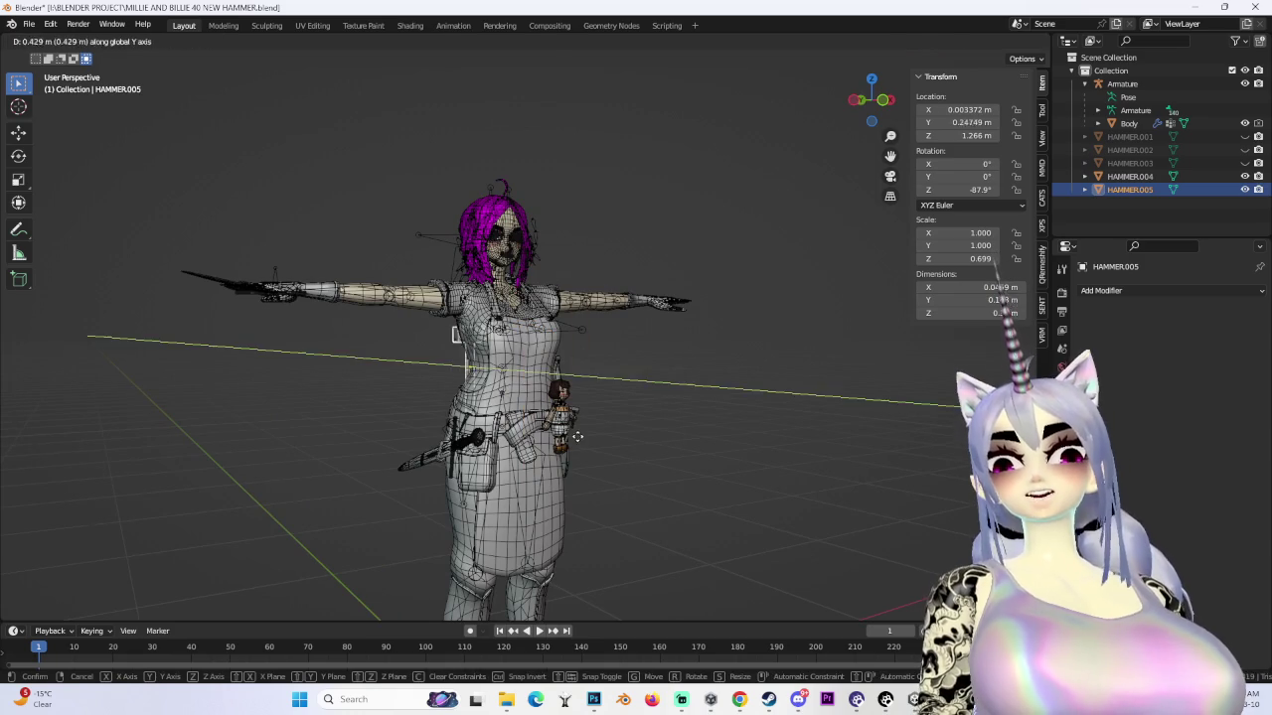
key(ctrl+z)
click(872, 100)
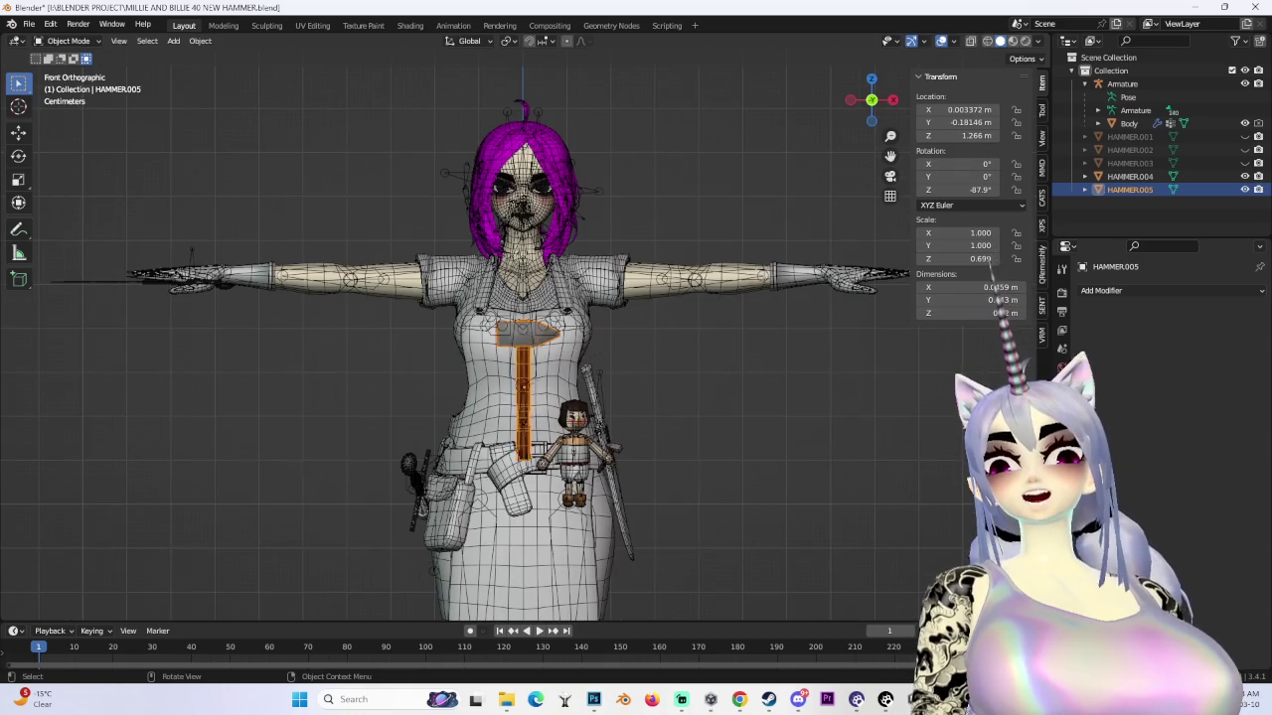
click(717, 394)
key(g)
click(716, 394)
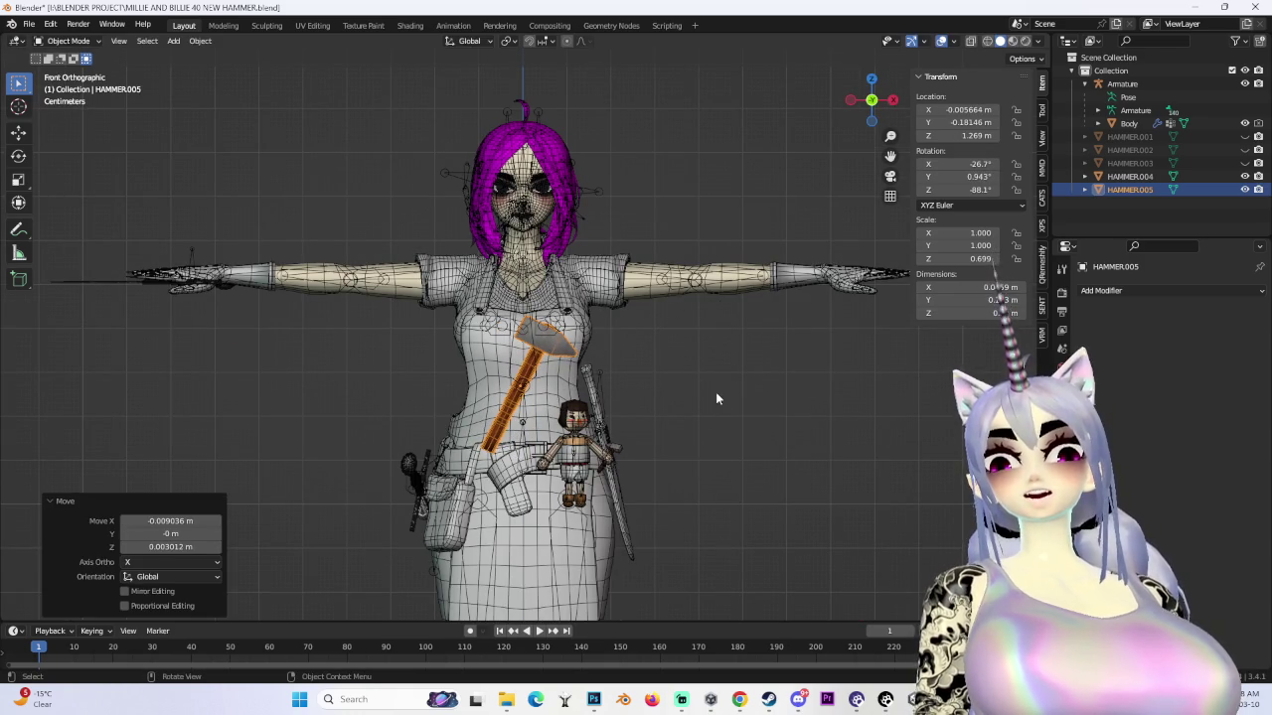
mouse_move(746, 375)
middle_down()
mouse_move(662, 380)
mouse_move(735, 379)
mouse_move(674, 380)
mouse_move(690, 390)
middle_up()
- Zoom in and push the diagonal hammer along Y toward the body
scroll(674, 381, up, 2)
scroll(631, 361, up, 3)
scroll(647, 363, up, 2)
scroll(691, 389, up, 3)
key(g)
key(y)
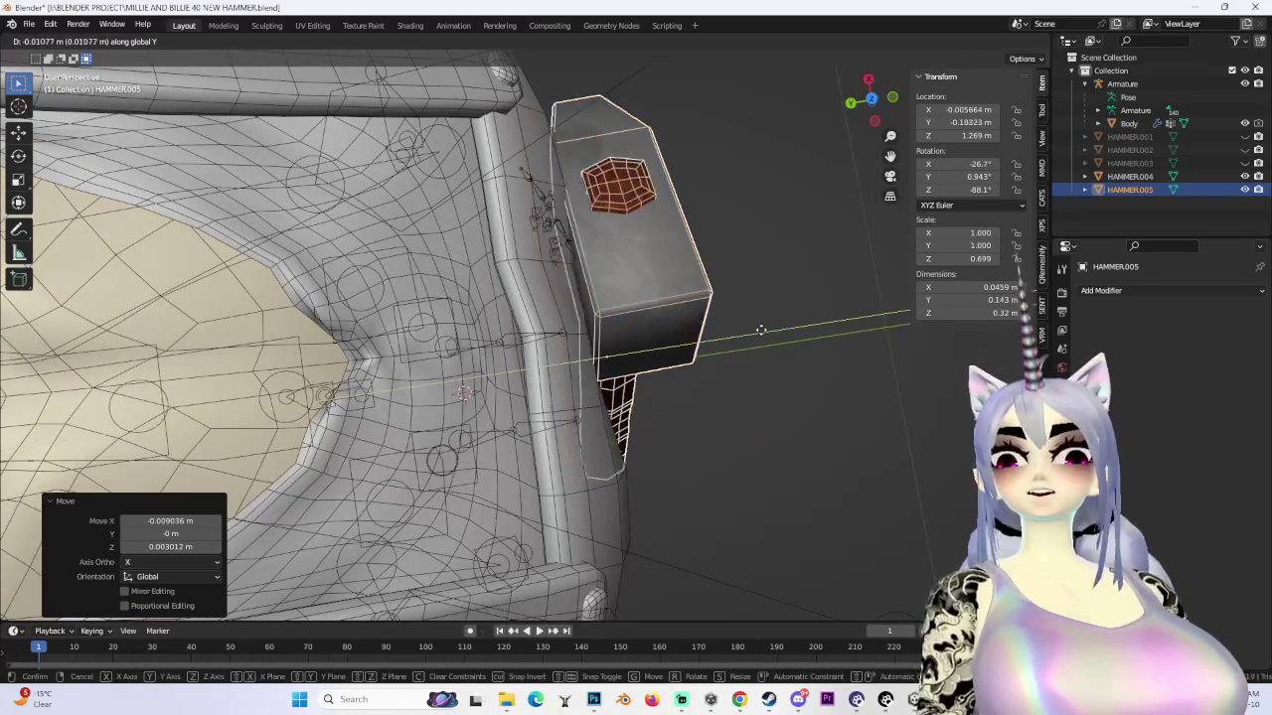
click(753, 337)
mouse_move(753, 337)
middle_down()
mouse_move(781, 359)
mouse_move(673, 243)
mouse_move(637, 448)
mouse_move(611, 391)
mouse_move(746, 383)
mouse_move(704, 440)
middle_up()
- Nudge the hammer a little more along Y and check it from the side
key(g)
key(y)
click(637, 448)
scroll(611, 391, down, 5)
scroll(635, 389, down, 2)
scroll(635, 390, up, 2)
click(871, 102)
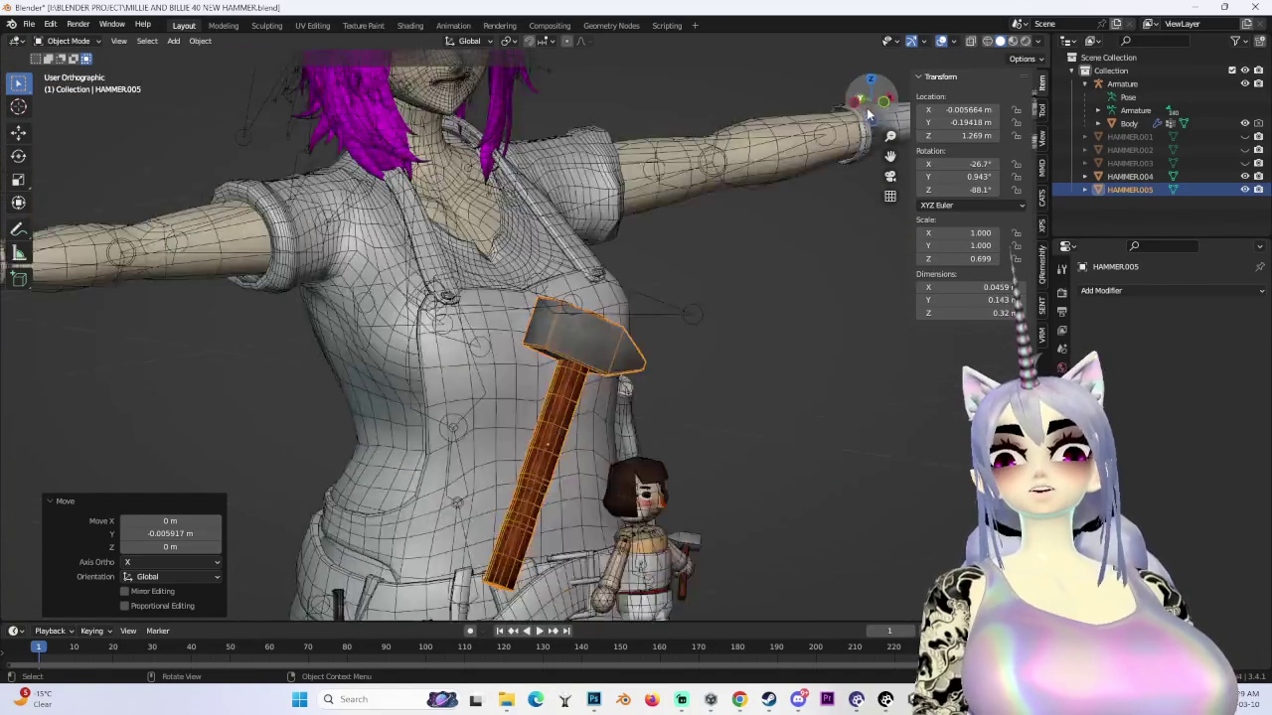
- Try a small rotation and Y shift on the hammer, then undo the last adjustment
key(r)
click(747, 296)
key(g)
key(y)
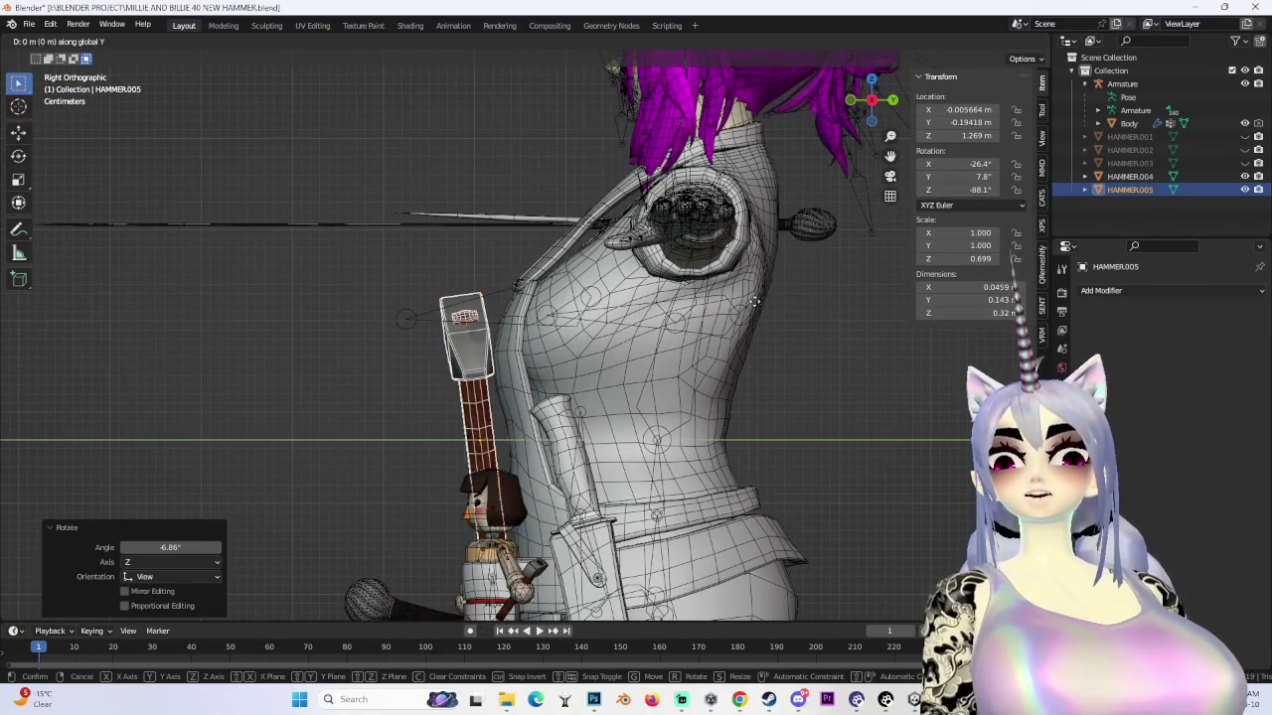
click(639, 357)
mouse_move(639, 356)
middle_down()
mouse_move(637, 383)
mouse_move(644, 371)
mouse_move(719, 454)
mouse_move(696, 355)
mouse_move(666, 398)
mouse_move(487, 364)
mouse_move(643, 380)
mouse_move(428, 395)
mouse_move(589, 397)
middle_up()
key(ctrl+z)
- Clear the hammer's rotation with Alt+R so it stands upright beside the hip
scroll(596, 383, up, 2)
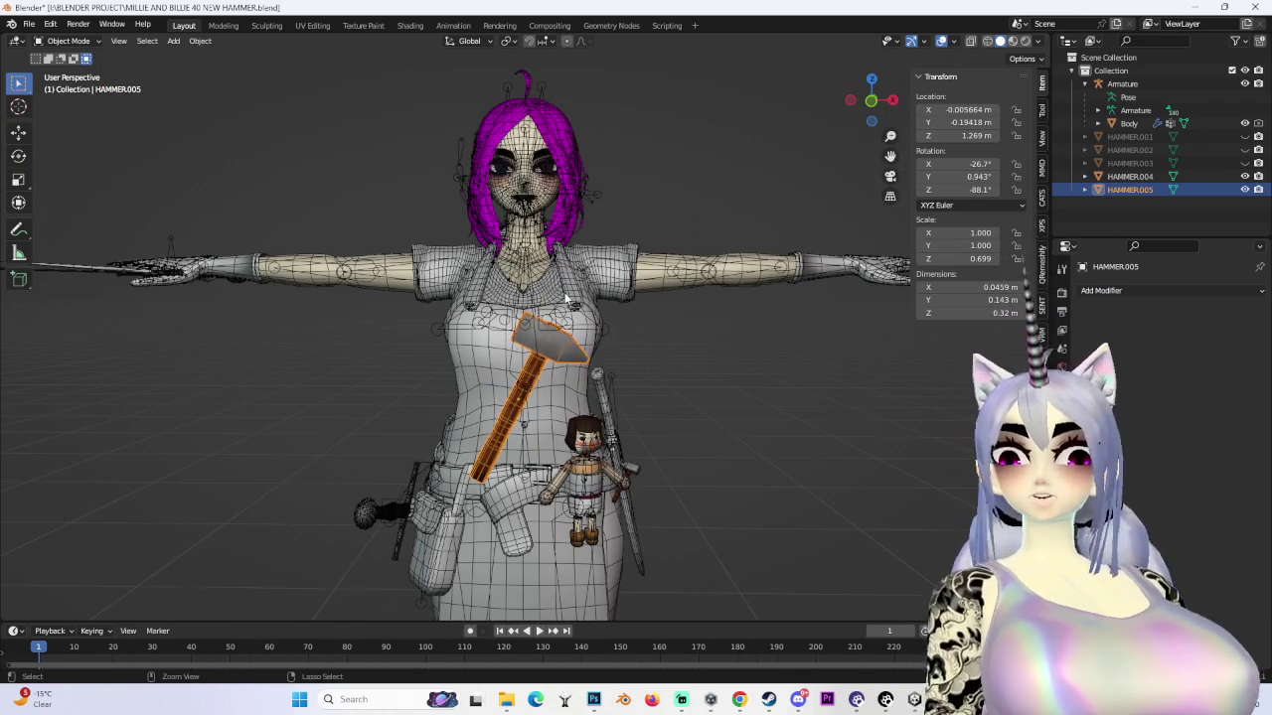
ctrl+middle_drag(567, 298, 581, 383)
mouse_move(514, 342)
ctrl+middle_down()
mouse_move(514, 328)
mouse_move(596, 349)
mouse_move(444, 294)
mouse_move(602, 310)
ctrl+middle_up()
key(alt+r)
- Lower the hammer along Z and move it over to the left hip
key(g)
key(z)
click(592, 463)
middle_drag(623, 436, 563, 443)
key(g)
click(380, 406)
middle_drag(379, 406, 574, 393)
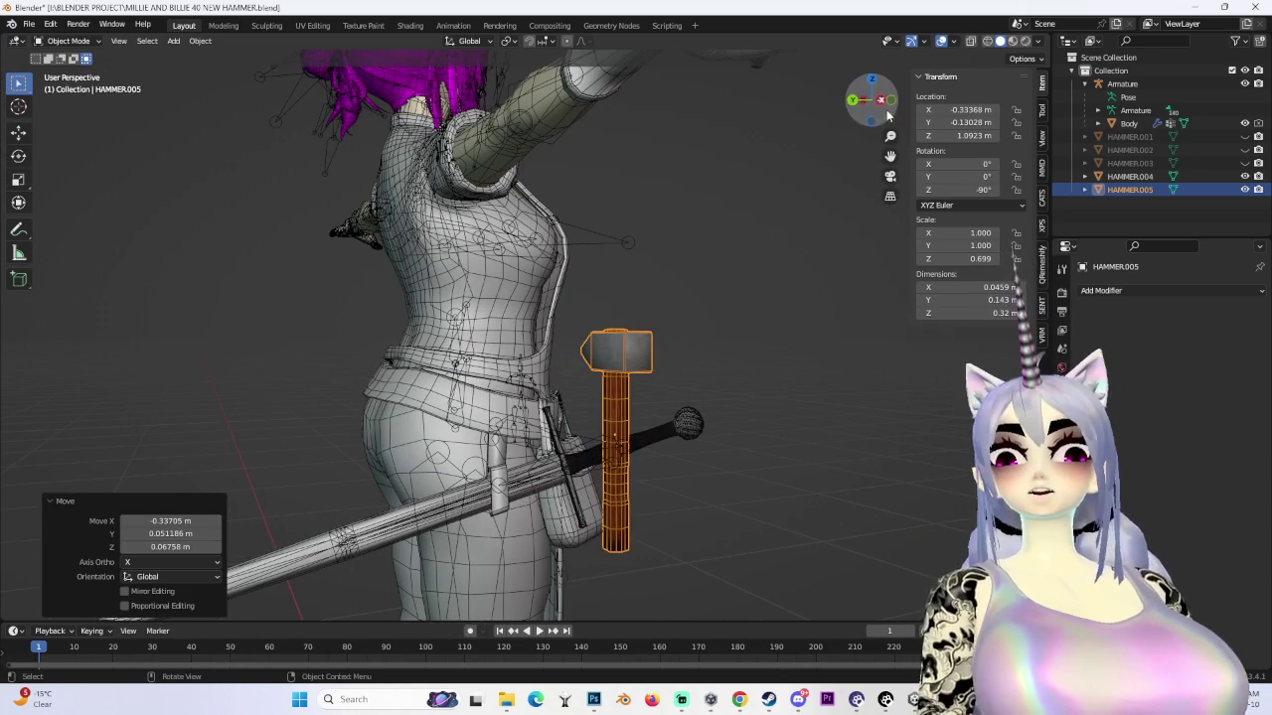
- From the top view, turn the hammer and shift it toward the character's back
key(KP_7)
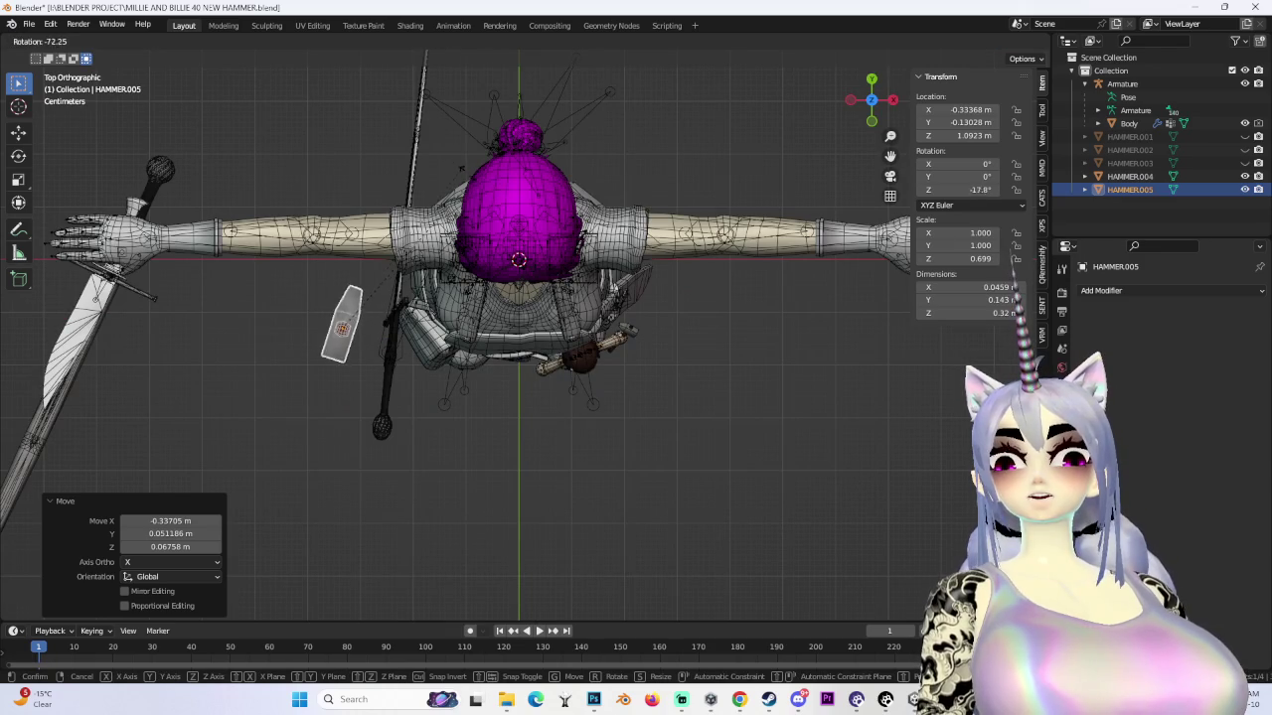
click(433, 159)
key(g)
click(470, 145)
mouse_move(470, 145)
middle_down()
mouse_move(369, 231)
mouse_move(703, 137)
middle_up()
- From the front view, tilt the hammer about 21° and shift it slightly
click(867, 109)
key(g)
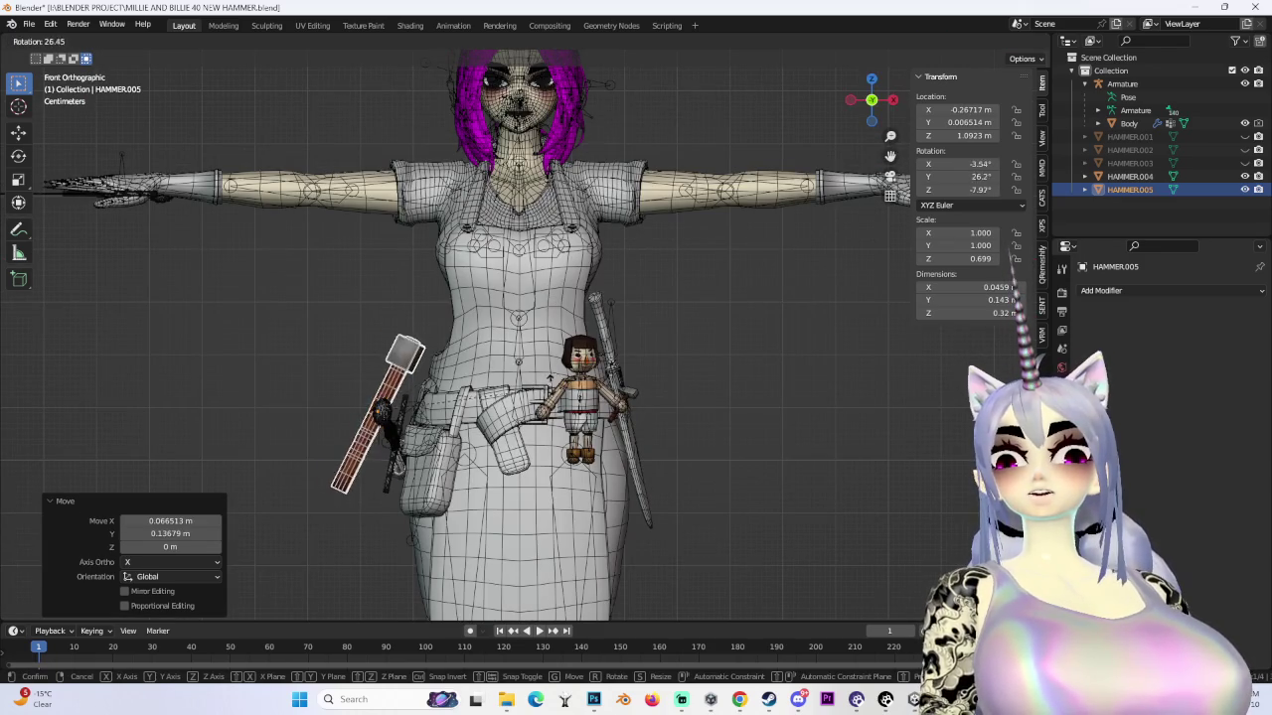
key(Return)
key(g)
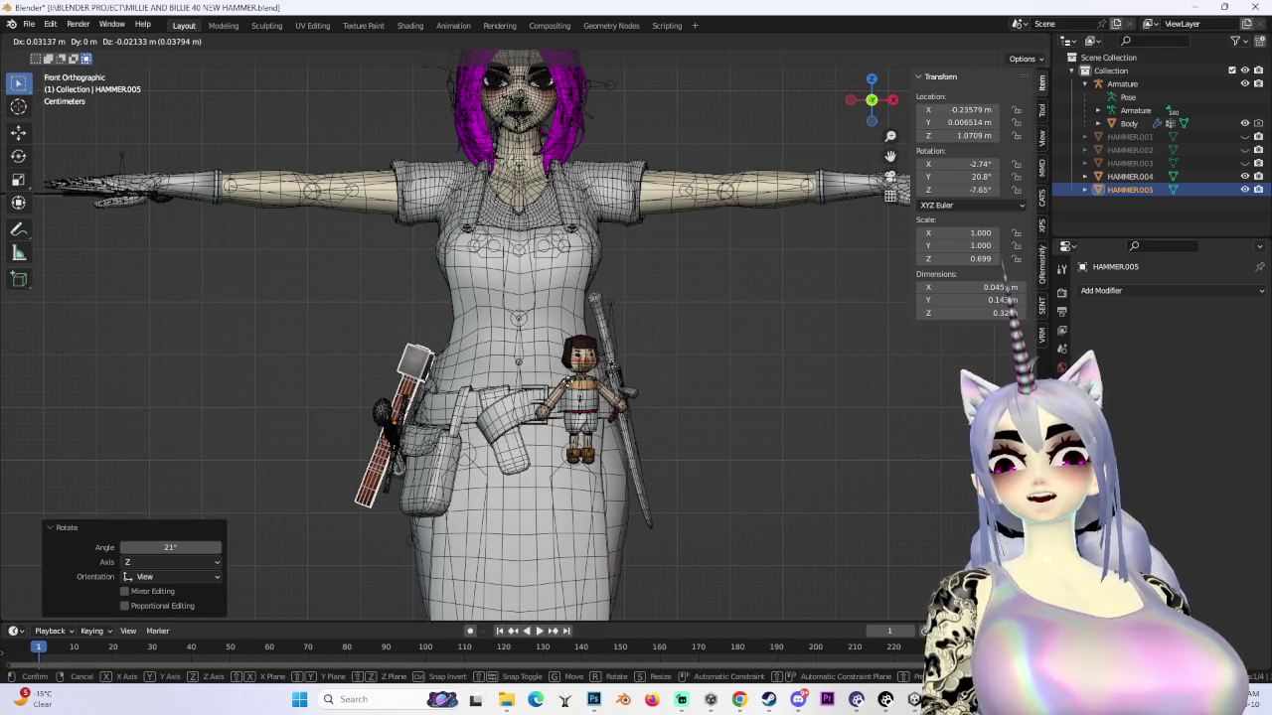
key(Return)
mouse_move(498, 367)
middle_down()
mouse_move(618, 361)
mouse_move(724, 334)
mouse_move(882, 110)
middle_up()
- From behind, re-tilt and nudge the hammer to rest at X -0.21662 m, Z 1.0971 m
scroll(724, 335, up, 3)
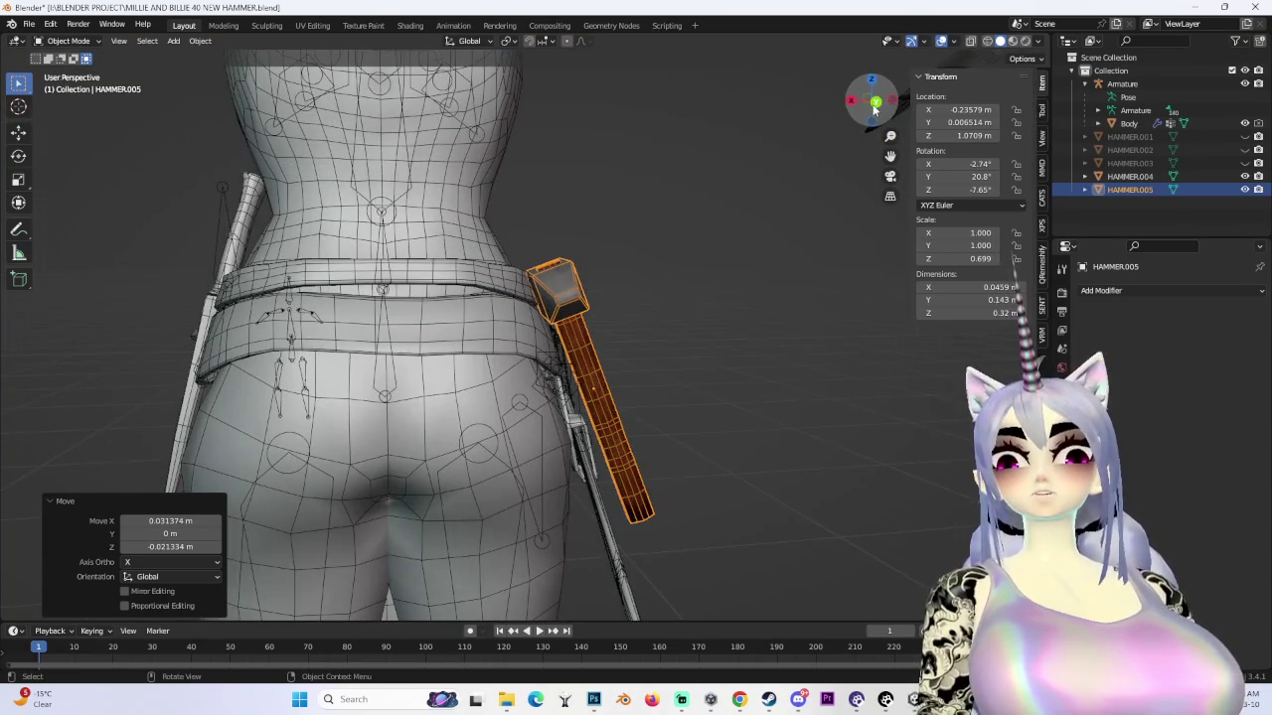
click(875, 102)
key(r)
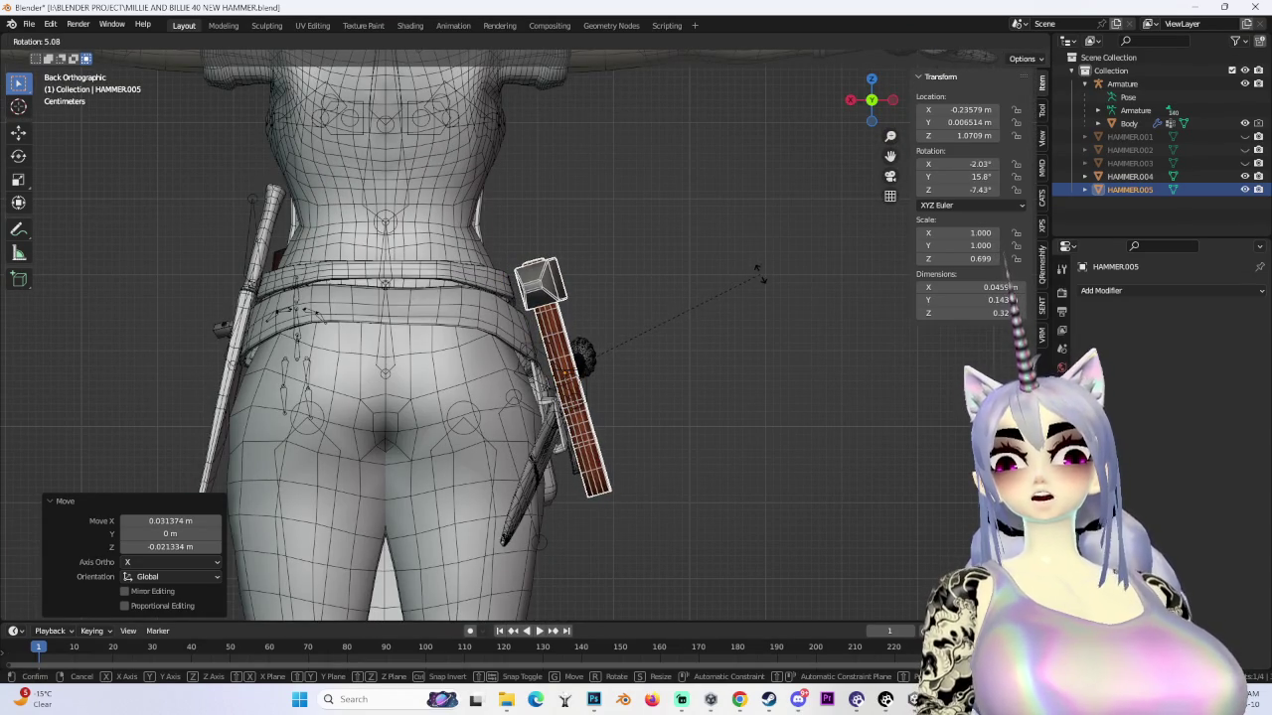
click(760, 275)
key(g)
click(747, 259)
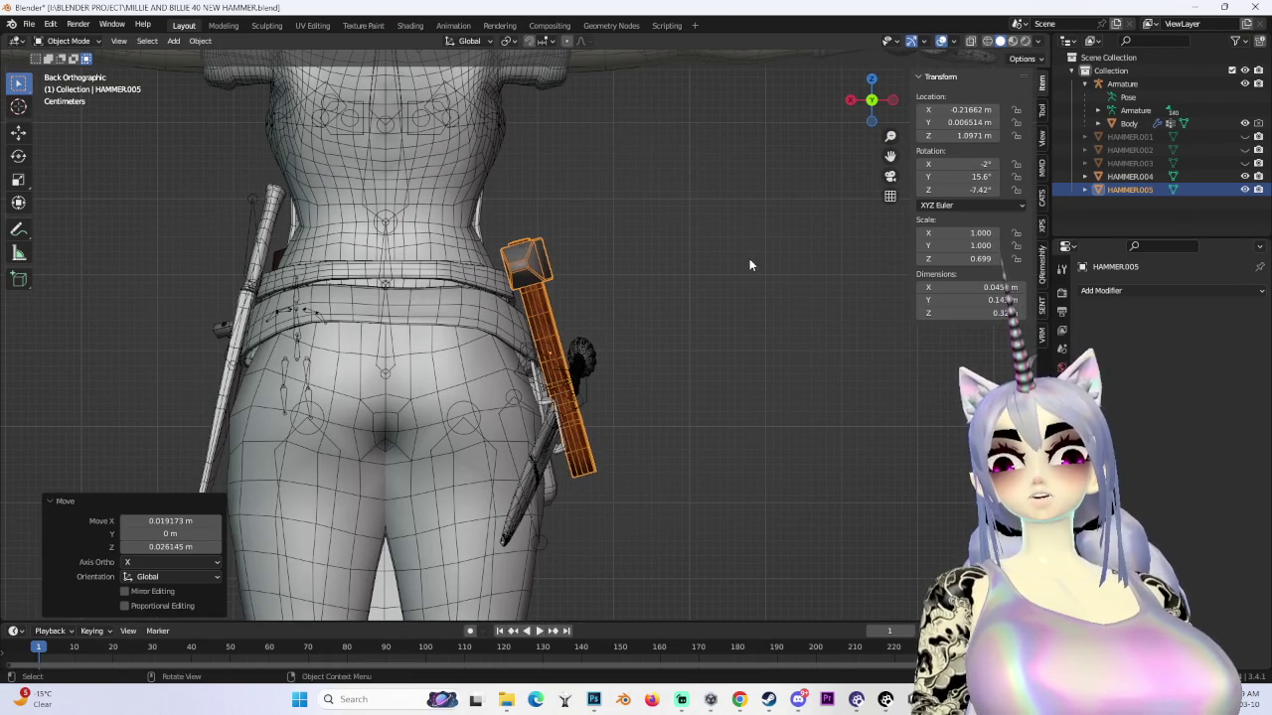
click(748, 253)
- From the front view, select the character's Body mesh and open the interaction mode list
mouse_move(597, 297)
middle_down()
mouse_move(562, 296)
mouse_move(603, 350)
mouse_move(570, 280)
mouse_move(616, 263)
middle_up()
scroll(603, 351, up, 5)
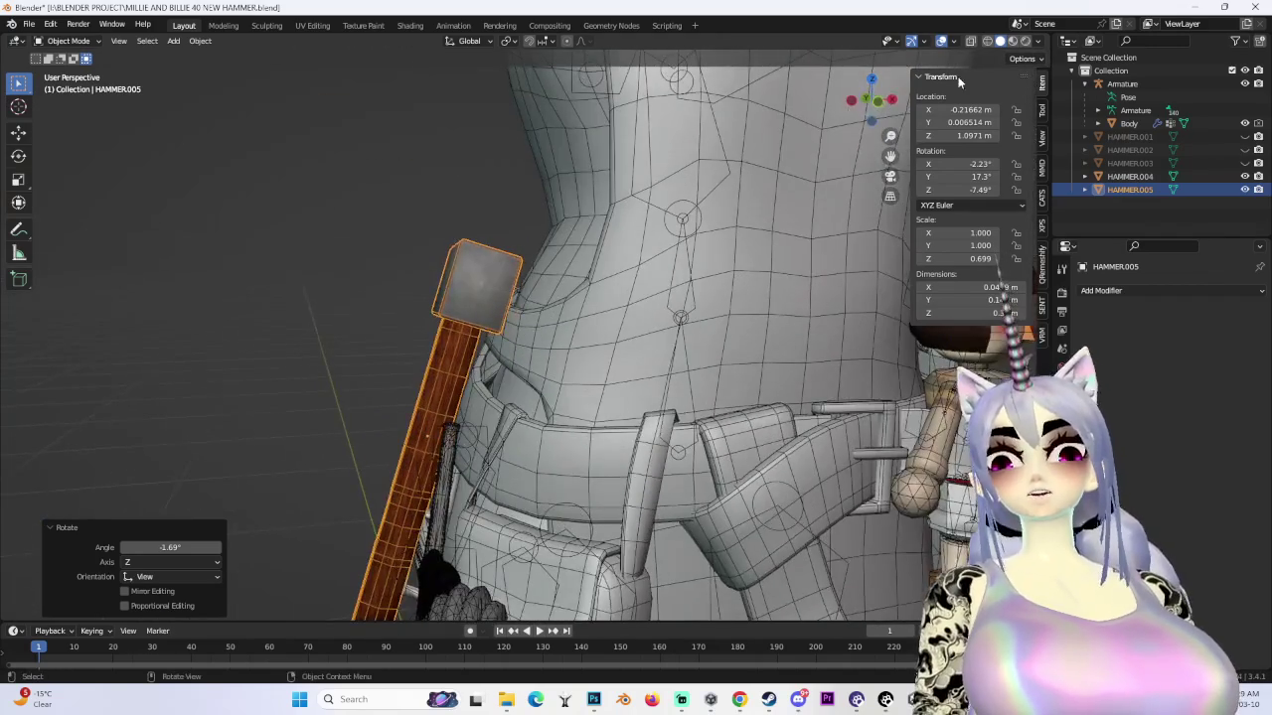
click(883, 104)
scroll(606, 298, down, 2)
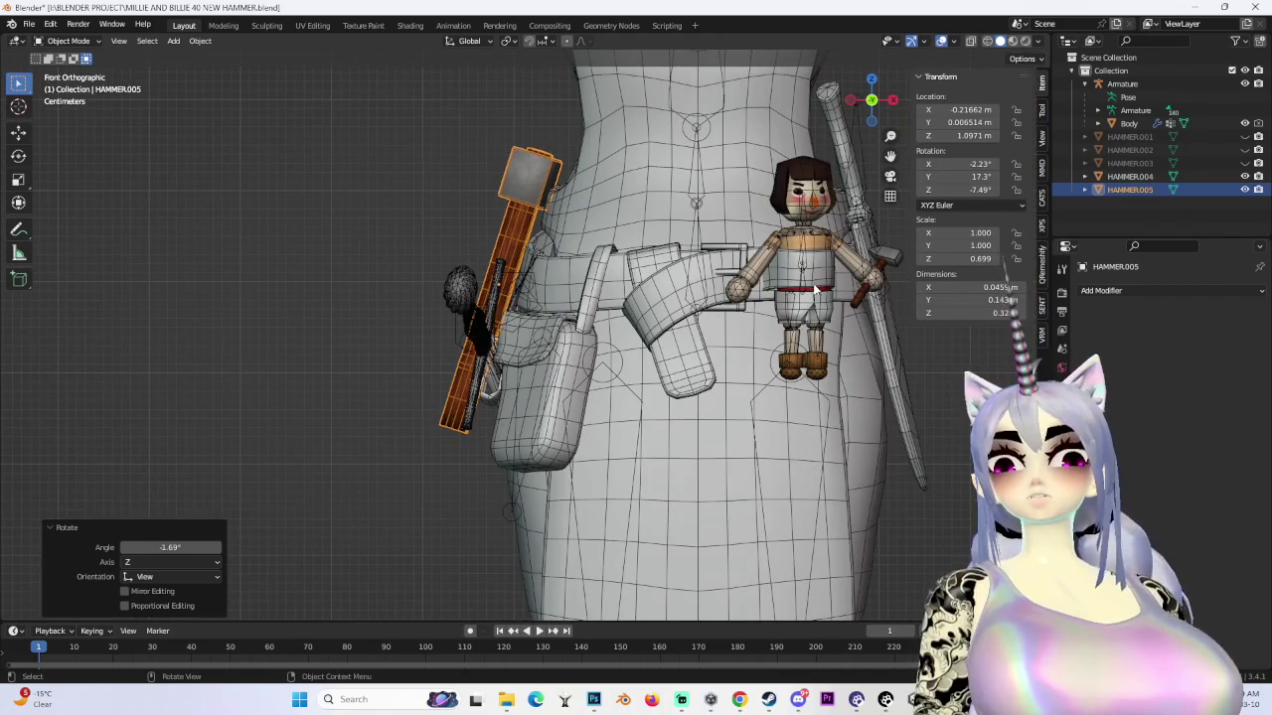
click(825, 274)
click(69, 41)
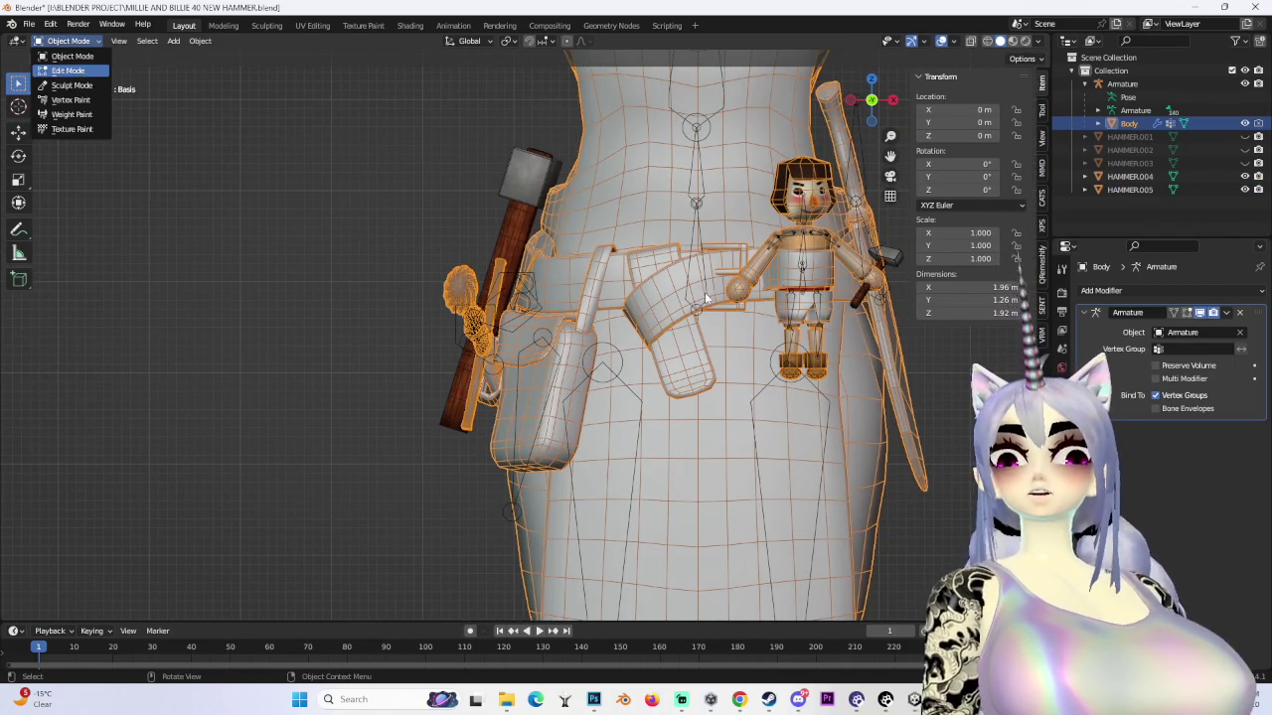
- In Edit Mode on Body, select the linked band piece and duplicate it beside the figure
key(Return)
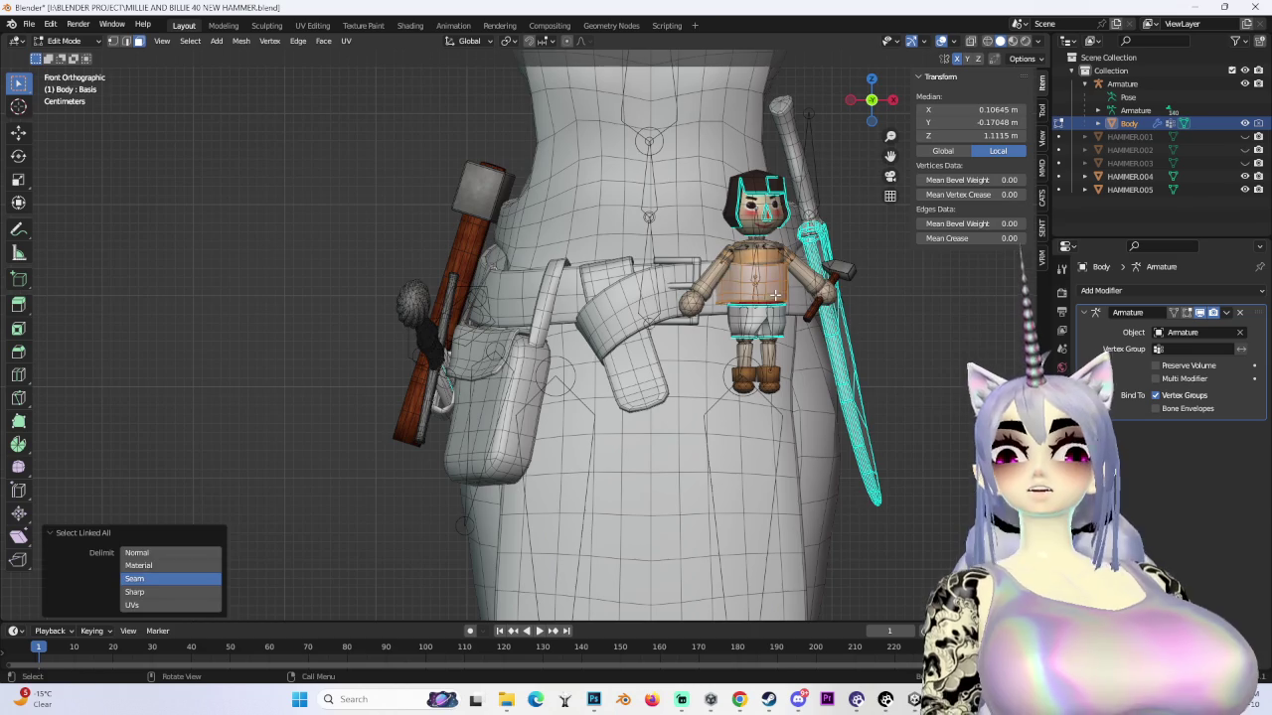
key(ctrl+l)
scroll(775, 292, down, 2)
key(shift+d)
click(953, 341)
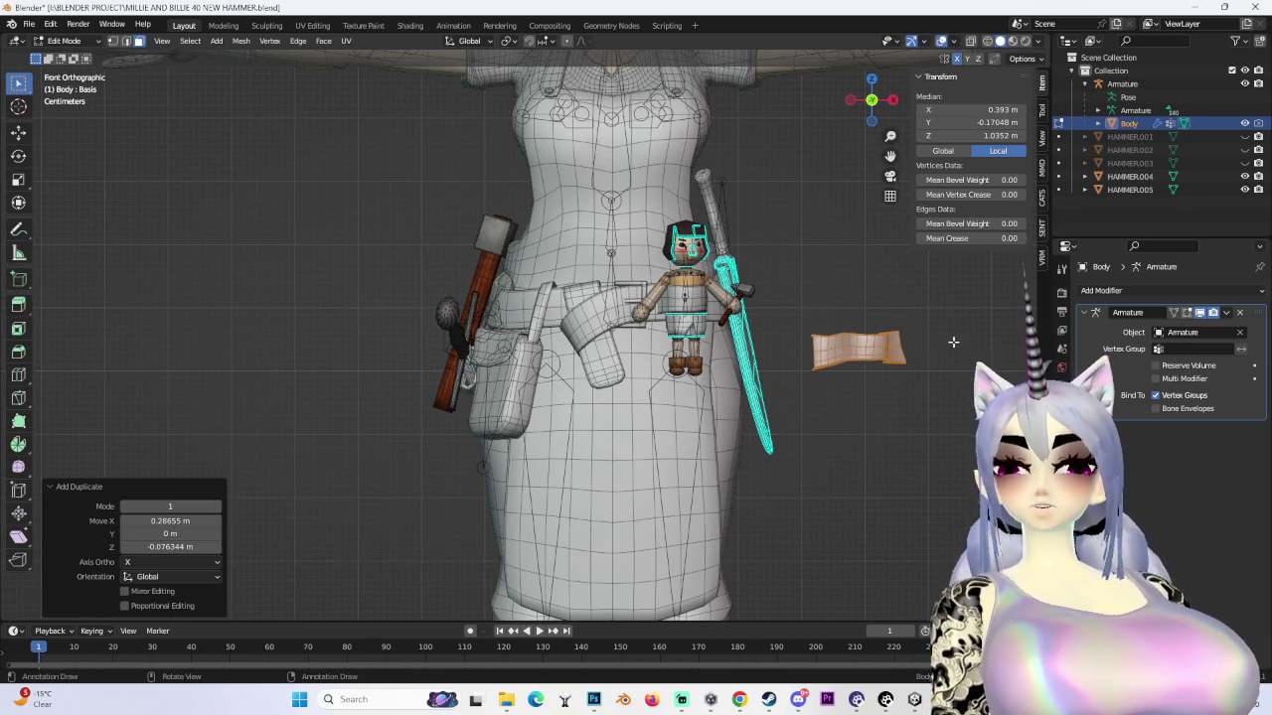
- Separate the copy into its own object, Body.004, and return to Object Mode
key(p)
click(952, 341)
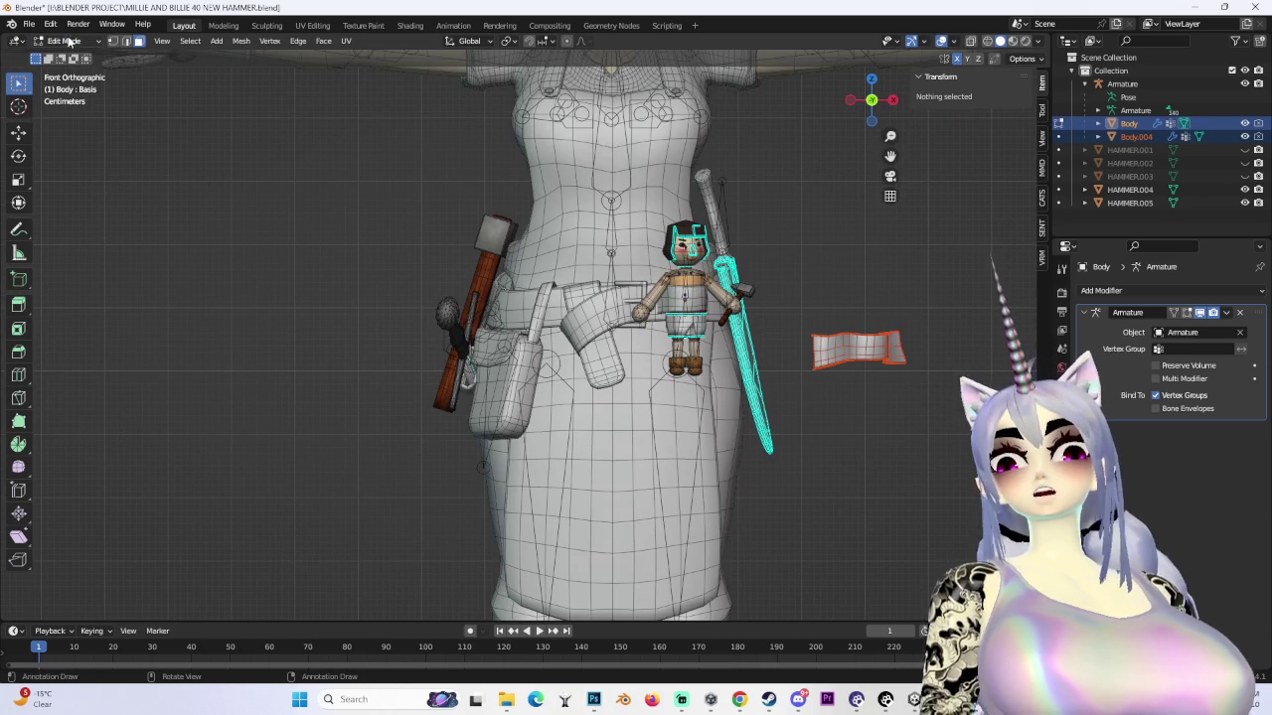
key(a)
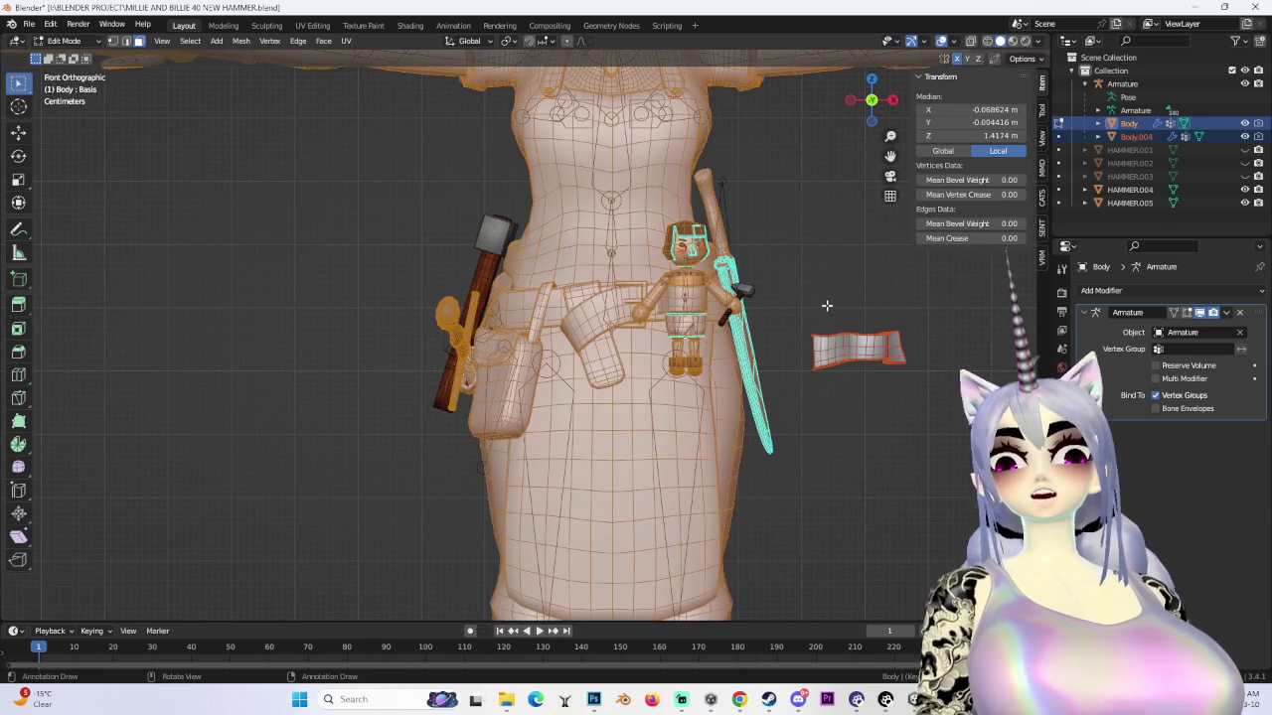
click(64, 40)
click(59, 57)
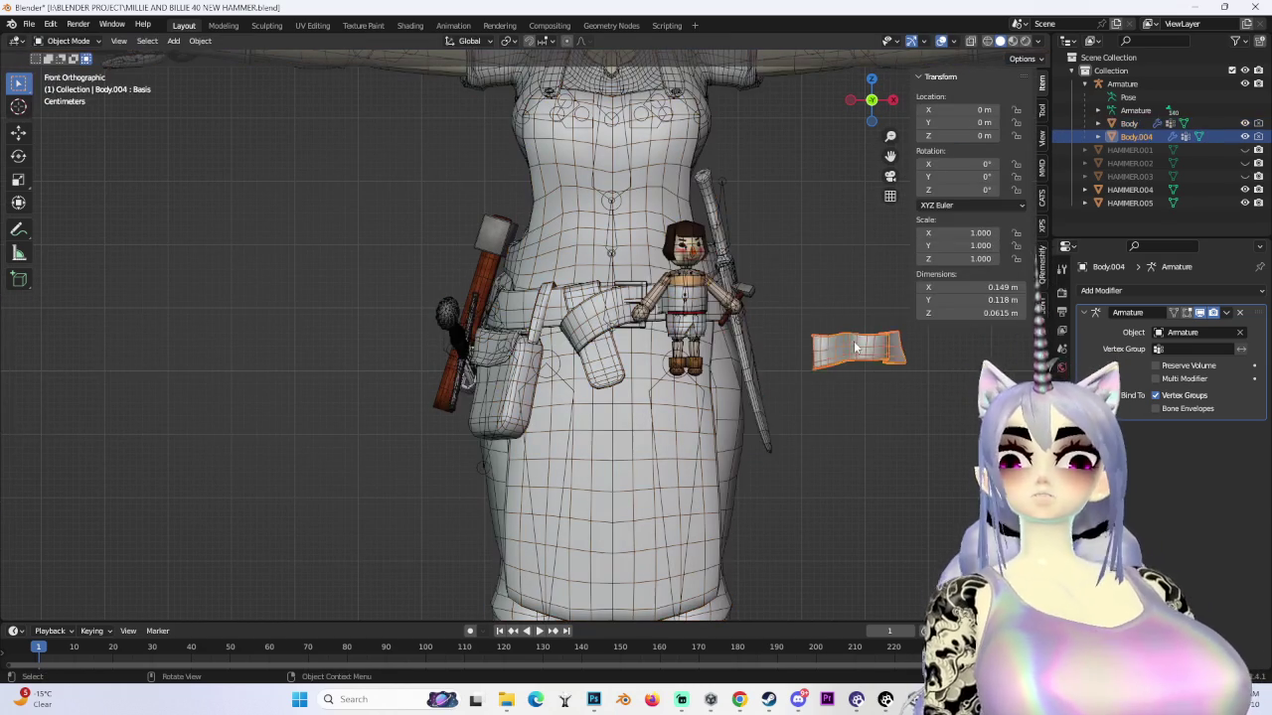
- Set Body.004's origin to its own geometry and view it from the top
right_click(848, 331)
click(934, 357)
key(g)
click(352, 296)
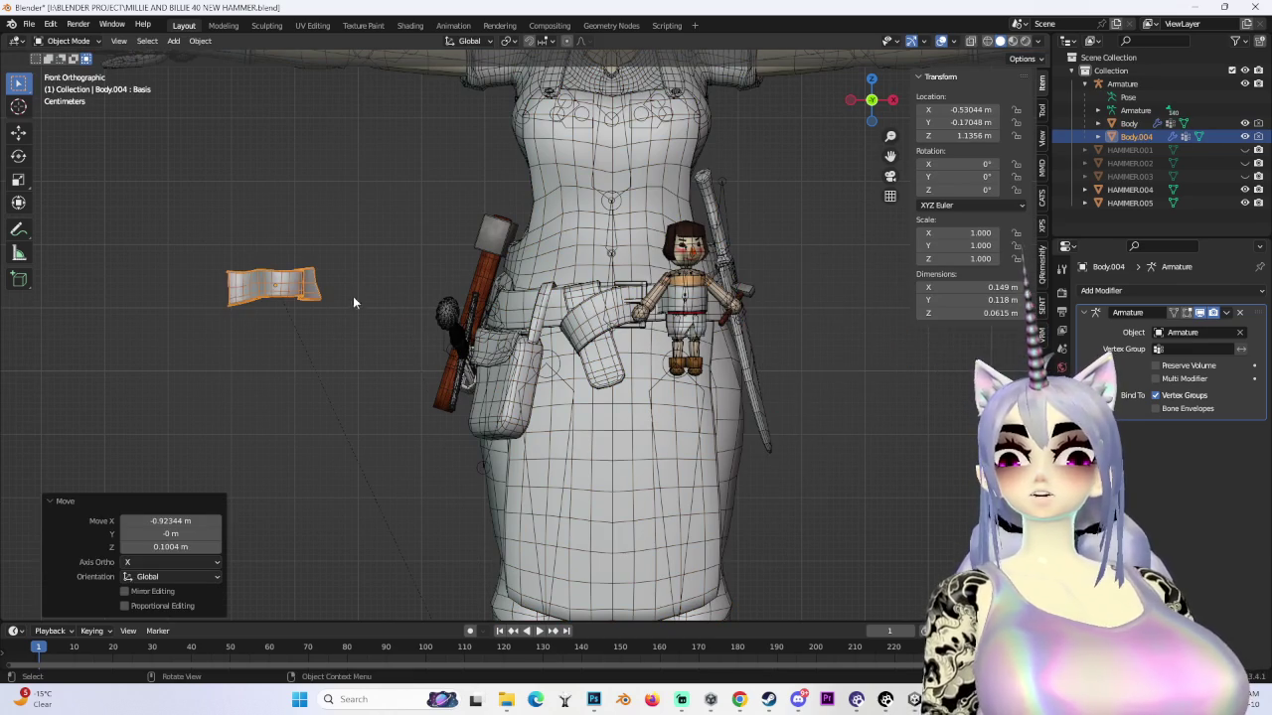
key(KP_7)
key(r)
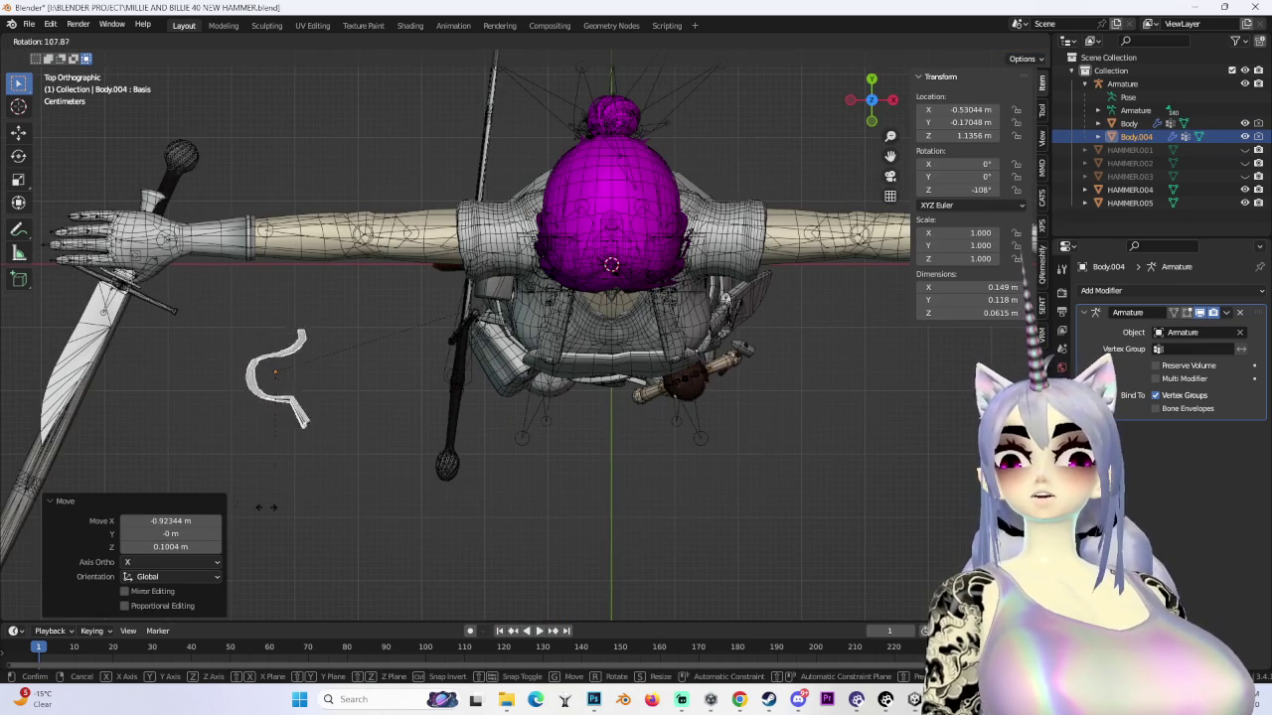
key(Escape)
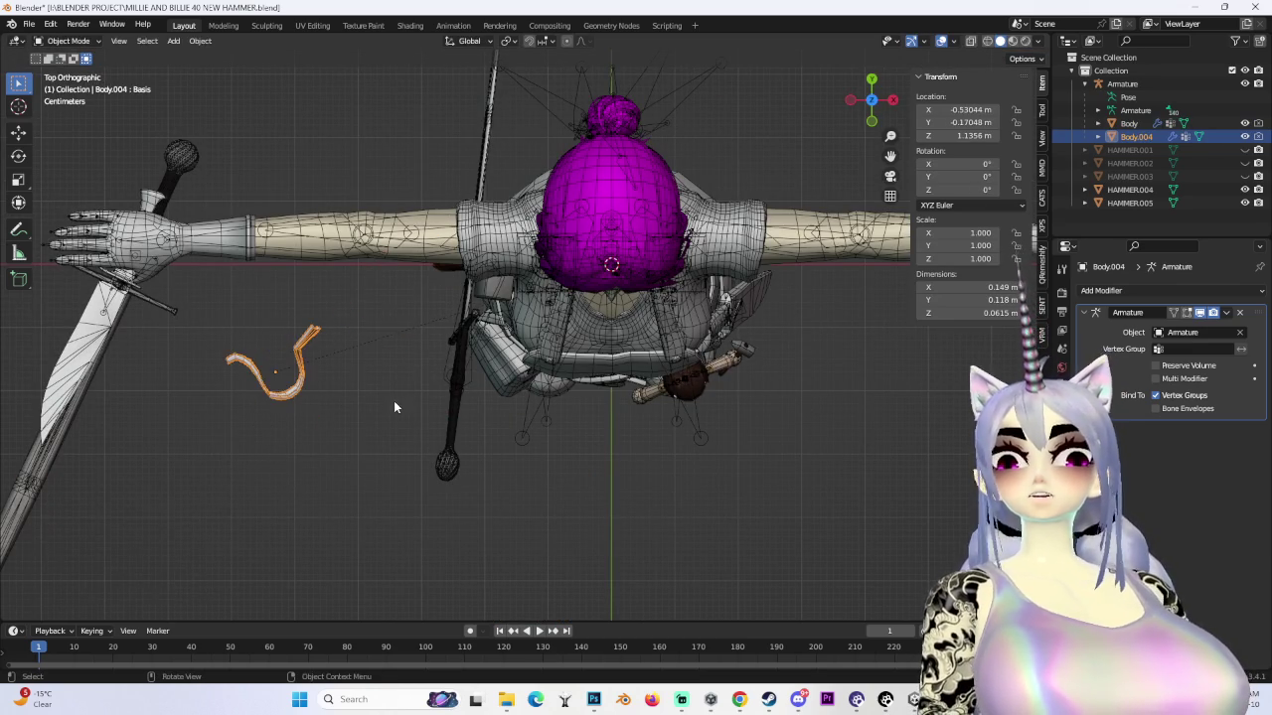
- Switch Body.004 into Edit Mode to work on the band's geometry
middle_drag(393, 400, 384, 298)
right_click(239, 320)
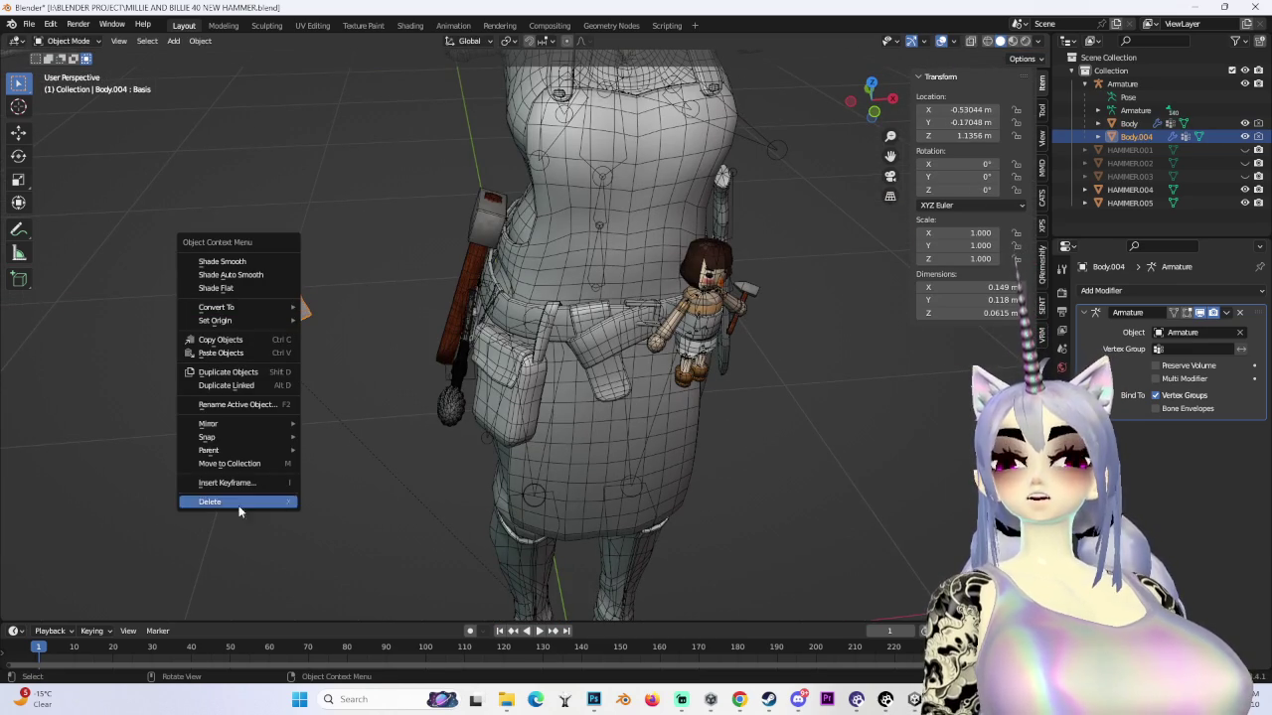
mouse_move(215, 320)
click(394, 235)
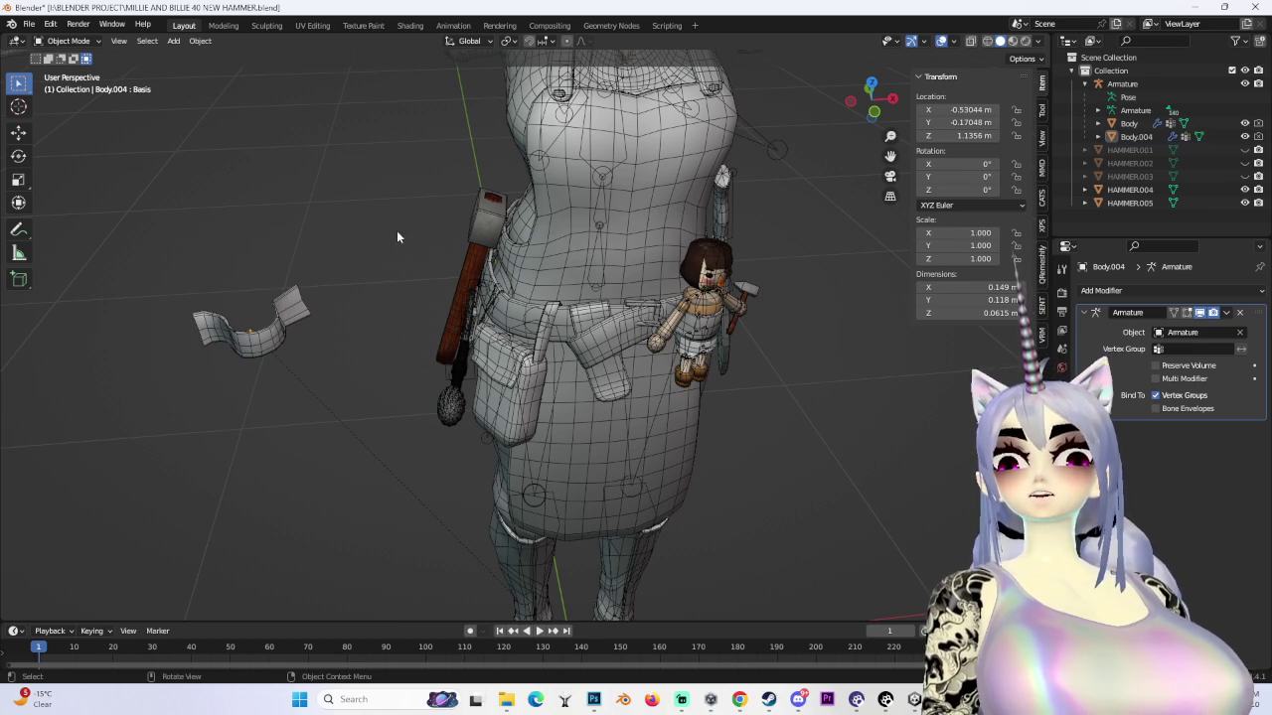
click(67, 40)
click(65, 75)
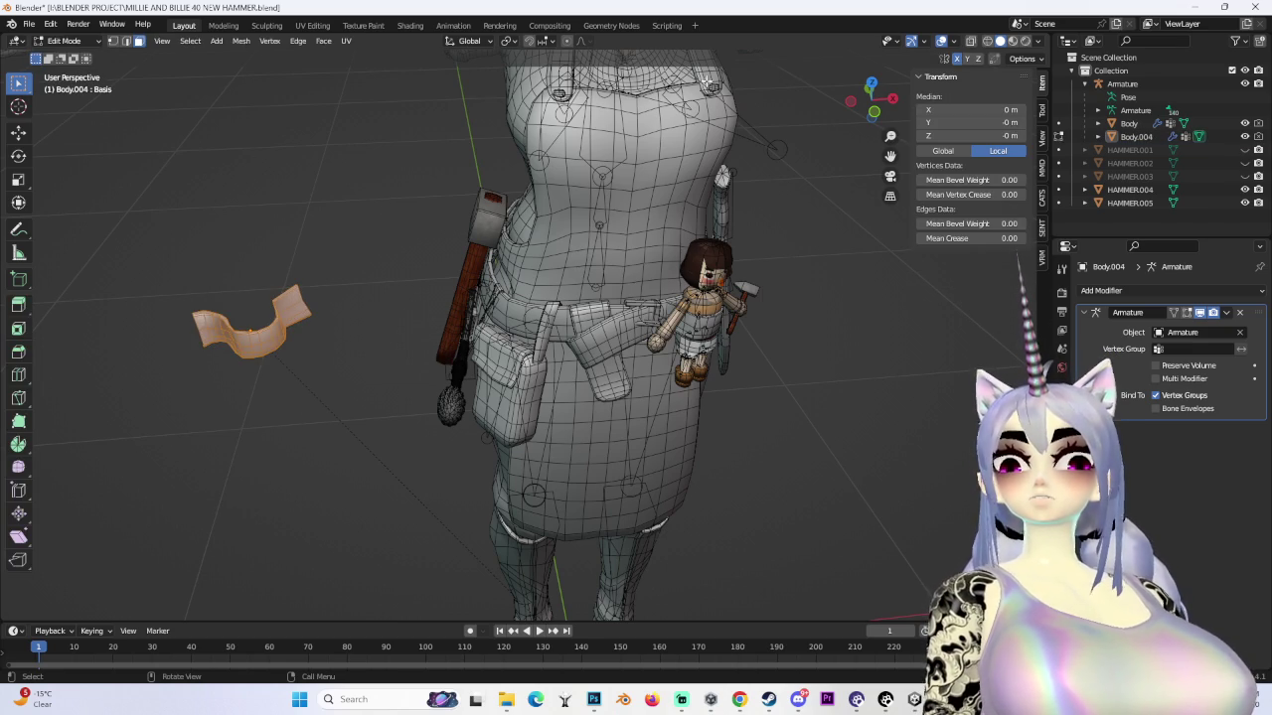
- In top view, turn the band about 75° and move it closer to the hip
click(872, 85)
key(r)
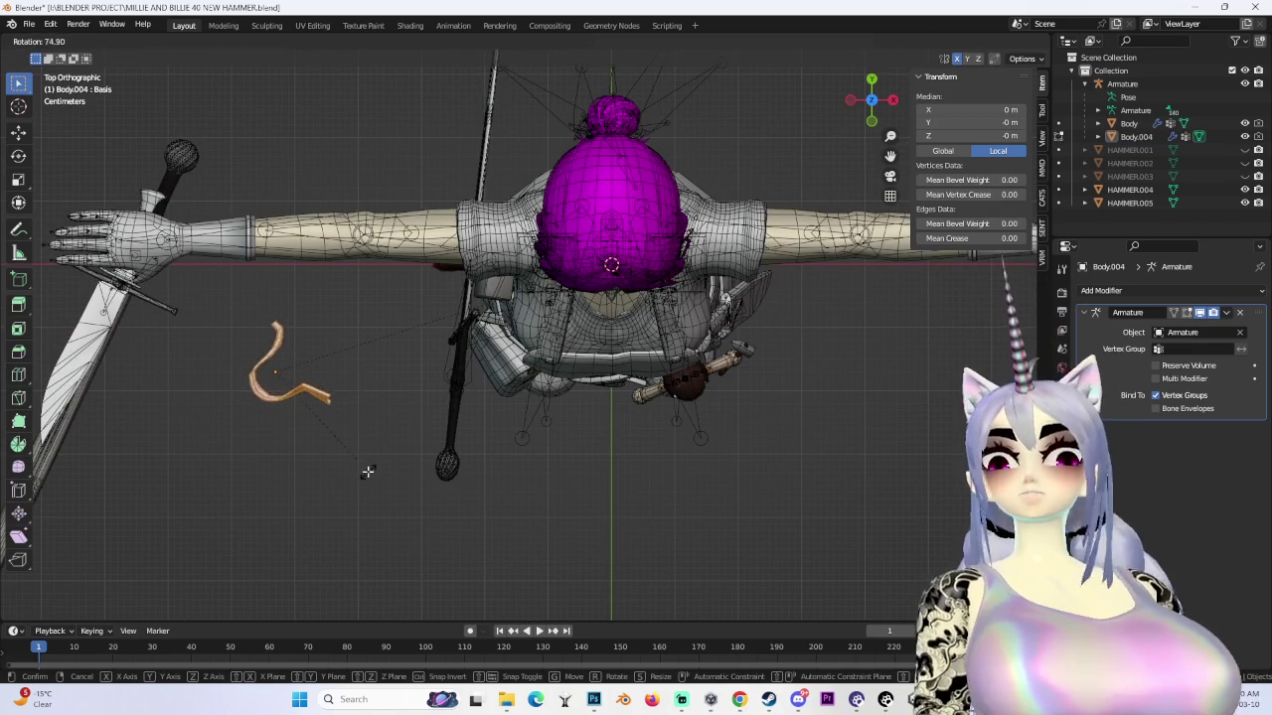
click(397, 401)
mouse_move(397, 402)
middle_down()
mouse_move(337, 330)
mouse_move(492, 430)
middle_up()
key(g)
click(336, 330)
key(r)
click(541, 438)
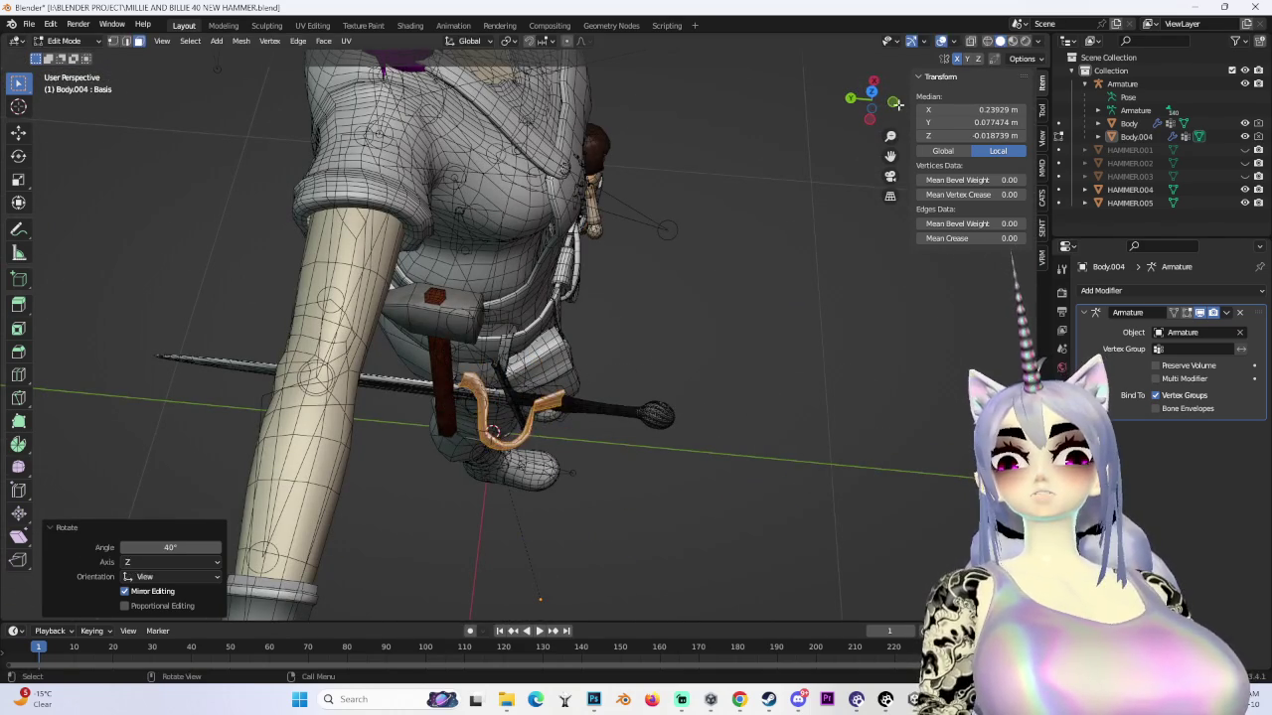
- Turn the band about 34° and seat it against the hammer handle at the hip
click(871, 91)
click(275, 373)
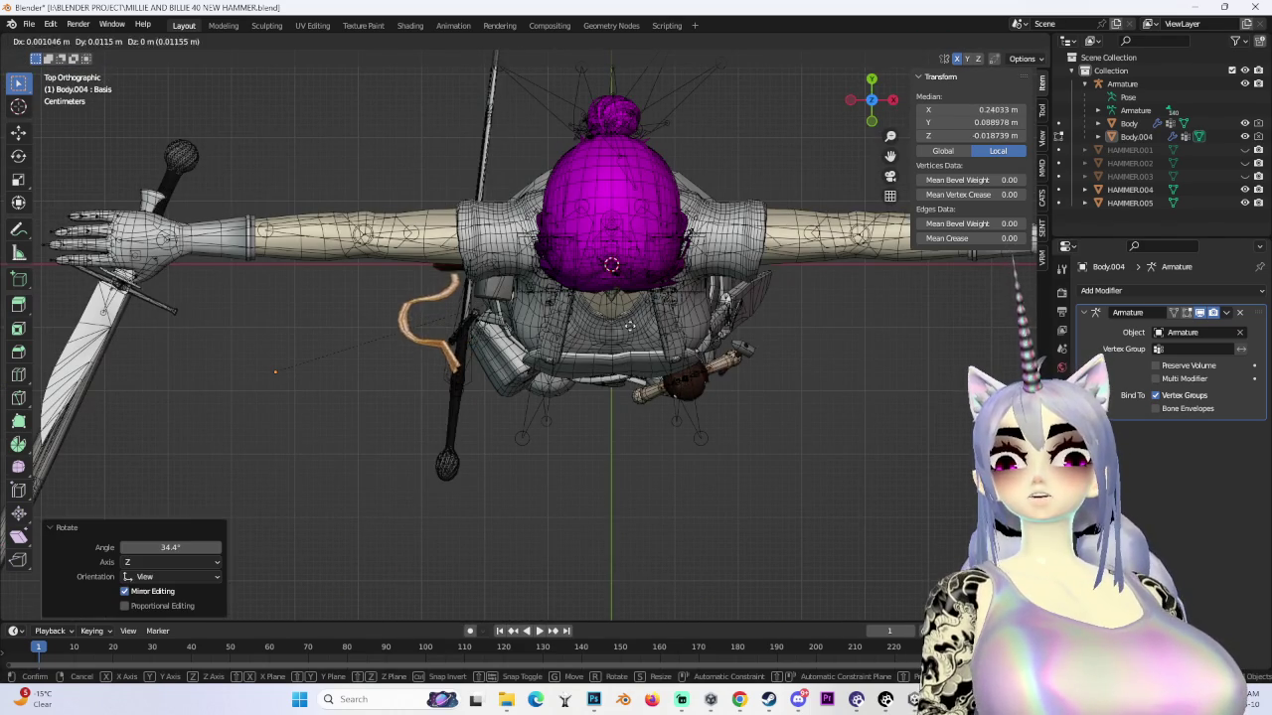
click(671, 294)
middle_drag(670, 293, 617, 235)
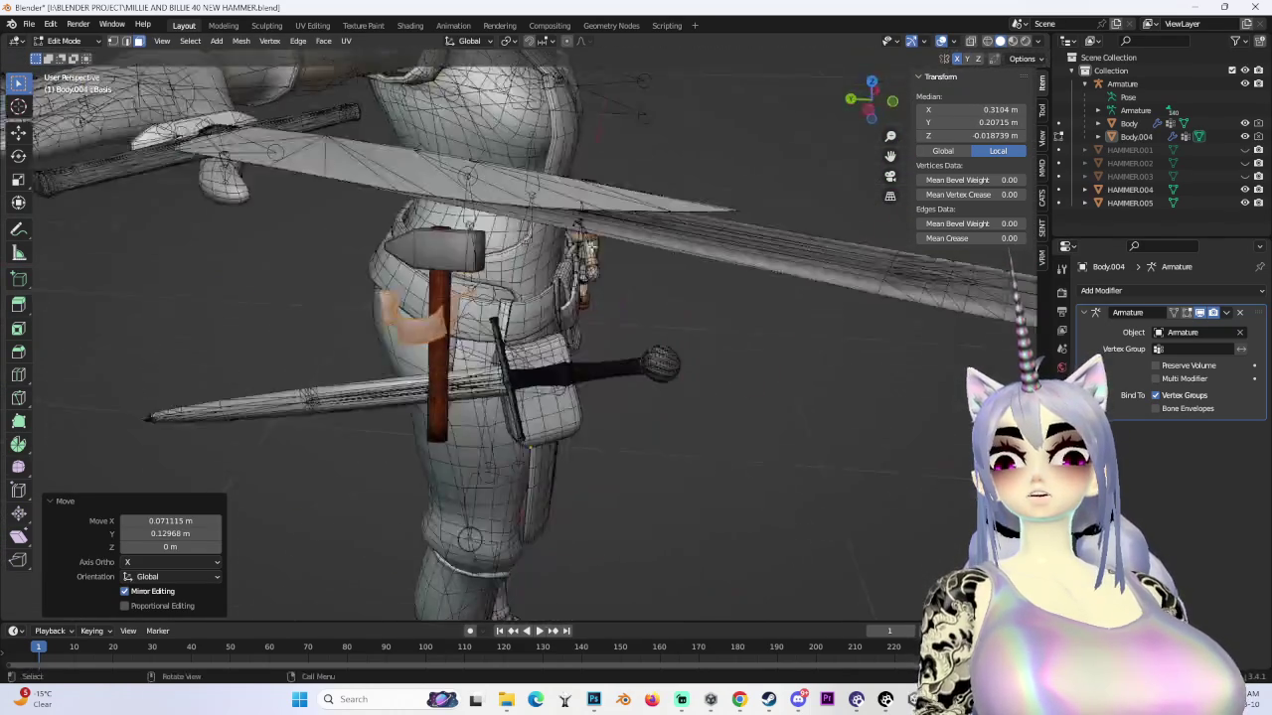
key(g)
click(650, 233)
click(876, 110)
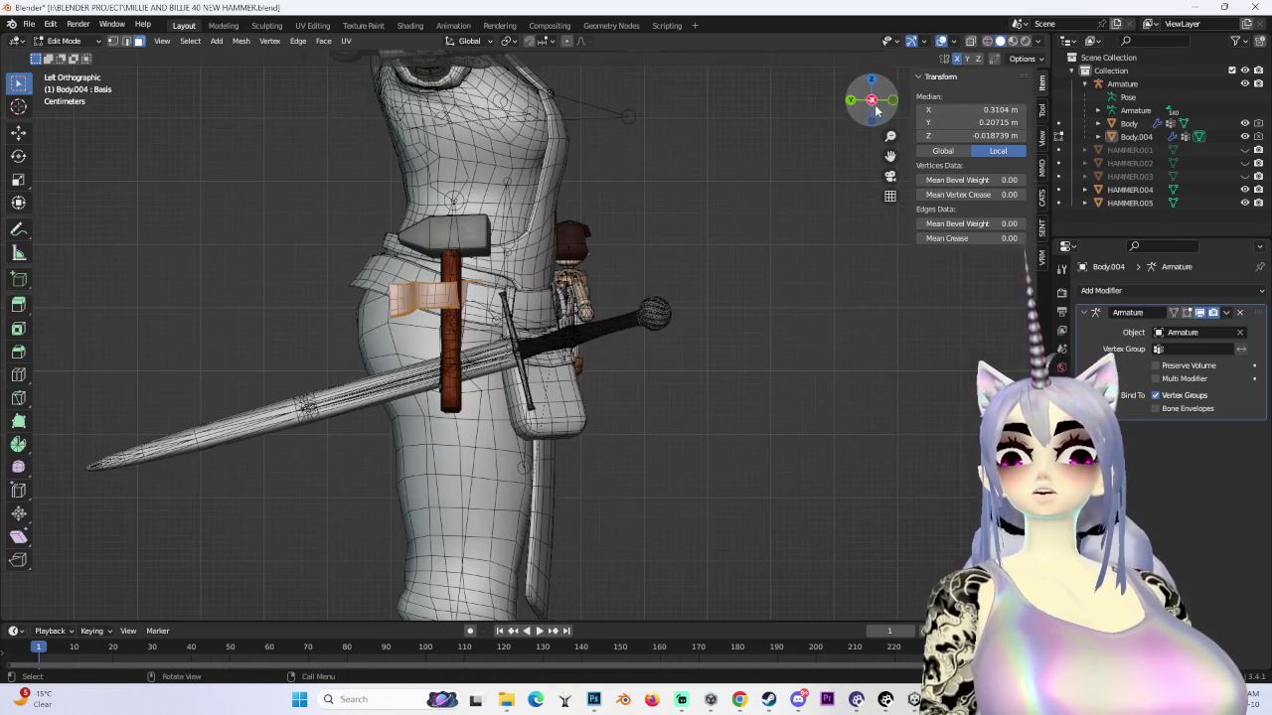
click(695, 302)
key(g)
click(729, 281)
mouse_move(730, 281)
middle_down()
mouse_move(600, 271)
mouse_move(584, 253)
middle_up()
scroll(601, 270, down, 3)
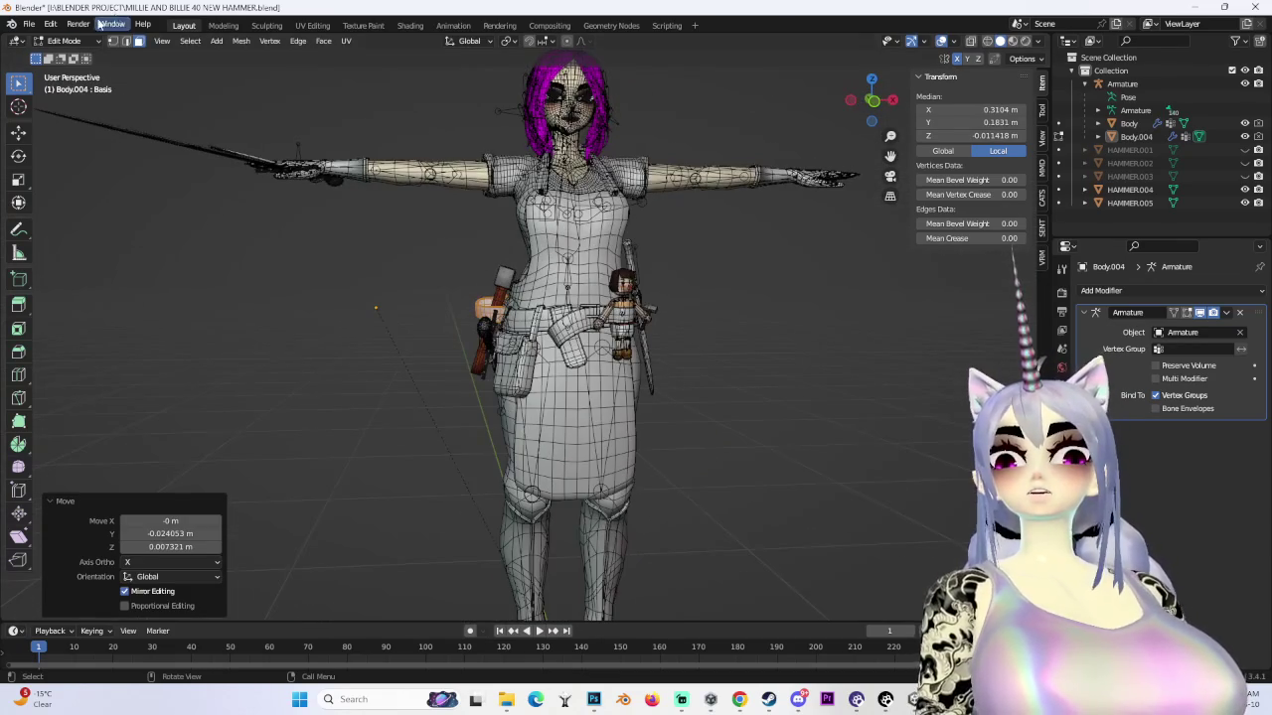
- Back in Object Mode, select HAMMER.005, try moving it, then undo the move
click(65, 40)
click(61, 54)
click(505, 283)
middle_drag(505, 283, 684, 291)
key(g)
click(527, 233)
key(ctrl+z)
click(880, 107)
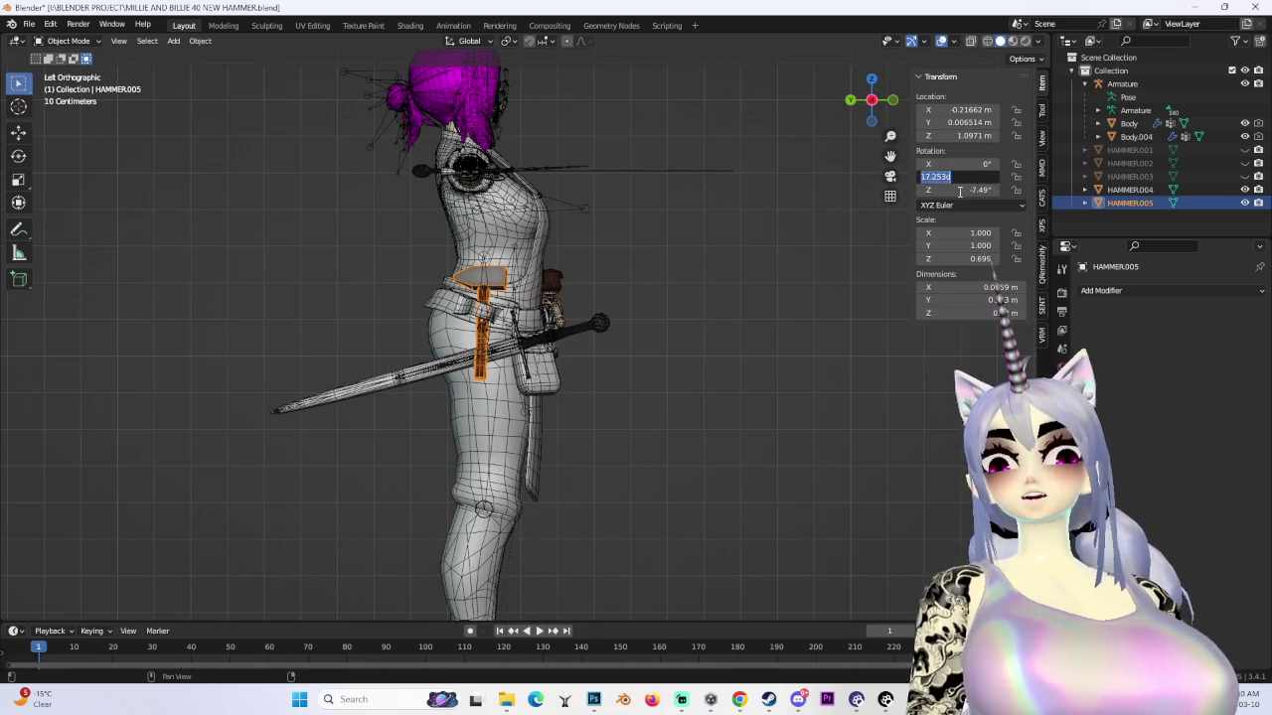
- Rotate the hammer 90° to lie horizontal, then raise it and move it behind the character
mouse_move(722, 208)
middle_down()
mouse_move(791, 271)
mouse_move(599, 256)
mouse_move(696, 229)
middle_up()
click(878, 103)
text(r90)
key(Return)
key(g)
key(z)
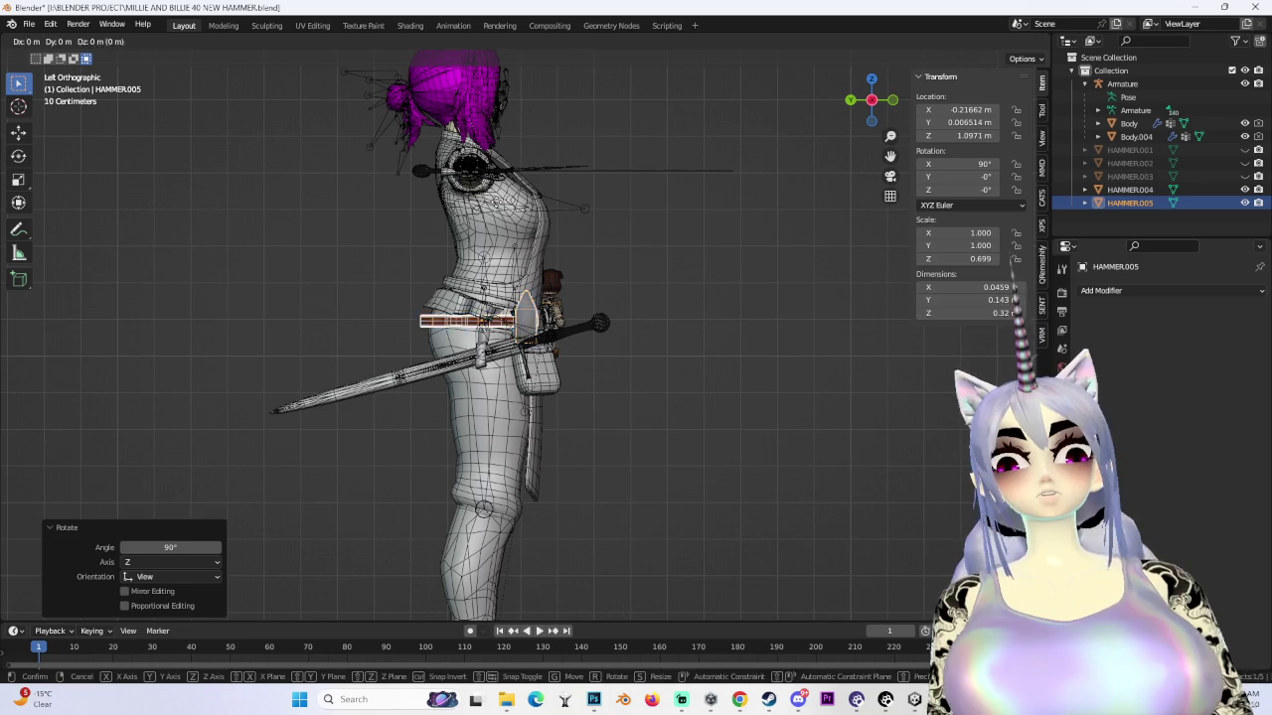
click(512, 108)
shift+middle_drag(512, 107, 701, 314)
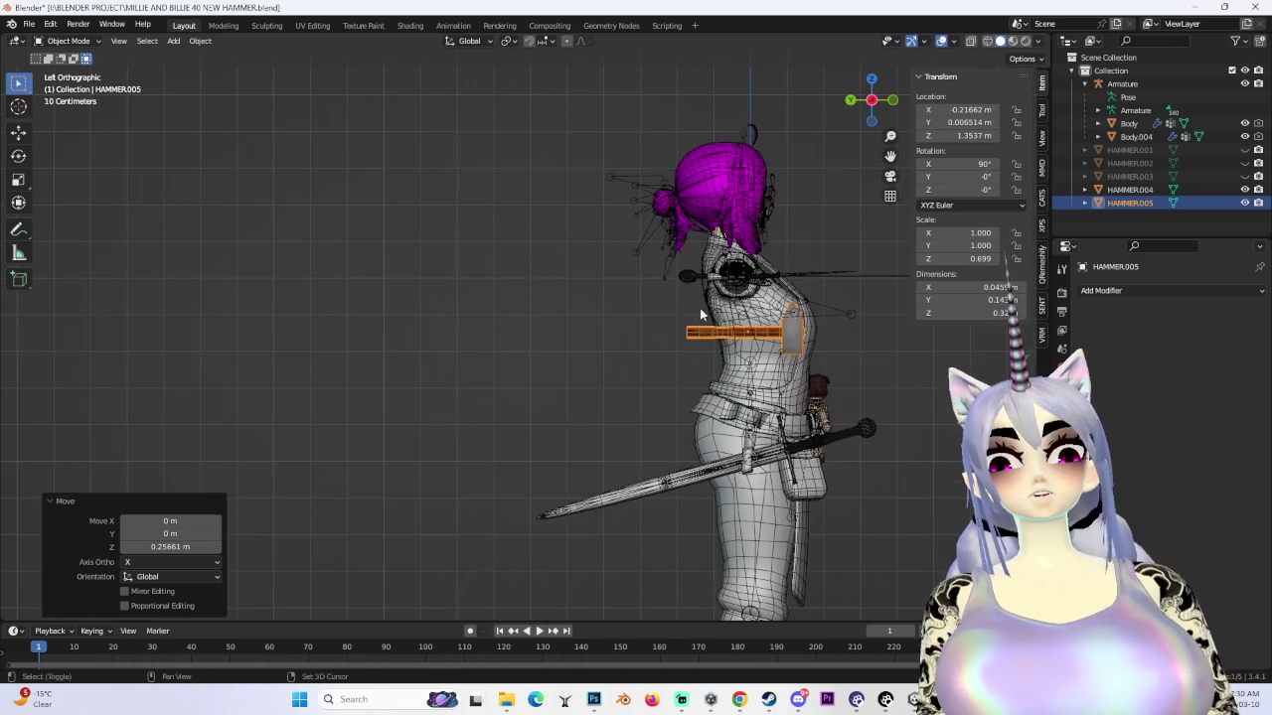
click(523, 296)
scroll(537, 283, up, 4)
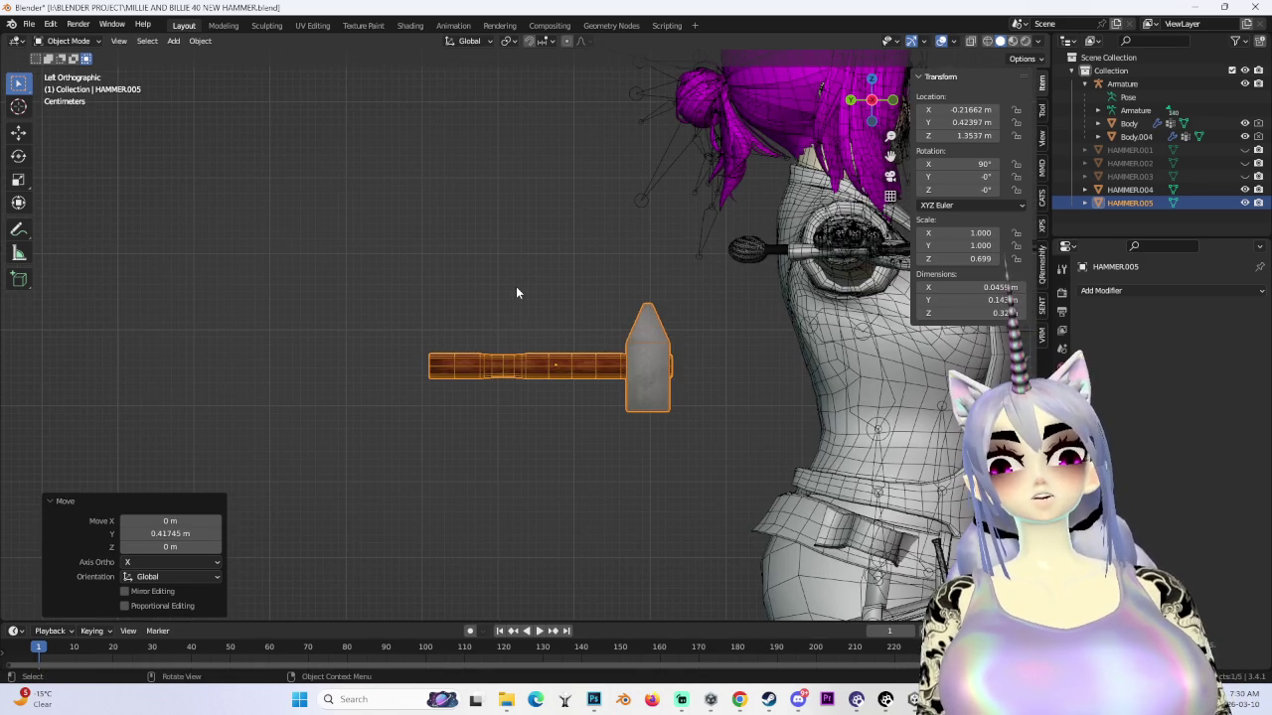
- Turn the hammer around from the top view and lower it in the back view
click(873, 79)
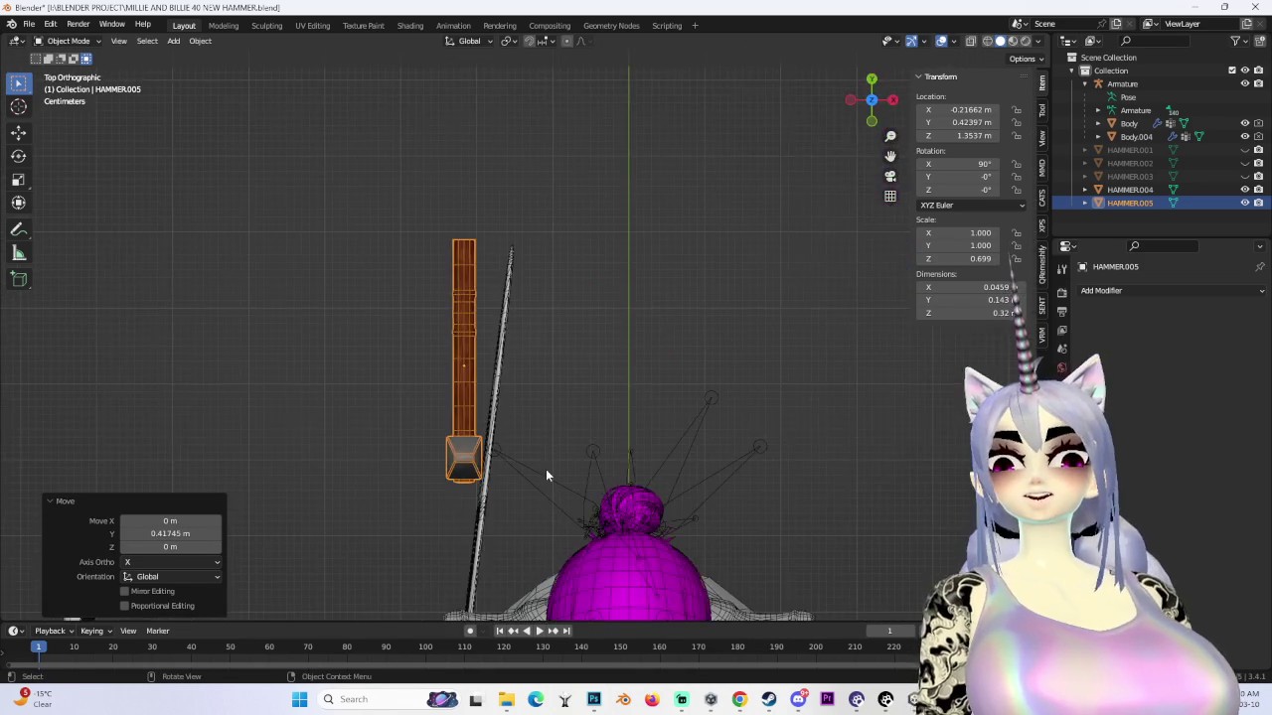
text(r0)
key(Return)
middle_drag(545, 469, 836, 171)
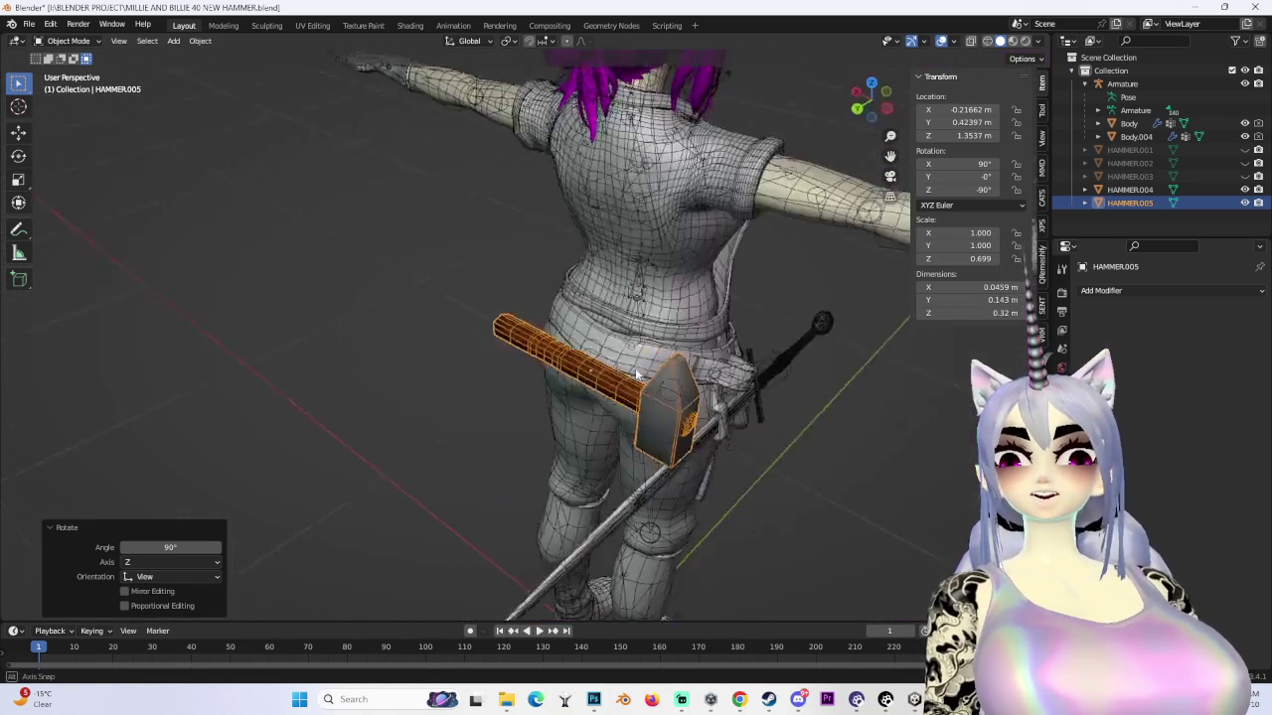
click(879, 105)
key(g)
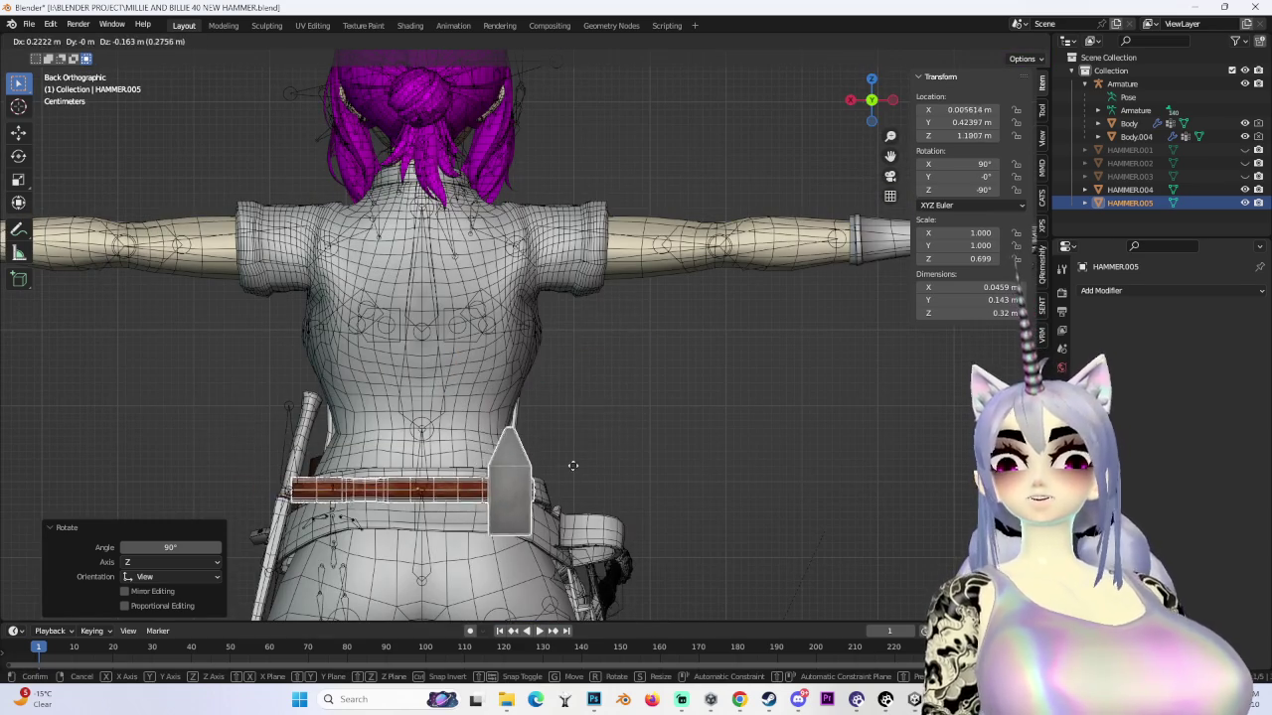
click(586, 482)
scroll(592, 488, up, 5)
scroll(592, 489, down, 5)
- Shift the hammer in side view and tilt it to 28.3°
middle_drag(592, 489, 922, 169)
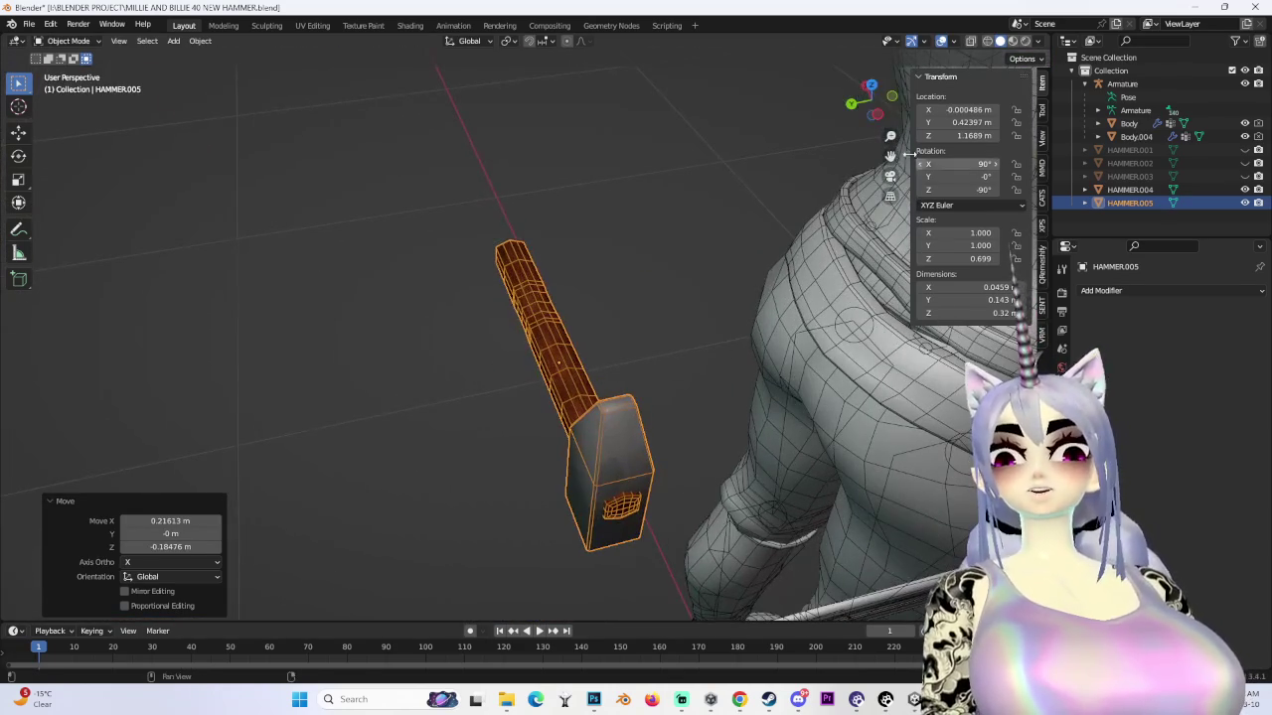
click(878, 116)
scroll(527, 377, down, 3)
key(g)
click(815, 407)
key(r)
click(792, 480)
middle_drag(792, 480, 804, 514)
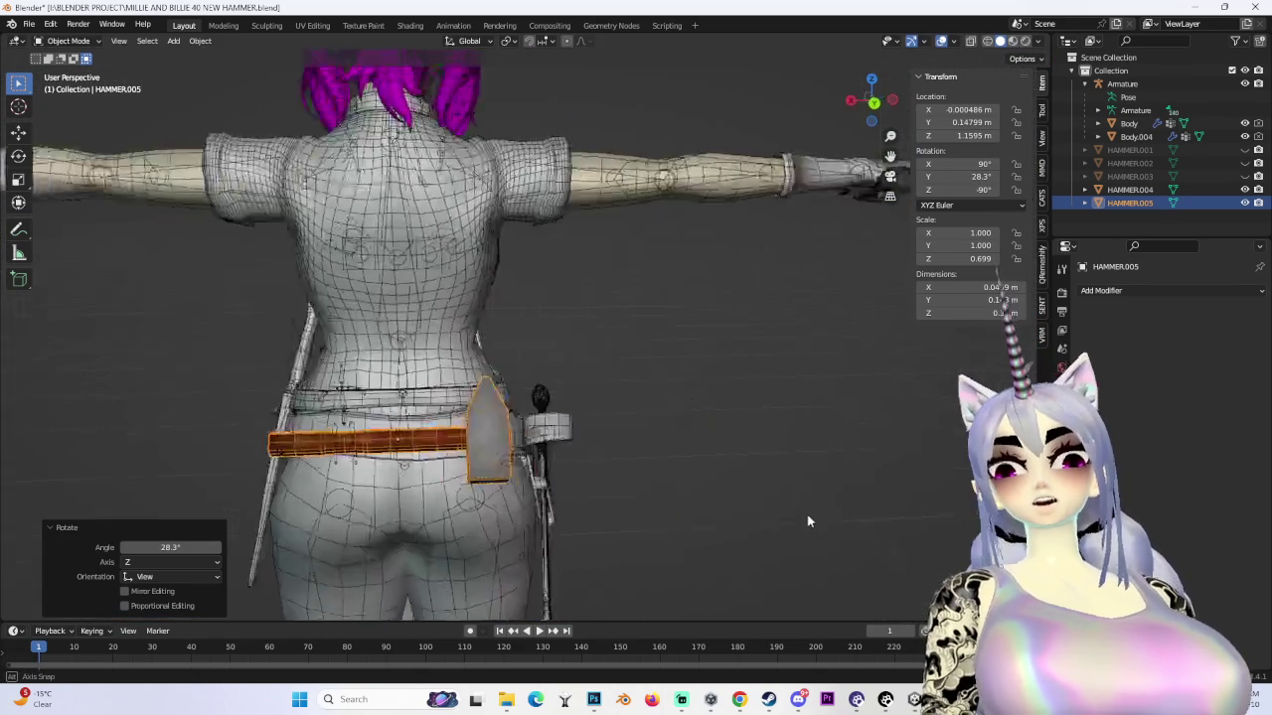
scroll(765, 456, up, 3)
middle_drag(765, 456, 890, 136)
click(888, 100)
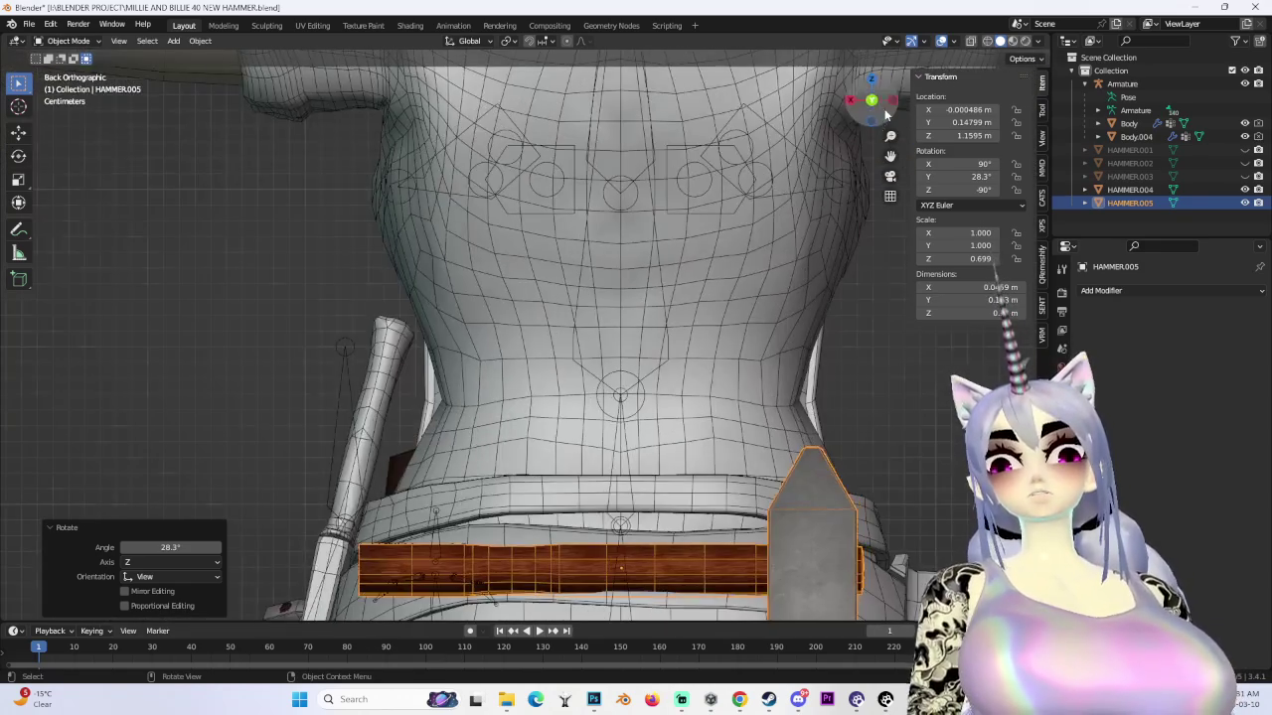
scroll(710, 367, down, 2)
- Nudge the hammer sideways along X and slightly higher, cancelling one unwanted move
key(g)
key(x)
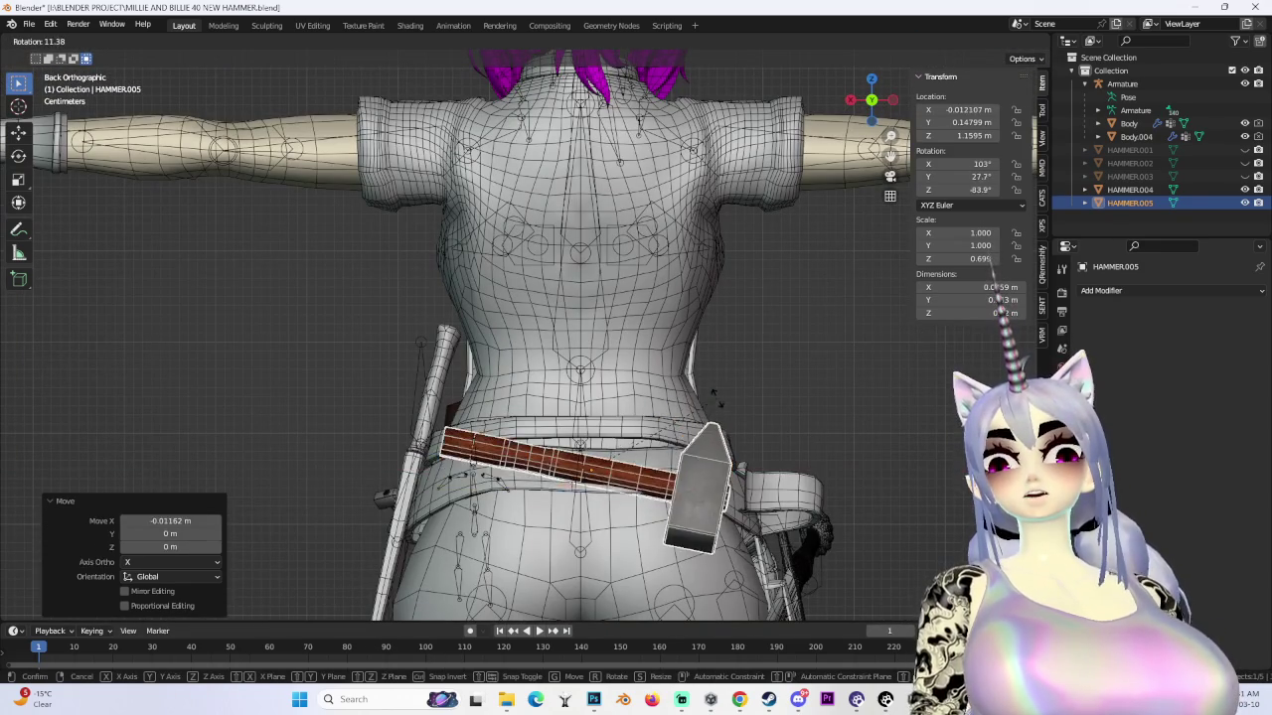
click(743, 384)
mouse_move(743, 385)
middle_down()
mouse_move(753, 367)
mouse_move(604, 504)
mouse_move(703, 530)
mouse_move(736, 445)
mouse_move(715, 383)
mouse_move(619, 368)
mouse_move(772, 504)
mouse_move(703, 458)
mouse_move(618, 470)
mouse_move(787, 422)
mouse_move(691, 409)
middle_up()
click(604, 504)
click(620, 392)
key(g)
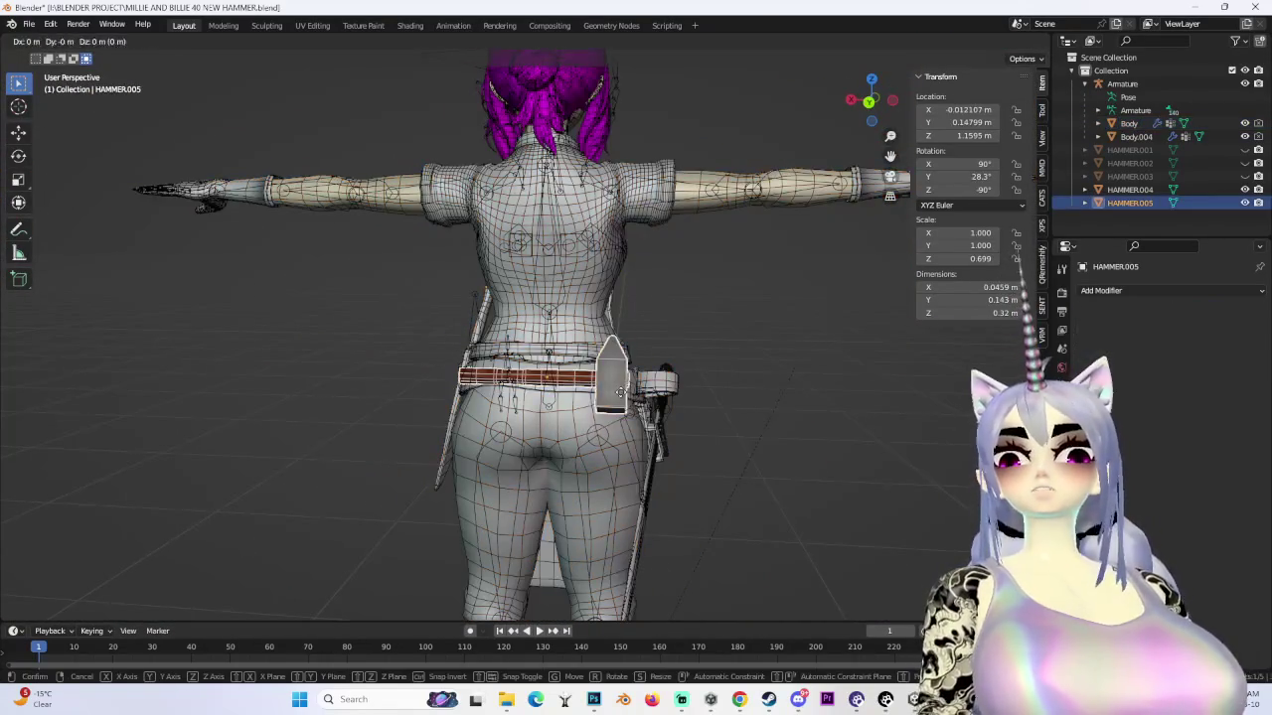
key(z)
click(620, 395)
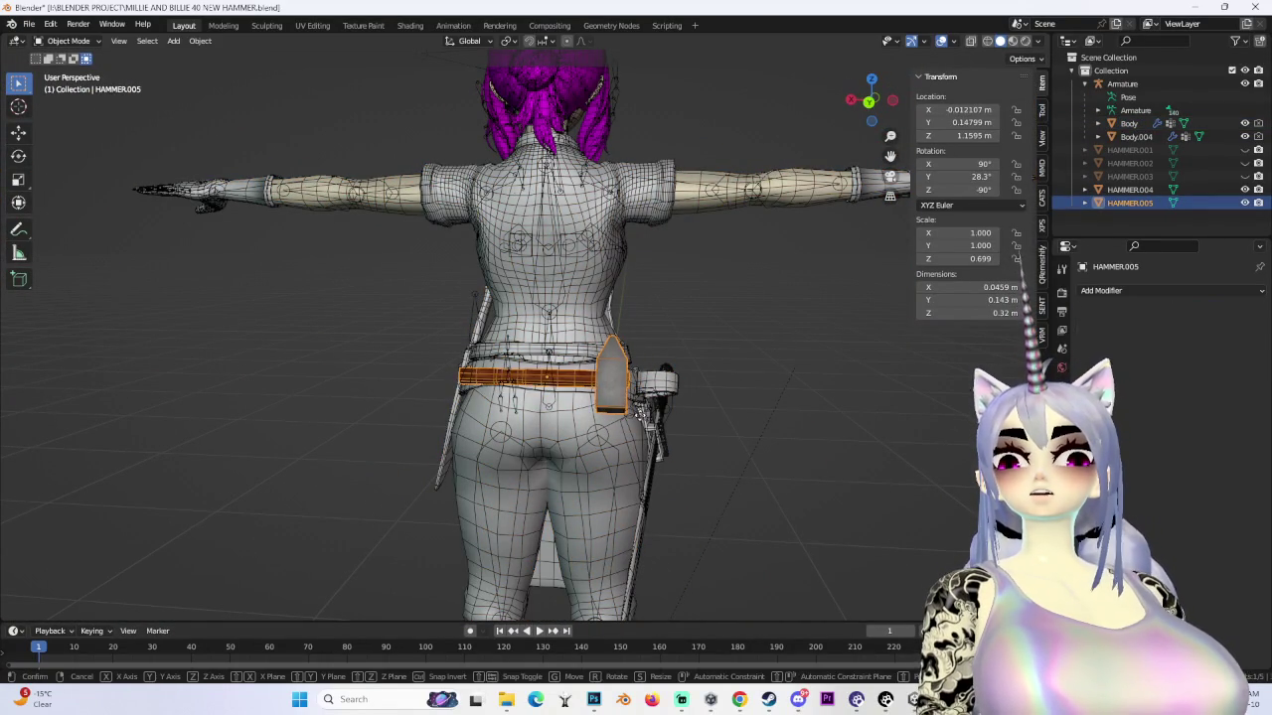
key(g)
right_click(645, 415)
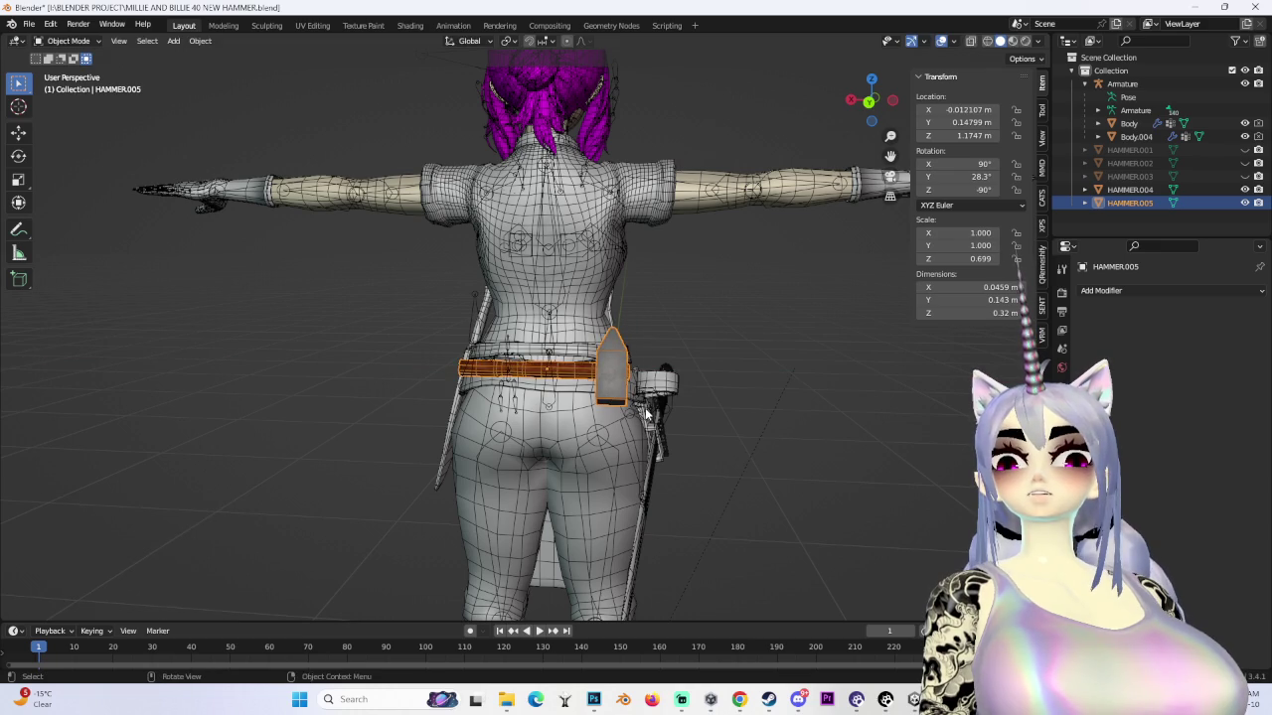
key(x)
click(648, 421)
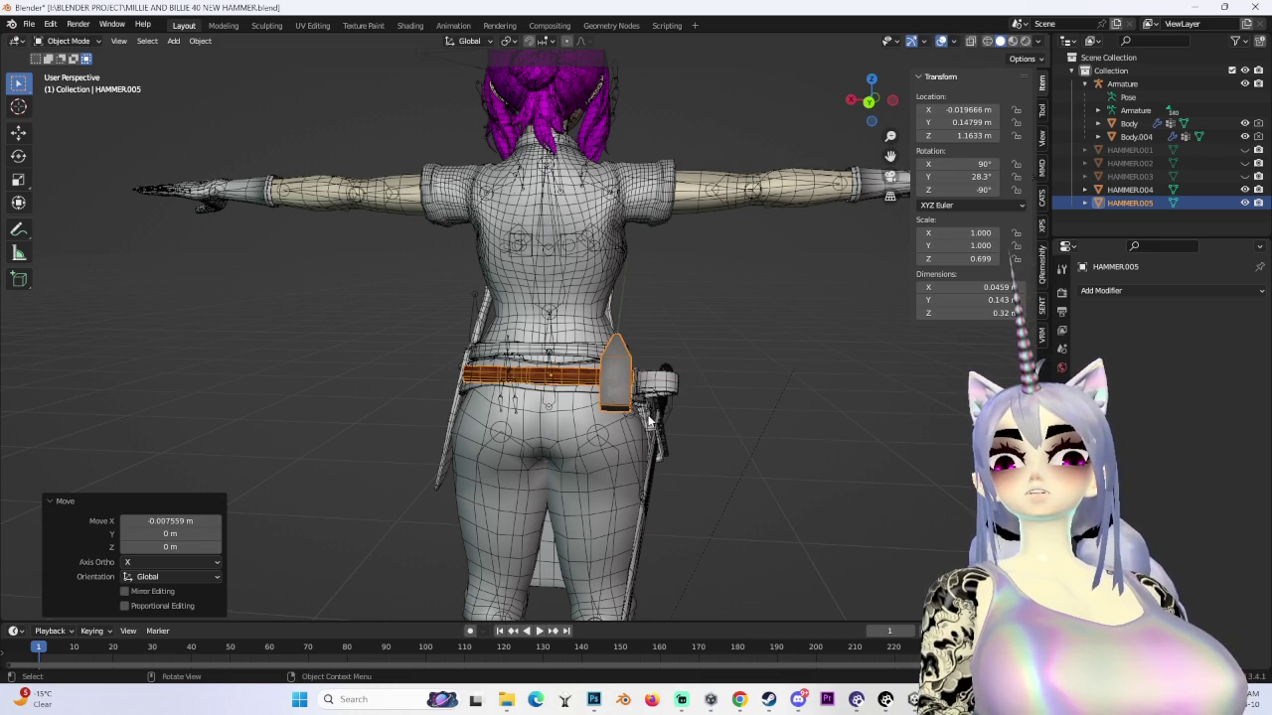
- In close back view, shift the hammer to X -0.000904 m and check it across the belt
click(868, 102)
scroll(676, 398, up, 5)
key(g)
key(x)
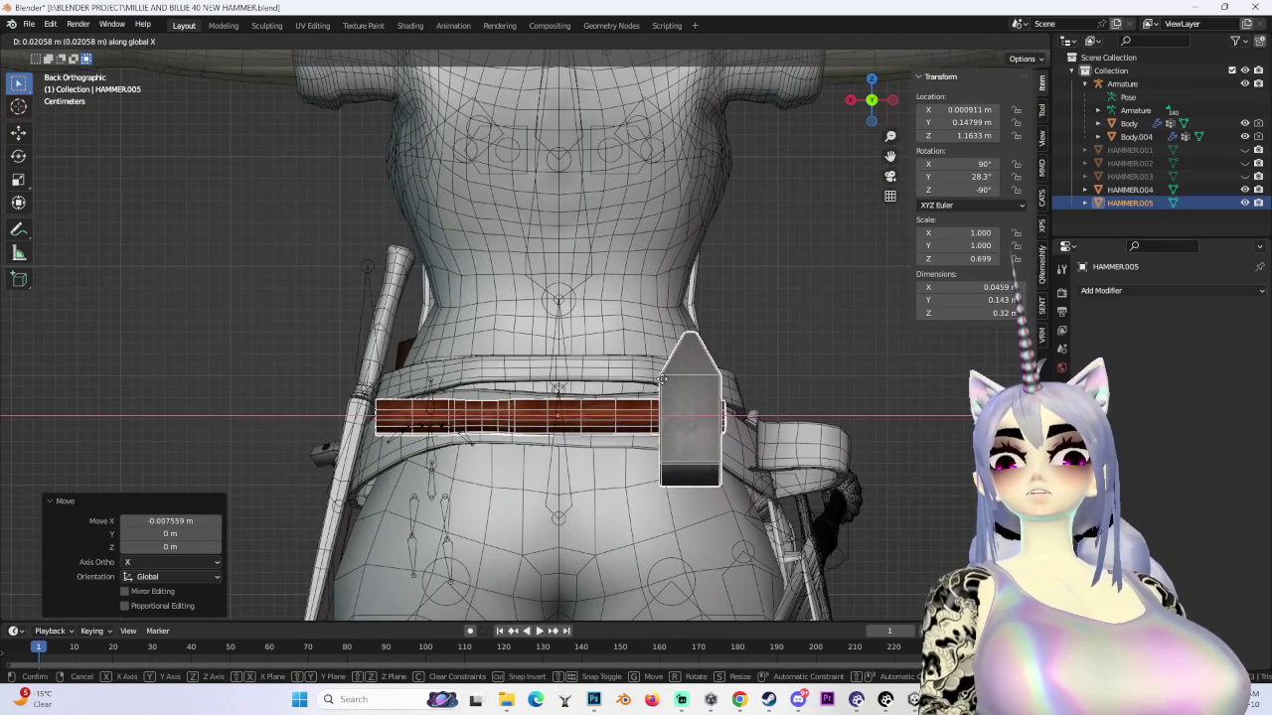
click(662, 379)
scroll(663, 378, down, 3)
scroll(790, 369, down, 3)
mouse_move(790, 370)
middle_down()
mouse_move(760, 454)
mouse_move(720, 420)
mouse_move(596, 412)
mouse_move(747, 399)
middle_up()
scroll(624, 412, down, 2)
scroll(596, 412, down, 2)
scroll(597, 413, up, 3)
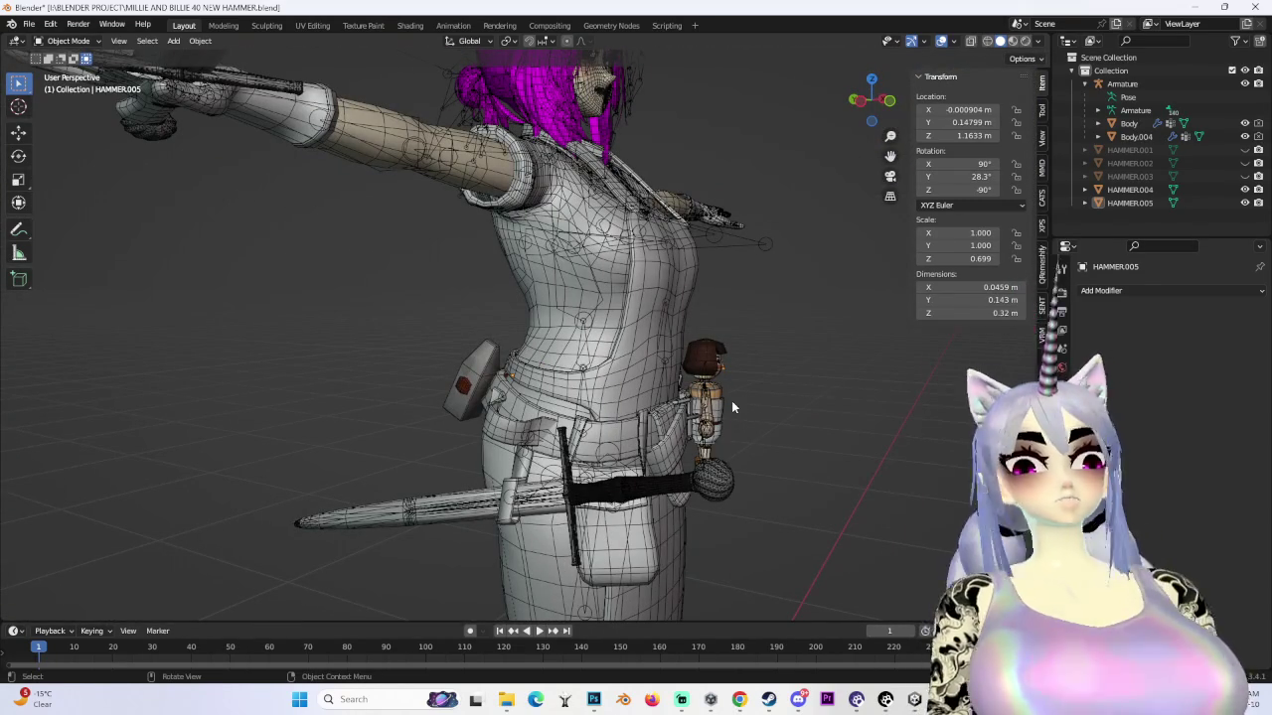
mouse_move(731, 406)
middle_down()
mouse_move(748, 408)
mouse_move(725, 433)
middle_up()
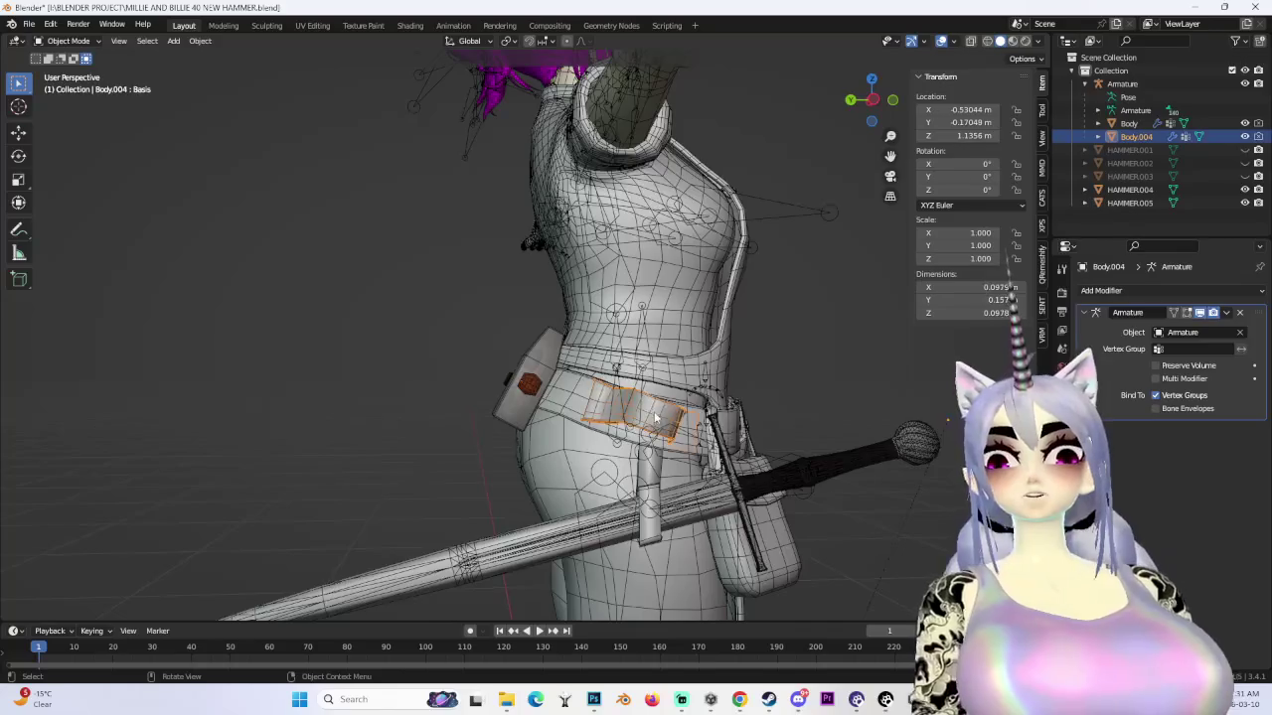
- Select the belt piece Body.004, enter Edit Mode and move it up-left in top view
click(646, 412)
middle_drag(646, 412, 752, 434)
click(869, 87)
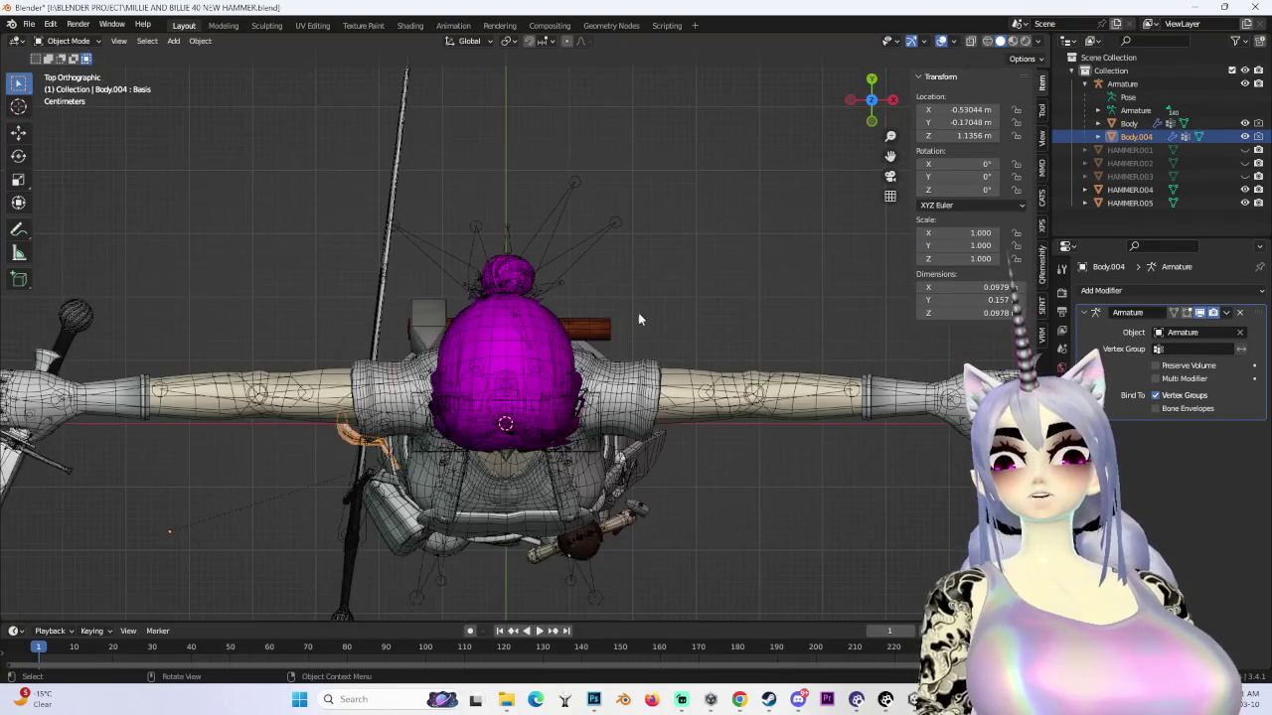
shift+middle_drag(486, 417, 482, 435)
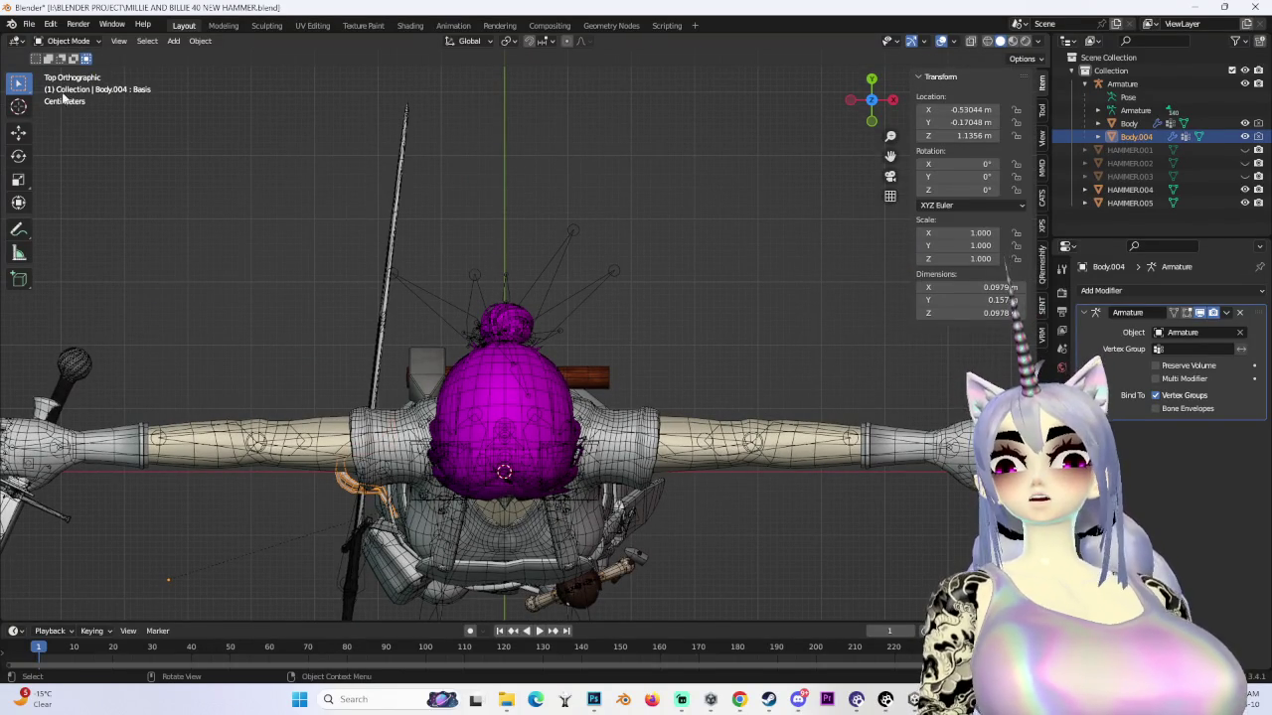
click(67, 41)
click(69, 75)
key(g)
click(675, 247)
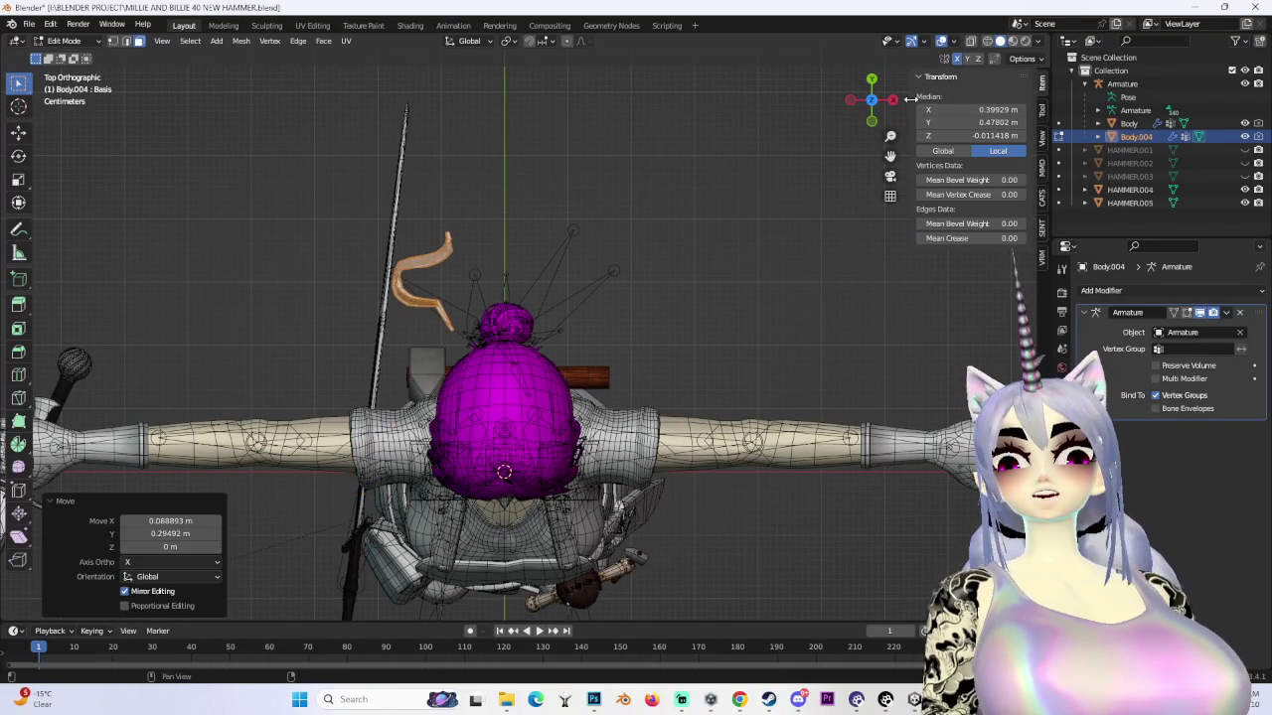
- Rotate the piece about 81° in top view, then rotate it again from the back view
click(893, 99)
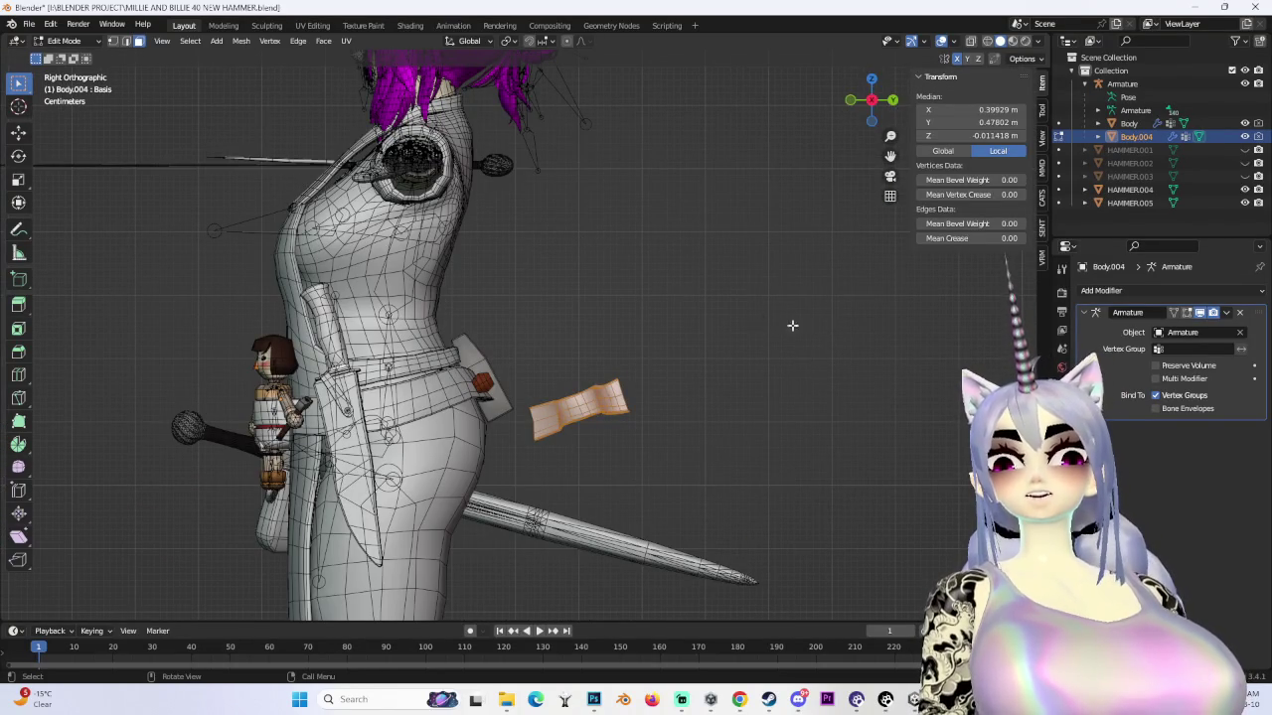
click(873, 81)
key(r)
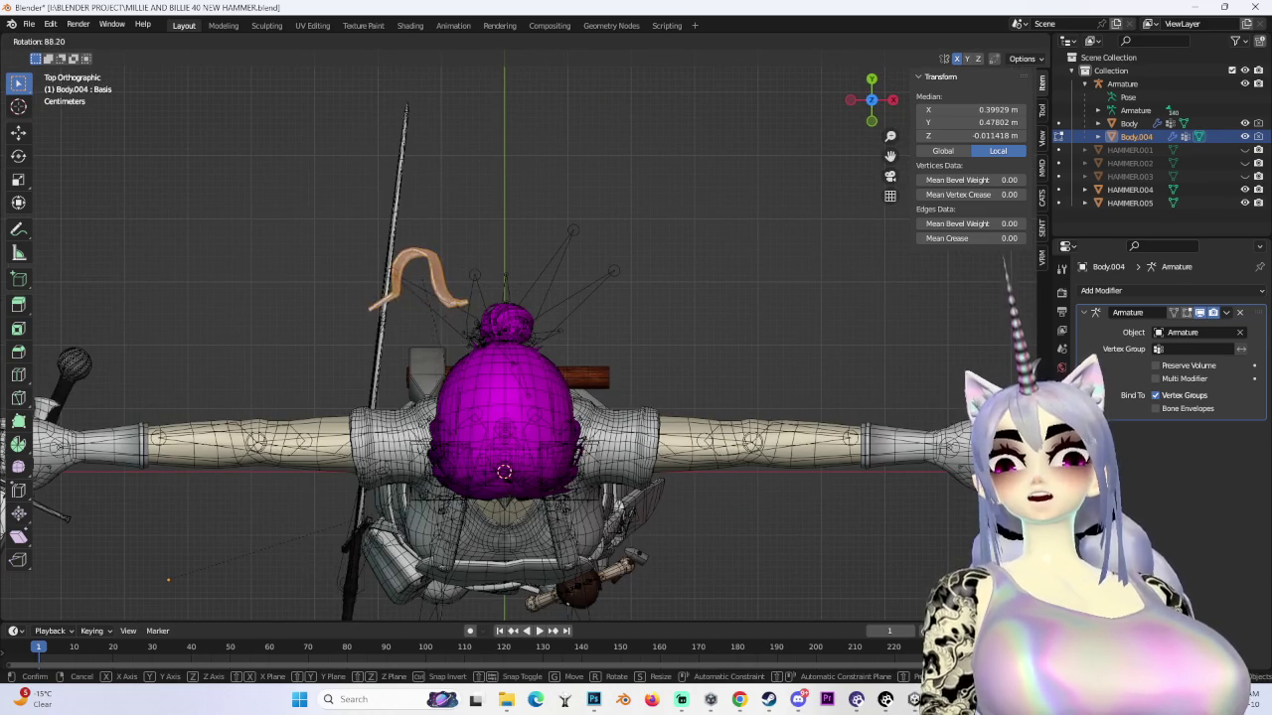
click(440, 488)
mouse_move(440, 488)
middle_down()
mouse_move(646, 349)
mouse_move(970, 89)
middle_up()
click(871, 99)
key(r)
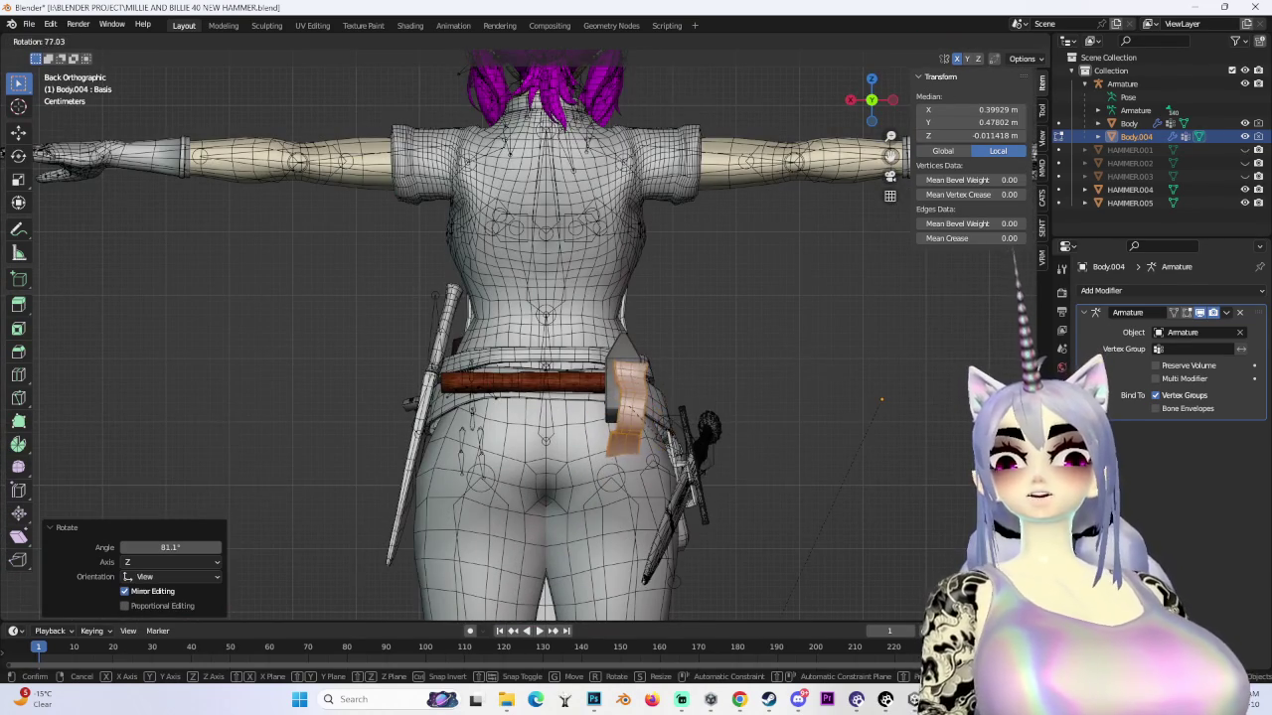
click(881, 400)
- Move the piece over the hammer on the back of the belt at a smaller size
key(g)
click(579, 438)
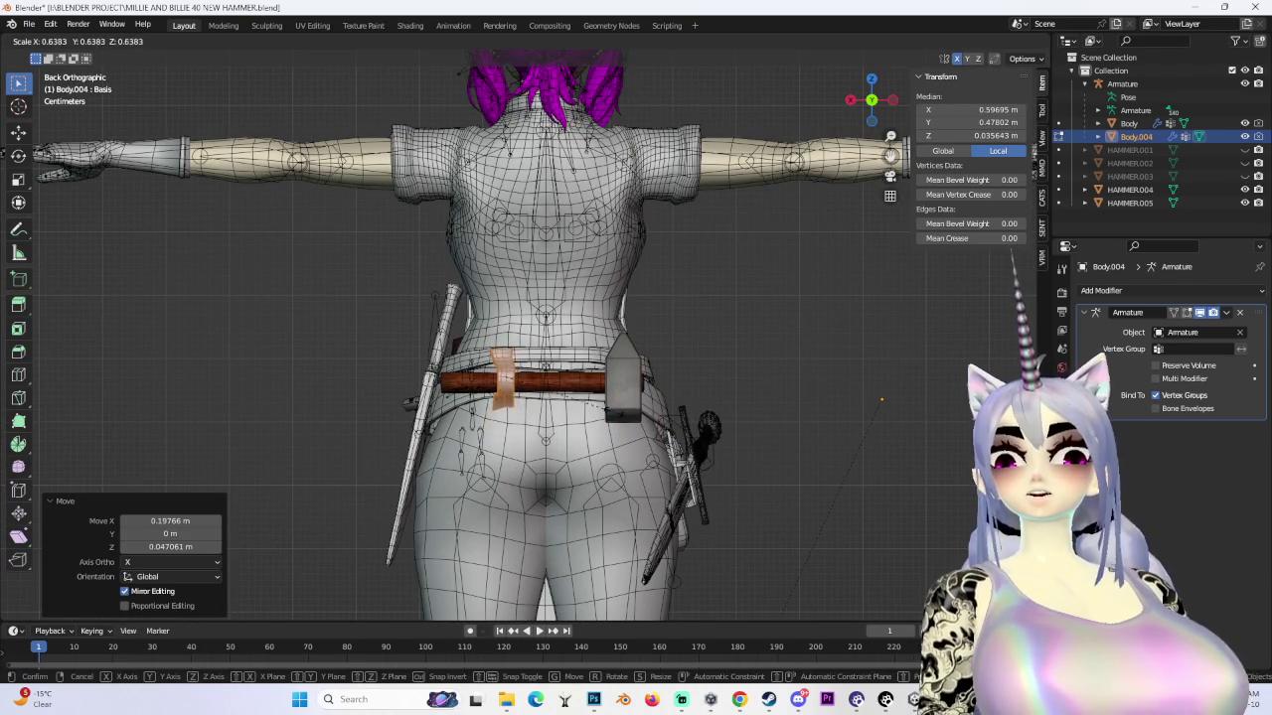
click(579, 393)
scroll(580, 393, up, 3)
scroll(619, 349, up, 3)
mouse_move(619, 349)
middle_down()
mouse_move(721, 355)
mouse_move(447, 388)
middle_up()
- Move the strap up onto the belt and adjust its position from a side view
key(g)
click(438, 363)
click(870, 99)
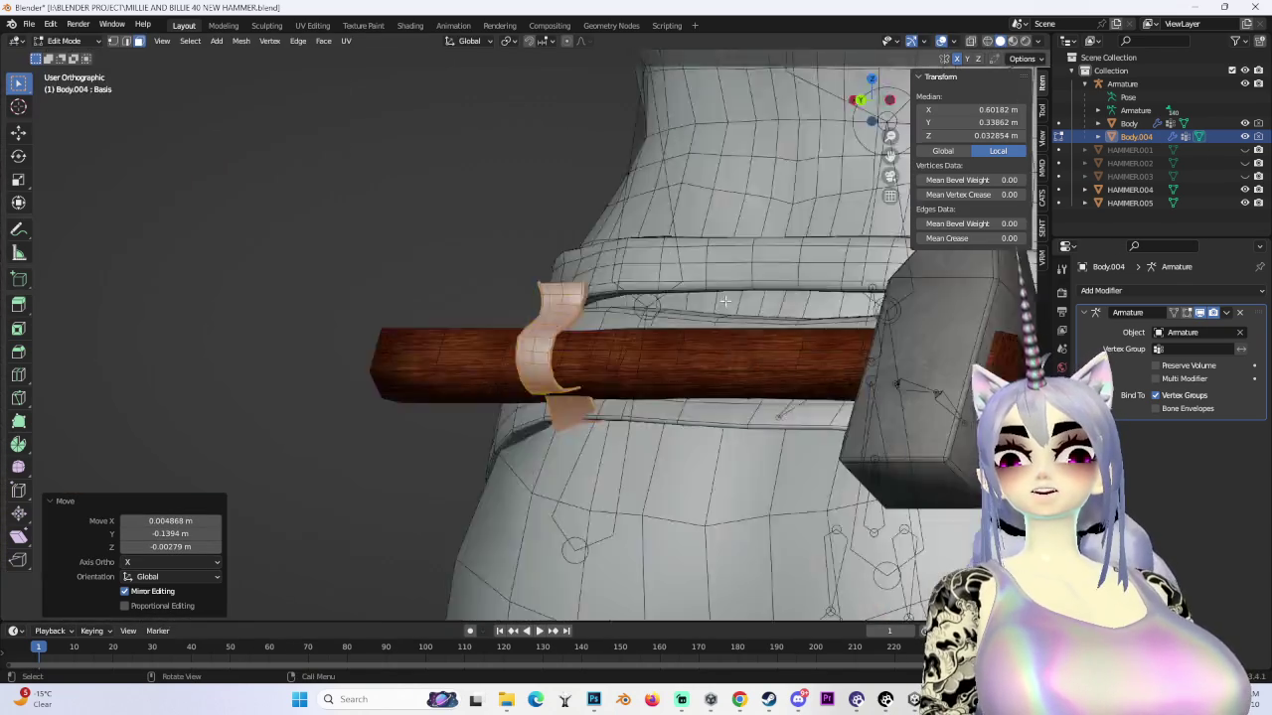
click(821, 293)
key(g)
click(820, 293)
mouse_move(820, 293)
middle_down()
mouse_move(602, 395)
mouse_move(670, 372)
middle_up()
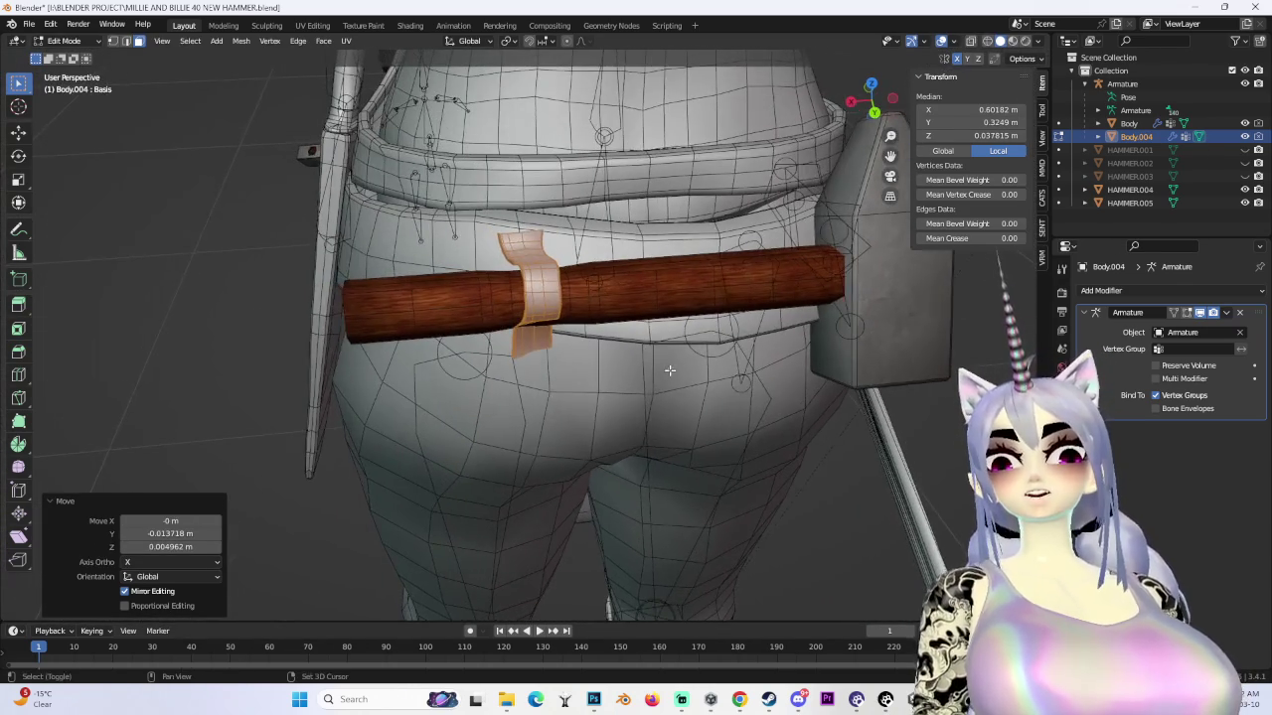
click(892, 100)
- Slide the strap along the hammer handle and scale it up to loop around the handle
key(g)
click(893, 361)
mouse_move(874, 367)
middle_down()
mouse_move(893, 361)
mouse_move(618, 406)
mouse_move(523, 398)
mouse_move(567, 341)
mouse_move(554, 358)
mouse_move(588, 392)
mouse_move(673, 340)
mouse_move(531, 304)
mouse_move(557, 209)
mouse_move(526, 355)
mouse_move(562, 341)
mouse_move(512, 287)
mouse_move(469, 272)
middle_up()
key(s)
click(589, 352)
- Select only the strap's vertices in vertex mode with X-ray, and cancel an accidental move
click(116, 43)
key(alt+z)
drag(616, 350, 620, 347)
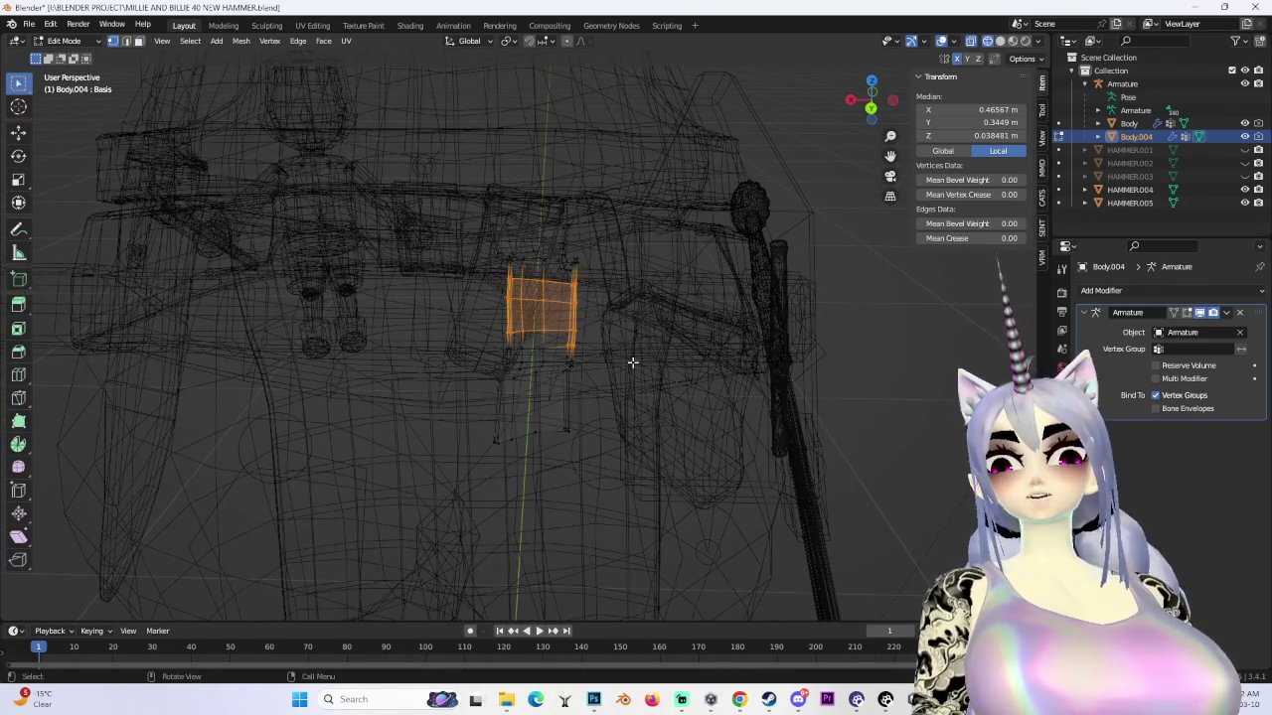
middle_drag(995, 66, 570, 364)
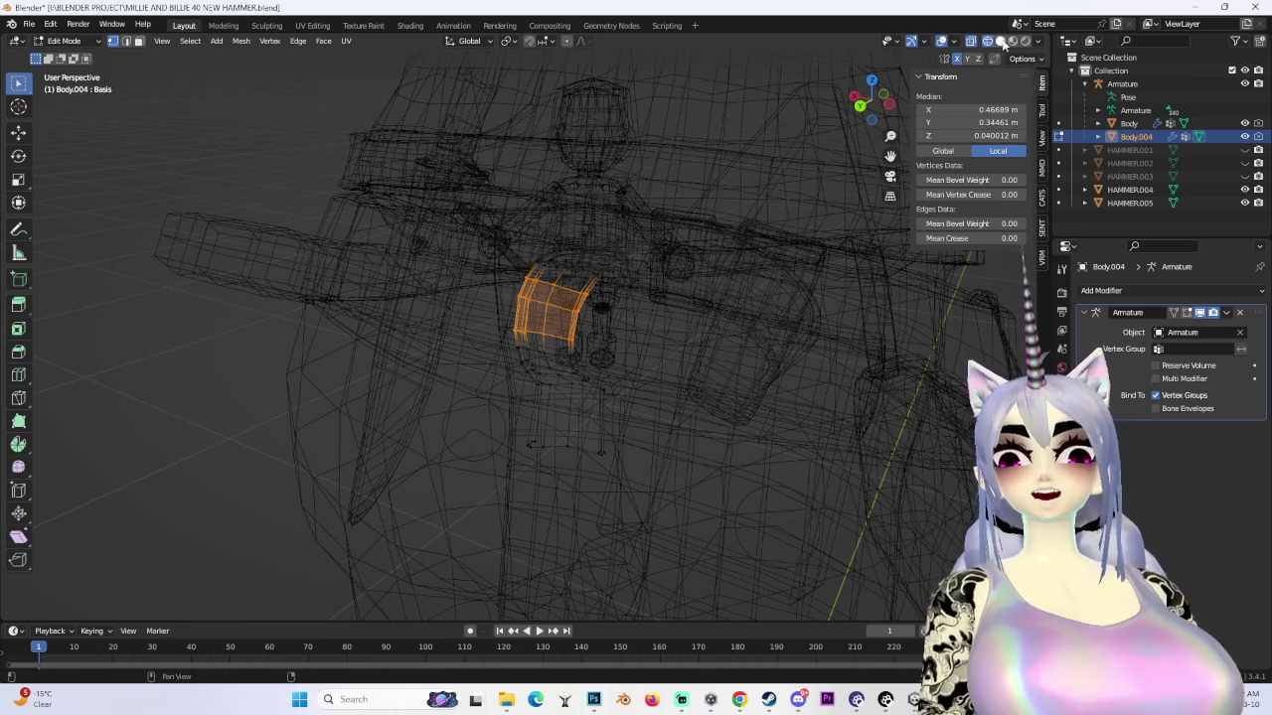
click(999, 41)
middle_drag(998, 61, 657, 291)
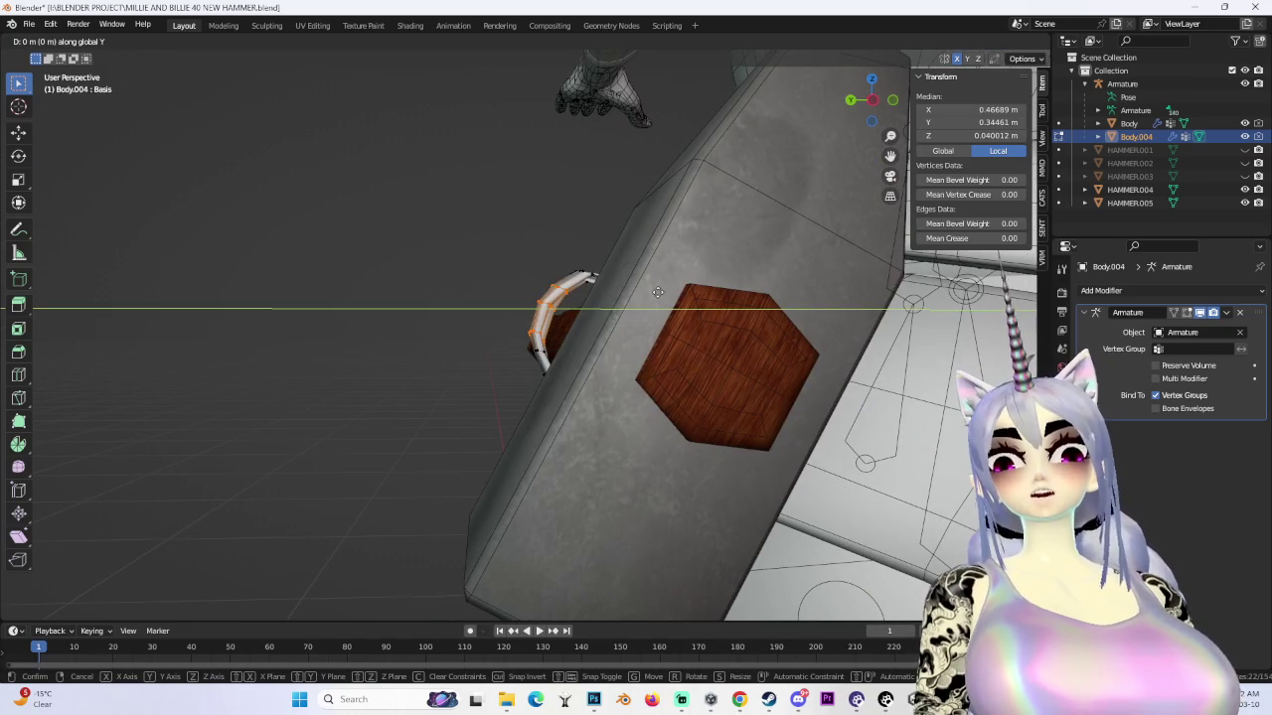
right_click(688, 310)
middle_drag(689, 309, 751, 310)
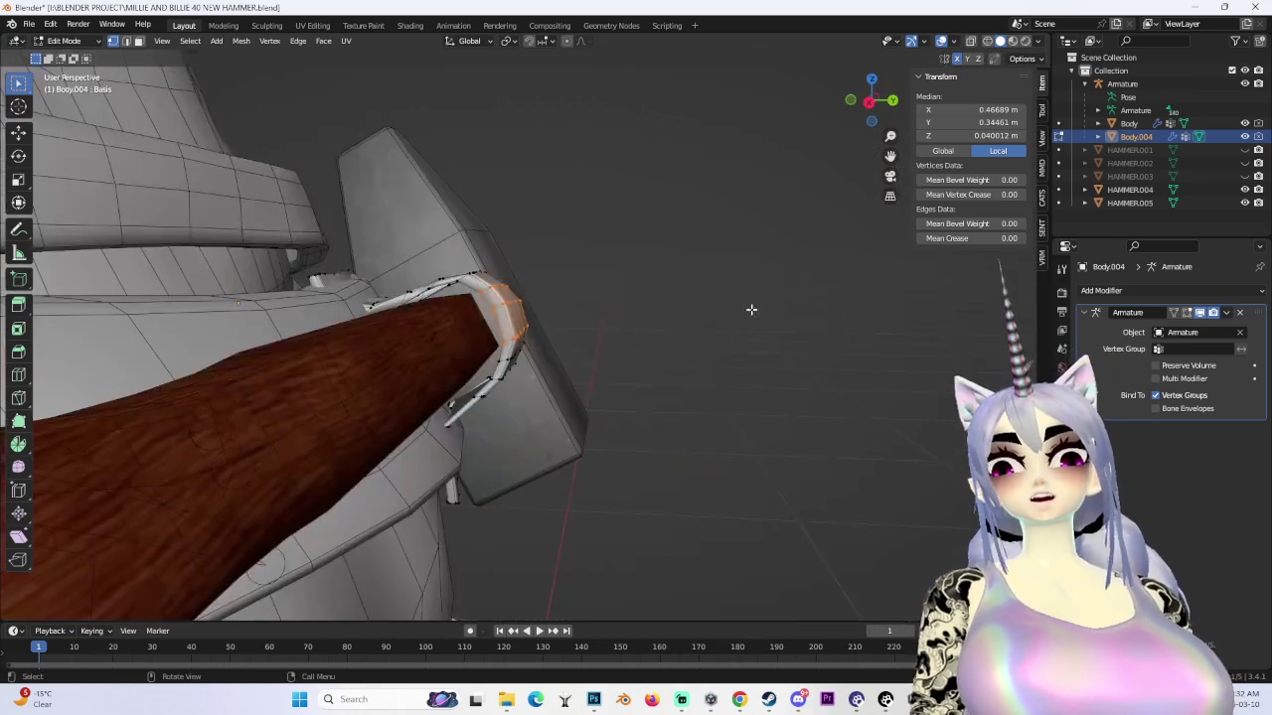
- Bend the strap's edge around the handle with a proportional-editing move
key(g)
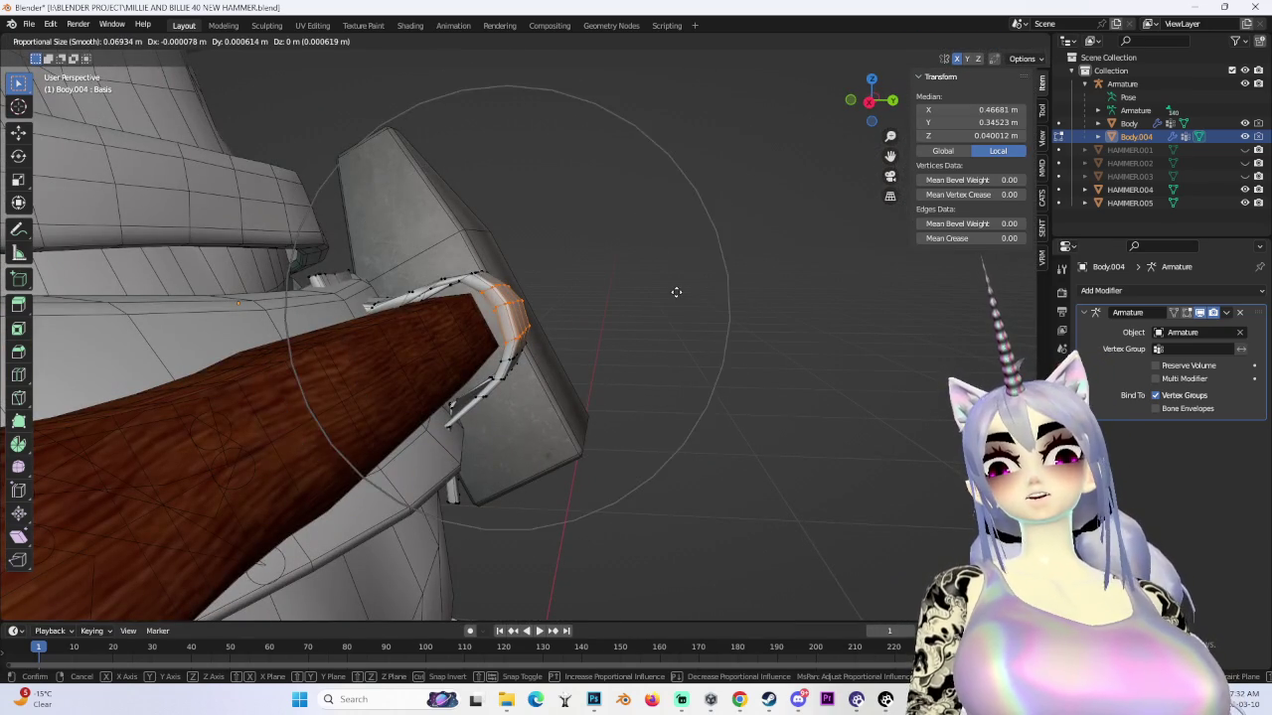
scroll(661, 299, up, 2)
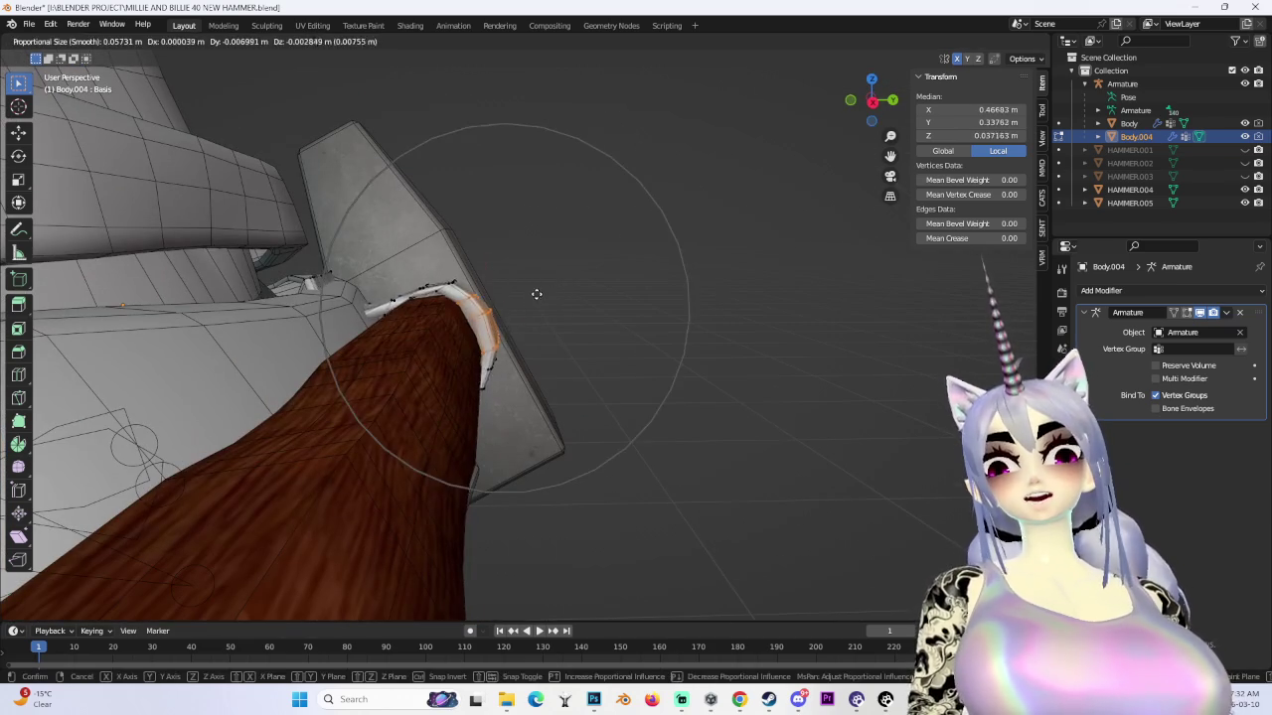
click(536, 290)
middle_drag(536, 290, 689, 321)
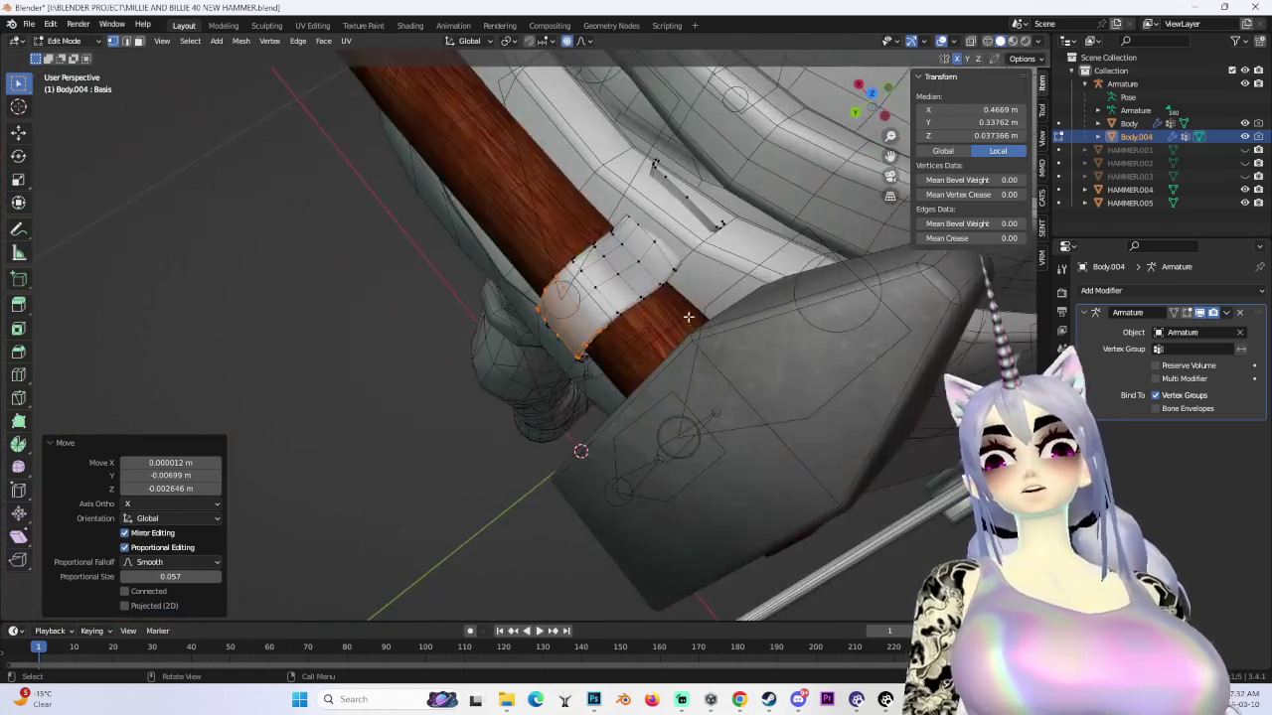
click(662, 284)
click(661, 281)
- Nudge individual strap vertices, starting a Y-constrained proportional move on another vertex
key(g)
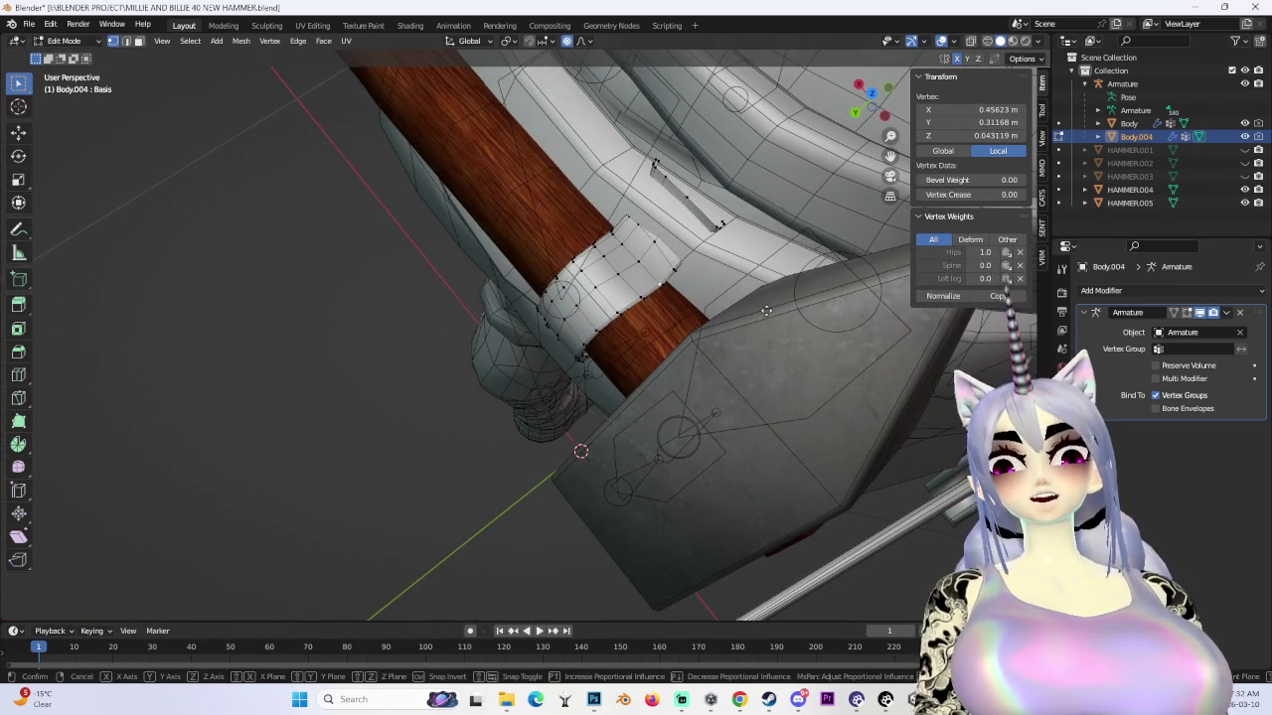
click(661, 282)
mouse_move(661, 281)
middle_down()
mouse_move(743, 255)
mouse_move(826, 250)
mouse_move(652, 450)
middle_up()
click(730, 249)
click(582, 424)
mouse_move(582, 423)
middle_down()
mouse_move(665, 427)
mouse_move(613, 299)
mouse_move(613, 407)
middle_up()
key(g)
key(y)
key(y)
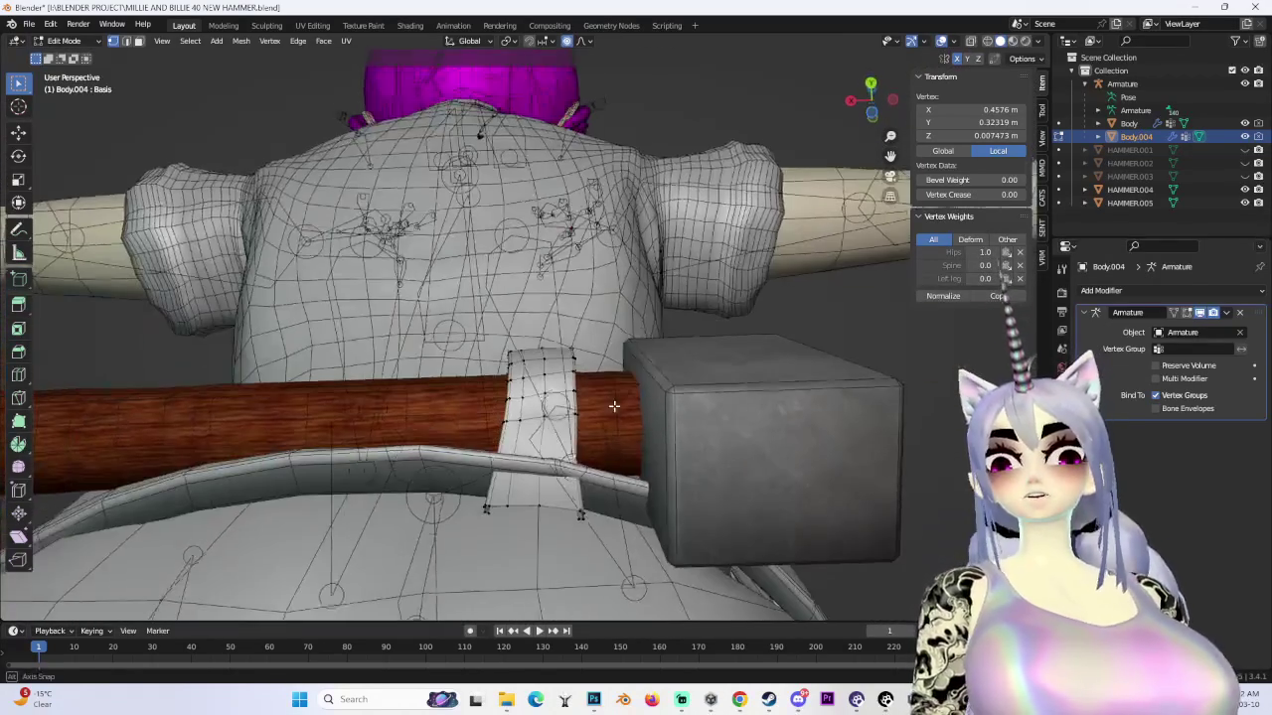
- Finish moving the strap's edge vertices and select its bottom edge vertices
click(614, 418)
click(536, 508)
middle_drag(536, 508, 644, 536)
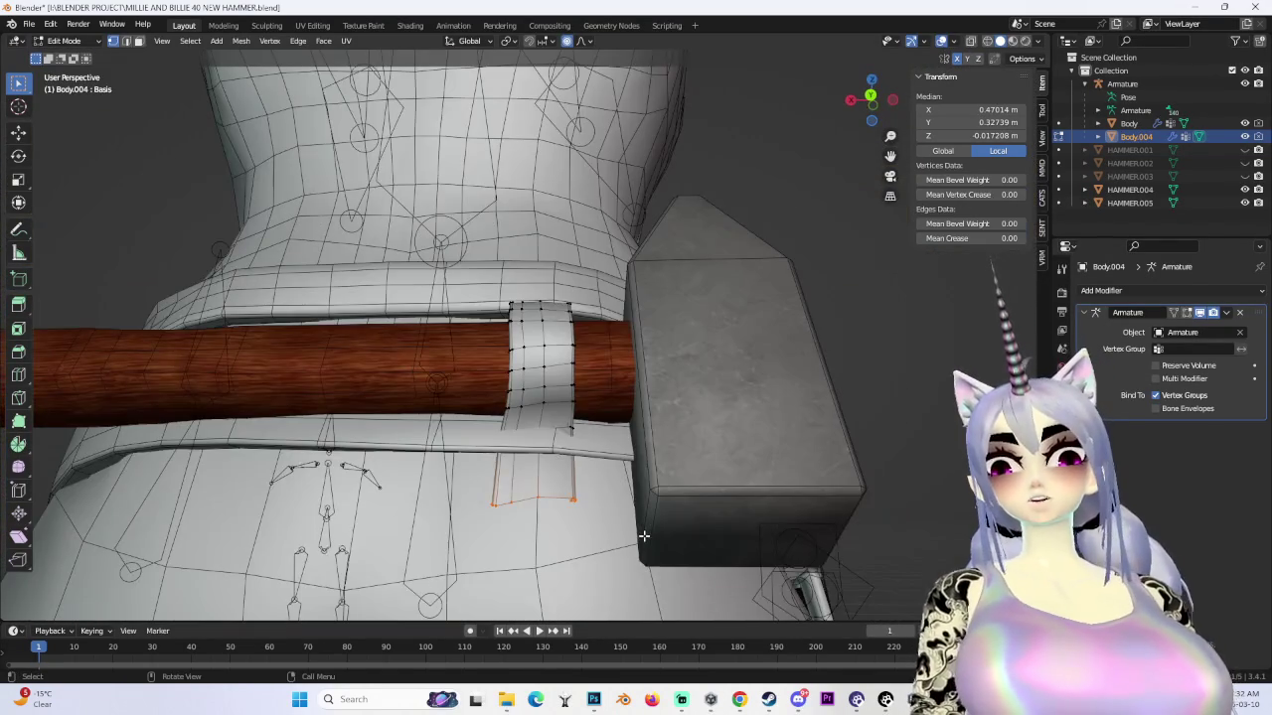
key(z)
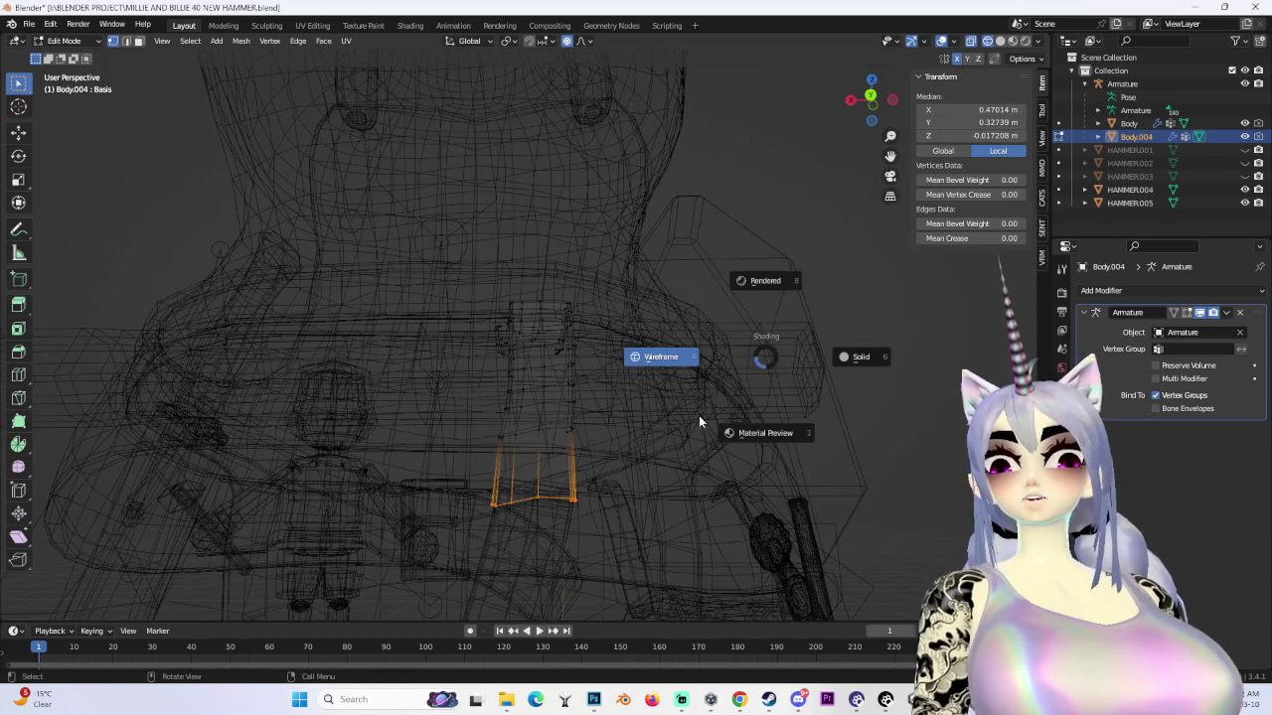
- Delete the stray face from the strap in face select mode
click(139, 41)
click(541, 472)
key(x)
click(631, 490)
mouse_move(587, 377)
middle_down()
mouse_move(543, 195)
mouse_move(577, 377)
mouse_move(655, 338)
middle_up()
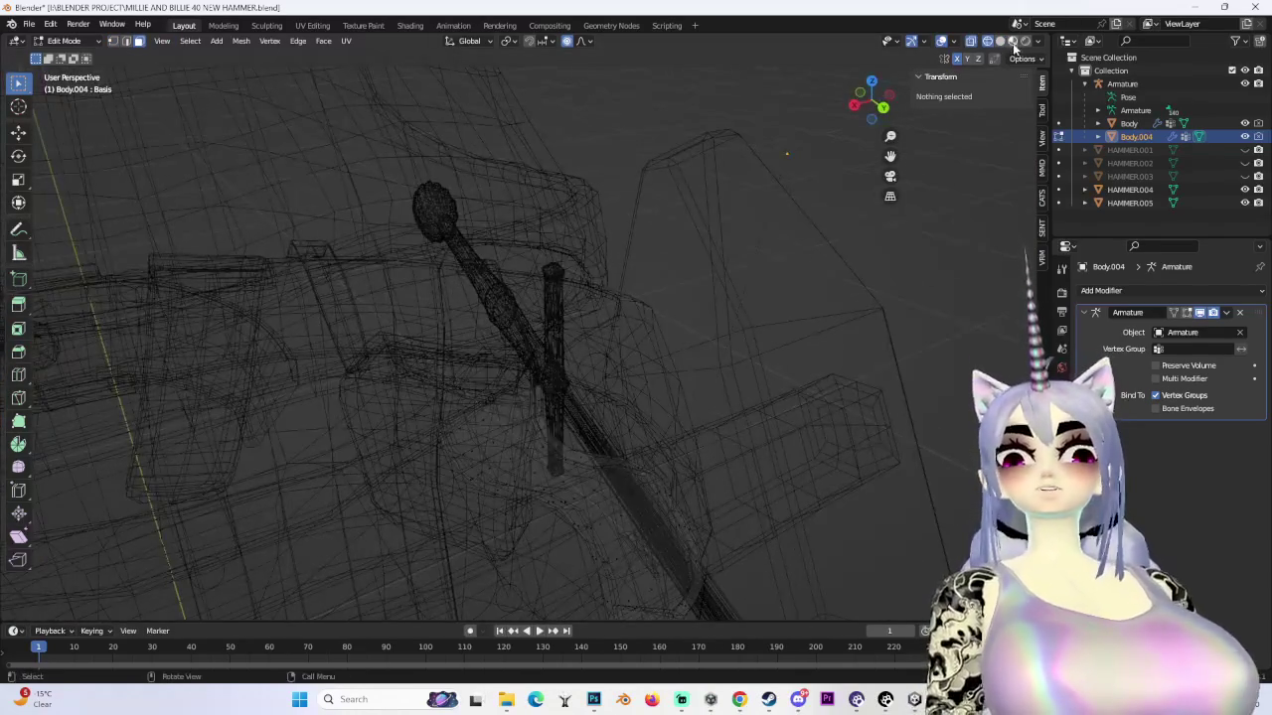
click(1000, 41)
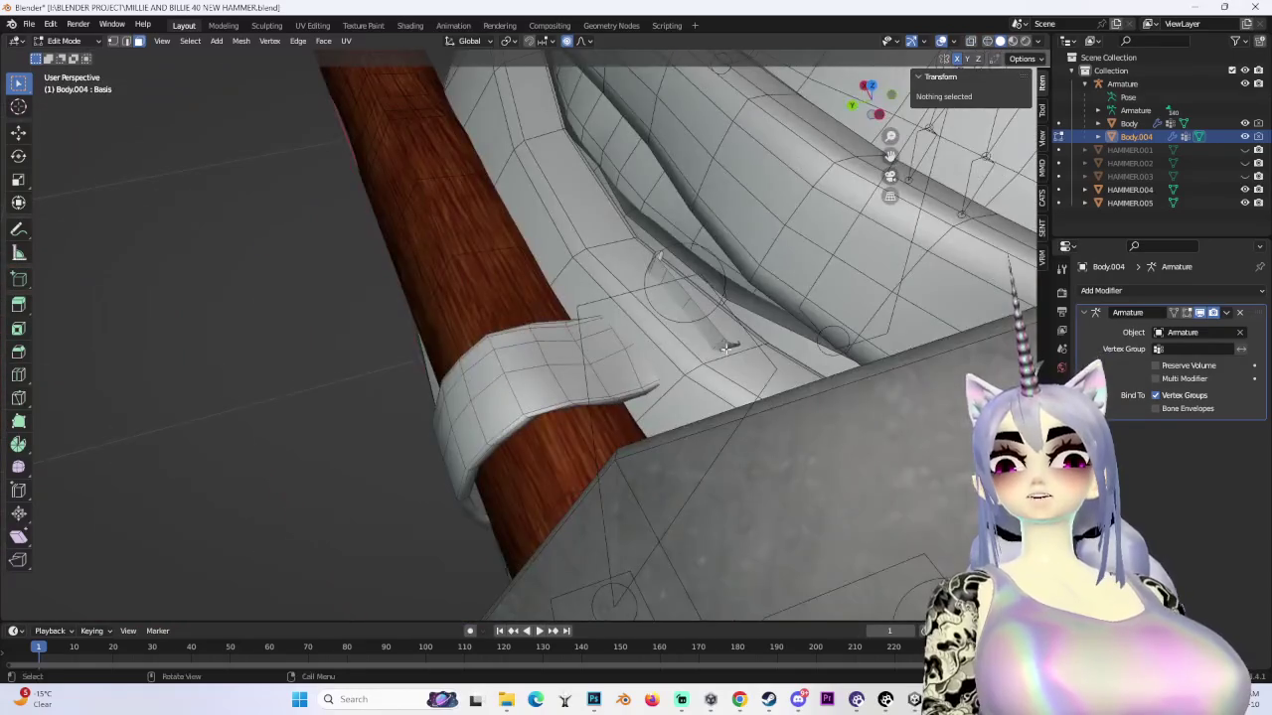
- Box-select the strap section over the handle and scale it to 0.895
middle_drag(696, 298, 765, 338)
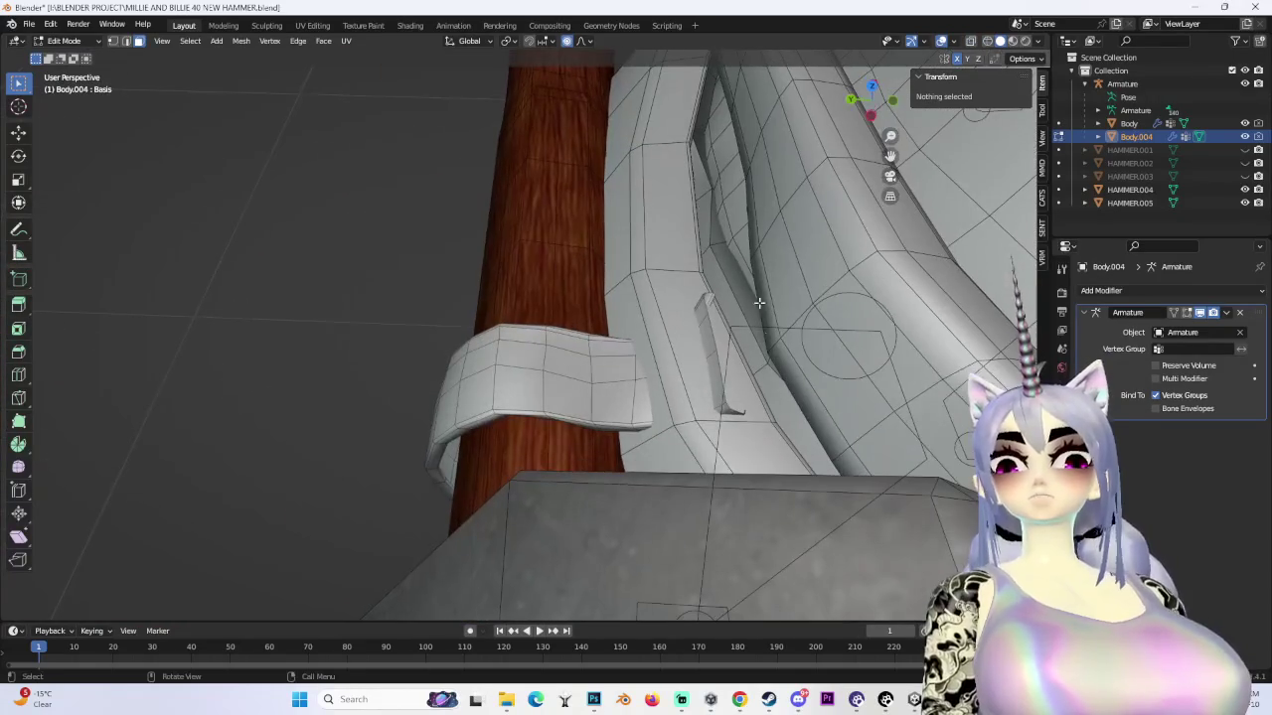
shift+middle_drag(338, 134, 975, 8)
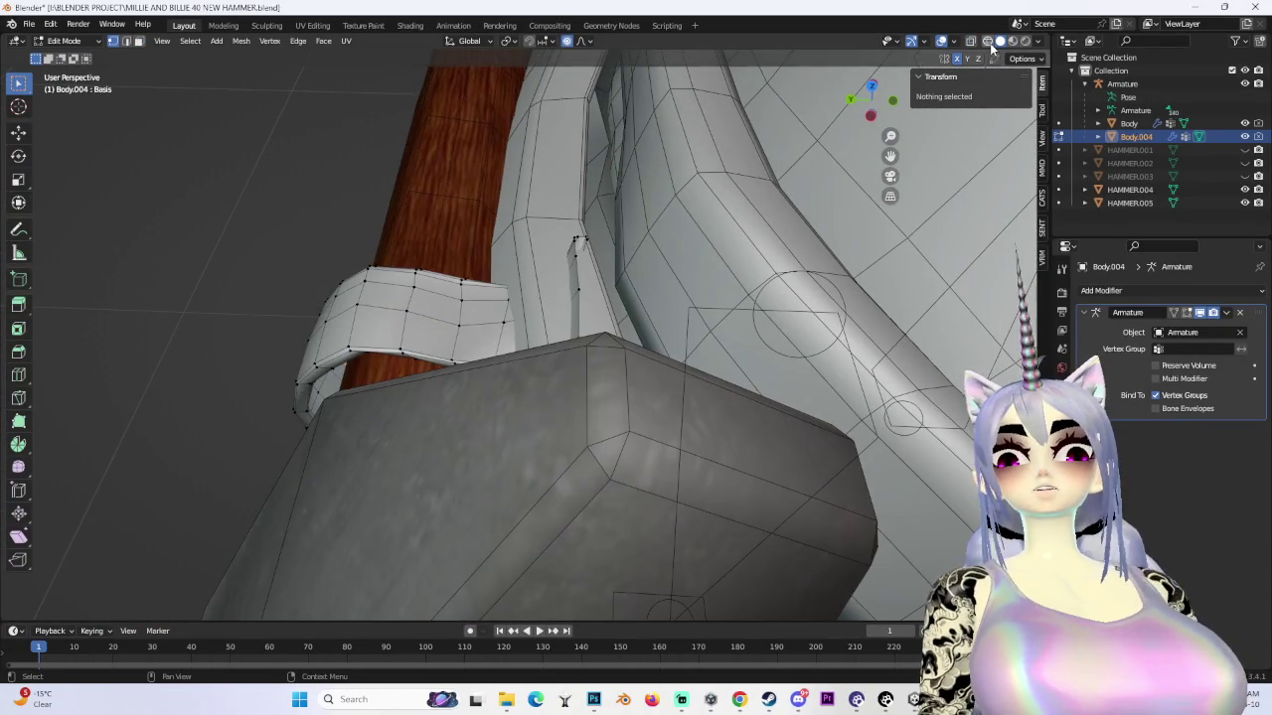
click(986, 41)
middle_drag(432, 355, 483, 307)
drag(318, 218, 659, 343)
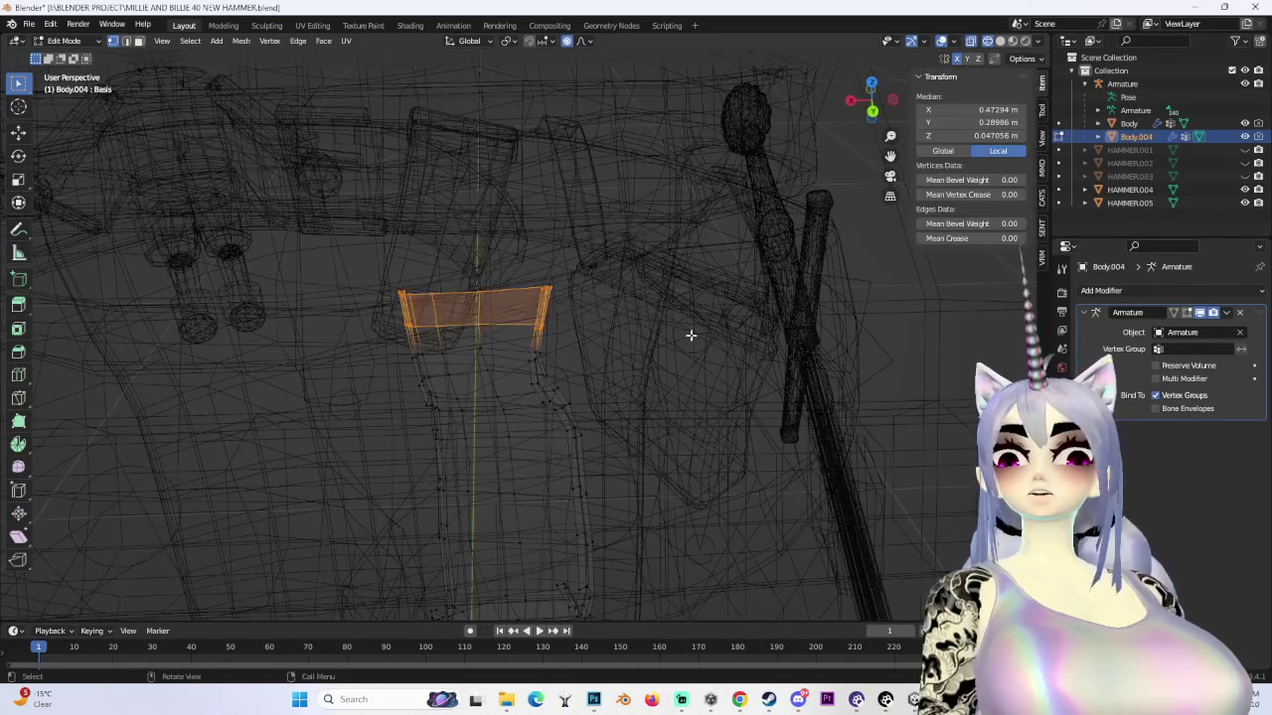
key(s)
click(668, 336)
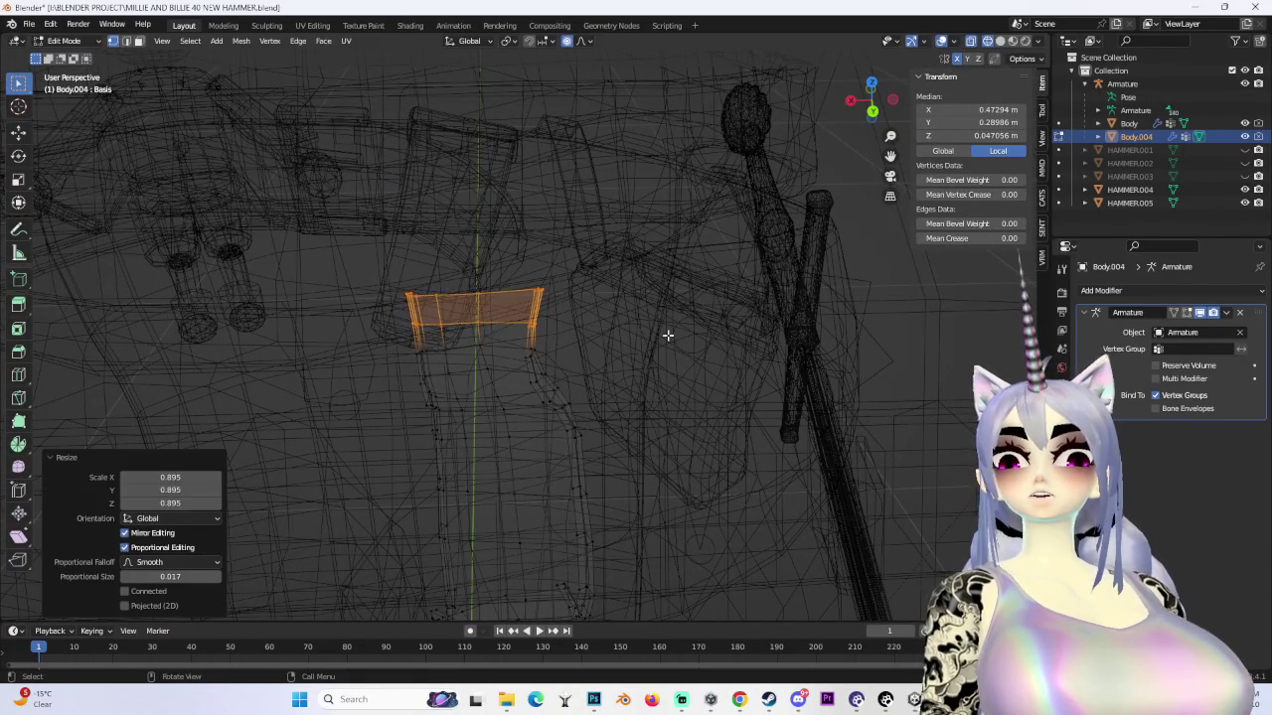
- Shift the strap section along Y, then lower it slightly along Z
click(669, 353)
middle_drag(668, 354, 624, 377)
key(g)
key(y)
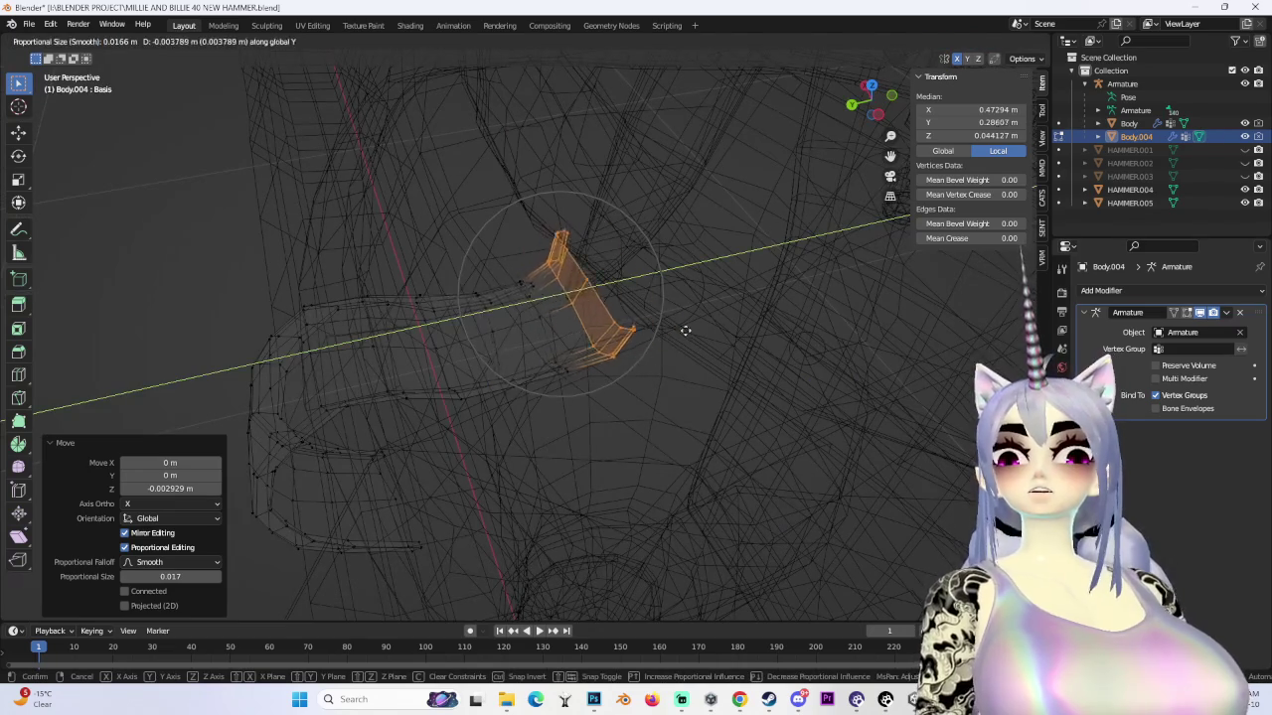
click(657, 356)
click(1000, 40)
key(g)
key(z)
mouse_move(582, 355)
middle_down()
mouse_move(597, 298)
mouse_move(630, 373)
mouse_move(547, 378)
middle_up()
click(615, 338)
- Move a top strap vertex sideways along X, then slightly down along Z
click(544, 379)
key(g)
key(x)
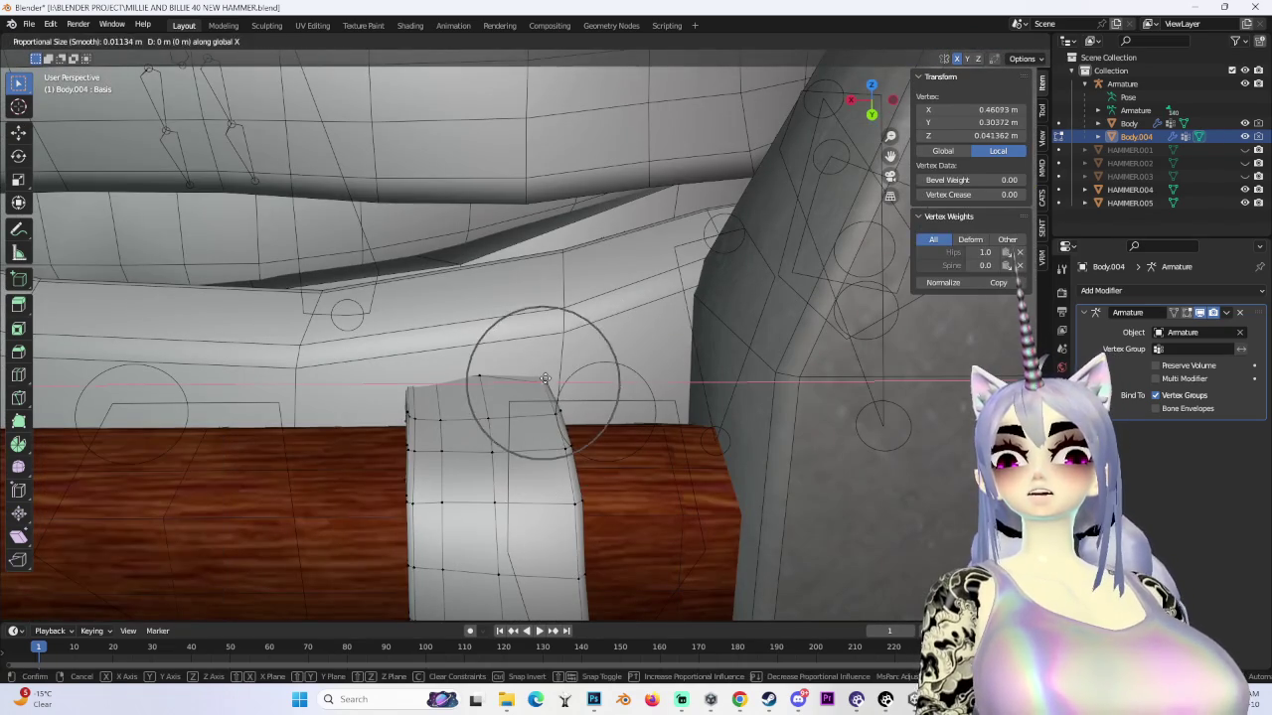
click(549, 379)
key(g)
key(z)
click(467, 364)
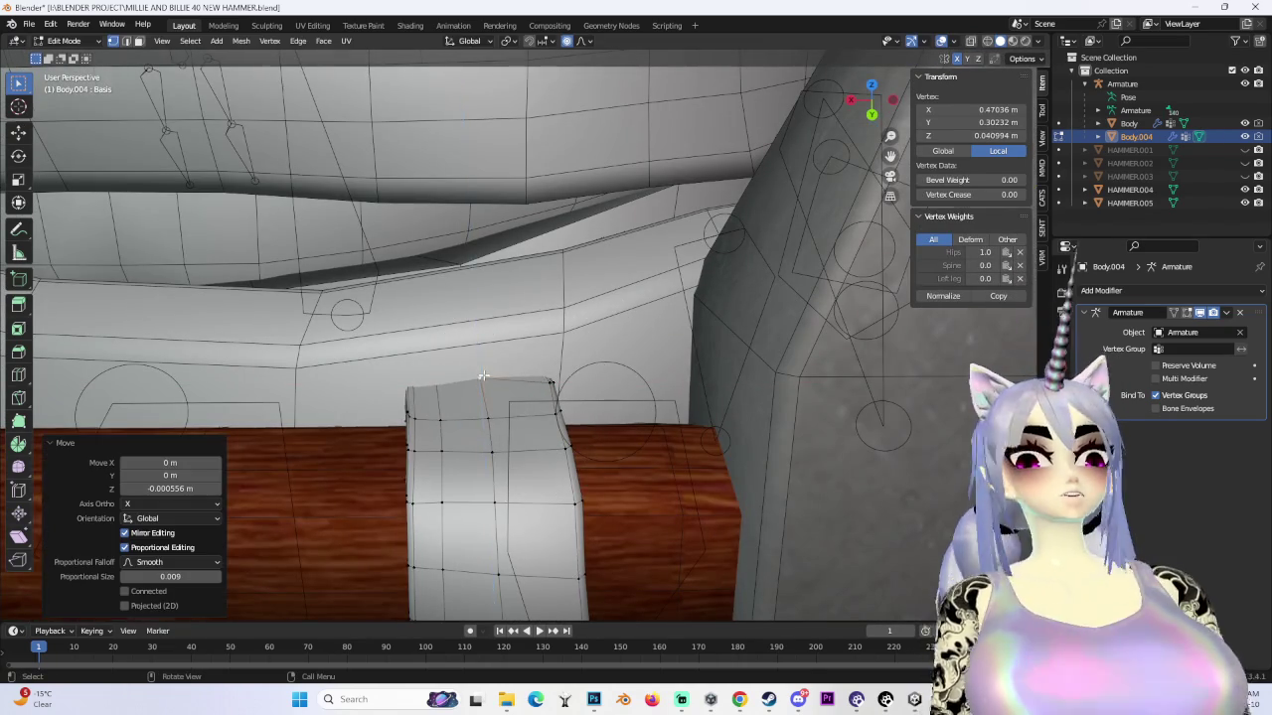
- Check the strap on the handle in wireframe and grow the selection to surrounding strap vertices
middle_drag(468, 364, 486, 374)
middle_drag(486, 374, 542, 345)
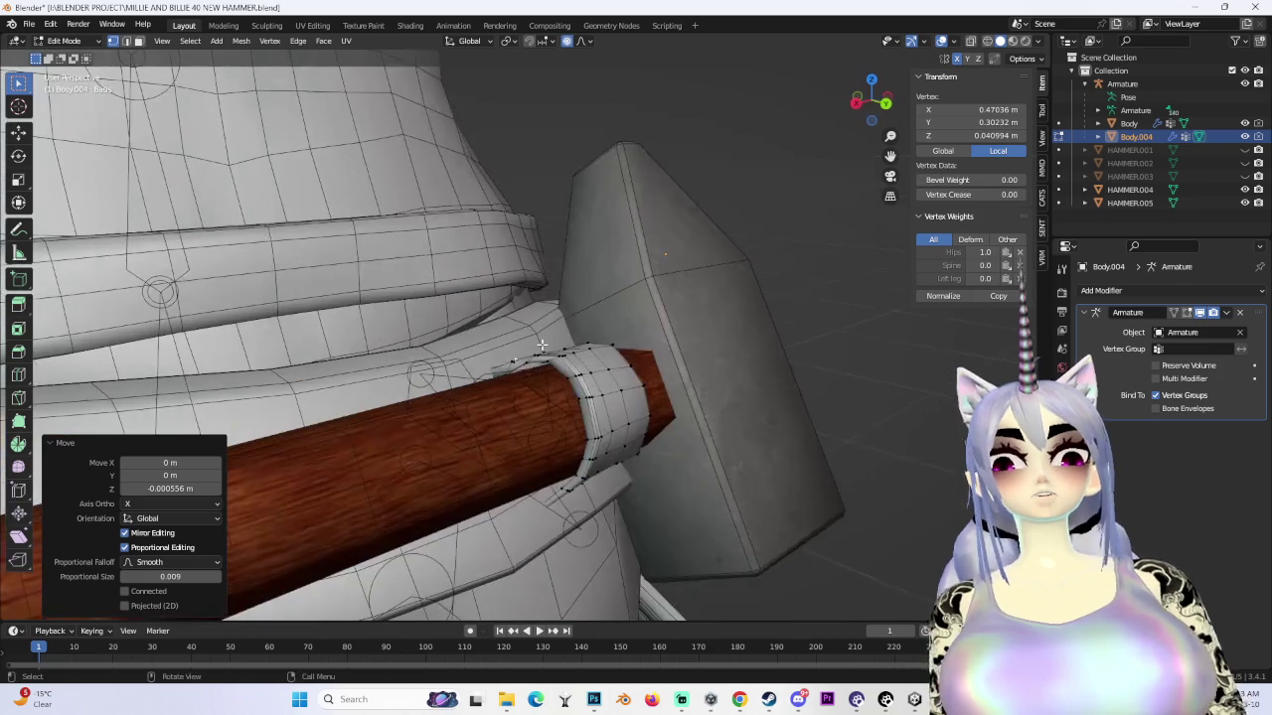
scroll(491, 402, up, 2)
scroll(556, 437, up, 1)
scroll(556, 452, up, 2)
mouse_move(548, 452)
middle_down()
mouse_move(517, 315)
mouse_move(943, 105)
middle_up()
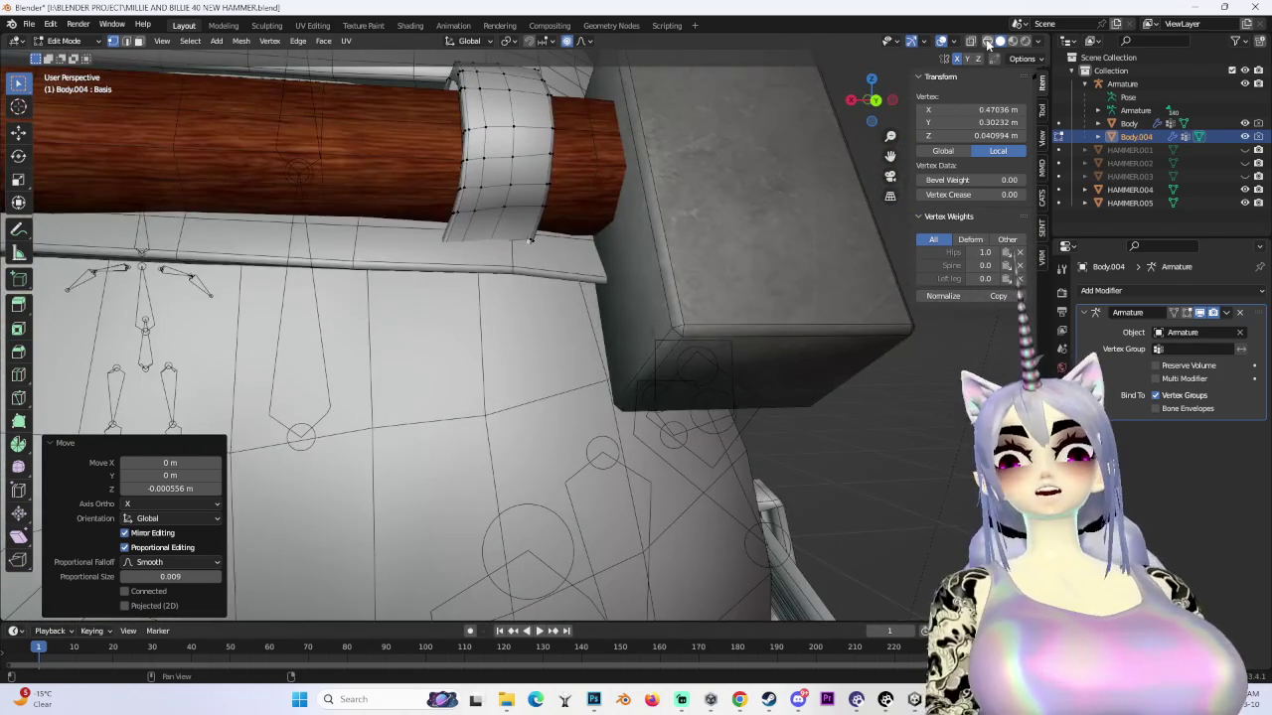
click(986, 41)
scroll(557, 321, down, 5)
key(ctrl+KP_Add)
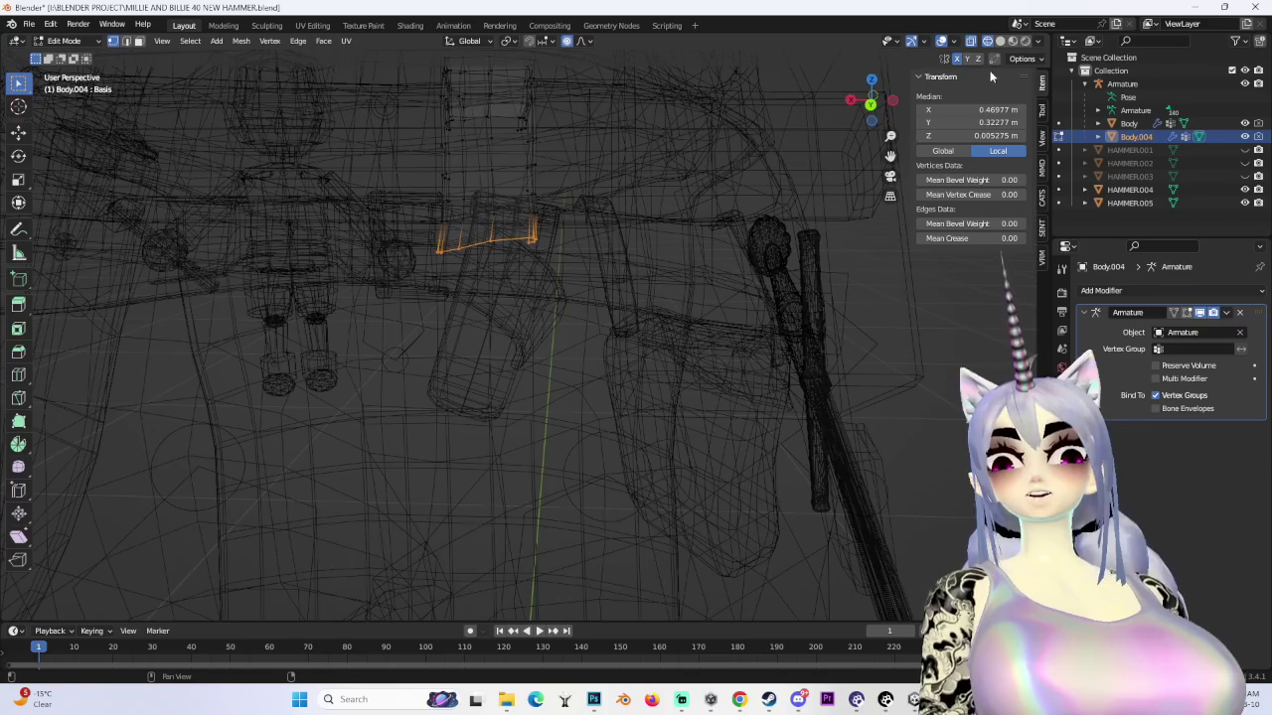
- Squash the strap section vertically and narrow it to 0.856
key(shift+z)
drag(890, 136, 898, 137)
click(988, 40)
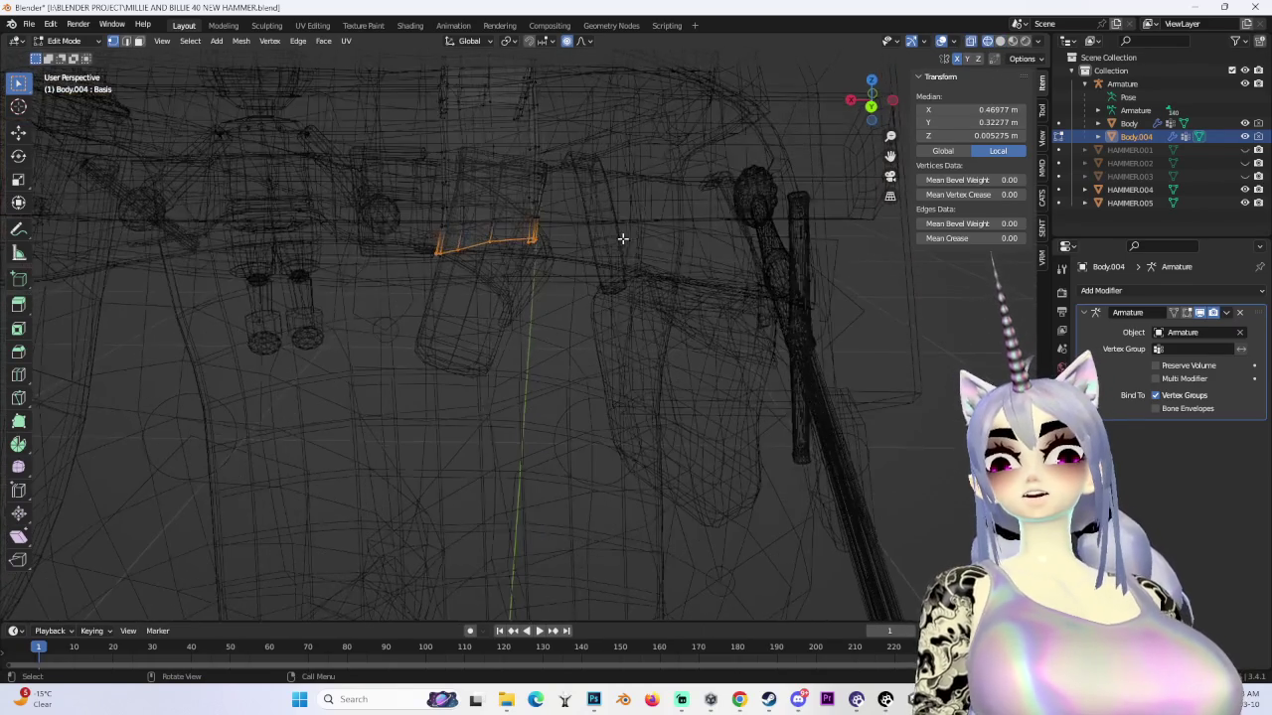
click(470, 302)
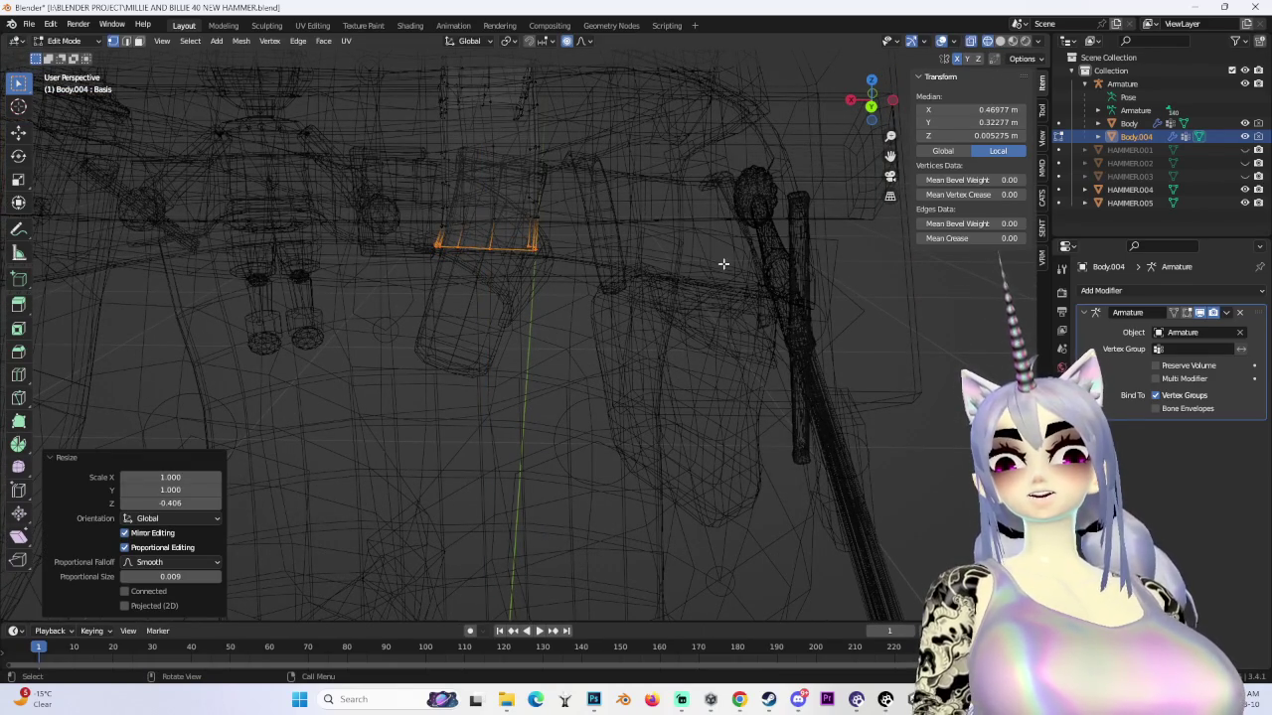
click(688, 268)
- Select the whole linked strap section and scale it vertically to 0.5
click(982, 46)
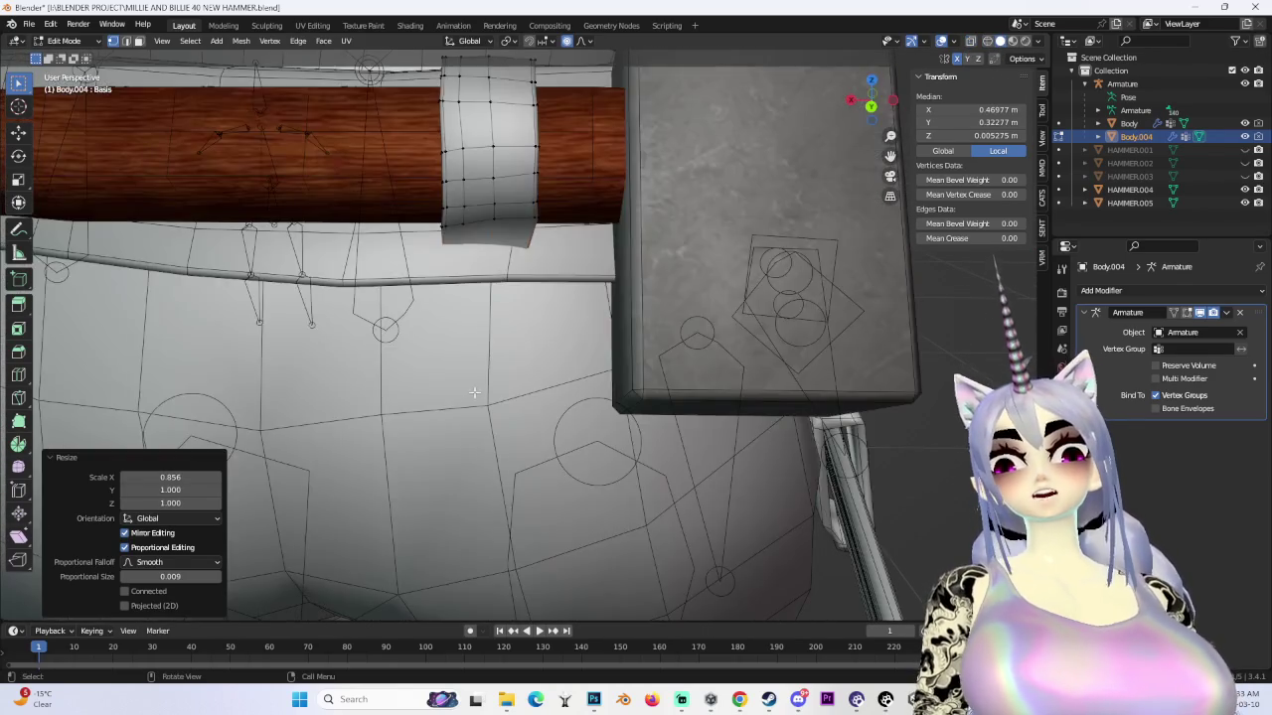
middle_drag(596, 328, 673, 297)
click(986, 41)
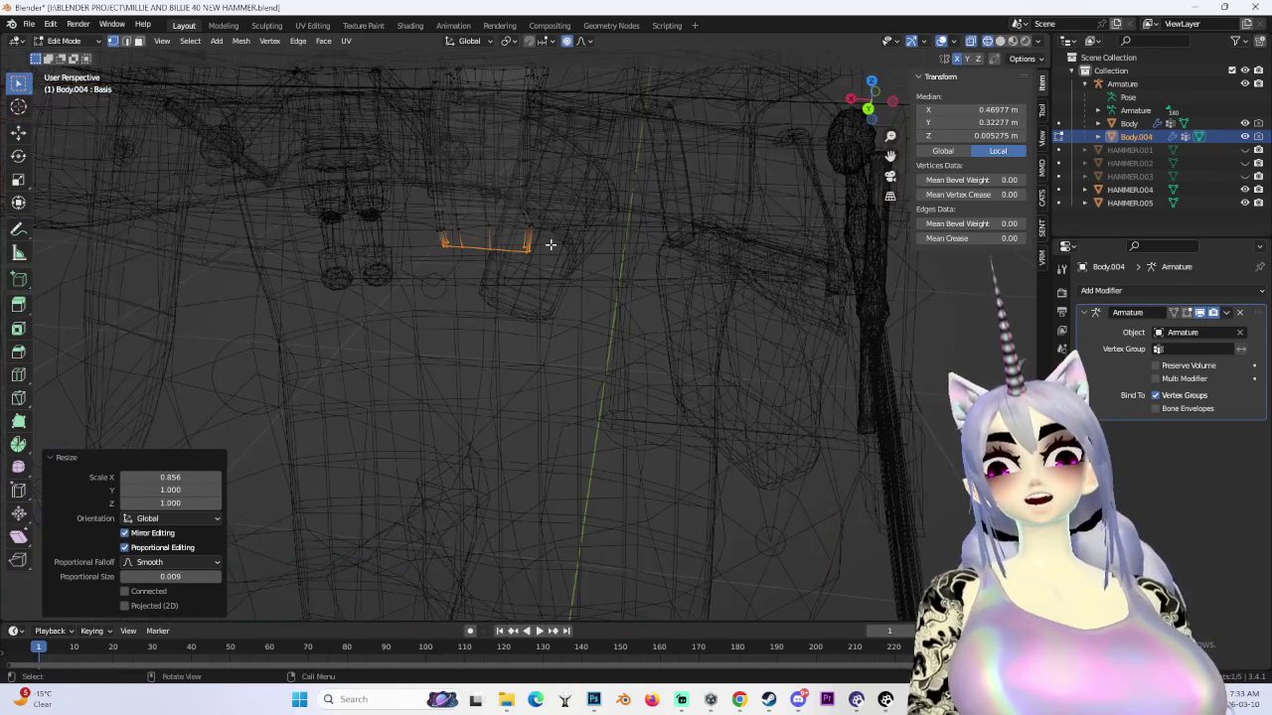
middle_drag(567, 248, 375, 248)
key(ctrl+l)
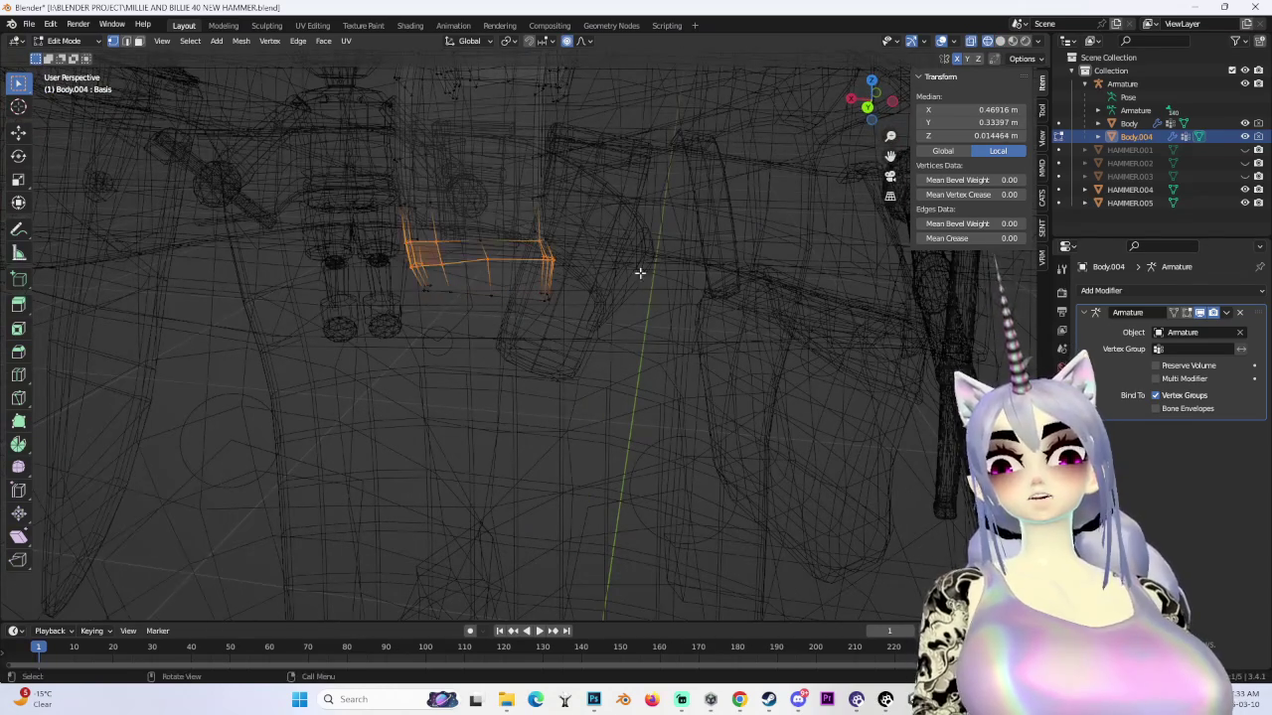
click(647, 276)
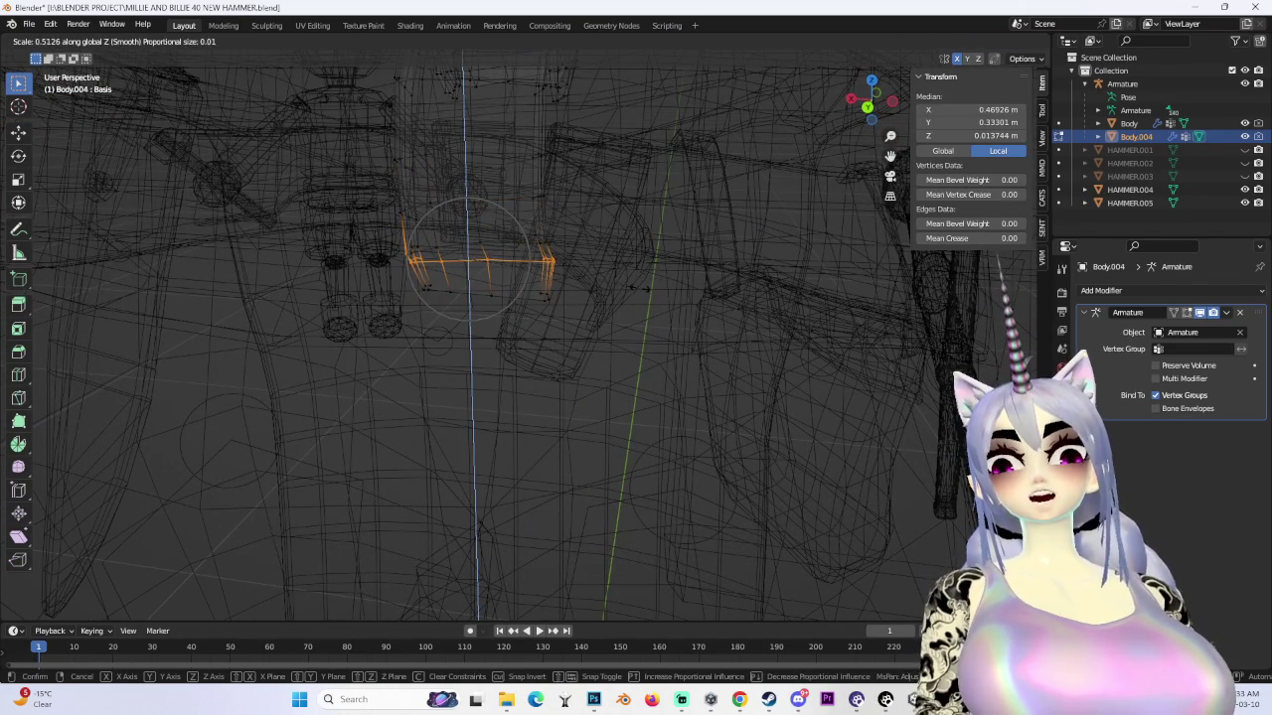
click(483, 158)
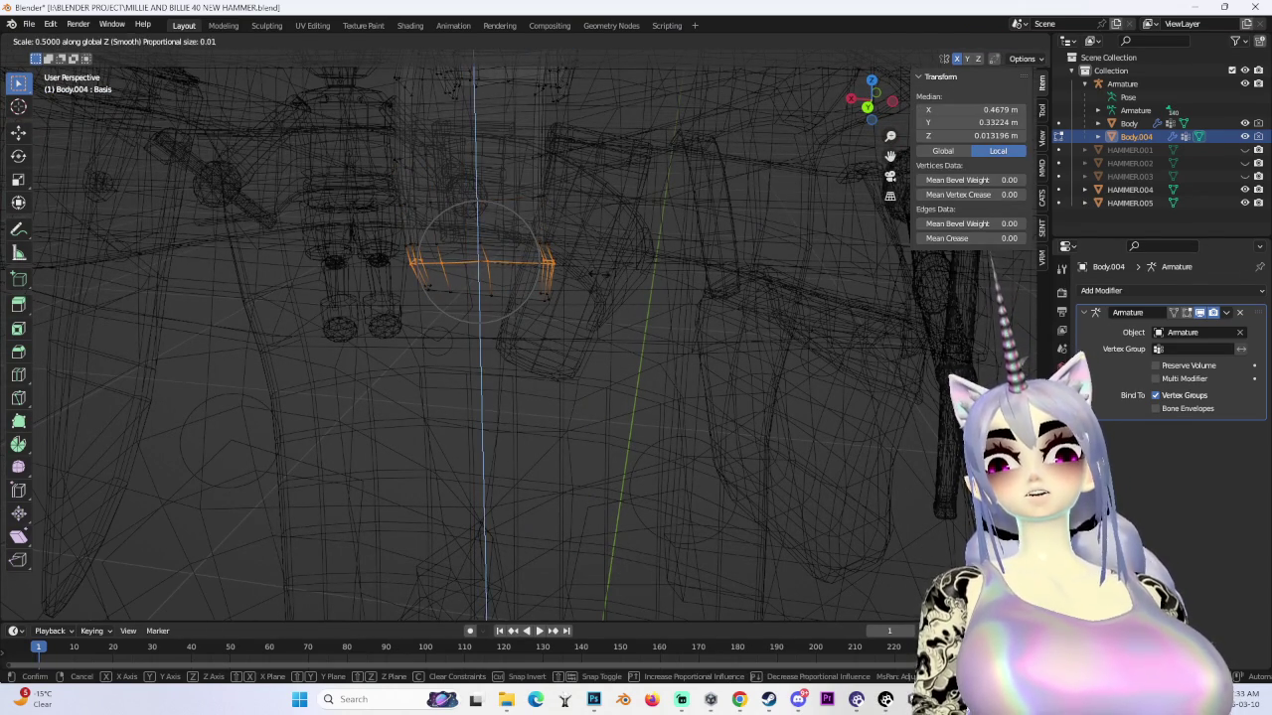
text(.5)
key(Return)
- Narrow the strap to 0.897 and edge-slide its loop with factor 0.221
click(1123, 80)
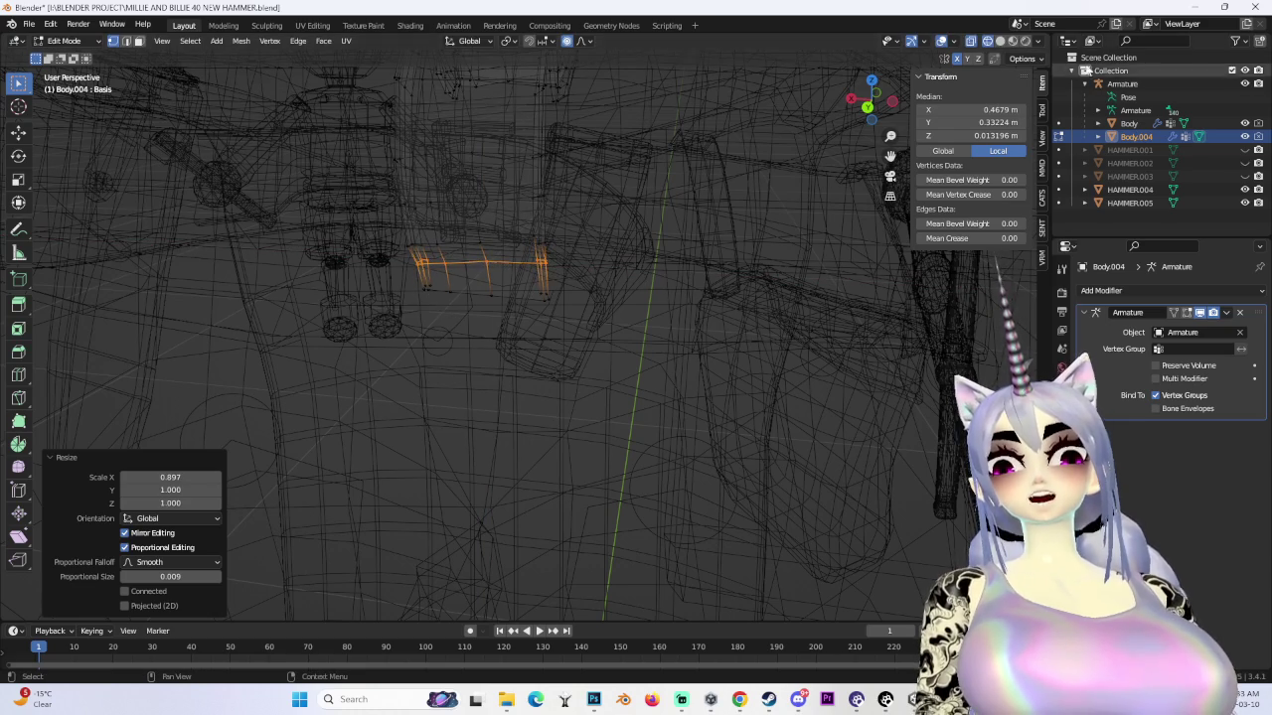
click(1007, 47)
key(KP_Decimal)
key(s)
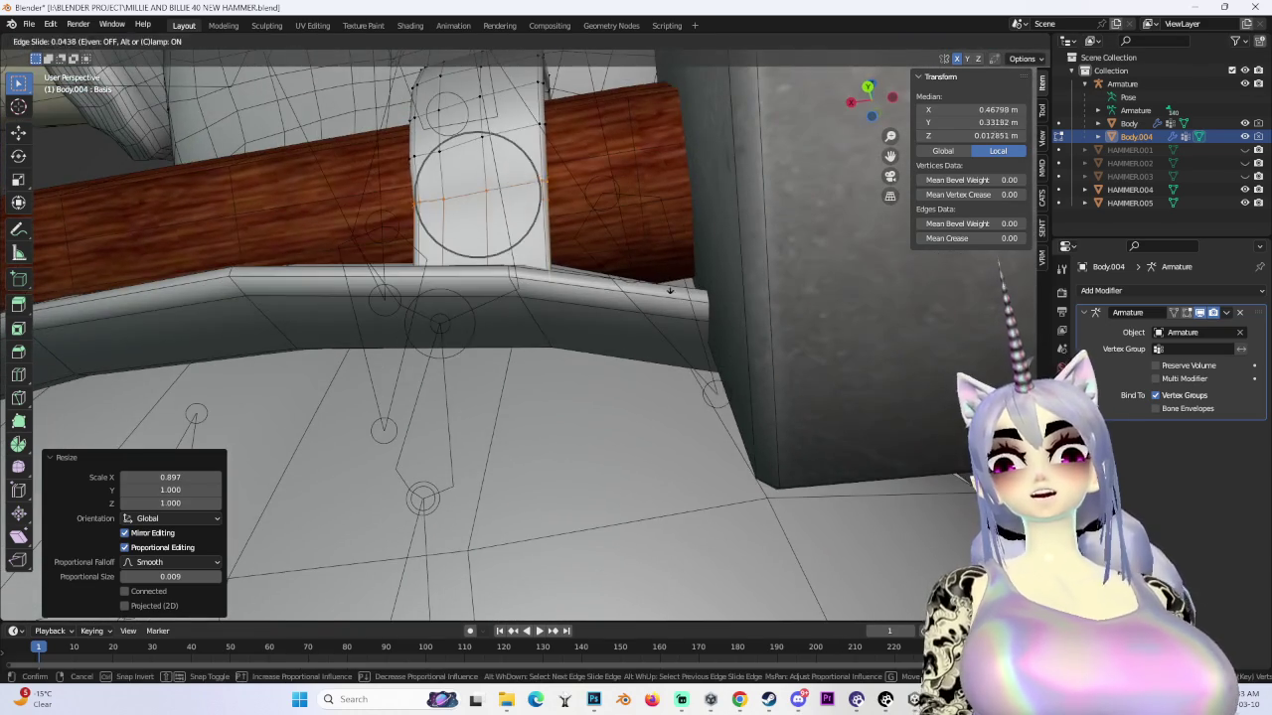
click(673, 298)
- Box-select the strap's edges and scale them vertically to 0.914
middle_drag(672, 298, 916, 12)
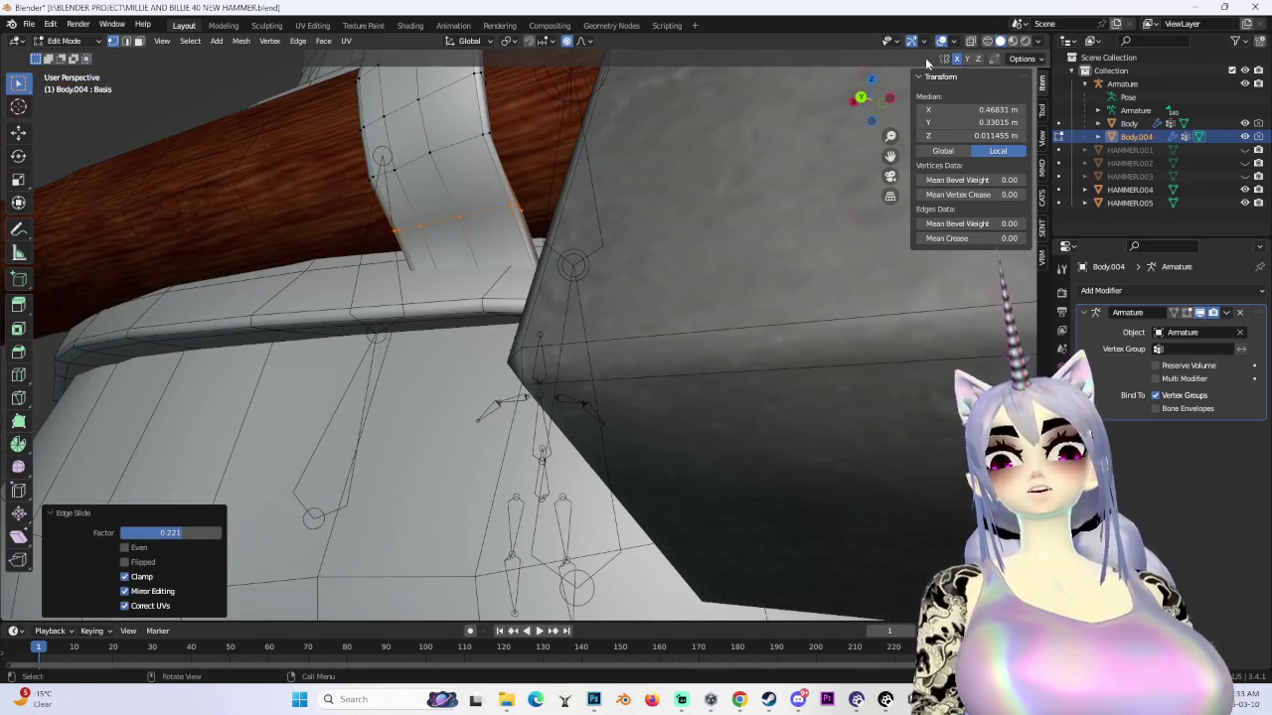
middle_drag(700, 110, 983, 72)
click(977, 42)
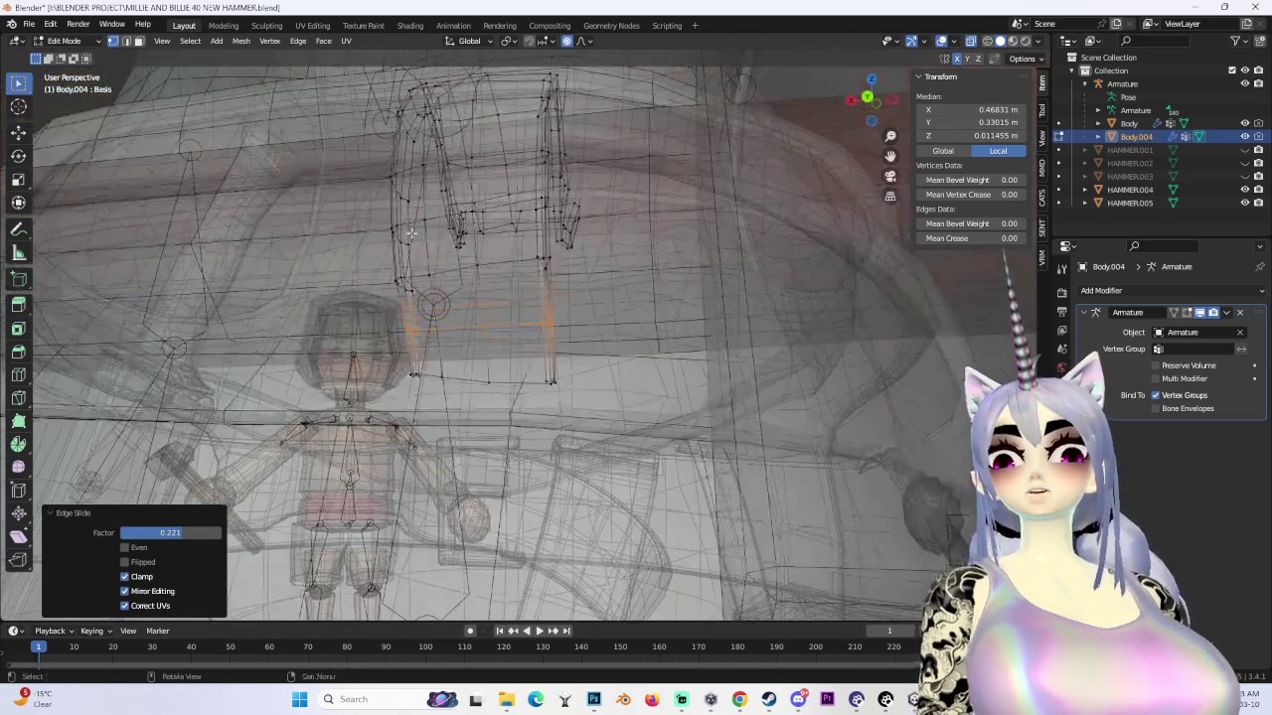
drag(612, 320, 614, 320)
key(s)
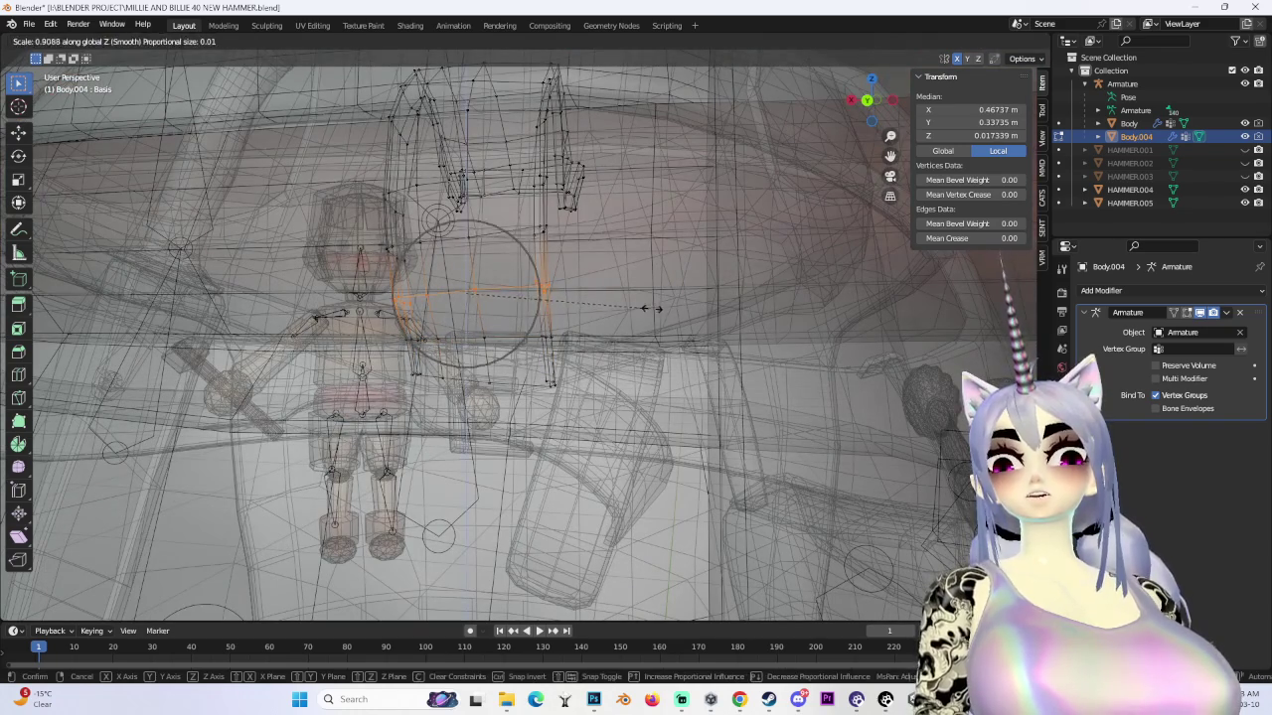
click(646, 309)
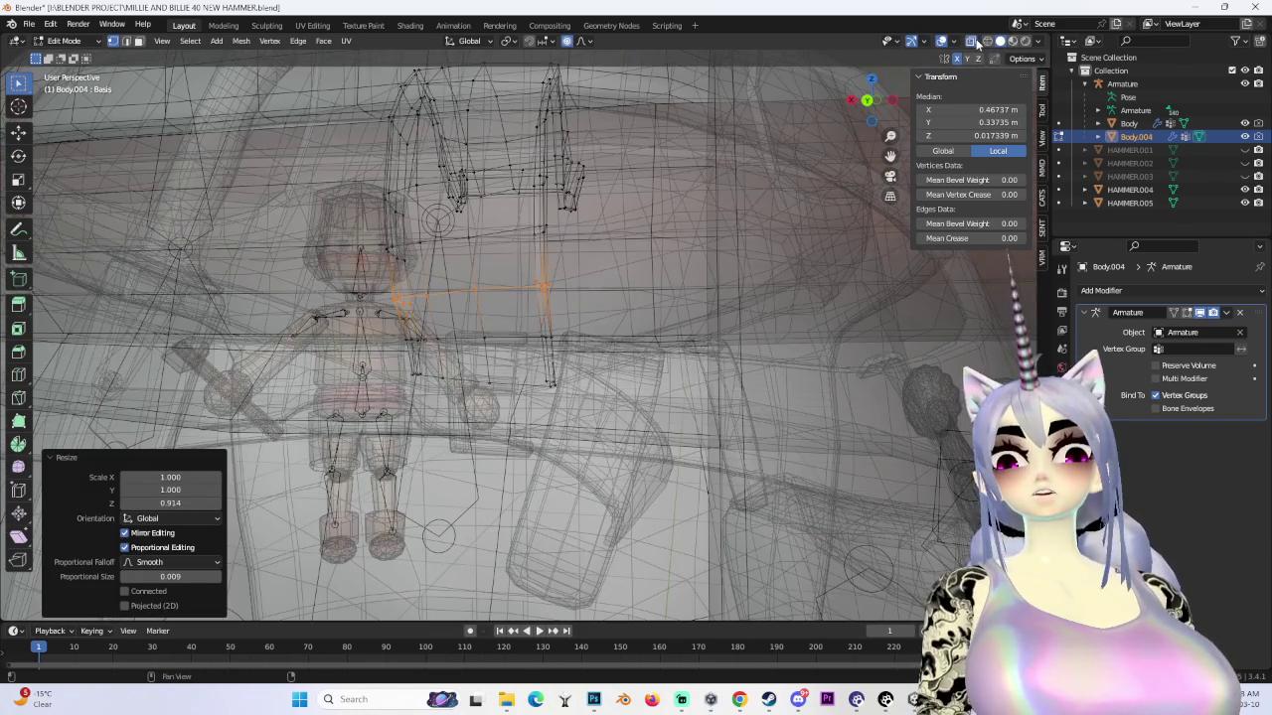
- Nudge the selected strap vertices slightly along Z
click(977, 41)
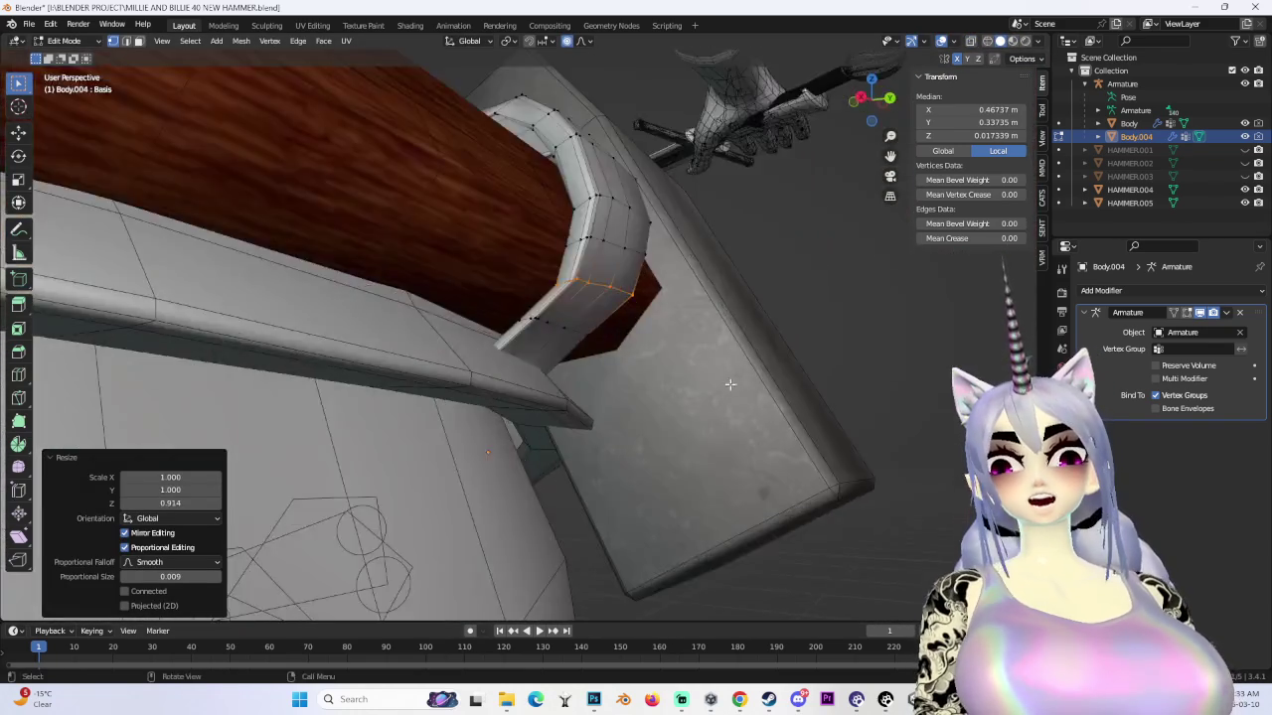
mouse_move(557, 328)
middle_down()
mouse_move(606, 381)
mouse_move(616, 347)
middle_up()
key(shift+z)
scroll(624, 318, down, 3)
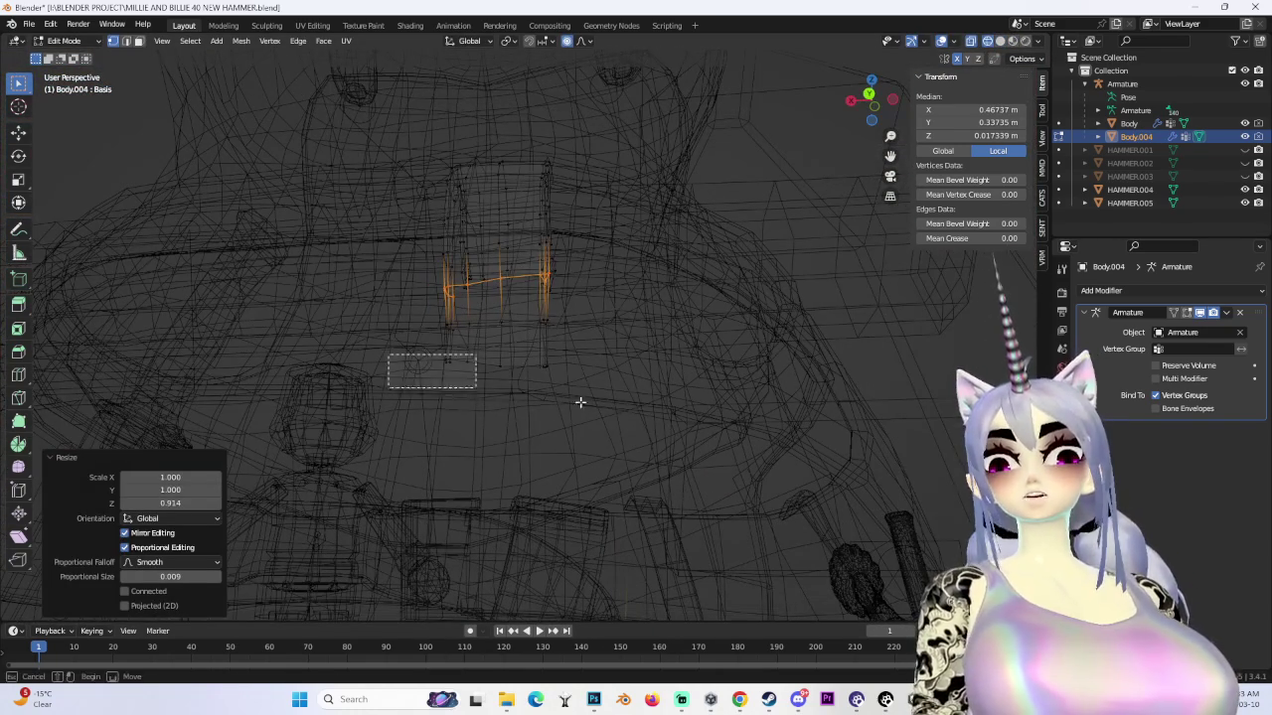
key(g)
key(z)
click(639, 403)
- Bend the strap ring's edge against the handle with a proportional-editing move
middle_drag(639, 404, 835, 444)
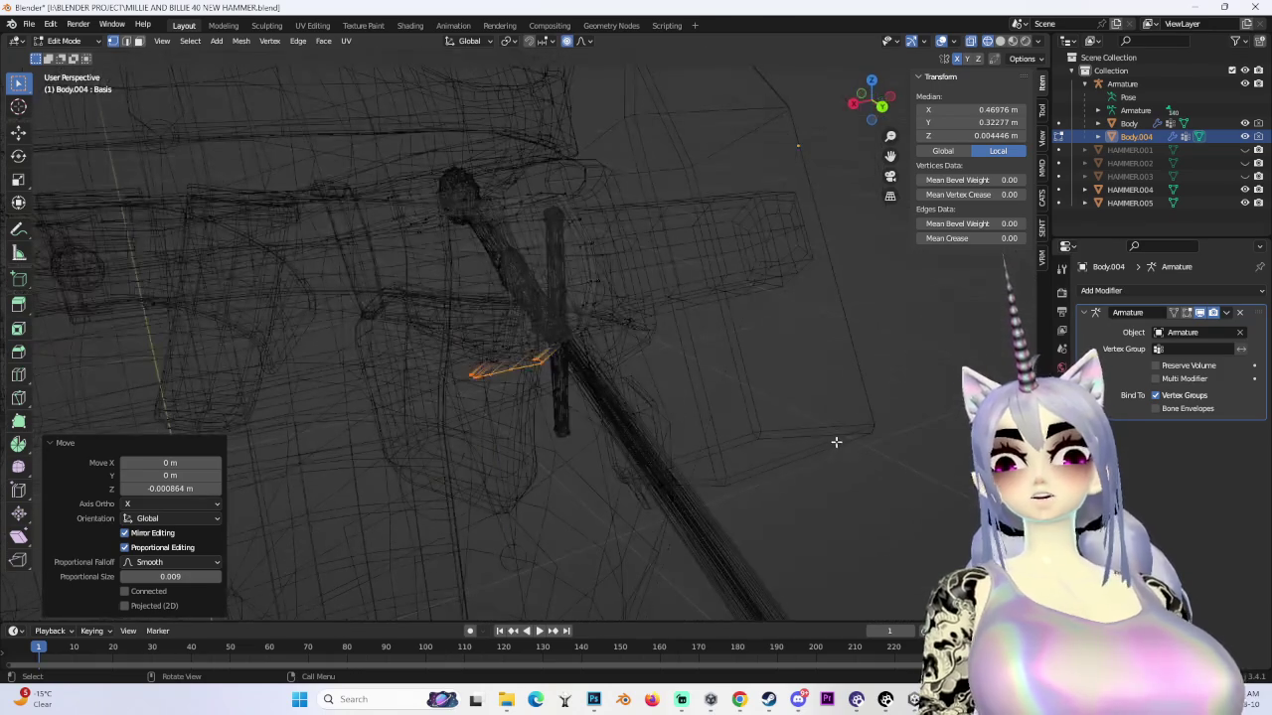
click(1000, 40)
scroll(604, 224, up, 5)
mouse_move(604, 224)
middle_down()
mouse_move(602, 275)
mouse_move(533, 199)
mouse_move(346, 173)
middle_up()
key(g)
click(529, 203)
scroll(530, 203, down, 5)
scroll(347, 174, down, 2)
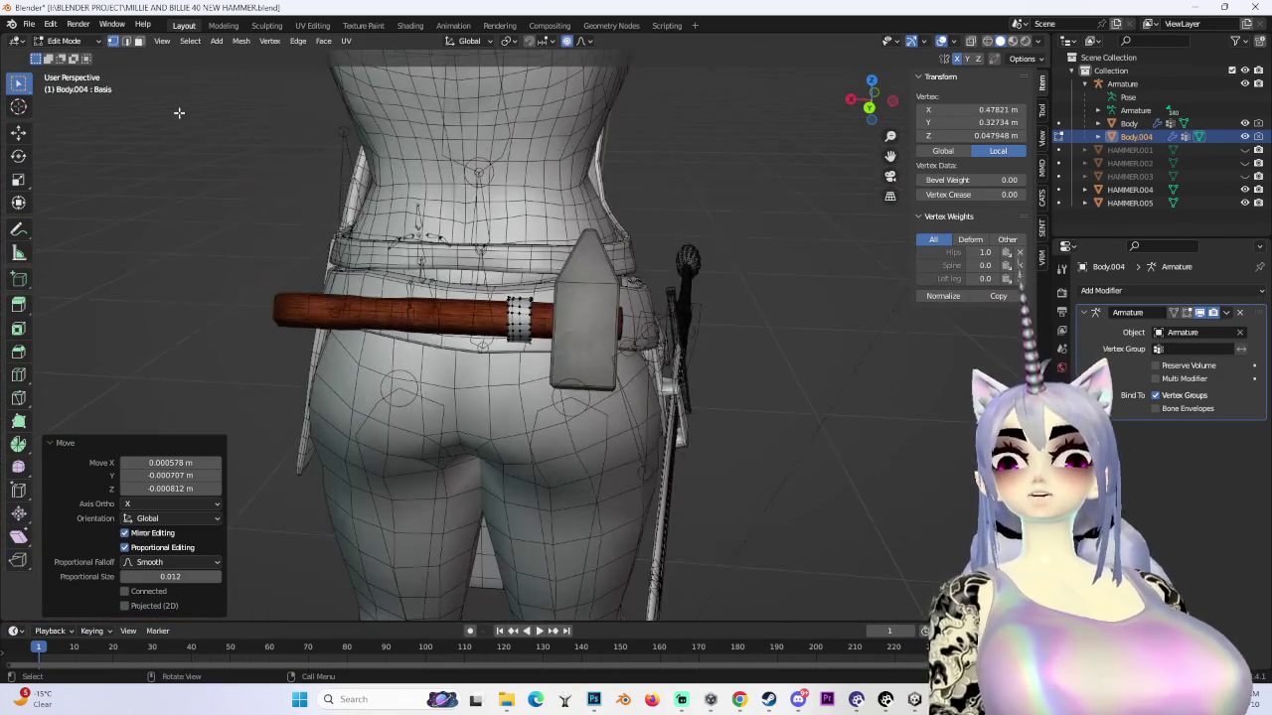
- Duplicate the strap loop and place the copy further along the hammer handle on X
alt+click(428, 313)
middle_drag(427, 313, 487, 359)
key(g)
key(x)
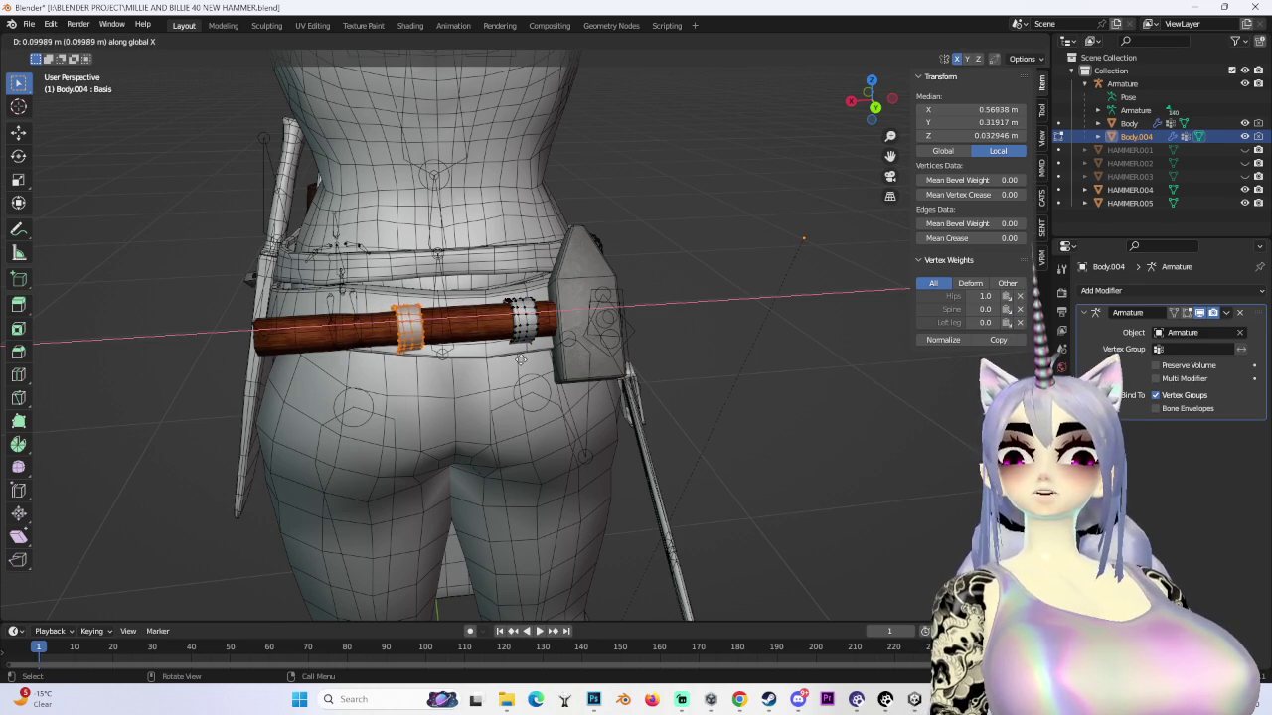
click(494, 351)
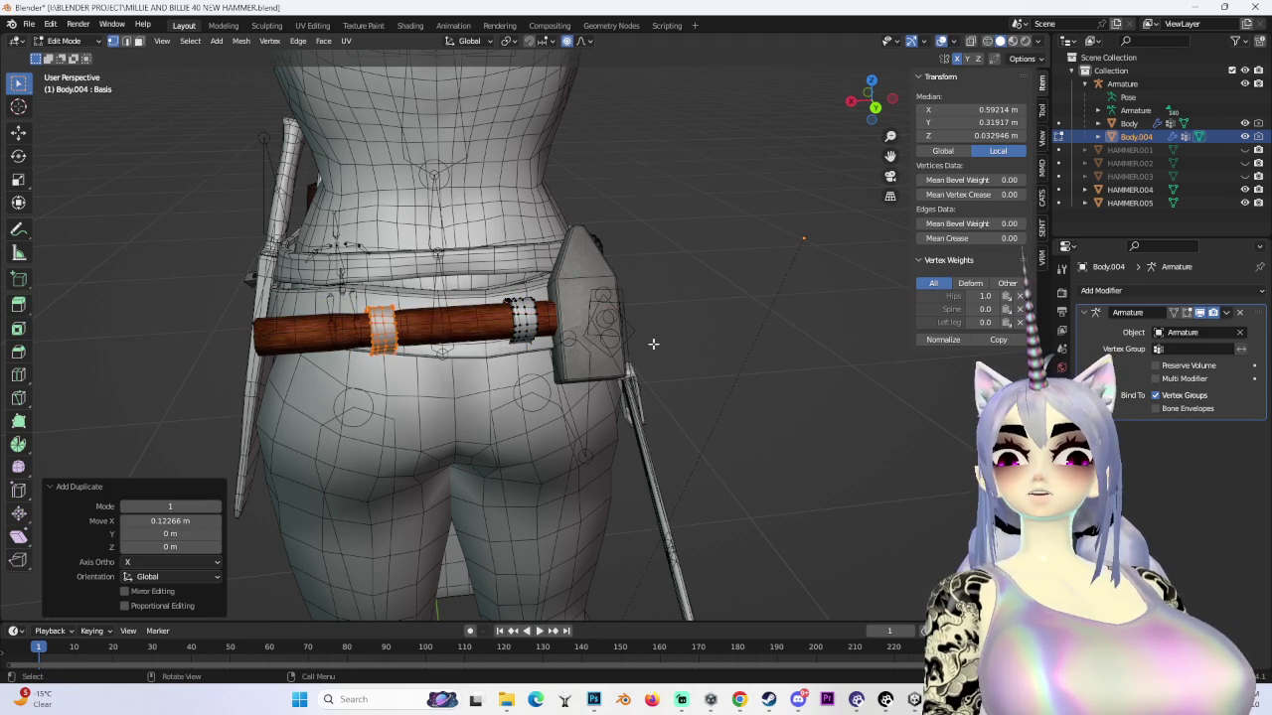
scroll(656, 349, up, 4)
scroll(656, 350, down, 3)
middle_drag(656, 350, 612, 261)
- Rotate the HAMMER.005 mesh into a slight tilt, seen from the back view
click(73, 46)
click(69, 60)
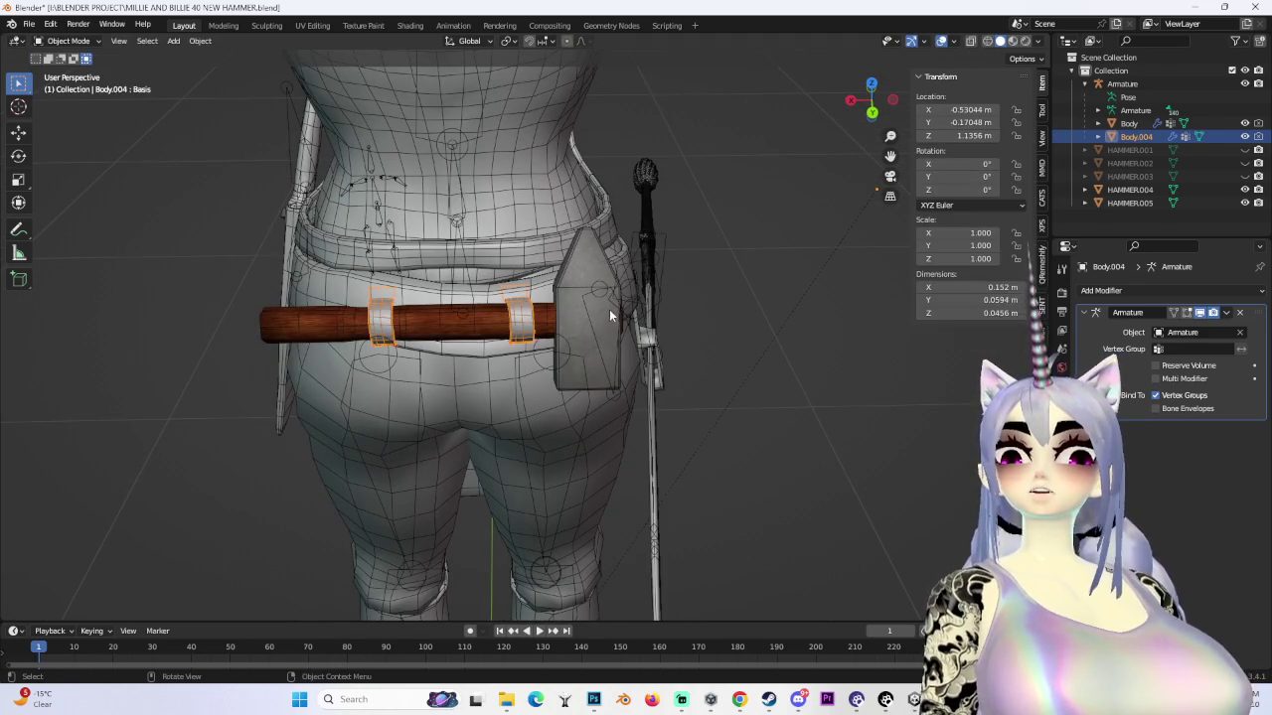
click(612, 310)
click(872, 113)
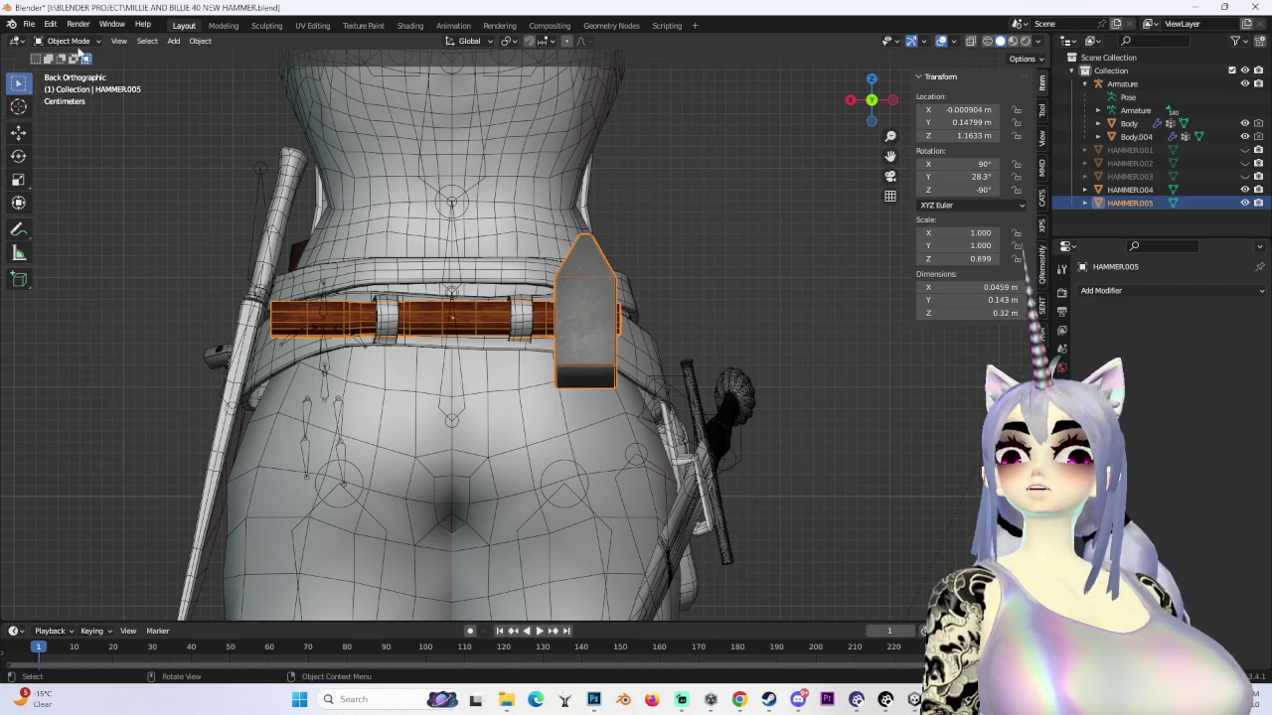
click(72, 72)
key(r)
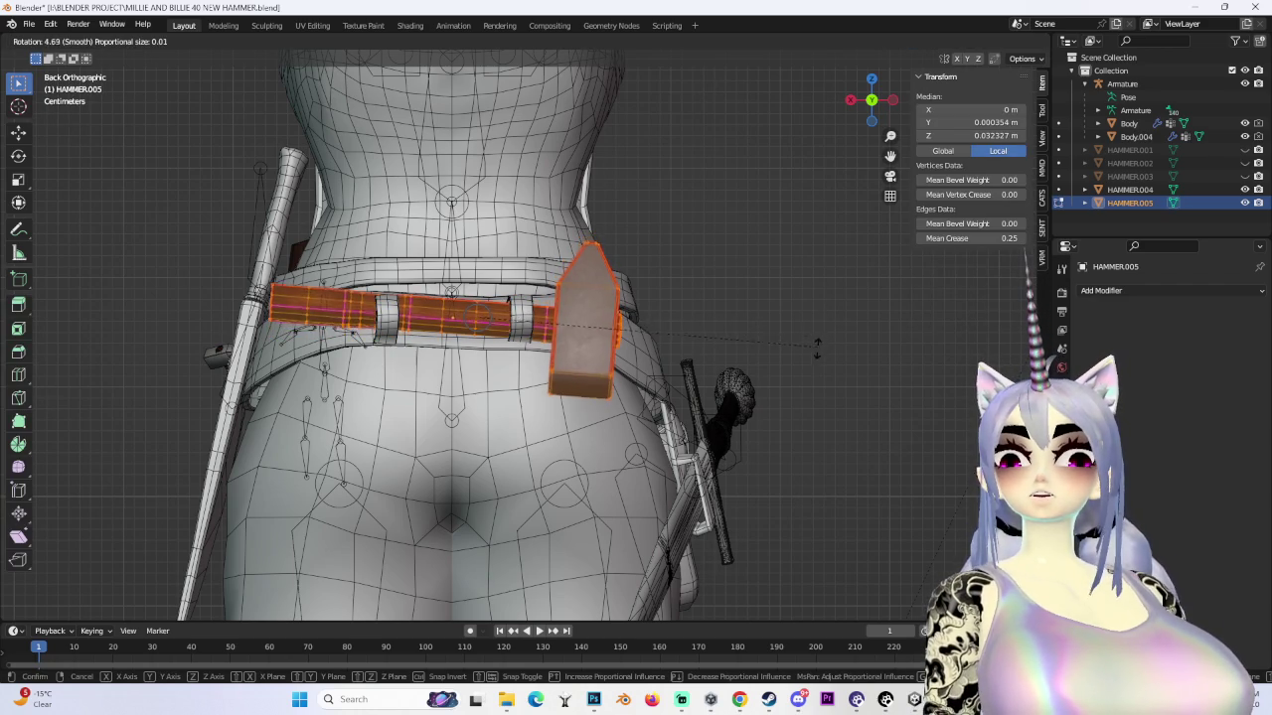
click(818, 338)
mouse_move(798, 347)
middle_down()
mouse_move(725, 420)
mouse_move(512, 387)
middle_up()
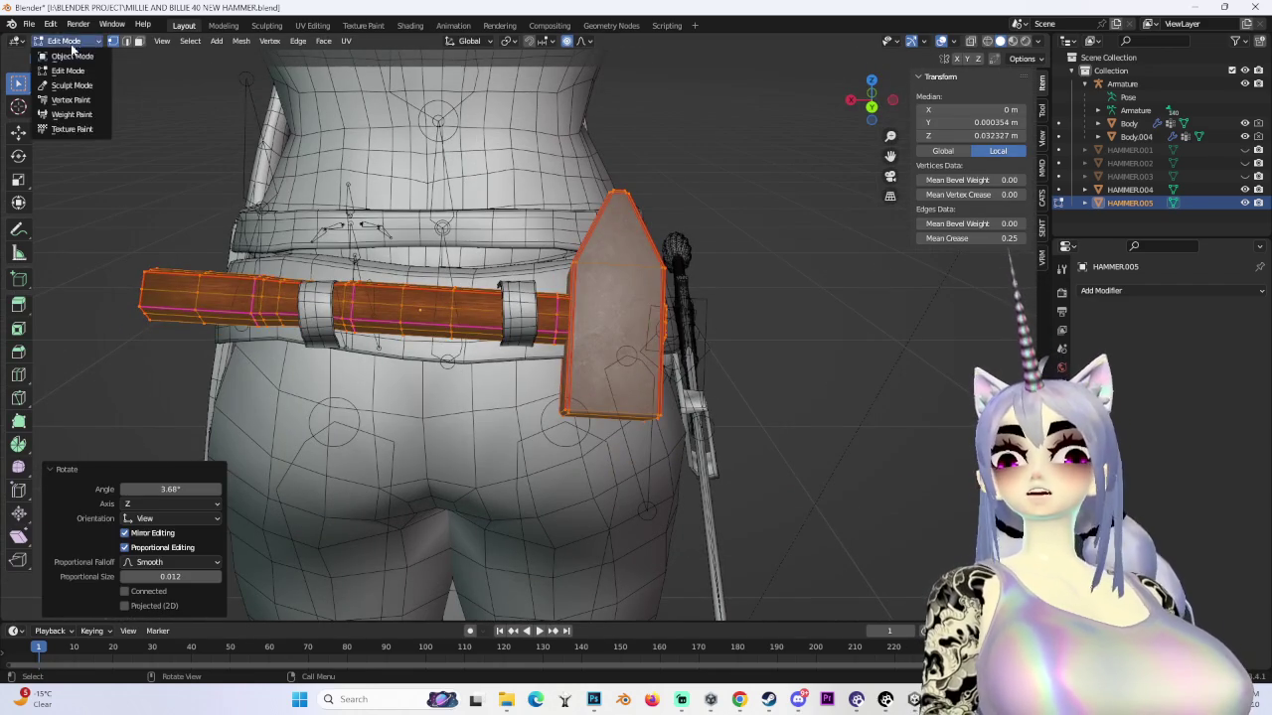
click(71, 56)
- Edit the strap loops object in X-ray from the back and select the left loop
click(515, 310)
click(871, 107)
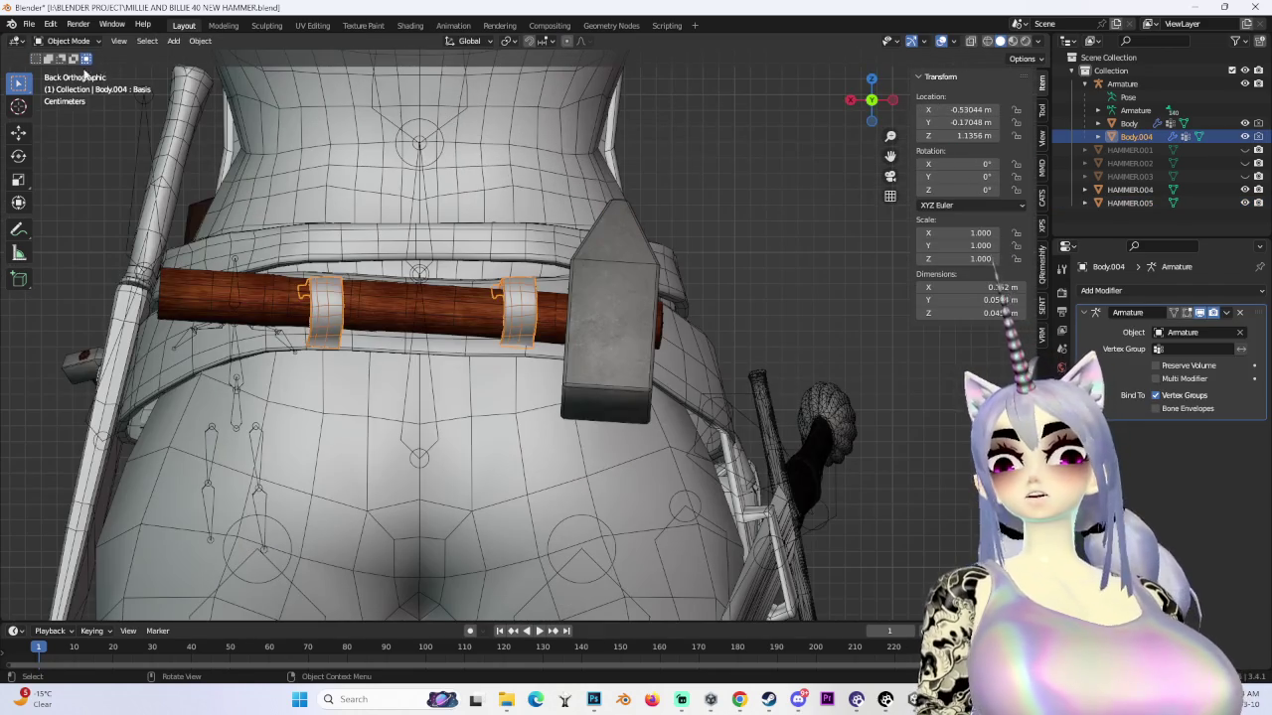
click(65, 41)
click(73, 72)
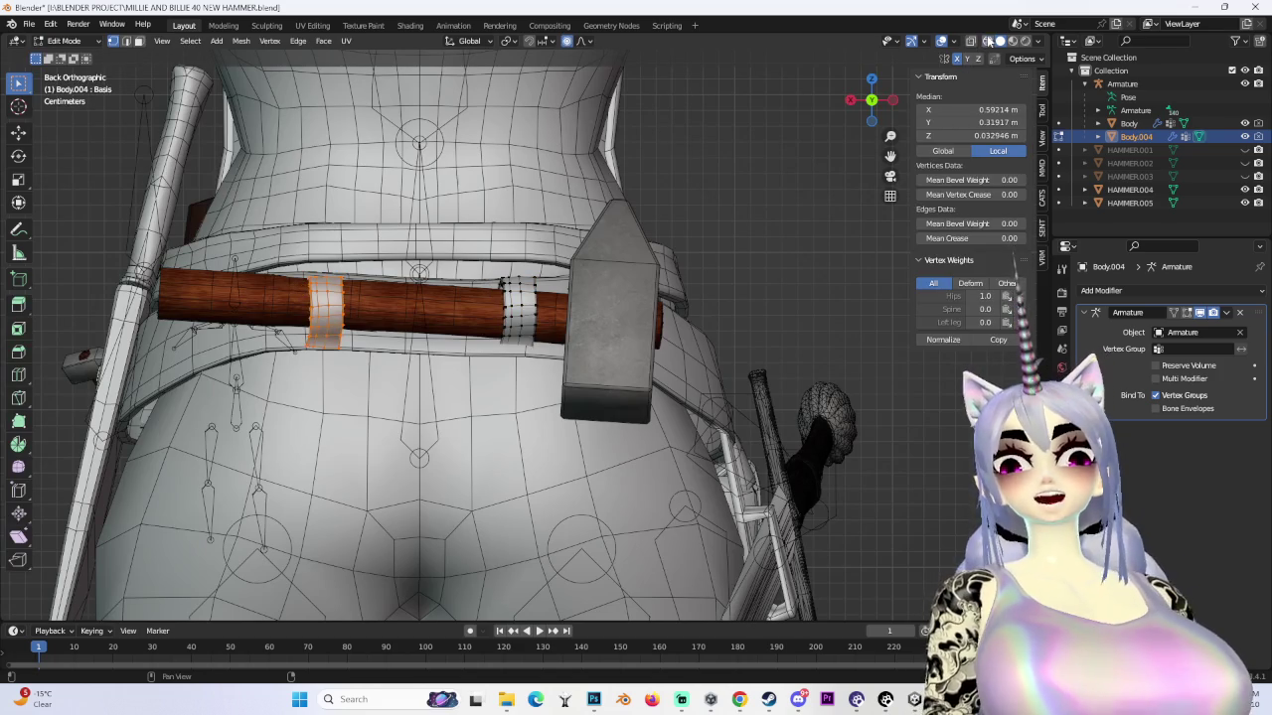
click(989, 40)
scroll(477, 338, up, 2)
click(1000, 41)
- Move the left loop vertically on Z, then along Y onto the handle
key(g)
key(z)
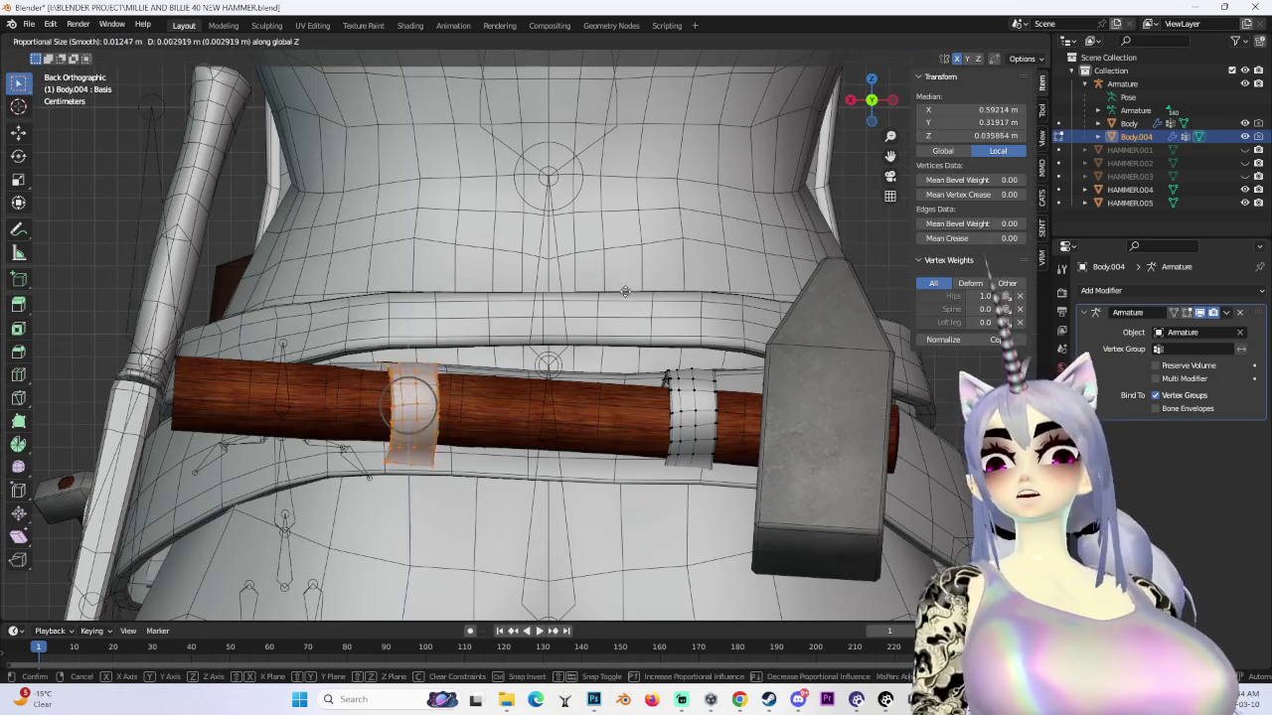
click(622, 299)
mouse_move(622, 299)
middle_down()
mouse_move(593, 338)
mouse_move(668, 391)
mouse_move(596, 374)
mouse_move(479, 394)
mouse_move(567, 320)
middle_up()
key(g)
key(y)
click(586, 370)
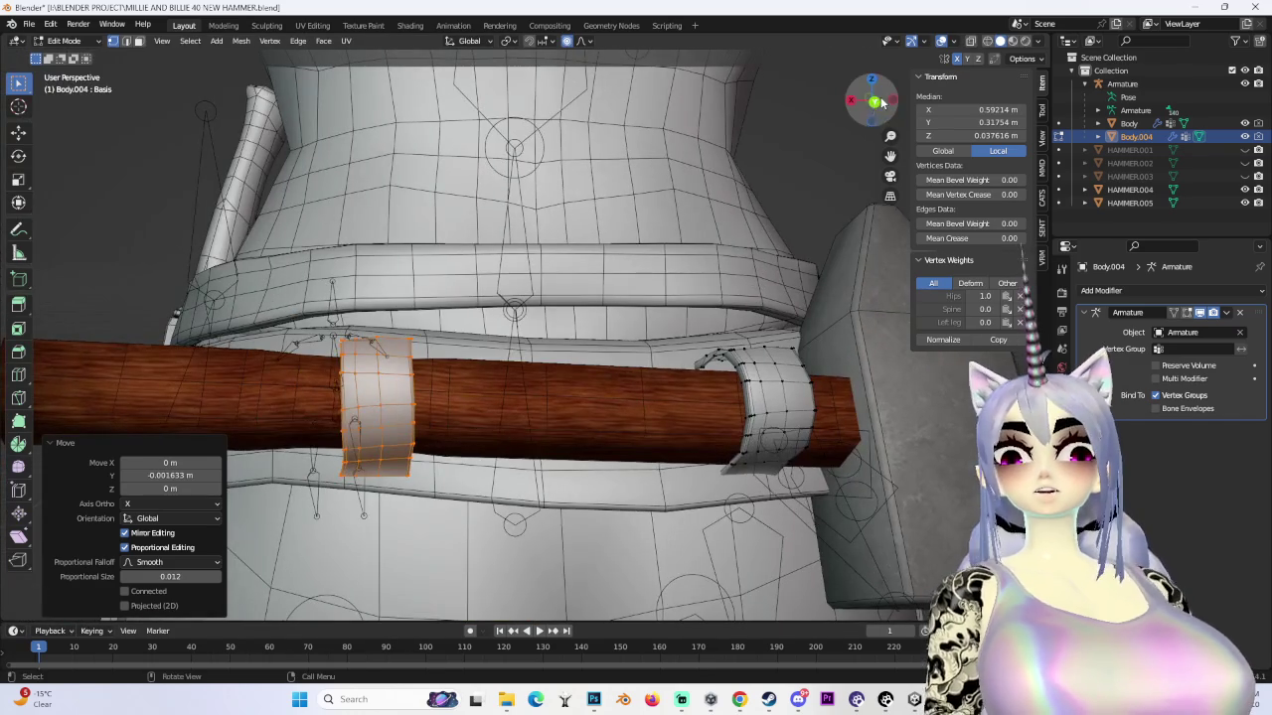
- Reshape individual strap vertices with proportional falloff from the back view
click(874, 102)
click(388, 336)
key(g)
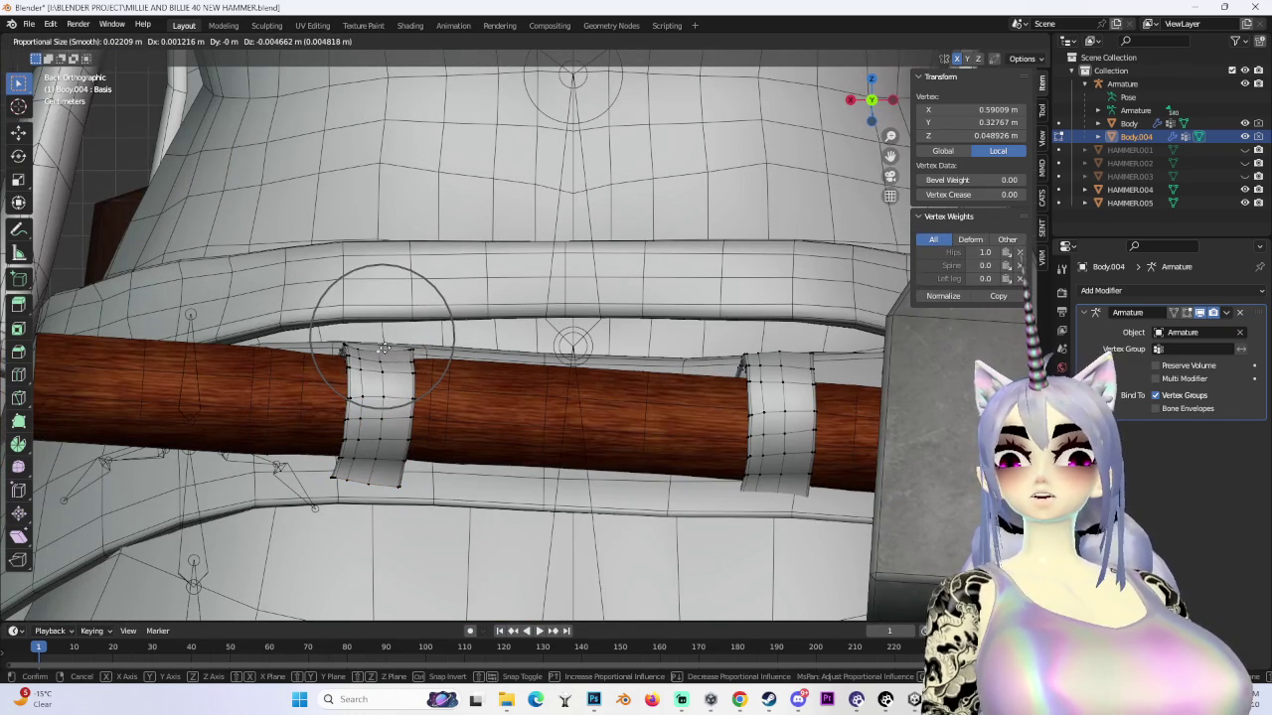
click(410, 342)
key(g)
click(411, 338)
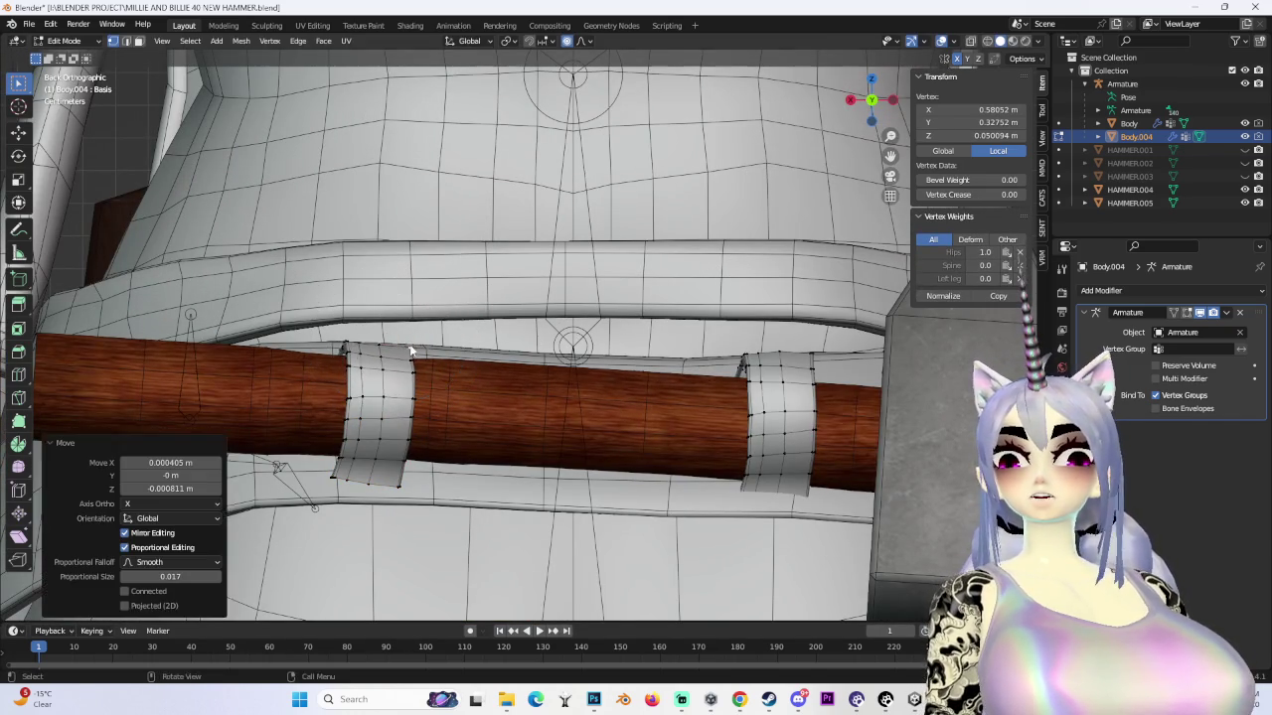
middle_drag(411, 338, 419, 355)
click(499, 359)
key(g)
click(508, 356)
mouse_move(509, 355)
middle_down()
mouse_move(505, 373)
mouse_move(426, 428)
mouse_move(447, 460)
mouse_move(513, 501)
mouse_move(600, 513)
middle_up()
- Select the strap vertices hidden behind the handle near the hammer head
click(447, 460)
key(g)
click(563, 519)
key(ctrl+z)
click(985, 43)
middle_drag(636, 248, 562, 298)
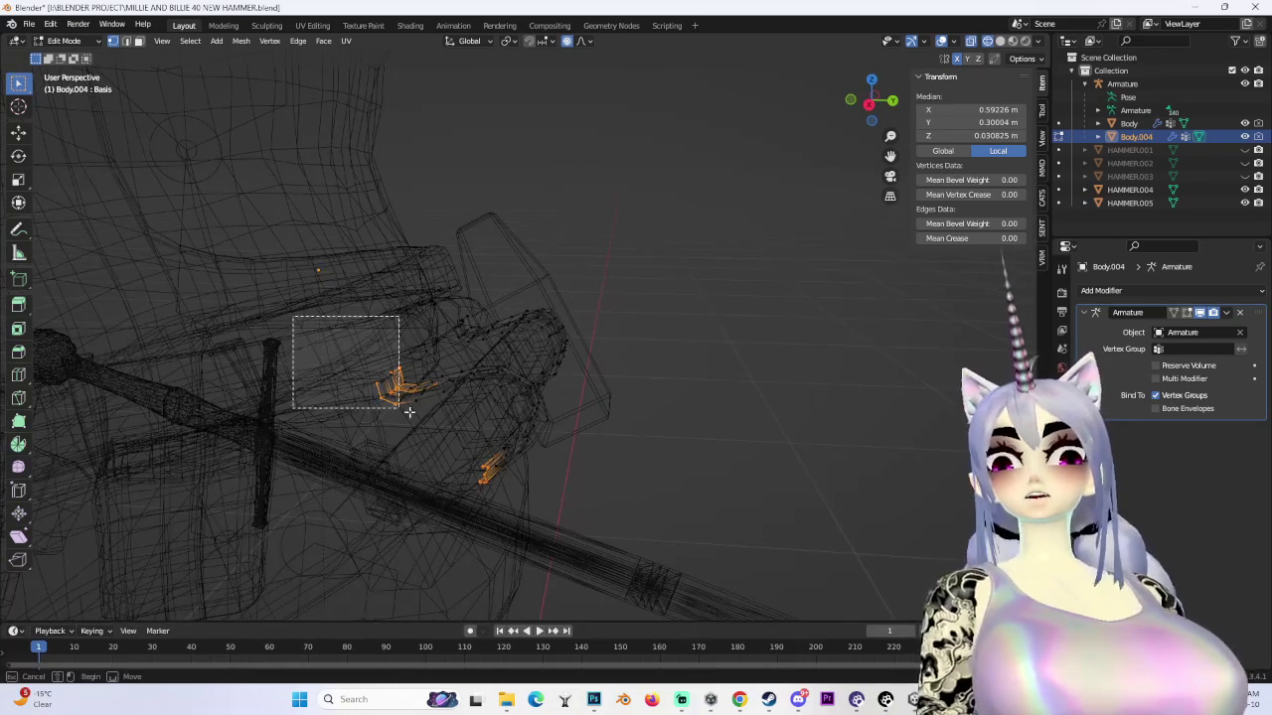
middle_drag(397, 406, 477, 437)
click(1012, 41)
click(1000, 41)
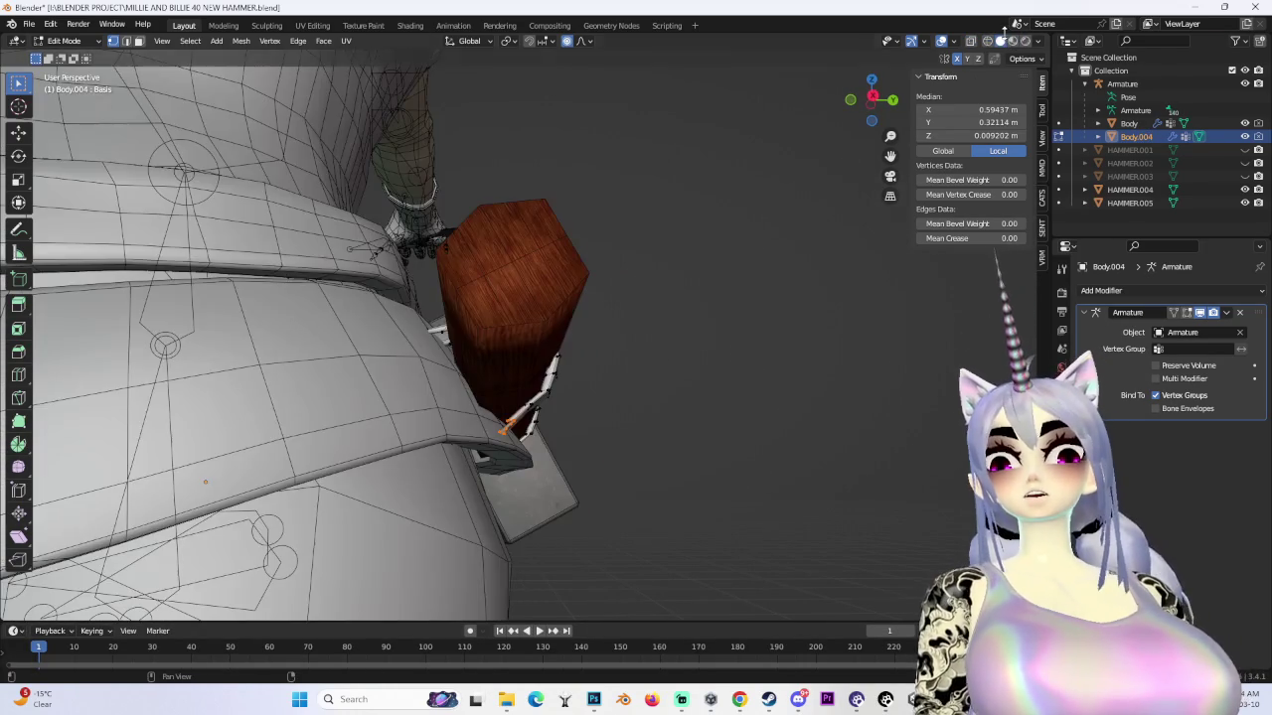
- Pull those strap vertices snug to the handle using proportional falloff
key(g)
click(687, 335)
key(ctrl+z)
key(g)
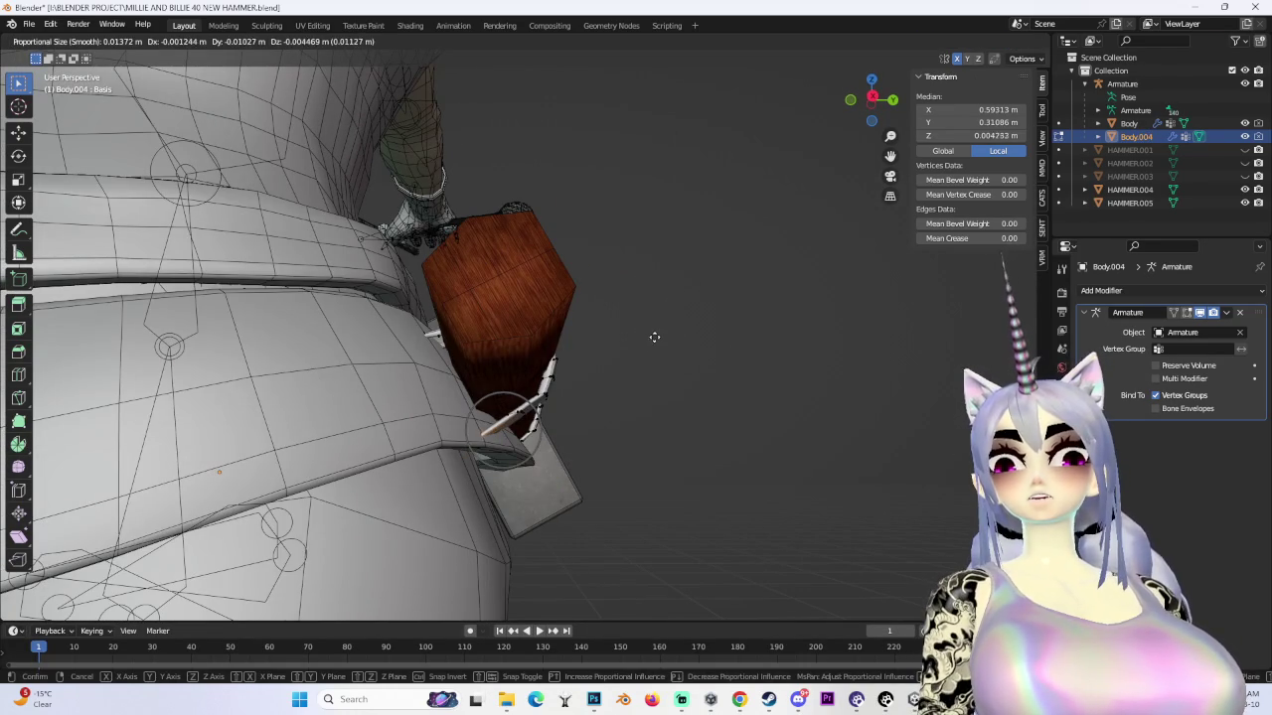
click(664, 332)
middle_drag(656, 334, 563, 315)
- Deselect all, then reselect the left strap loop's vertices in X-ray
key(g)
key(x)
key(Escape)
key(alt+a)
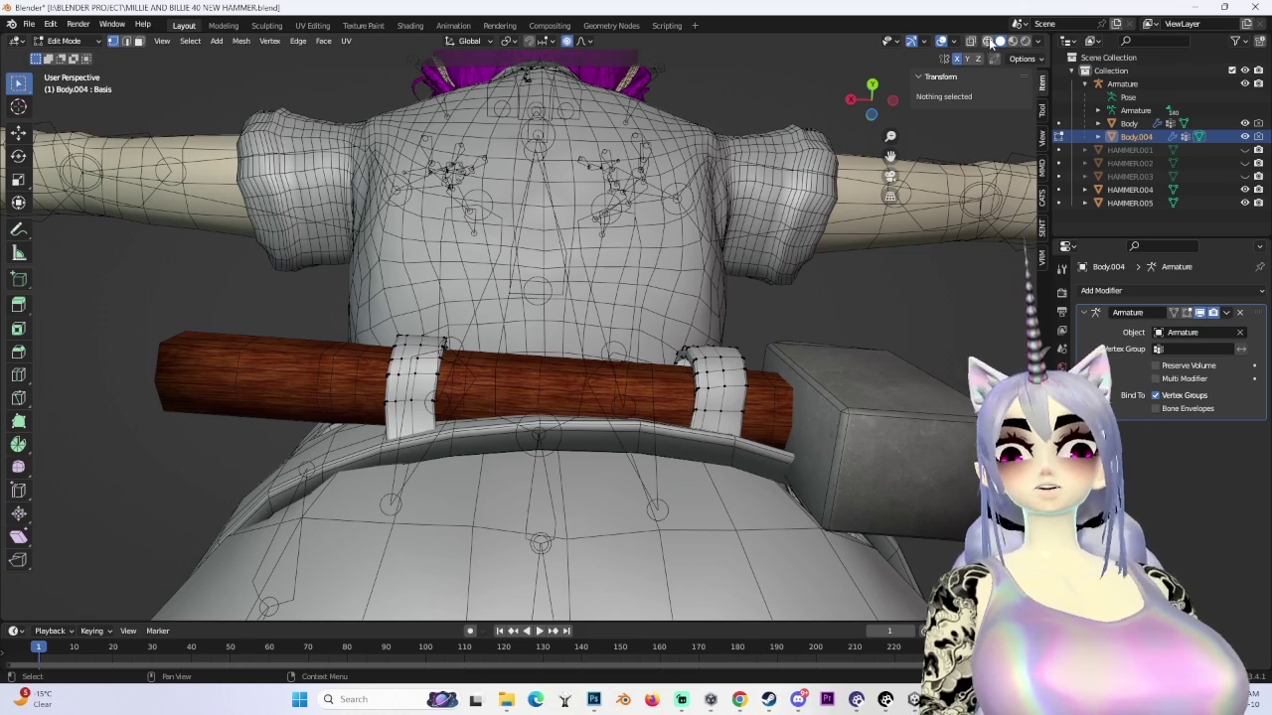
click(989, 41)
middle_drag(341, 377, 380, 367)
drag(458, 397, 460, 398)
middle_drag(460, 398, 533, 402)
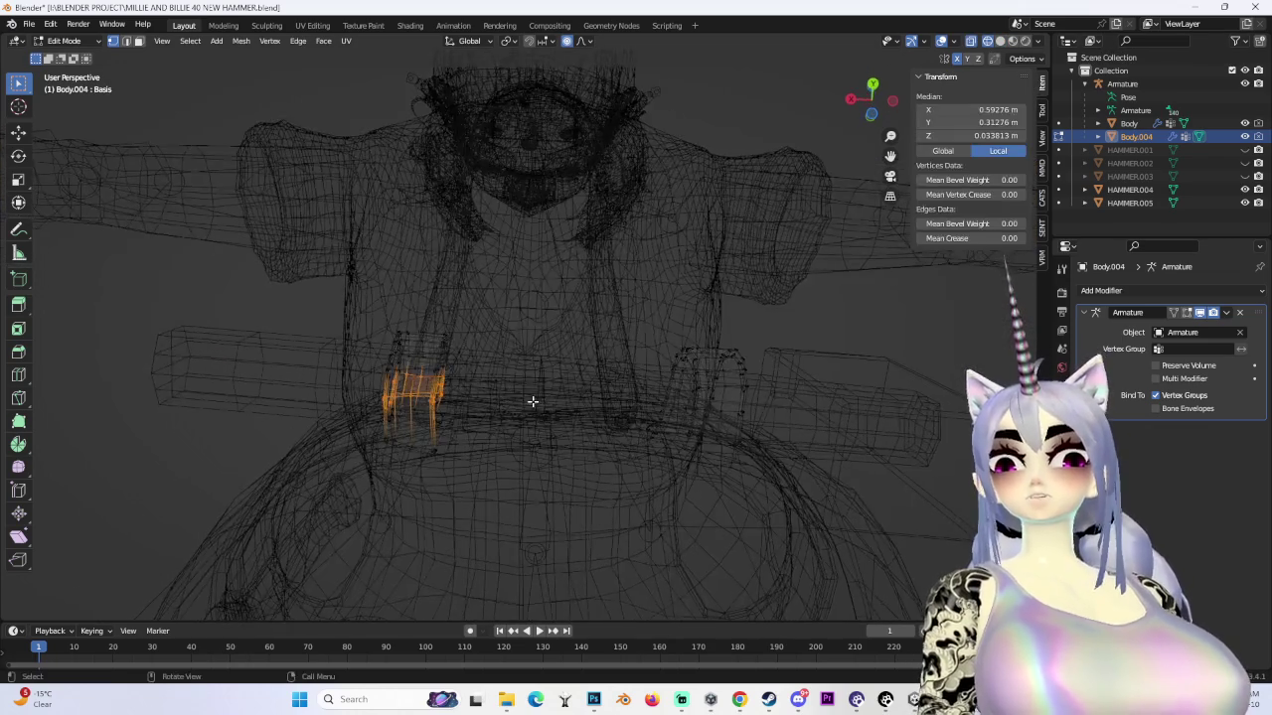
click(999, 41)
middle_drag(517, 327, 546, 331)
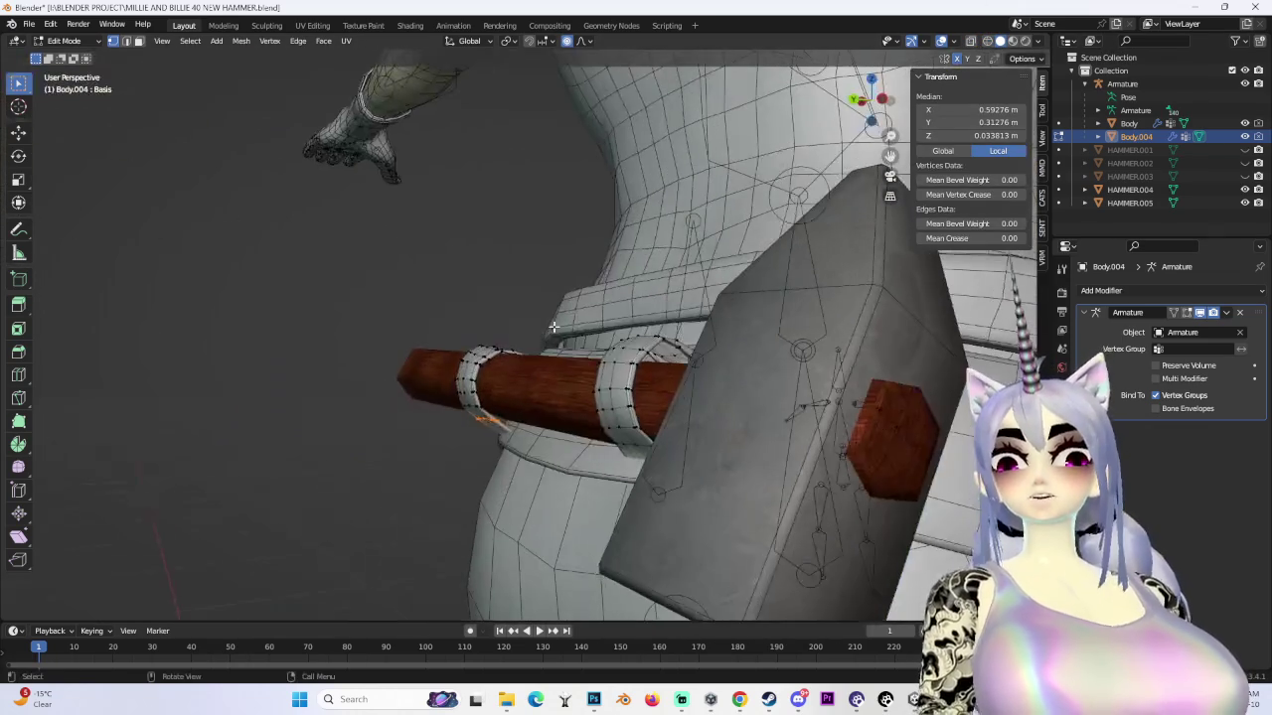
click(988, 41)
mouse_move(761, 165)
middle_down()
mouse_move(344, 279)
mouse_move(639, 275)
mouse_move(417, 328)
mouse_move(764, 149)
middle_up()
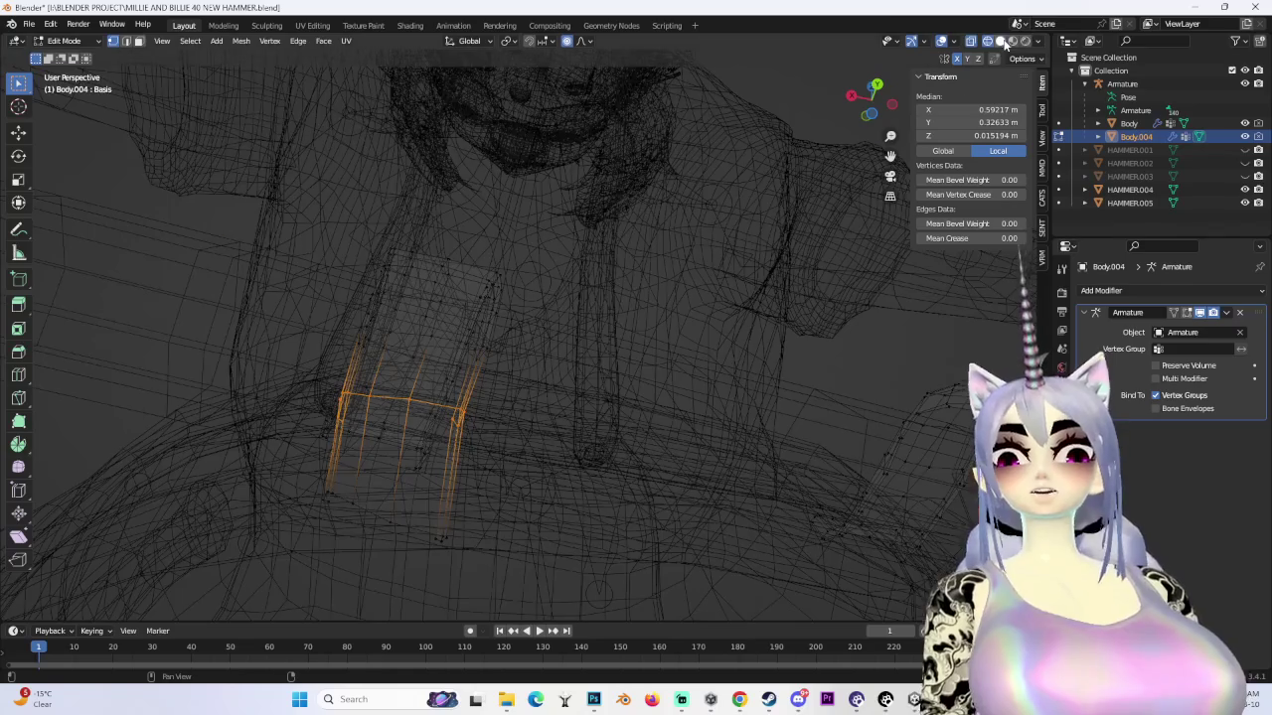
click(999, 41)
- Edge-slide the left loop along the strap, then deselect and return to Object Mode
key(g)
key(g)
click(517, 327)
middle_drag(517, 328, 467, 349)
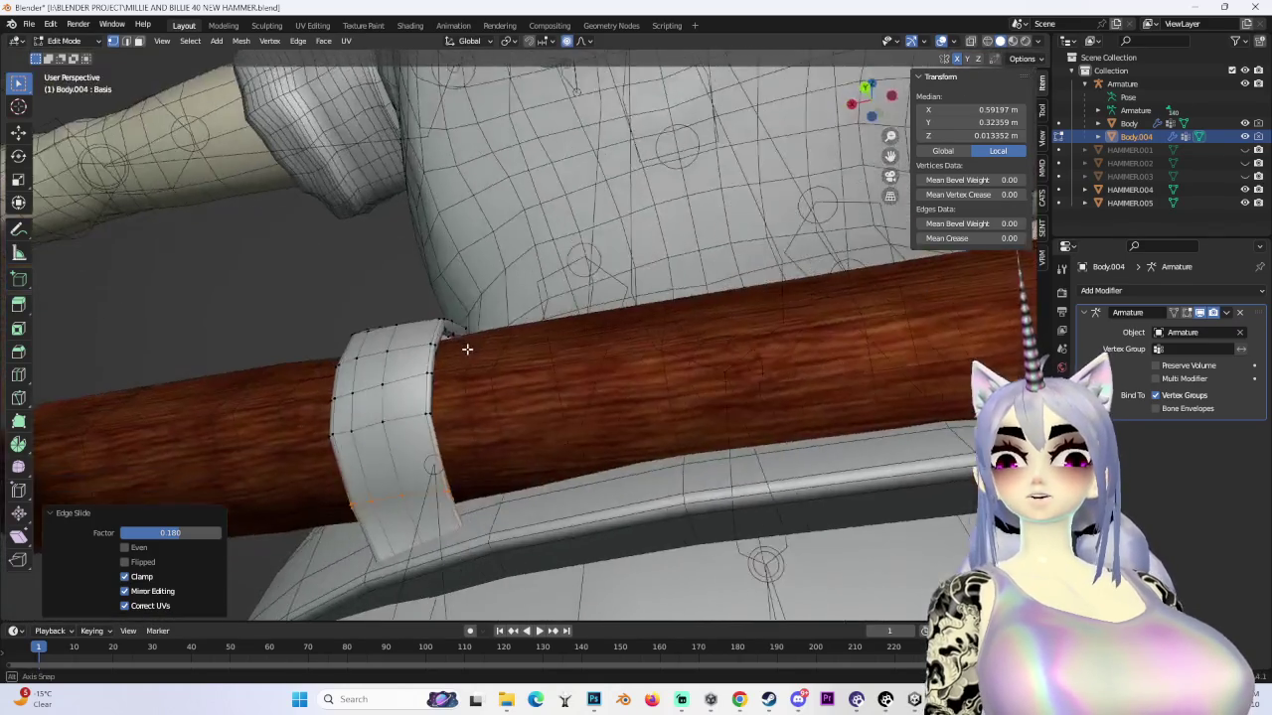
scroll(467, 348, down, 5)
scroll(467, 348, down, 3)
middle_drag(625, 366, 348, 114)
key(alt+a)
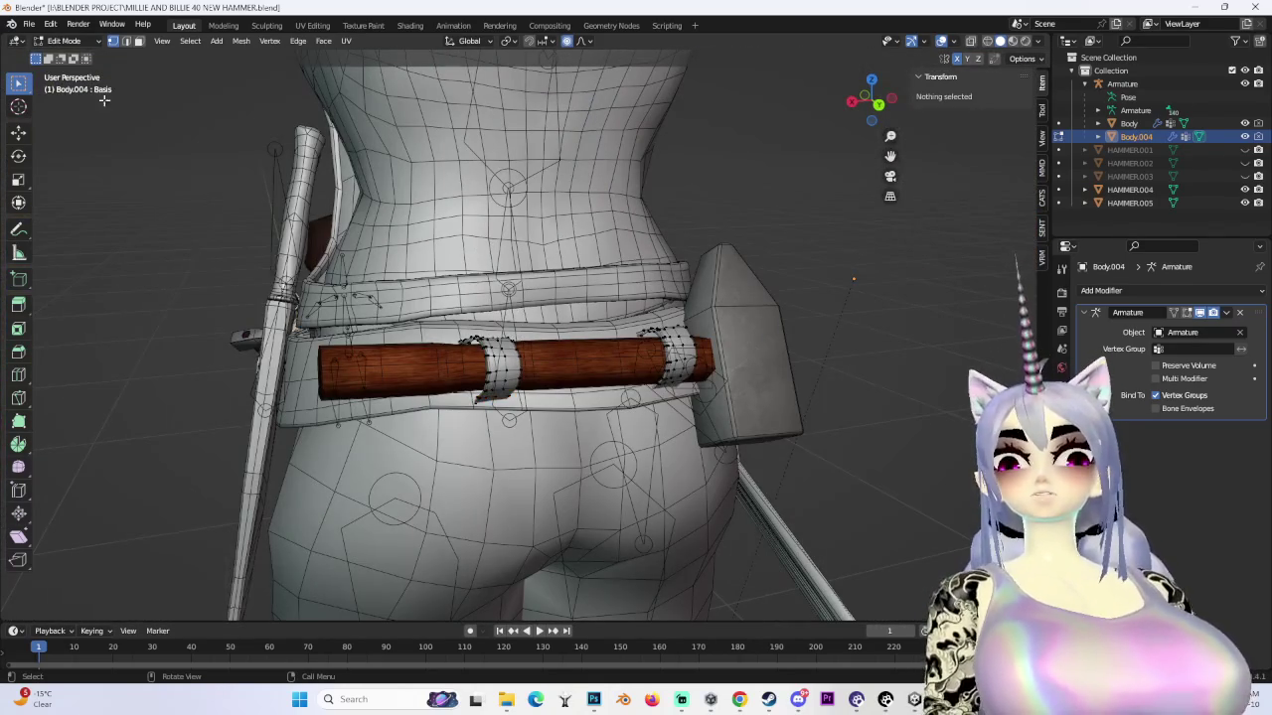
click(81, 42)
click(74, 59)
- Inspect the body and HAMMER.005 from the back view and a three-quarter angle
mouse_move(619, 179)
middle_down()
mouse_move(702, 190)
mouse_move(707, 243)
mouse_move(751, 253)
mouse_move(649, 306)
mouse_move(664, 296)
mouse_move(532, 308)
mouse_move(582, 304)
mouse_move(493, 293)
middle_up()
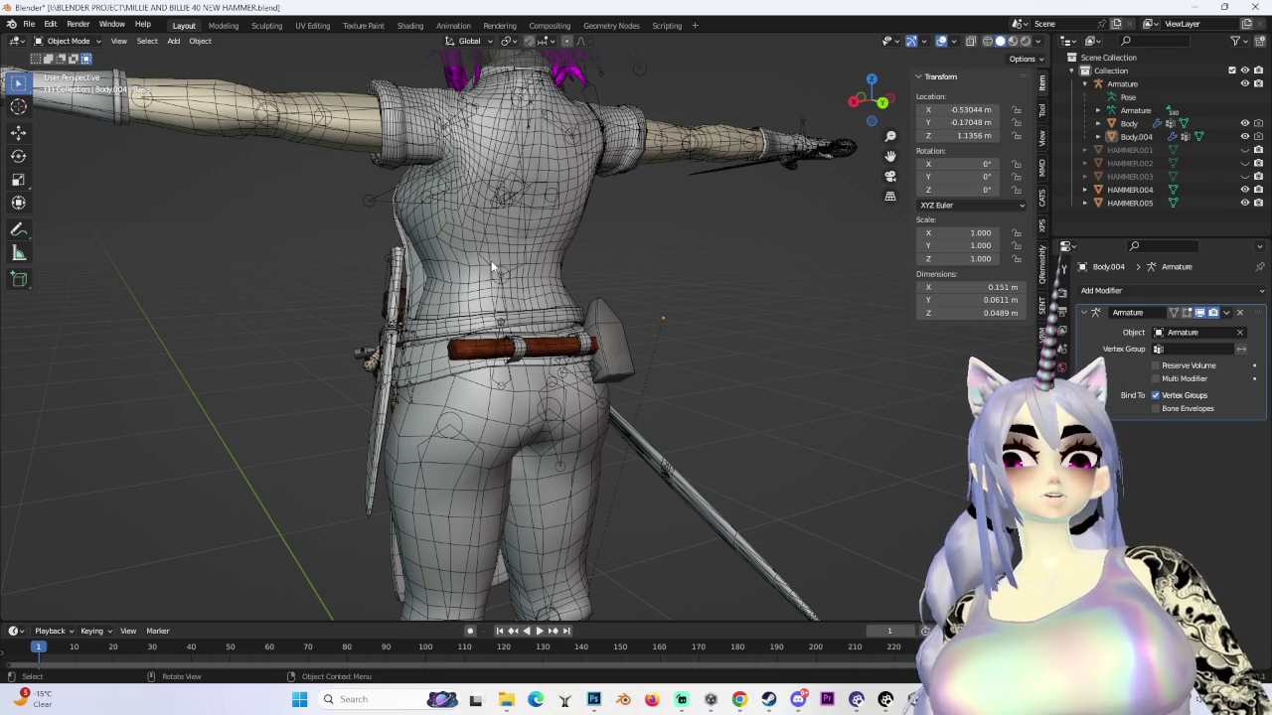
click(870, 112)
mouse_move(516, 328)
middle_down()
mouse_move(637, 330)
mouse_move(537, 351)
mouse_move(628, 341)
middle_up()
click(629, 341)
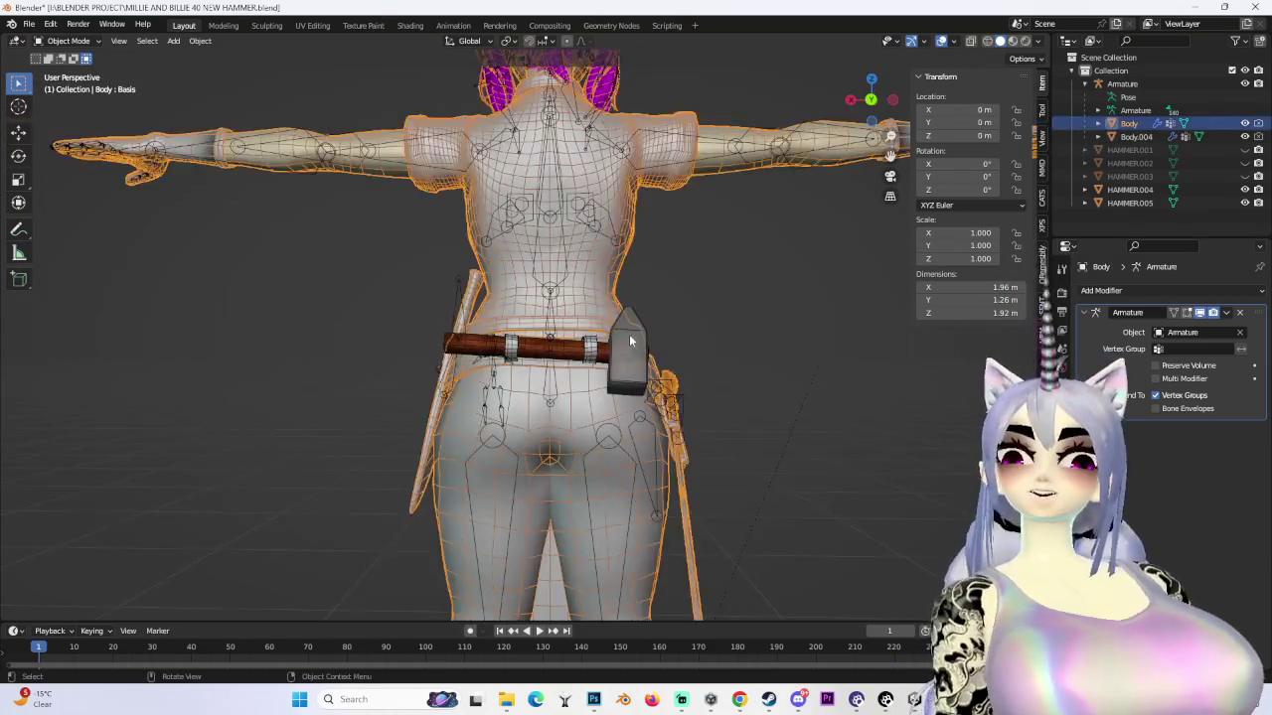
click(628, 340)
scroll(654, 395, up, 3)
scroll(654, 395, down, 3)
click(871, 99)
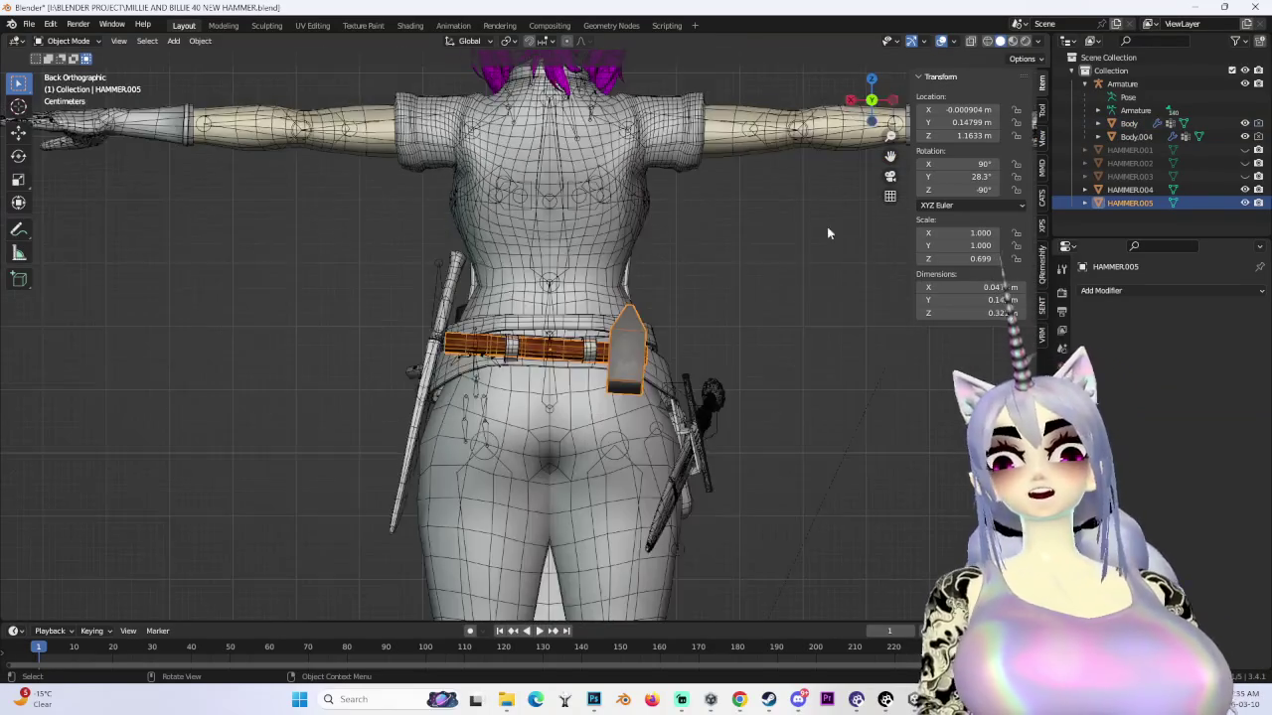
scroll(758, 355, down, 4)
- Deselect the hammer and orbit from a rear three-quarter view round to the front
click(749, 340)
mouse_move(749, 340)
middle_down()
mouse_move(563, 261)
mouse_move(740, 127)
middle_up()
scroll(563, 261, up, 4)
scroll(696, 361, down, 3)
mouse_move(695, 362)
middle_down()
mouse_move(459, 379)
mouse_move(537, 367)
mouse_move(455, 350)
mouse_move(638, 293)
mouse_move(619, 296)
mouse_move(644, 315)
mouse_move(617, 296)
middle_up()
scroll(617, 296, down, 3)
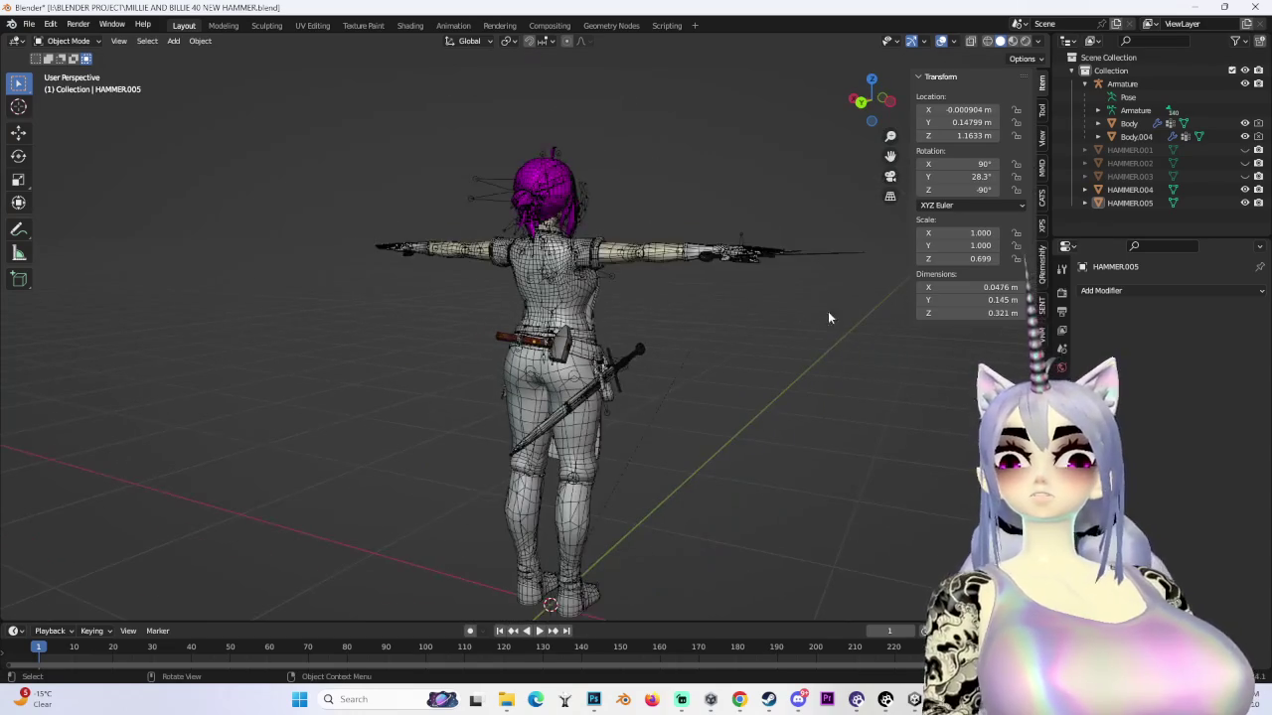
mouse_move(733, 307)
middle_down()
mouse_move(600, 331)
mouse_move(718, 329)
mouse_move(798, 356)
mouse_move(721, 352)
mouse_move(757, 346)
middle_up()
scroll(672, 329, up, 2)
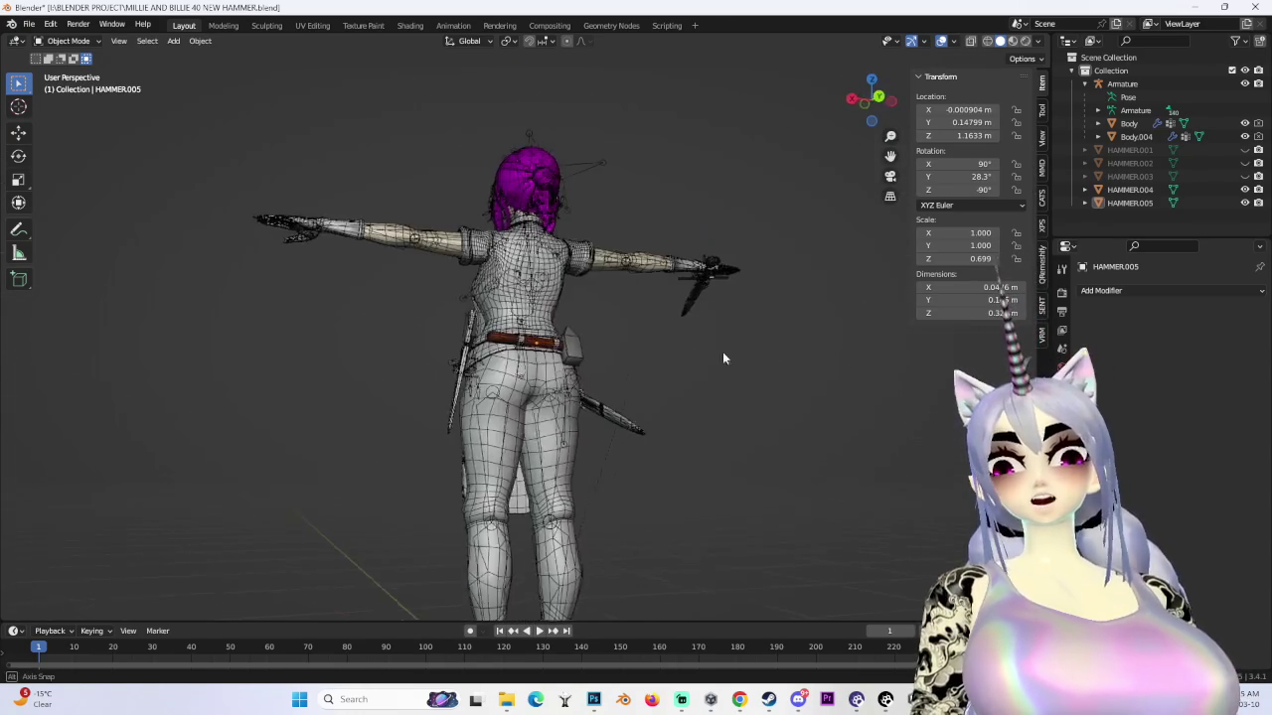
scroll(624, 371, up, 4)
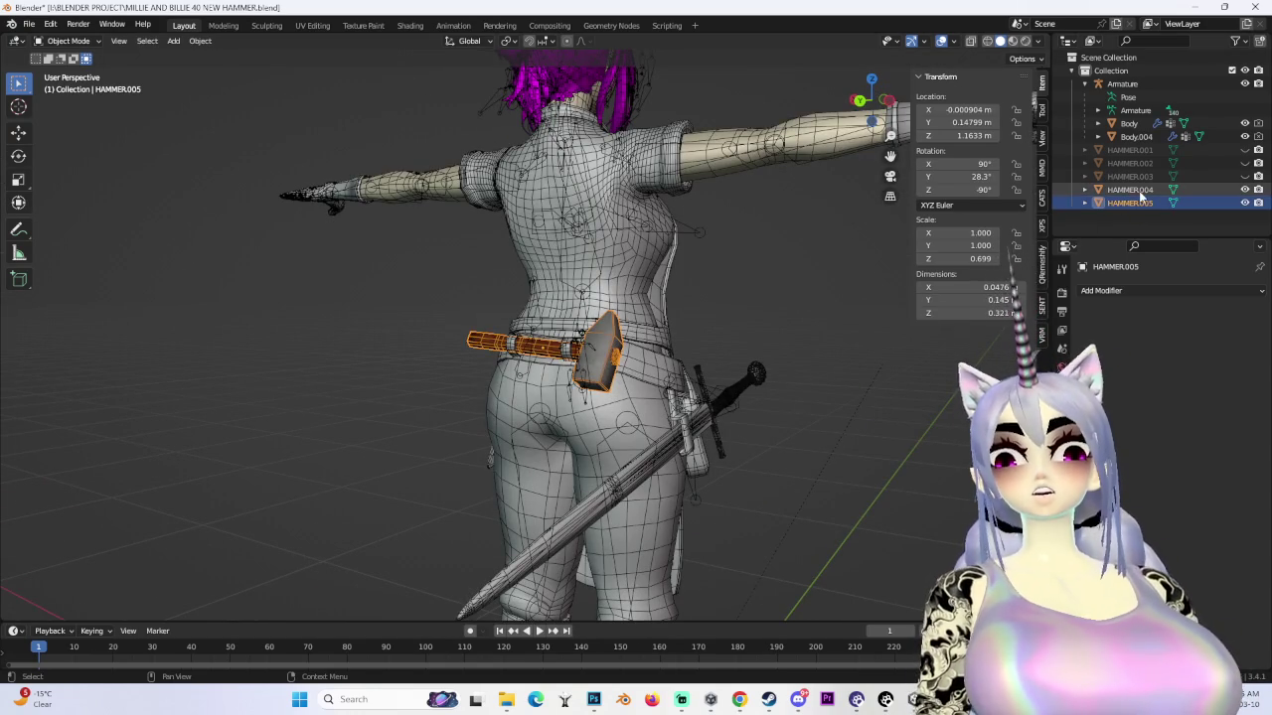
- Delete the leftover hammer copies HAMMER.001 through HAMMER.004 from the Outliner
click(1139, 190)
shift+click(1145, 147)
right_click(1145, 147)
click(1146, 147)
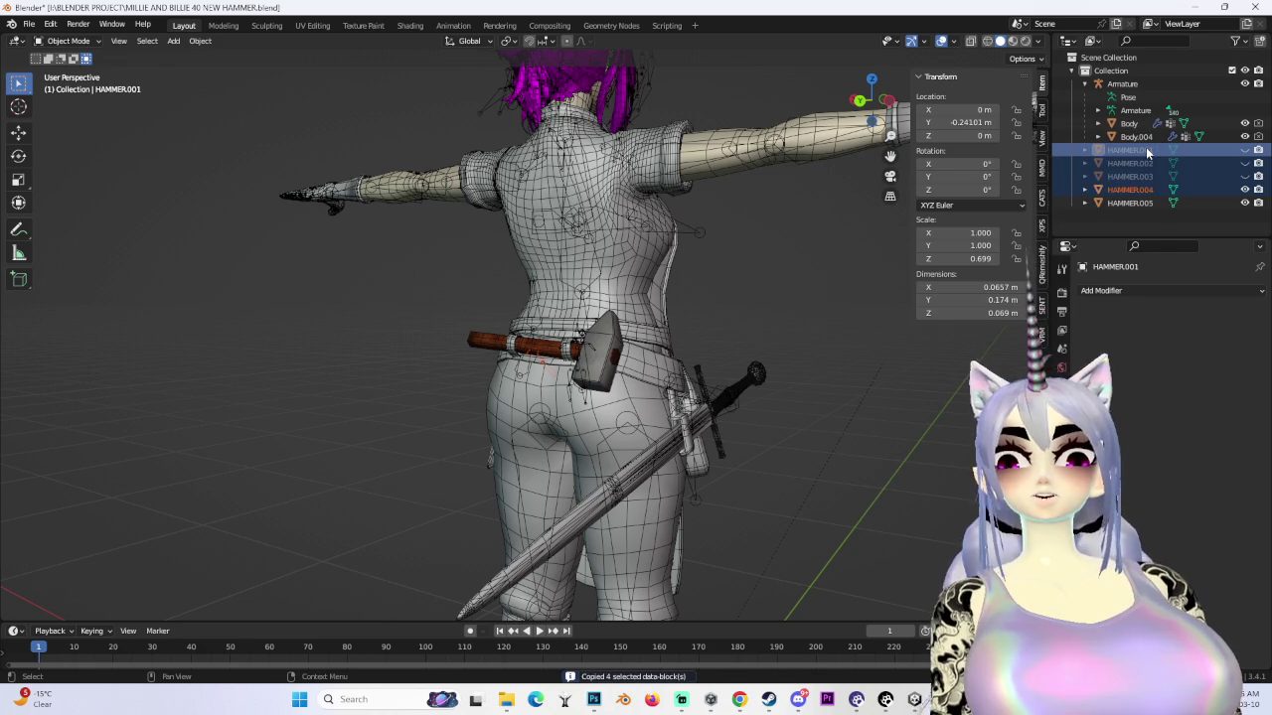
right_click(1145, 154)
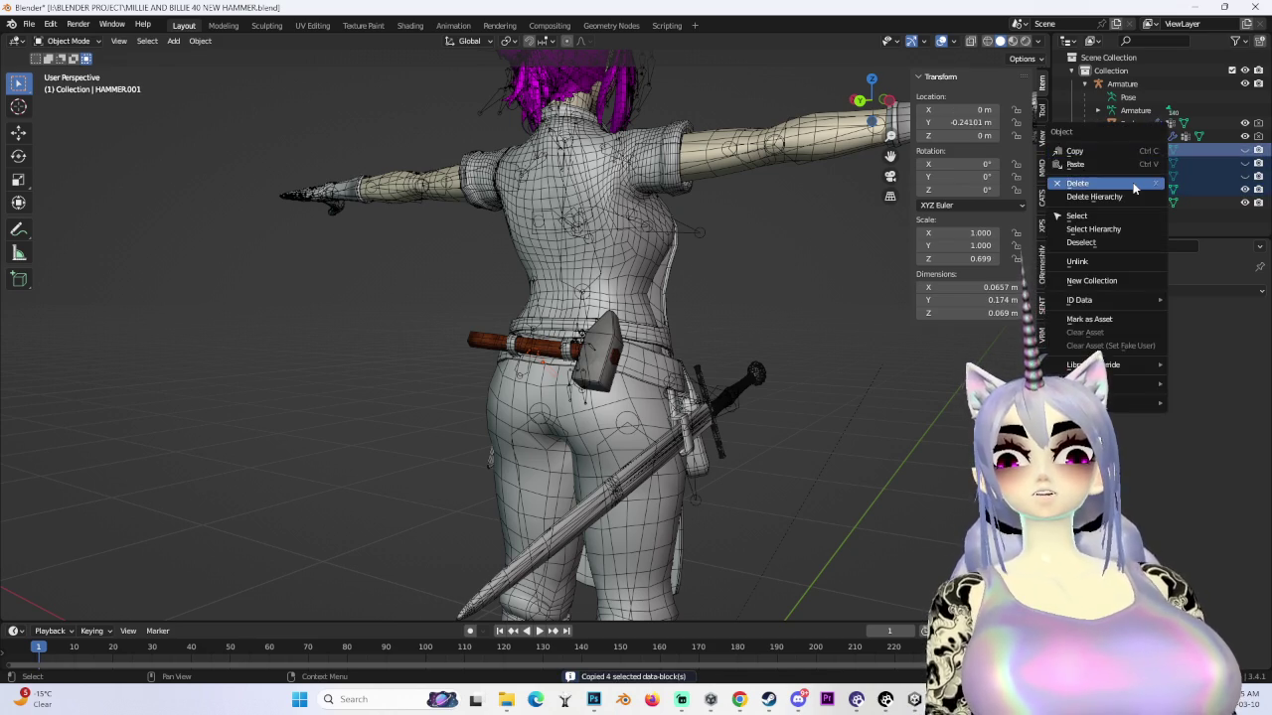
click(1145, 187)
- Select the Body mesh and add Body.004 to the selection
scroll(558, 344, up, 3)
middle_drag(557, 343, 586, 349)
click(566, 348)
shift+click(592, 350)
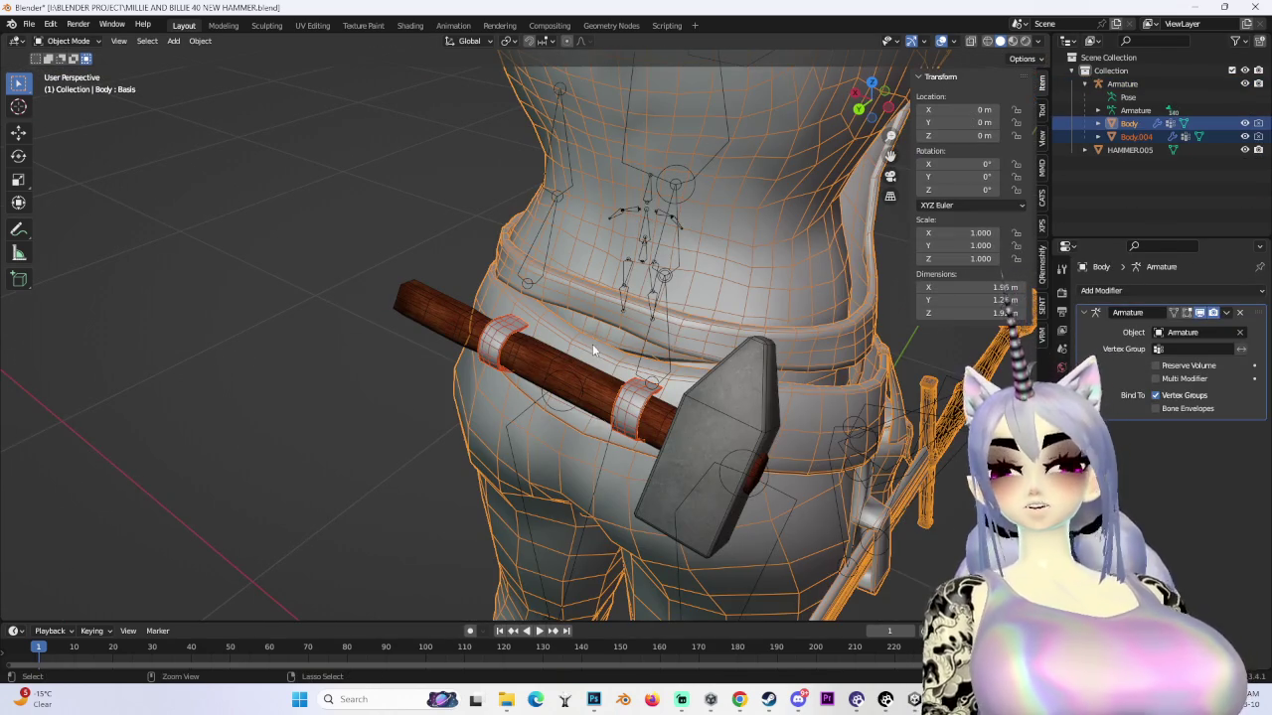
- Join Body.004 into Body, then test-rotate both leg bones in CATS pose mode and undo
key(ctrl+j)
scroll(616, 350, down, 4)
click(1041, 199)
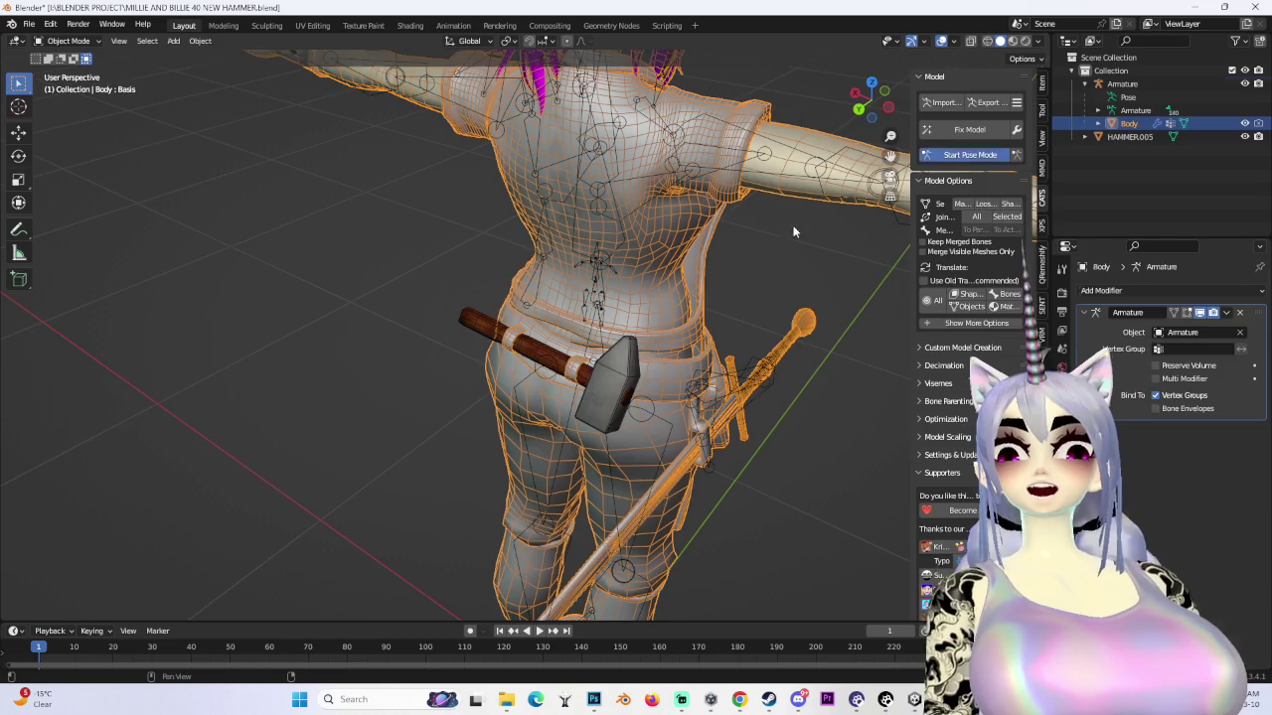
click(969, 154)
scroll(626, 444, up, 2)
drag(565, 382, 672, 463)
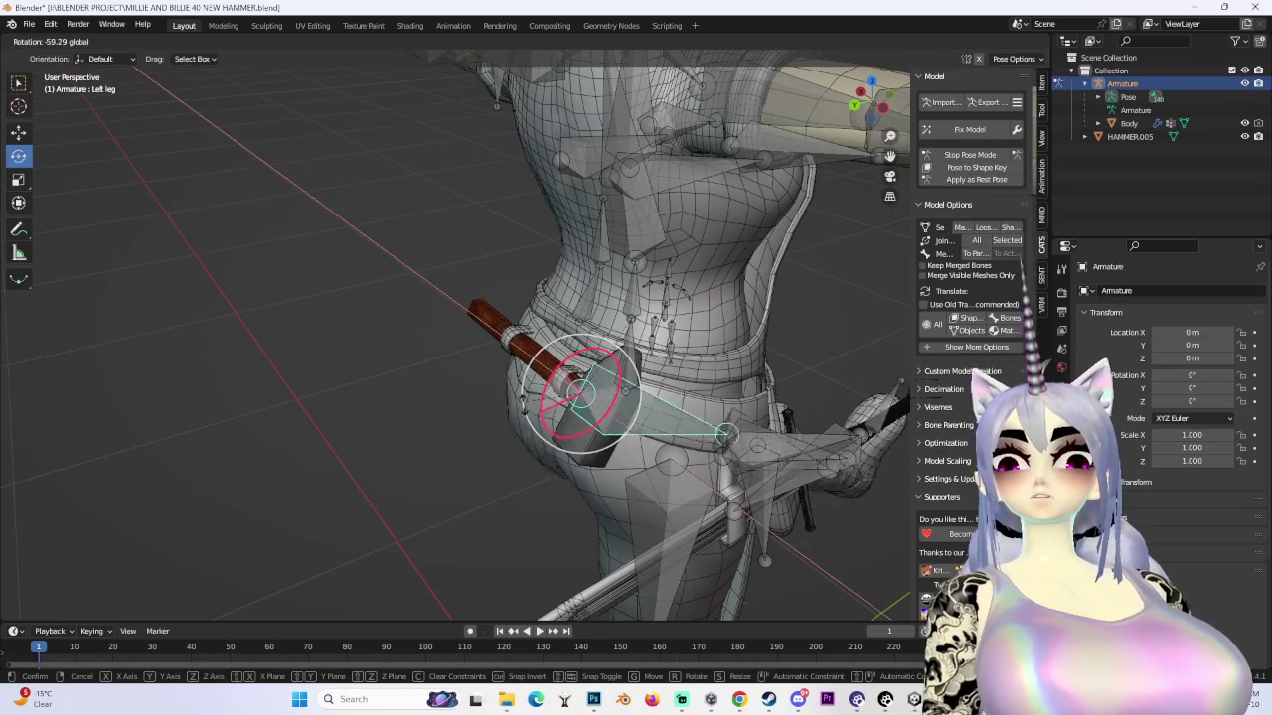
key(ctrl+z)
click(672, 458)
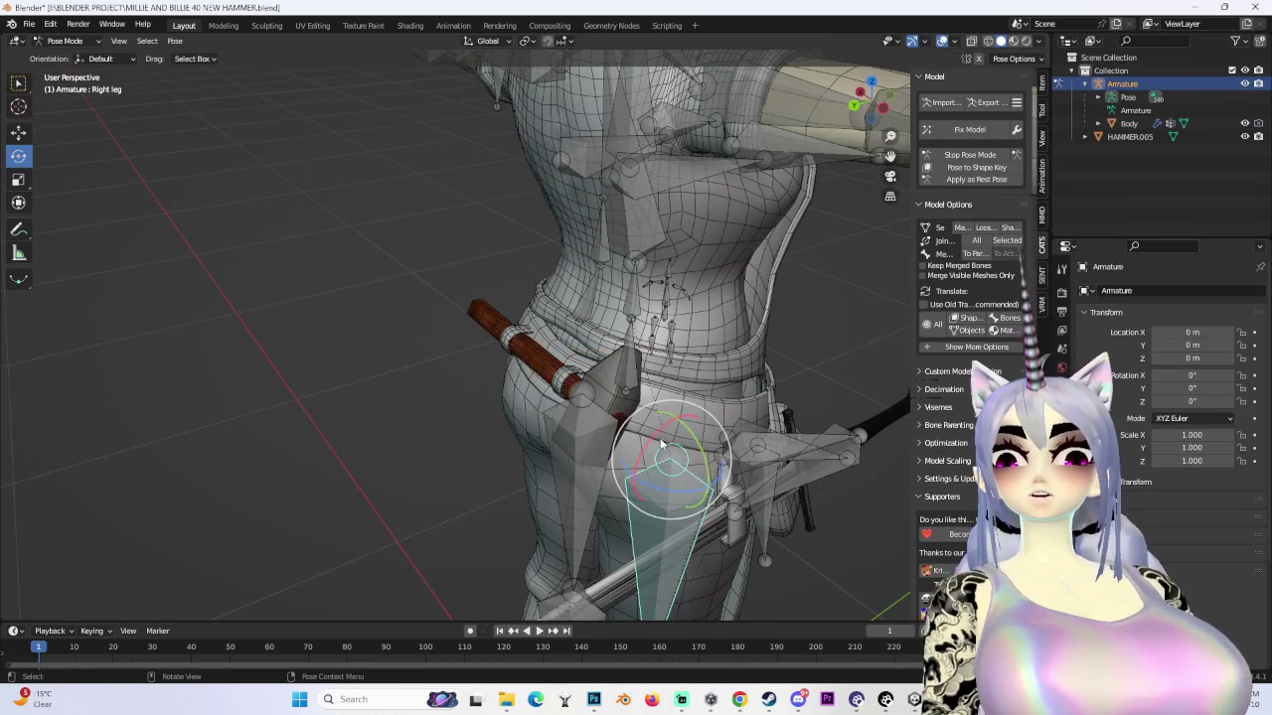
drag(660, 438, 636, 477)
key(ctrl+z)
- Rotate the spine bone about 35 degrees and inspect the waist and hammer
middle_drag(582, 290, 503, 310)
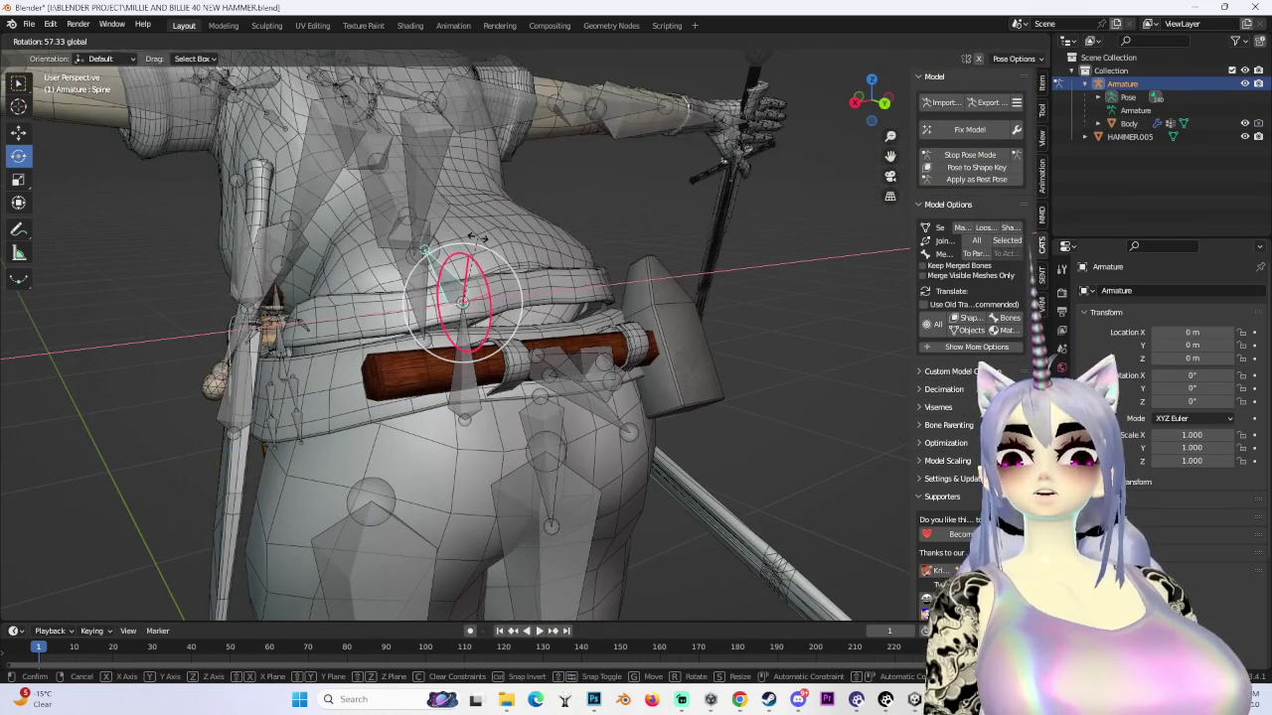
drag(517, 298, 553, 314)
mouse_move(552, 314)
middle_down()
mouse_move(576, 367)
mouse_move(678, 329)
mouse_move(749, 367)
mouse_move(572, 326)
mouse_move(666, 327)
mouse_move(792, 285)
mouse_move(804, 288)
mouse_move(707, 323)
mouse_move(717, 342)
mouse_move(743, 335)
mouse_move(783, 352)
mouse_move(711, 358)
mouse_move(747, 369)
mouse_move(602, 368)
mouse_move(617, 366)
mouse_move(629, 334)
mouse_move(613, 334)
mouse_move(857, 350)
mouse_move(716, 330)
mouse_move(700, 351)
middle_up()
scroll(732, 356, up, 3)
scroll(713, 359, up, 2)
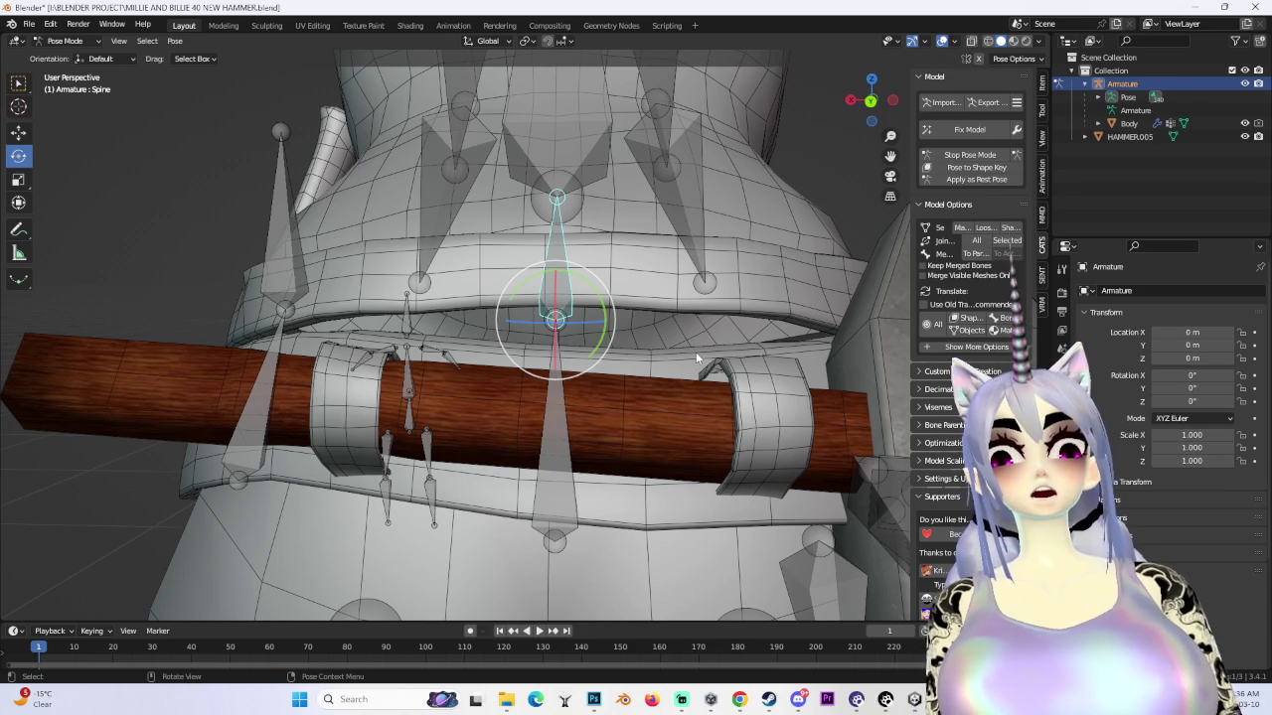
mouse_move(694, 350)
middle_down()
mouse_move(841, 403)
mouse_move(779, 331)
mouse_move(727, 372)
mouse_move(653, 385)
middle_up()
scroll(675, 371, up, 3)
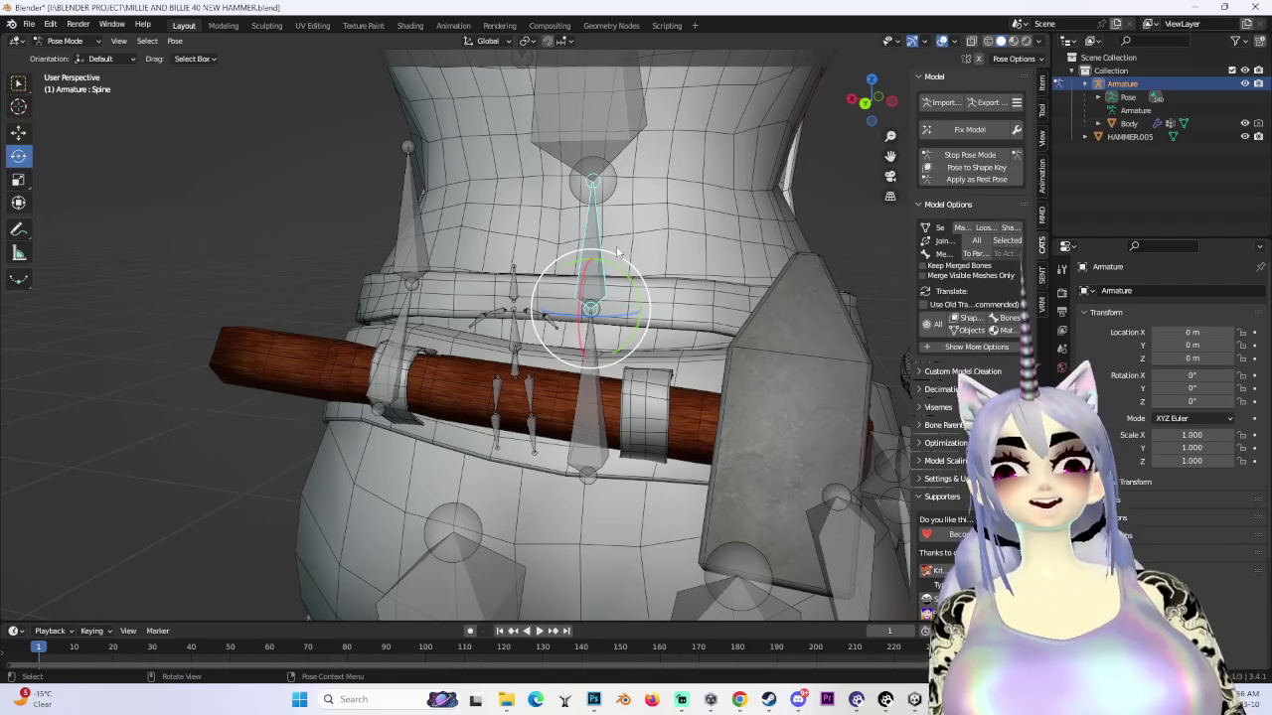
- Switch back to Object Mode and select the Body mesh
click(65, 41)
click(60, 47)
click(634, 145)
mouse_move(634, 145)
middle_down()
mouse_move(719, 271)
mouse_move(675, 261)
middle_up()
click(86, 42)
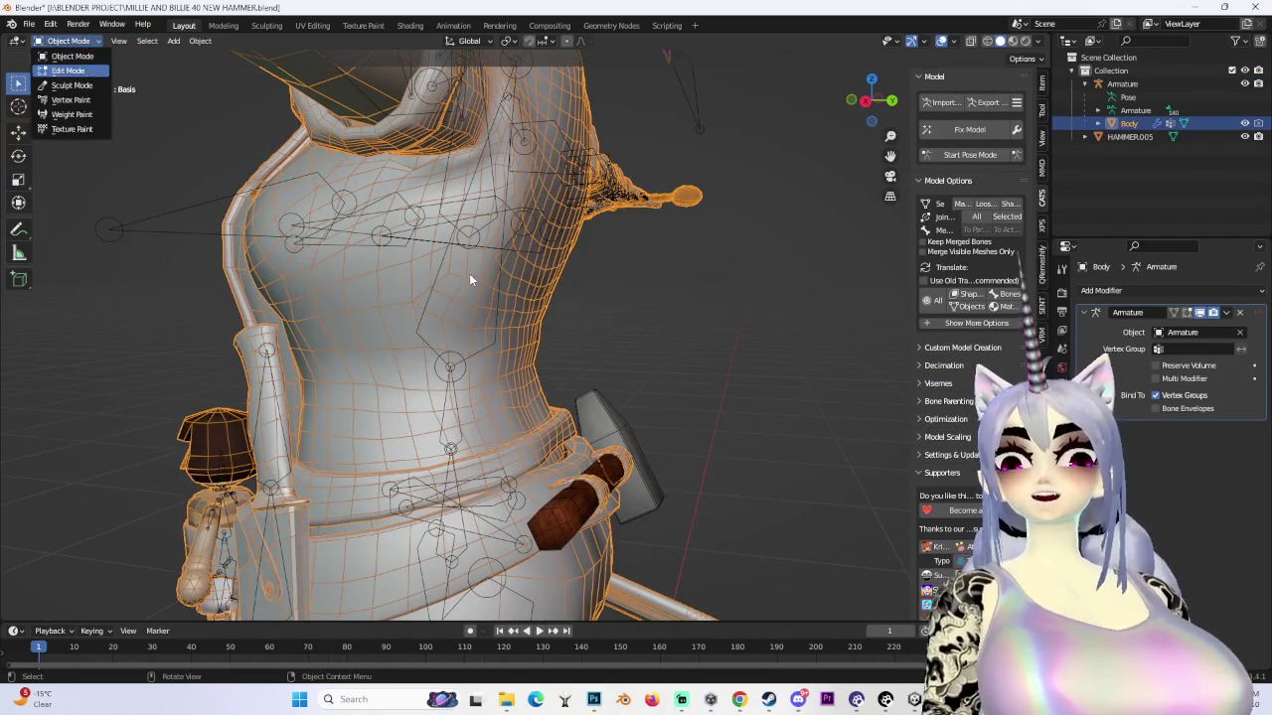
- In Edit Mode, select the linked torso mesh and separate it into a new object
key(Tab)
mouse_move(450, 268)
middle_down()
mouse_move(410, 322)
mouse_move(593, 345)
mouse_move(684, 340)
middle_up()
key(ctrl+l)
key(p)
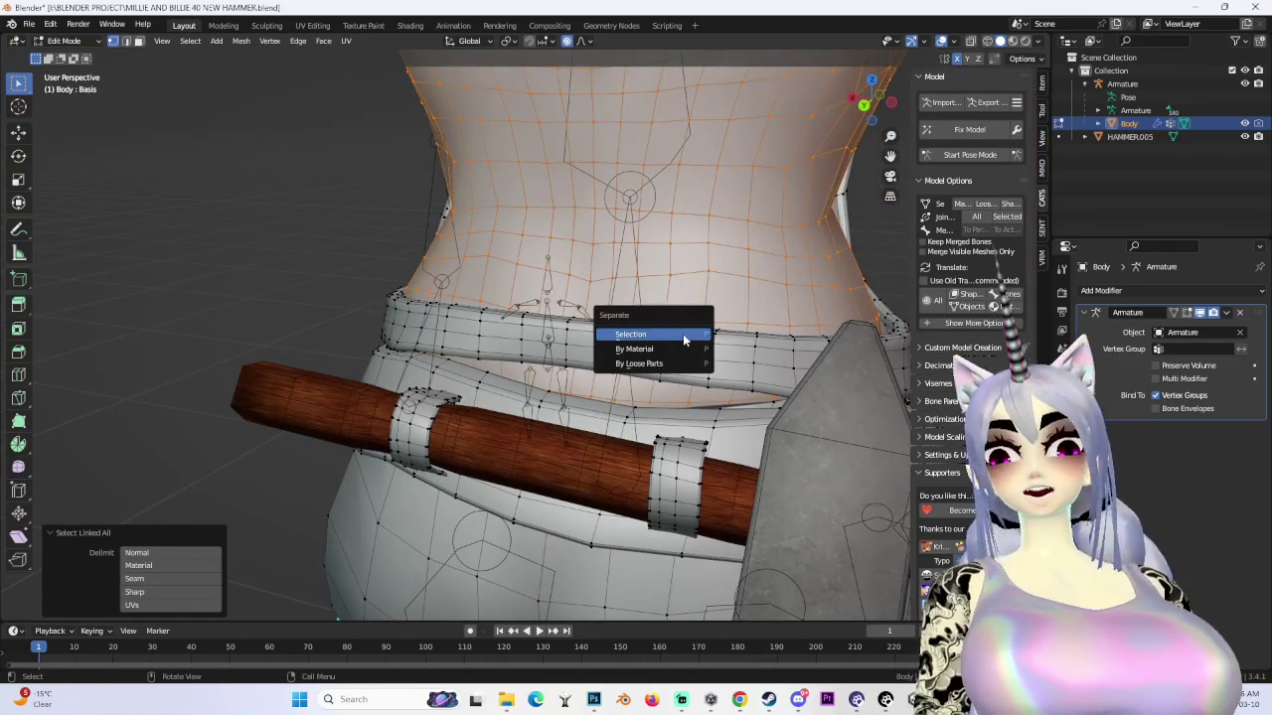
click(683, 340)
- Back in Object Mode, hide Body and select the Armature, then Body.004
click(73, 43)
click(64, 52)
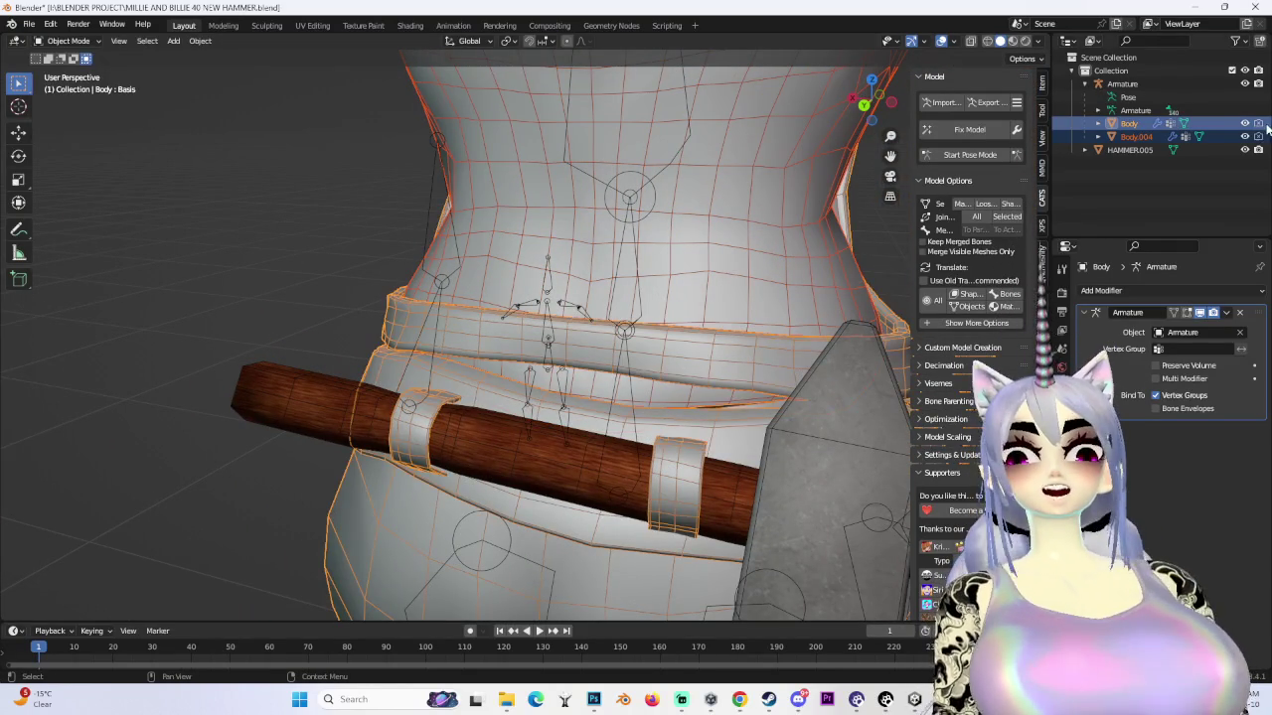
click(1244, 124)
click(644, 302)
middle_drag(644, 302, 596, 298)
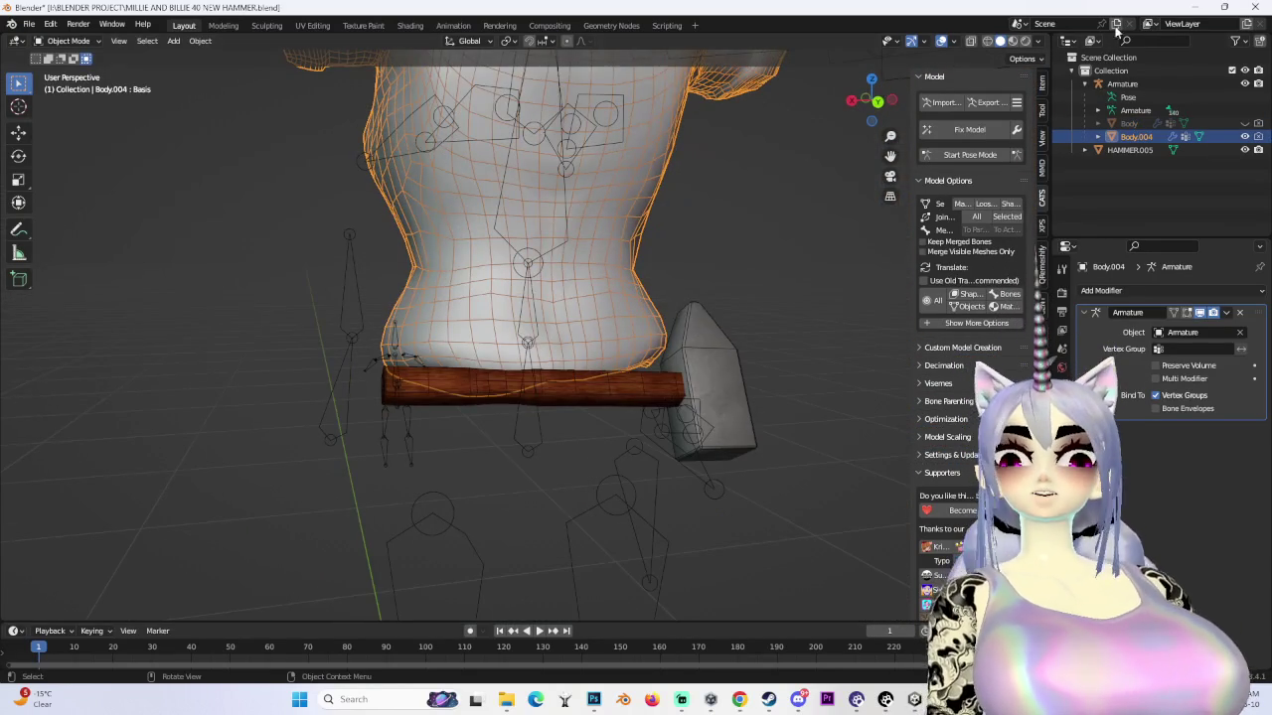
click(1123, 84)
middle_drag(675, 228, 616, 224)
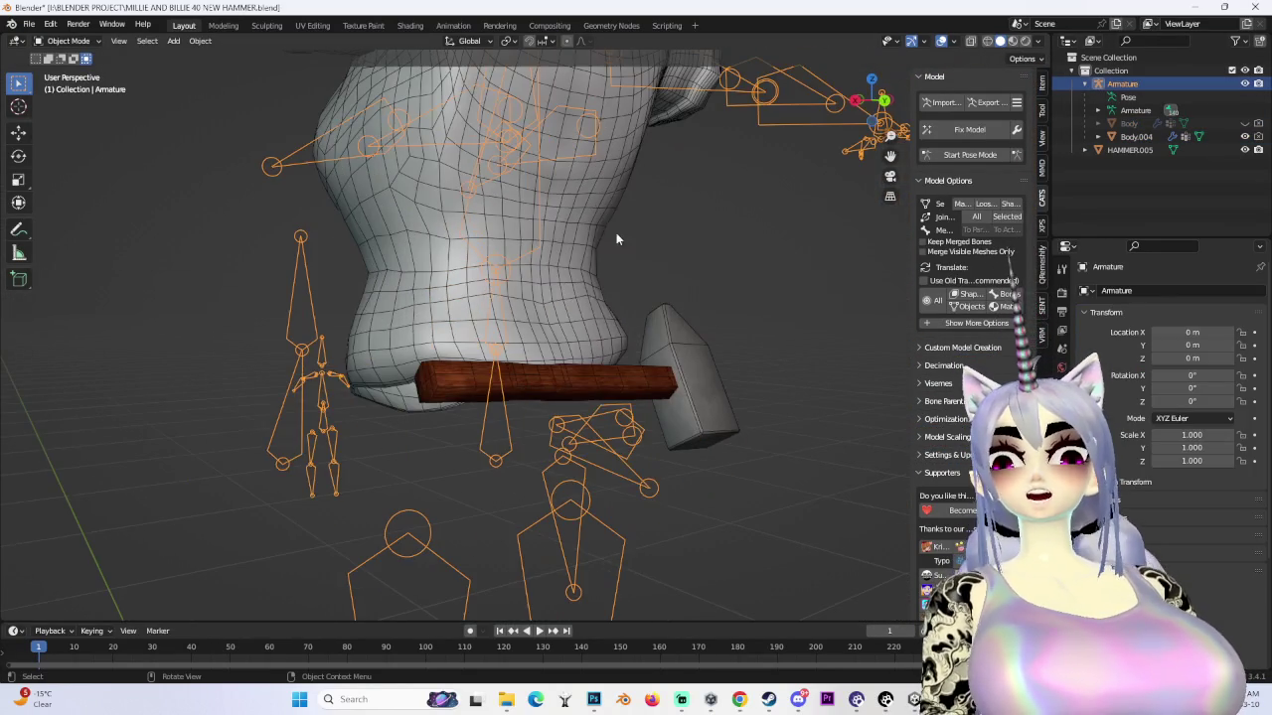
shift+click(572, 288)
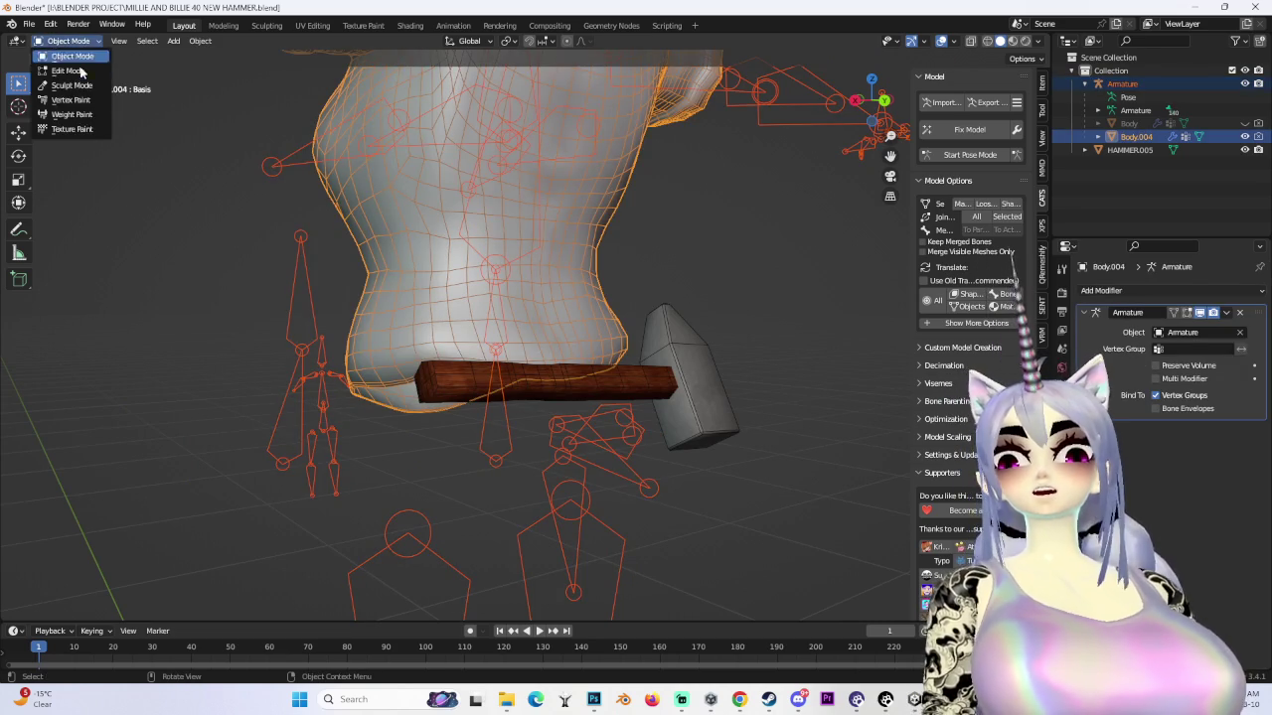
click(72, 114)
- Enter Weight Paint on Body.004 and inspect the Spine and Hips bone weights
ctrl+click(517, 288)
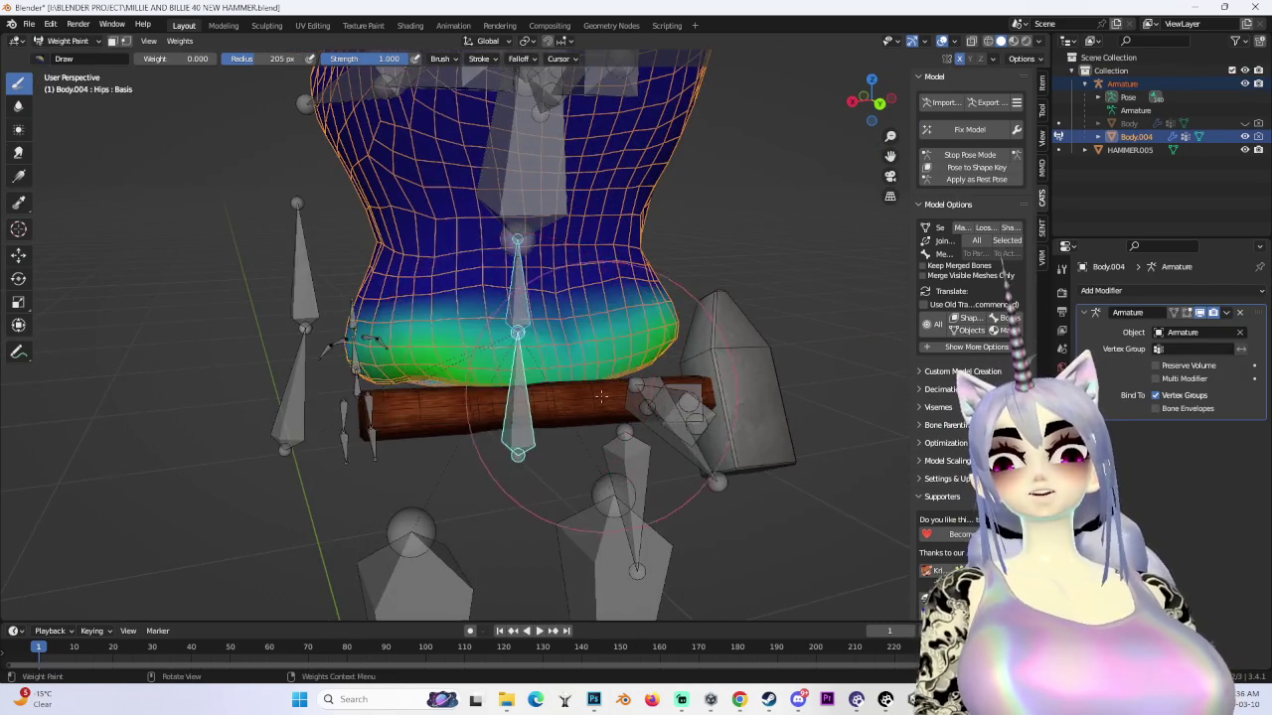
mouse_move(526, 302)
middle_down()
mouse_move(367, 224)
mouse_move(685, 338)
mouse_move(626, 401)
mouse_move(475, 388)
mouse_move(526, 308)
mouse_move(634, 373)
mouse_move(608, 549)
mouse_move(604, 430)
mouse_move(406, 434)
middle_up()
ctrl+click(368, 224)
ctrl+click(626, 402)
ctrl+click(526, 308)
ctrl+click(608, 549)
- Briefly unhide Body to compare, then test a spine rotation in Pose Mode and cancel it
key(alt+h)
mouse_move(556, 357)
middle_down()
mouse_move(574, 327)
mouse_move(522, 351)
mouse_move(719, 280)
middle_up()
scroll(575, 324, up, 3)
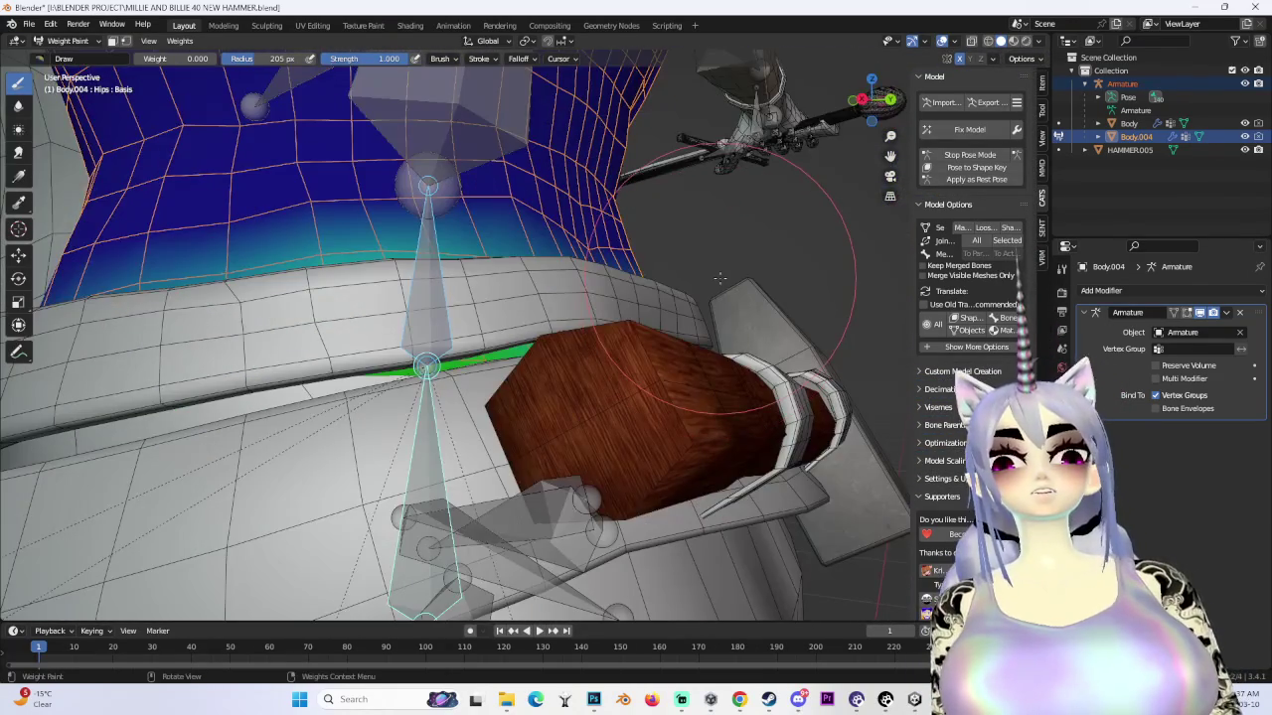
click(1244, 123)
middle_drag(596, 348, 464, 325)
click(969, 155)
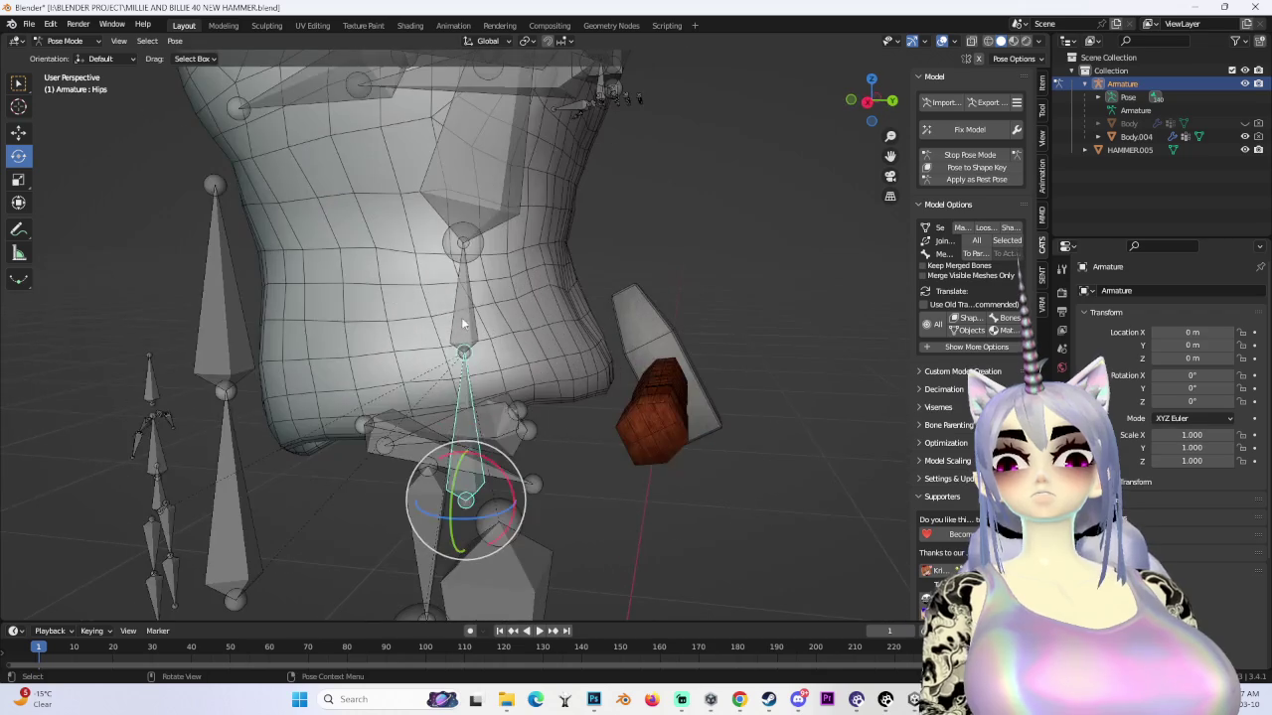
drag(493, 316, 485, 298)
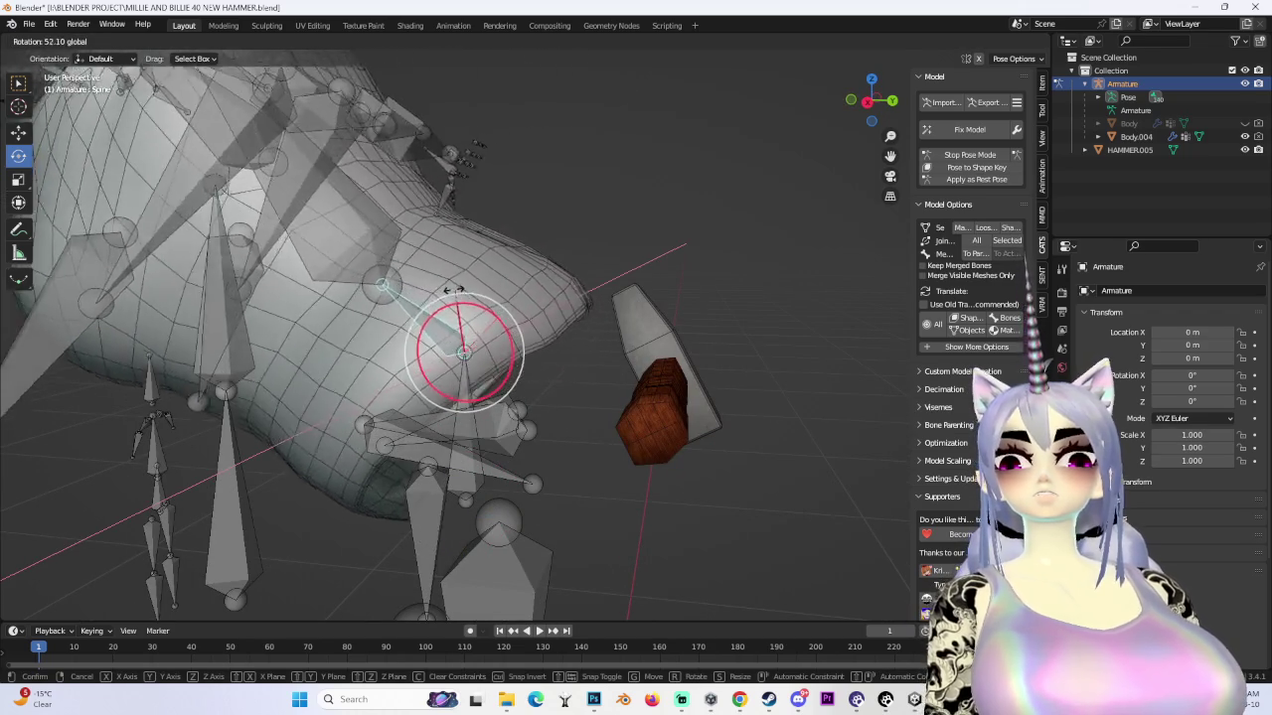
right_click(487, 298)
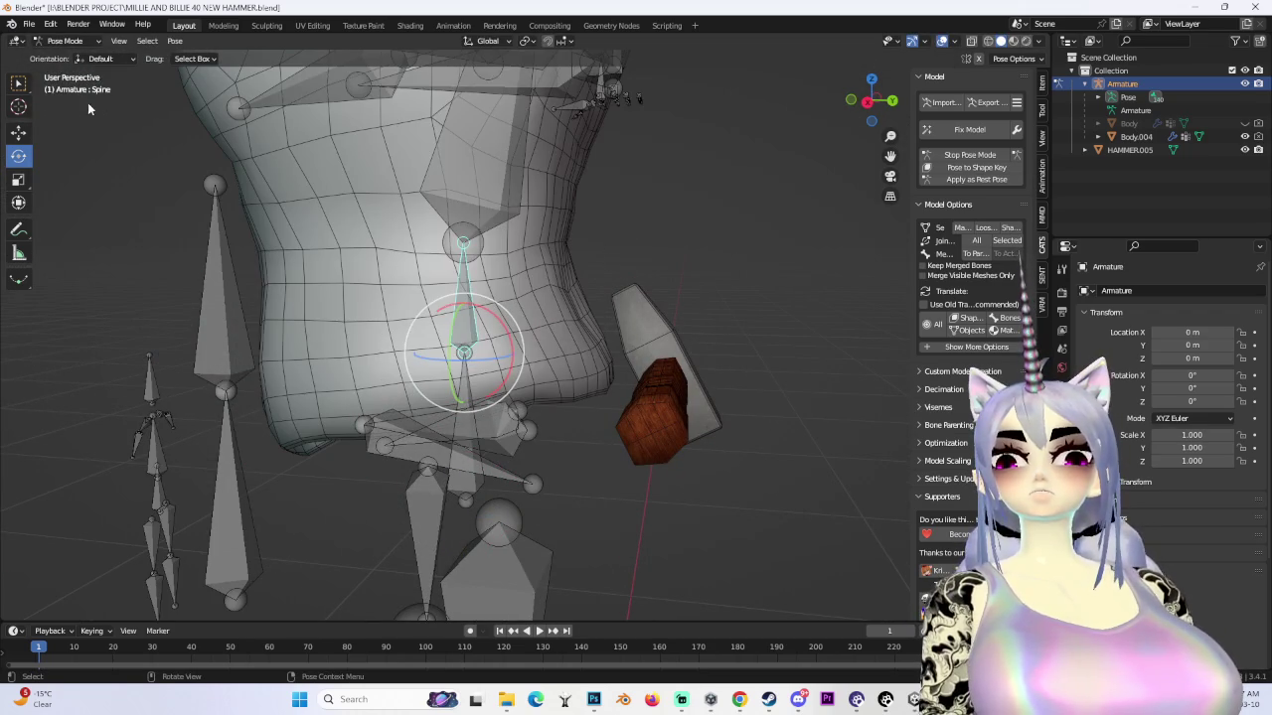
- Re-enter Weight Paint on Body.004 and set the brush weight to 1.000
click(65, 41)
click(60, 51)
middle_drag(447, 299, 358, 189)
click(355, 184)
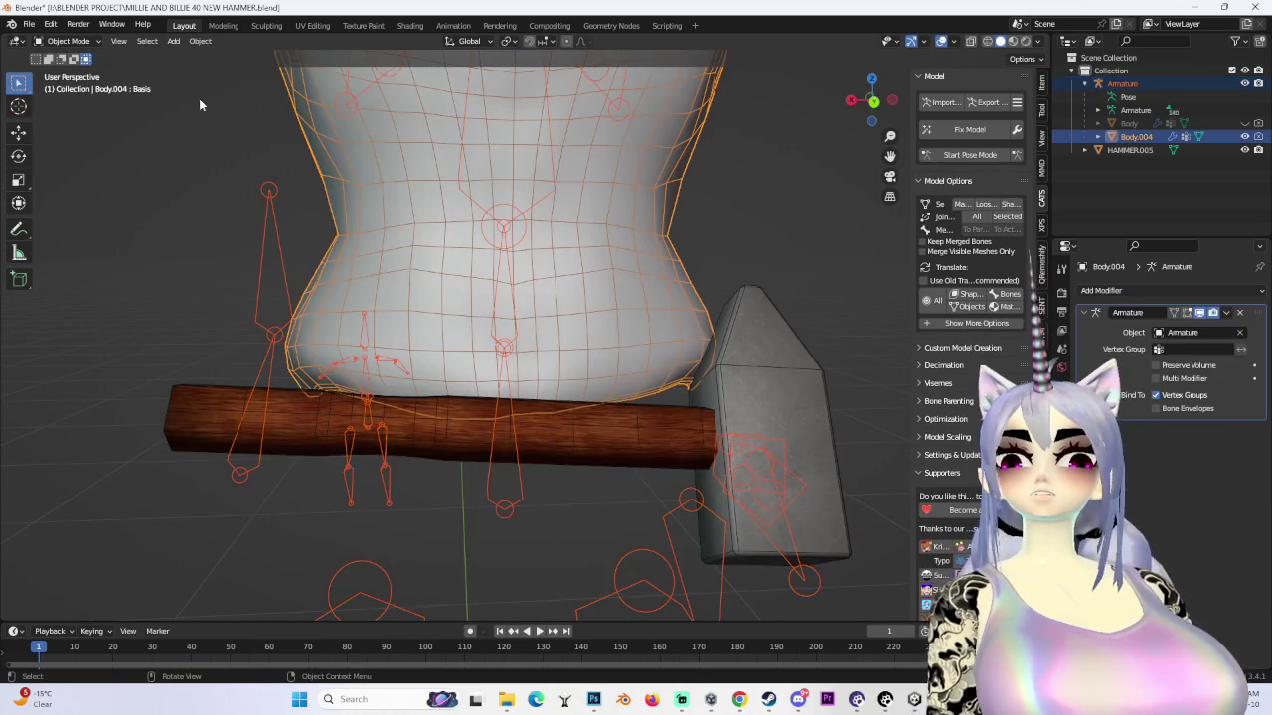
click(69, 41)
click(72, 114)
scroll(497, 298, up, 3)
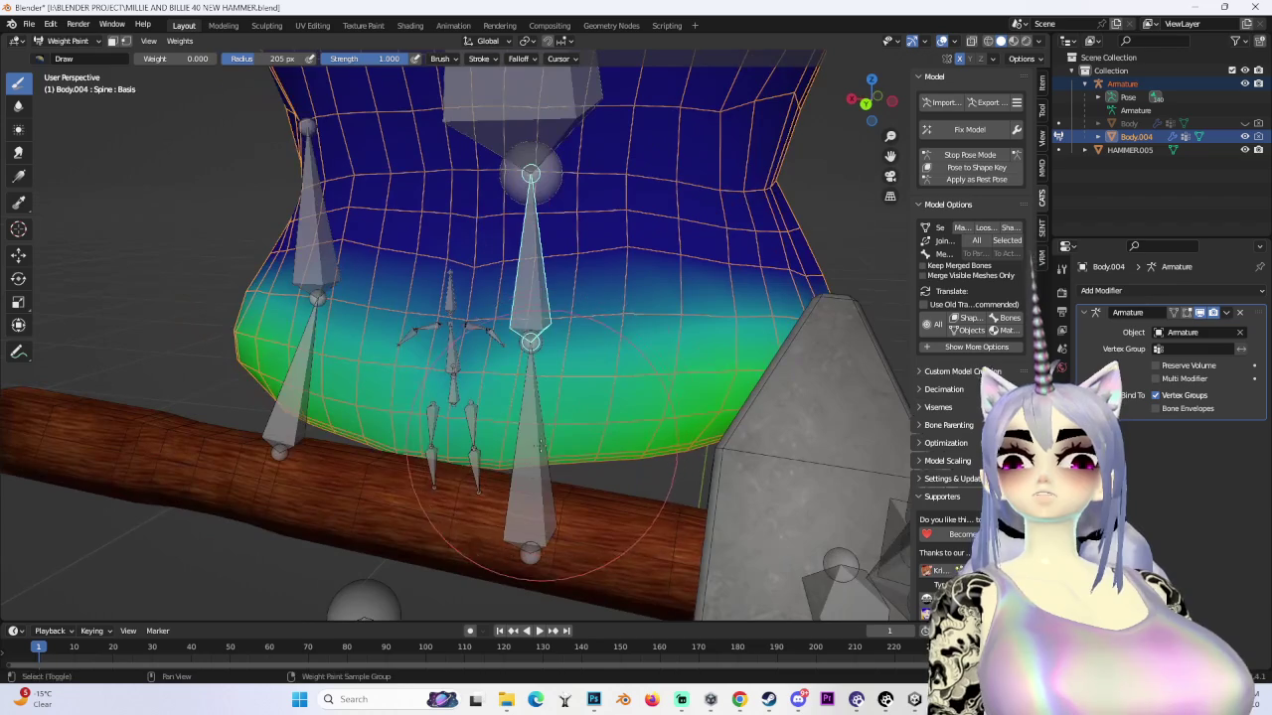
click(1062, 270)
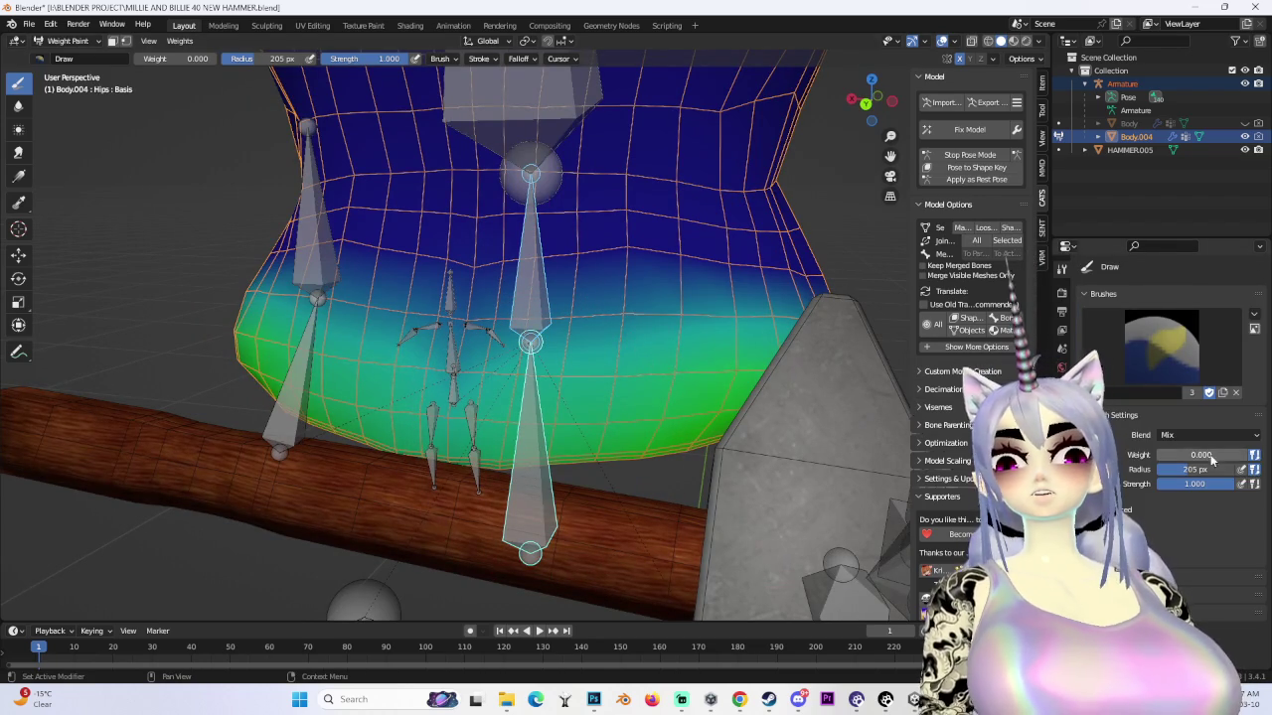
drag(1226, 456, 1247, 456)
click(29, 23)
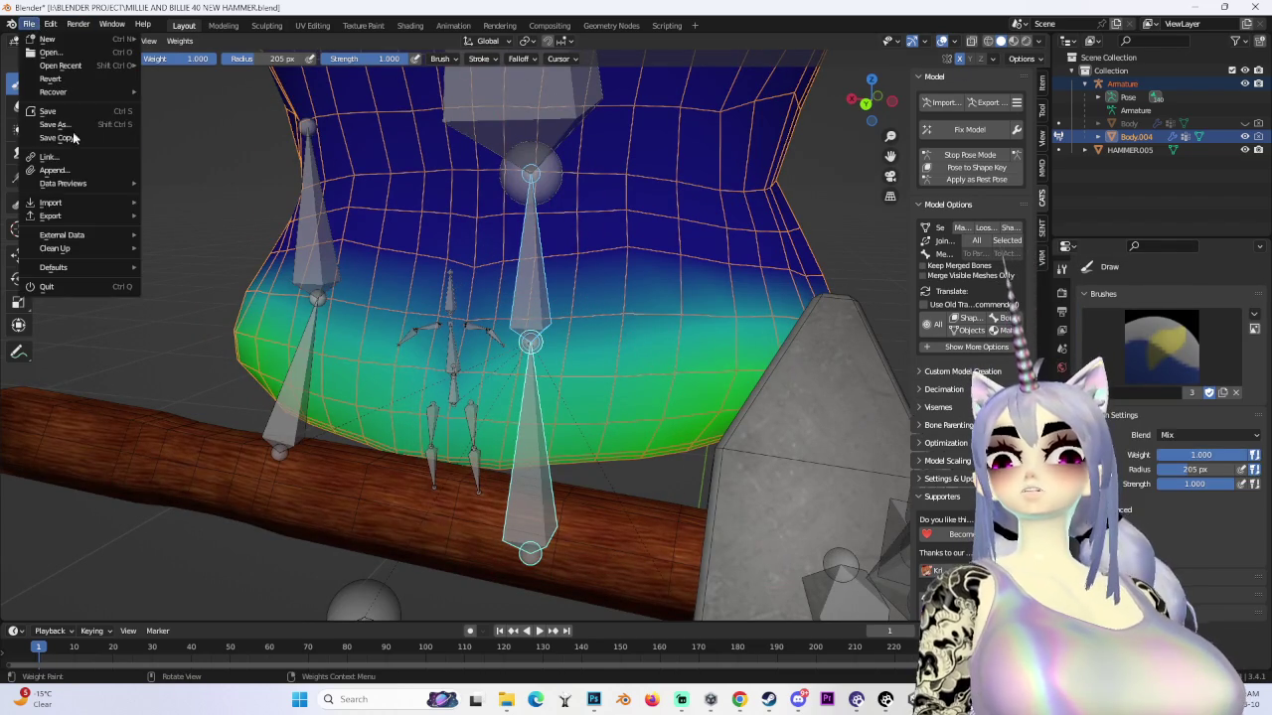
- Save As 'MILLIE AND BILLIE 41 WAIST WEIGHT PAINT.blend' in the BLENDER PROJECT folder
click(54, 124)
drag(412, 577, 340, 577)
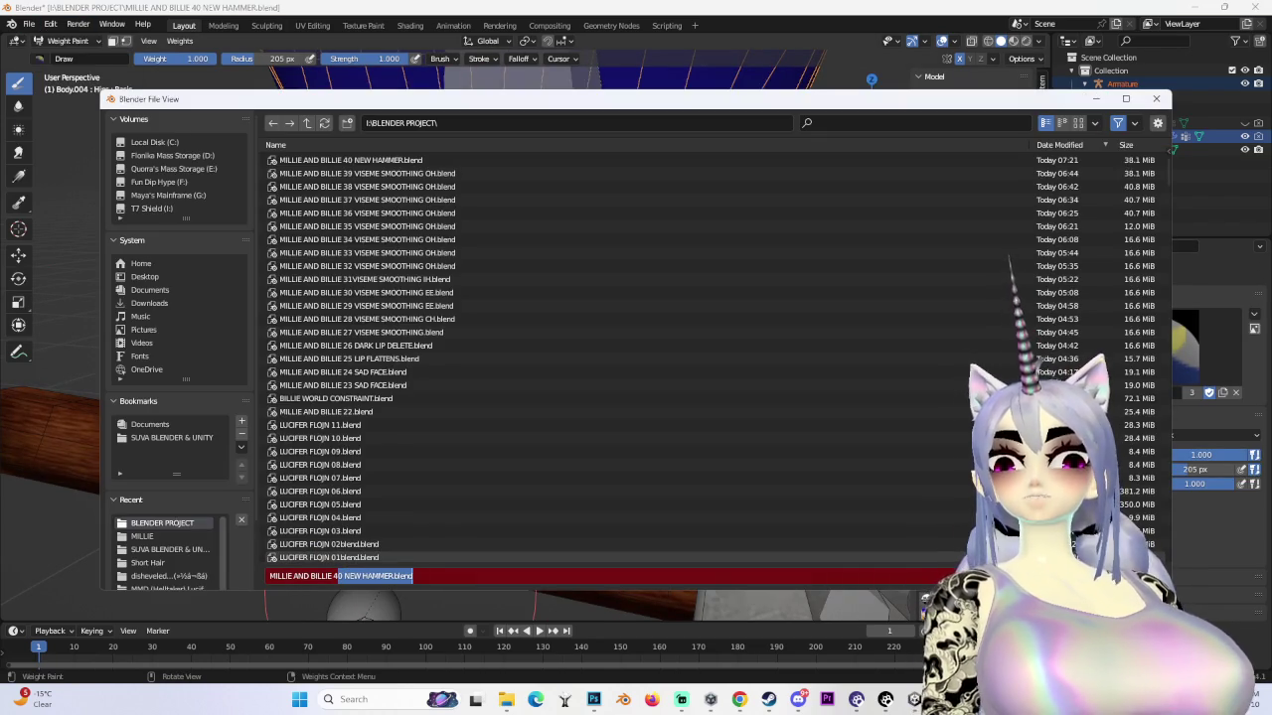
text(1 WA)
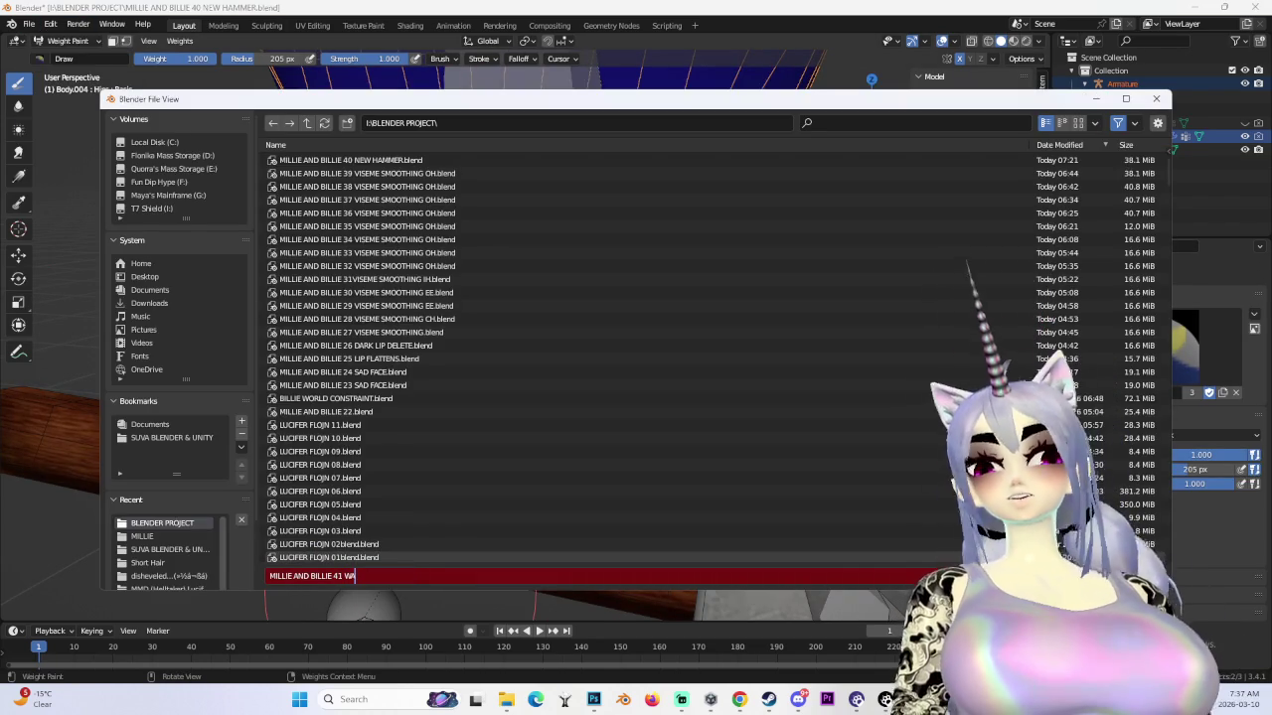
text(IST WEIGHT PAINT)
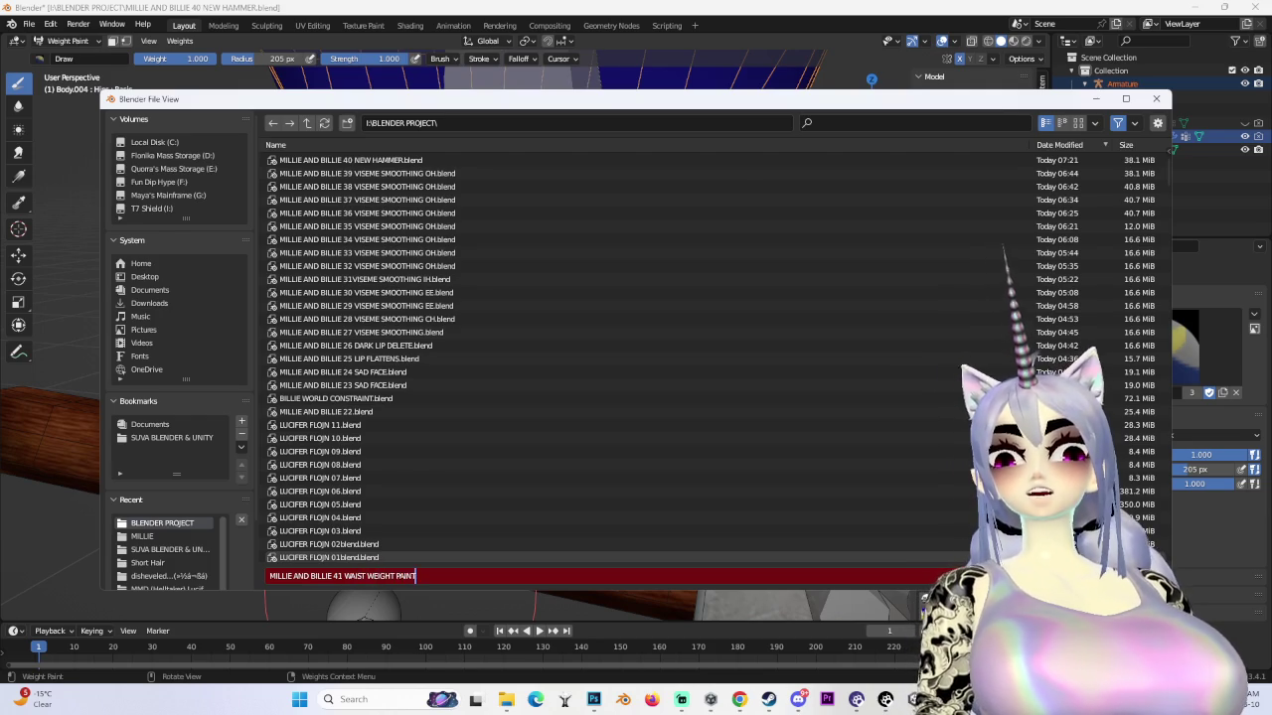
key(Return)
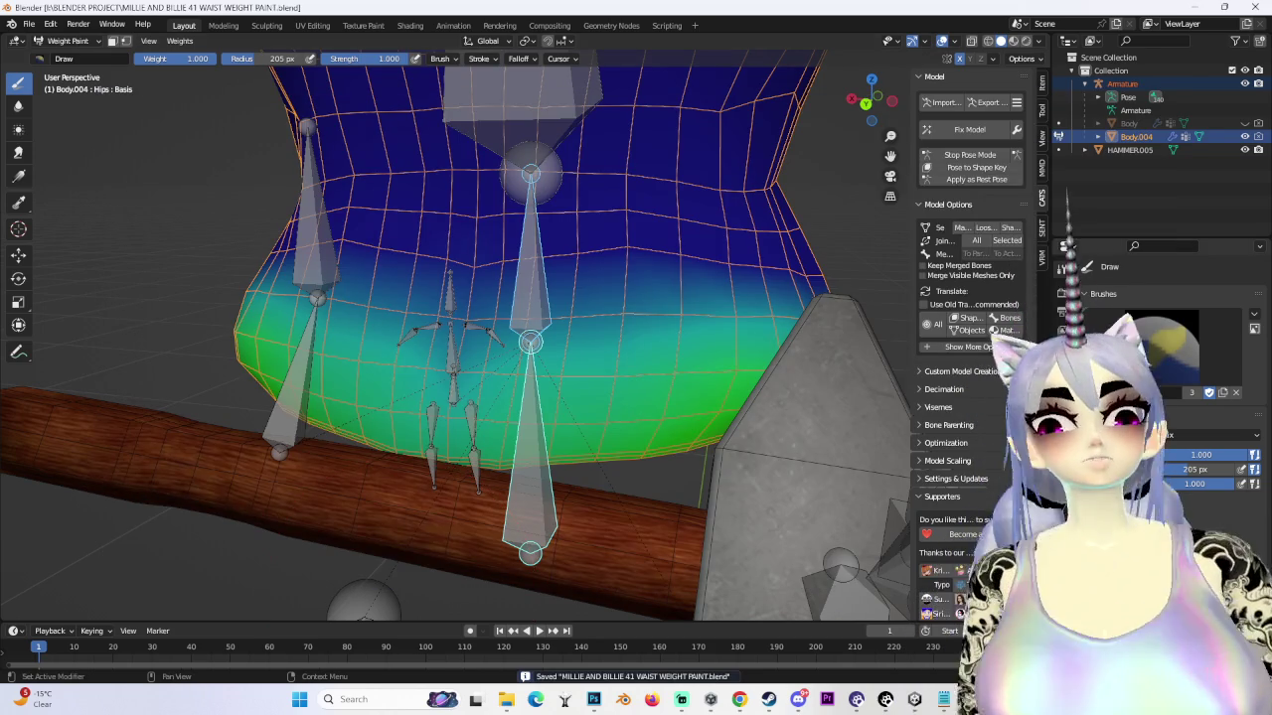
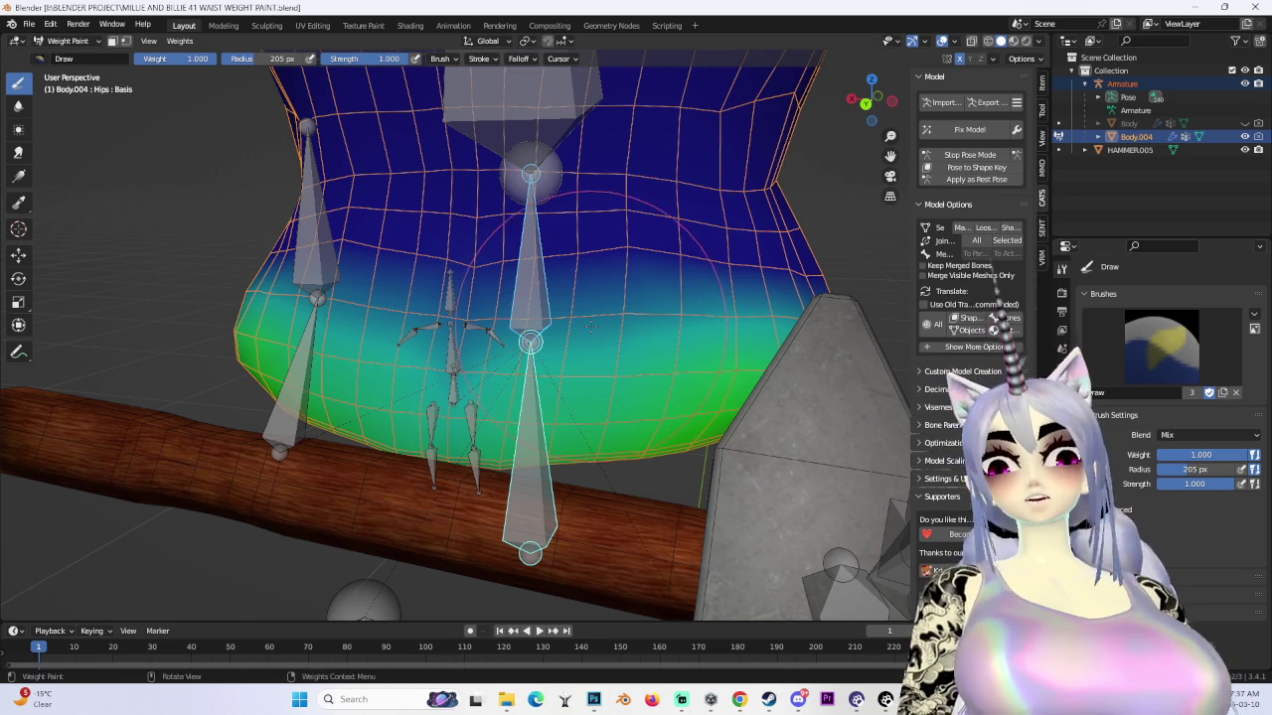
- Paint Hips weight 1.0 across the front of the lower belly toward the centre bone
middle_drag(527, 288, 475, 475)
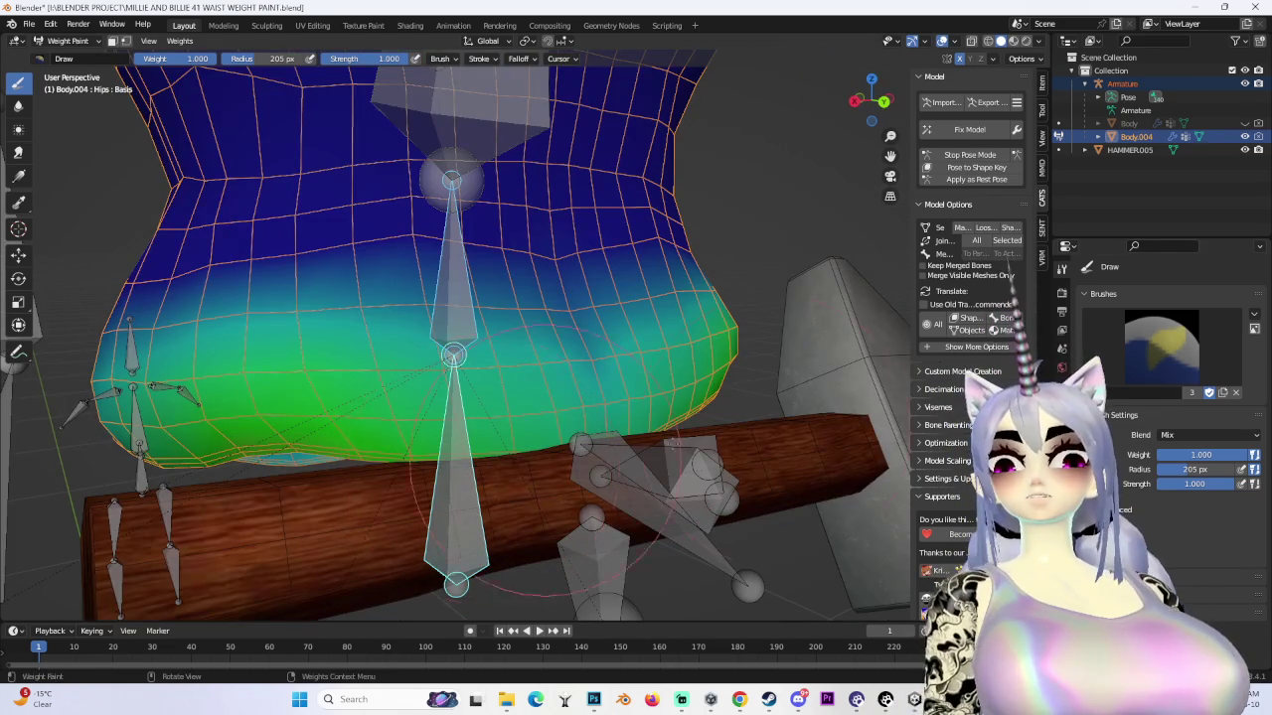
middle_drag(802, 422, 1023, 294)
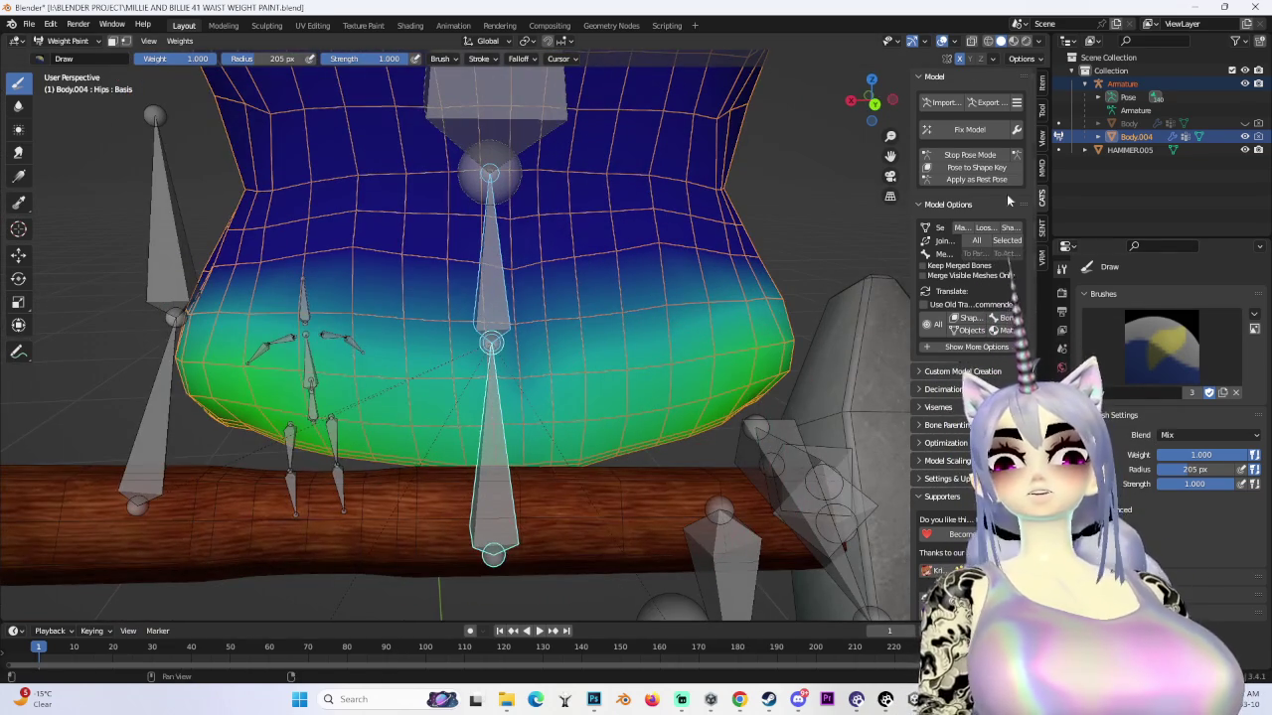
mouse_move(646, 427)
mouse_down()
mouse_move(288, 427)
mouse_move(735, 427)
mouse_move(348, 437)
mouse_move(721, 430)
mouse_up()
mouse_move(720, 430)
middle_down()
mouse_move(452, 380)
mouse_move(370, 386)
middle_up()
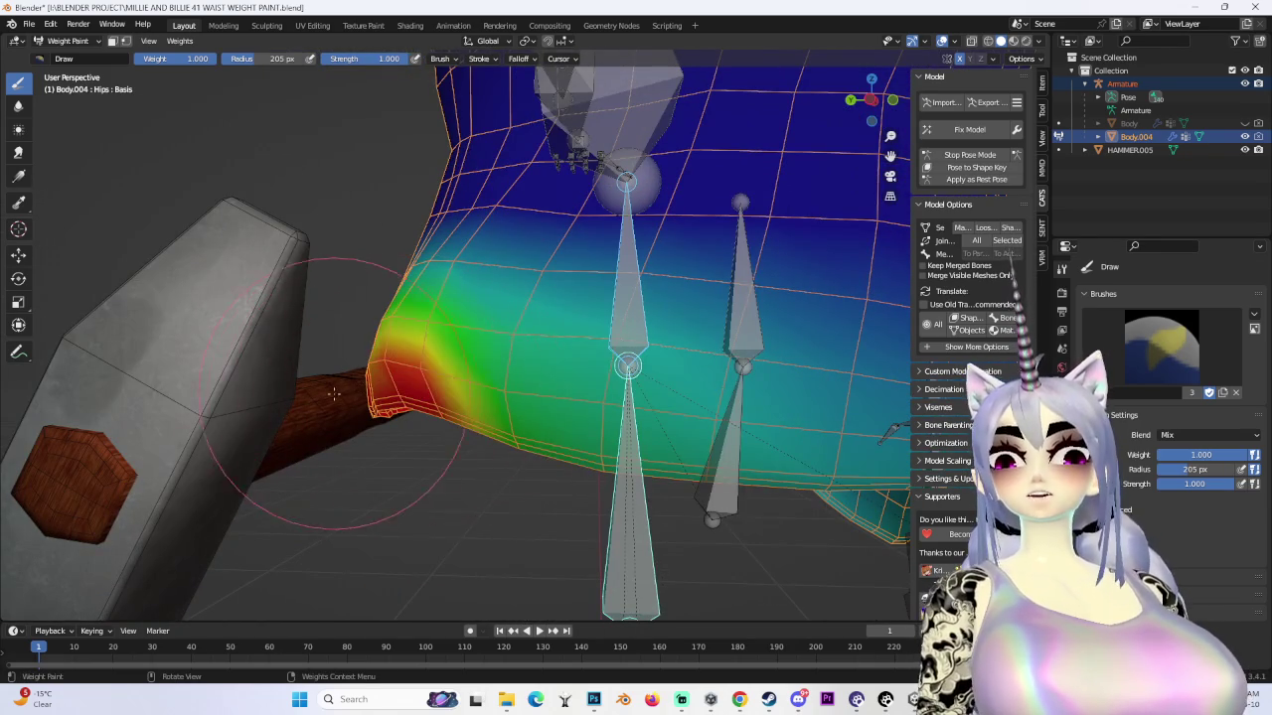
drag(334, 394, 633, 447)
- Extend the full Hips weight across the belly's right side and check it from the front
mouse_move(429, 405)
middle_down()
mouse_move(451, 465)
mouse_move(471, 450)
middle_up()
mouse_move(281, 415)
mouse_down()
mouse_move(596, 462)
mouse_move(785, 397)
mouse_up()
middle_drag(785, 398, 403, 498)
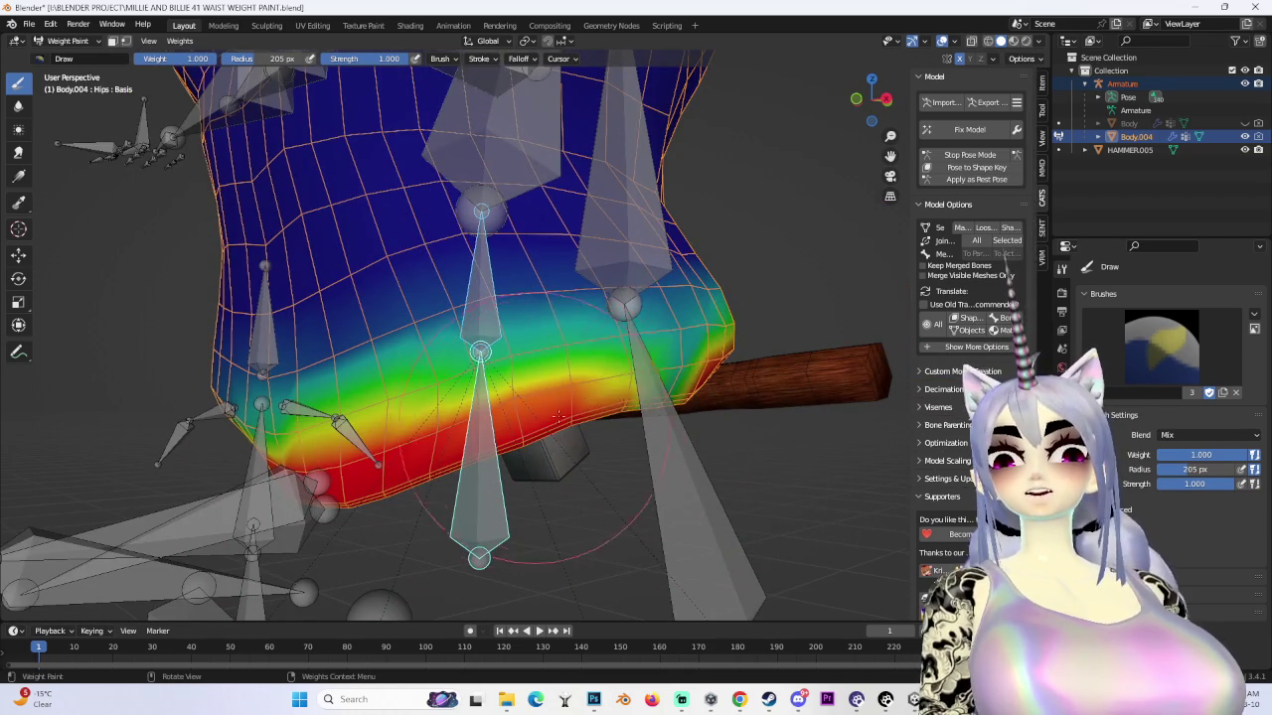
mouse_move(693, 389)
middle_down()
mouse_move(525, 454)
mouse_move(479, 366)
mouse_move(603, 440)
middle_up()
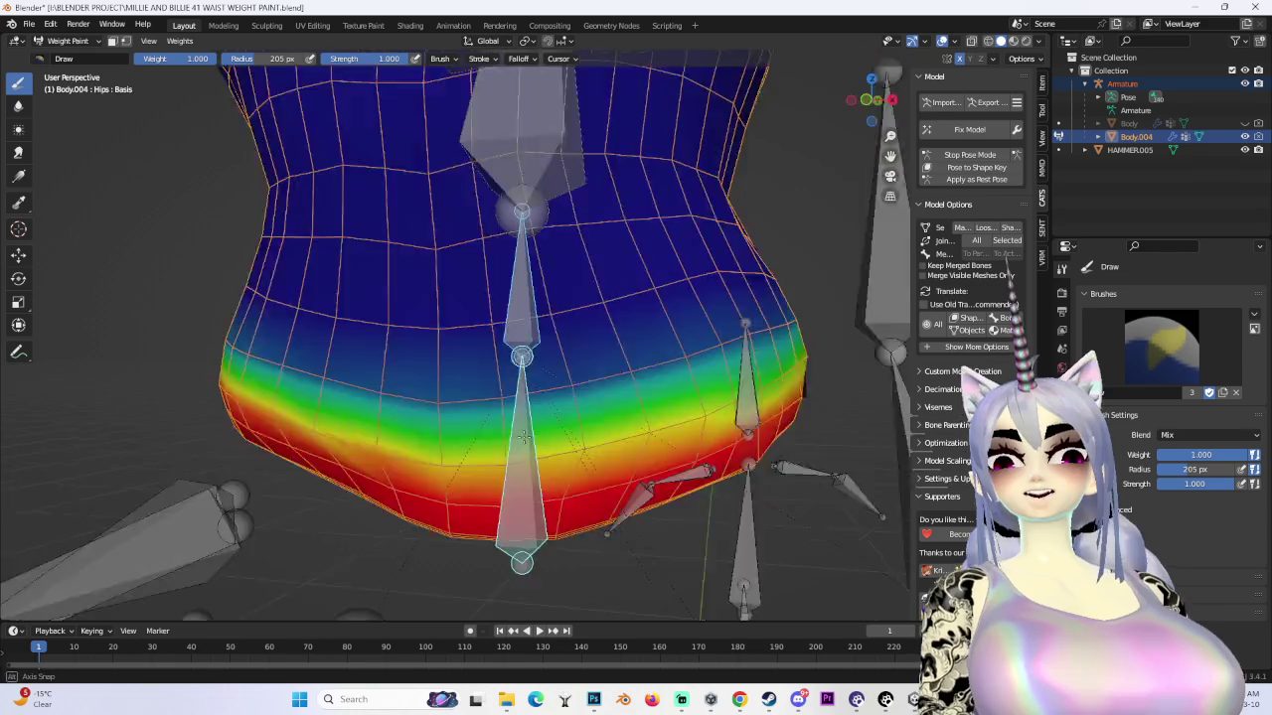
middle_drag(339, 395, 312, 432)
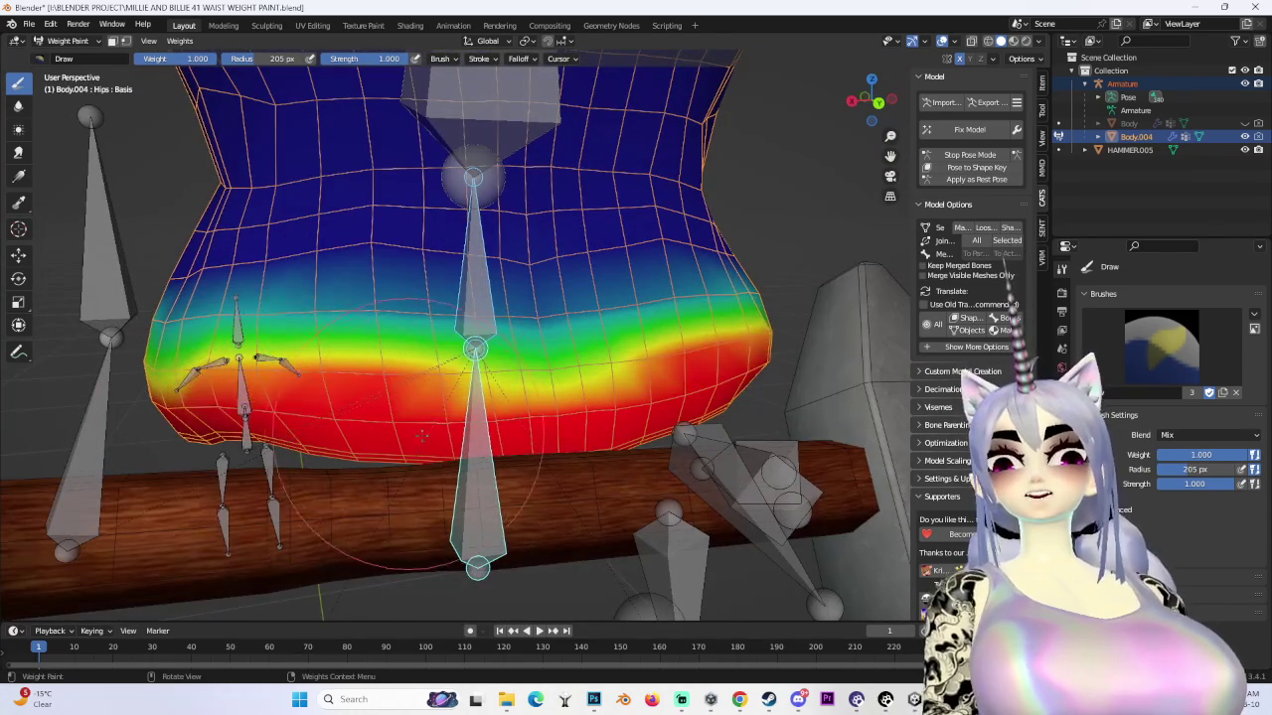
- Blur the Hips weights on Body.004 into an even red-green-blue gradient around the waist
click(18, 105)
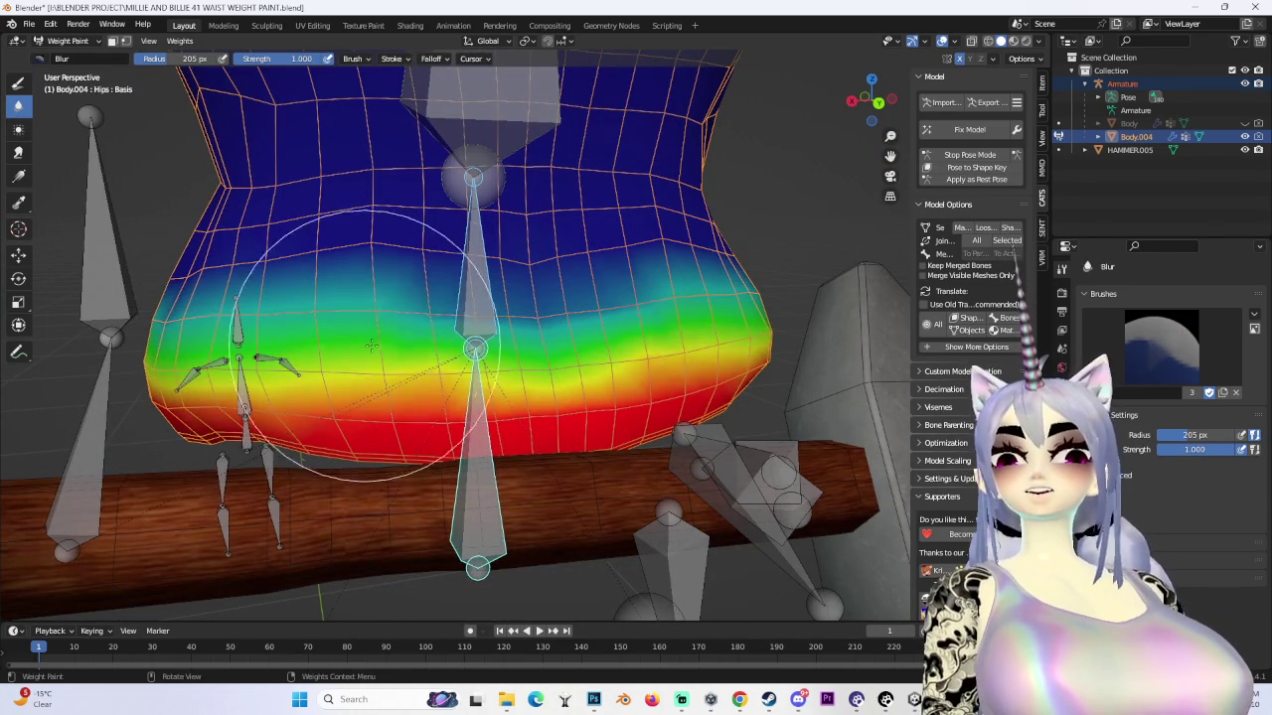
middle_drag(196, 336, 397, 338)
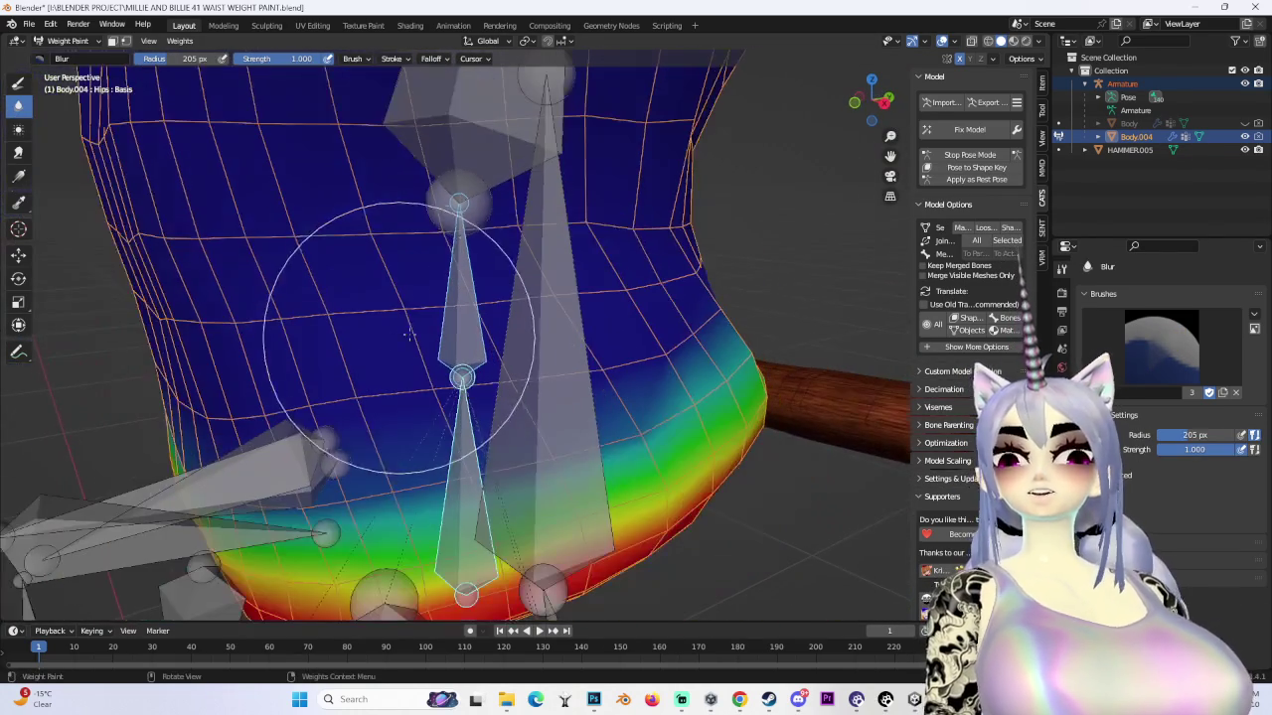
middle_drag(687, 382, 513, 422)
middle_drag(284, 450, 753, 392)
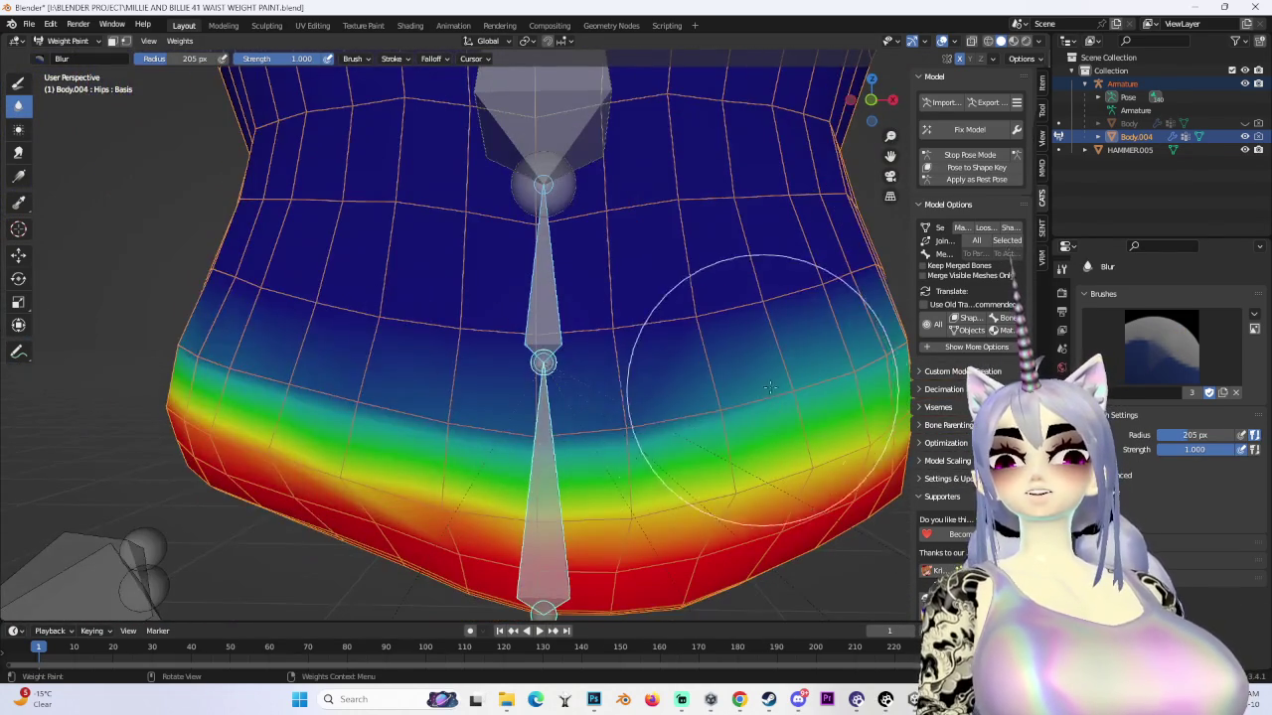
mouse_move(627, 423)
middle_down()
mouse_move(643, 398)
mouse_move(541, 415)
middle_up()
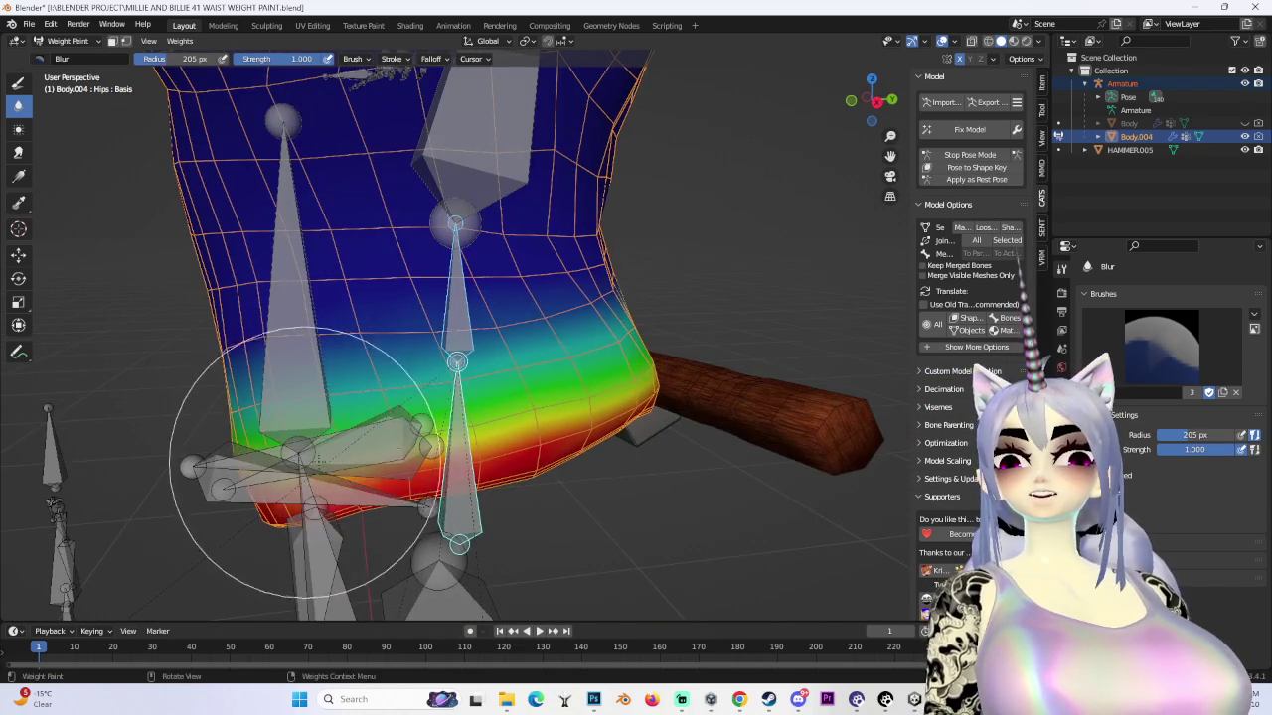
middle_drag(384, 412, 517, 395)
mouse_move(730, 410)
middle_down()
mouse_move(383, 346)
mouse_move(752, 454)
mouse_move(513, 440)
mouse_move(619, 420)
middle_up()
mouse_move(760, 395)
middle_down()
mouse_move(384, 369)
mouse_move(327, 398)
mouse_move(658, 398)
middle_up()
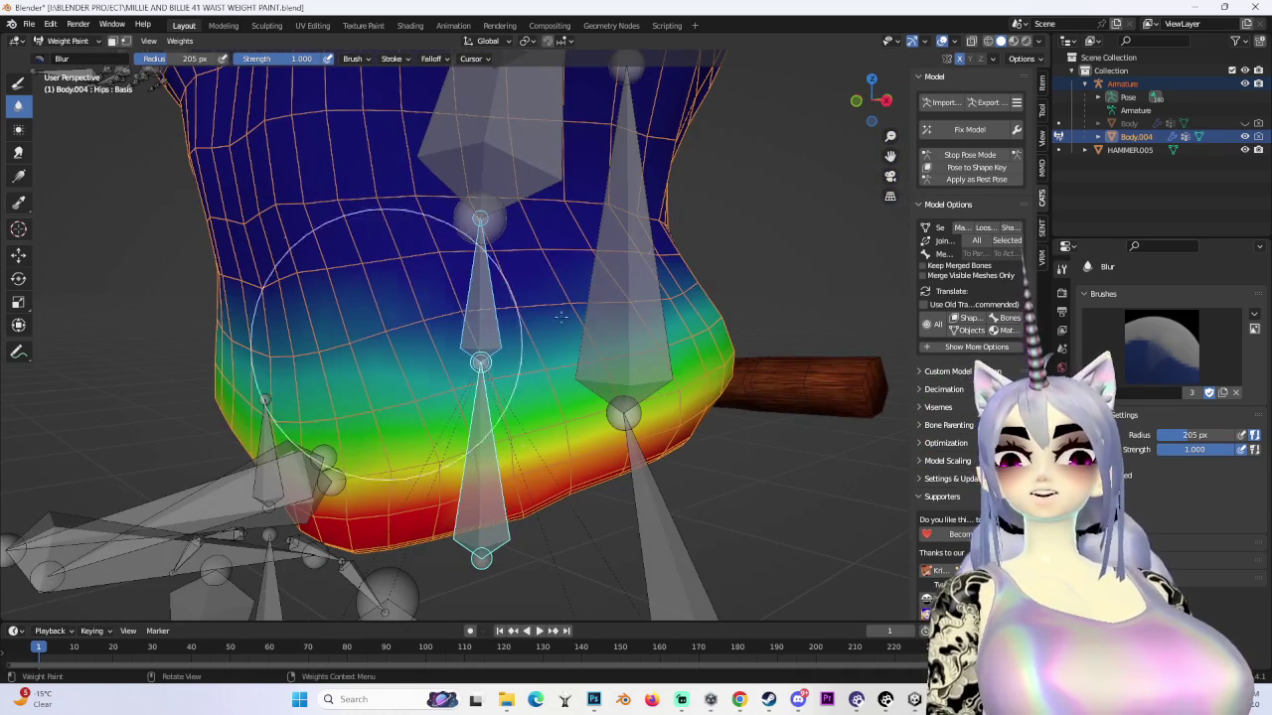
mouse_move(512, 317)
middle_down()
mouse_move(833, 328)
mouse_move(488, 510)
mouse_move(738, 398)
mouse_move(697, 365)
middle_up()
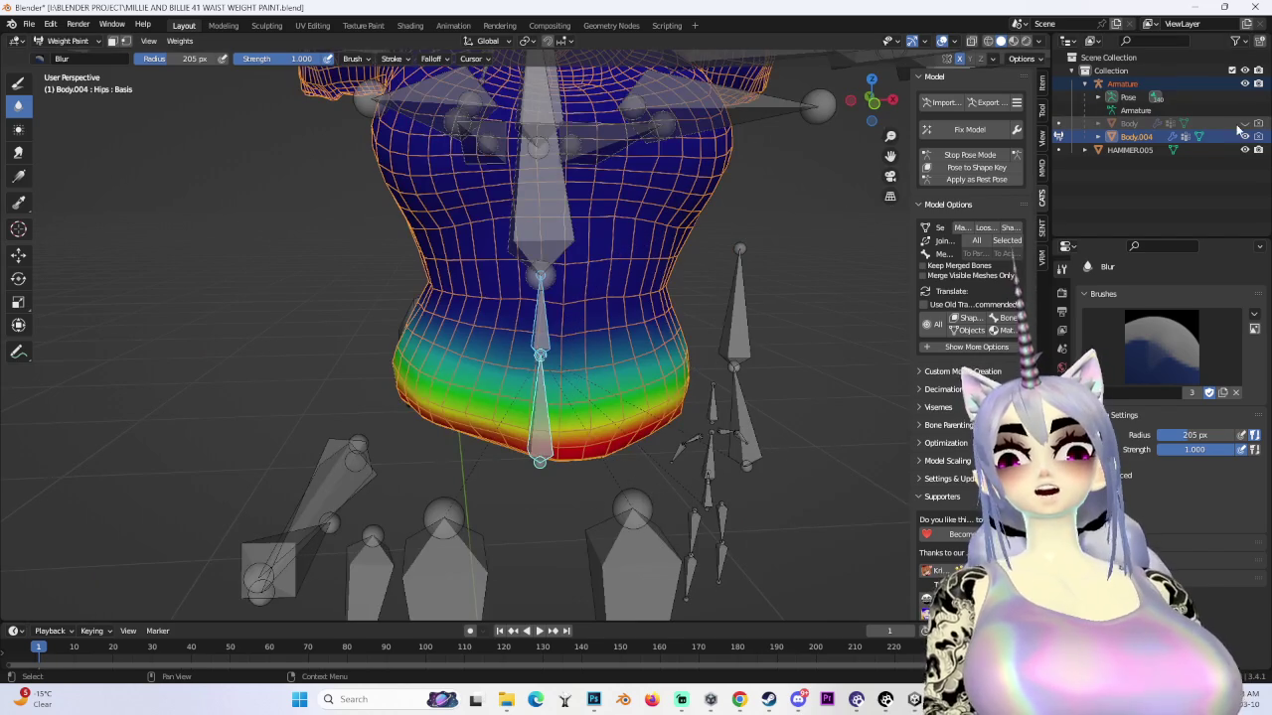
- Unhide Body and rotate the spine bone in Pose Mode to test how the waist bends
click(1244, 123)
middle_drag(755, 298, 981, 156)
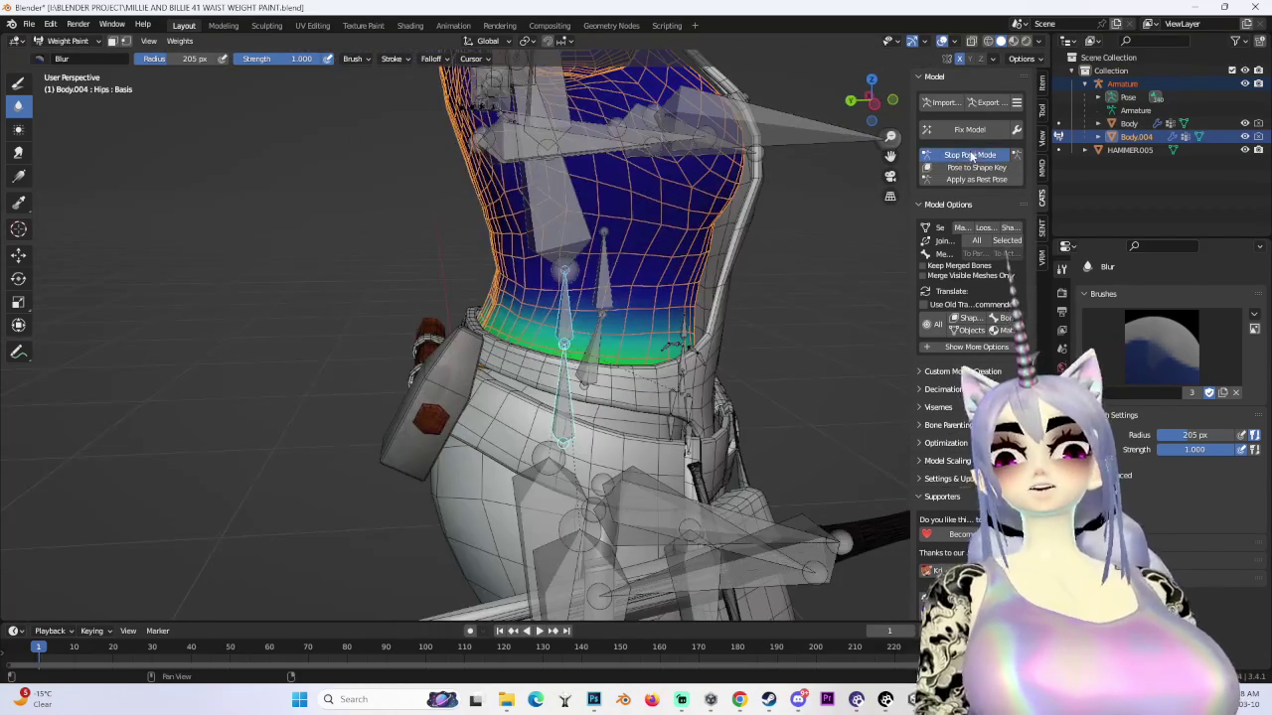
click(971, 156)
drag(538, 316, 556, 284)
mouse_move(556, 284)
middle_down()
mouse_move(763, 303)
mouse_move(767, 315)
mouse_move(715, 336)
mouse_move(636, 306)
mouse_move(626, 283)
middle_up()
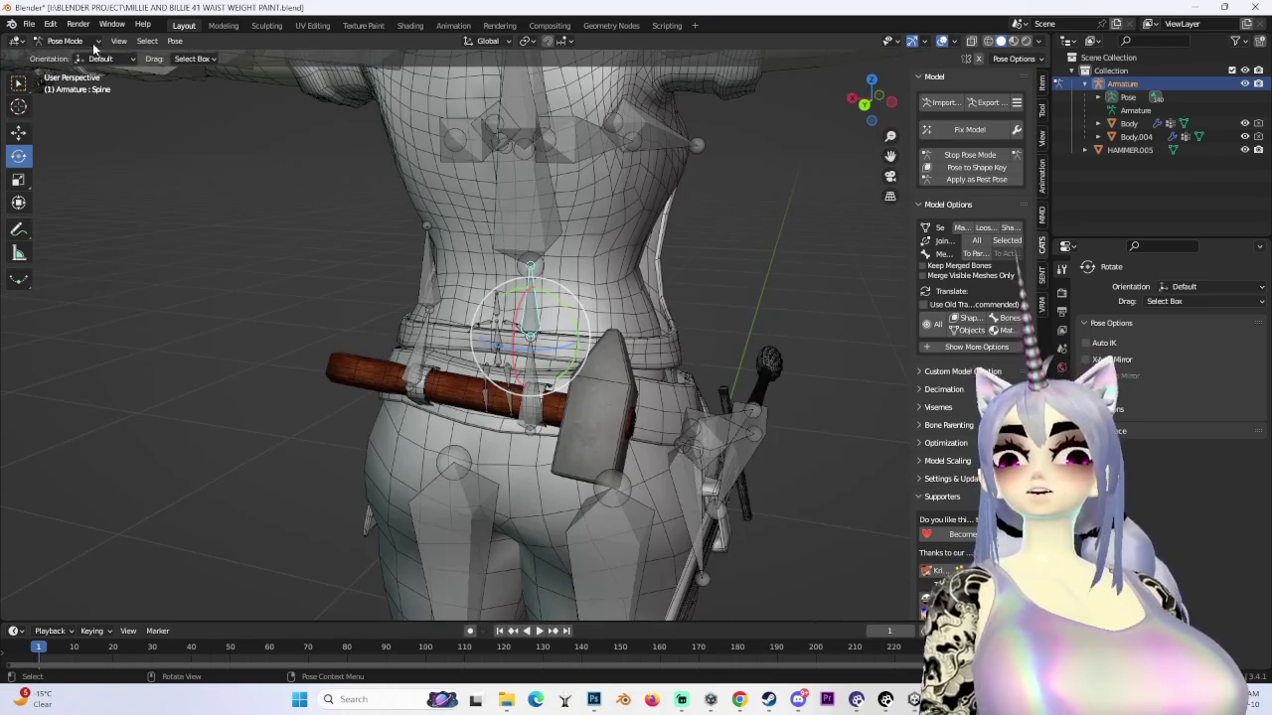
key(ctrl+Tab)
- Put Body.004 in Weight Paint on the Spine group, hide Body, and use front view
shift+click(626, 283)
click(67, 40)
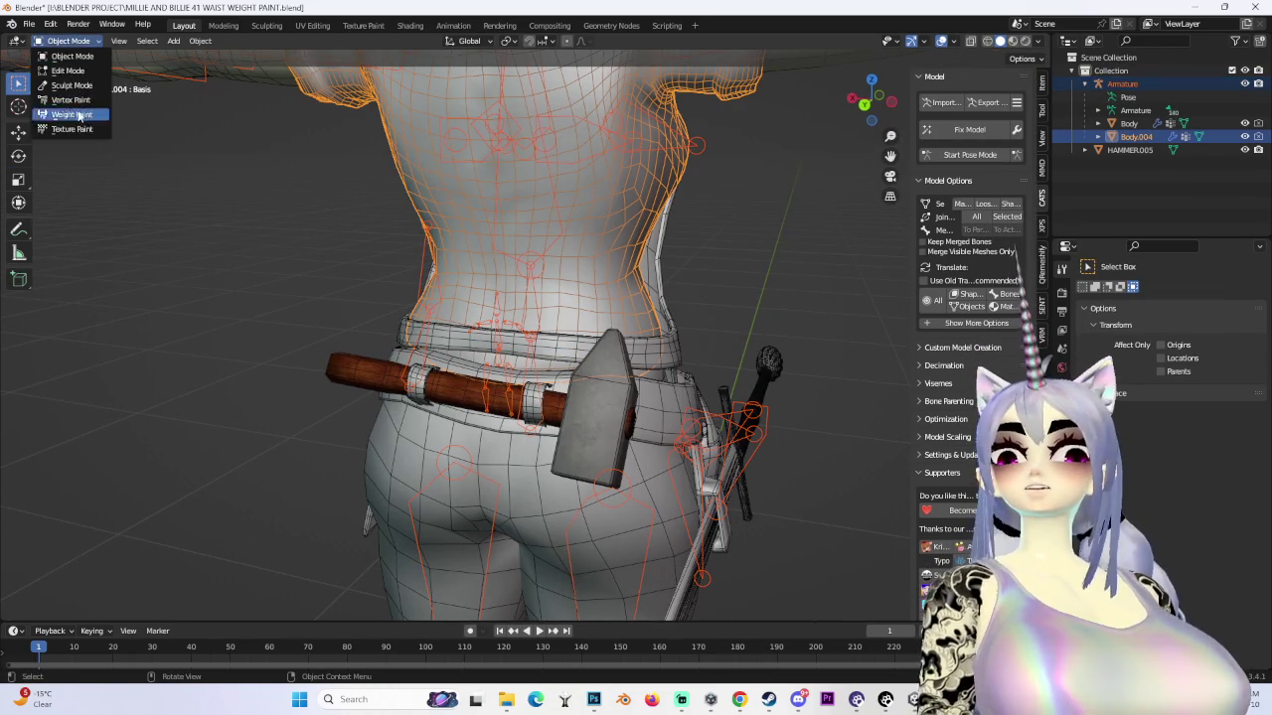
click(70, 130)
click(71, 114)
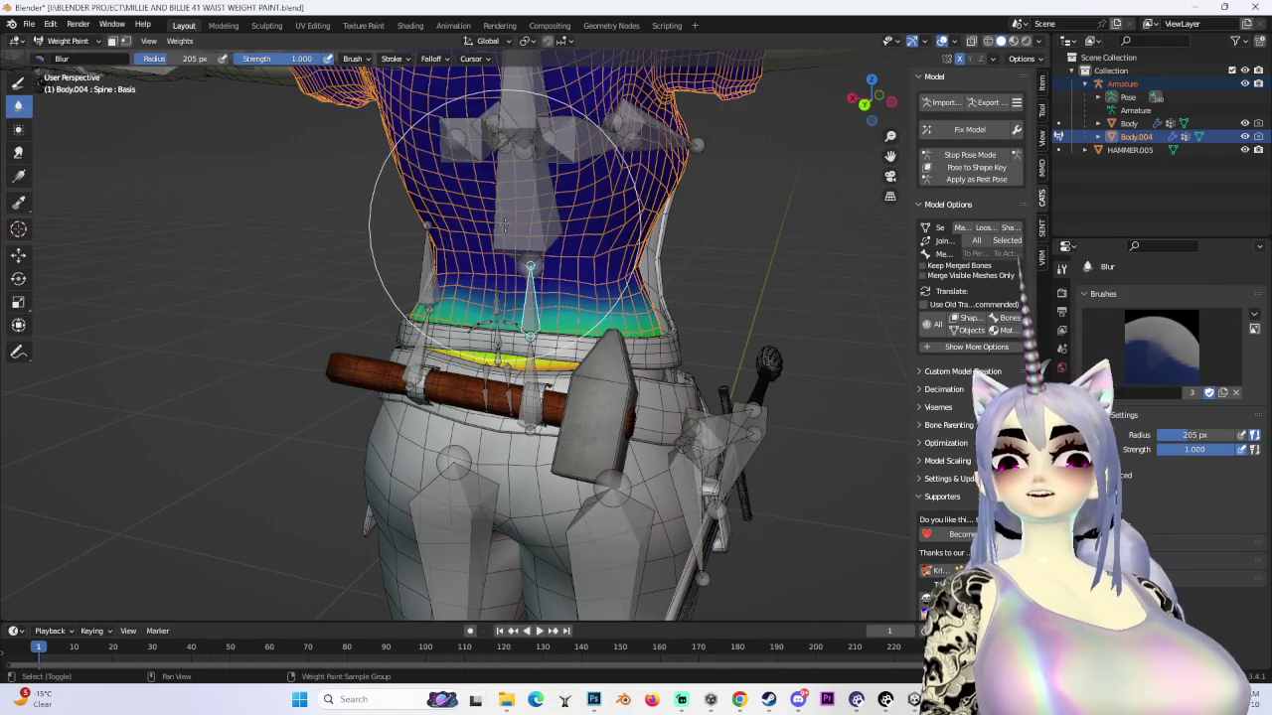
ctrl+click(527, 303)
middle_drag(526, 303, 616, 298)
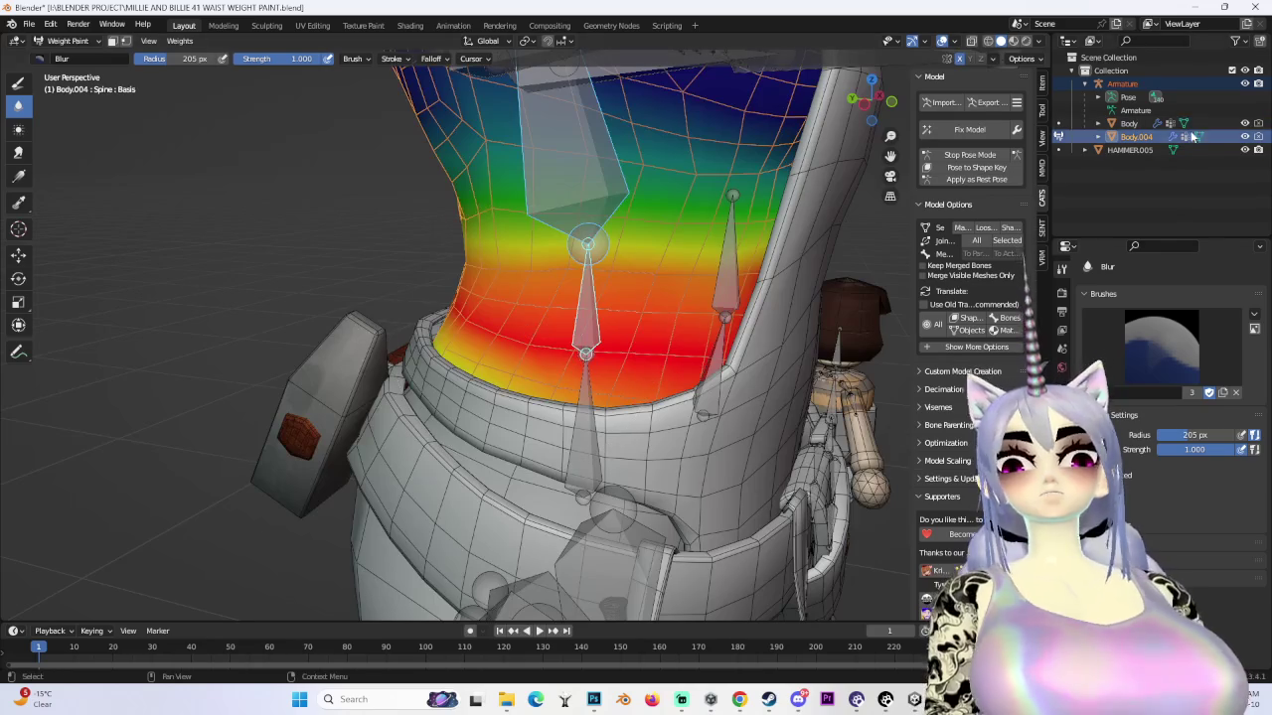
click(1245, 123)
key(KP_1)
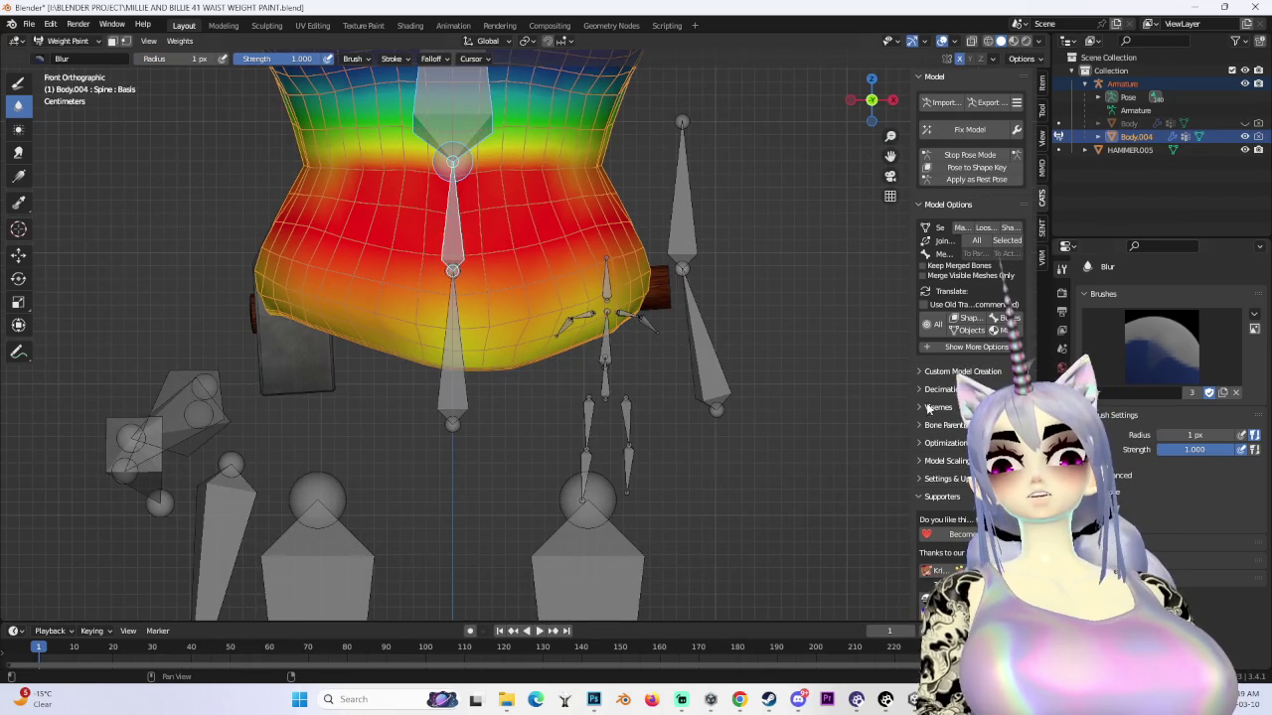
- Return the brush to Draw with weight 1.000, radius 177 px and strength 1.000
key(Return)
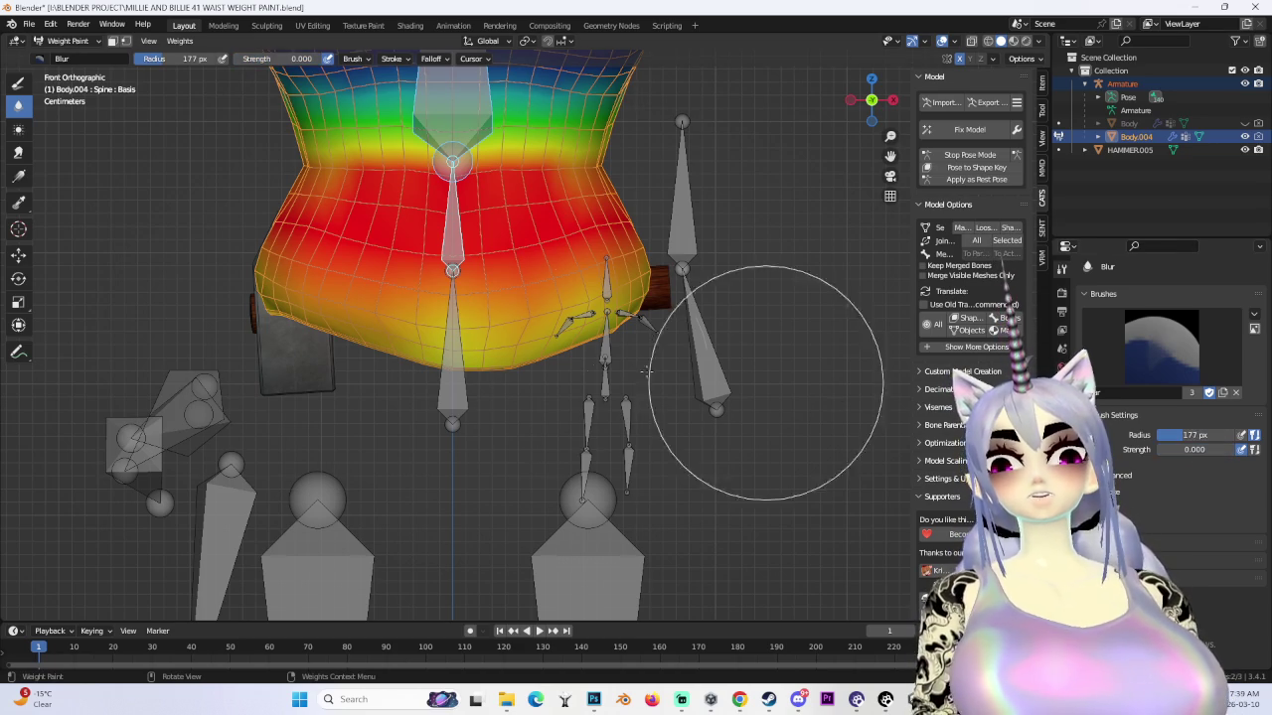
scroll(548, 366, up, 3)
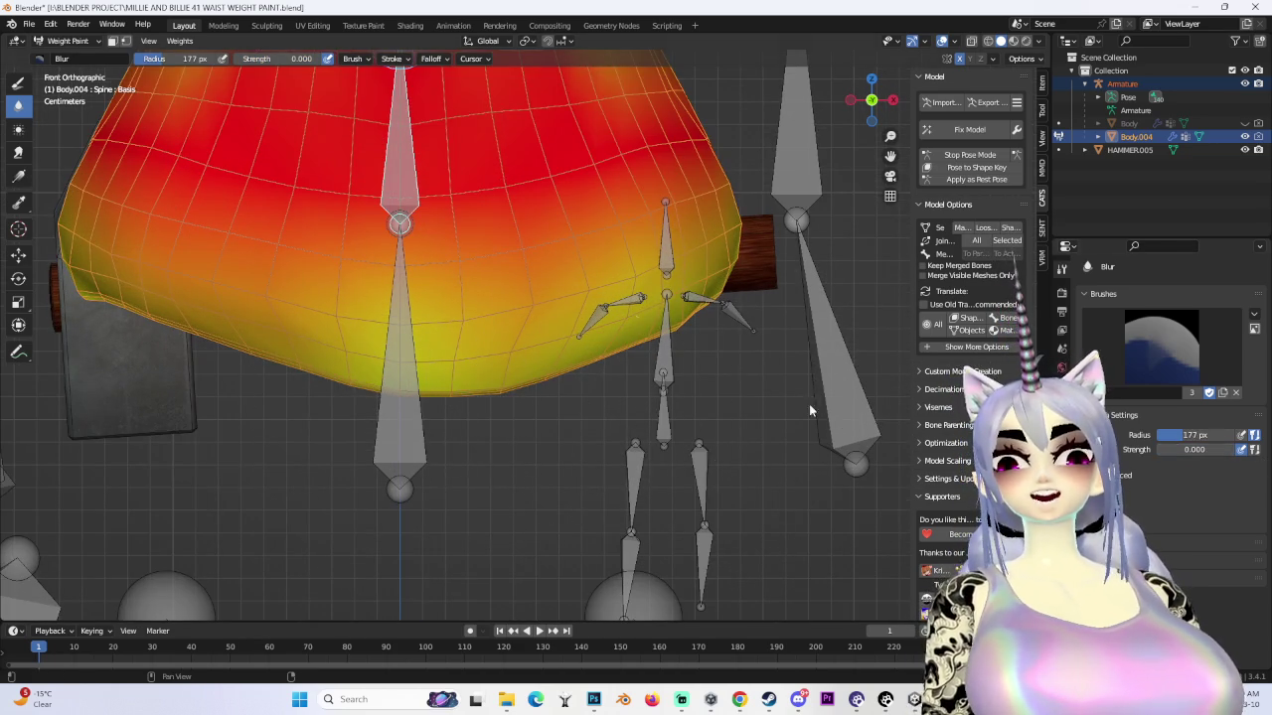
scroll(521, 393, down, 2)
click(17, 82)
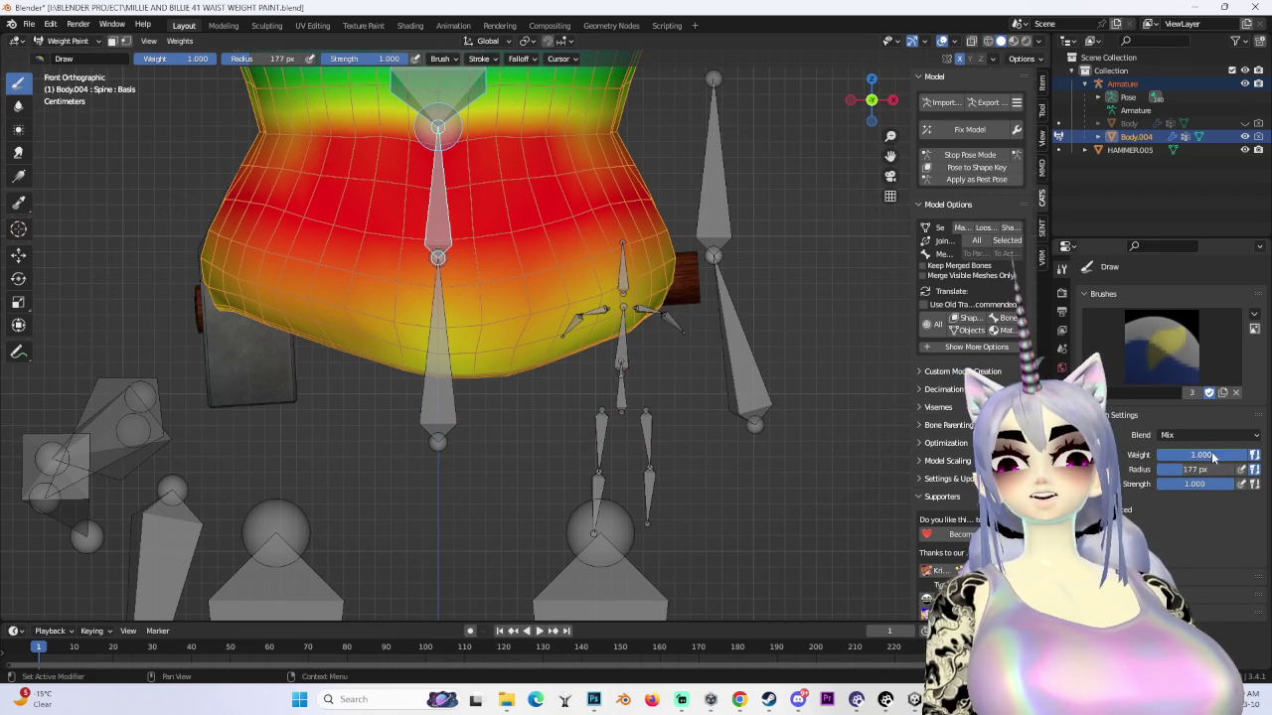
- Paint zero Spine weight across Body.004's lower waist, checking it from several sides
mouse_move(686, 377)
mouse_down()
mouse_move(610, 341)
mouse_move(636, 338)
mouse_move(308, 341)
mouse_up()
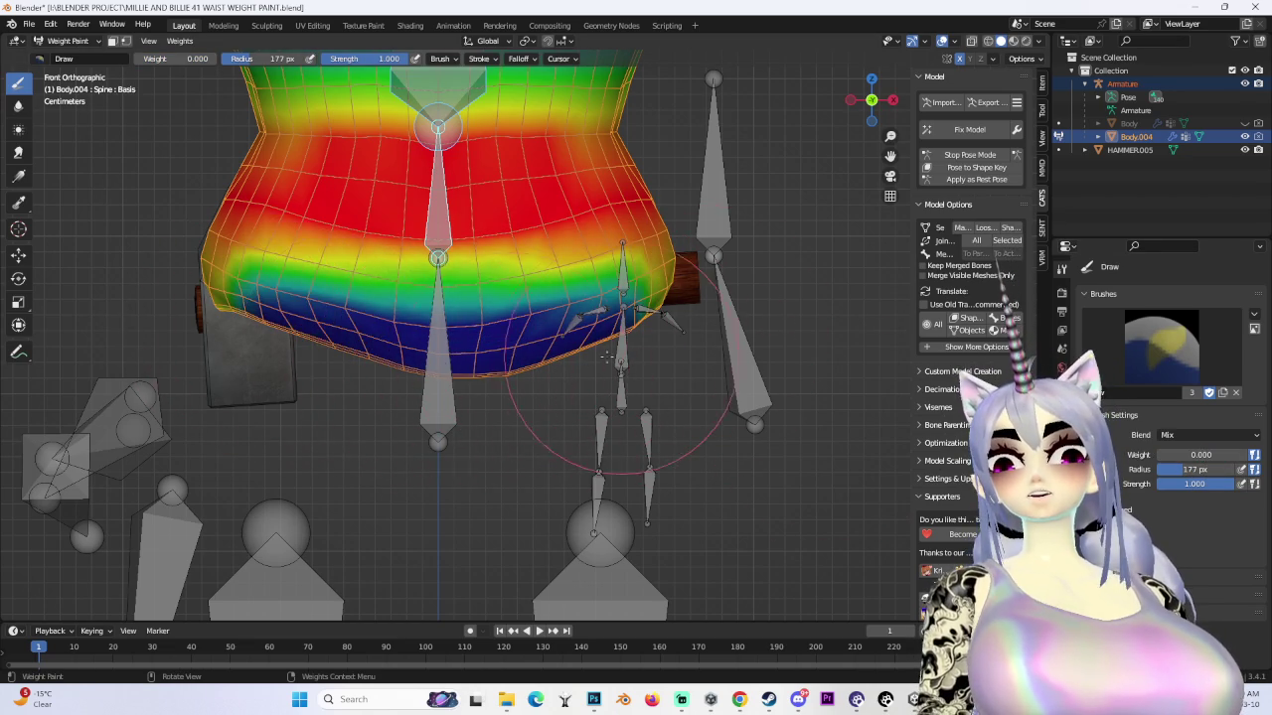
middle_drag(568, 402, 412, 376)
middle_drag(269, 374, 586, 298)
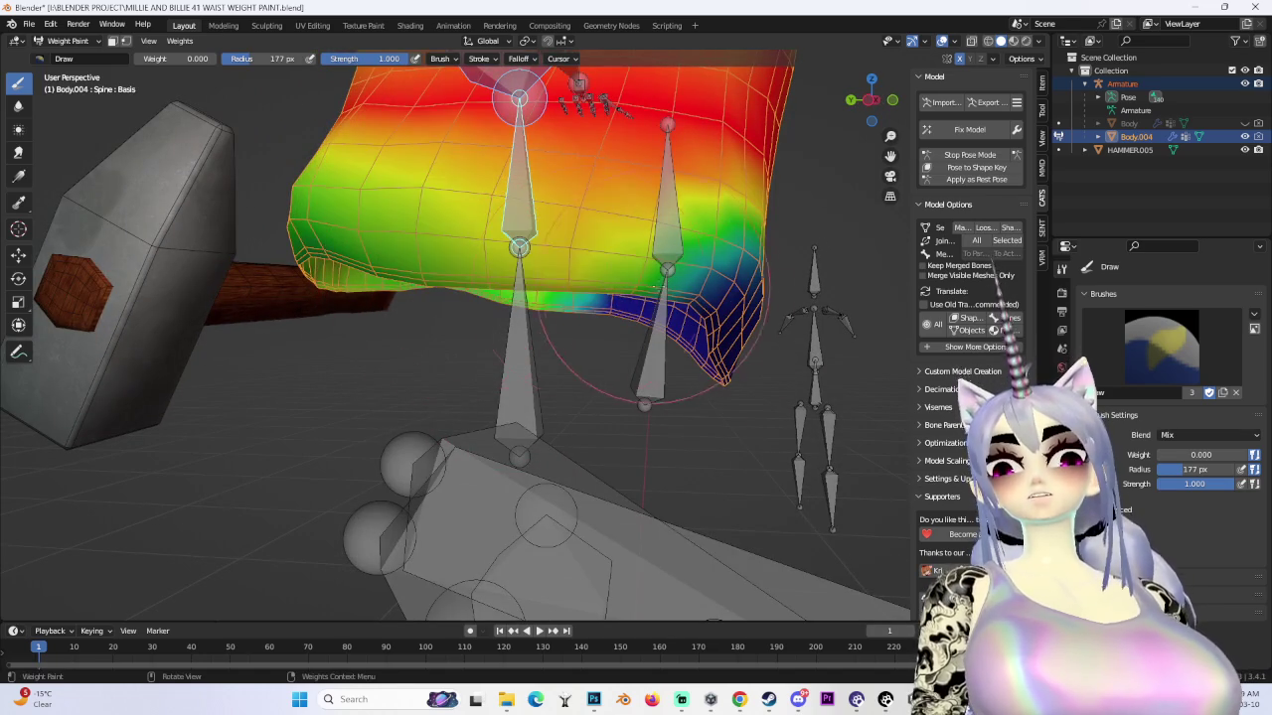
mouse_move(341, 284)
middle_down()
mouse_move(710, 349)
mouse_move(627, 334)
mouse_move(695, 327)
mouse_move(726, 298)
mouse_move(457, 320)
middle_up()
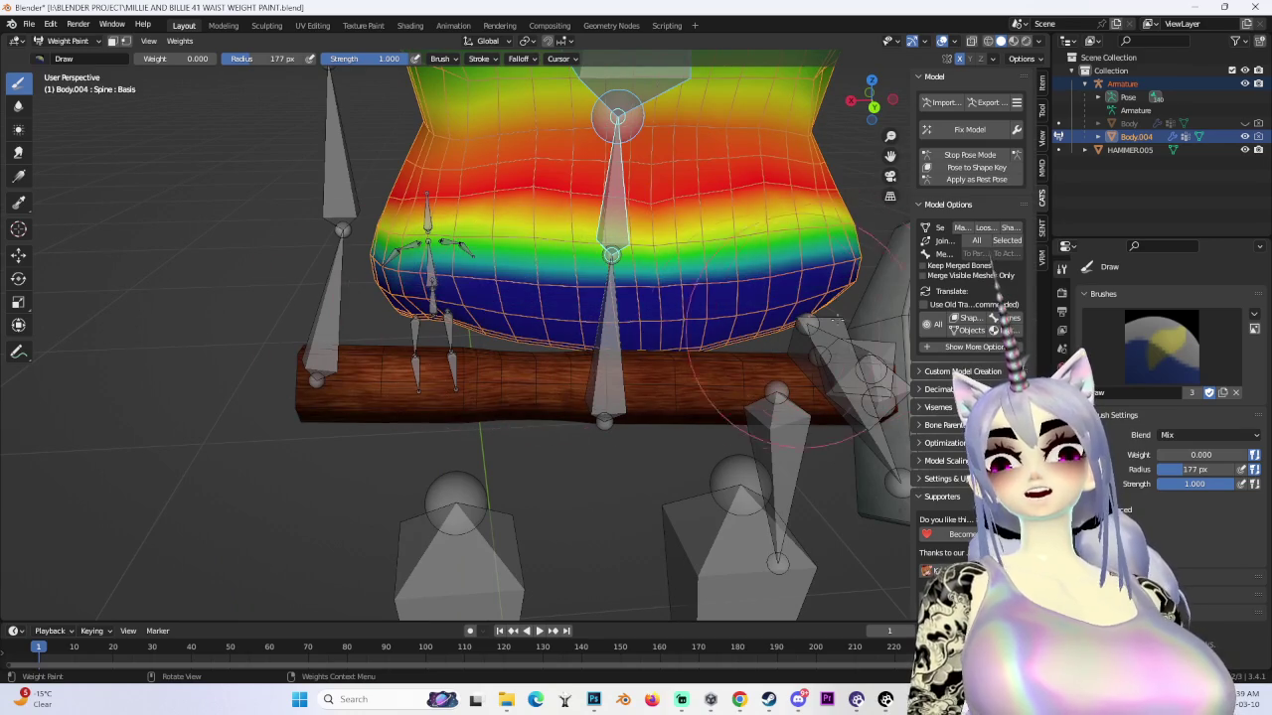
middle_drag(624, 331, 761, 331)
middle_drag(563, 323, 607, 401)
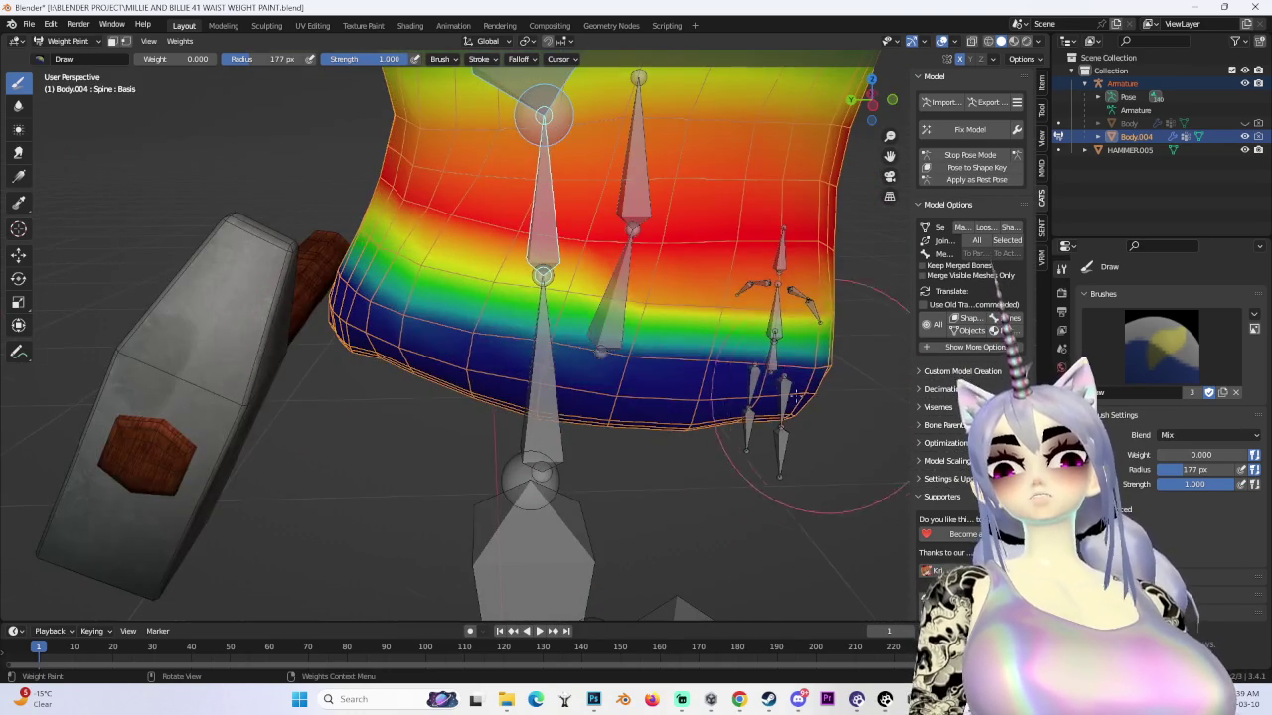
mouse_move(795, 395)
middle_down()
mouse_move(686, 383)
mouse_move(596, 397)
middle_up()
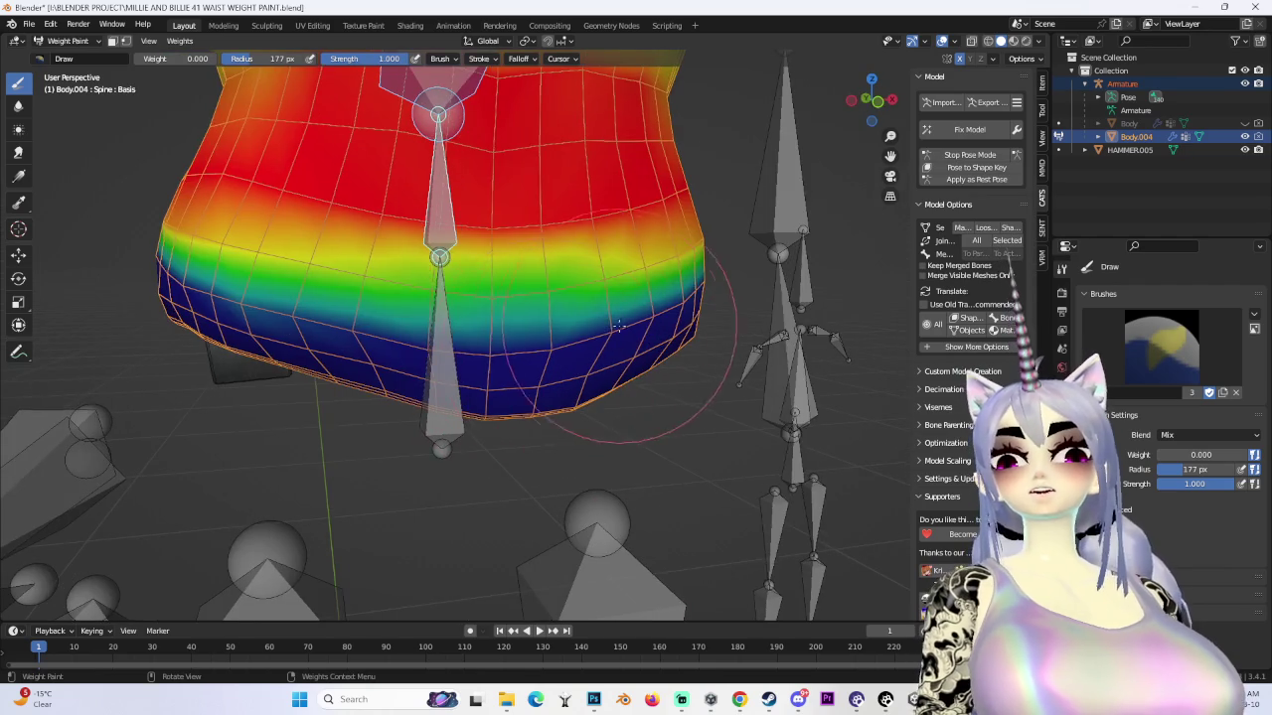
- Repaint the leftover yellow-green band on the waist to blue and re-inspect it
drag(596, 189, 338, 218)
mouse_move(378, 248)
middle_down()
mouse_move(473, 390)
mouse_move(711, 262)
middle_up()
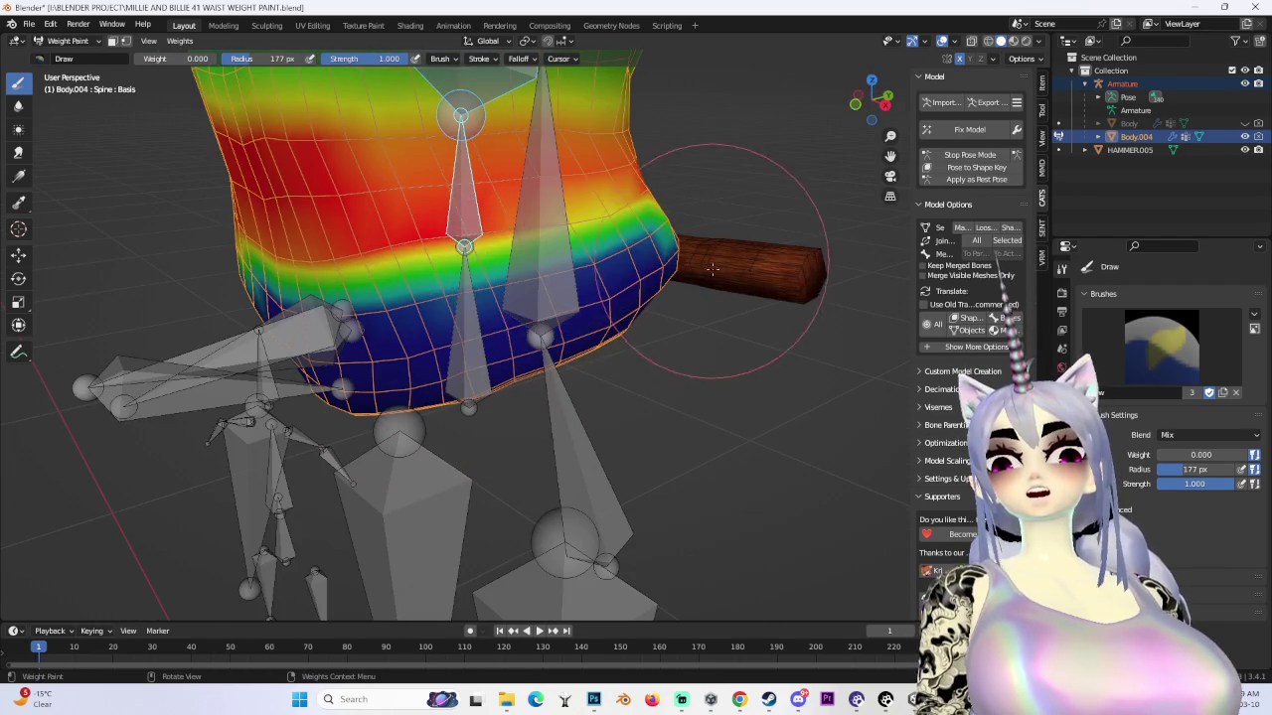
middle_drag(597, 318, 875, 289)
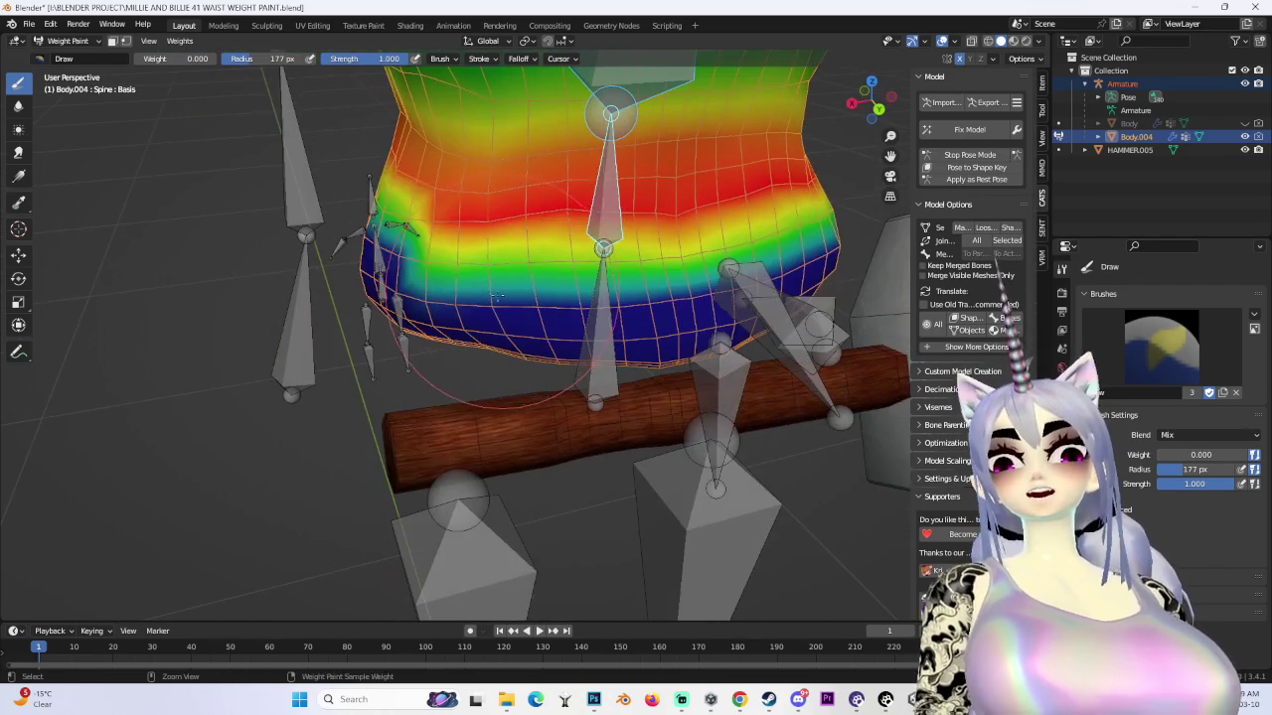
mouse_move(792, 311)
middle_down()
mouse_move(368, 284)
mouse_move(461, 350)
middle_up()
mouse_move(884, 350)
middle_down()
mouse_move(843, 369)
mouse_move(318, 342)
middle_up()
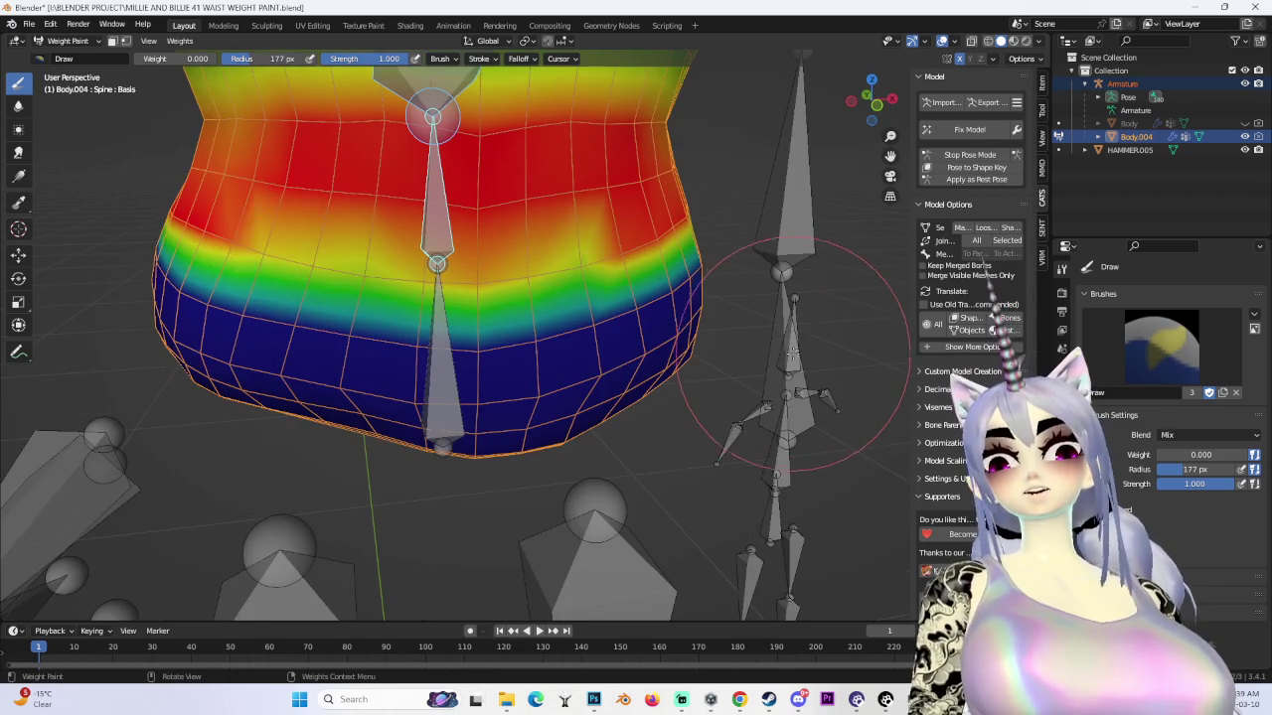
middle_drag(793, 351, 752, 341)
scroll(372, 273, up, 2)
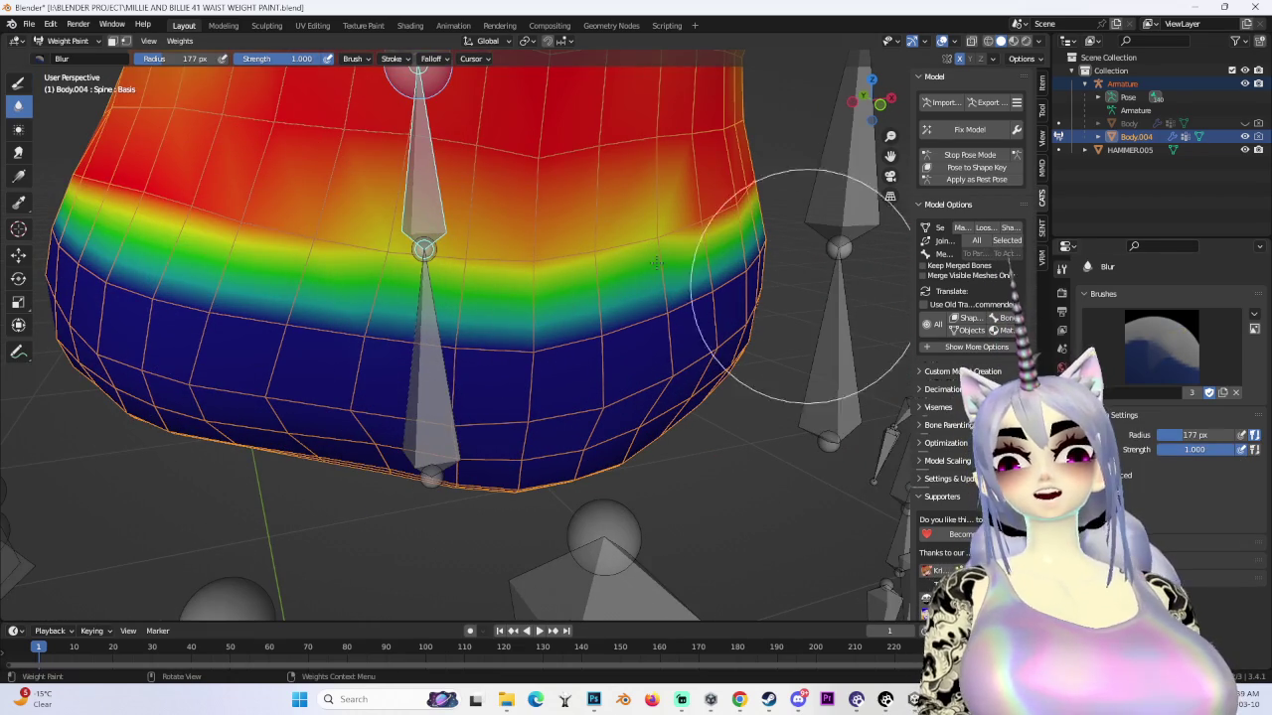
- Blur the sharp green-to-blue Spine boundary into a smooth red-to-blue gradient down the waist
mouse_move(653, 284)
middle_down()
mouse_move(474, 276)
mouse_move(391, 241)
middle_up()
mouse_move(669, 176)
middle_down()
mouse_move(431, 269)
mouse_move(454, 212)
middle_up()
middle_drag(801, 245, 715, 205)
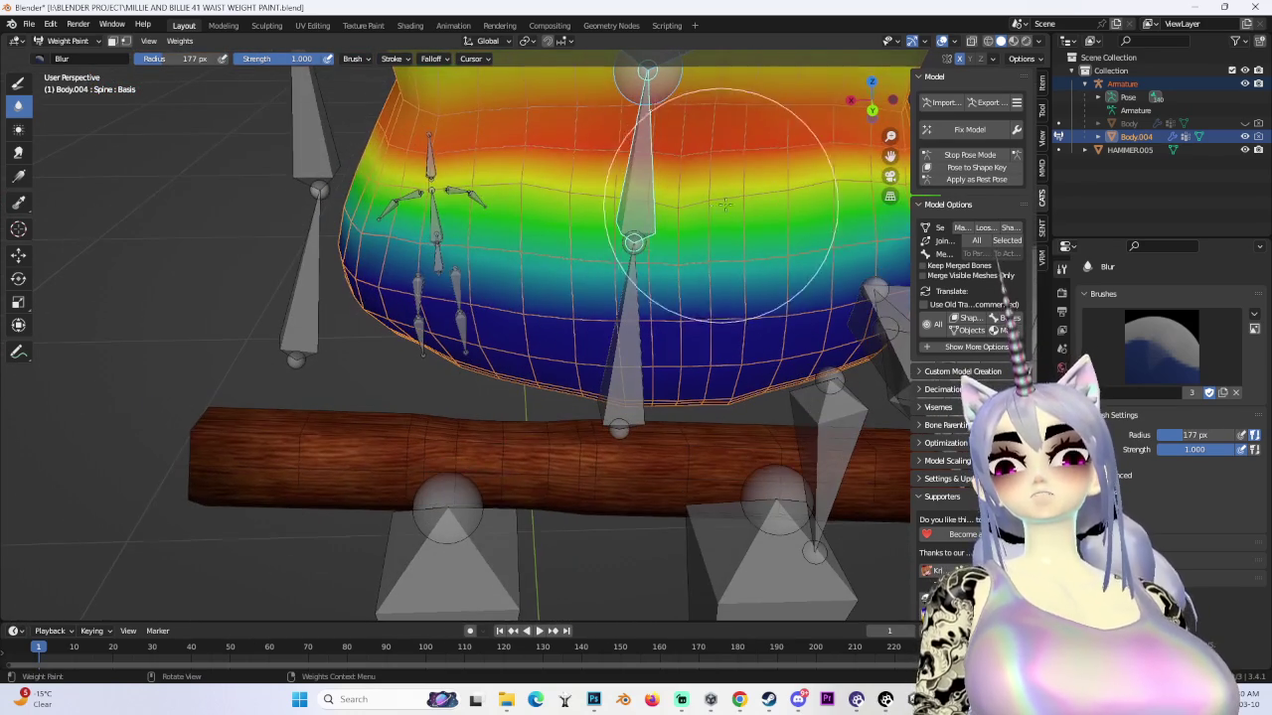
mouse_move(415, 177)
middle_down()
mouse_move(427, 241)
mouse_move(552, 227)
middle_up()
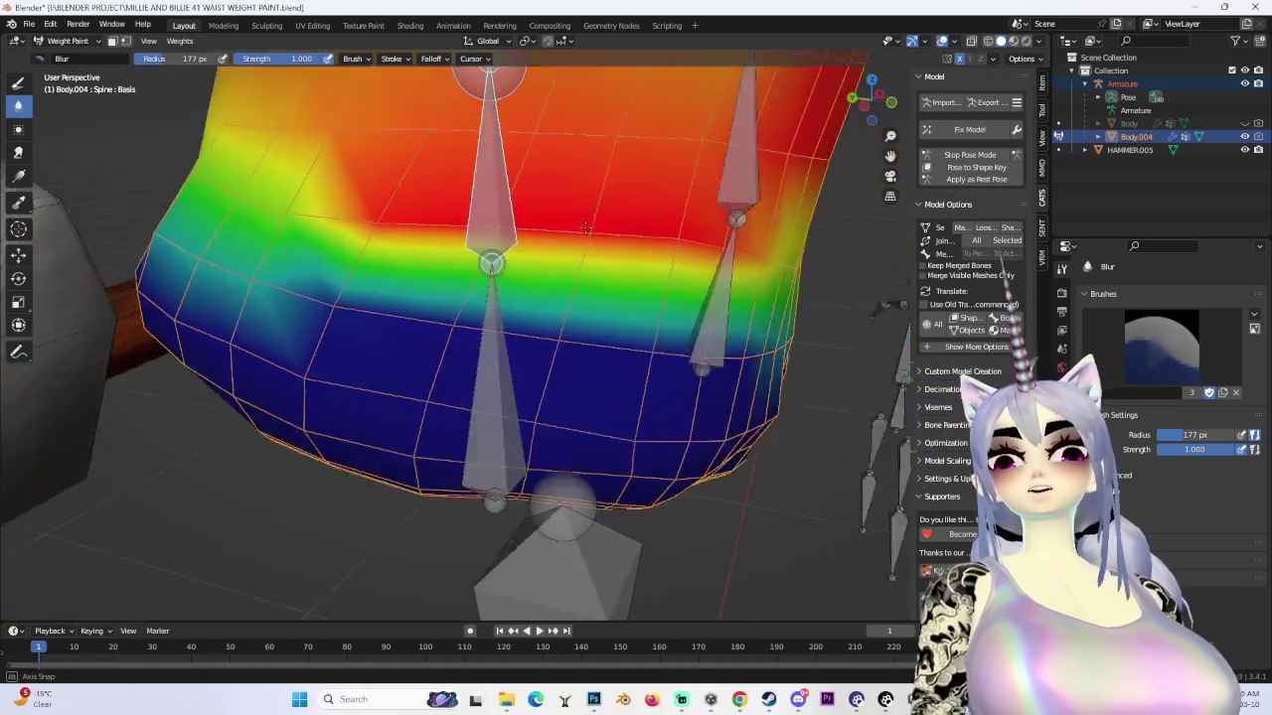
drag(178, 194, 627, 270)
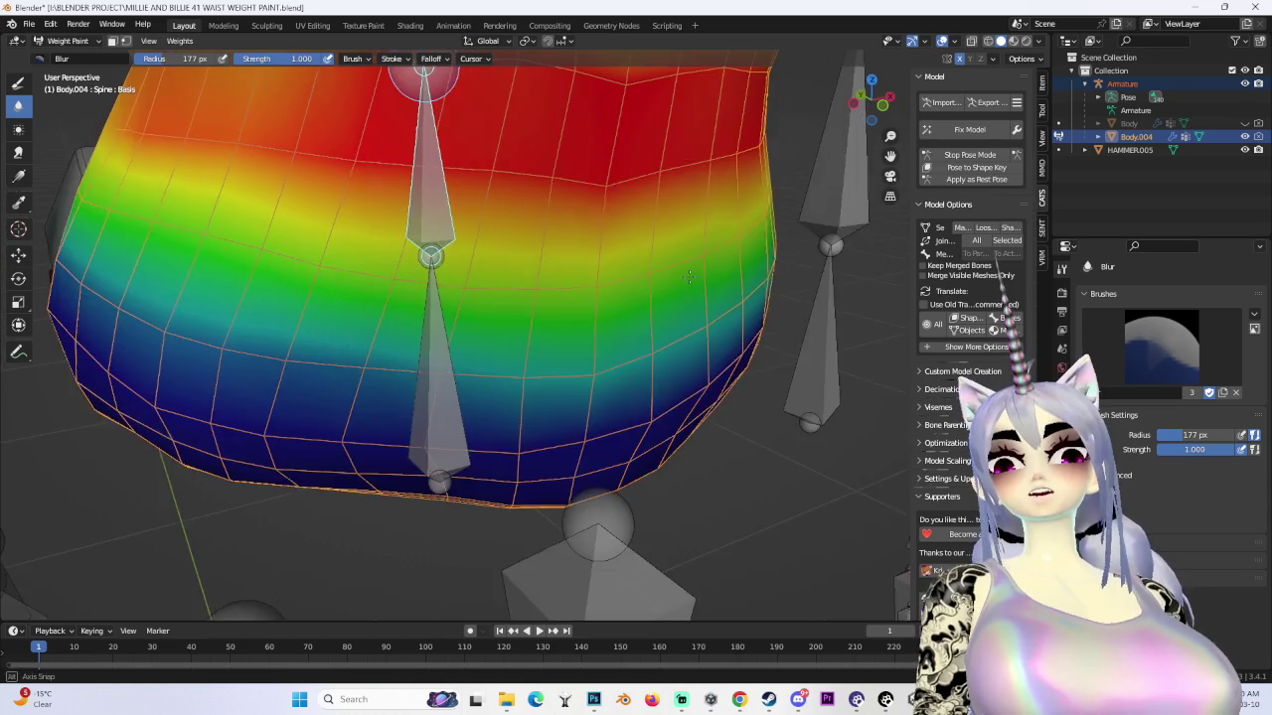
mouse_move(758, 280)
middle_down()
mouse_move(545, 242)
mouse_move(639, 213)
mouse_move(261, 196)
middle_up()
middle_drag(550, 217, 560, 219)
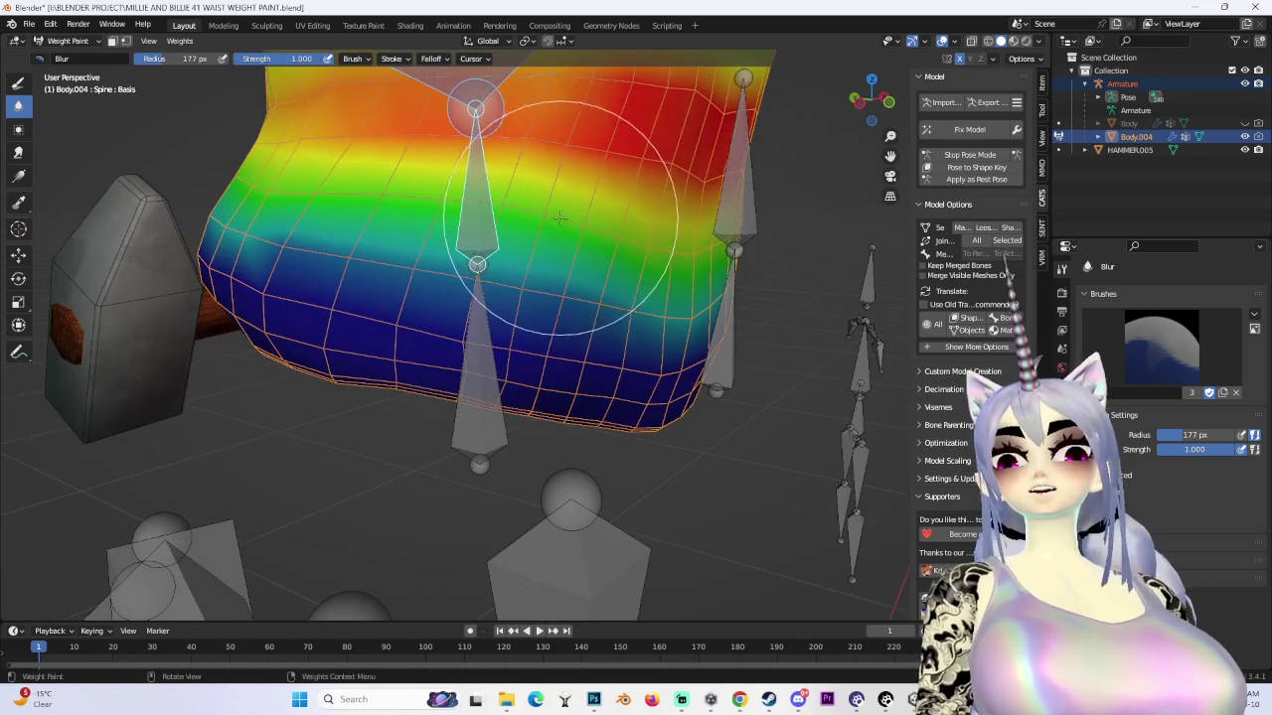
middle_drag(396, 196, 356, 223)
middle_drag(615, 231, 576, 242)
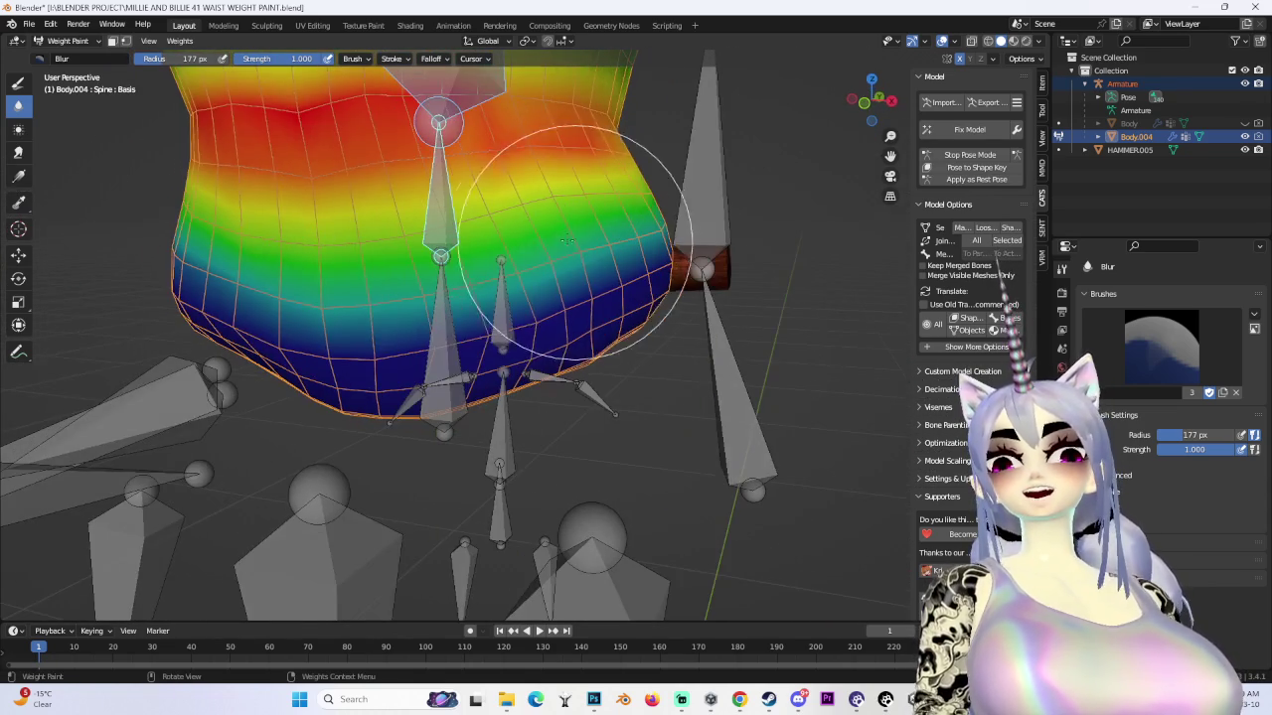
mouse_move(221, 209)
middle_down()
mouse_move(284, 199)
mouse_move(312, 169)
mouse_move(524, 142)
mouse_move(477, 134)
mouse_move(532, 159)
mouse_move(724, 156)
mouse_move(851, 269)
mouse_move(596, 241)
mouse_move(616, 263)
mouse_move(658, 228)
mouse_move(636, 248)
middle_up()
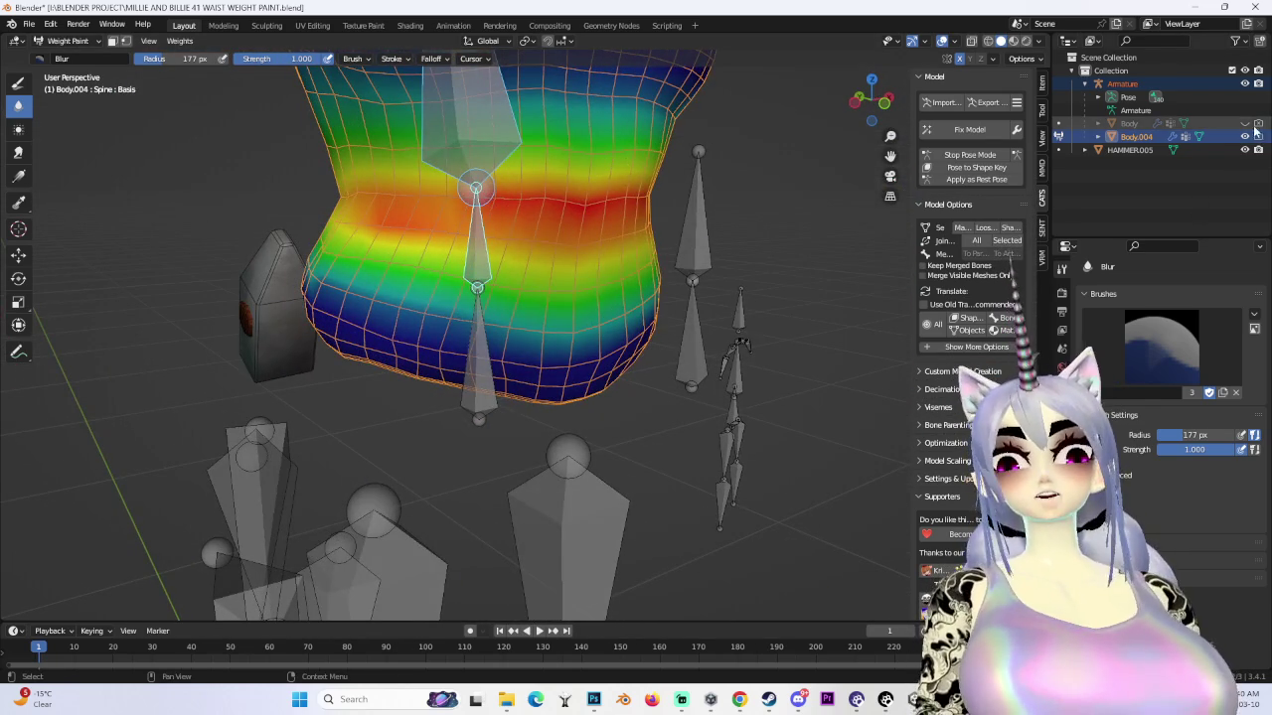
- Unhide Body, hide the armature, and bend the spine bone in Pose Mode to check waist deformation
click(1245, 123)
click(1245, 85)
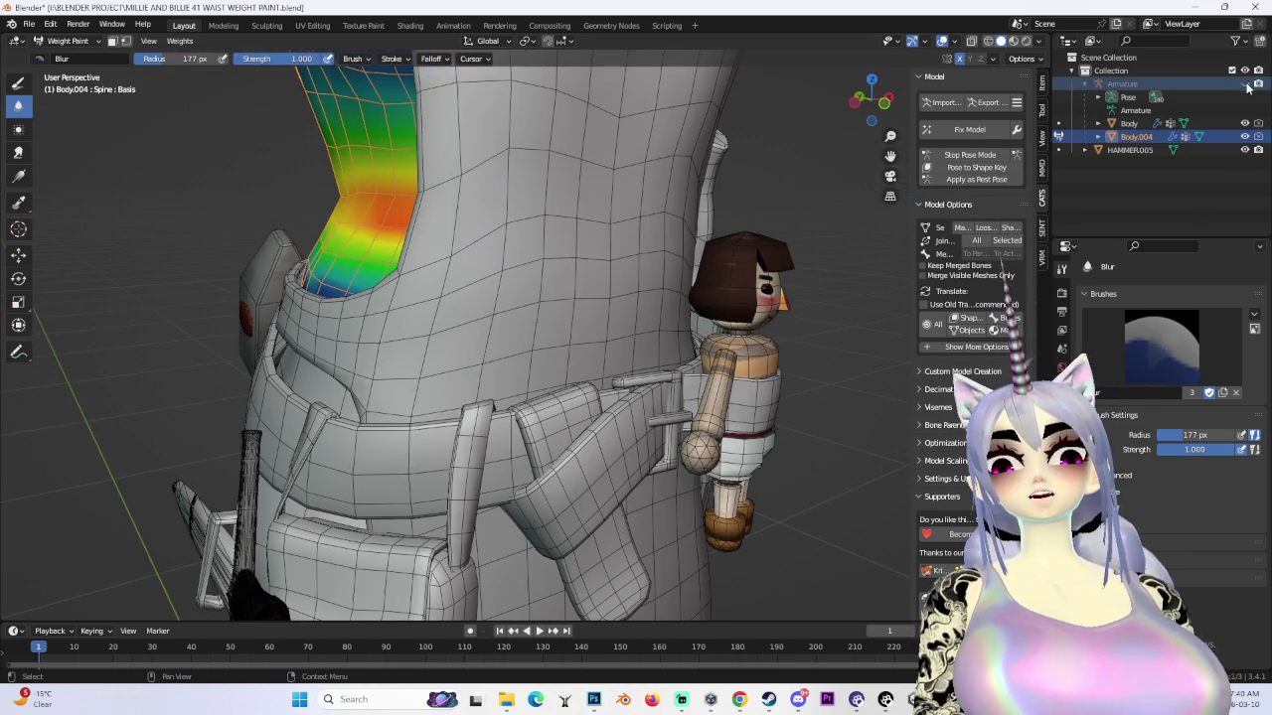
middle_drag(482, 216, 573, 243)
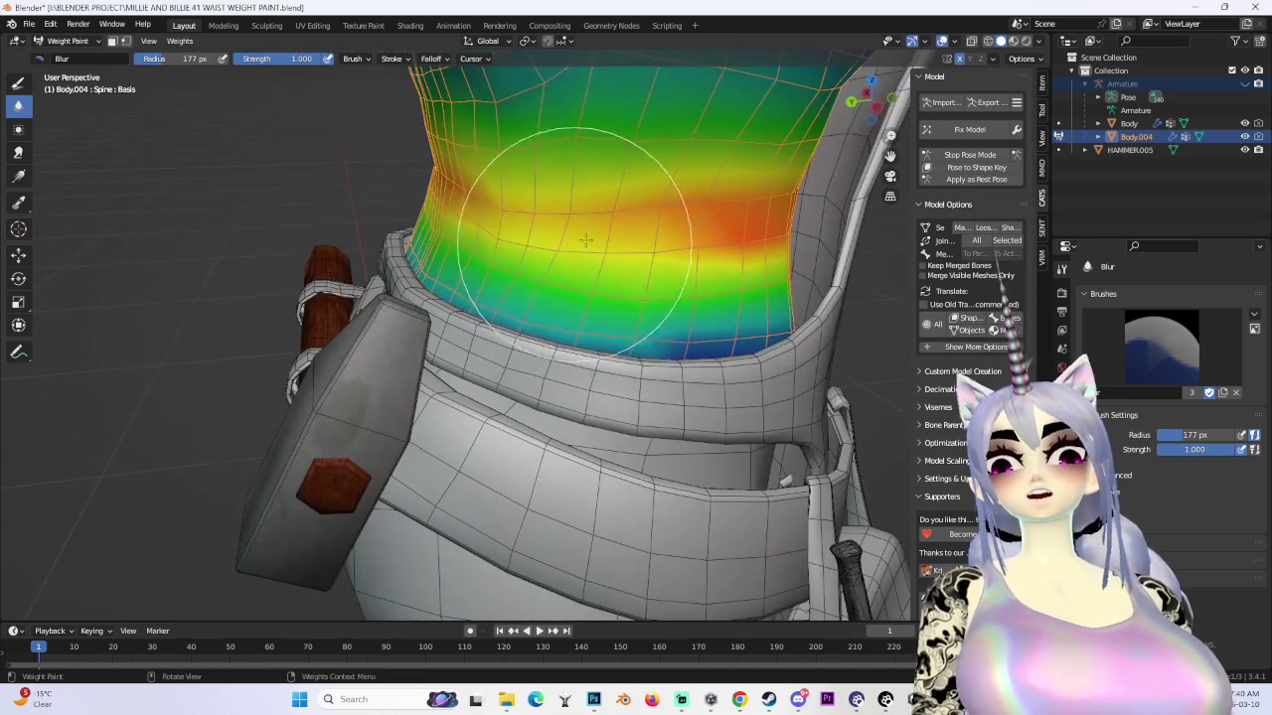
click(961, 159)
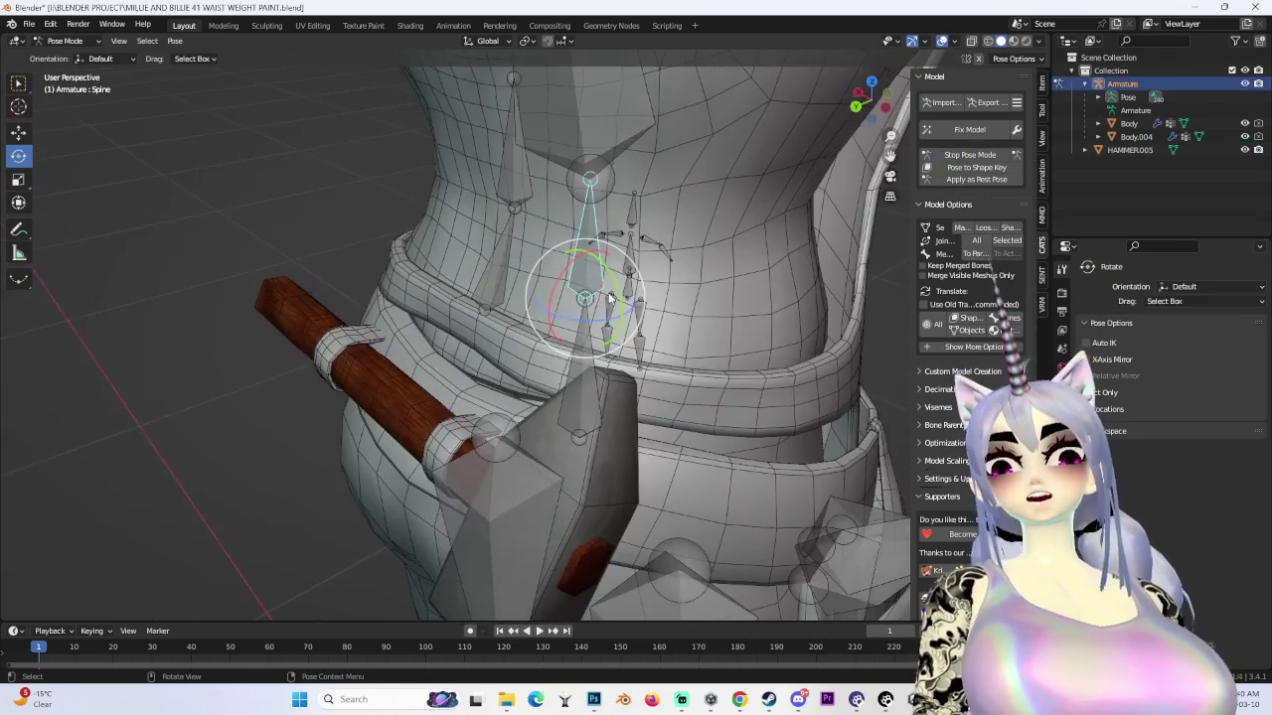
drag(555, 287, 573, 271)
mouse_move(573, 271)
middle_down()
mouse_move(682, 324)
mouse_move(650, 356)
mouse_move(783, 363)
mouse_move(678, 302)
mouse_move(890, 200)
middle_up()
scroll(676, 303, up, 3)
click(969, 156)
mouse_move(596, 298)
middle_down()
mouse_move(511, 346)
mouse_move(576, 318)
mouse_move(666, 244)
mouse_move(650, 247)
mouse_move(621, 296)
mouse_move(687, 371)
mouse_move(592, 363)
middle_up()
scroll(606, 298, down, 5)
- Twist the spine bone, undo it, then swing the right arm down to test deformation
click(970, 156)
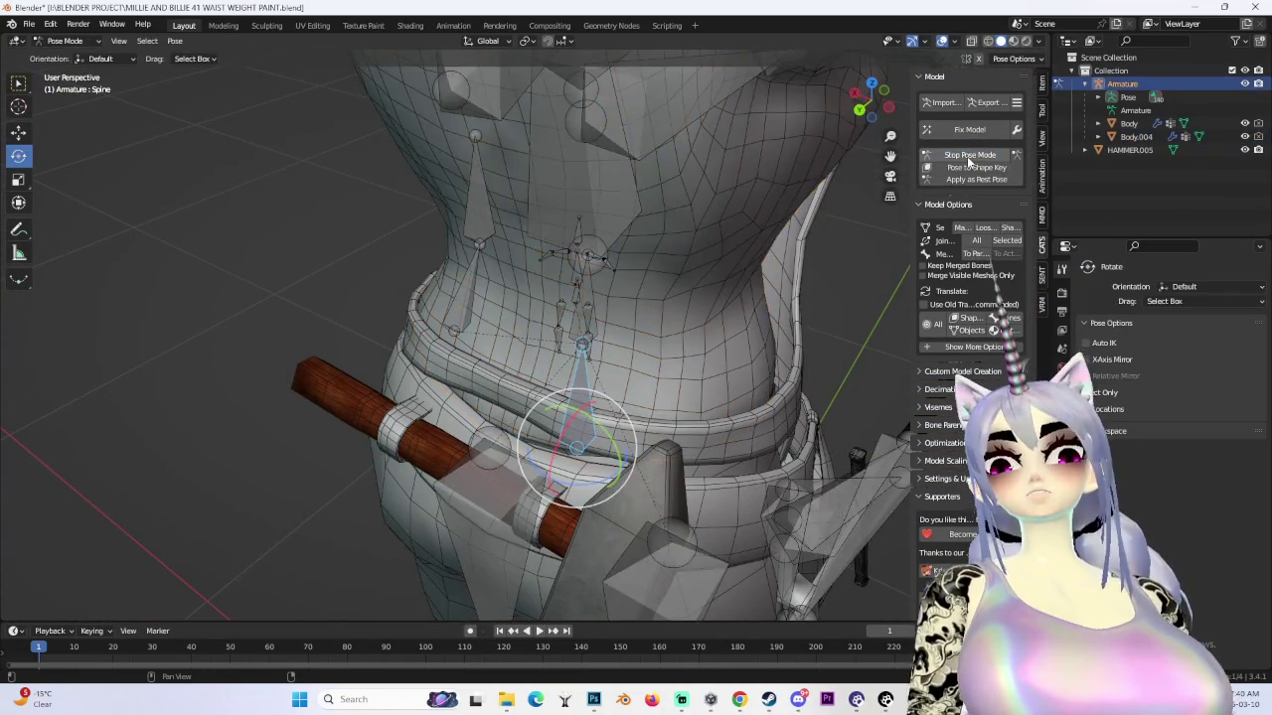
middle_drag(596, 452, 544, 336)
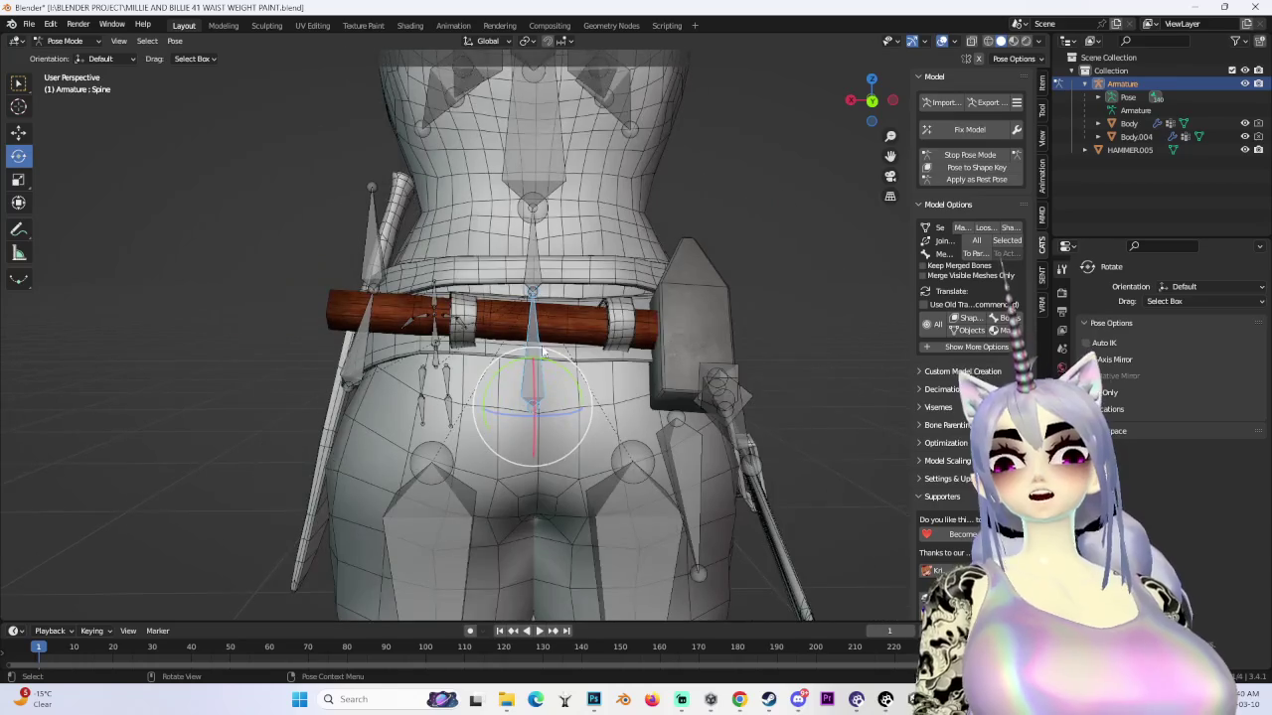
mouse_move(534, 387)
mouse_down()
mouse_move(547, 317)
mouse_move(519, 283)
mouse_up()
key(ctrl+z)
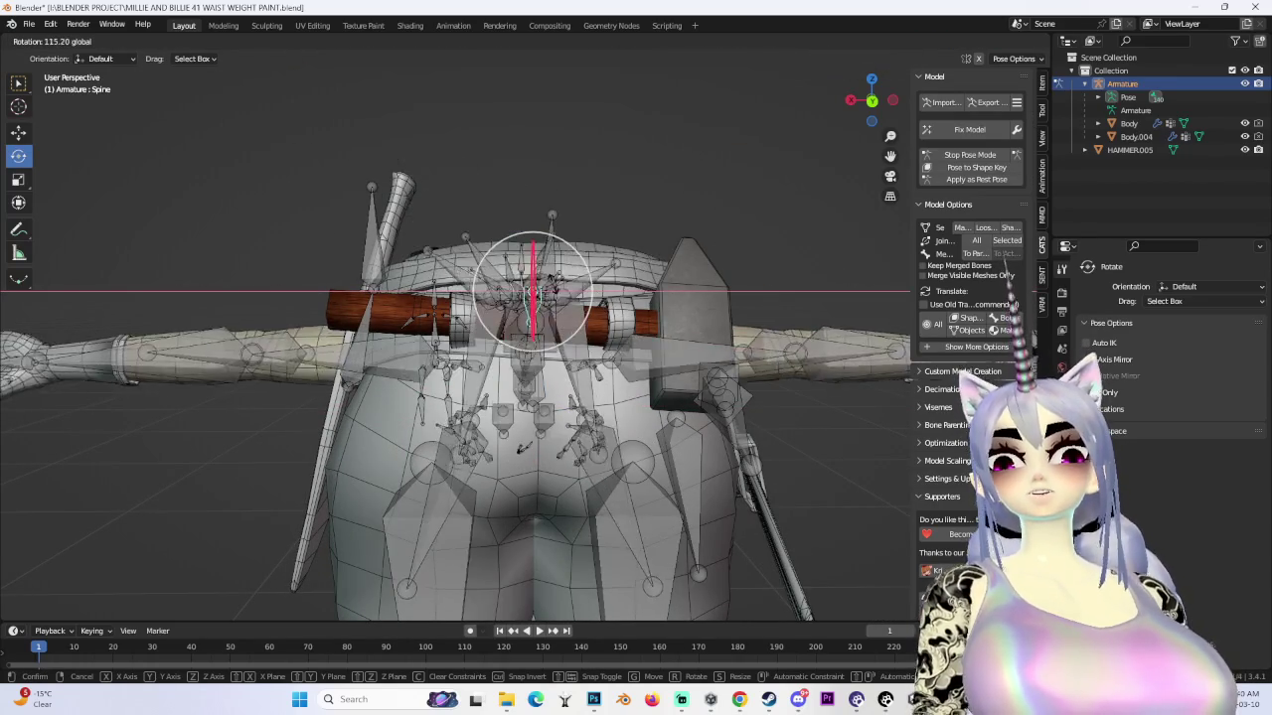
scroll(519, 281, down, 3)
click(519, 281)
scroll(596, 327, down, 2)
click(692, 326)
drag(632, 313, 644, 366)
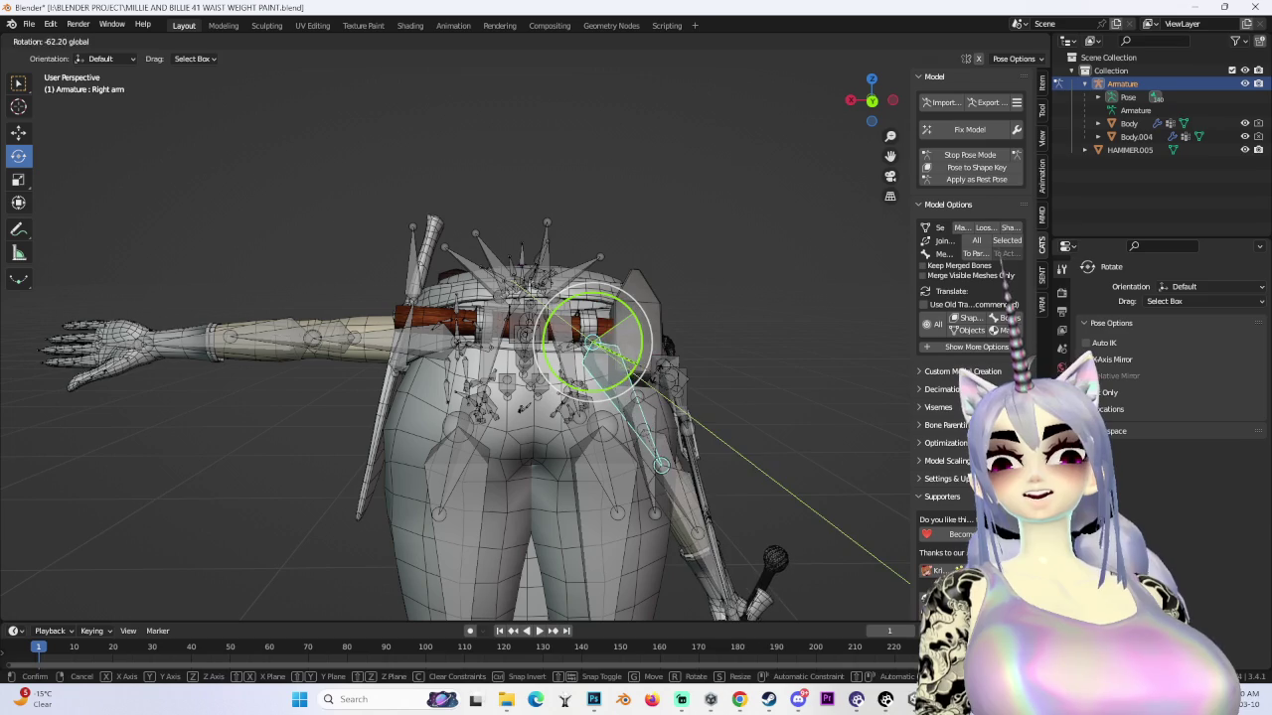
- Hide and reveal the armature bones, then select the Spine bone and frame it
click(1245, 85)
mouse_move(726, 258)
middle_down()
mouse_move(831, 250)
mouse_move(654, 304)
mouse_move(722, 312)
mouse_move(698, 308)
middle_up()
key(alt+h)
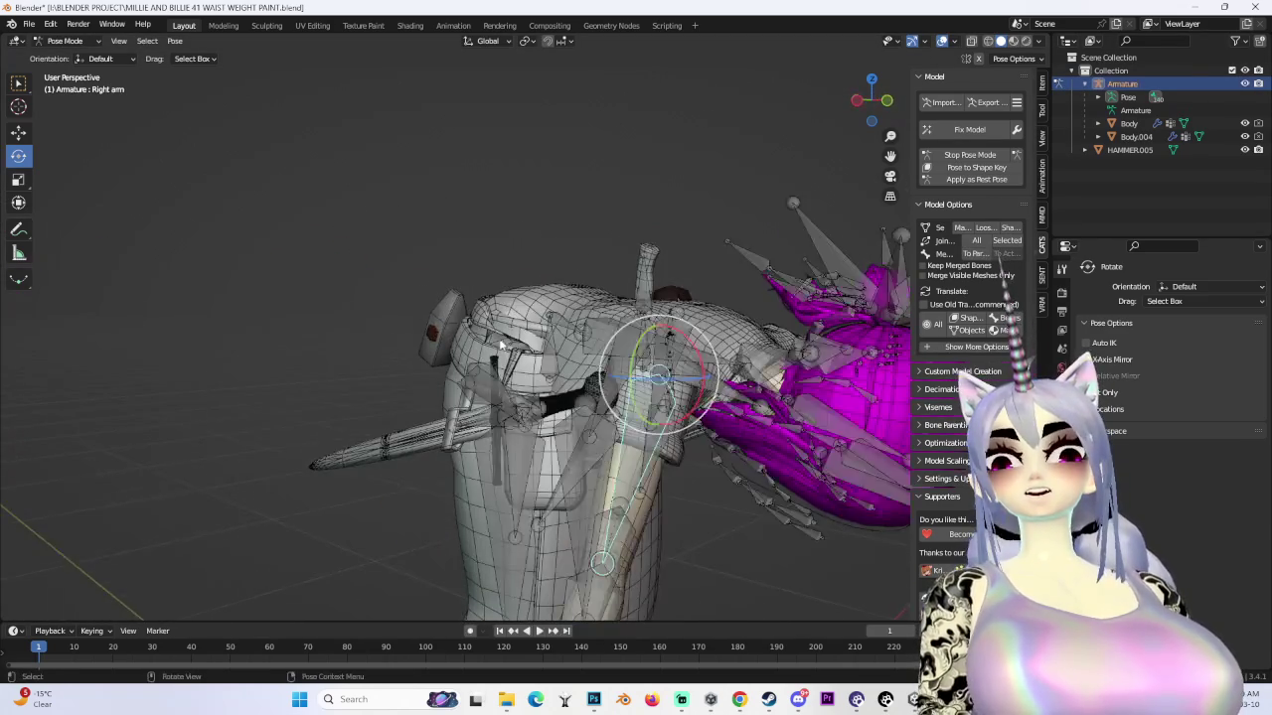
scroll(584, 327, up, 3)
scroll(537, 395, up, 3)
scroll(538, 396, down, 5)
mouse_move(620, 423)
middle_down()
mouse_move(668, 415)
mouse_move(622, 365)
mouse_move(500, 423)
mouse_move(563, 399)
mouse_move(548, 390)
mouse_move(565, 319)
mouse_move(625, 374)
mouse_move(736, 358)
mouse_move(541, 377)
mouse_move(96, 88)
middle_up()
click(505, 421)
key(KP_Decimal)
- Return to Object Mode and select the Body mesh together with the armature
click(547, 391)
click(73, 57)
click(589, 309)
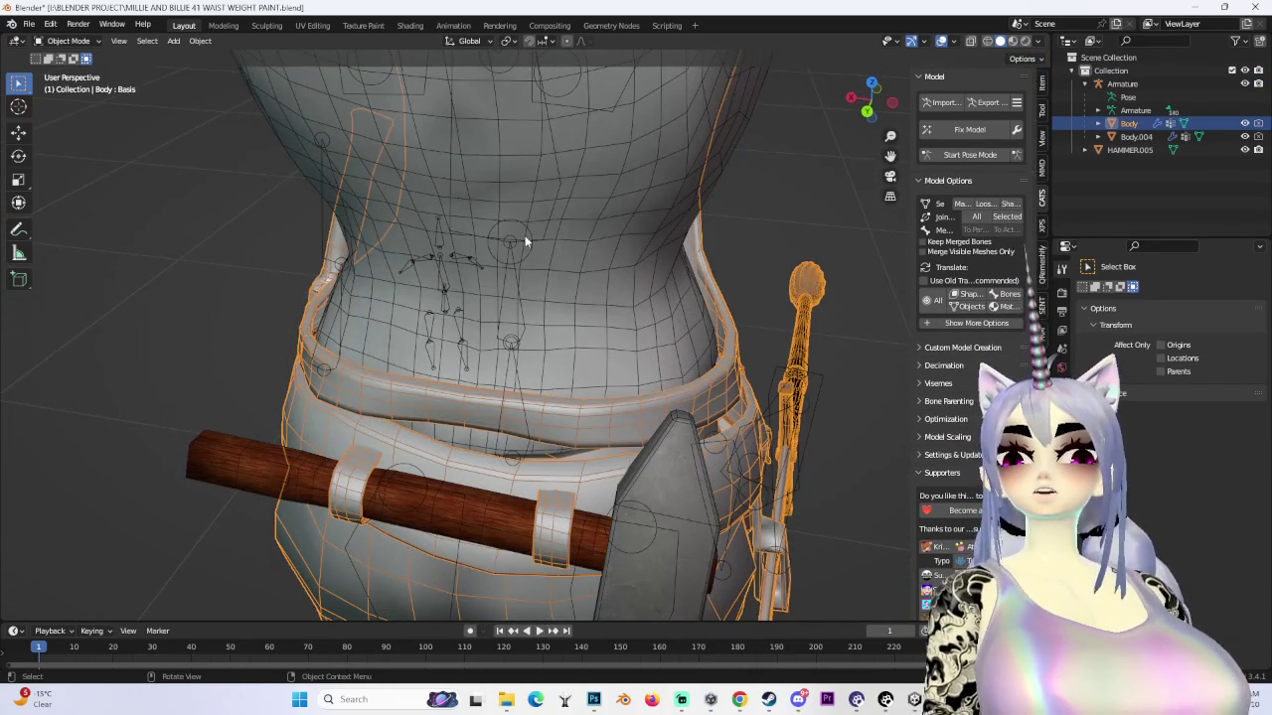
click(541, 322)
shift+click(562, 358)
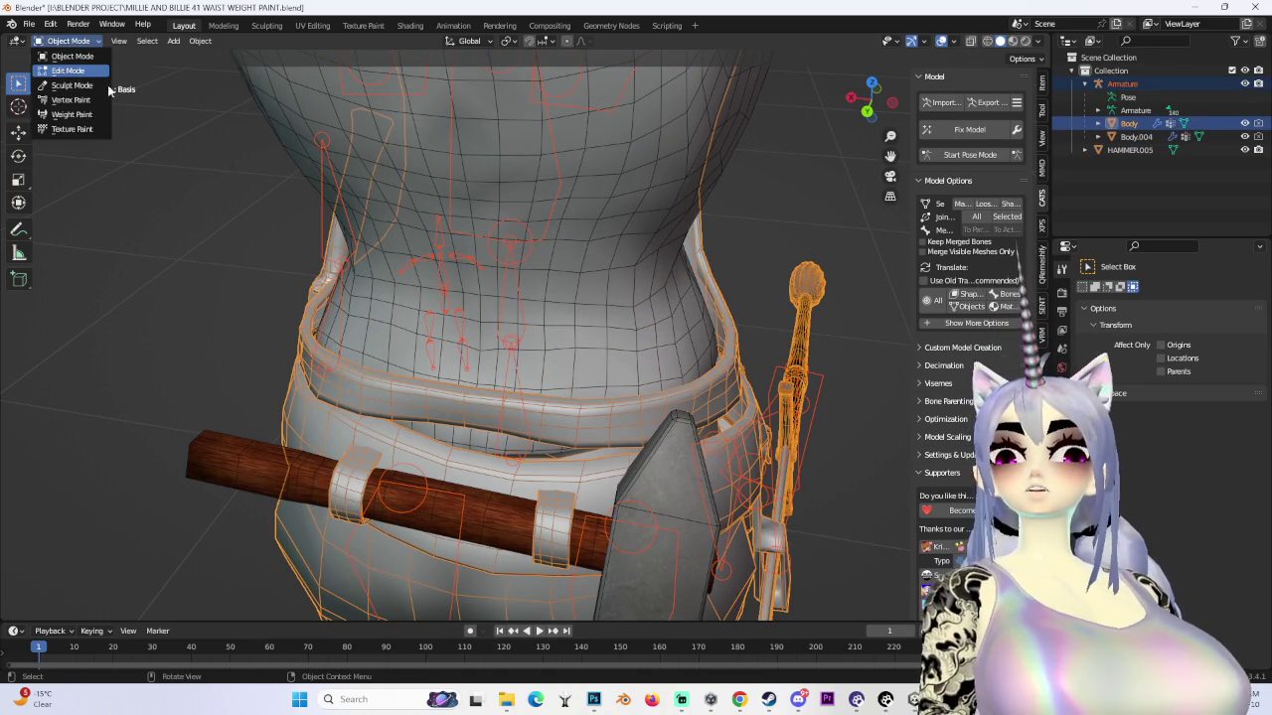
- In Edit Mode, select the connected waist band and separate it into Body.005
click(77, 76)
mouse_move(570, 391)
middle_down()
mouse_move(532, 391)
mouse_move(599, 381)
mouse_move(475, 484)
mouse_move(592, 403)
mouse_move(192, 104)
middle_up()
key(ctrl+l)
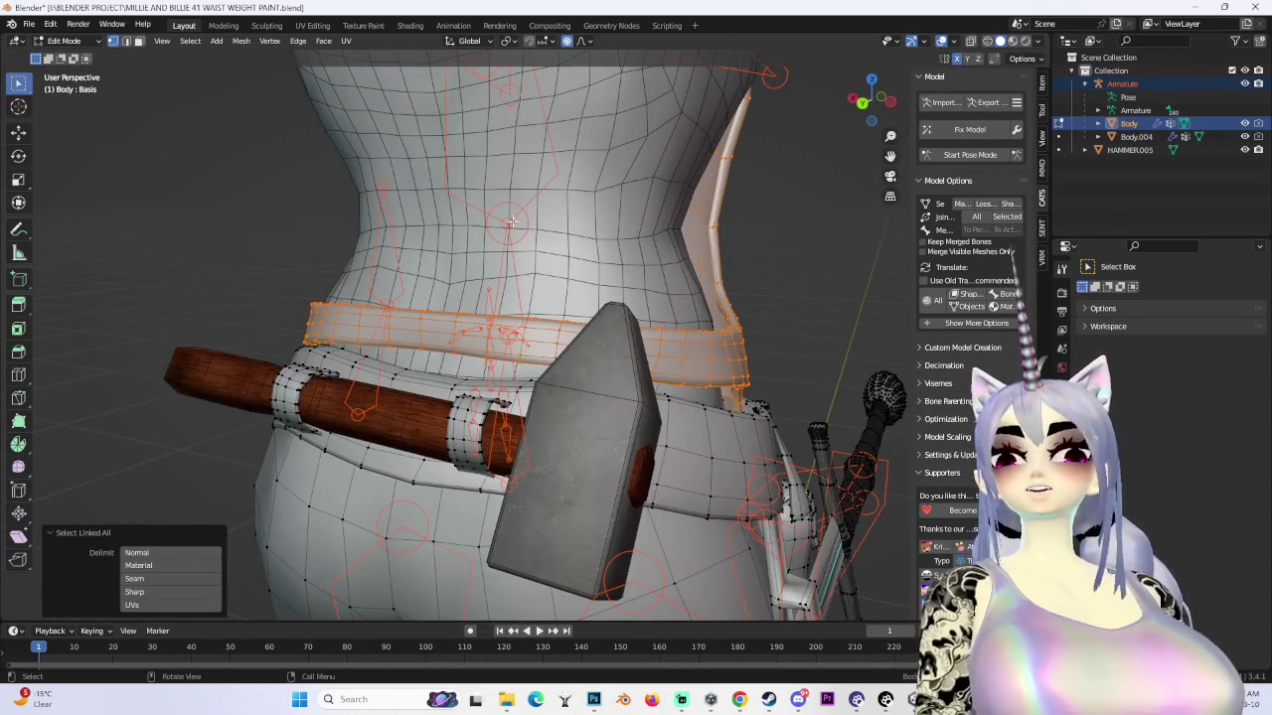
middle_drag(589, 360, 534, 397)
key(Return)
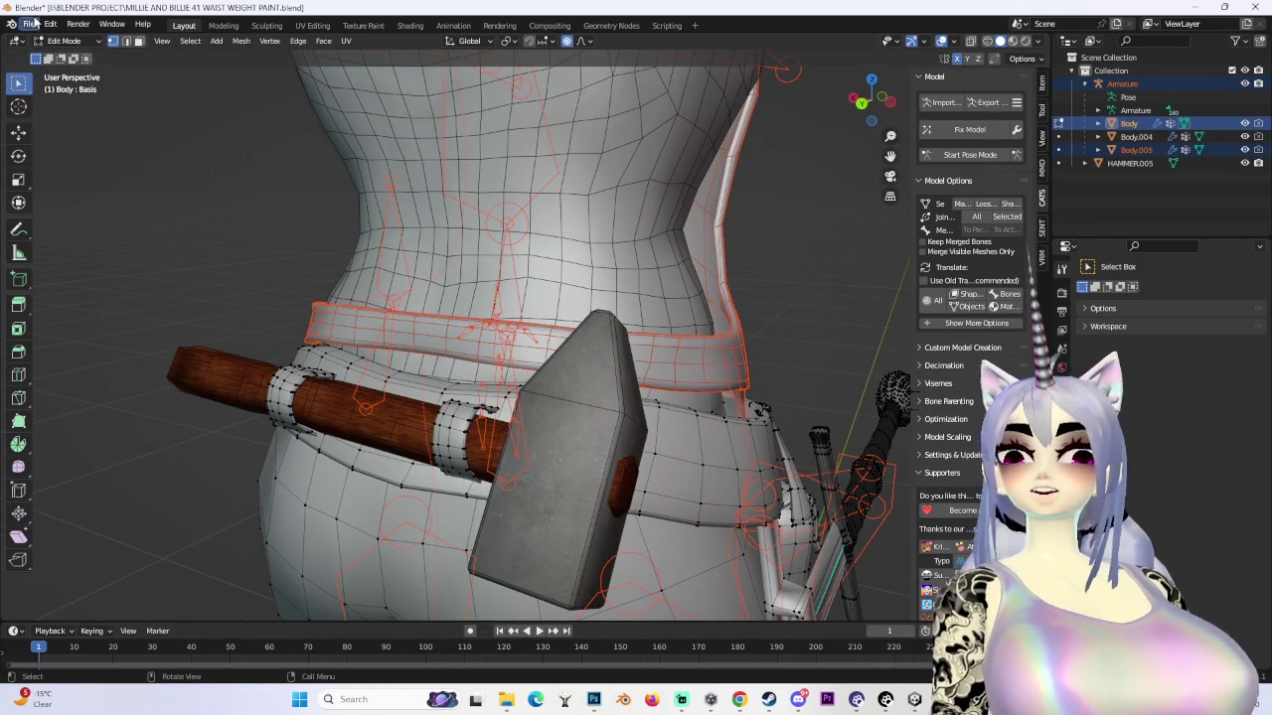
- Save as MILLIE AND BILLIE 42 WAIST WEIGHT PAINT.blend and return to Object Mode
click(29, 23)
click(44, 55)
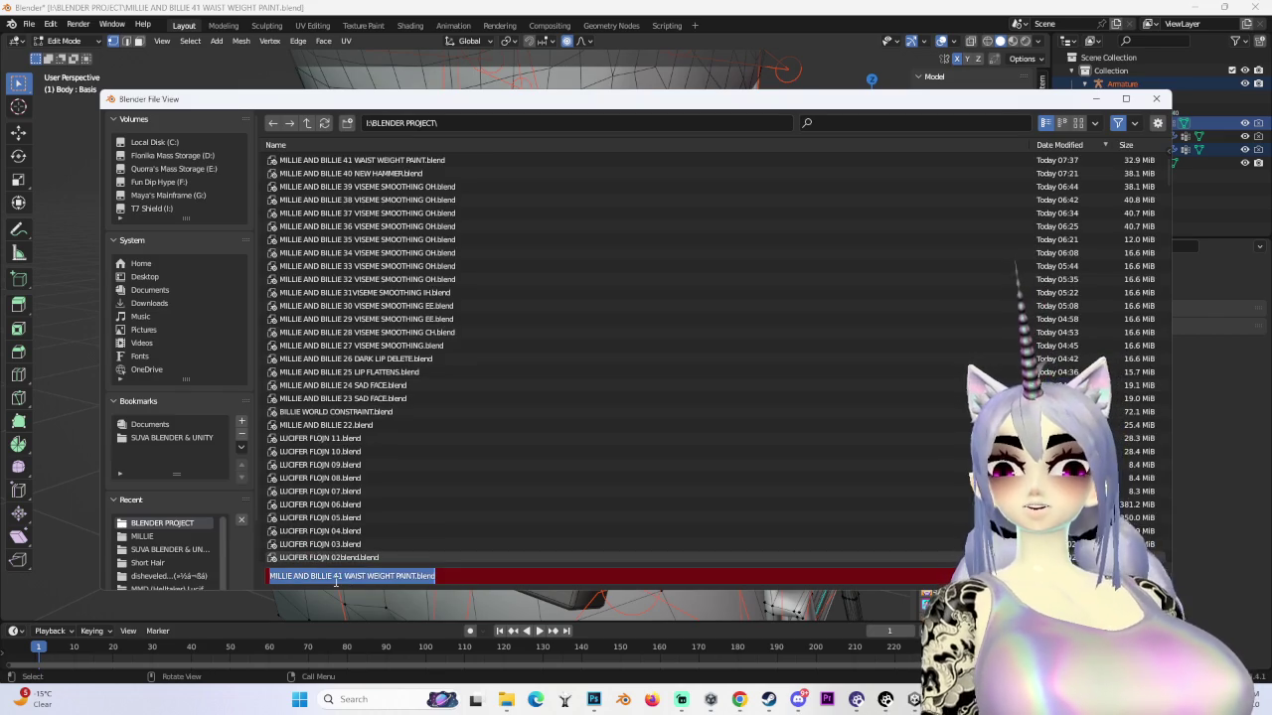
key(Return)
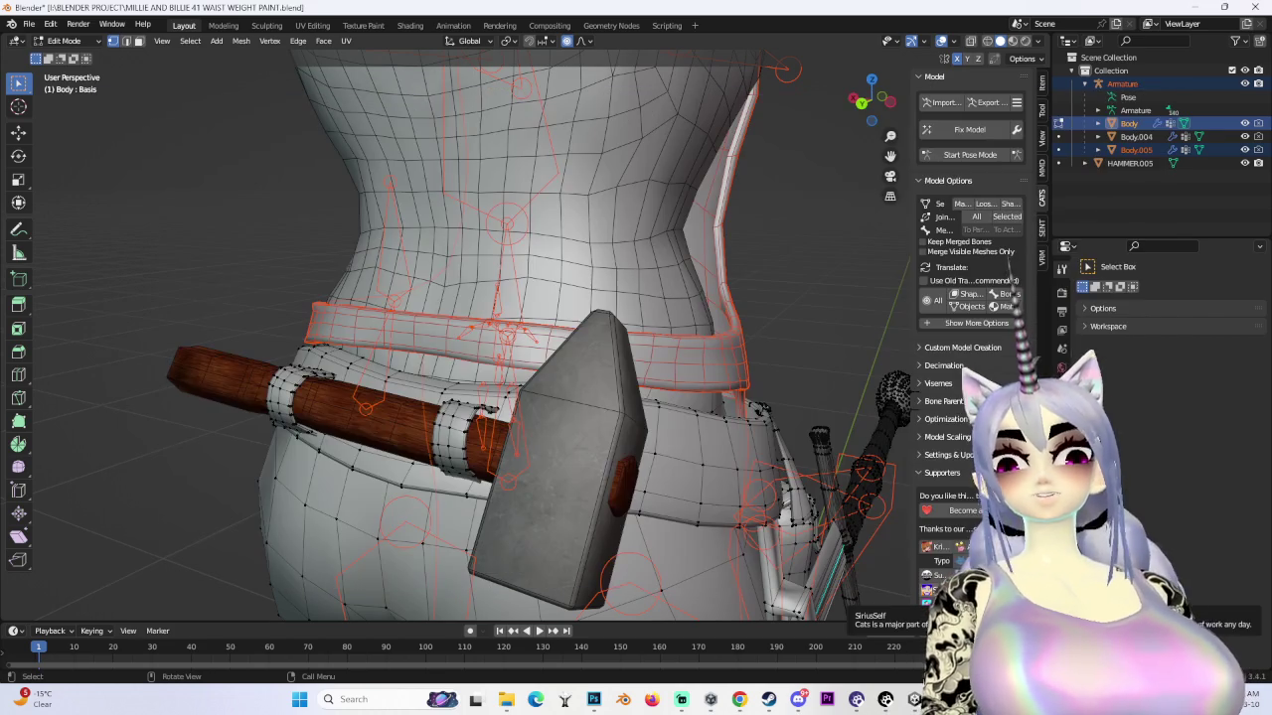
click(73, 56)
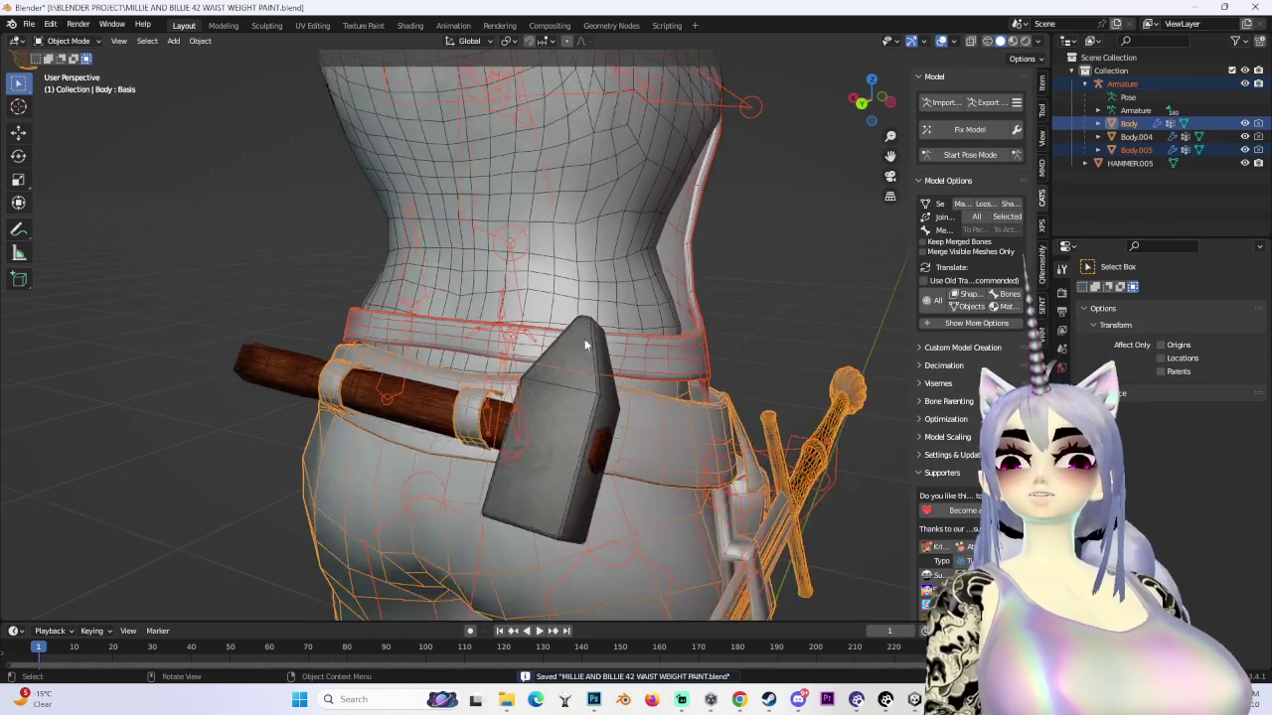
- Select the shirt mesh Body.004 and hide it
scroll(531, 382, down, 4)
click(530, 381)
scroll(549, 442, up, 4)
scroll(549, 442, down, 4)
mouse_move(630, 449)
middle_down()
mouse_move(769, 372)
mouse_move(644, 312)
middle_up()
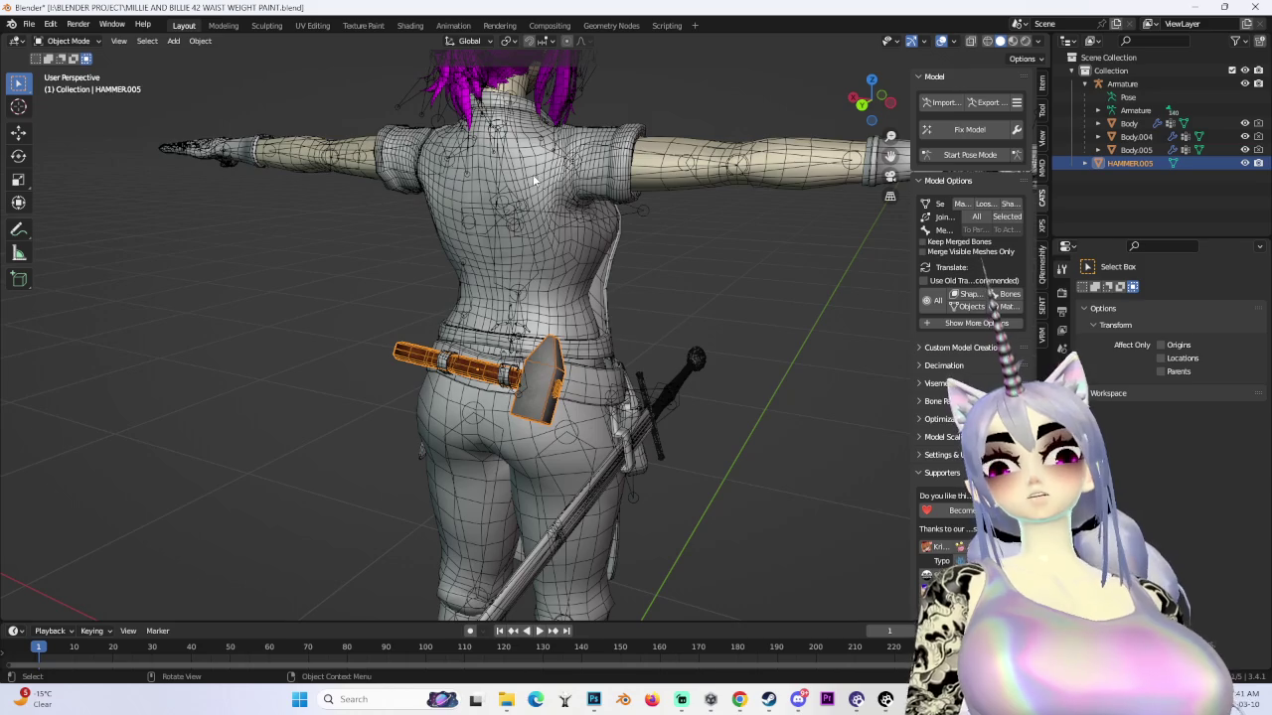
scroll(531, 173, down, 3)
mouse_move(507, 290)
middle_down()
mouse_move(631, 326)
mouse_move(592, 285)
middle_up()
click(702, 296)
click(561, 311)
scroll(618, 324, up, 3)
click(592, 285)
key(h)
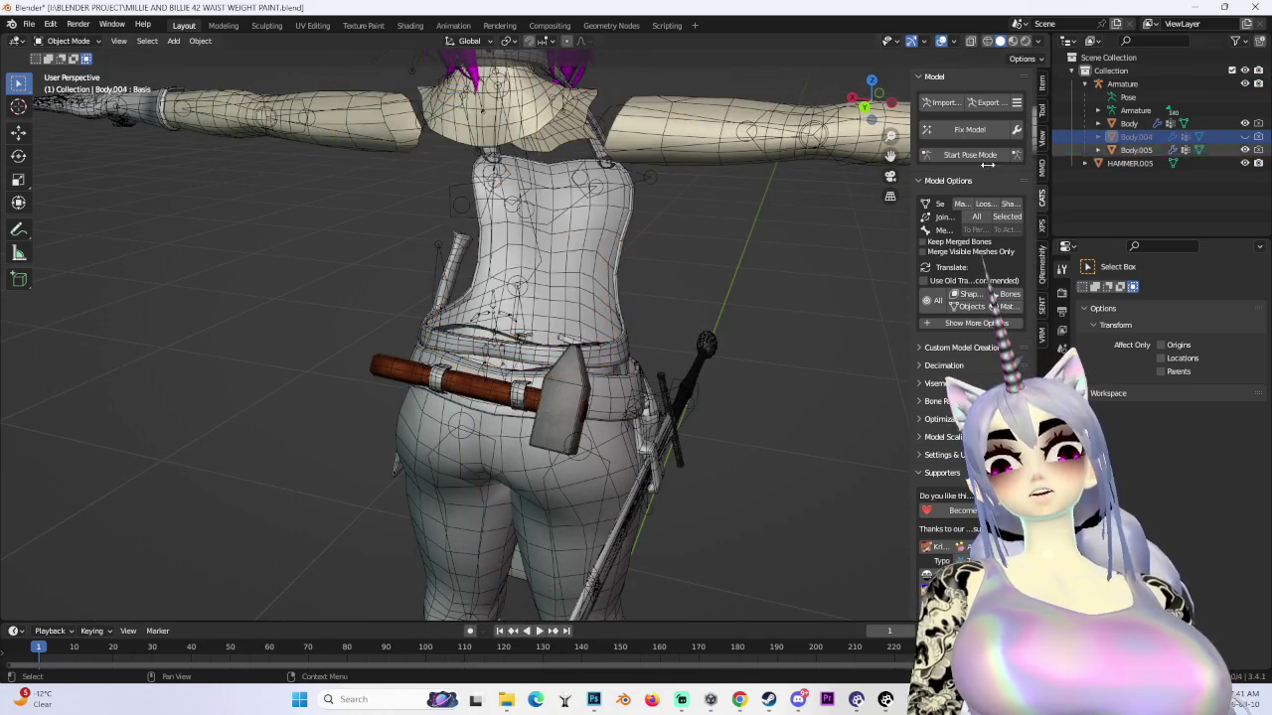
- Weight paint Body.005 with the armature and show the spine bone's weights
middle_drag(755, 214, 789, 217)
shift+click(468, 329)
shift+click(467, 329)
click(71, 115)
scroll(536, 327, up, 3)
mouse_move(537, 328)
middle_down()
mouse_move(596, 328)
mouse_move(467, 358)
mouse_move(427, 313)
middle_up()
ctrl+click(507, 288)
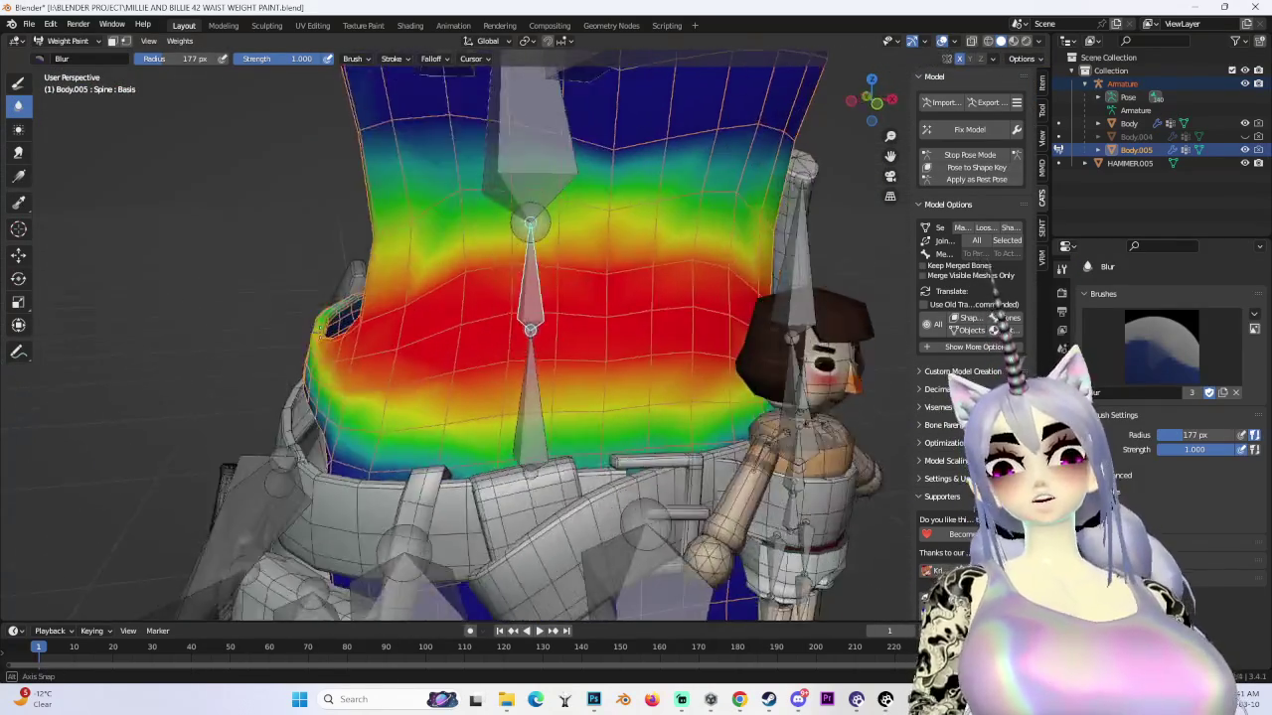
- Unhide the shirt mesh Body.004 over the waist band
middle_drag(949, 475, 30, 116)
mouse_move(509, 298)
middle_down()
mouse_move(570, 394)
mouse_move(1152, 118)
middle_up()
click(1245, 136)
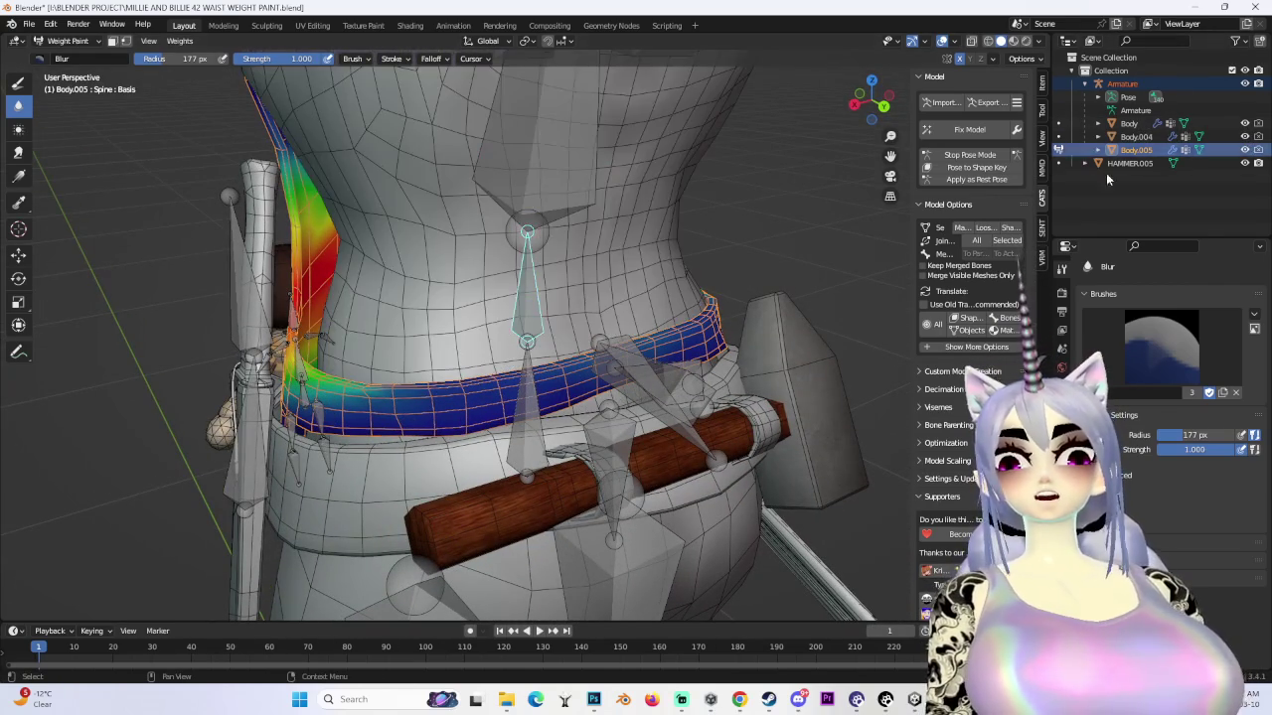
- Bend the spine bone 44° in Pose Mode, inspect the waist band, then return to Object Mode
click(970, 157)
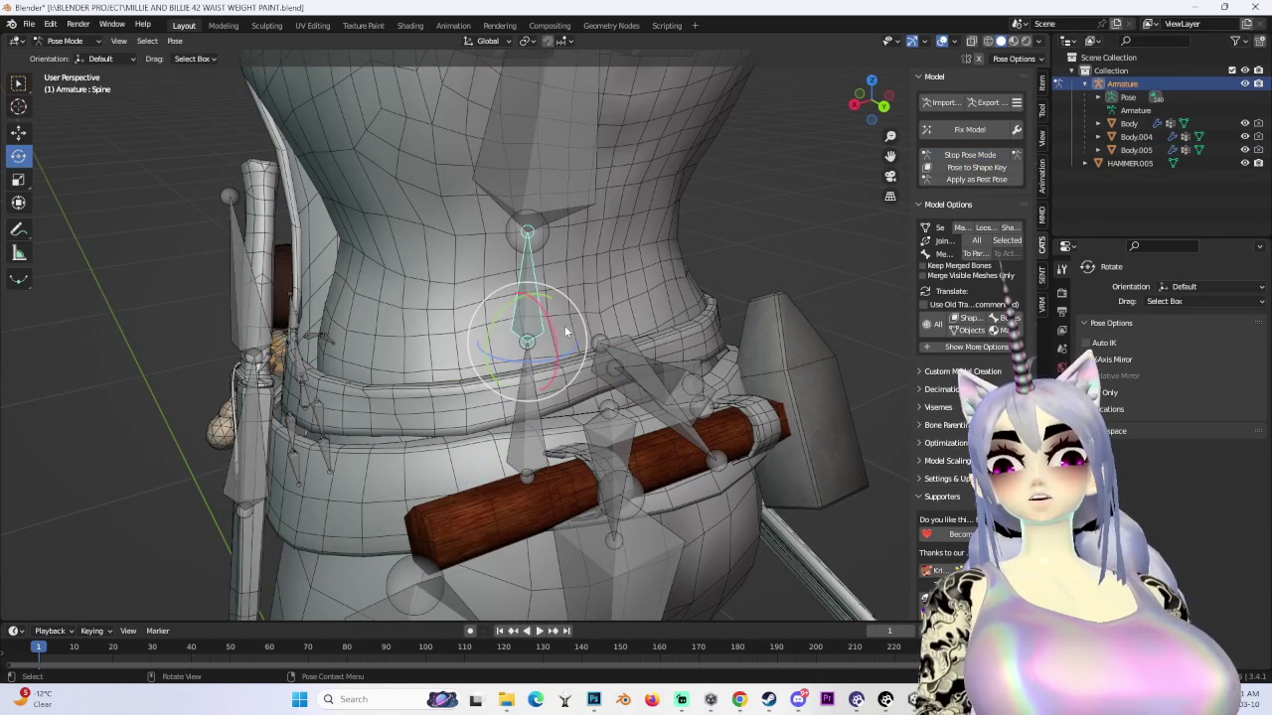
drag(564, 330, 616, 298)
middle_drag(616, 298, 644, 285)
scroll(724, 311, up, 3)
mouse_move(725, 312)
middle_down()
mouse_move(692, 327)
mouse_move(560, 333)
mouse_move(492, 328)
mouse_move(477, 314)
middle_up()
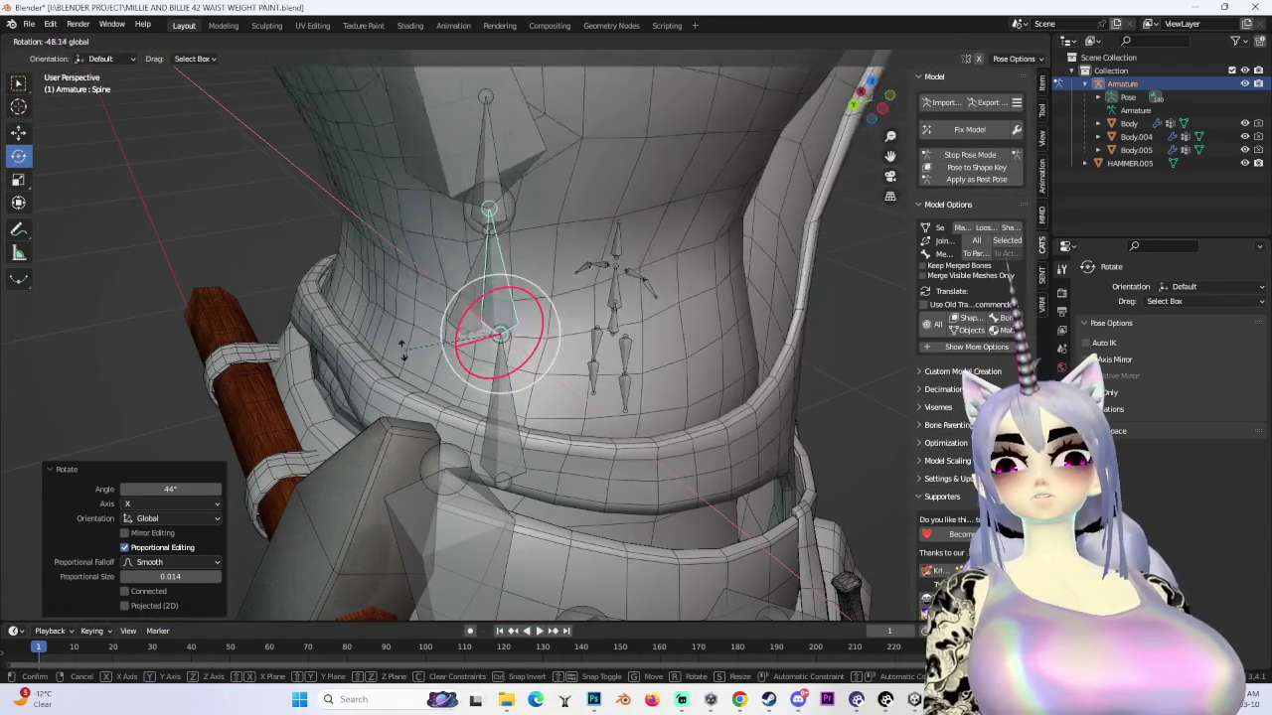
mouse_move(82, 176)
middle_down()
mouse_move(333, 332)
mouse_move(370, 307)
middle_up()
click(62, 40)
click(61, 62)
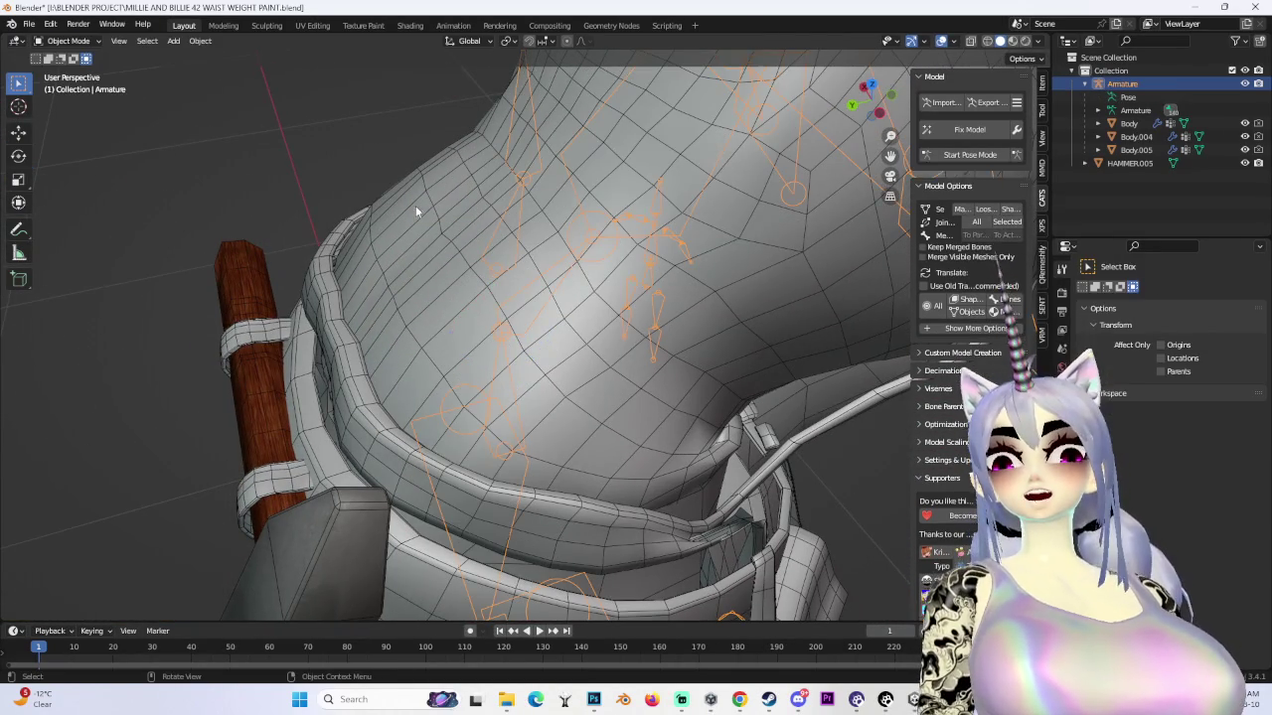
- Put waist band Body.005 in Weight Paint and view the Hips bone's weights
click(345, 353)
click(71, 114)
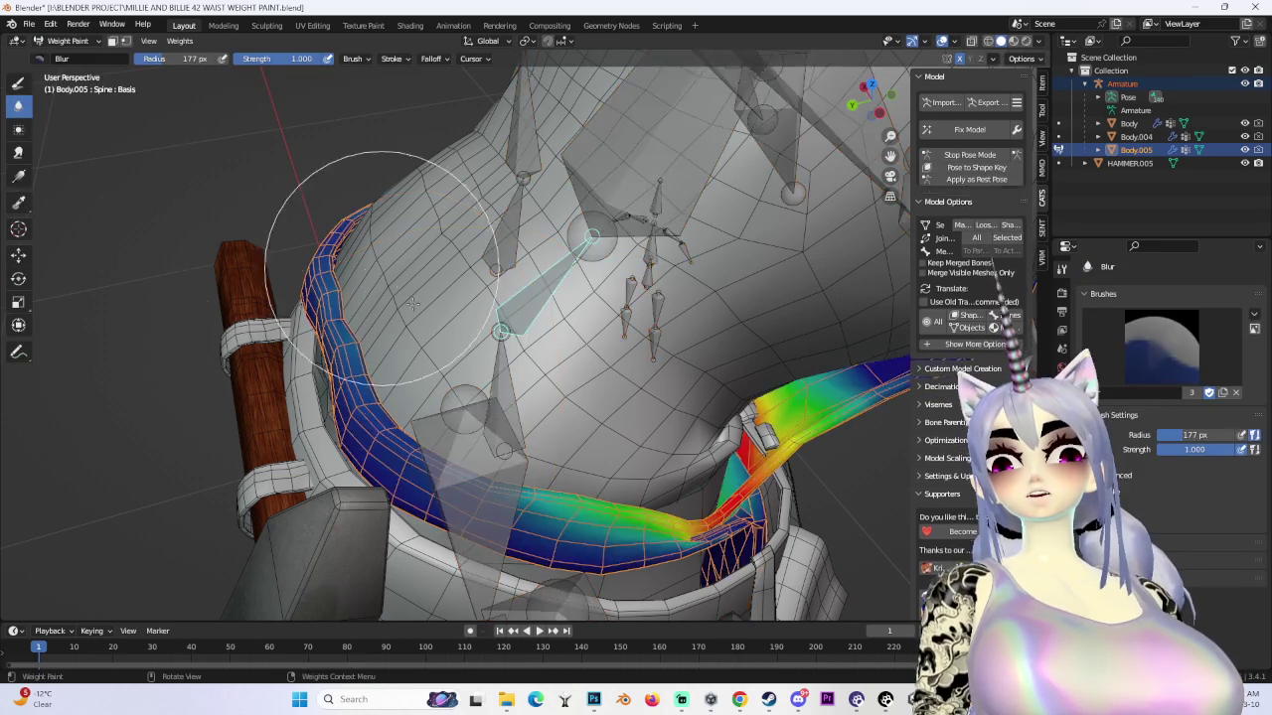
mouse_move(284, 170)
middle_down()
mouse_move(394, 287)
mouse_move(510, 362)
mouse_move(406, 380)
mouse_move(449, 411)
middle_up()
ctrl+click(608, 188)
ctrl+click(557, 239)
ctrl+click(496, 397)
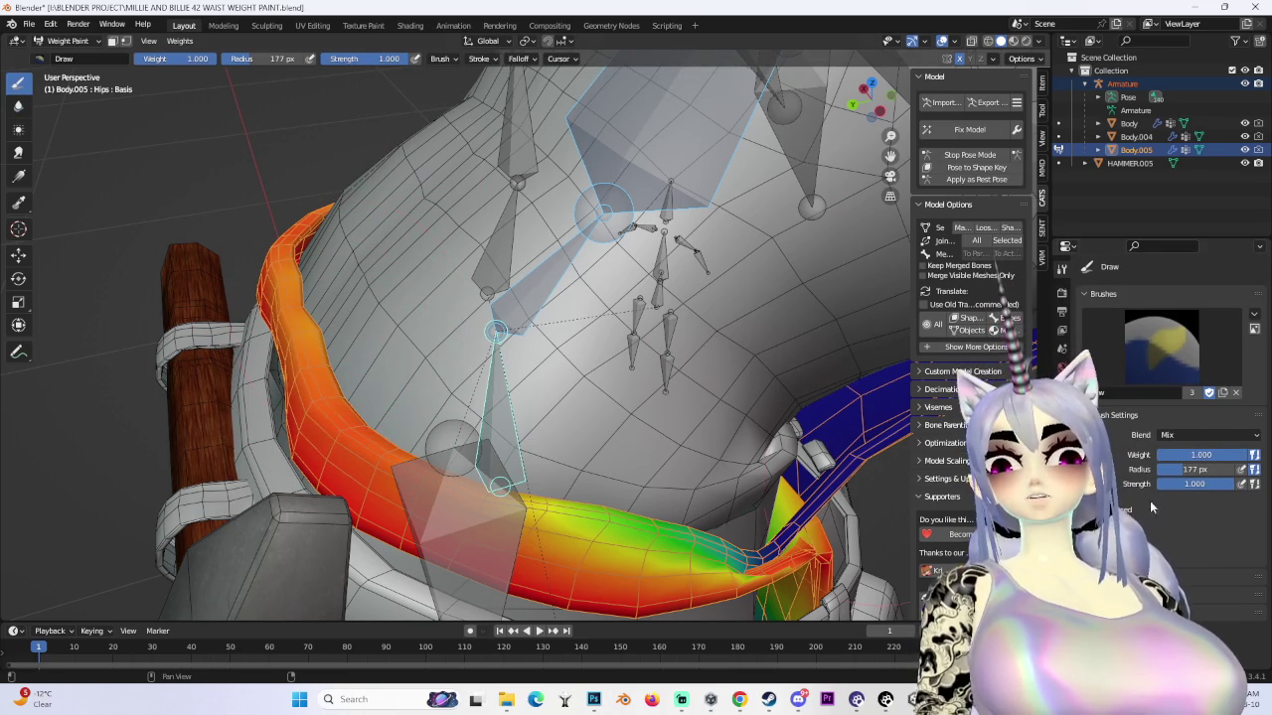
- Reselect the Spine bone, check the waist weights from two angles, and return to Object Mode
ctrl+click(504, 297)
mouse_move(504, 297)
middle_down()
mouse_move(368, 497)
mouse_move(209, 497)
middle_up()
mouse_move(513, 468)
middle_down()
mouse_move(695, 397)
mouse_move(915, 287)
middle_up()
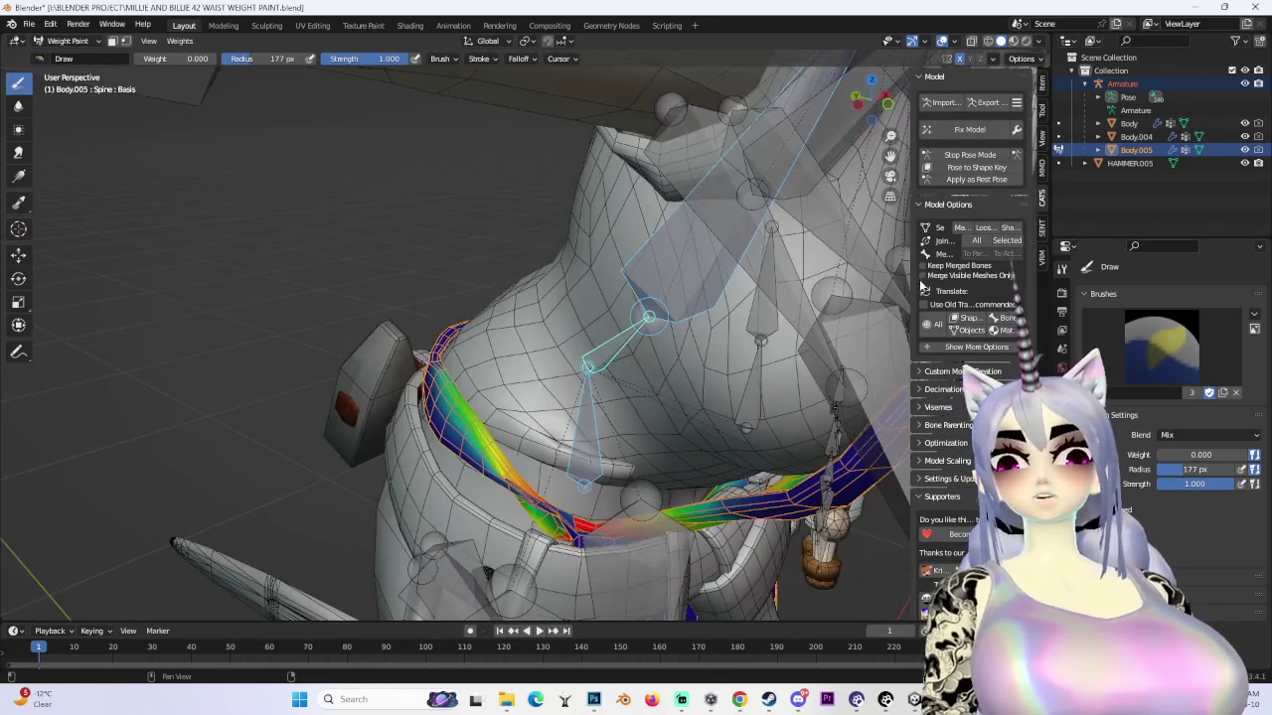
click(968, 155)
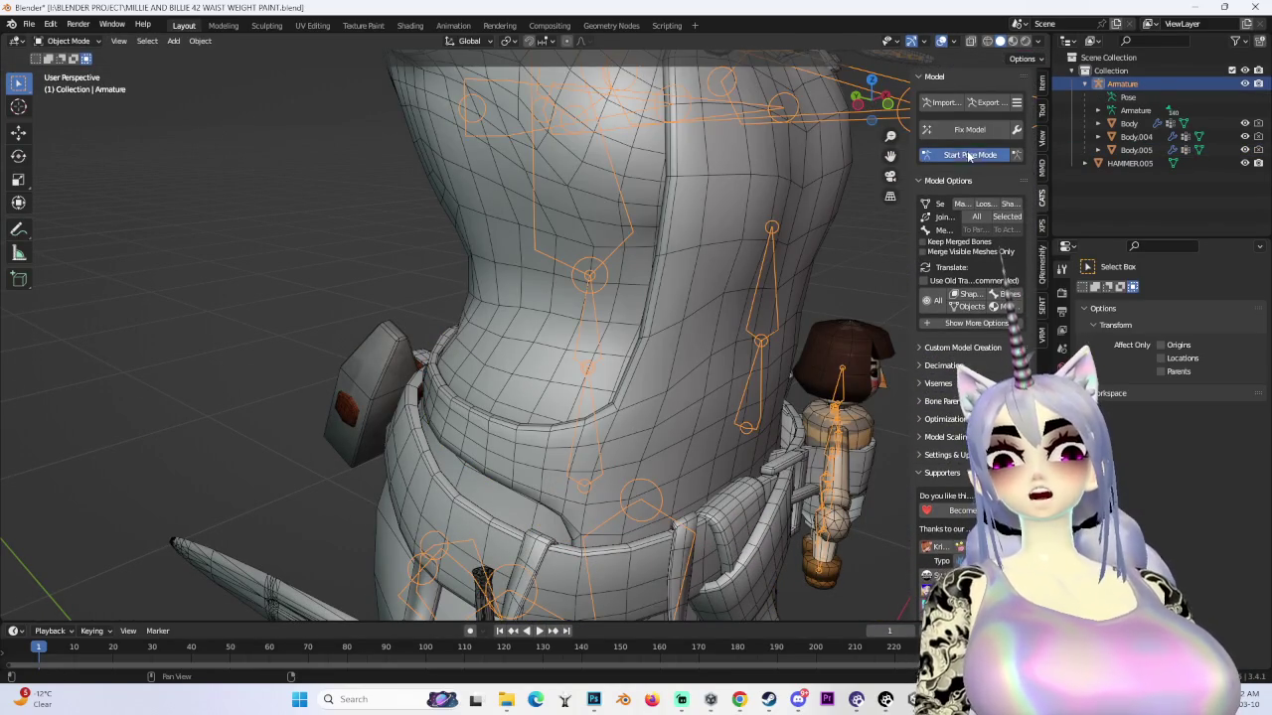
- In Pose Mode, bend the Spine bone to test waist deformation, then undo the rotation
click(968, 155)
mouse_move(618, 353)
mouse_down()
mouse_move(636, 325)
mouse_move(616, 367)
mouse_move(639, 332)
mouse_move(611, 357)
mouse_move(669, 402)
mouse_up()
mouse_move(669, 402)
middle_down()
mouse_move(627, 409)
mouse_move(642, 397)
middle_up()
scroll(503, 307, up, 3)
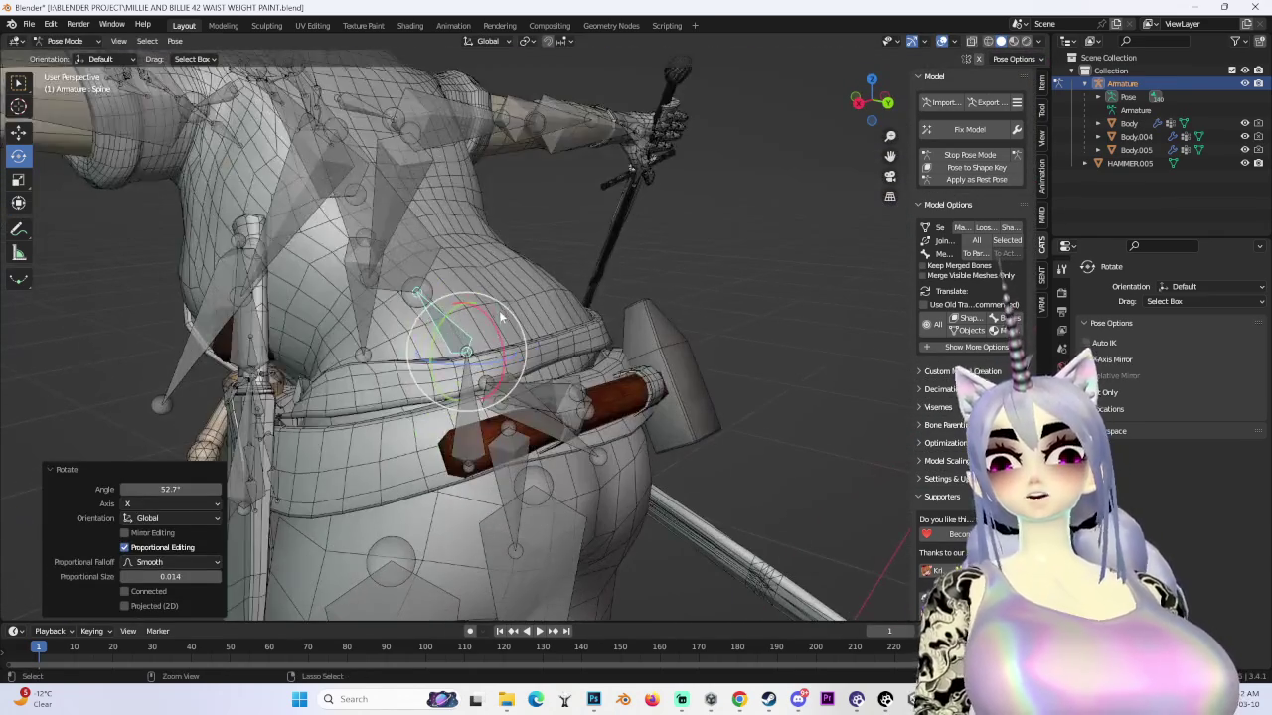
middle_drag(502, 307, 511, 343)
drag(512, 343, 517, 350)
click(517, 350)
mouse_move(516, 350)
middle_down()
mouse_move(635, 408)
mouse_move(545, 350)
middle_up()
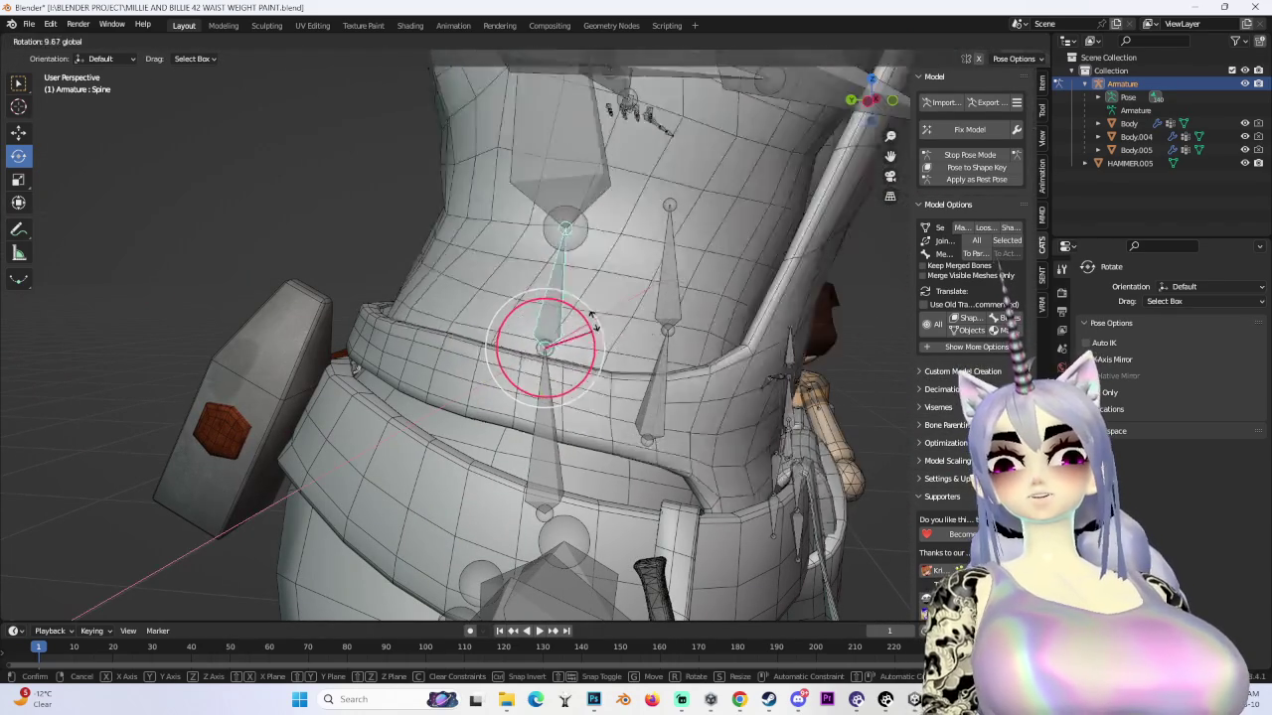
click(666, 363)
key(ctrl+z)
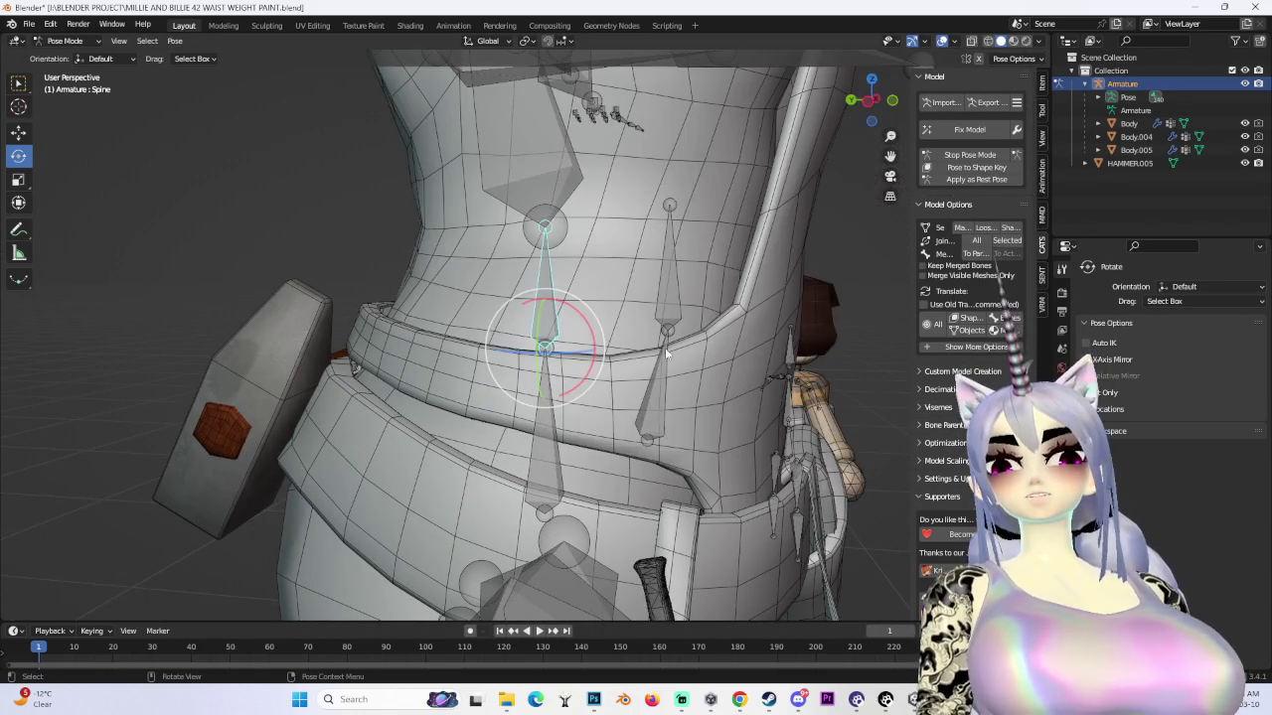
- Put Body.005 in Weight Paint, hide the main Body mesh, and choose the Blur brush
click(74, 55)
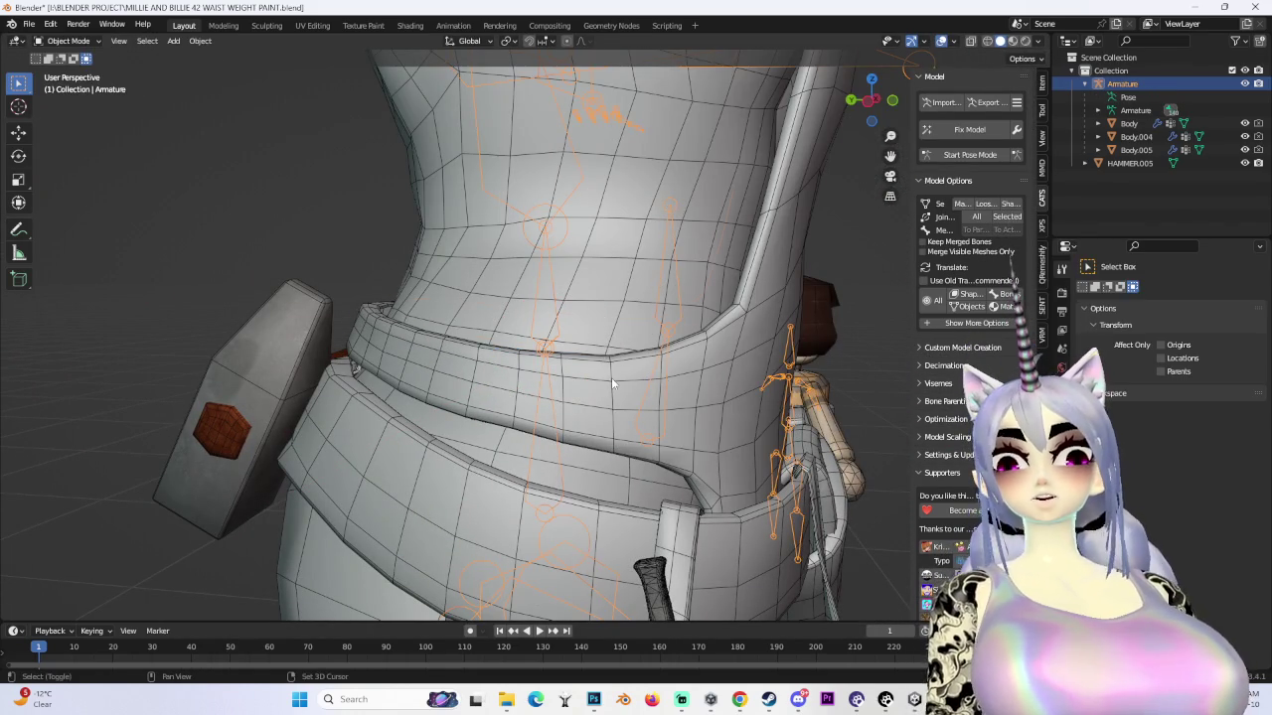
shift+click(612, 383)
click(83, 115)
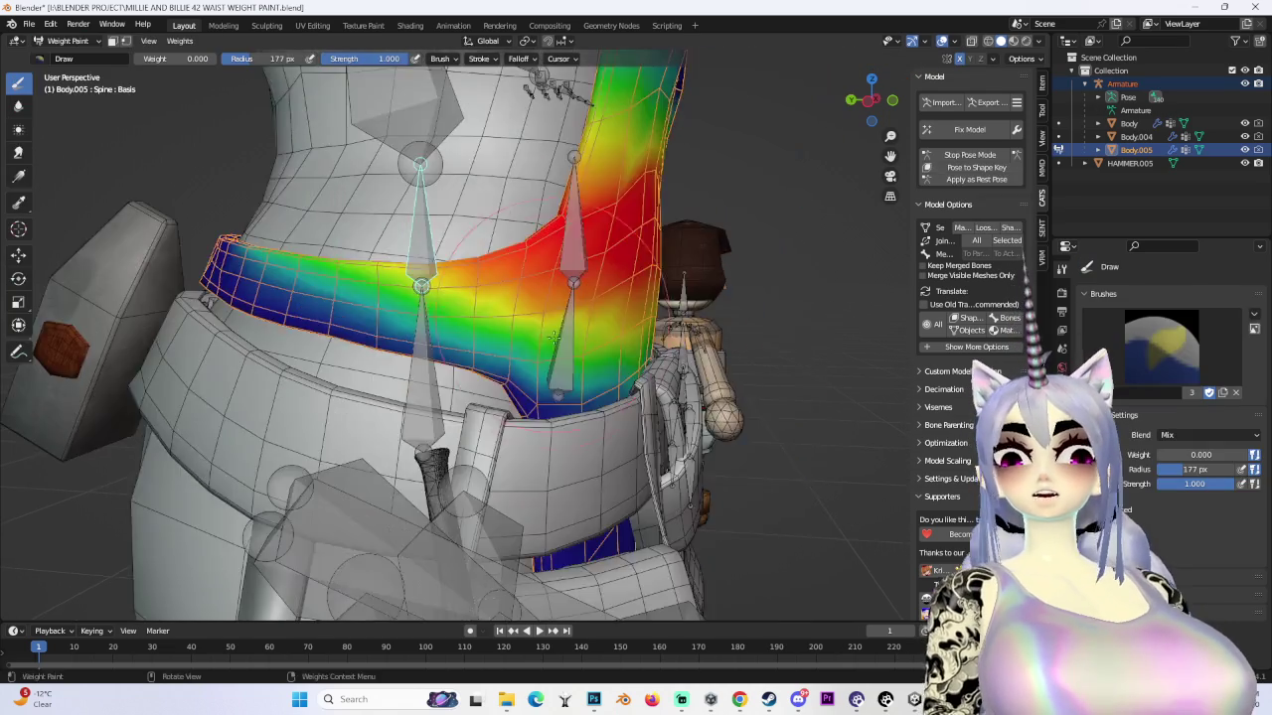
middle_drag(596, 398, 743, 447)
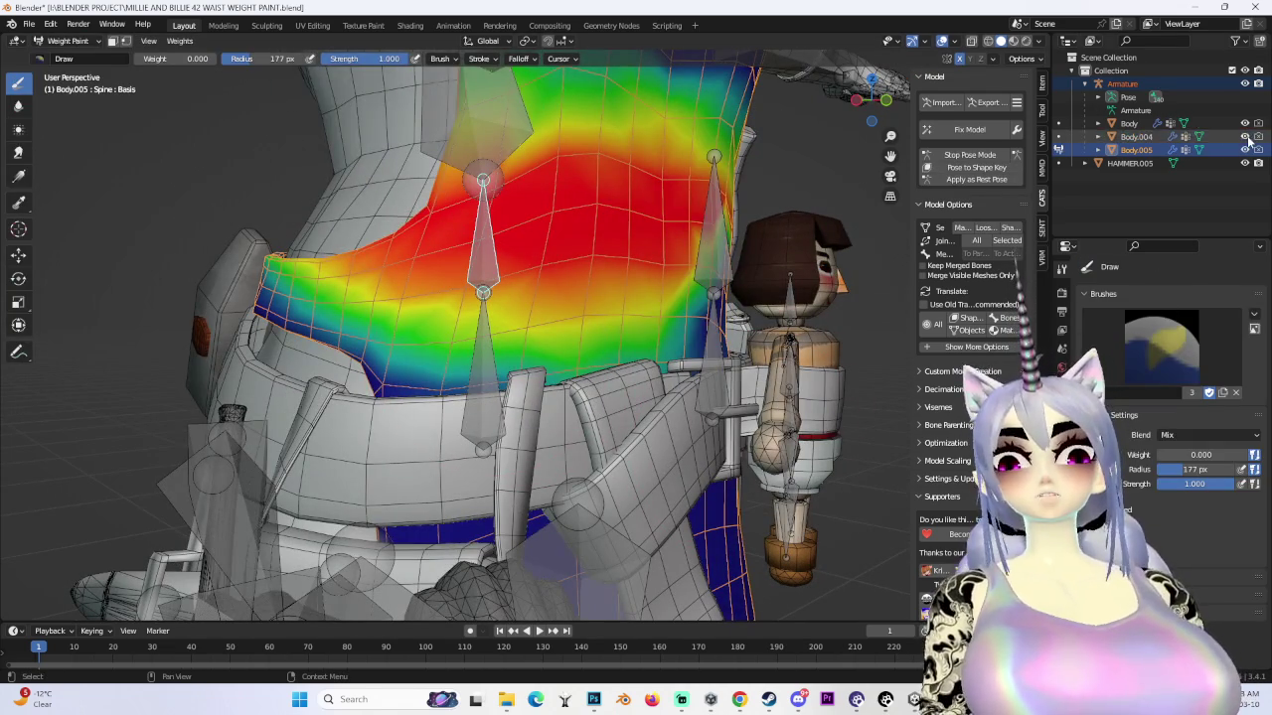
click(1244, 123)
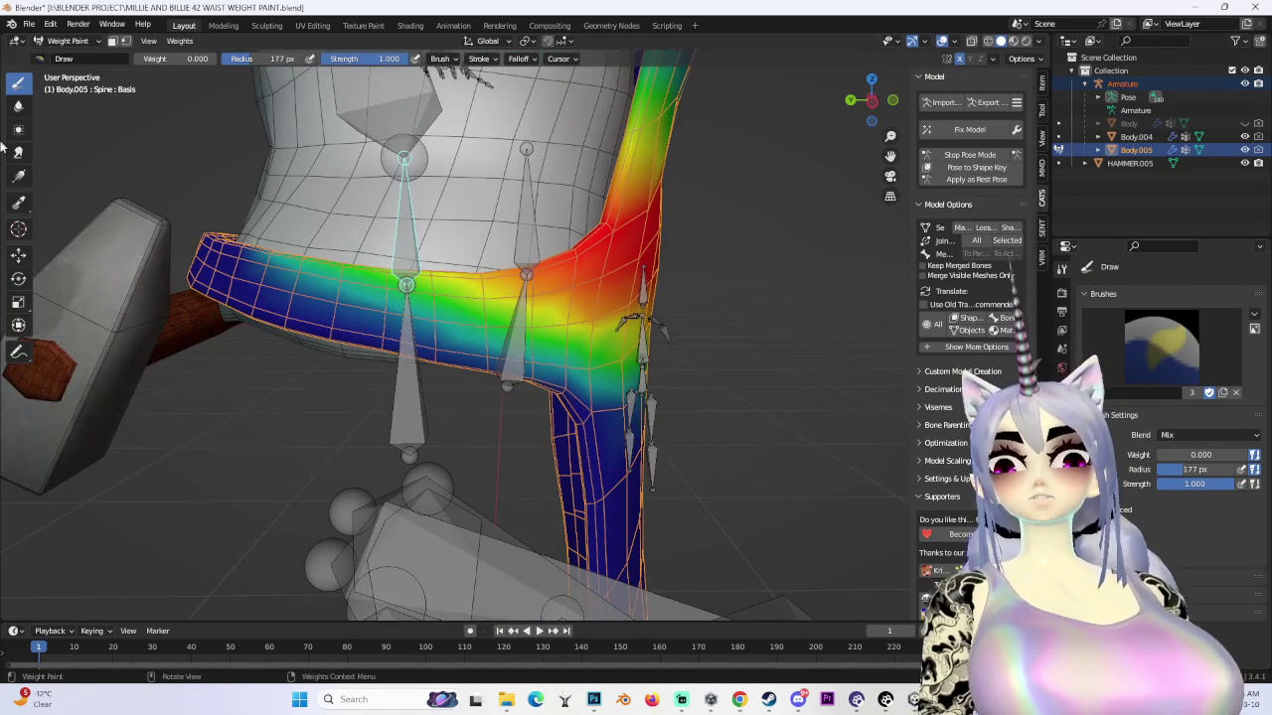
click(18, 105)
- Inspect the torso weights from several angles, then show Body again and re-enter Pose Mode
mouse_move(199, 248)
middle_down()
mouse_move(284, 312)
mouse_move(302, 366)
middle_up()
middle_drag(259, 268, 358, 405)
mouse_move(335, 454)
middle_down()
mouse_move(460, 411)
mouse_move(428, 368)
mouse_move(596, 333)
mouse_move(656, 338)
mouse_move(564, 378)
mouse_move(582, 327)
mouse_move(689, 362)
middle_up()
mouse_move(666, 295)
middle_down()
mouse_move(765, 360)
mouse_move(854, 328)
middle_up()
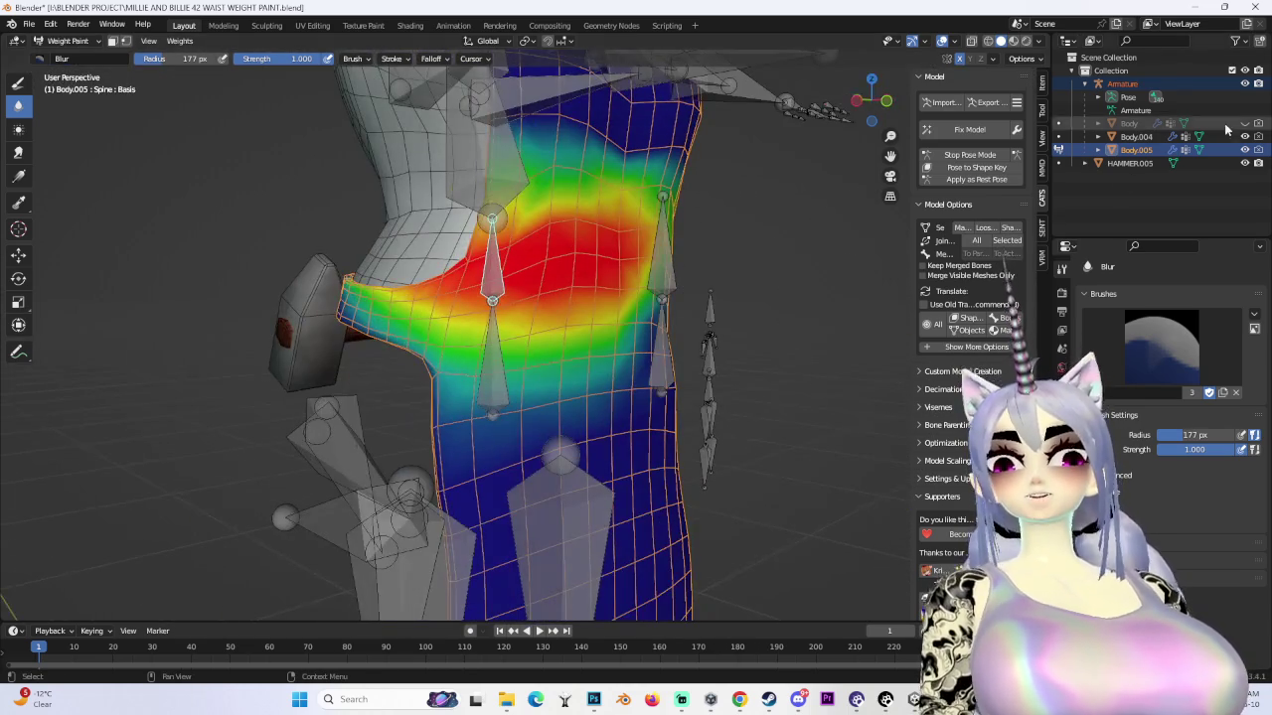
click(1245, 124)
click(955, 157)
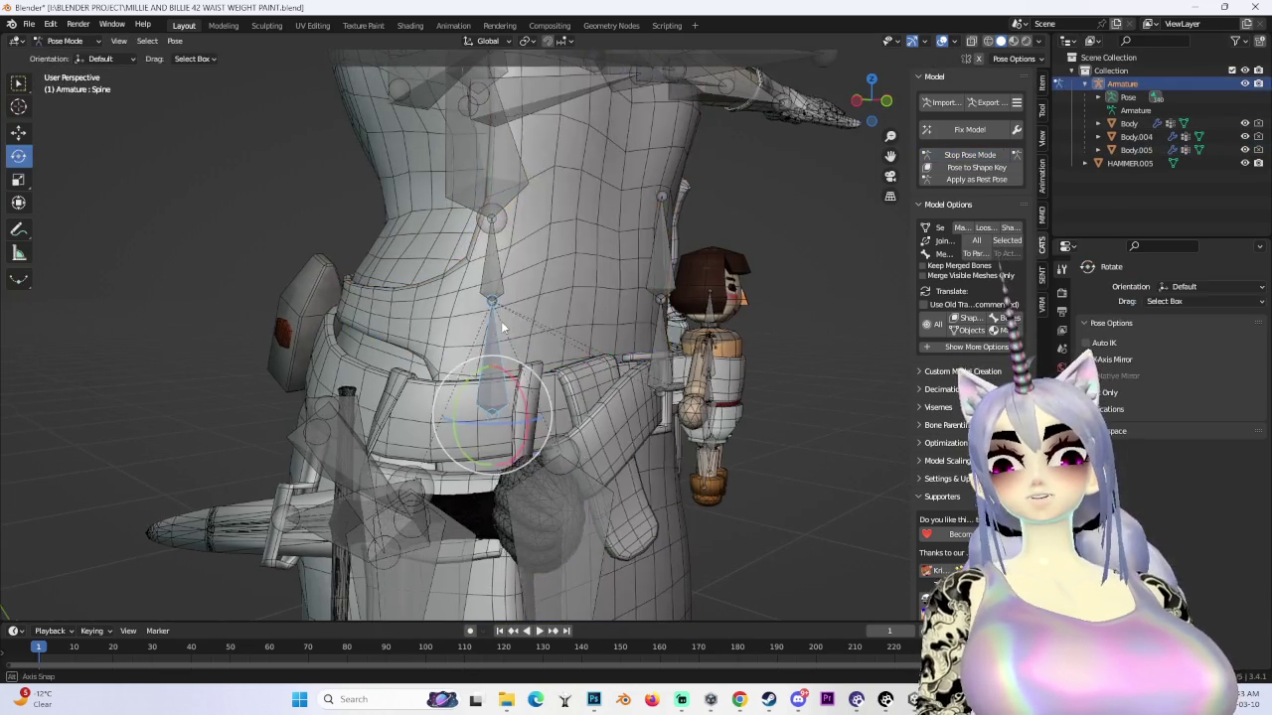
- Rotate the Spine bone in Pose Mode to test the waist bend
drag(521, 285, 533, 305)
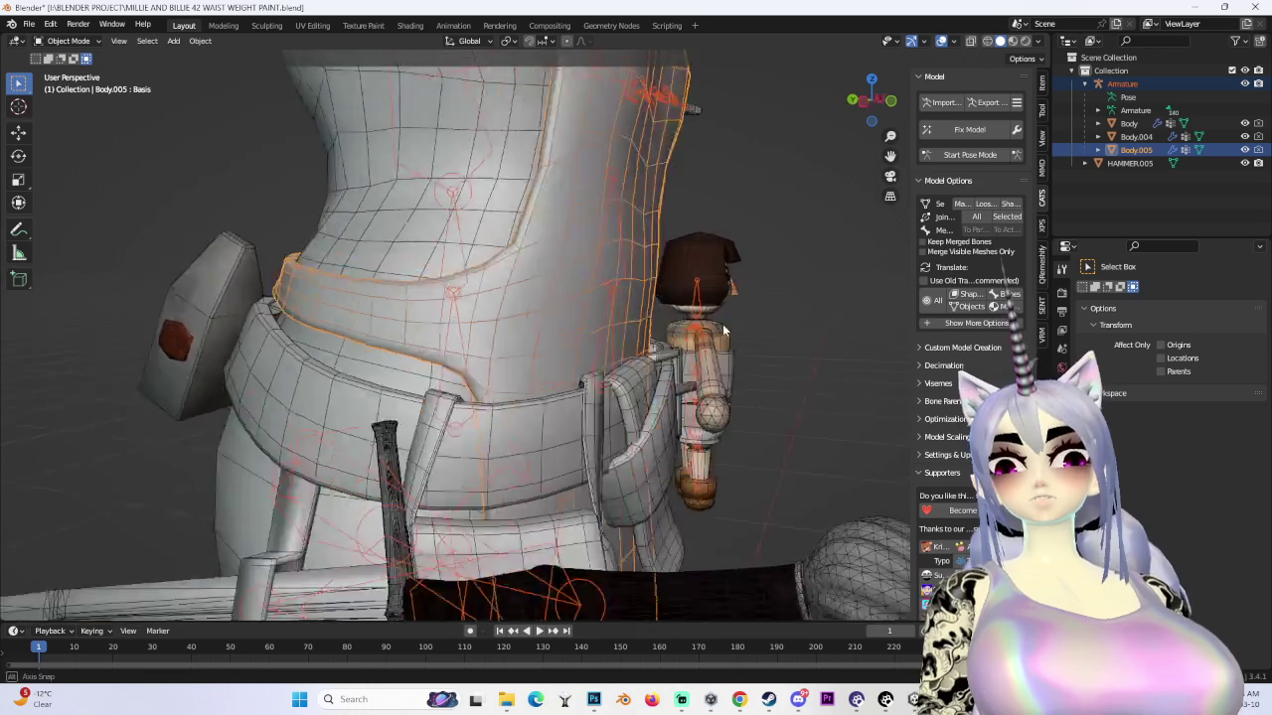
shift+middle_drag(724, 331, 981, 164)
click(974, 155)
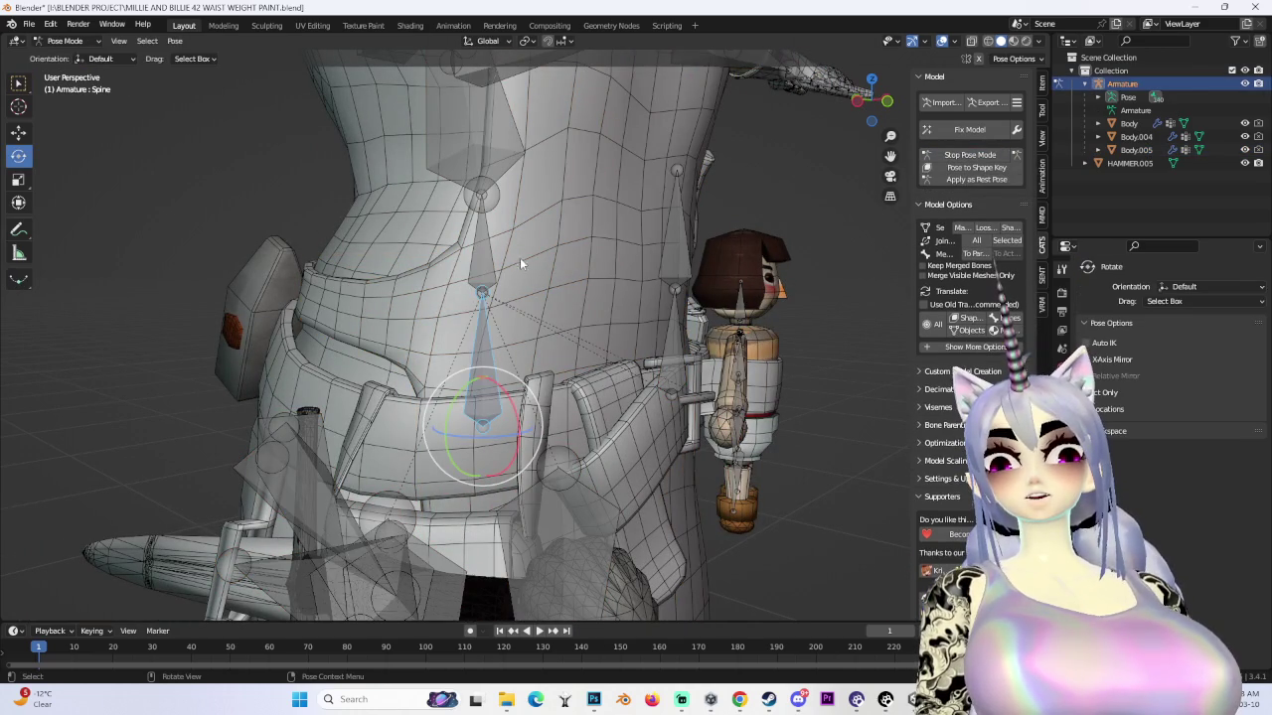
drag(517, 283, 525, 284)
- Rotate the Chest bone to test the bend, then undo the chest rotation
click(502, 171)
drag(542, 189, 550, 203)
mouse_move(550, 204)
middle_down()
mouse_move(564, 278)
mouse_move(490, 381)
middle_up()
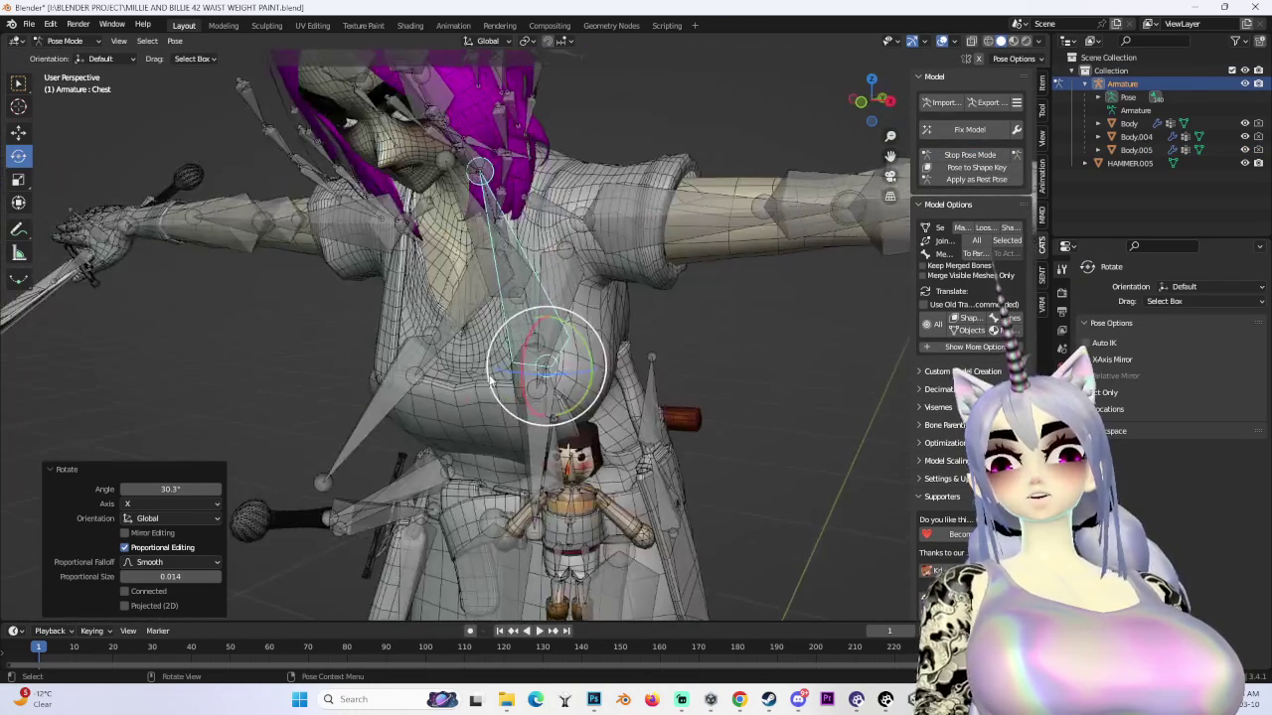
drag(526, 357, 584, 370)
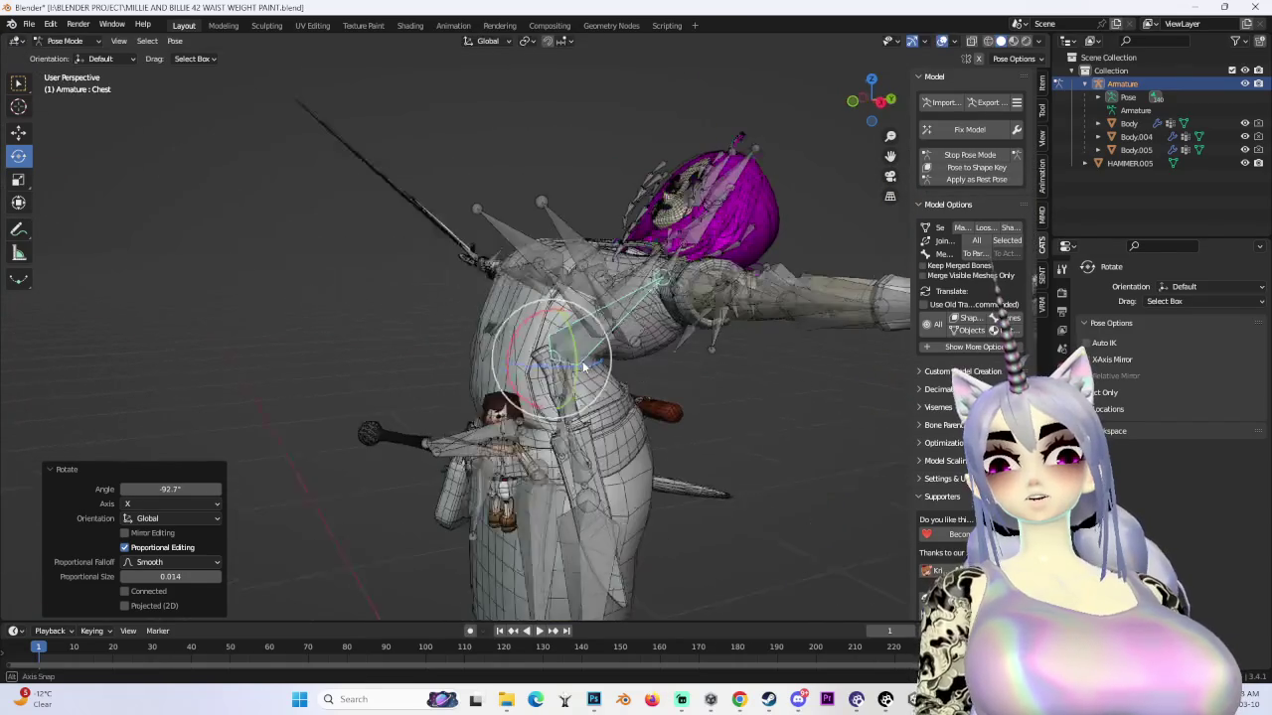
key(ctrl+z)
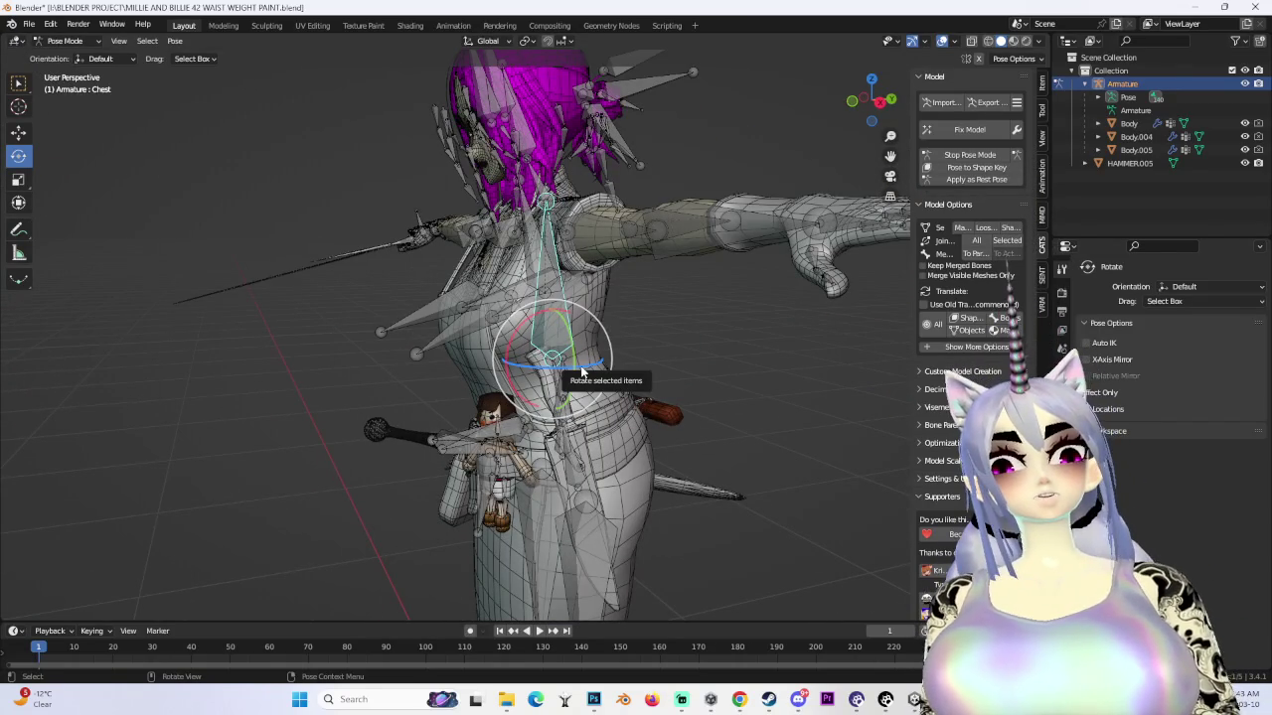
- Select the BELT_KNIFE bone and zoom in on the character's waist from the front
middle_drag(512, 405, 596, 398)
click(643, 403)
mouse_move(676, 399)
middle_down()
mouse_move(657, 365)
mouse_move(746, 355)
mouse_move(638, 370)
middle_up()
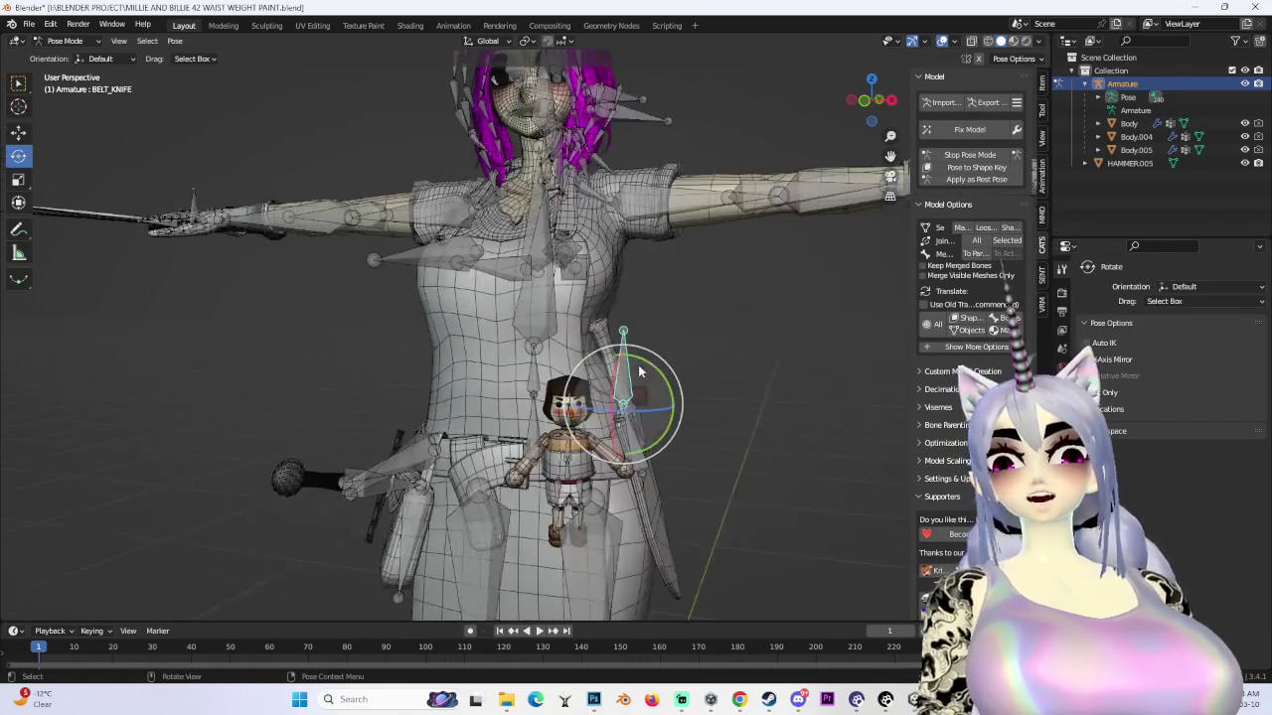
ctrl+middle_drag(184, 134, 57, 33)
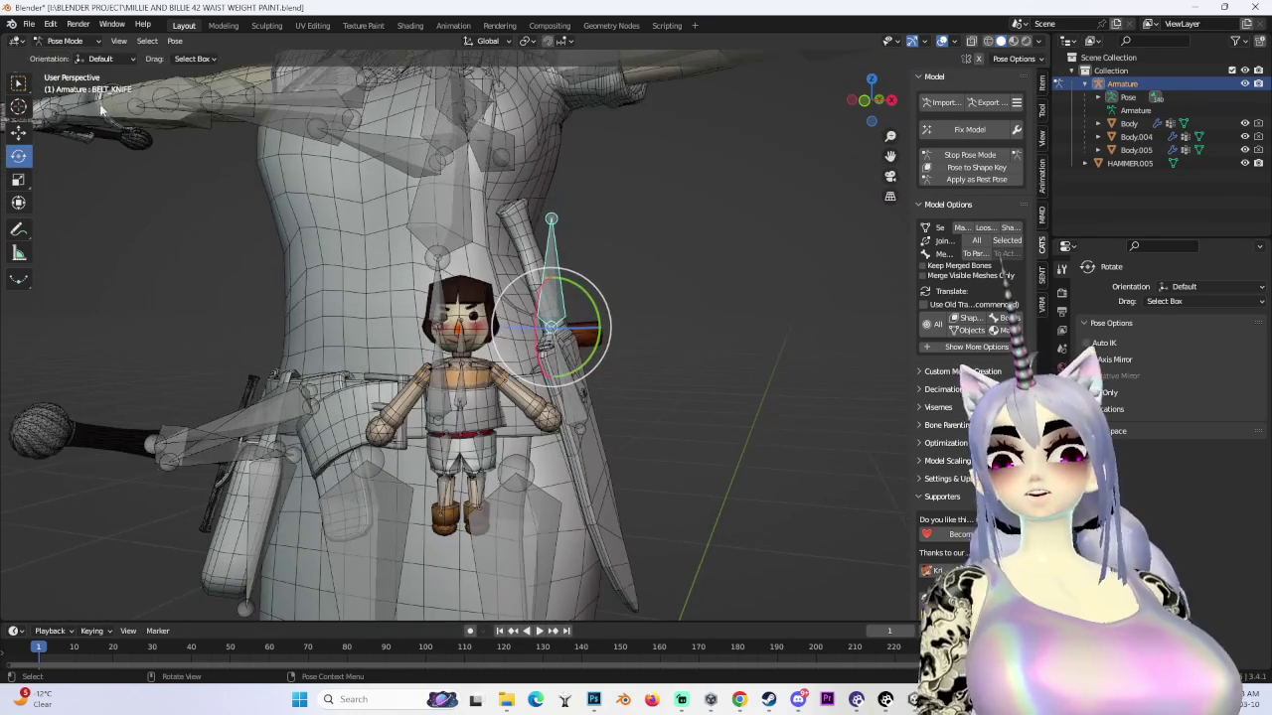
- Return to Object Mode and select the main Body mesh
click(64, 41)
click(60, 62)
click(499, 256)
mouse_move(498, 256)
middle_down()
mouse_move(445, 218)
mouse_move(645, 358)
mouse_move(410, 288)
middle_up()
click(411, 288)
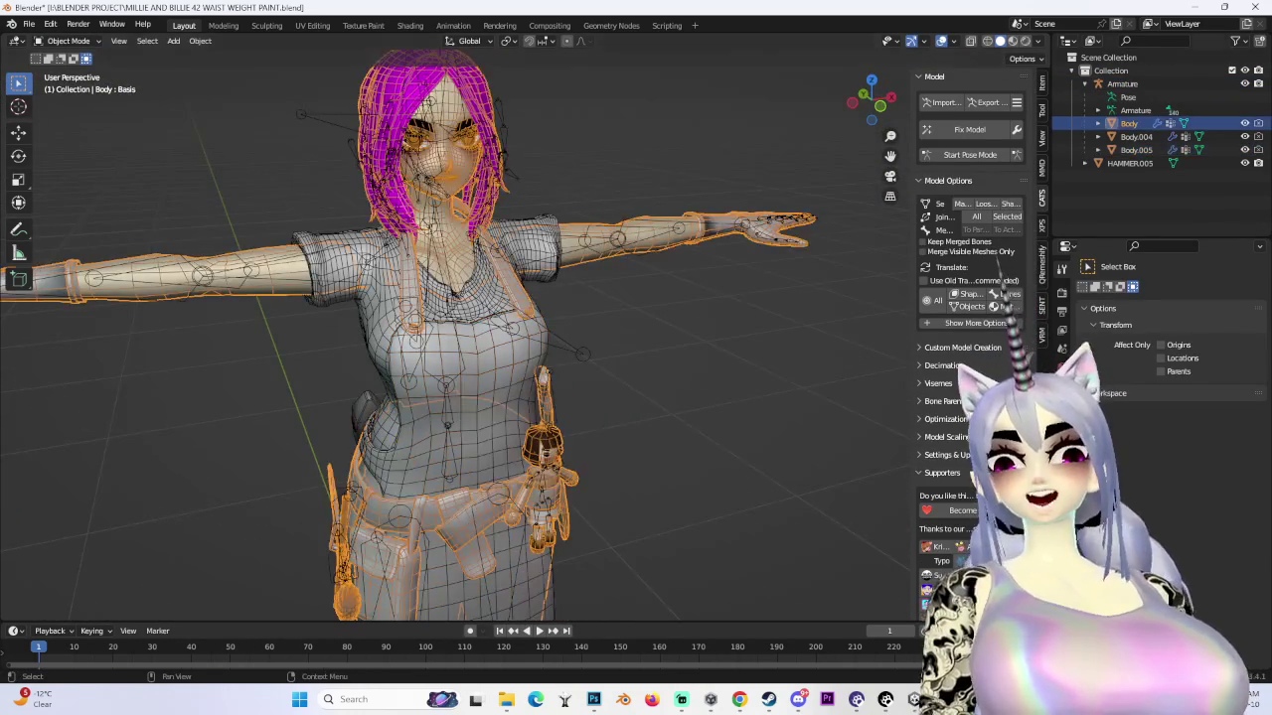
- In Edit Mode on Body, select the linked apron strap geometry with Ctrl+L
middle_drag(557, 258, 385, 230)
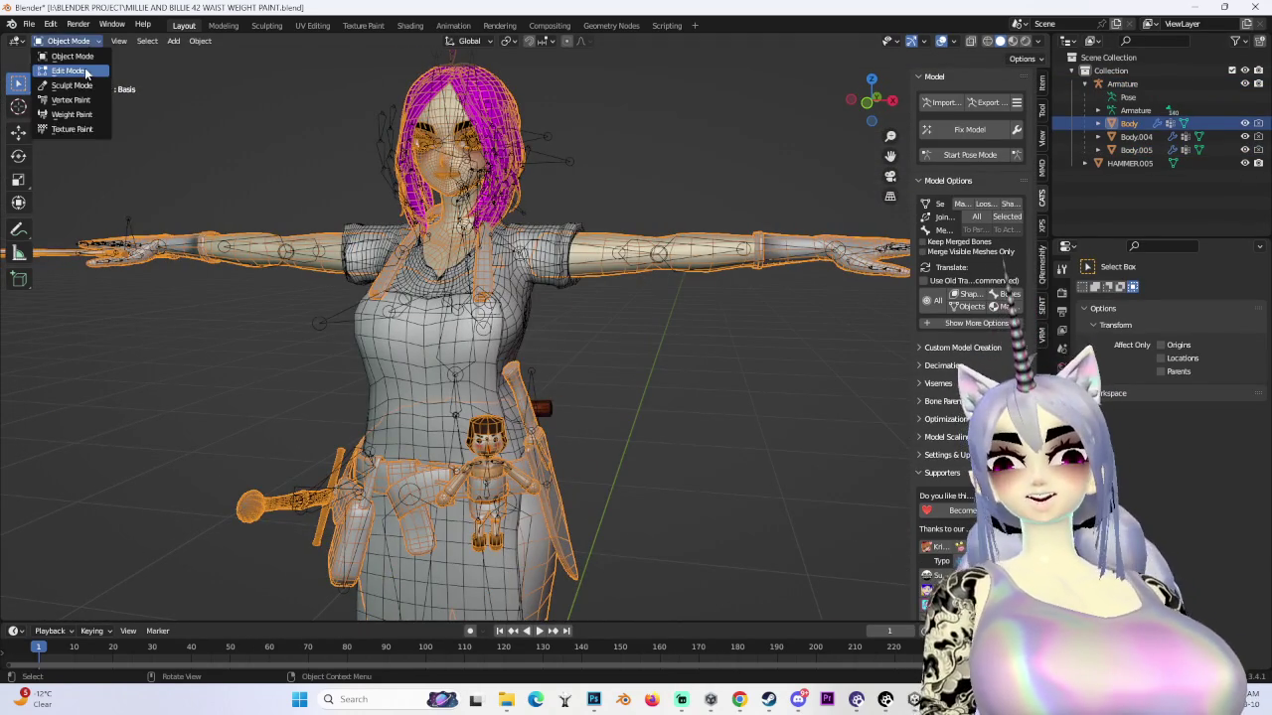
click(68, 71)
scroll(447, 328, up, 4)
mouse_move(447, 328)
middle_down()
mouse_move(497, 298)
mouse_move(333, 353)
middle_up()
mouse_move(368, 410)
middle_down()
mouse_move(447, 377)
mouse_move(534, 378)
mouse_move(554, 278)
middle_up()
key(ctrl+l)
scroll(534, 378, down, 3)
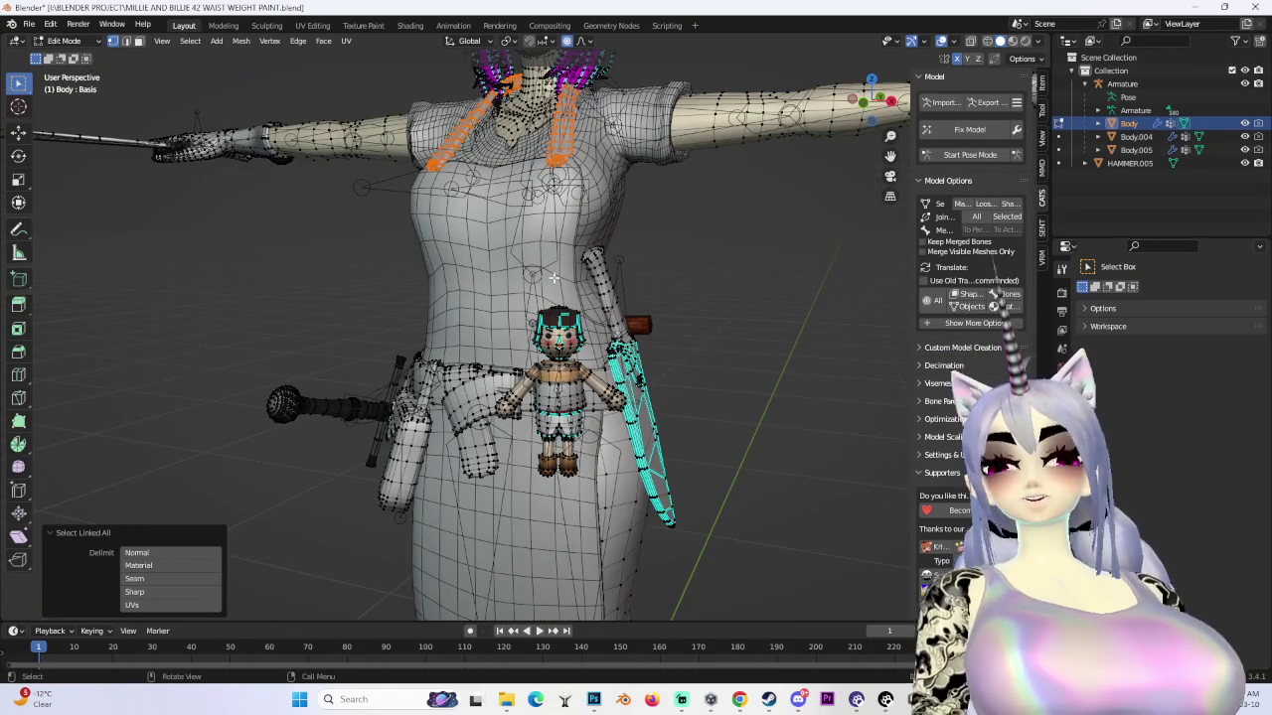
middle_drag(651, 300, 582, 304)
- Separate the selected straps into a new object, Body.006, and return to Object Mode
key(p)
click(582, 304)
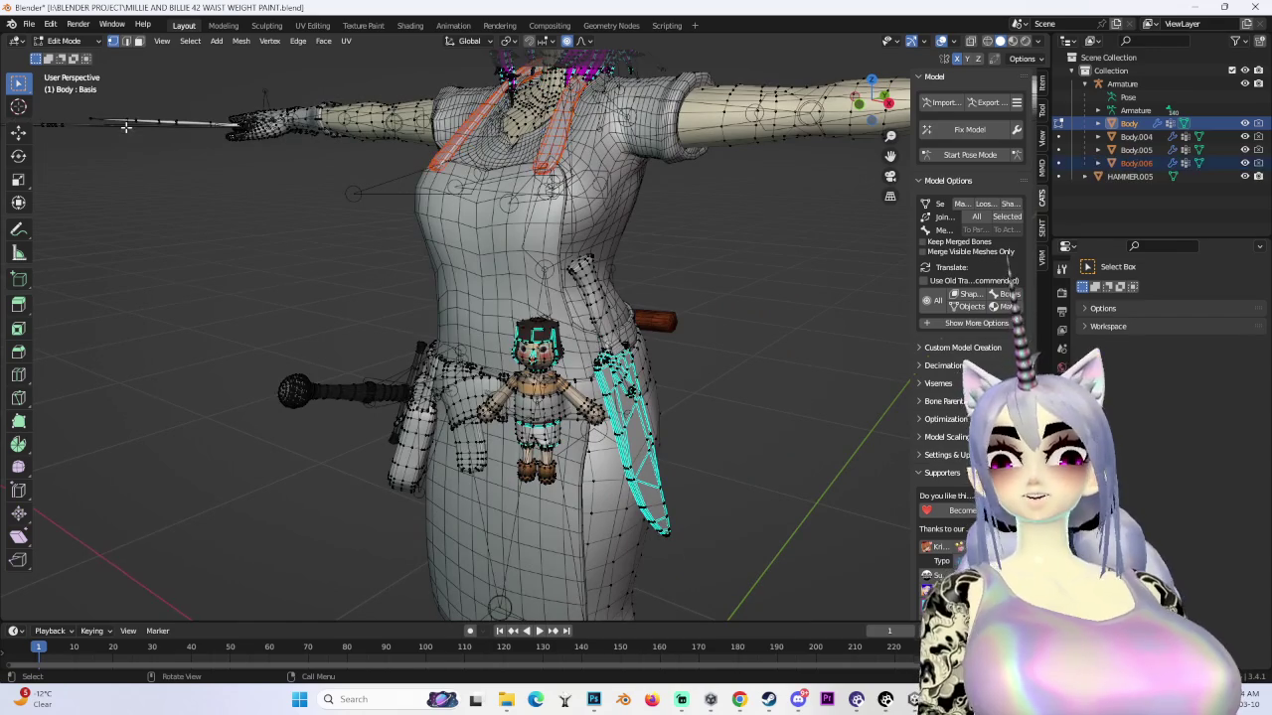
click(64, 41)
click(60, 58)
mouse_move(477, 266)
middle_down()
mouse_move(460, 291)
mouse_move(640, 280)
middle_up()
scroll(640, 280, up, 3)
scroll(611, 293, up, 2)
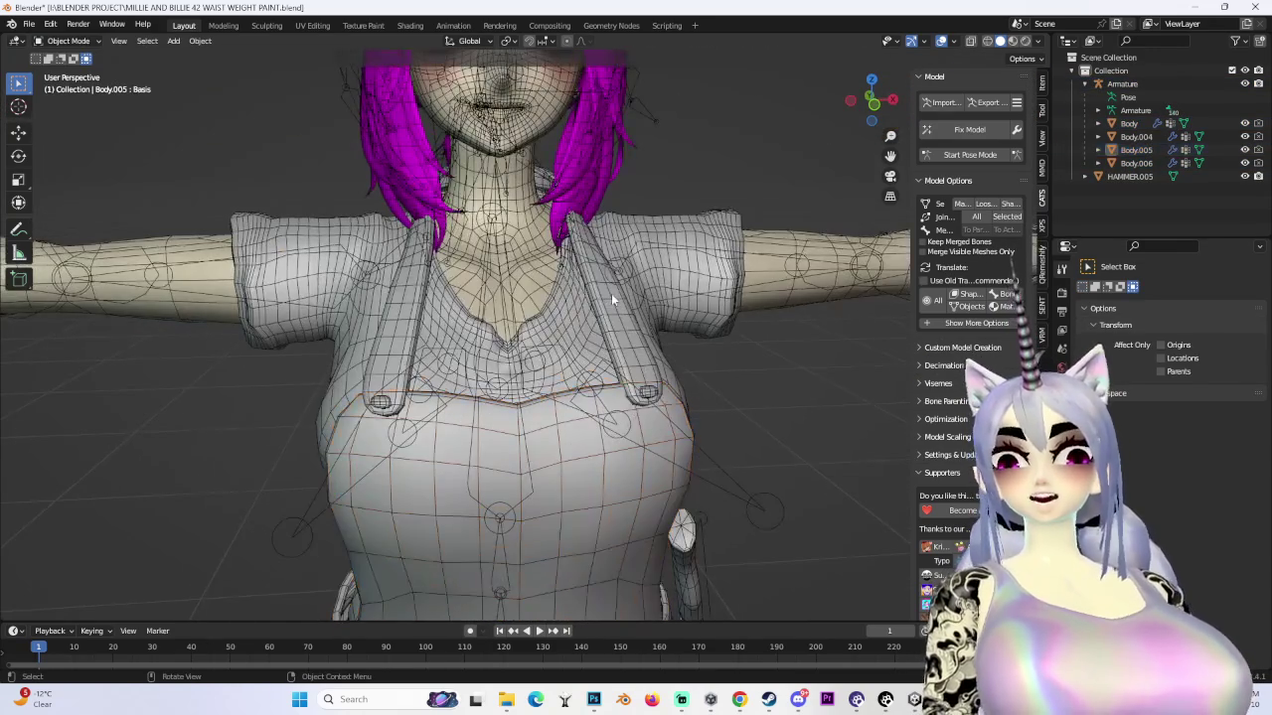
- Join the separated straps Body.006 into the Body.005 apron
click(640, 343)
shift+click(540, 457)
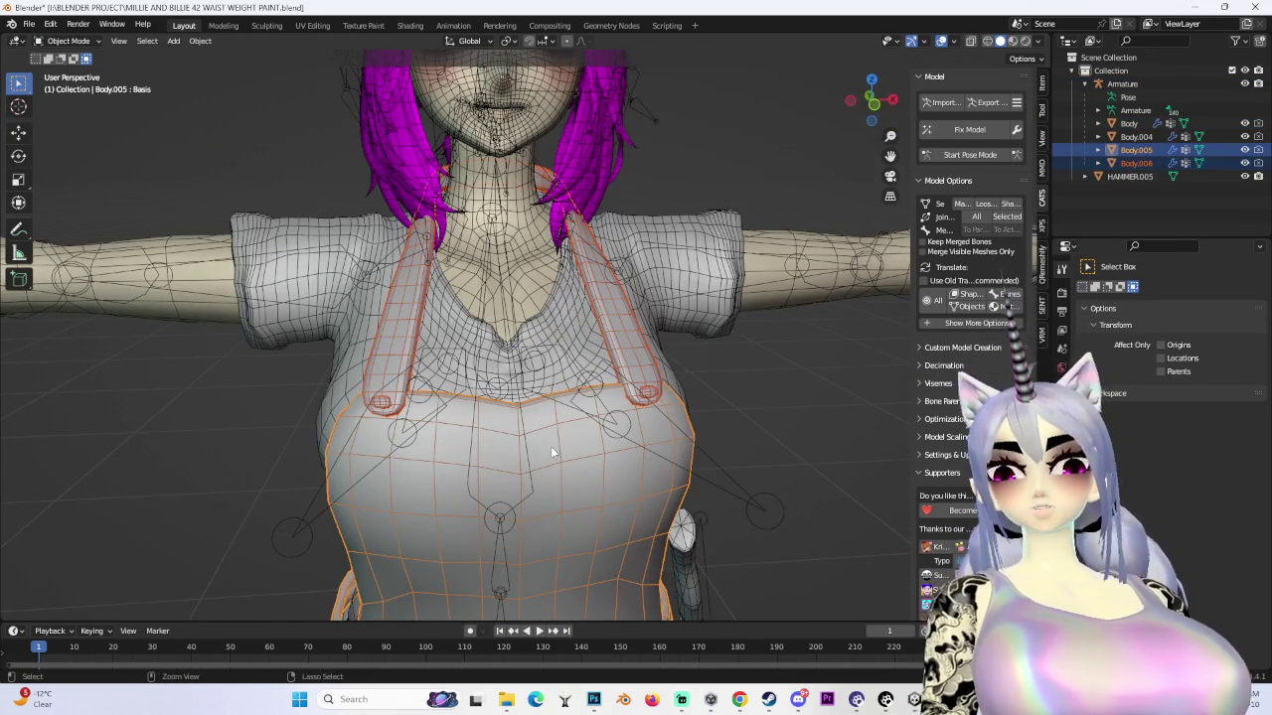
key(ctrl+j)
scroll(550, 446, down, 4)
mouse_move(550, 446)
middle_down()
mouse_move(648, 365)
mouse_move(556, 343)
middle_up()
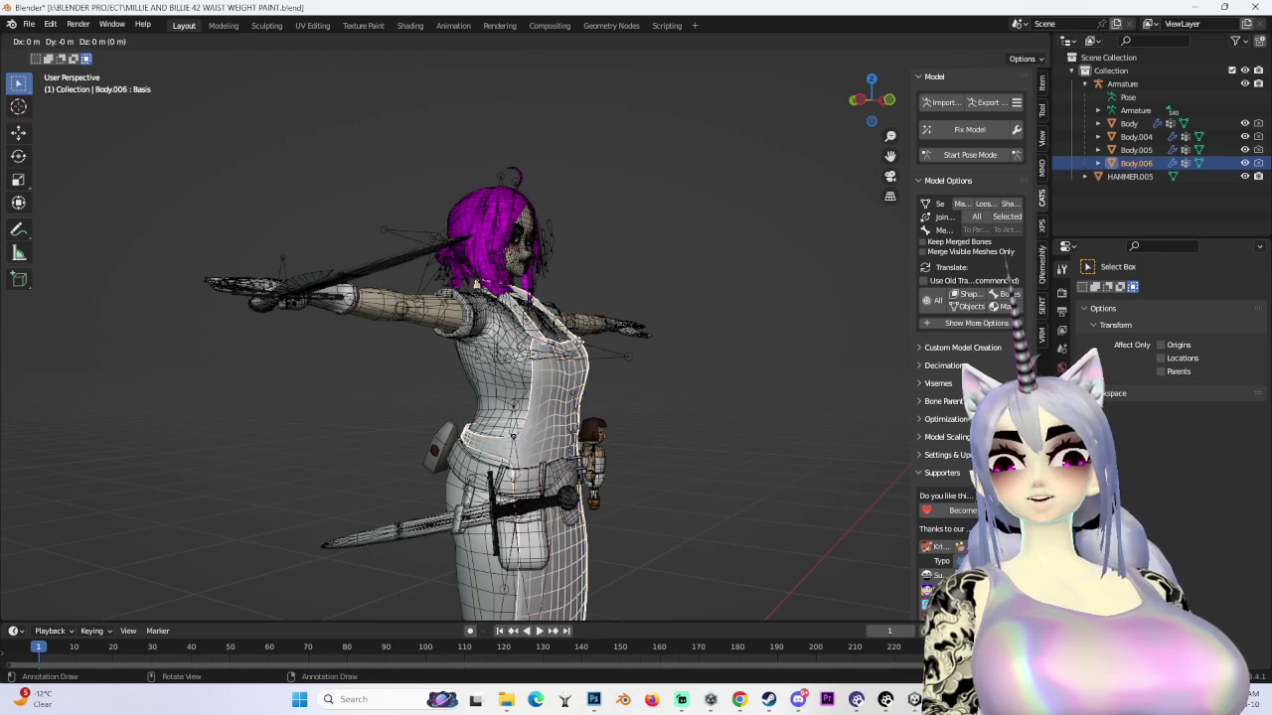
- Duplicate the apron, place the copy beside the character, and switch to front orthographic view
key(shift+d)
click(655, 358)
middle_drag(655, 357, 428, 364)
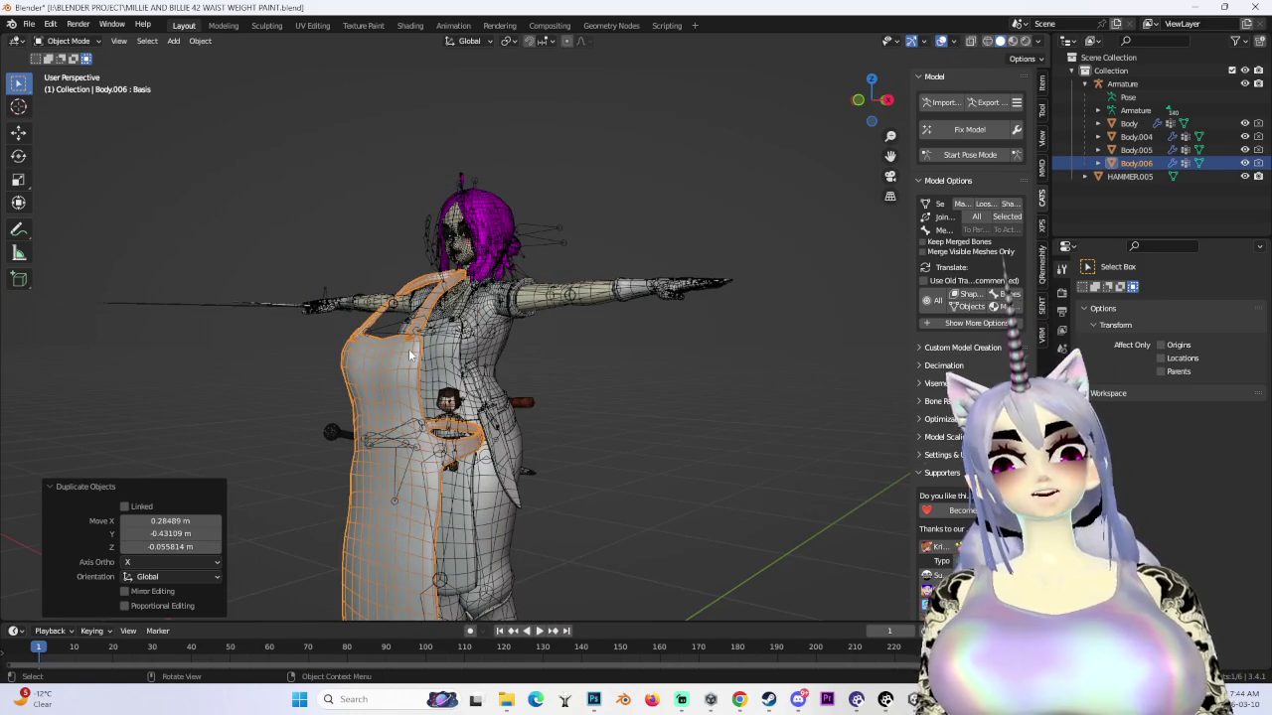
click(859, 101)
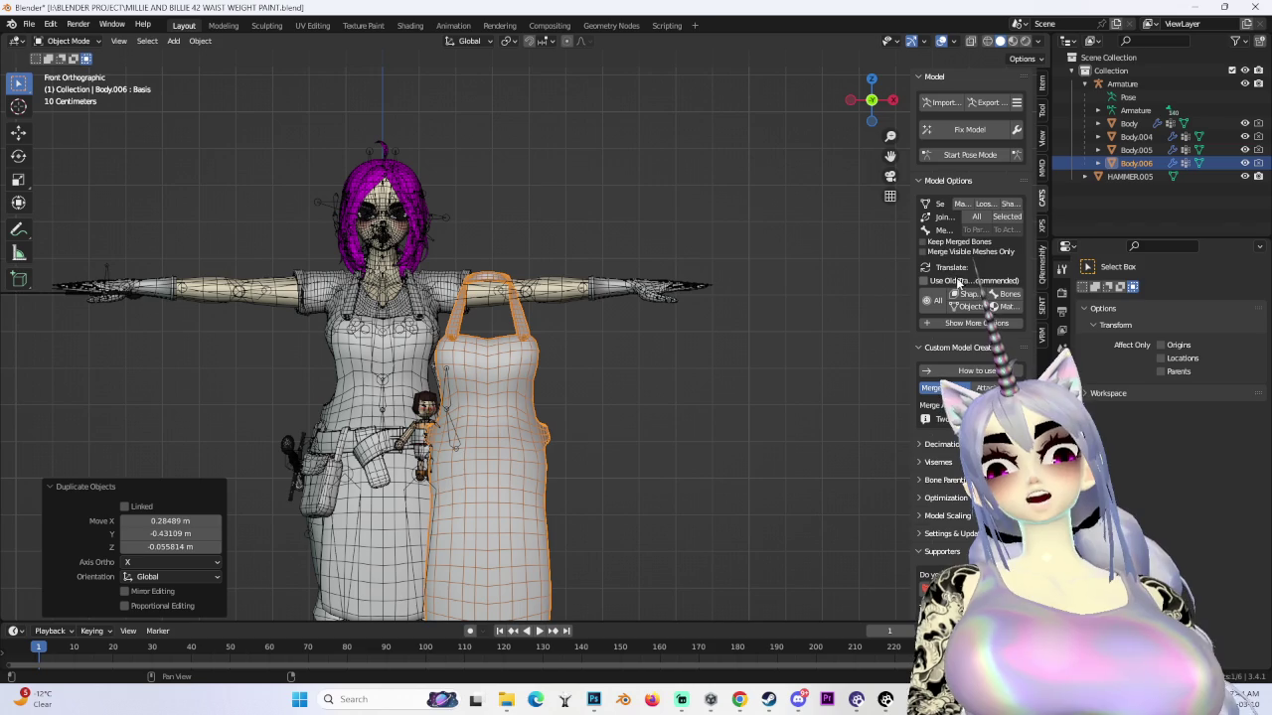
scroll(695, 347, up, 2)
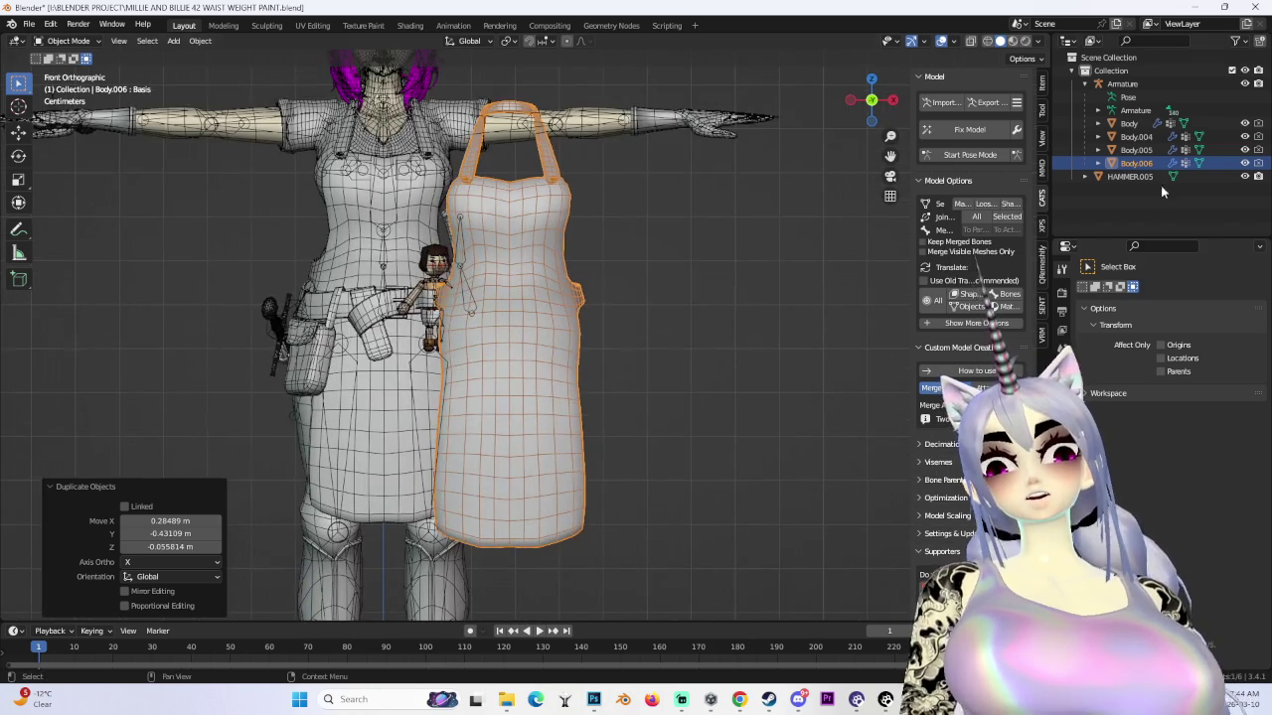
- Hide the duplicated apron in the Outliner, then unhide it again
click(1257, 167)
scroll(596, 328, up, 3)
scroll(556, 417, up, 3)
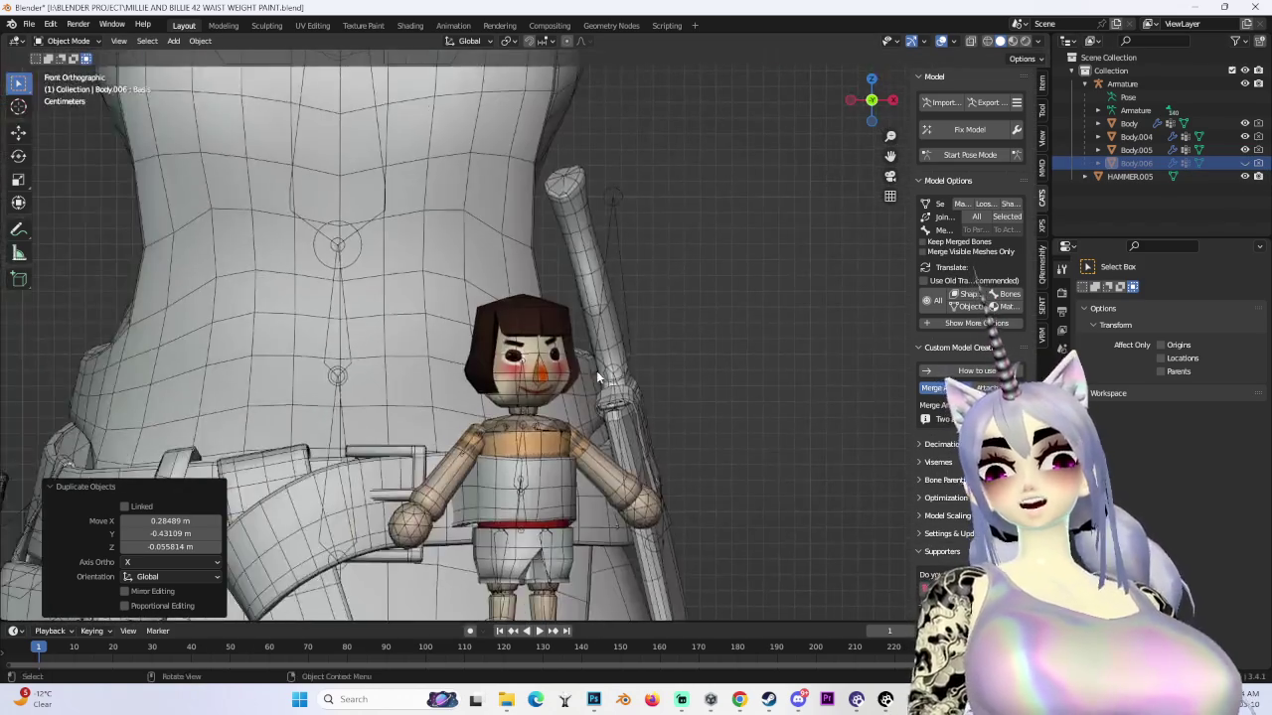
scroll(536, 464, up, 2)
scroll(536, 463, up, 1)
scroll(490, 345, up, 2)
scroll(498, 345, up, 1)
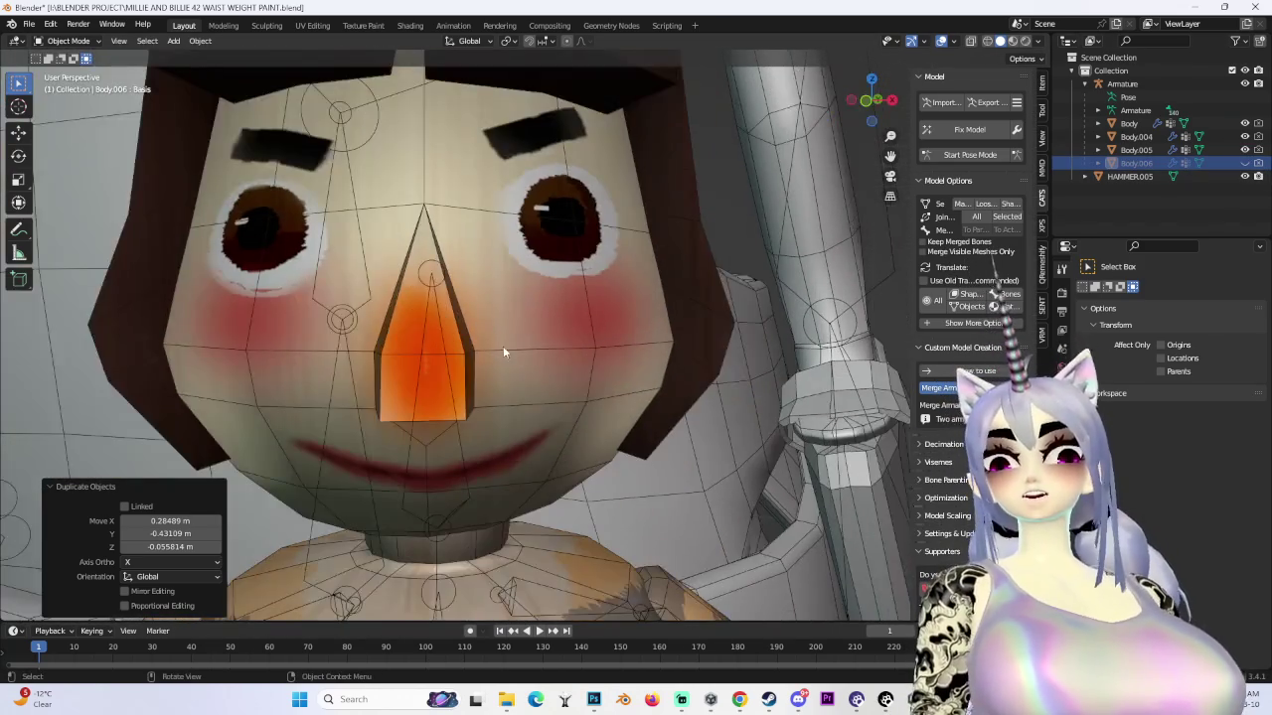
scroll(627, 390, up, 1)
scroll(627, 390, down, 2)
scroll(620, 385, down, 3)
scroll(621, 384, down, 4)
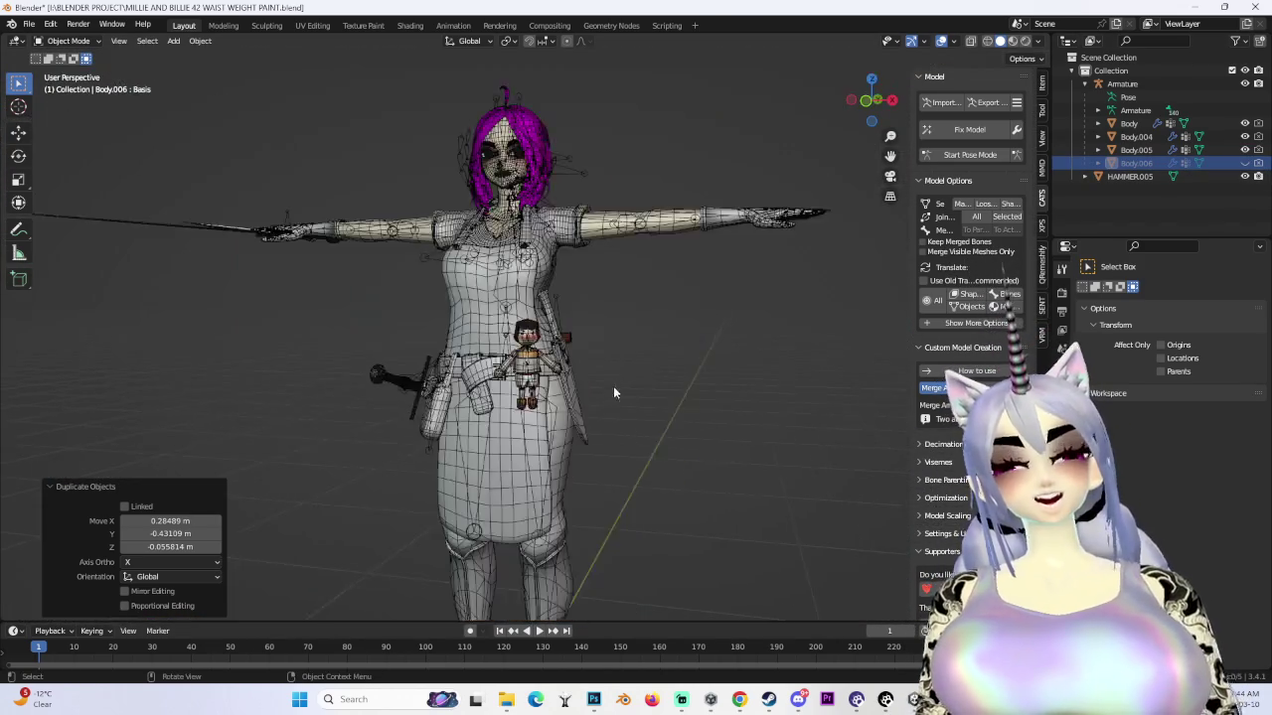
scroll(672, 356, down, 2)
click(1244, 163)
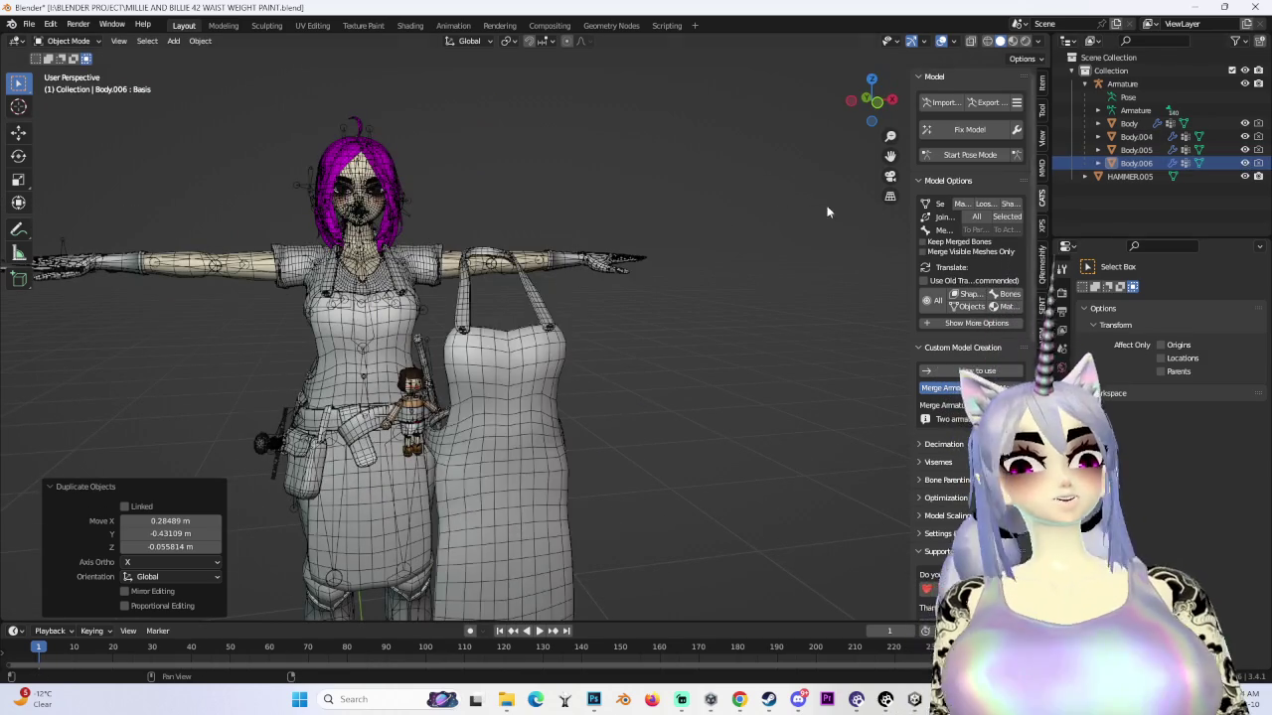
scroll(726, 264, down, 2)
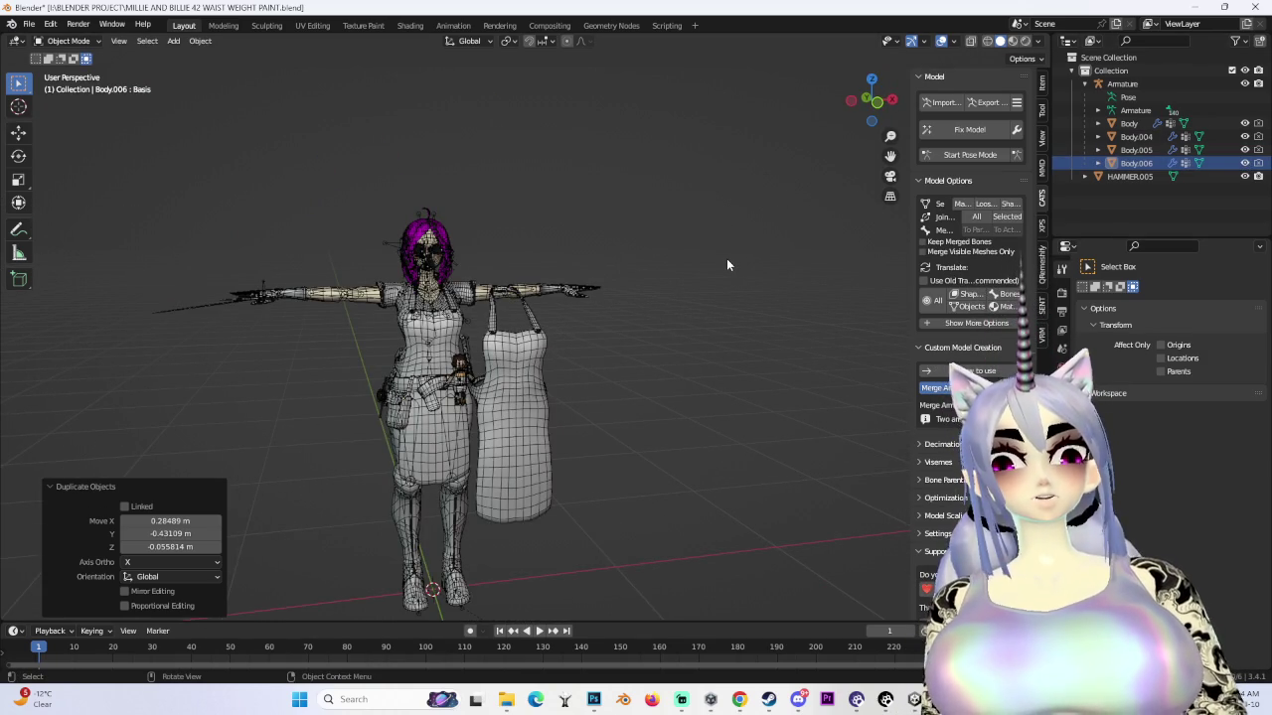
scroll(726, 259, up, 3)
scroll(658, 258, up, 1)
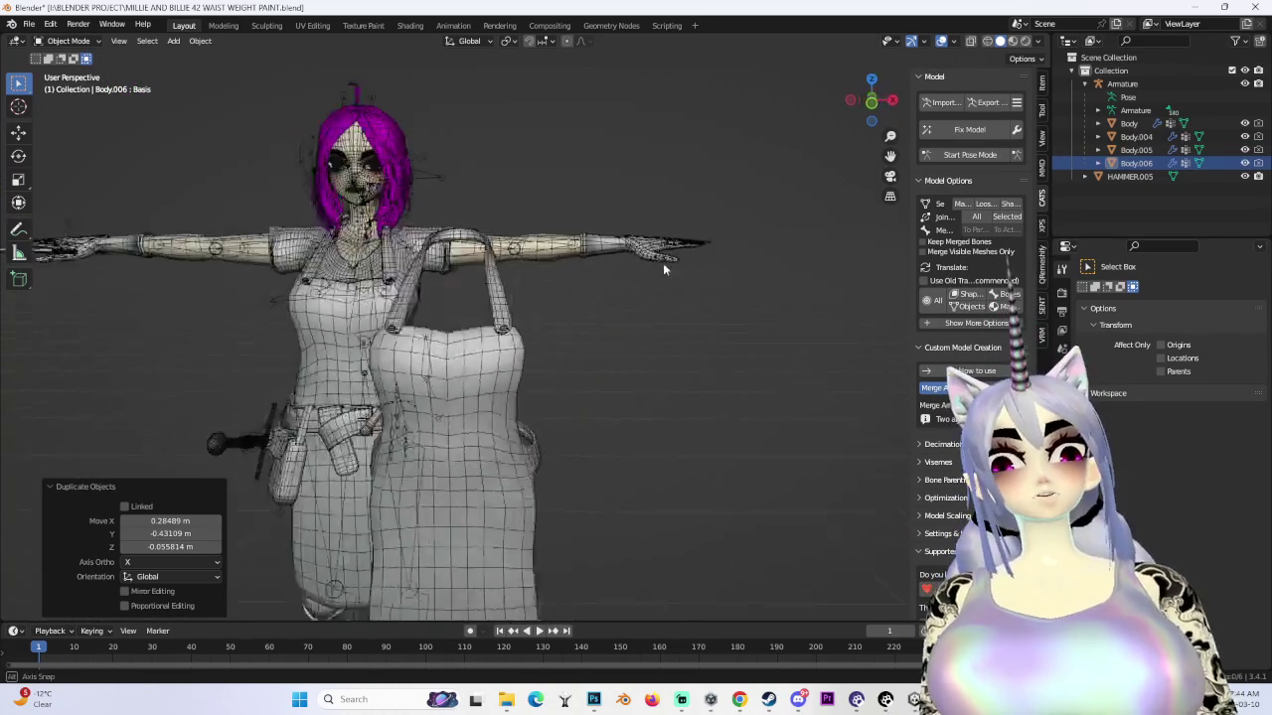
- Select the apron copy and view it in straight front view beside the character
middle_drag(648, 268, 696, 275)
click(960, 134)
click(885, 113)
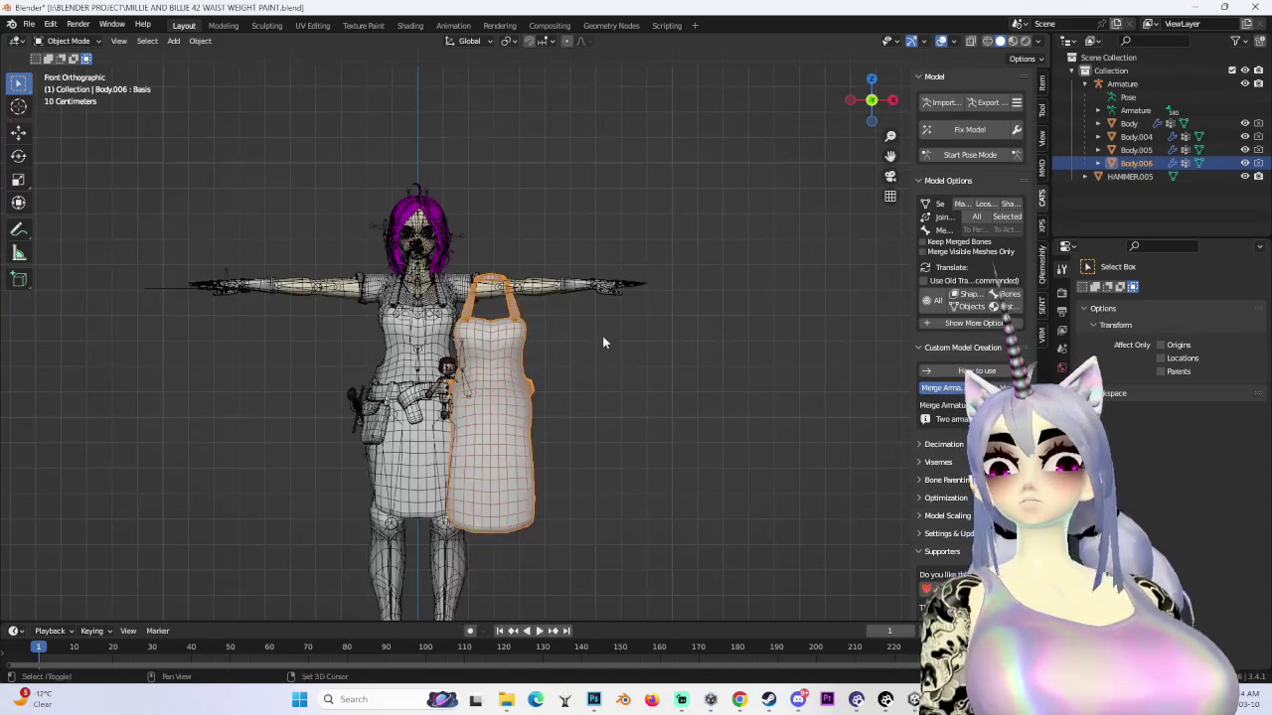
scroll(596, 328, up, 3)
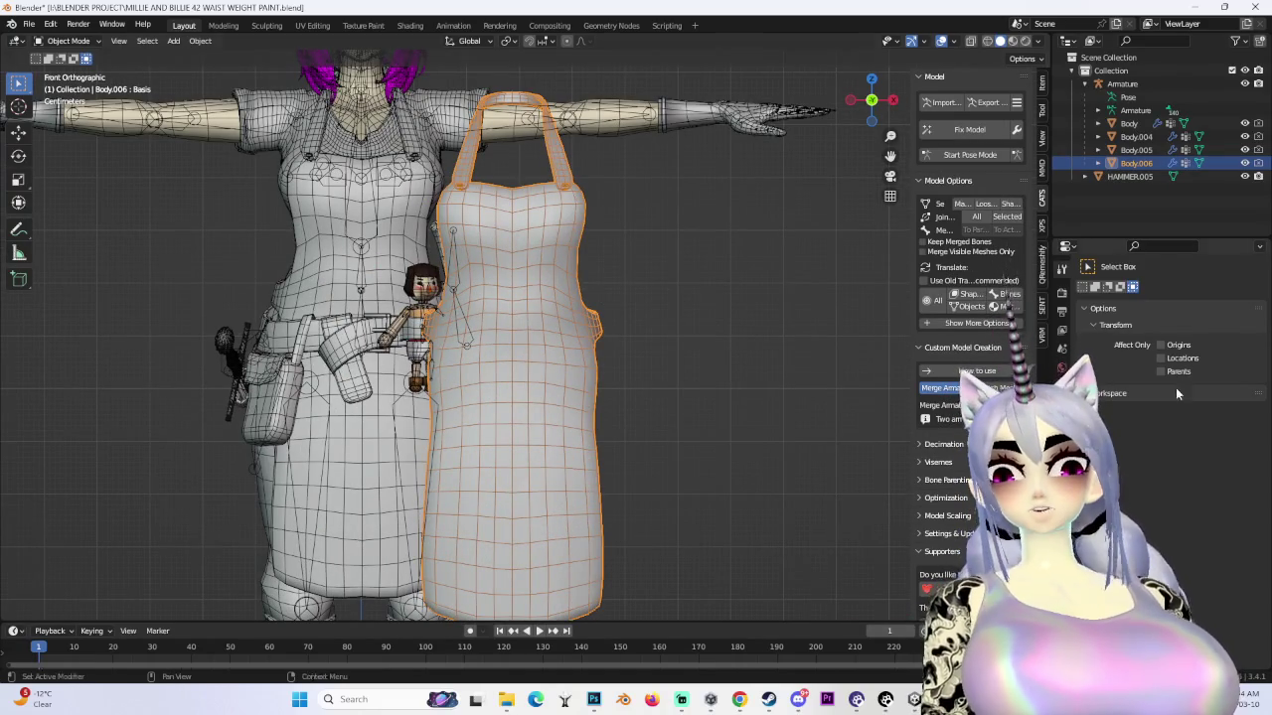
scroll(558, 423, down, 2)
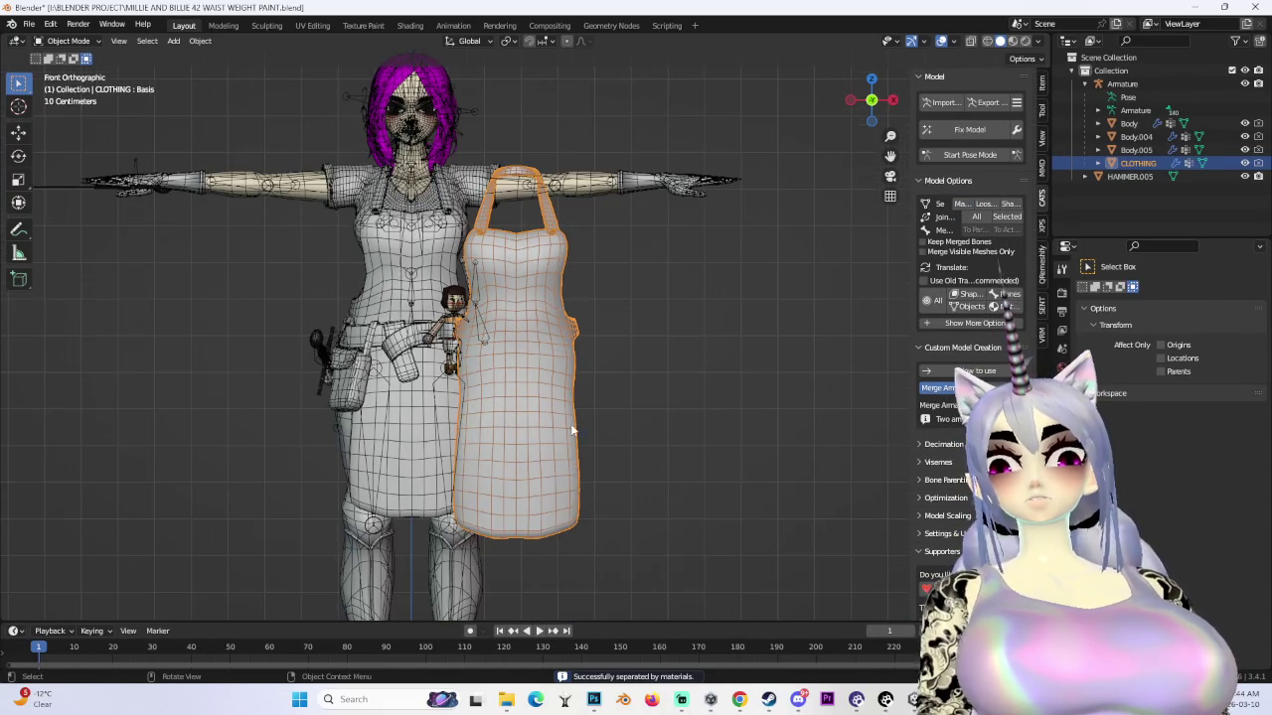
scroll(715, 402, up, 3)
scroll(775, 461, down, 1)
scroll(777, 464, down, 1)
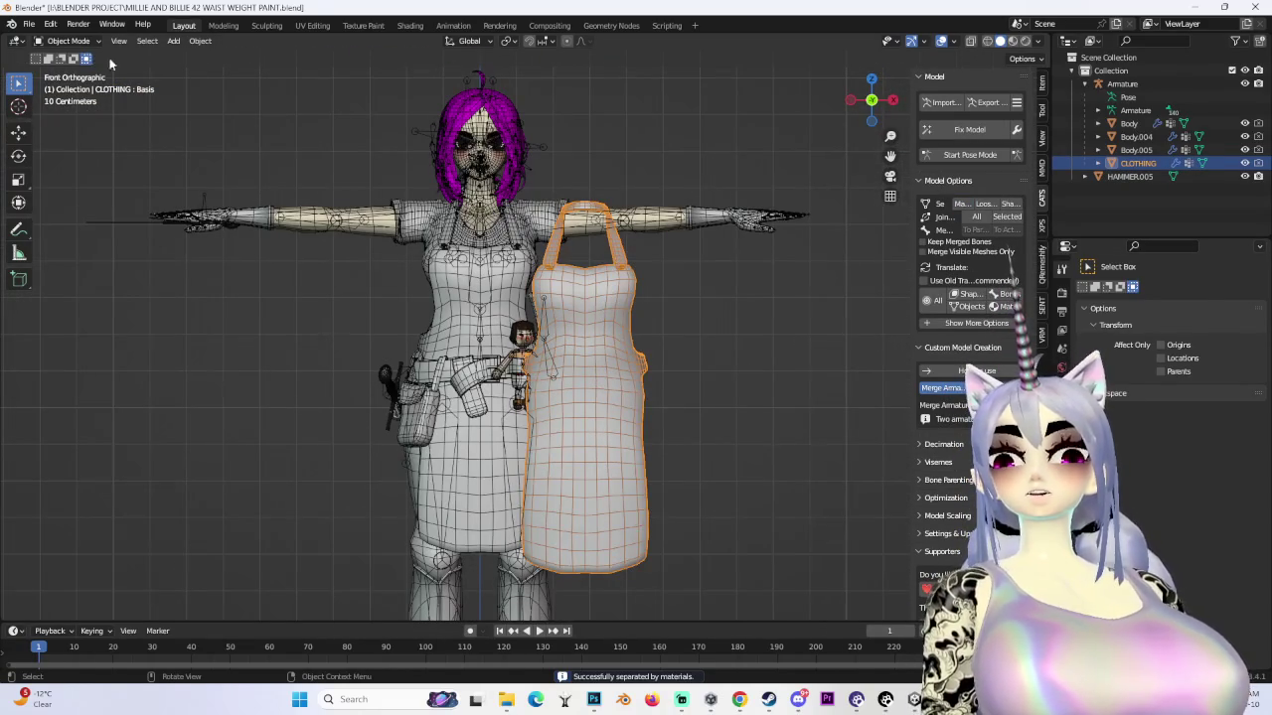
- Import BILLIE WORLD CONSTRAINT.fbx with the CATS Import button and view the whole scene
click(942, 103)
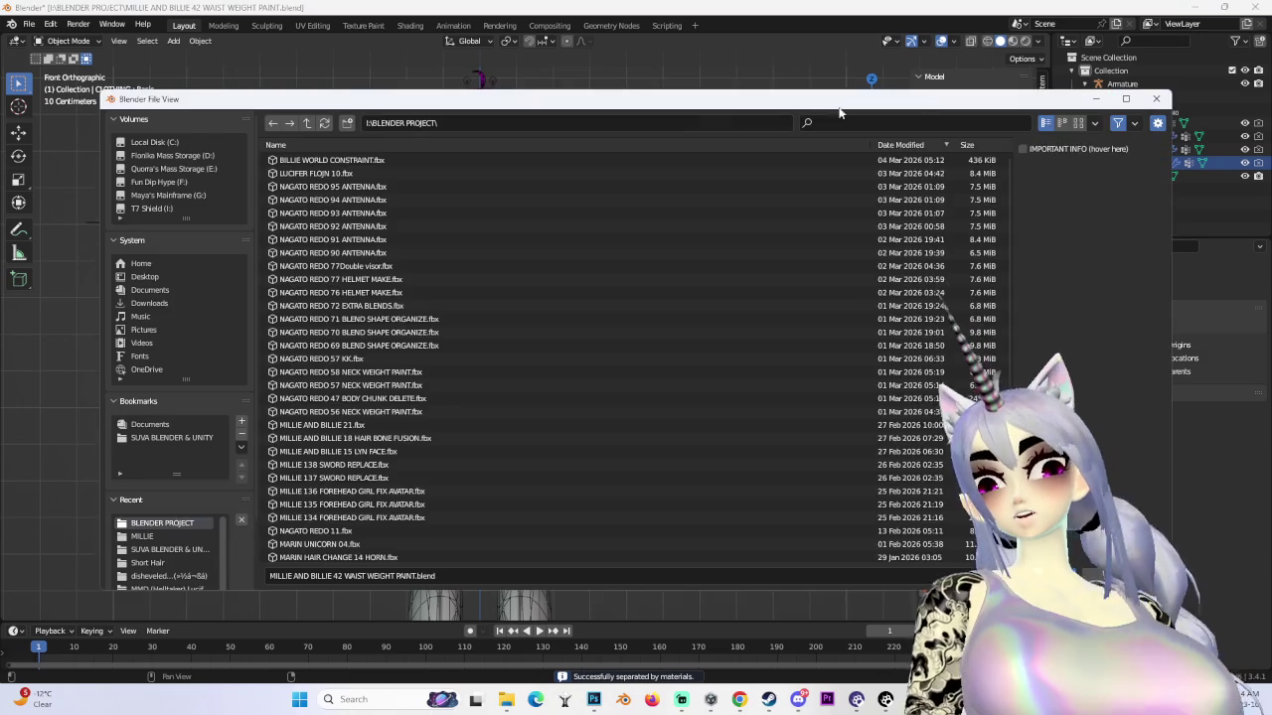
click(367, 161)
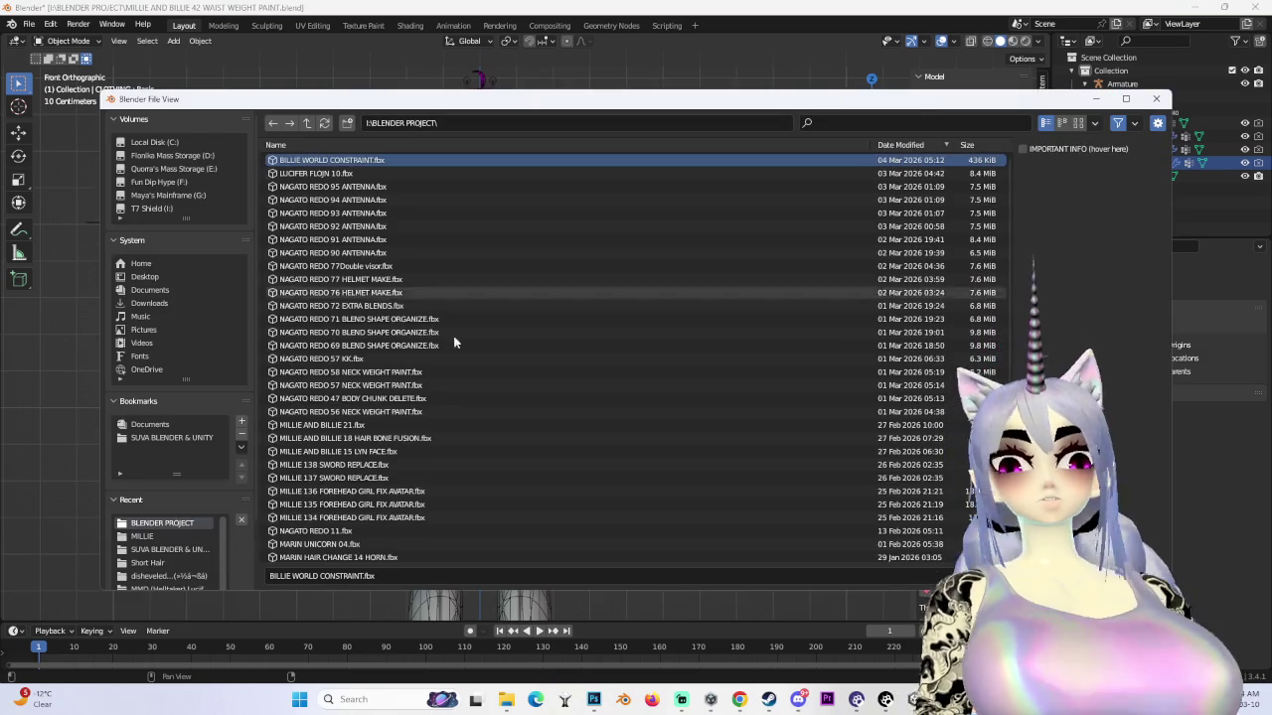
double_click(369, 160)
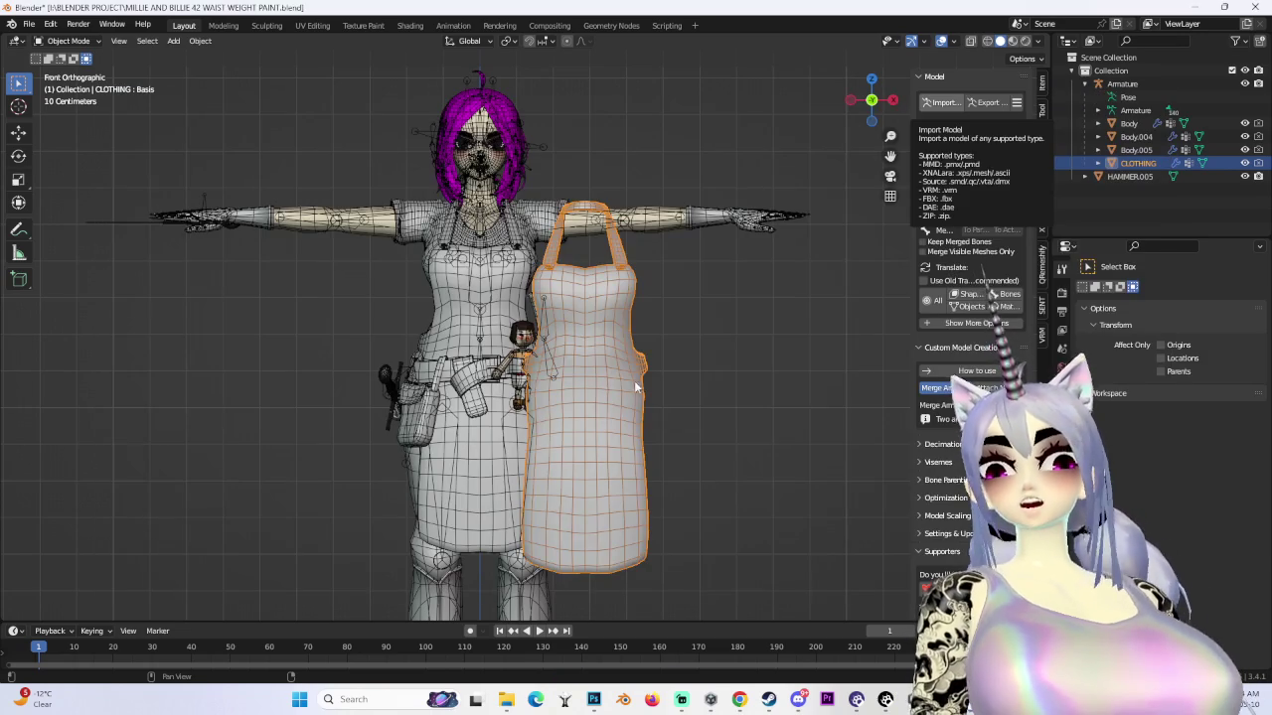
scroll(645, 366, down, 5)
middle_drag(649, 404, 711, 300)
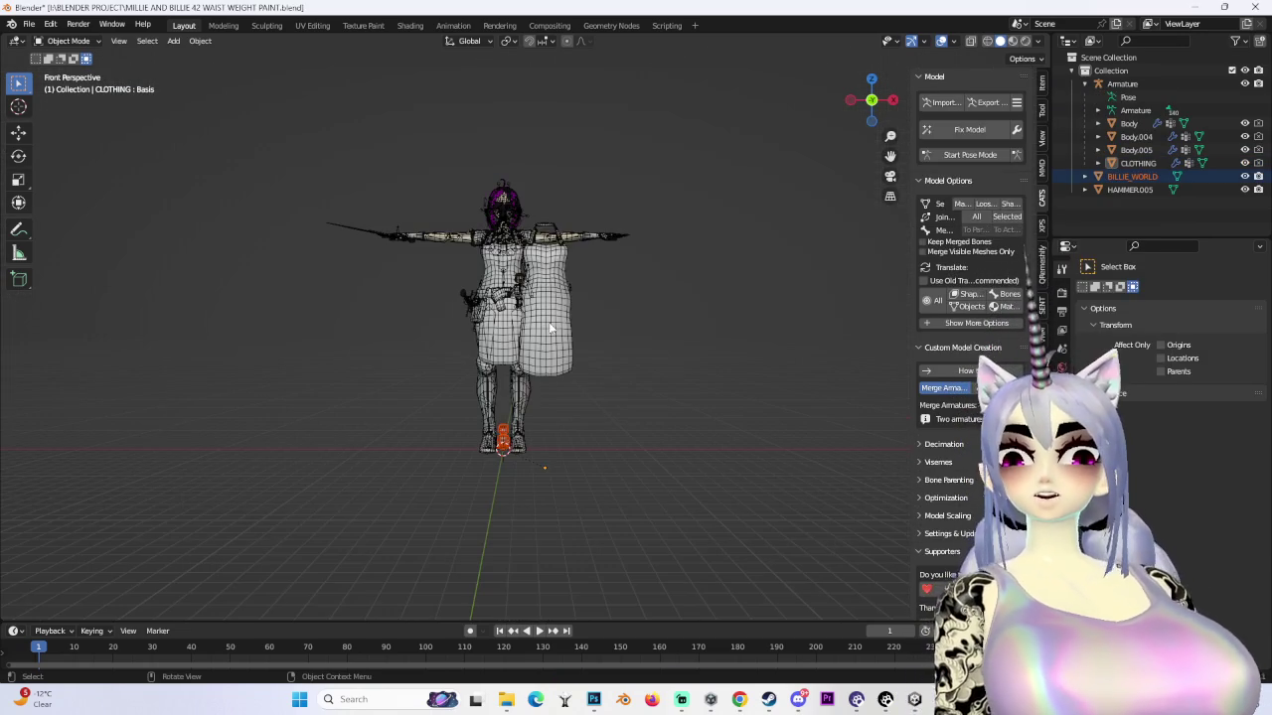
- In Edit Mode, scale the whole CLOTHING apron down to 0.194 and drop it by the doll's feet
click(871, 102)
key(s)
key(Escape)
click(51, 45)
click(64, 68)
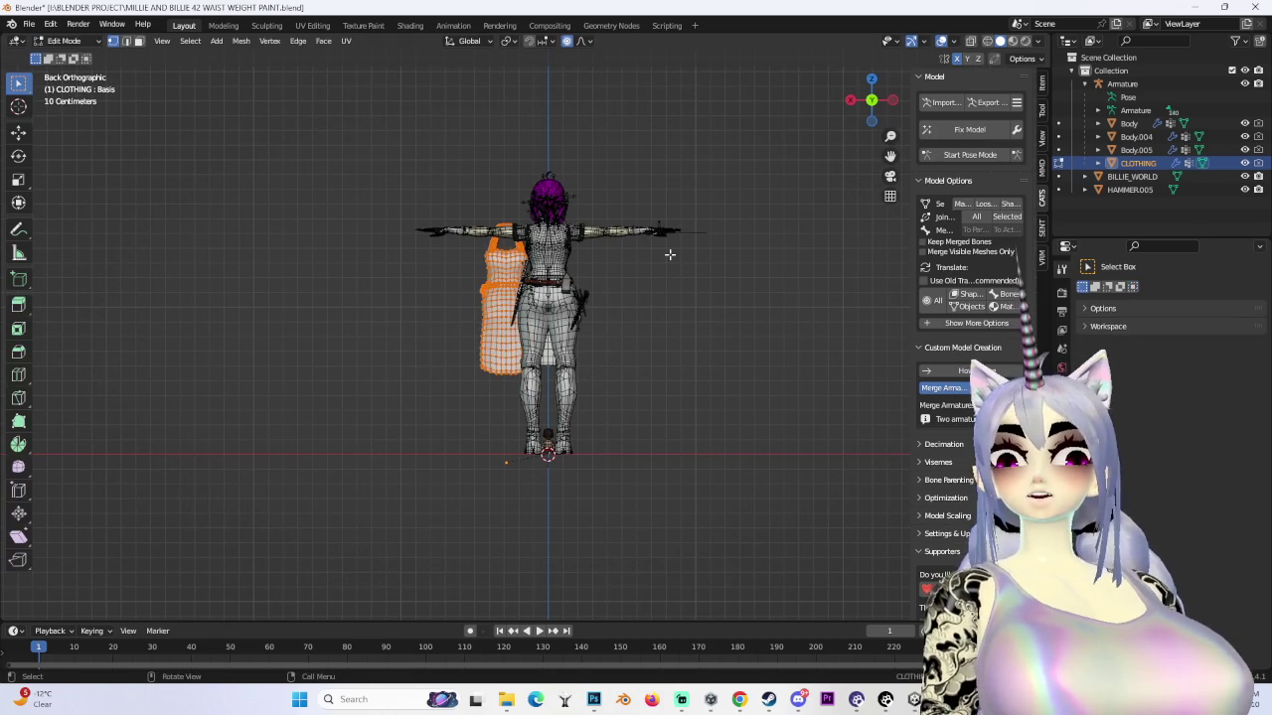
key(s)
key(Return)
key(g)
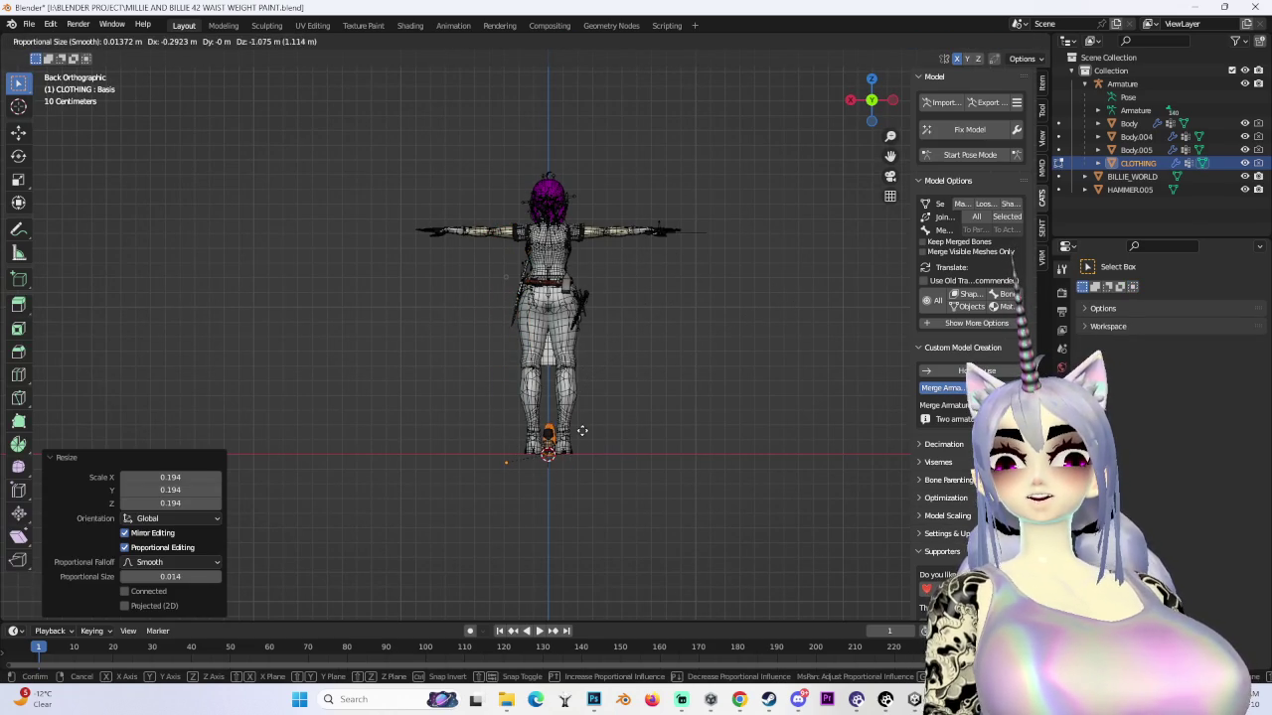
click(578, 431)
- Zoom in on the small doll and move the shrunken apron toward it
scroll(578, 435, up, 3)
scroll(596, 348, up, 3)
scroll(622, 269, up, 3)
click(850, 100)
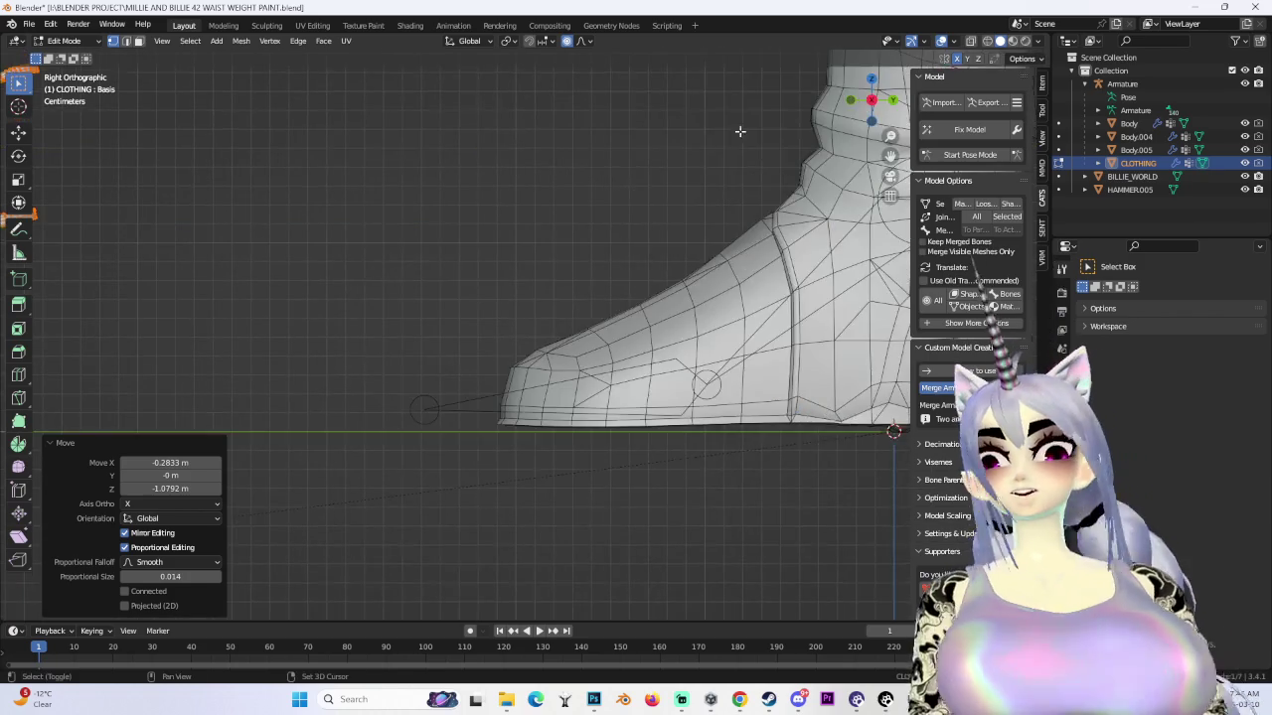
click(849, 100)
scroll(477, 398, up, 2)
scroll(477, 398, up, 5)
key(g)
click(651, 449)
- Move the apron along the Y axis so it sits on the doll's body
scroll(651, 449, down, 3)
mouse_move(651, 449)
middle_down()
mouse_move(596, 398)
mouse_move(577, 353)
mouse_move(565, 424)
middle_up()
key(g)
key(y)
click(565, 424)
scroll(565, 425, up, 2)
scroll(565, 424, up, 2)
scroll(565, 424, up, 2)
scroll(616, 387, up, 2)
scroll(664, 343, up, 2)
- Inspect the apron's fit from several angles, discarding a trial nudge and rotation
mouse_move(663, 343)
middle_down()
mouse_move(669, 291)
mouse_move(744, 301)
middle_up()
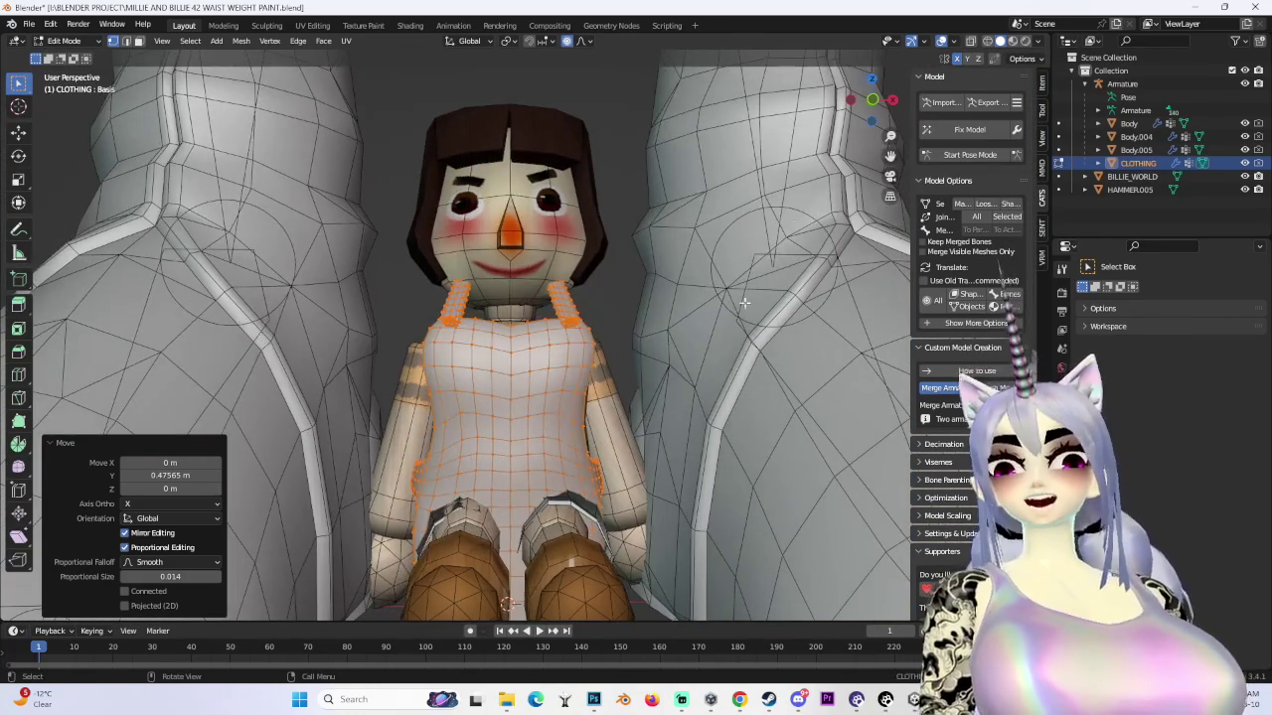
click(872, 100)
mouse_move(695, 447)
middle_down()
mouse_move(619, 515)
mouse_move(636, 502)
middle_up()
key(g)
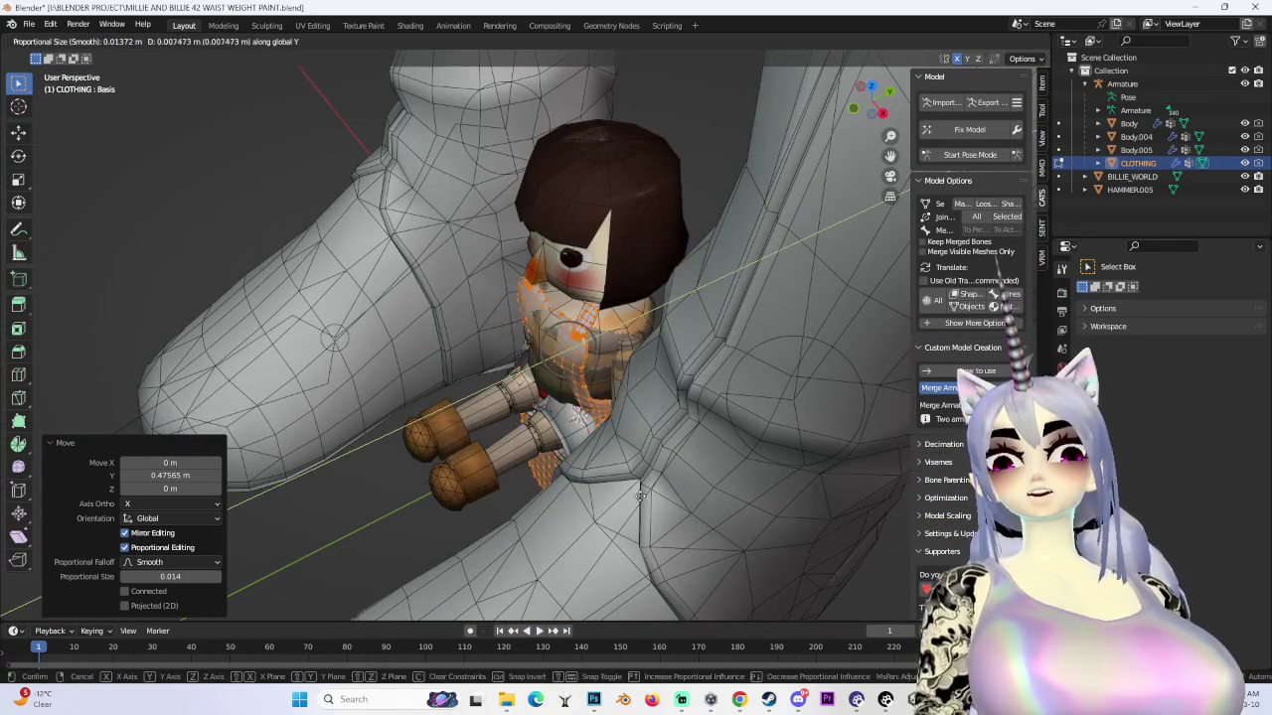
right_click(642, 495)
click(880, 112)
key(r)
click(809, 281)
key(ctrl+z)
- Nudge the apron slightly forward along the Y axis and check it from the front
middle_drag(810, 280, 659, 305)
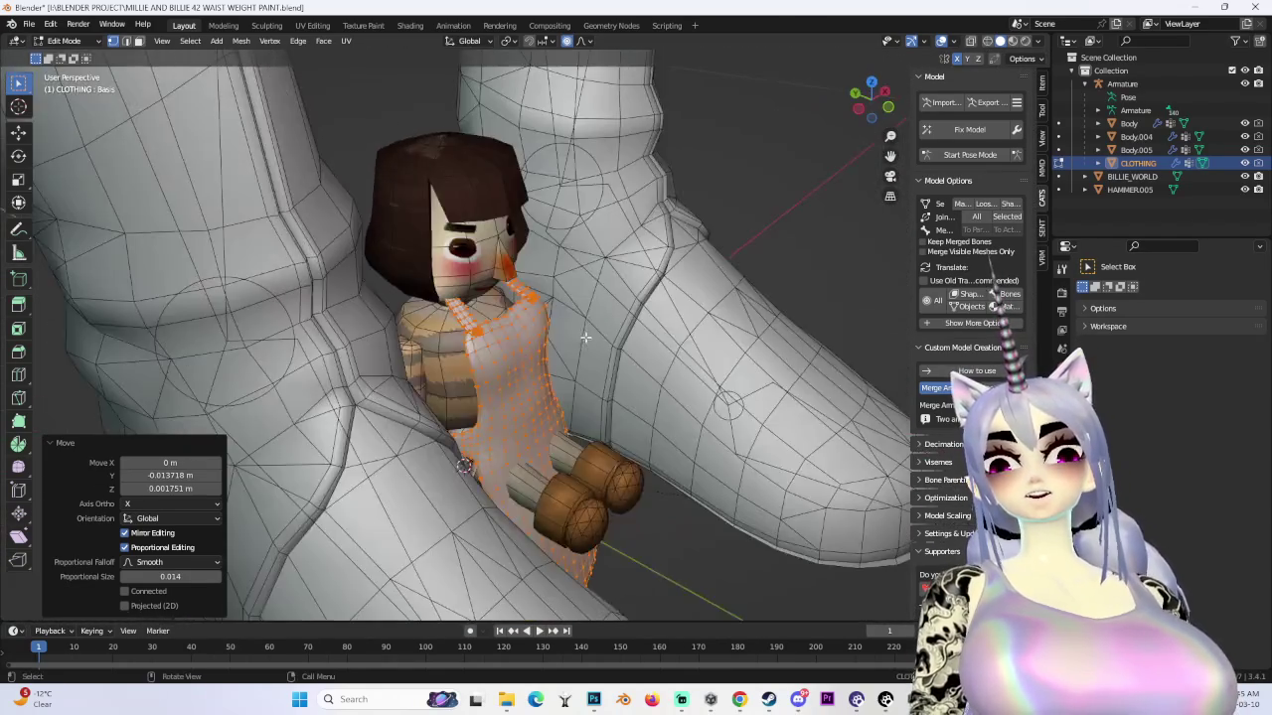
middle_drag(501, 342, 539, 334)
key(g)
key(y)
click(508, 342)
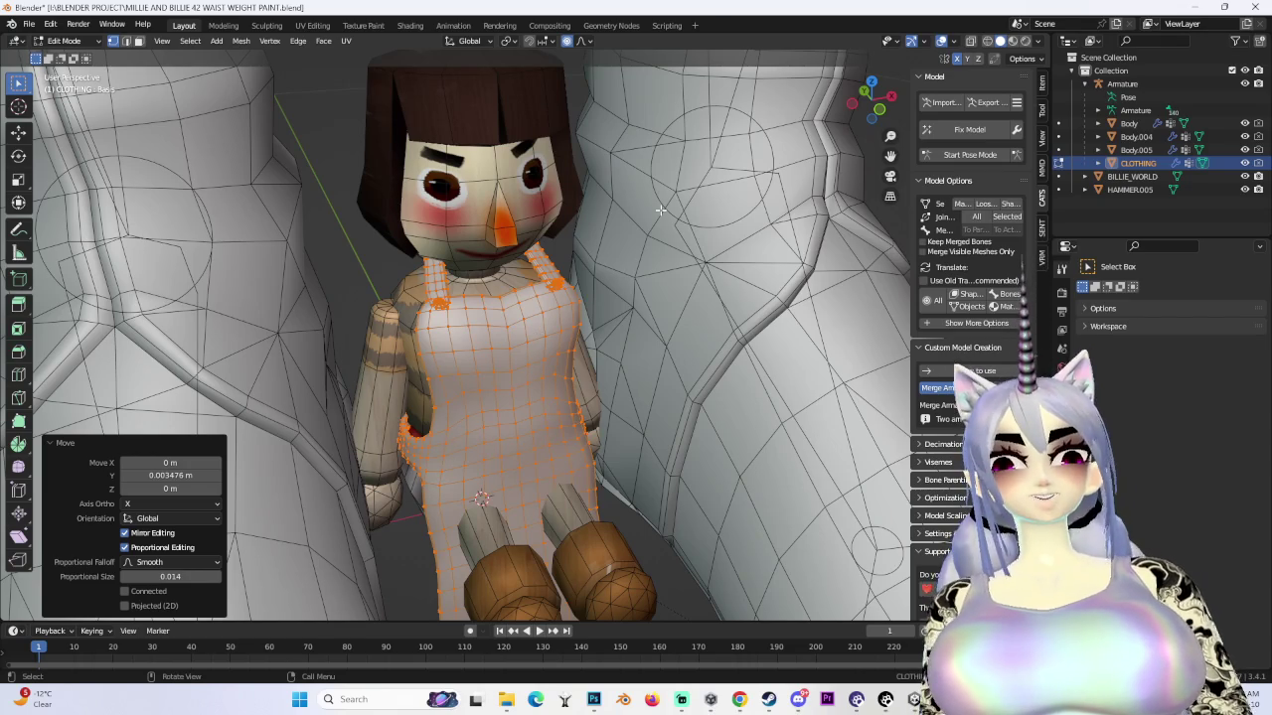
click(864, 91)
scroll(437, 377, up, 5)
click(63, 41)
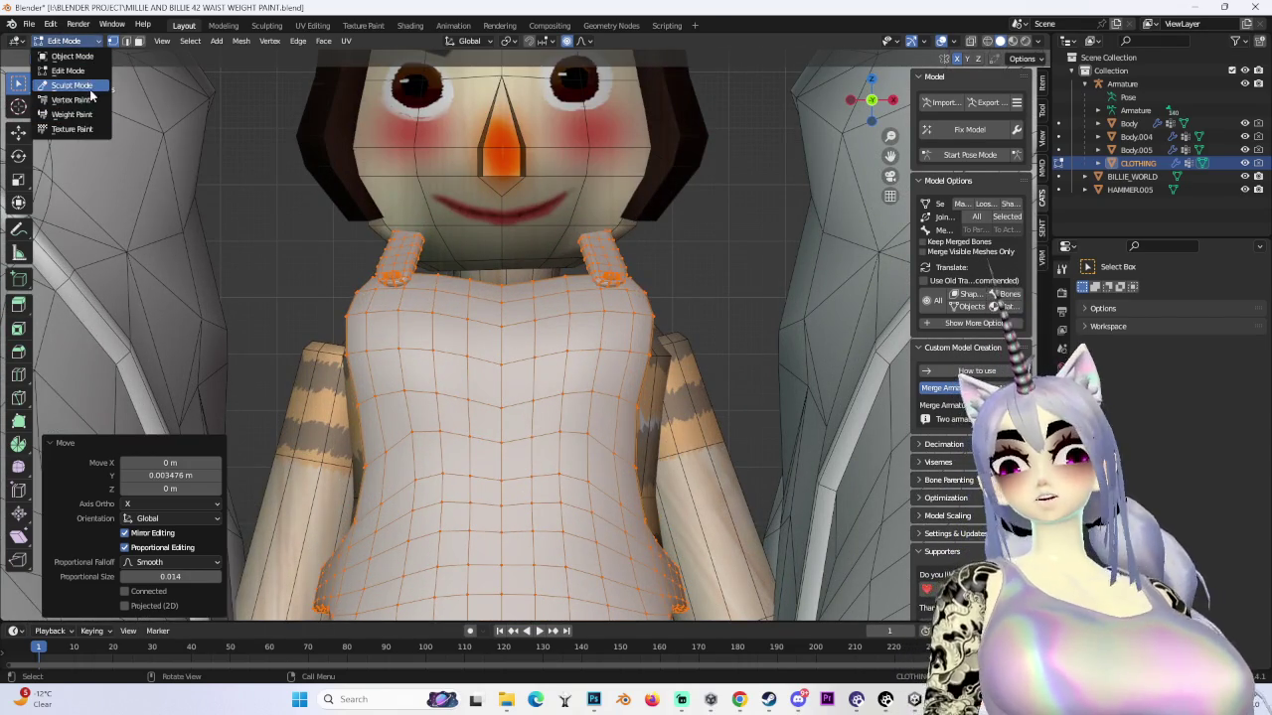
- In Sculpt Mode, smooth the apron's surface over the doll's upper chest
click(72, 86)
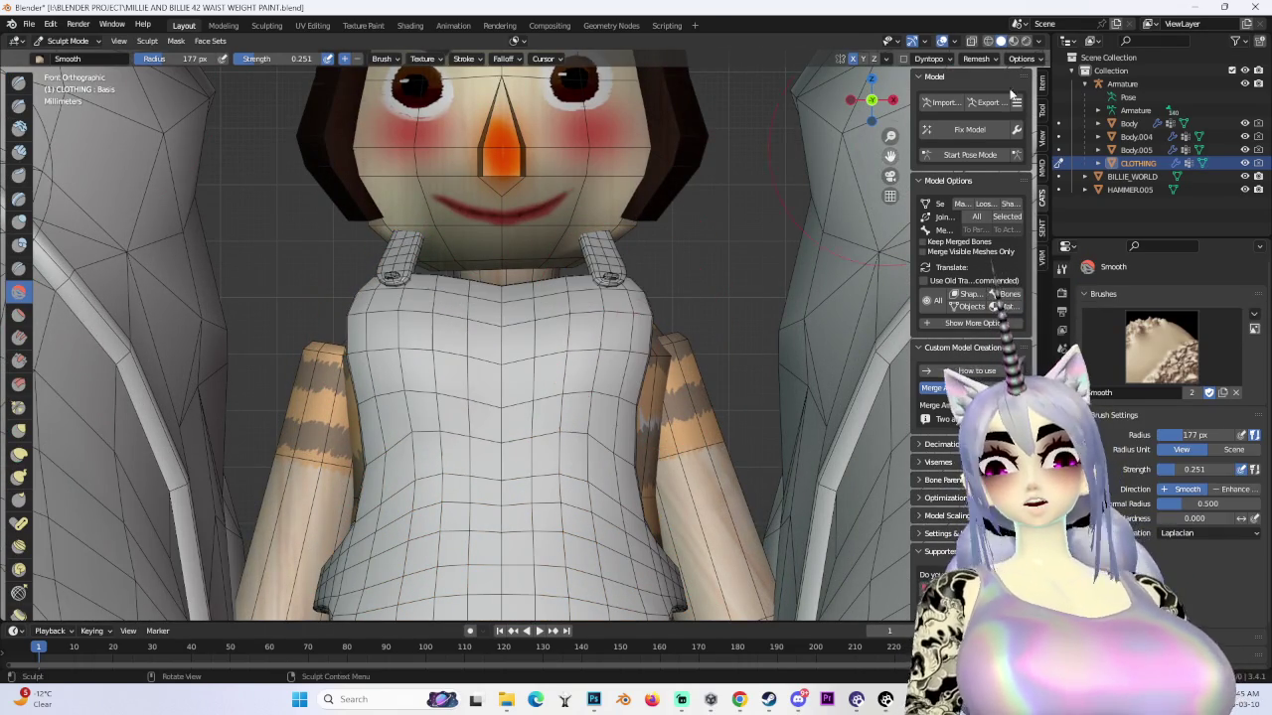
drag(596, 401, 372, 407)
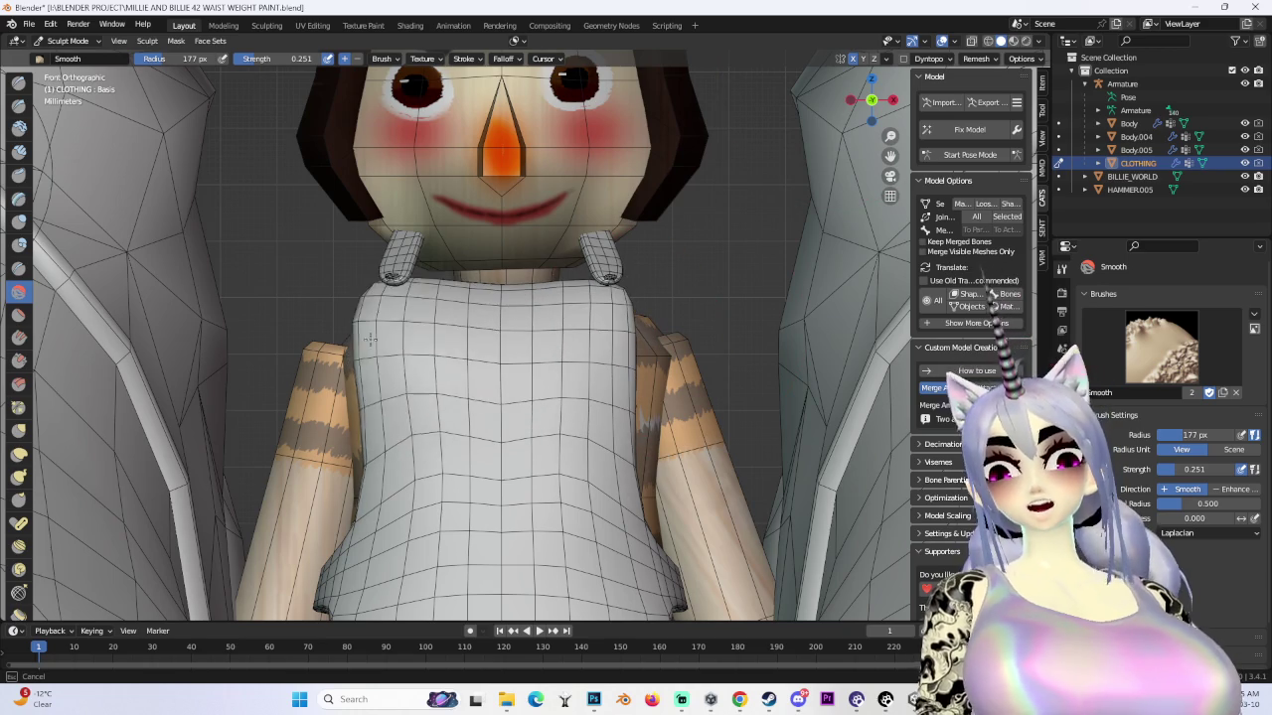
mouse_move(582, 417)
mouse_down()
mouse_move(428, 434)
mouse_move(596, 418)
mouse_up()
scroll(596, 417, down, 3)
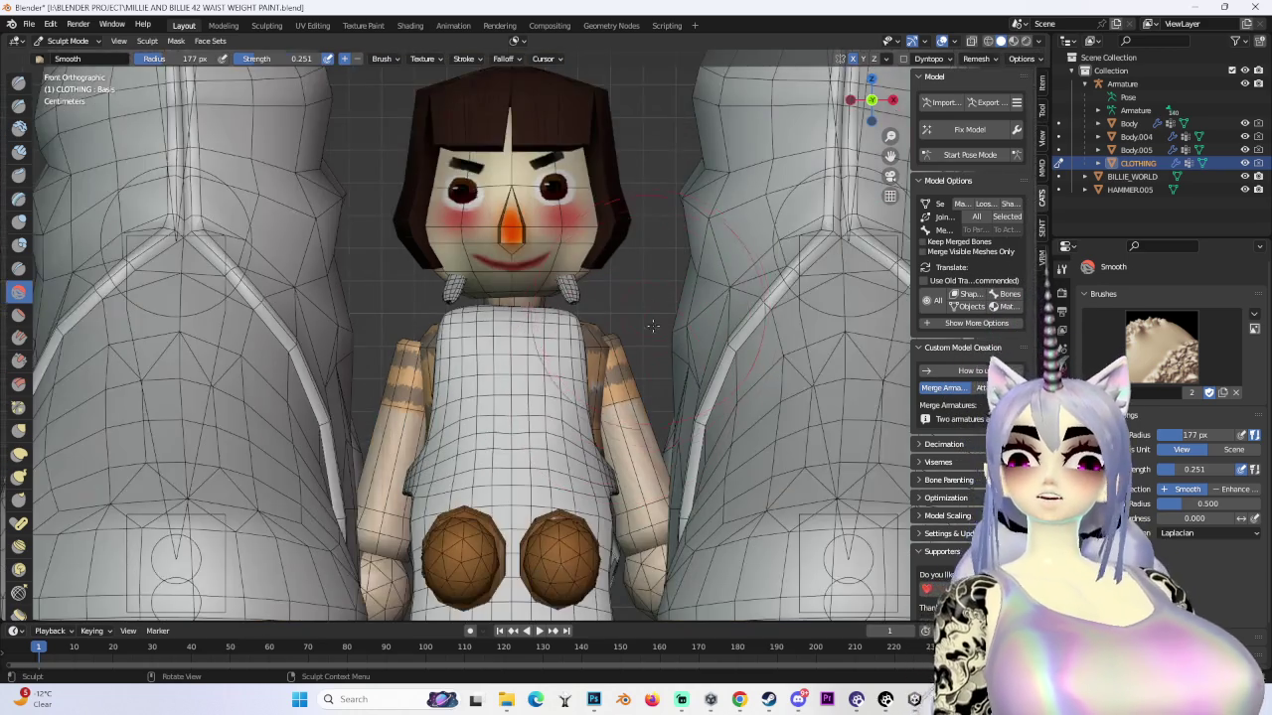
middle_drag(596, 417, 560, 305)
- Back in Edit Mode, move one apron vertex near the doll's shoulder
click(50, 40)
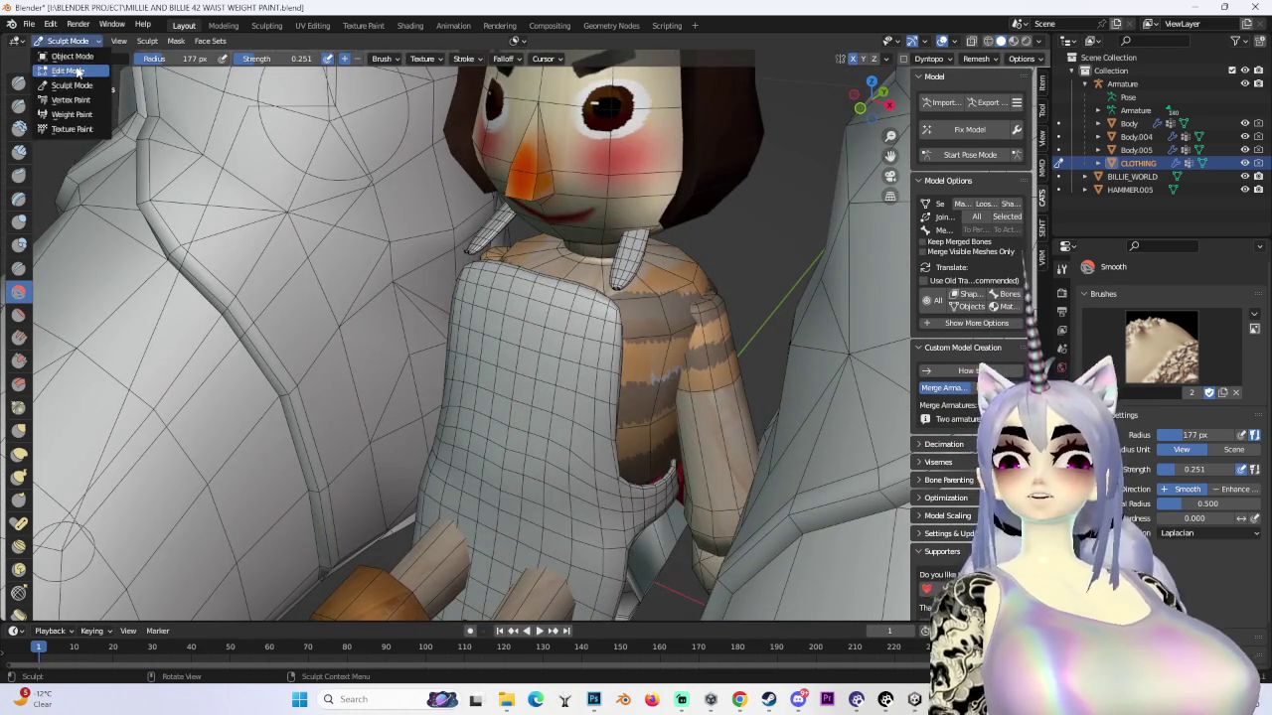
click(60, 64)
click(422, 264)
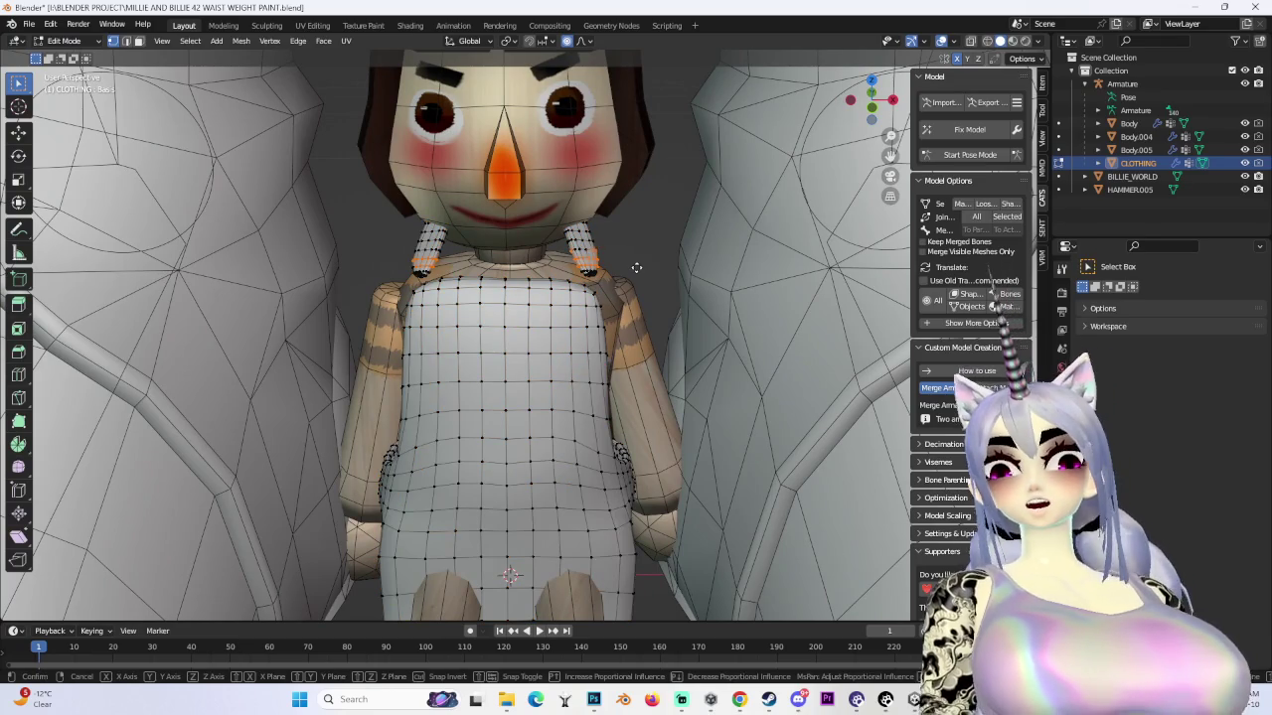
click(690, 207)
mouse_move(689, 207)
middle_down()
mouse_move(572, 456)
mouse_move(687, 419)
middle_up()
- Separate the linked apron mesh into its own CLOTHING.001 object and return to Object Mode
key(ctrl+l)
key(p)
click(687, 419)
middle_drag(443, 257, 413, 280)
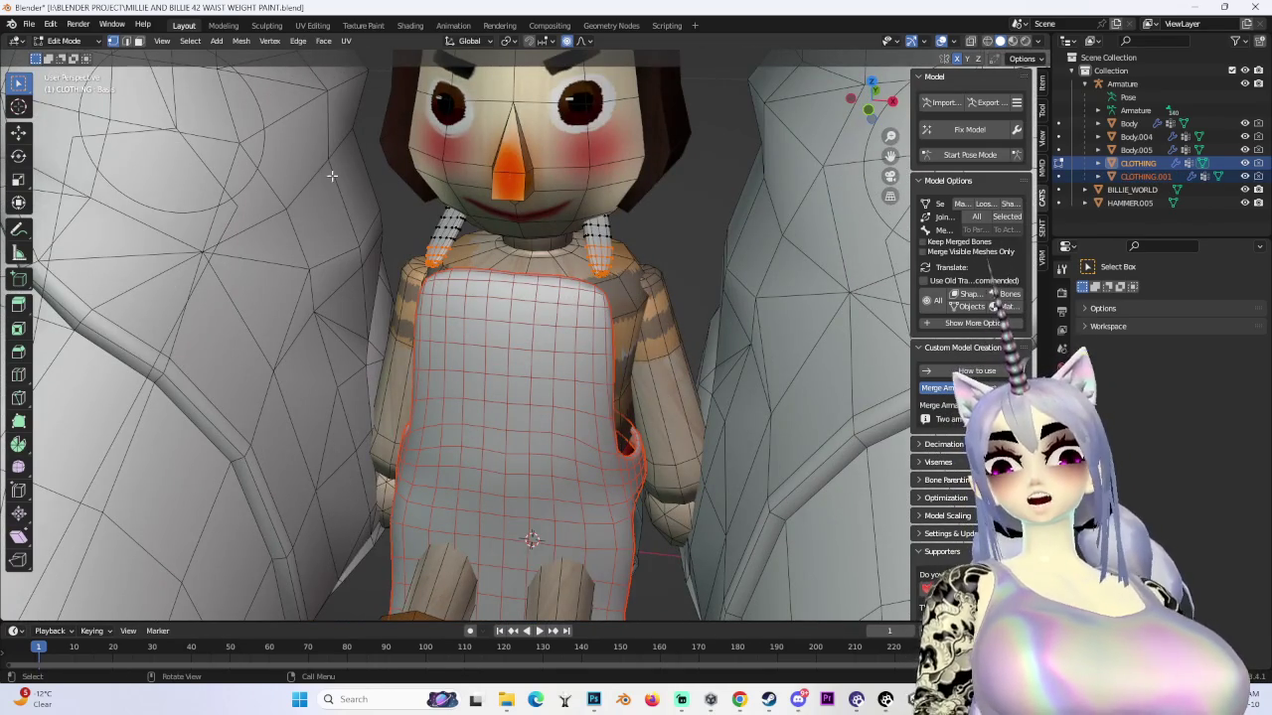
key(Tab)
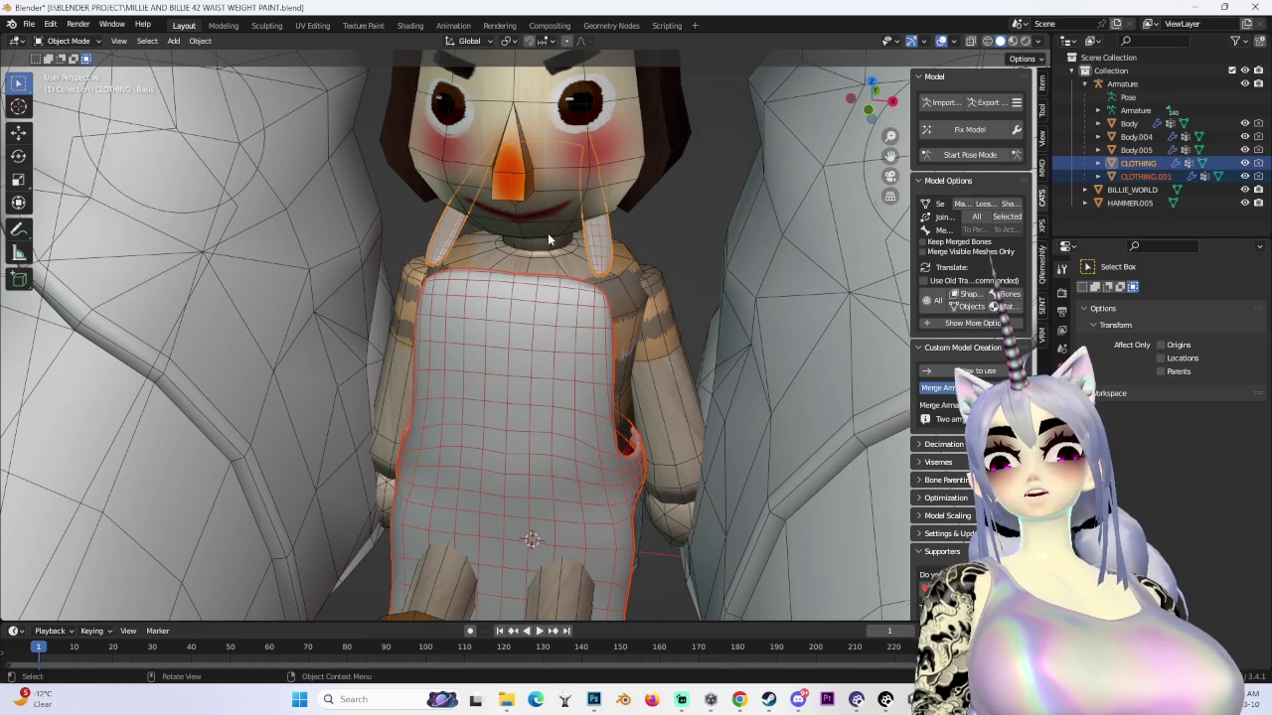
middle_drag(531, 239, 839, 107)
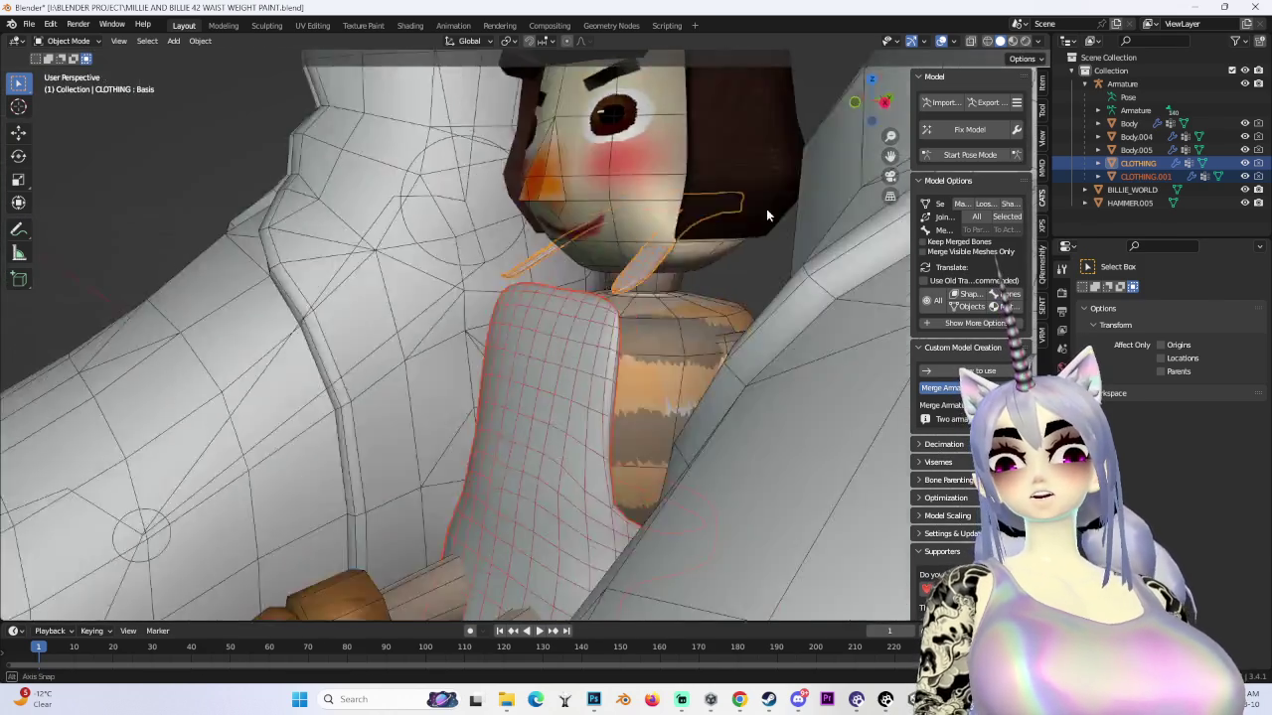
middle_drag(765, 209, 797, 242)
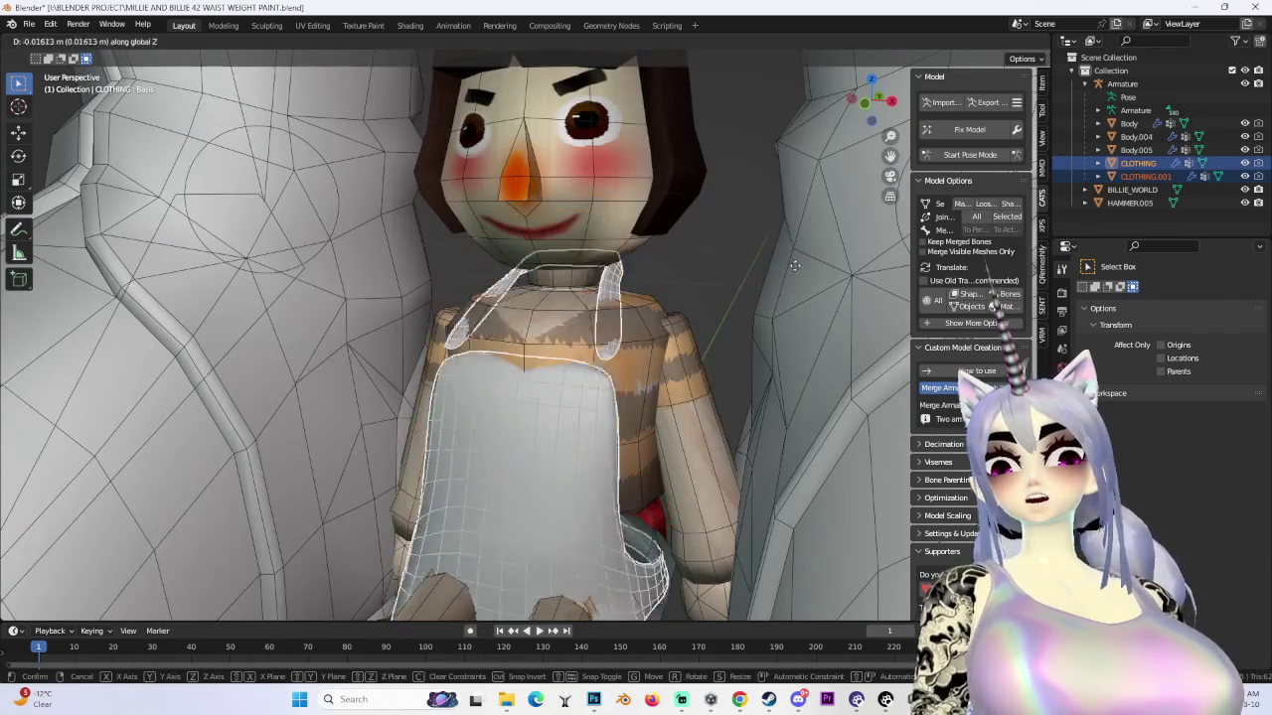
- Re-enter Edit Mode on the clothing mesh and clear its selection
click(68, 40)
click(62, 79)
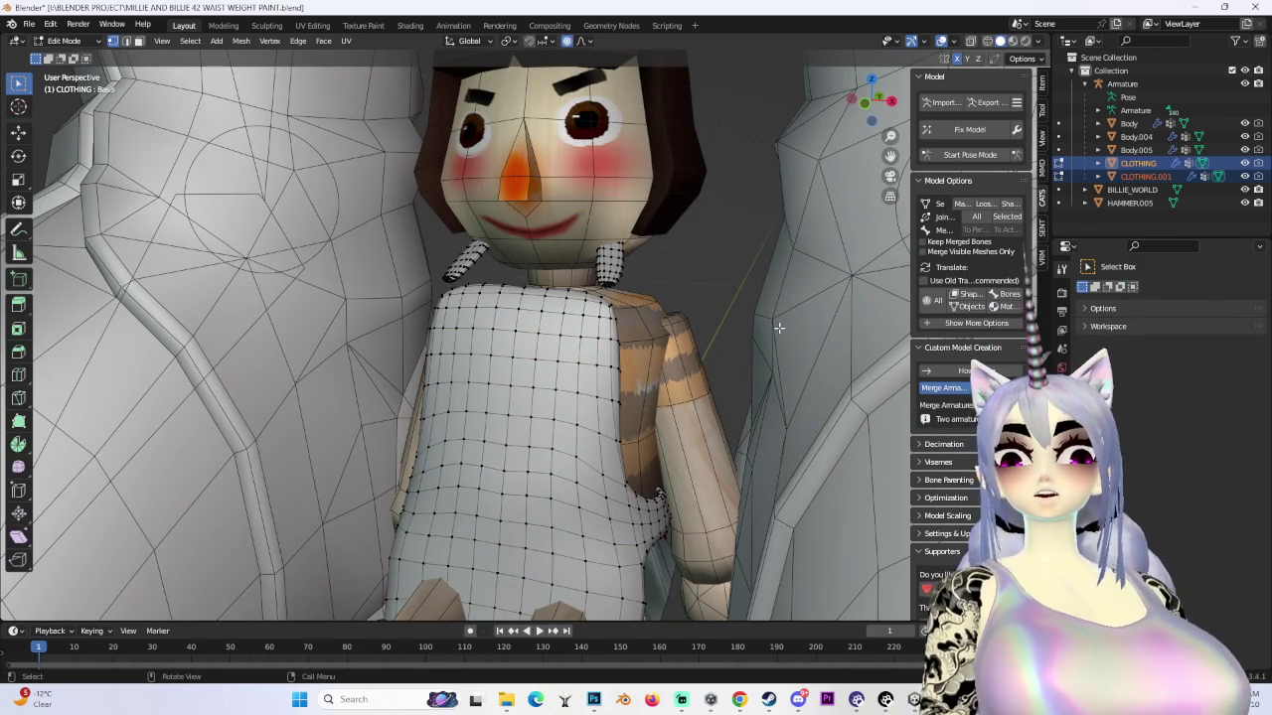
key(a)
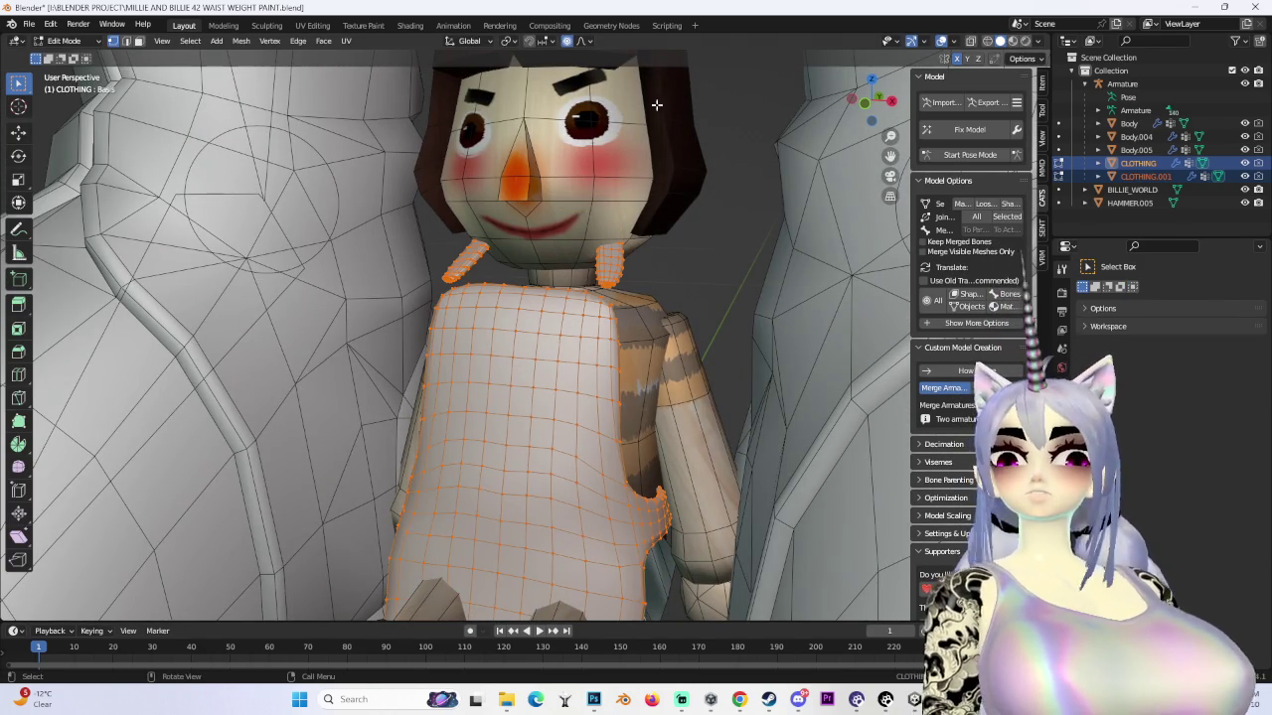
key(alt+a)
middle_drag(681, 248, 980, 77)
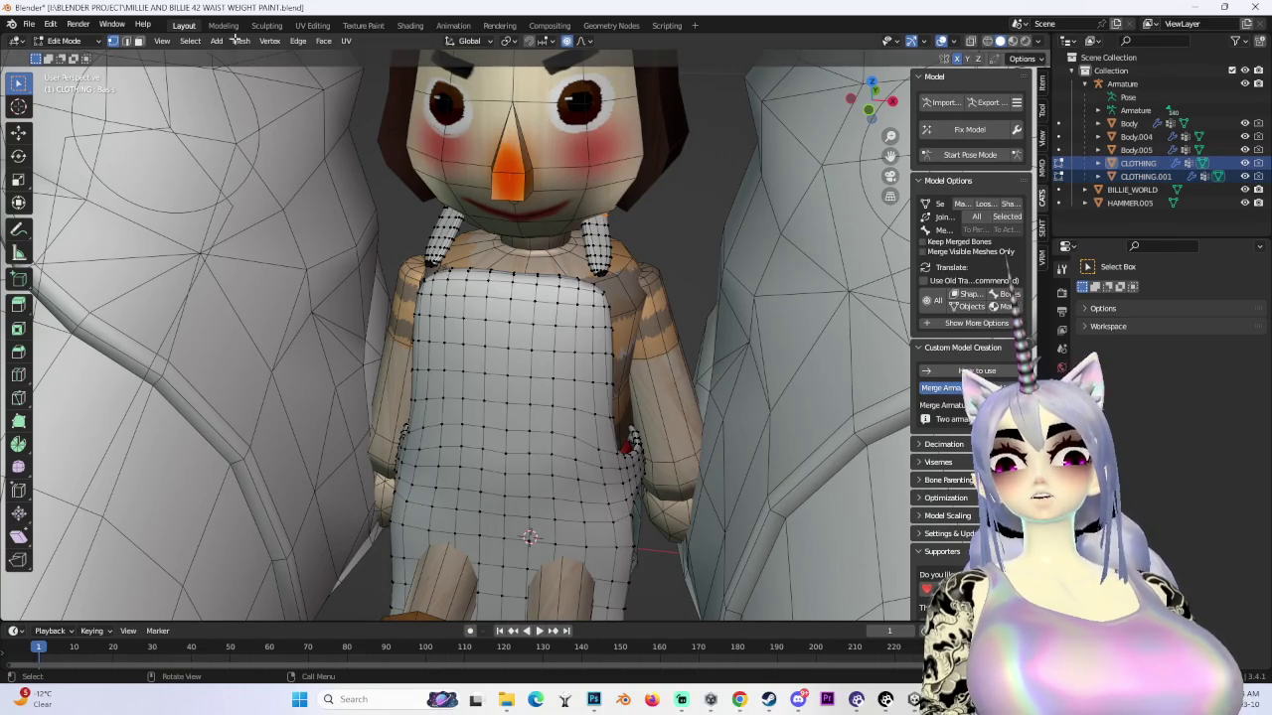
- Hide and re-show the apron to check the sweater, then bring forward the hammer image search
click(64, 40)
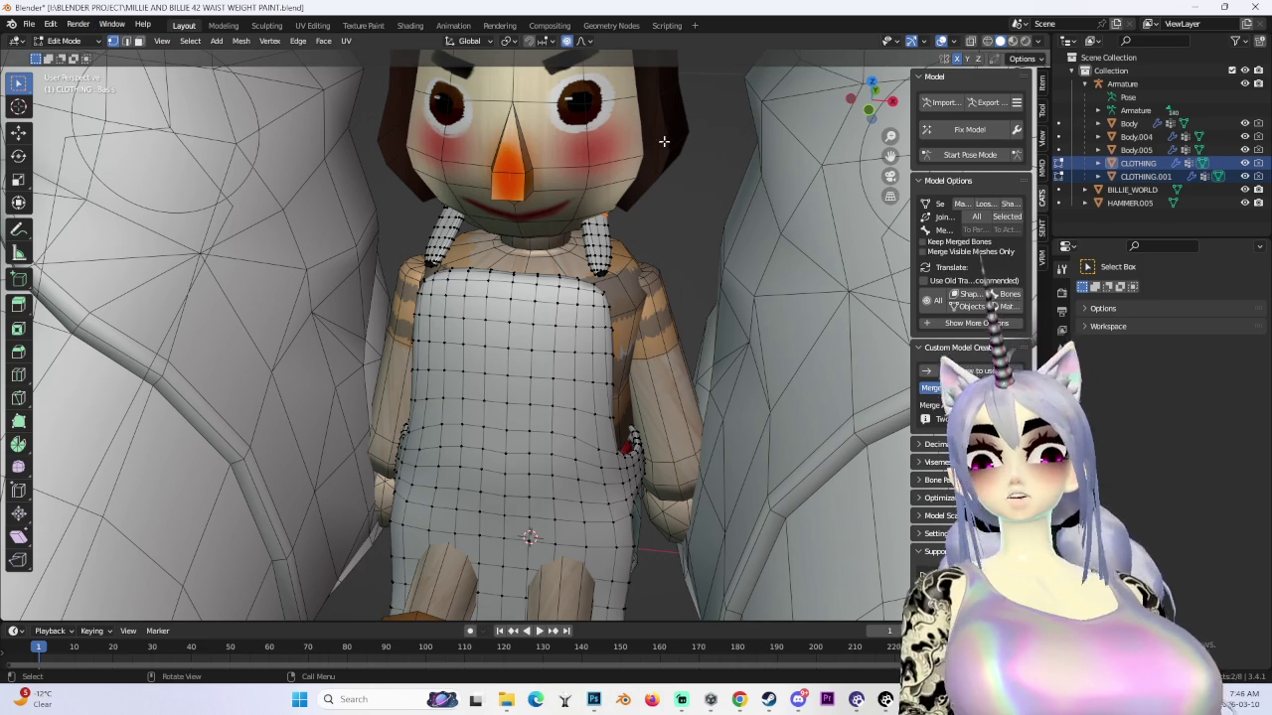
click(1245, 163)
click(1245, 163)
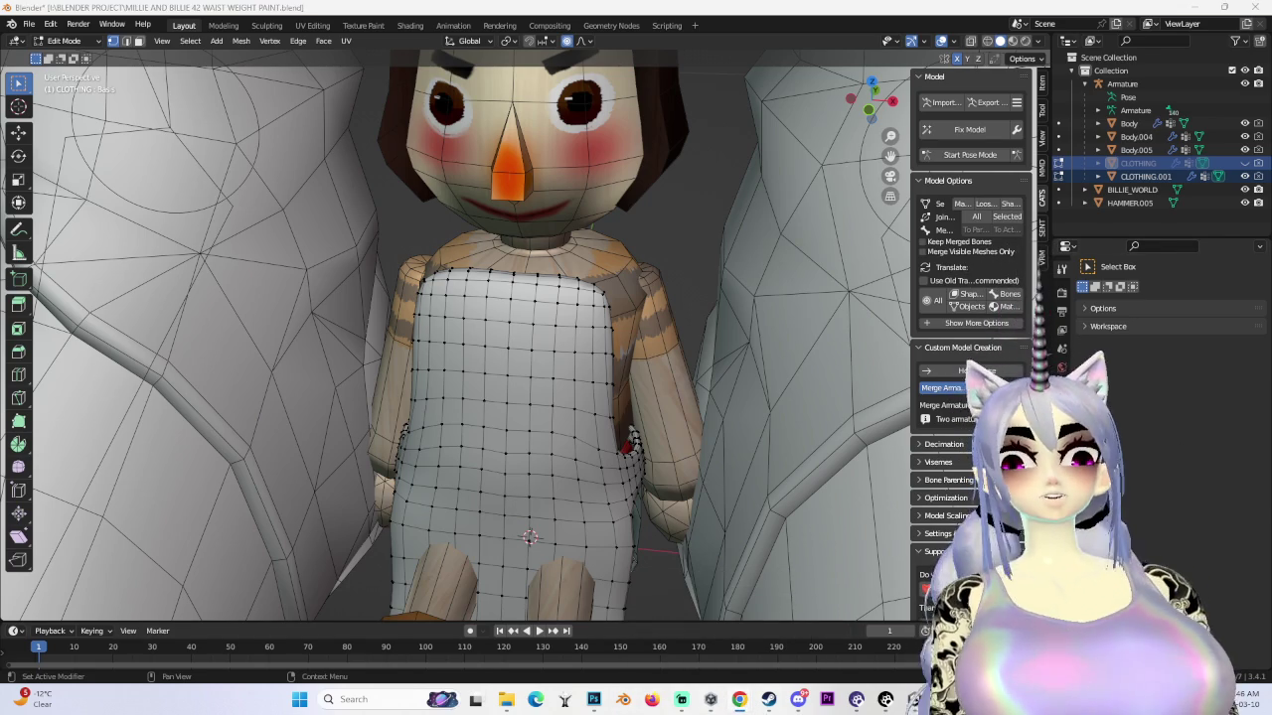
mouse_move(739, 700)
click(789, 621)
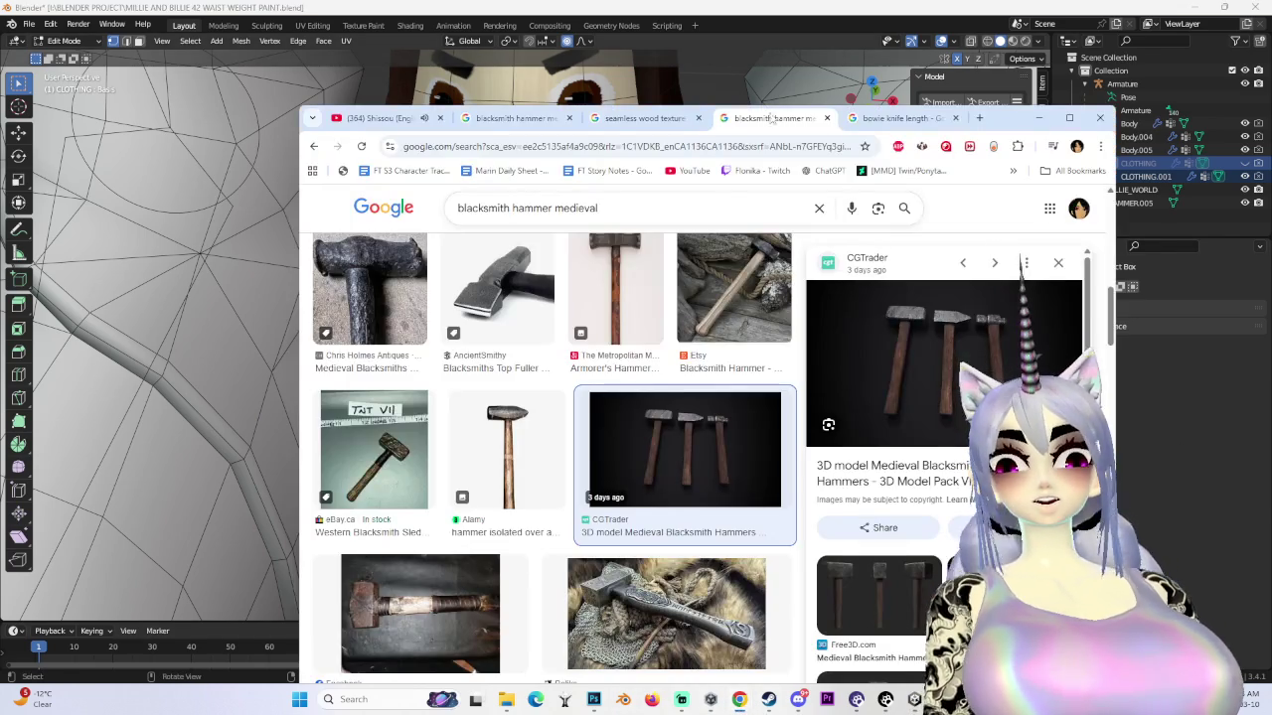
- Switch to the YouTube tab, then open and pause a Shorts video
click(377, 118)
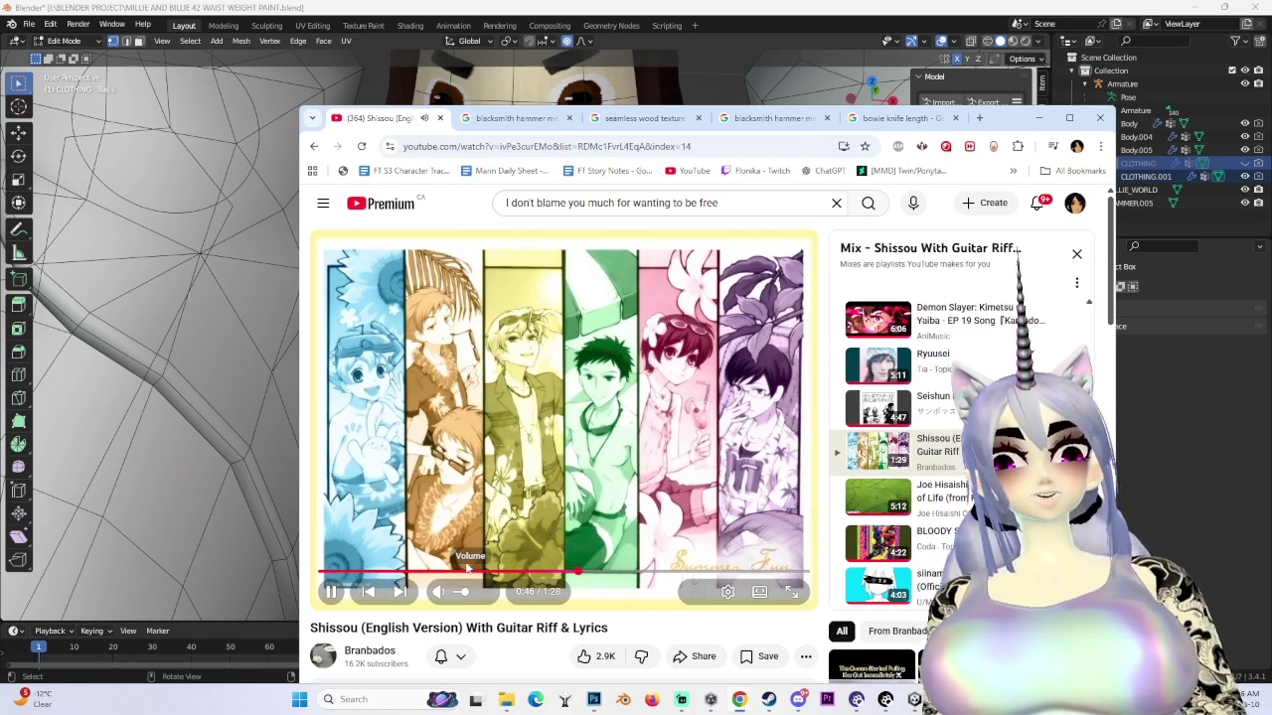
scroll(666, 611, down, 2)
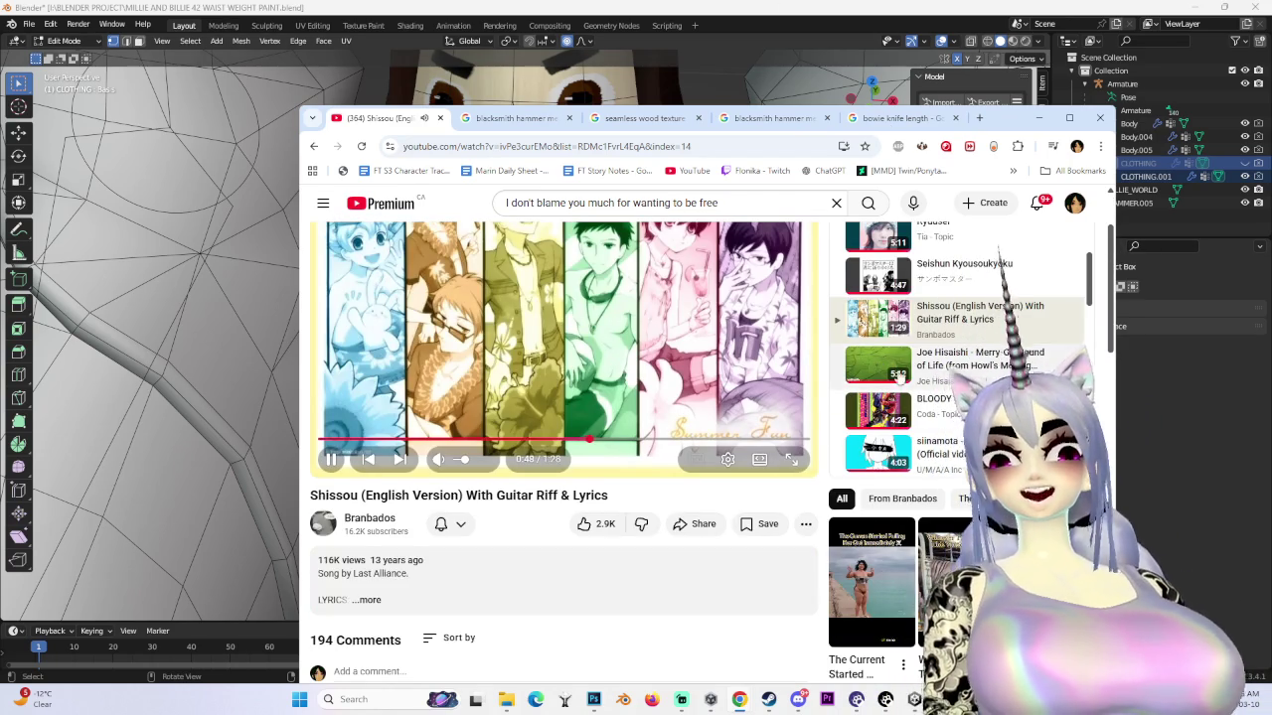
scroll(666, 611, down, 2)
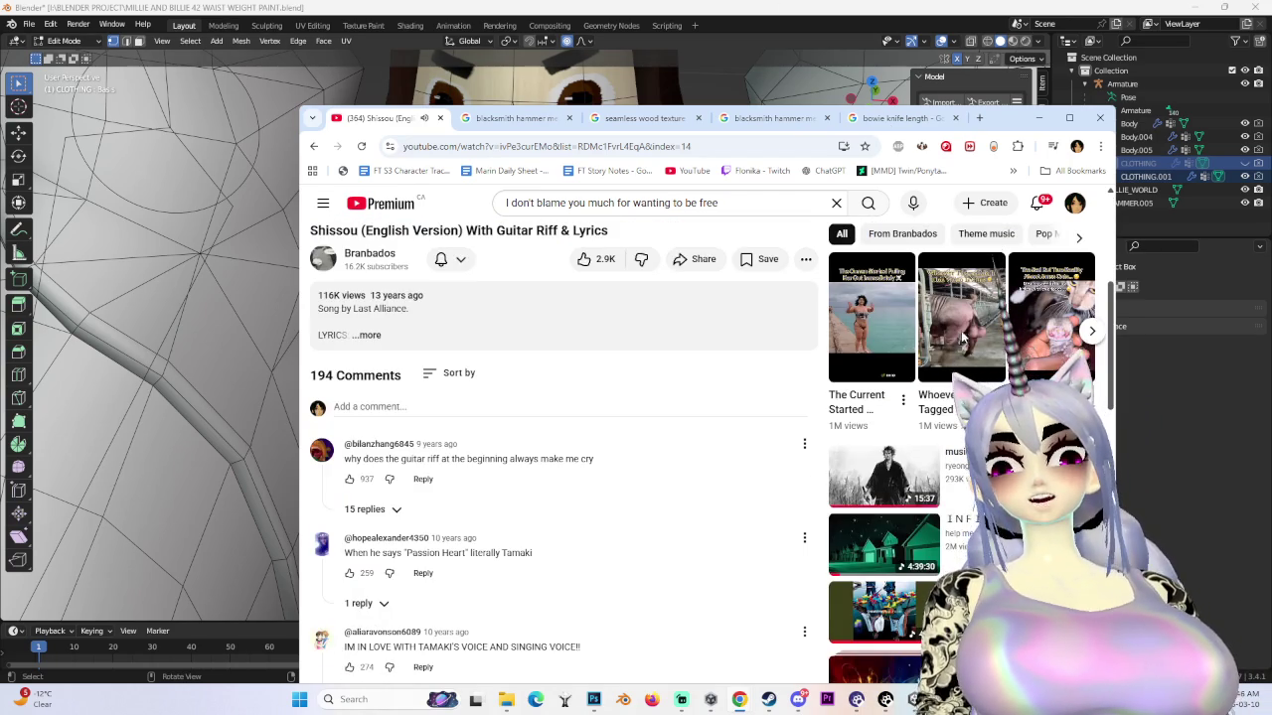
click(962, 339)
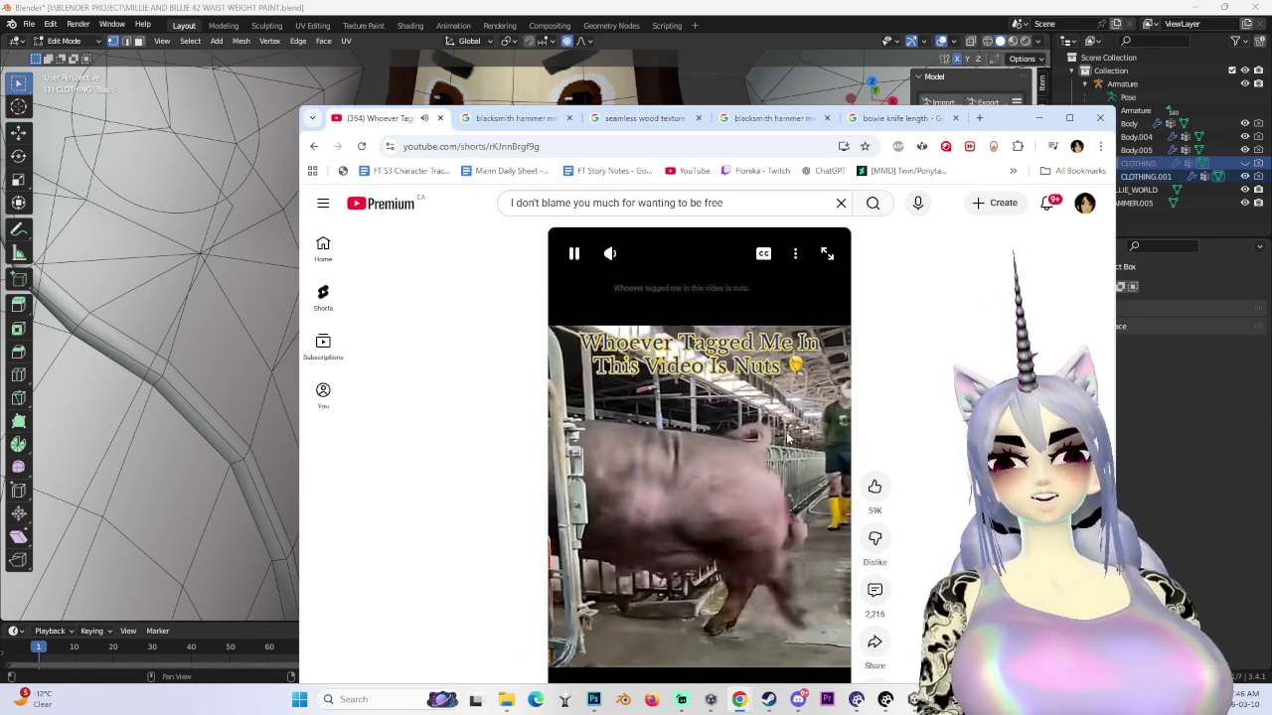
click(783, 476)
- Play 'I Wish I Knew How It Would Feel to Be Free' from the YouTube home feed and return to Blender
scroll(783, 477, down, 1)
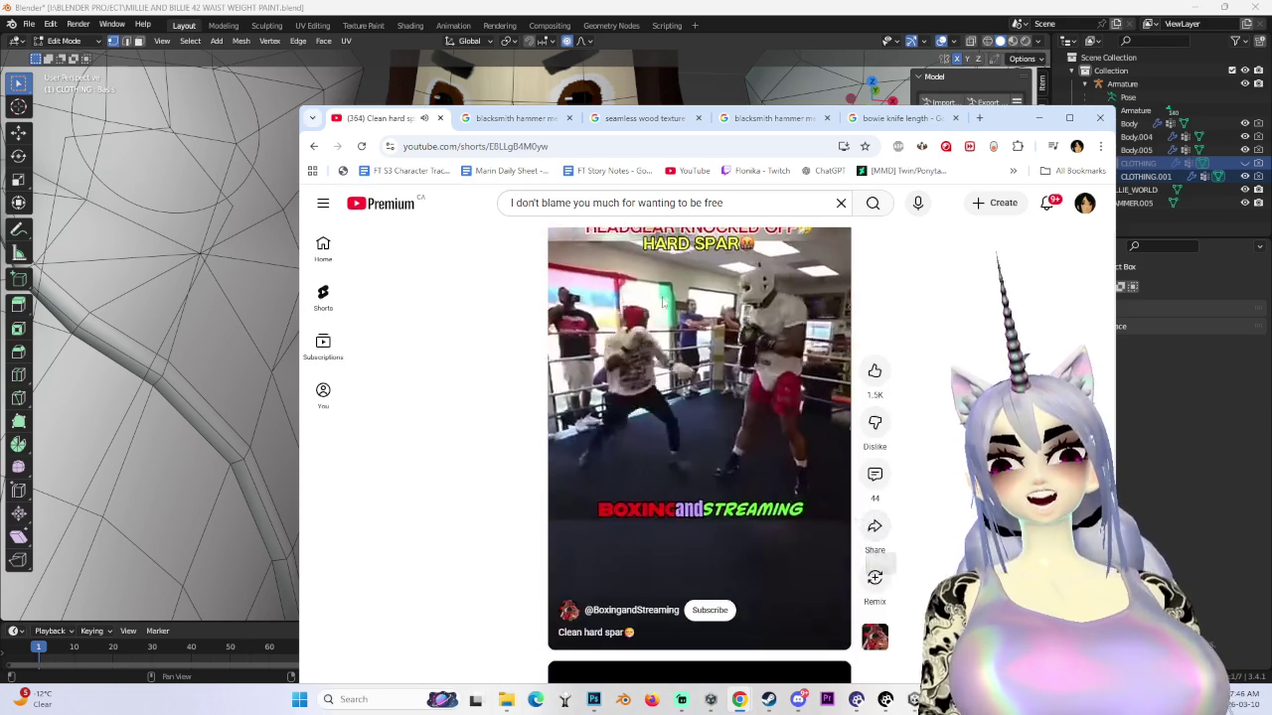
scroll(696, 397, down, 1)
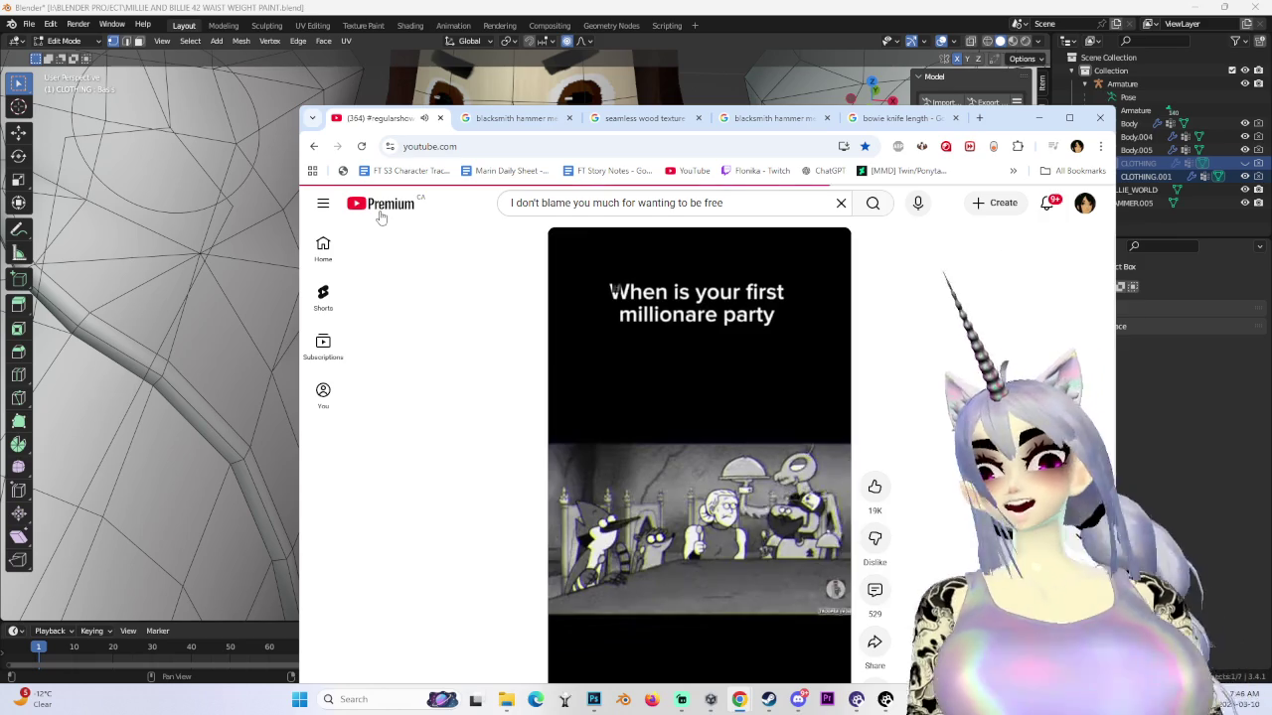
click(383, 209)
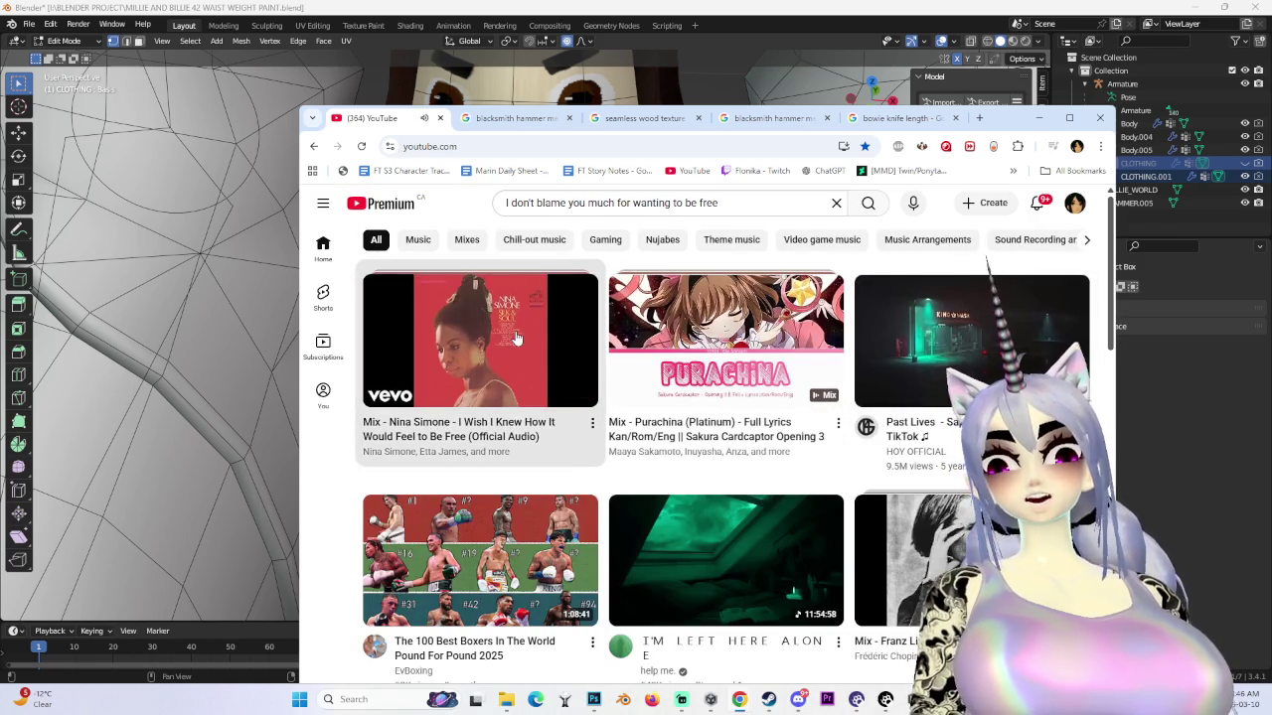
click(514, 343)
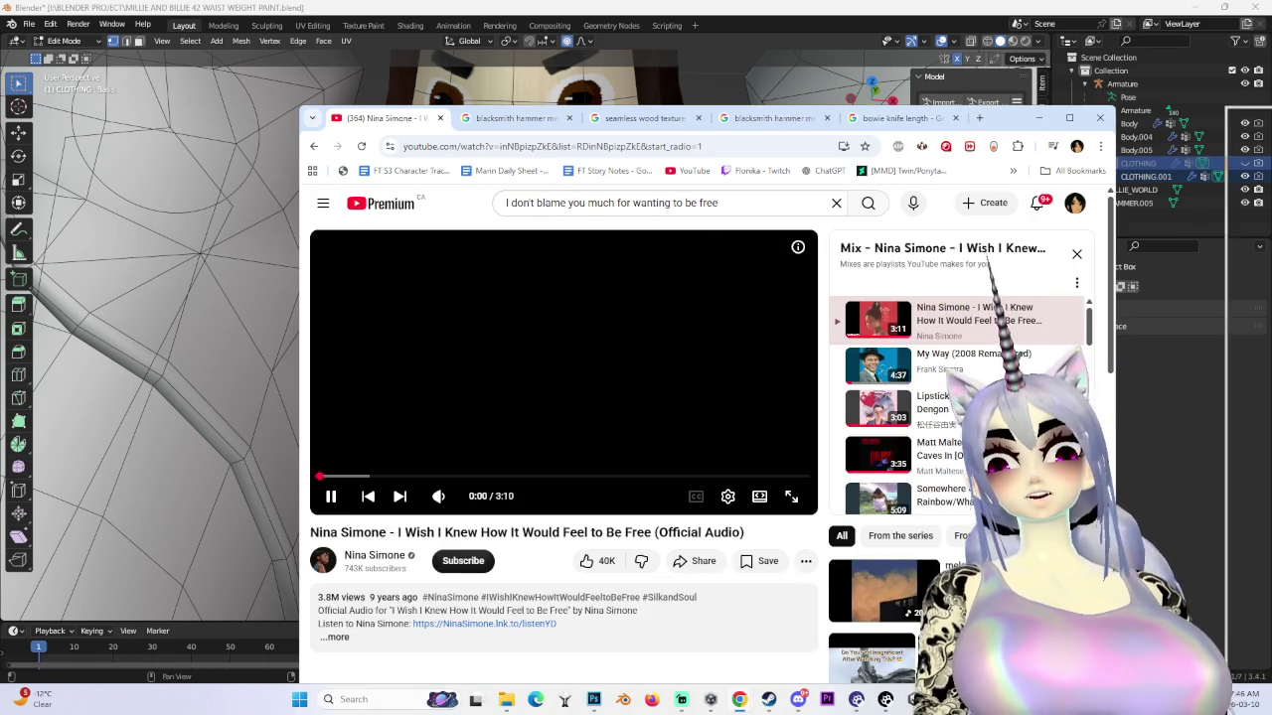
key(alt+Tab)
scroll(797, 306, down, 5)
scroll(696, 328, up, 6)
- In Object Mode with wireframe shading, raise the CLOTHING apron slightly along Z
mouse_move(695, 328)
middle_down()
mouse_move(553, 342)
mouse_move(630, 355)
middle_up()
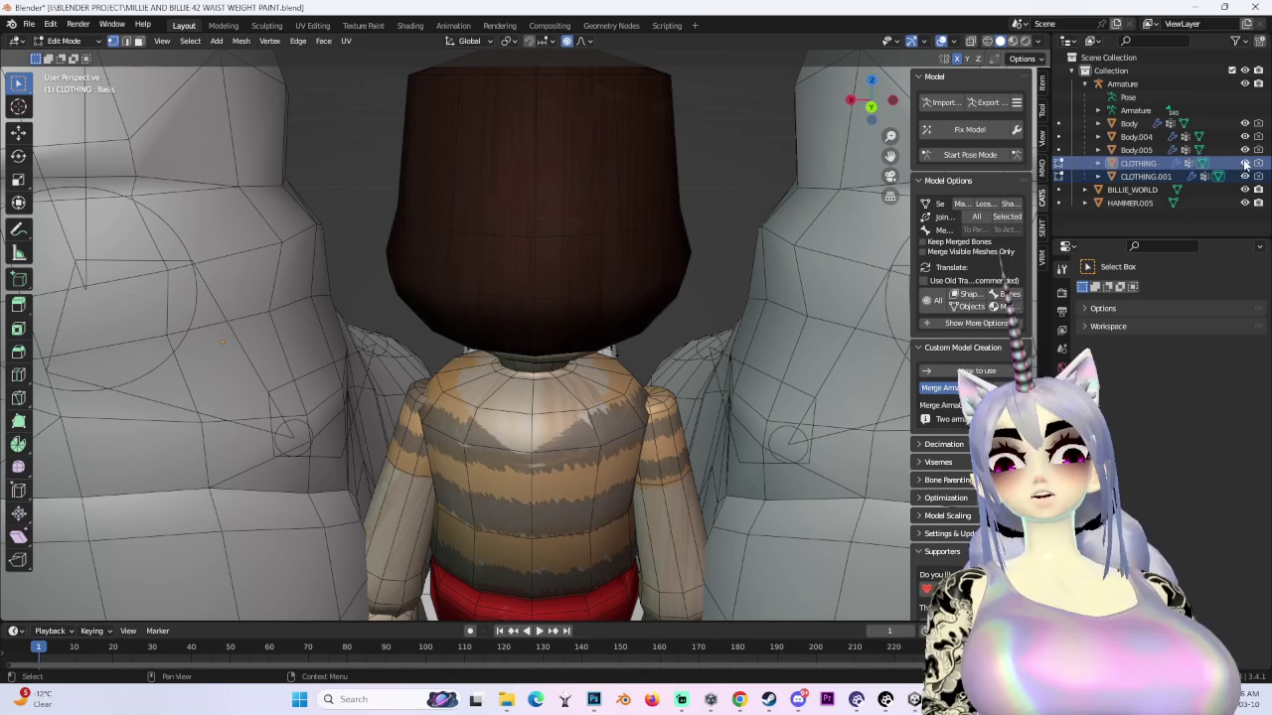
click(72, 56)
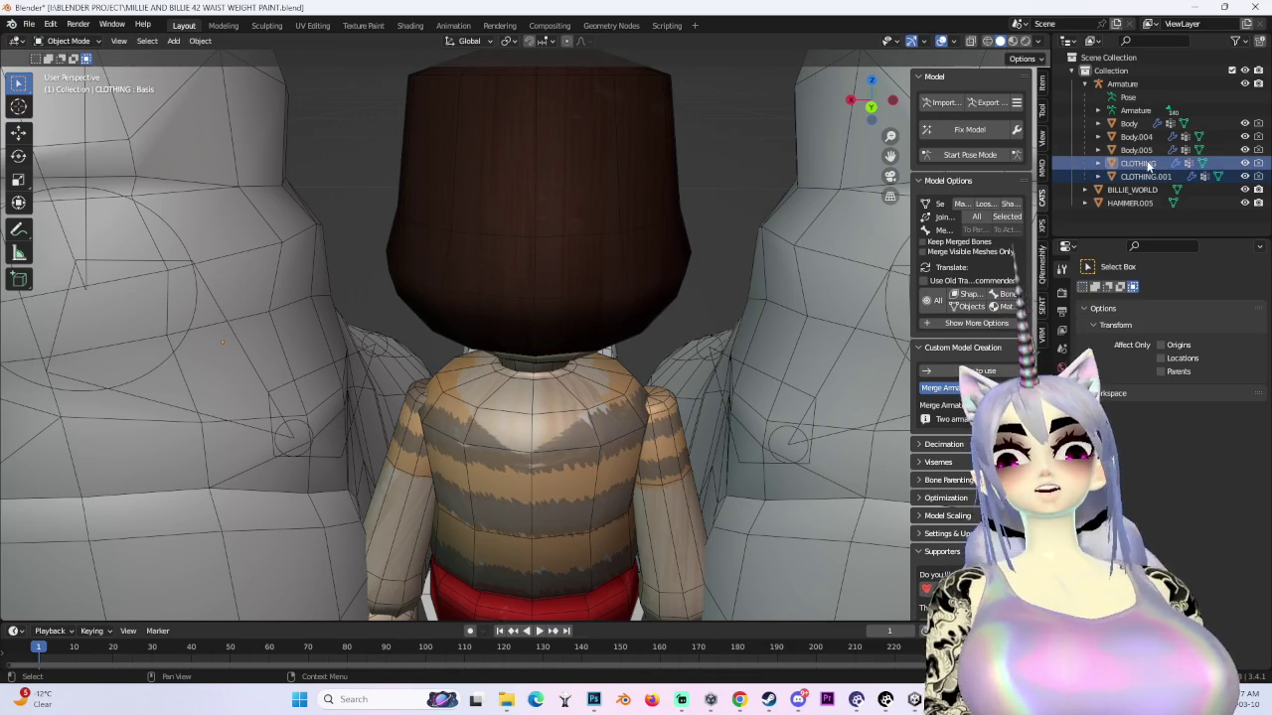
middle_drag(557, 318, 611, 406)
scroll(557, 343, up, 5)
scroll(557, 342, down, 5)
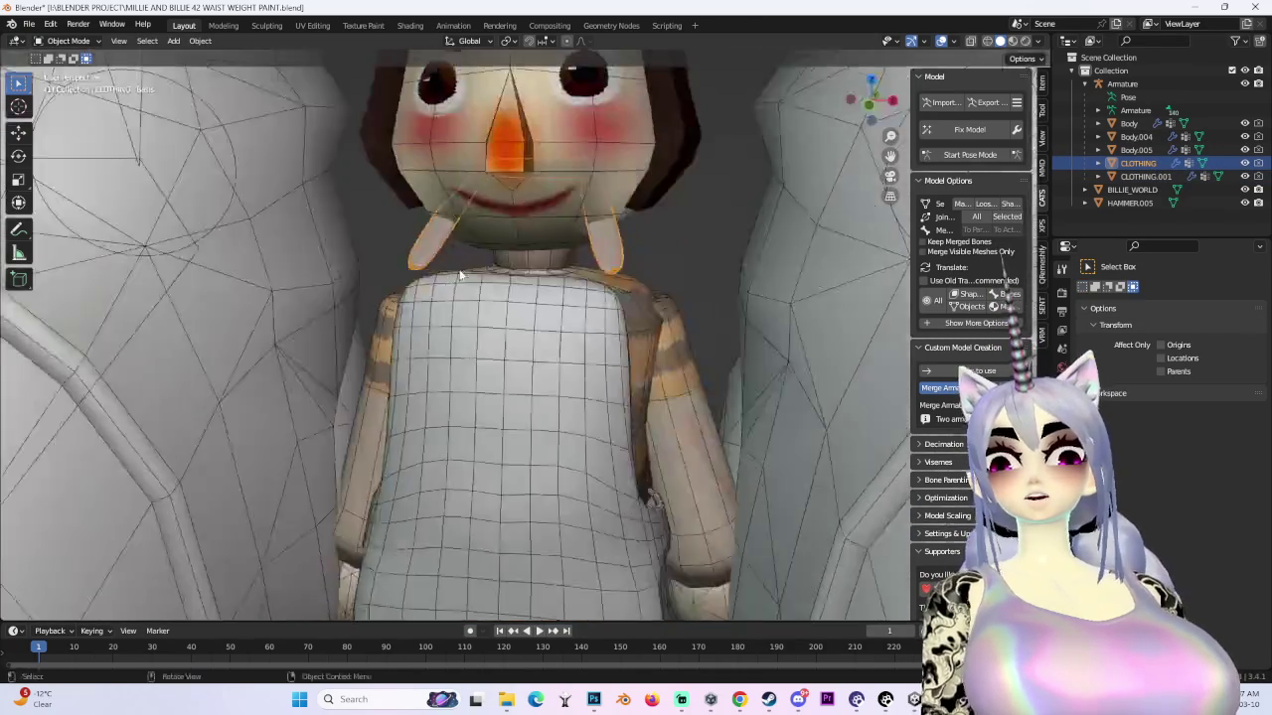
middle_drag(515, 332, 896, 189)
click(876, 107)
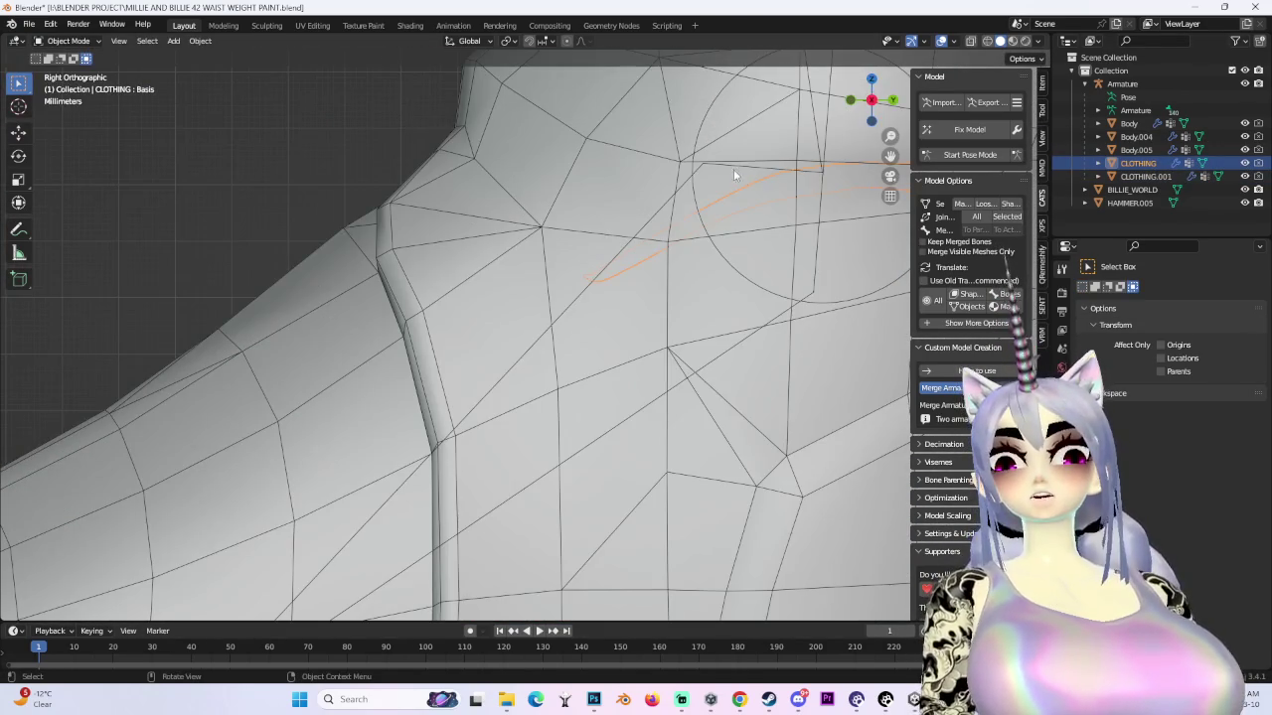
click(987, 42)
mouse_move(755, 199)
middle_down()
mouse_move(684, 244)
mouse_move(569, 247)
middle_up()
key(g)
key(z)
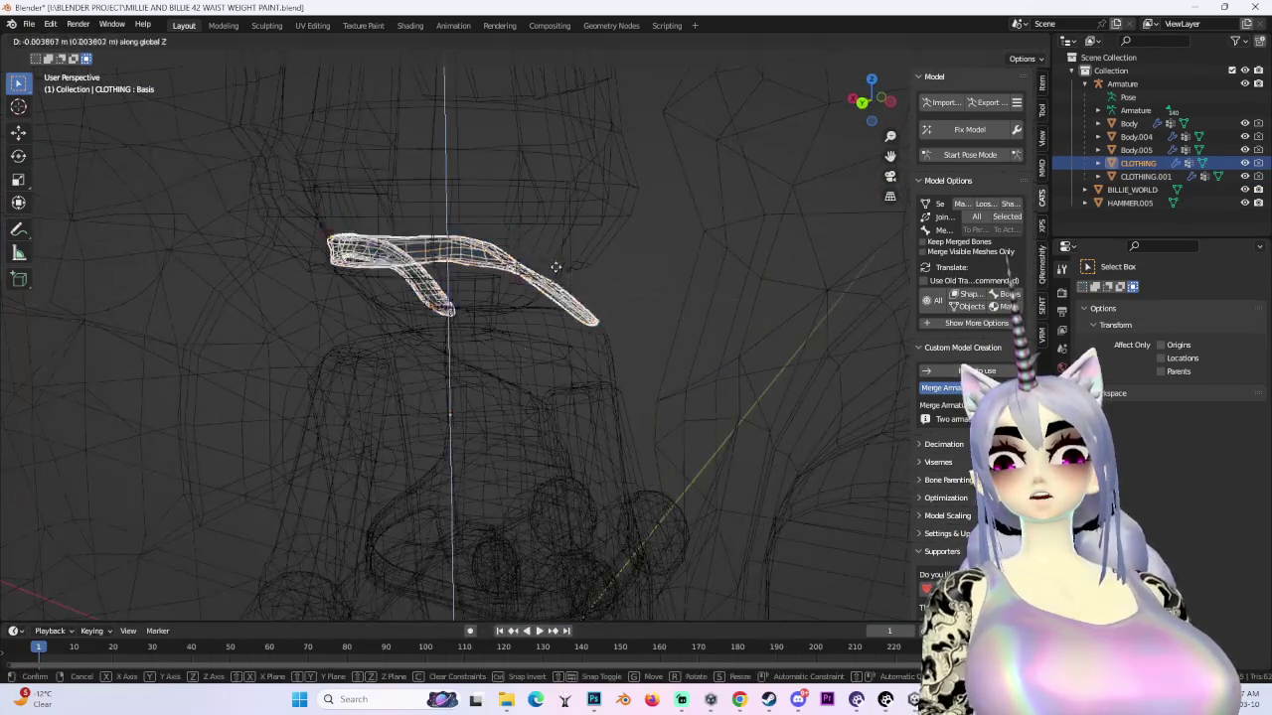
click(555, 199)
- In Edit Mode, tilt the shoulder strap by -19.5°, then lower it along Z and shift it along Y
click(63, 40)
click(60, 74)
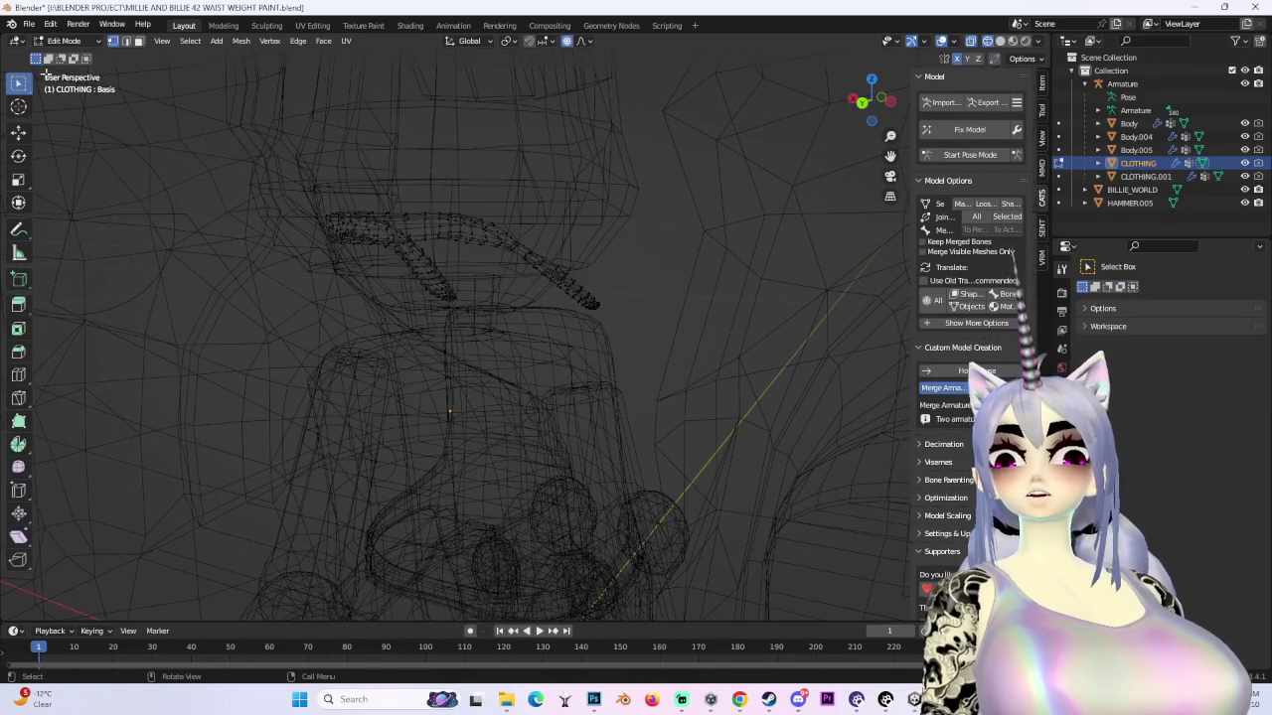
click(891, 104)
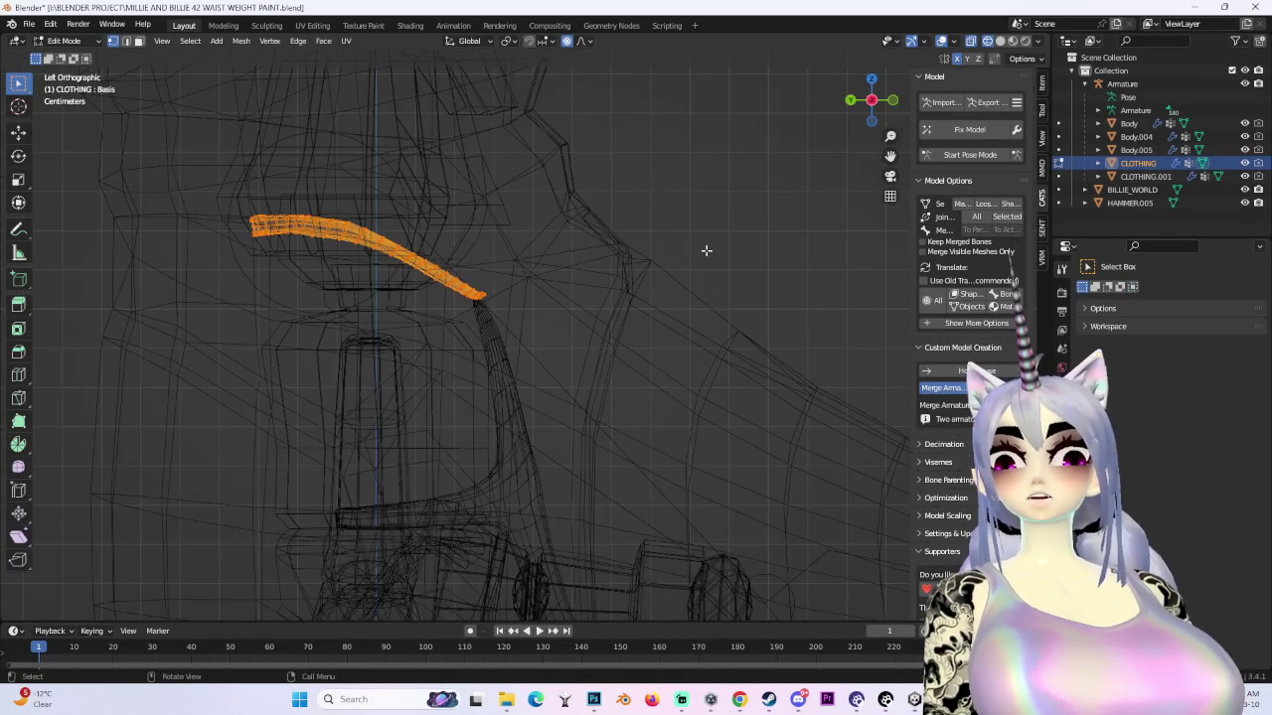
click(666, 148)
key(g)
key(z)
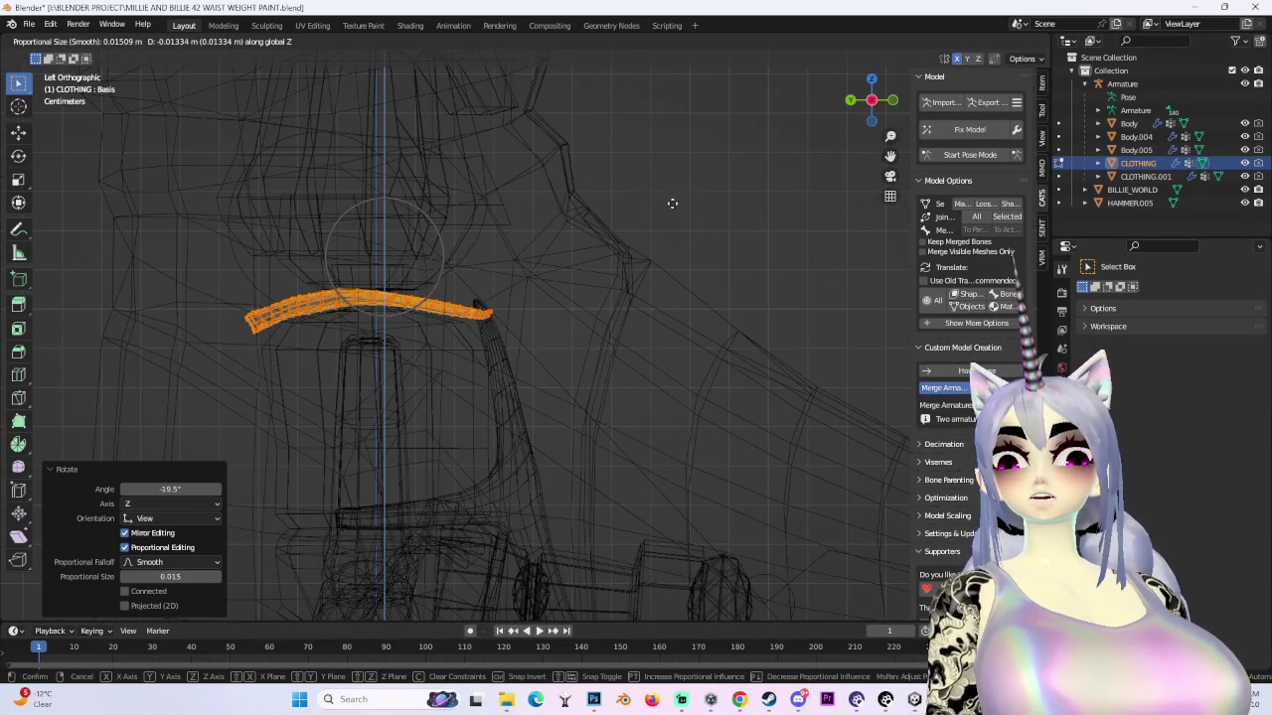
click(672, 205)
mouse_move(662, 264)
middle_down()
mouse_move(619, 383)
mouse_move(747, 369)
mouse_move(737, 336)
middle_up()
key(g)
key(y)
click(803, 390)
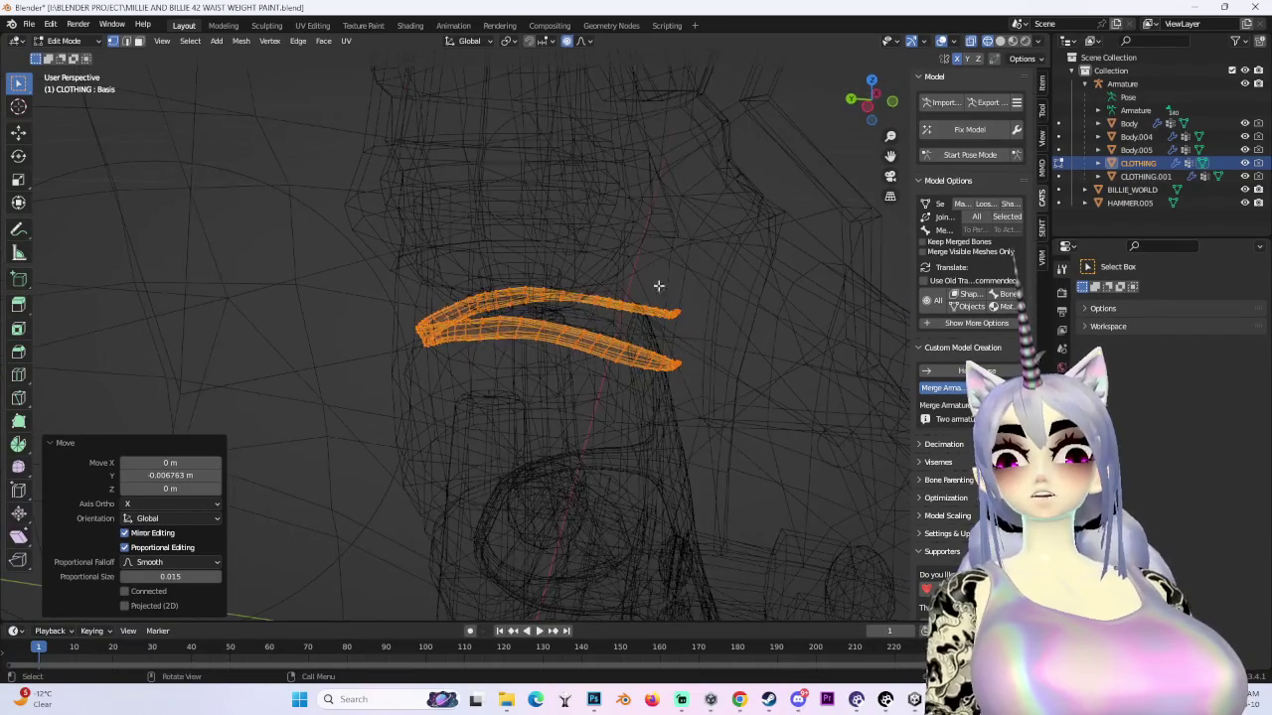
- Bend the strap tip down by 41.6° and reposition it against the doll's chest
click(645, 268)
click(864, 104)
key(r)
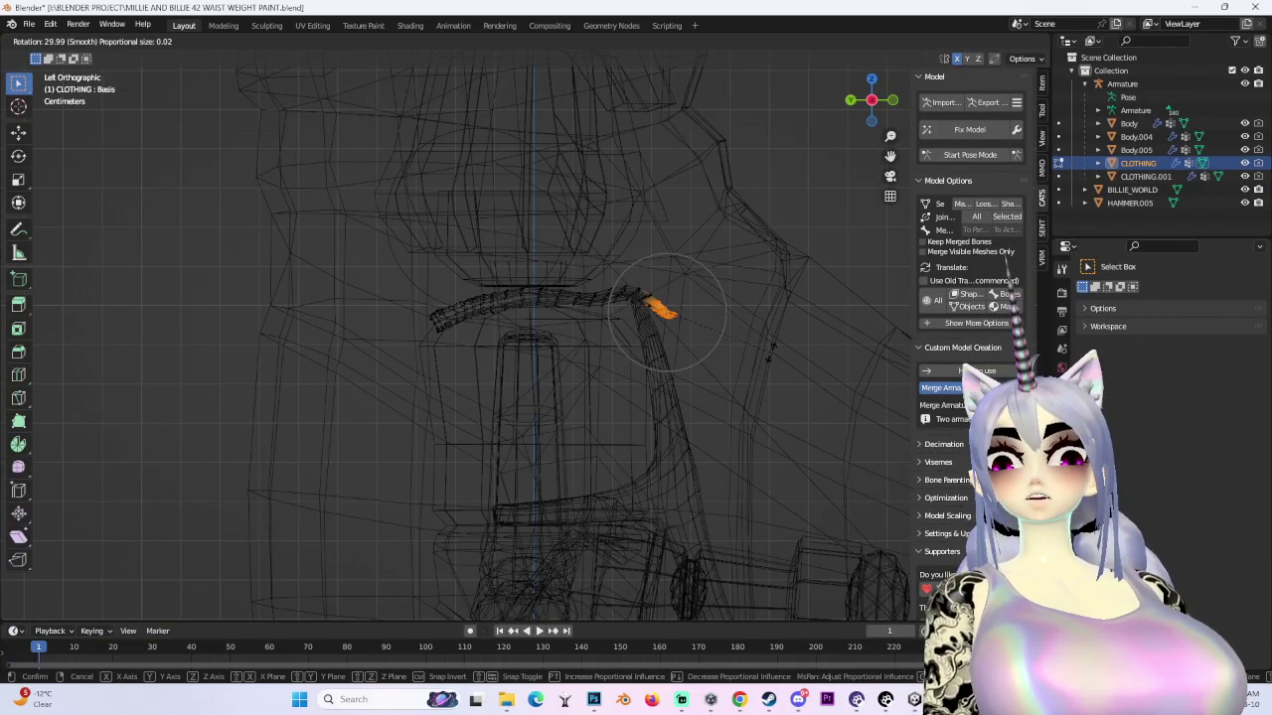
right_click(769, 351)
key(r)
click(735, 427)
key(g)
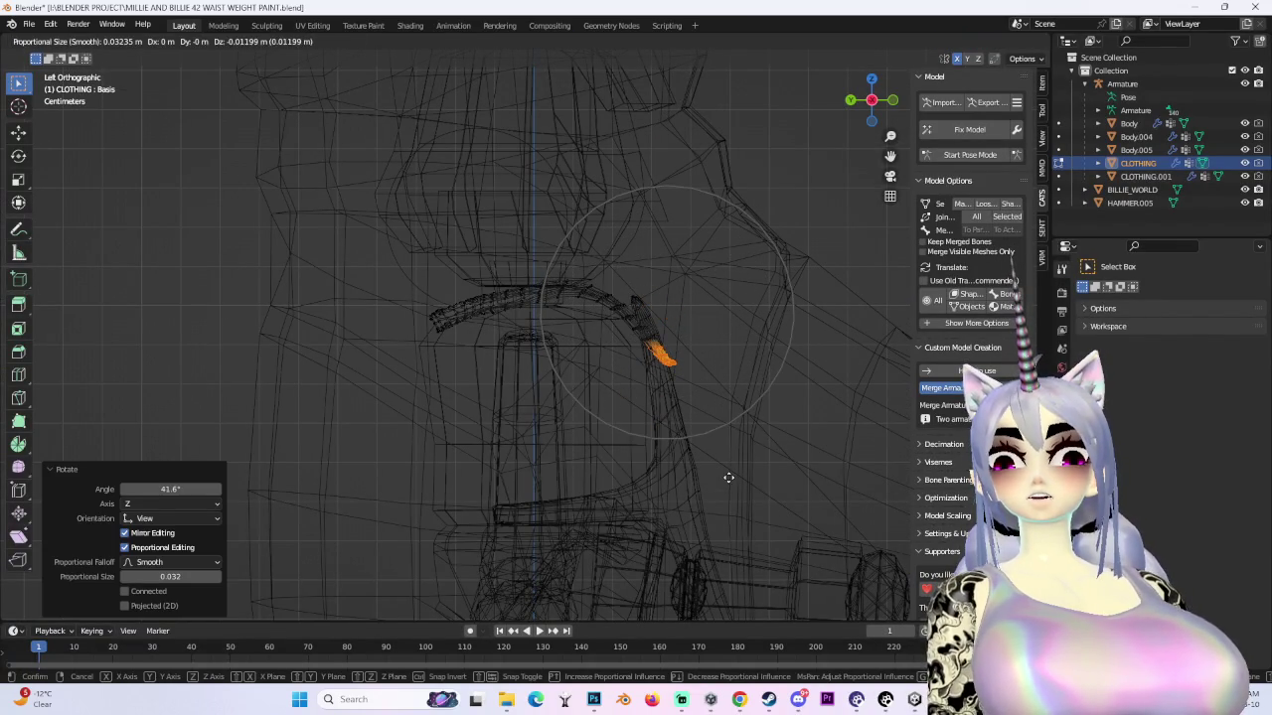
click(729, 477)
- Clear the selection, return to solid shading and check the strap on the shoulder
mouse_move(804, 368)
middle_down()
mouse_move(633, 377)
mouse_move(681, 364)
middle_up()
click(697, 346)
scroll(697, 346, up, 3)
click(999, 41)
middle_drag(596, 347, 438, 362)
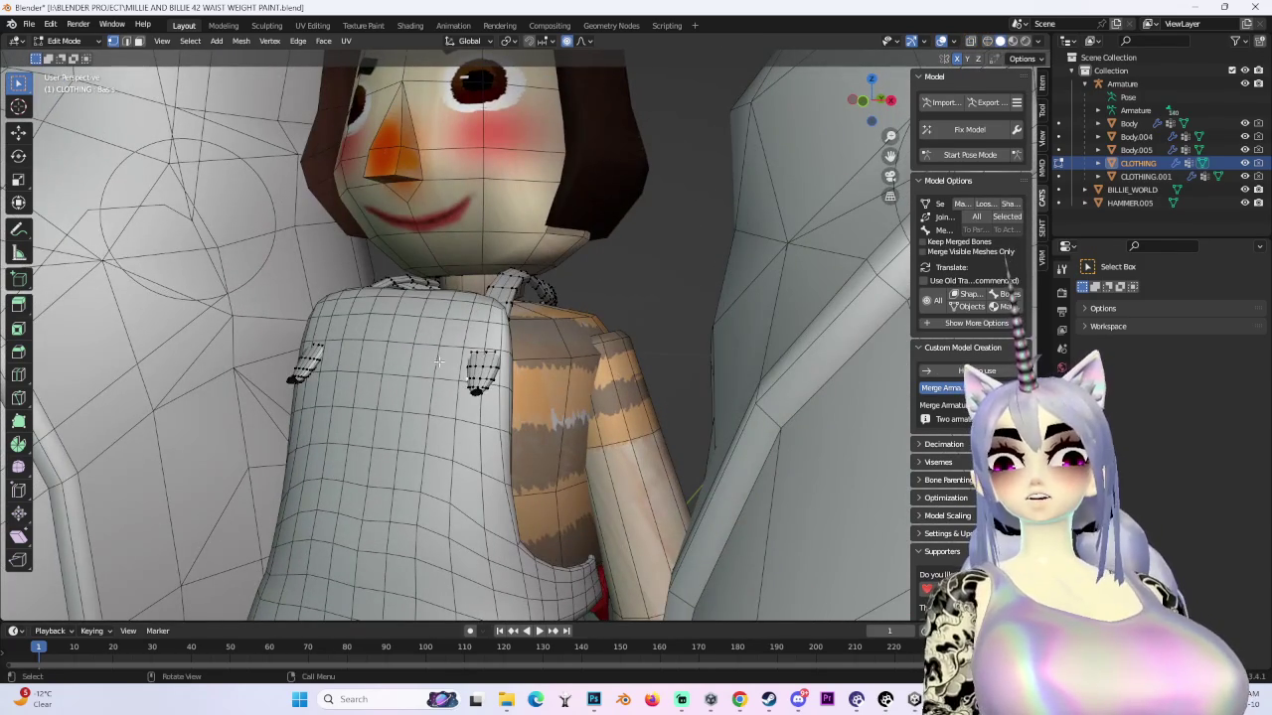
- Make CLOTHING.001 the active object and enter Edit Mode on its vertices
click(83, 43)
click(65, 58)
click(421, 336)
click(65, 41)
click(64, 76)
- Try moving the apron strap along Y, then undo that move
scroll(508, 366, down, 2)
middle_drag(508, 366, 438, 395)
key(g)
key(y)
click(438, 395)
key(ctrl+z)
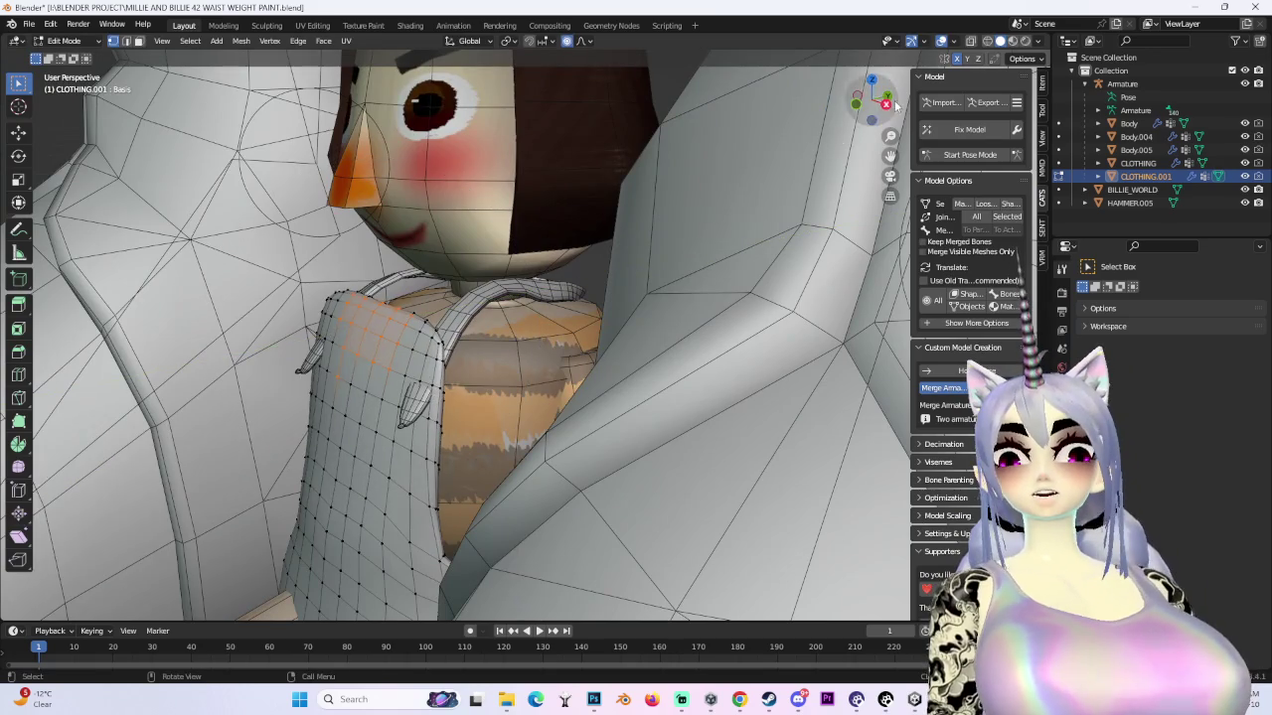
- In the right-side wireframe view, tilt the strap 11.4° over the doll's shoulder
key(KP_3)
key(shift+z)
key(r)
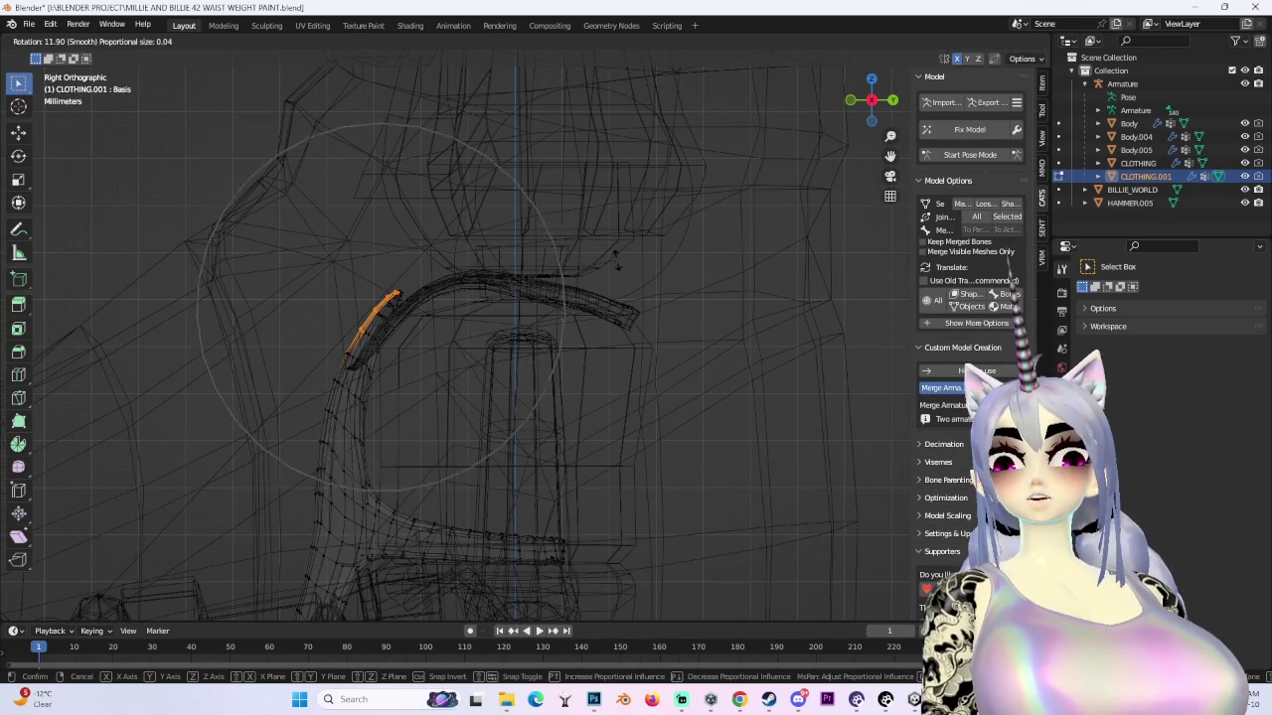
click(615, 258)
key(g)
click(639, 272)
- Return to a solid perspective view of the apron front, back in Edit Mode on CLOTHING.001
mouse_move(380, 431)
middle_down()
mouse_move(548, 423)
mouse_move(625, 395)
mouse_move(761, 394)
mouse_move(934, 59)
middle_up()
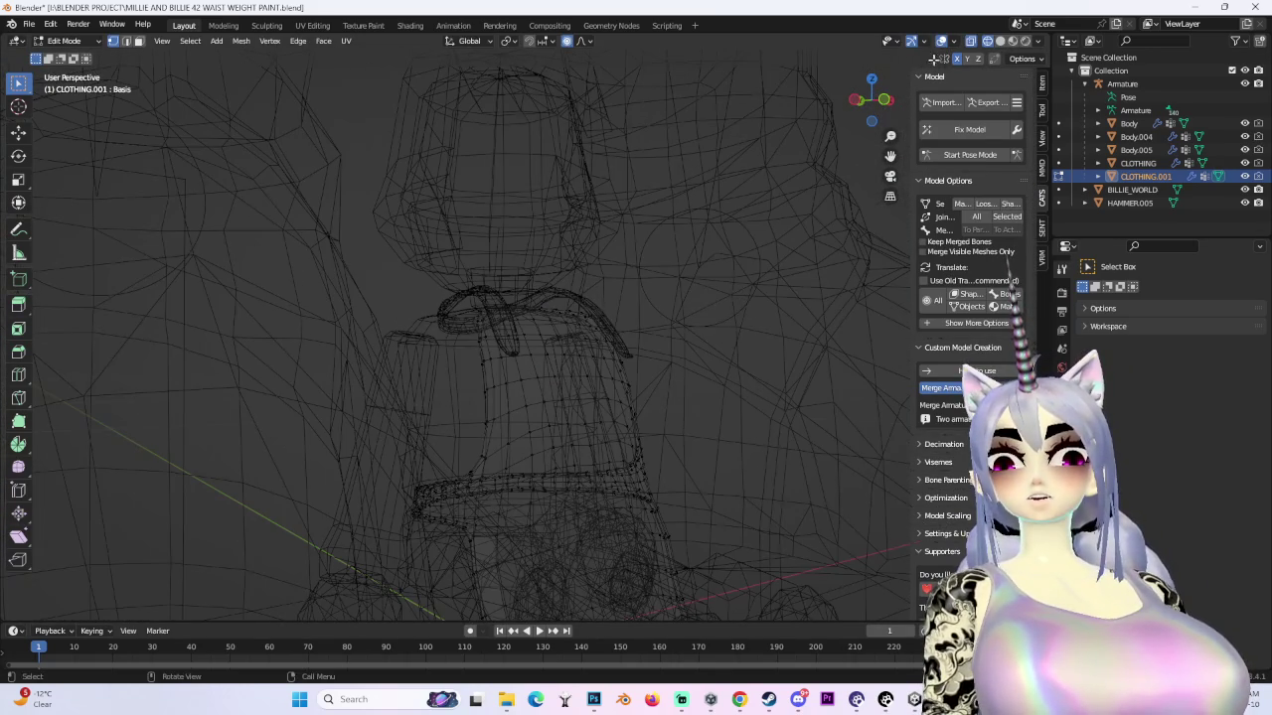
click(999, 42)
middle_drag(557, 377, 596, 377)
scroll(596, 377, up, 4)
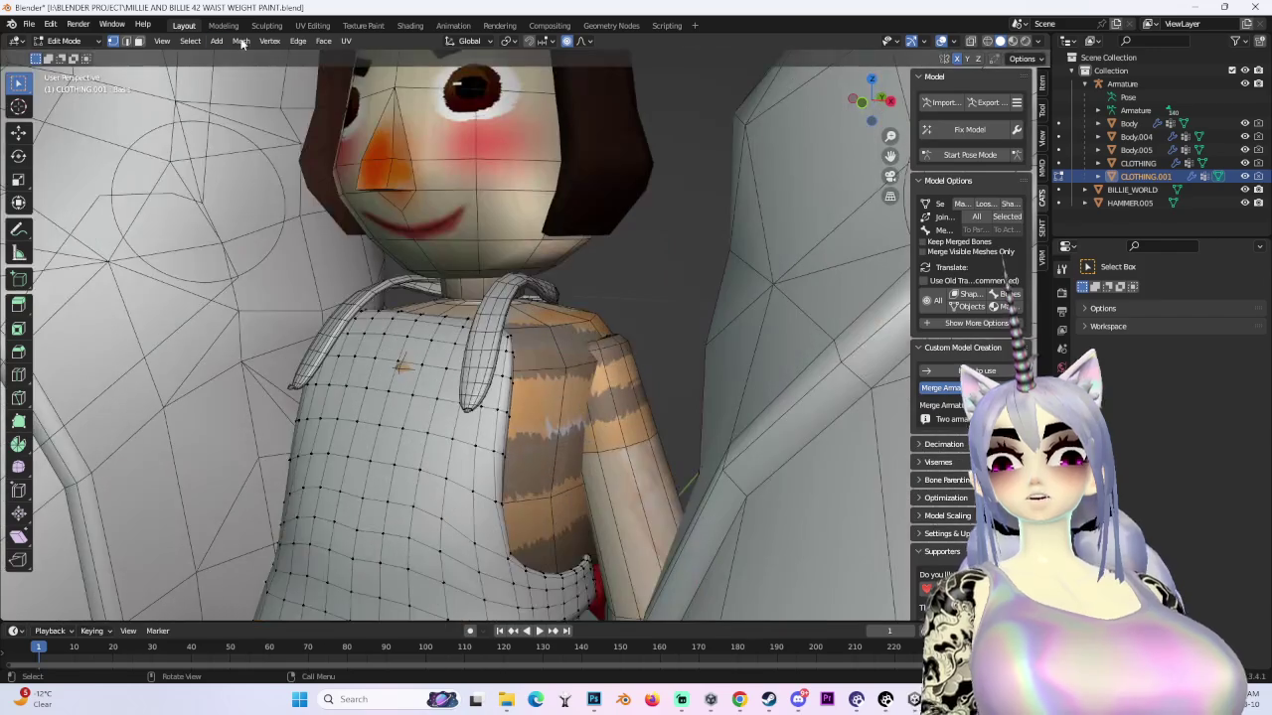
key(Tab)
click(404, 239)
mouse_move(404, 240)
middle_down()
mouse_move(489, 414)
mouse_move(291, 120)
middle_up()
click(68, 71)
mouse_move(298, 298)
middle_down()
mouse_move(434, 375)
mouse_move(497, 338)
middle_up()
- Push the apron's chest area back along Y with proportional editing to hug the doll
key(g)
key(y)
right_click(430, 385)
key(y)
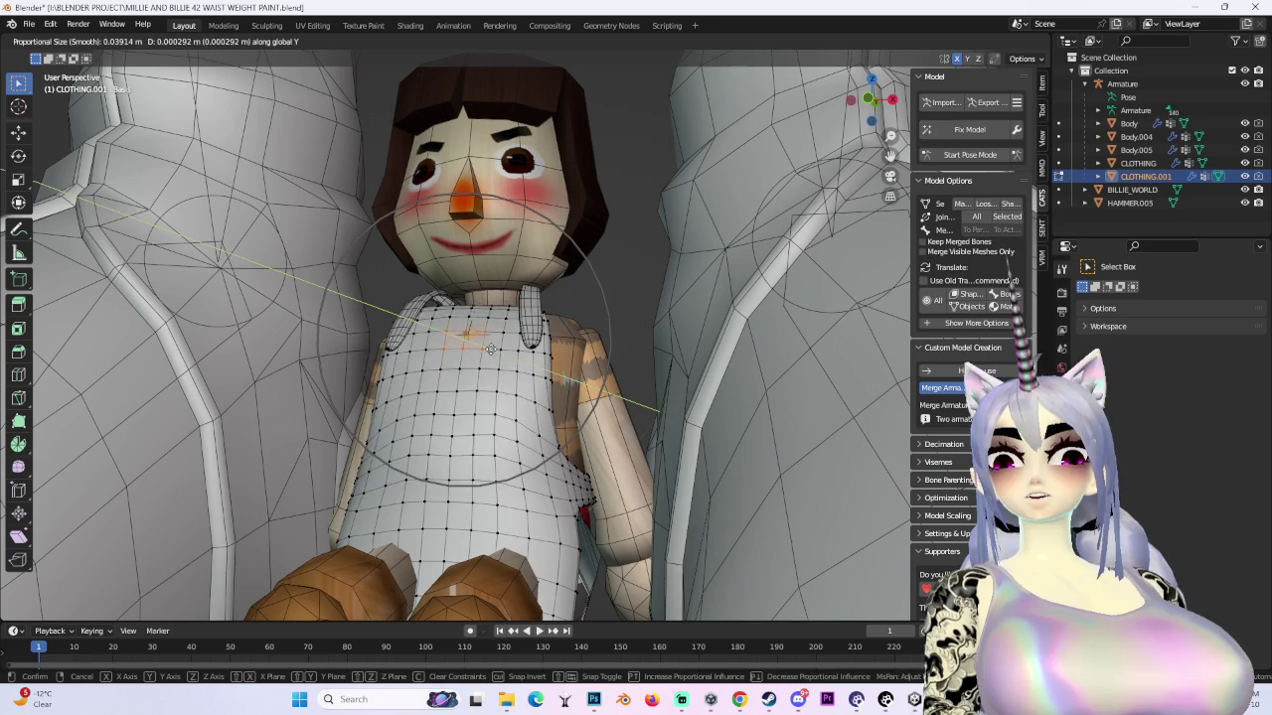
click(488, 348)
middle_drag(488, 349, 590, 107)
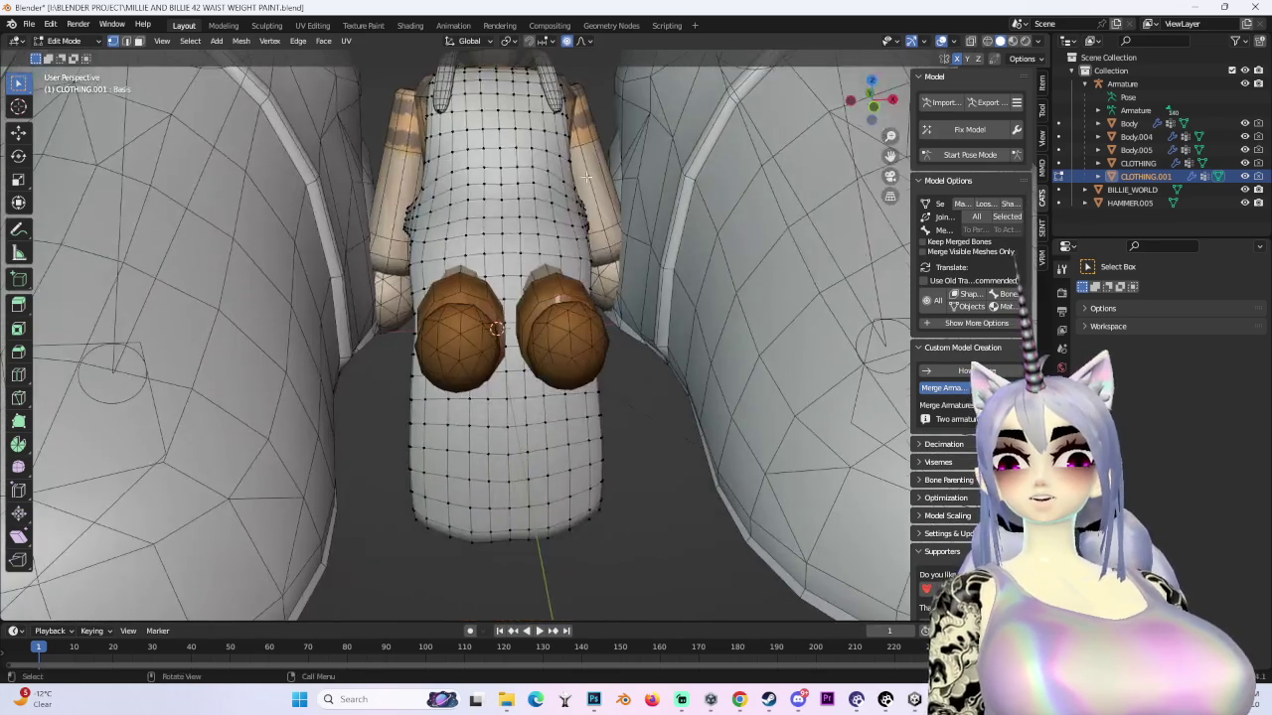
- In wireframe, box-select the lower apron vertices and squash them along Z
middle_drag(598, 402, 695, 547)
drag(696, 548, 373, 370)
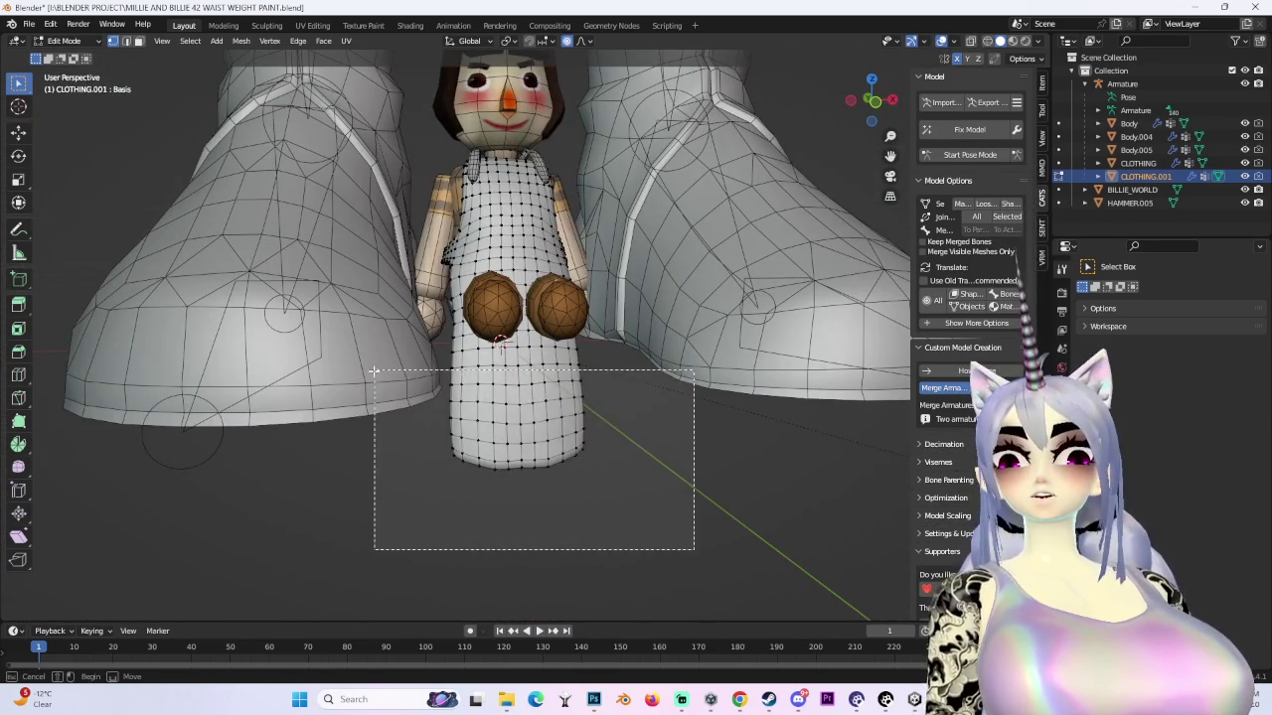
middle_drag(763, 428, 781, 343)
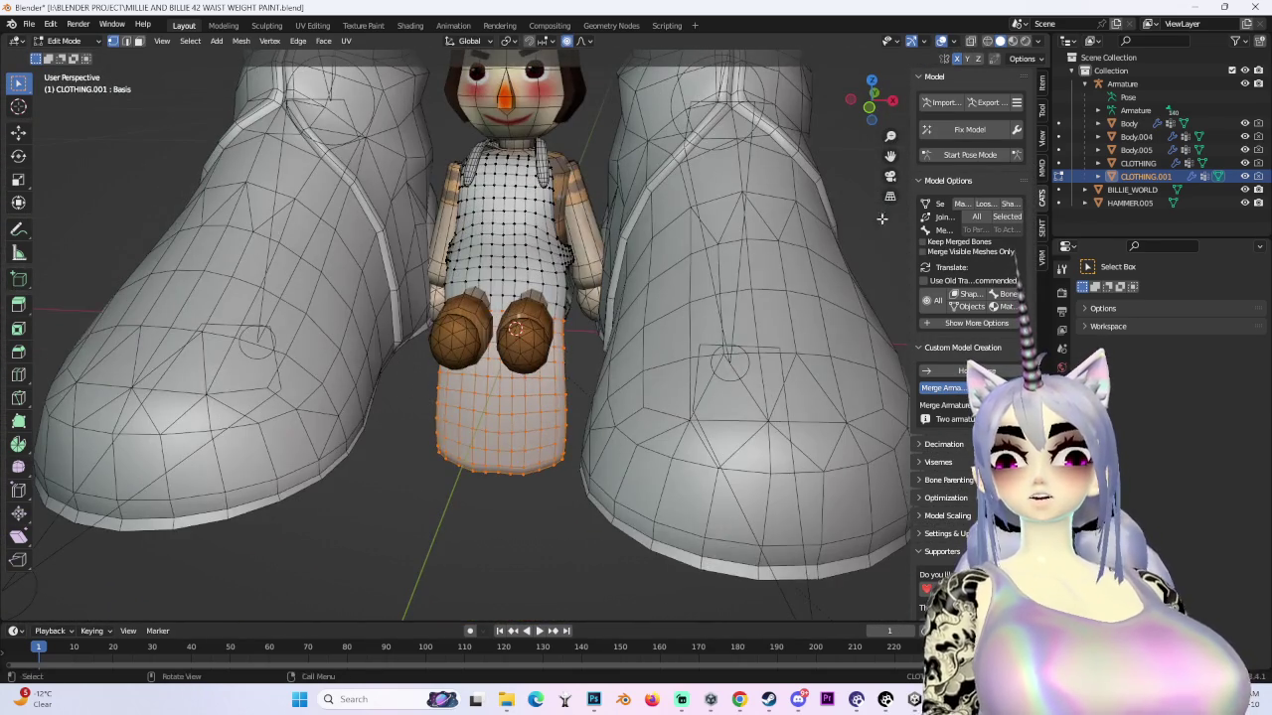
click(991, 43)
drag(690, 539, 349, 301)
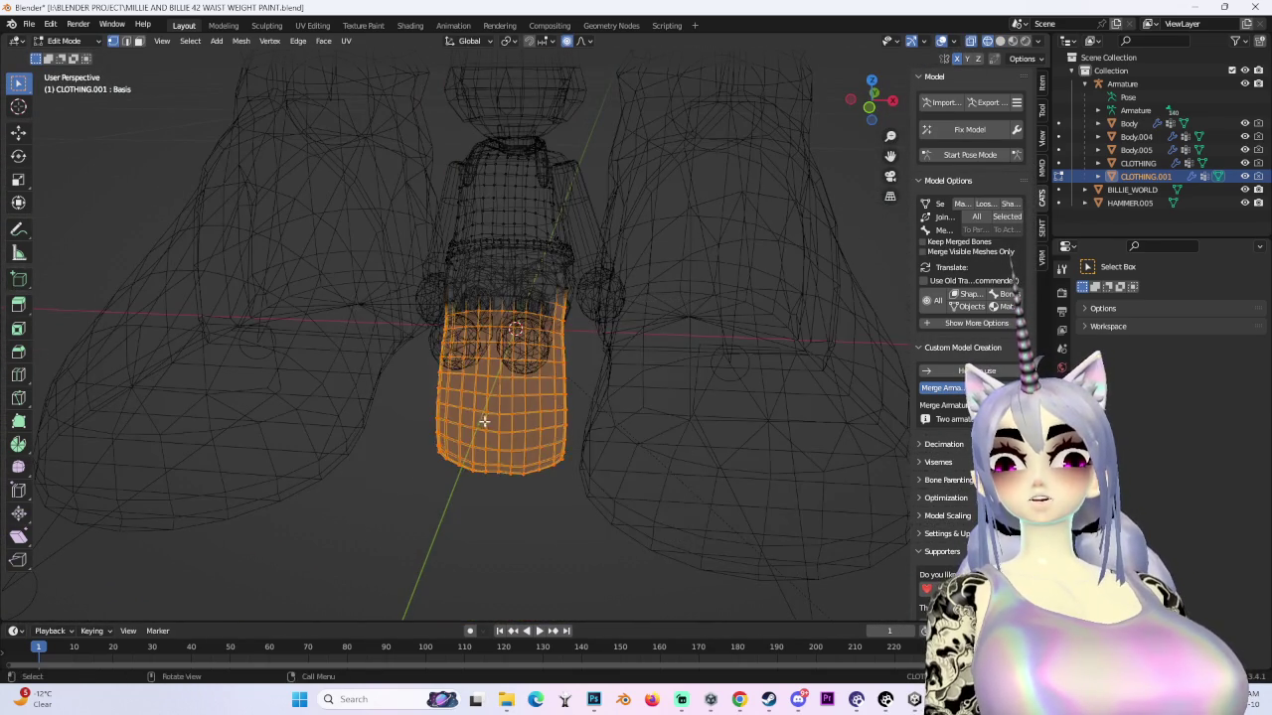
middle_drag(349, 301, 863, 407)
key(s)
key(z)
click(646, 408)
- Reselect the lower skirt vertices and shorten the skirt further along Z
mouse_move(645, 409)
middle_down()
mouse_move(719, 403)
mouse_move(652, 515)
middle_up()
drag(652, 514, 414, 302)
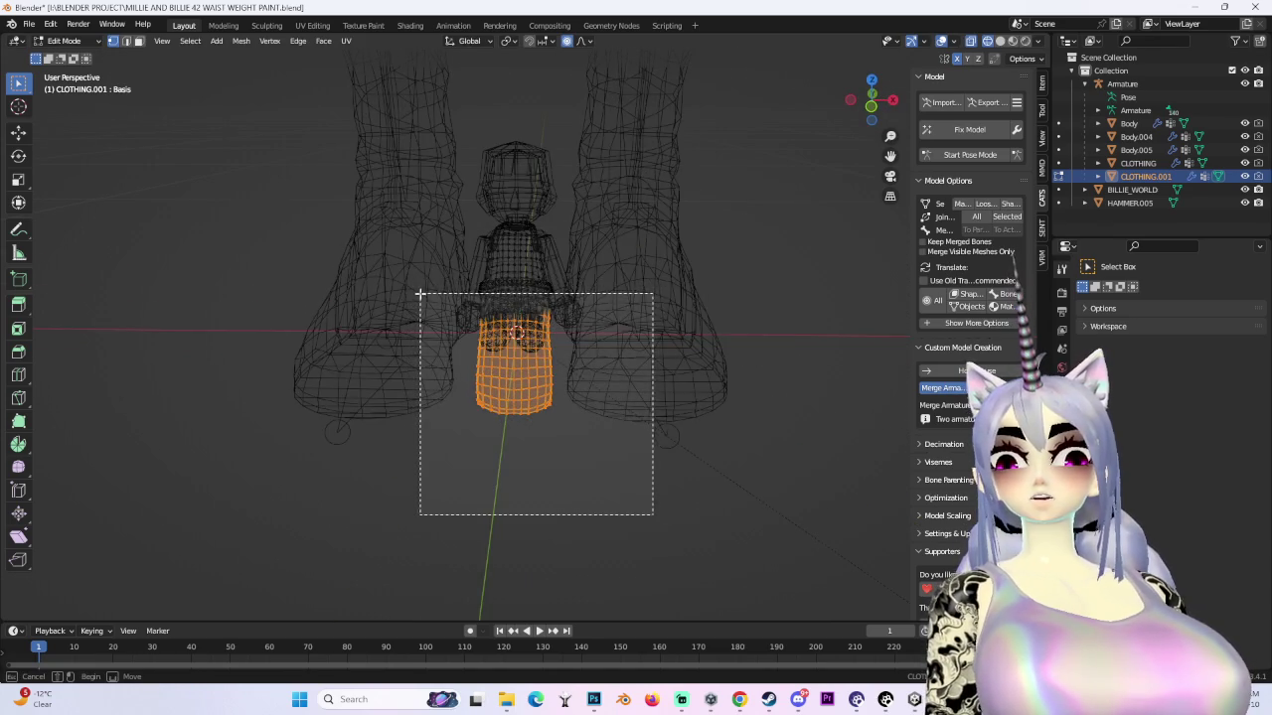
scroll(818, 378, up, 3)
key(s)
key(z)
click(605, 380)
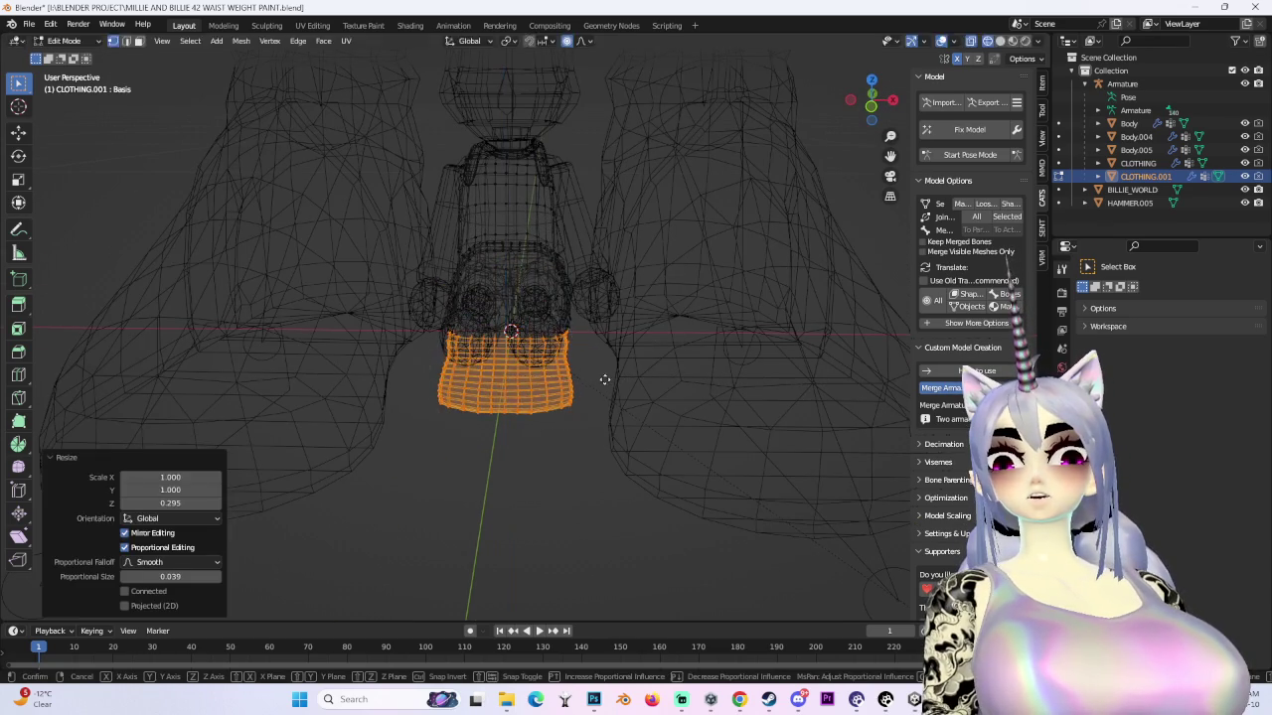
- Raise the shortened skirt along Z and check the fit in solid shading
key(g)
mouse_move(604, 306)
middle_down()
mouse_move(607, 329)
mouse_move(573, 288)
middle_up()
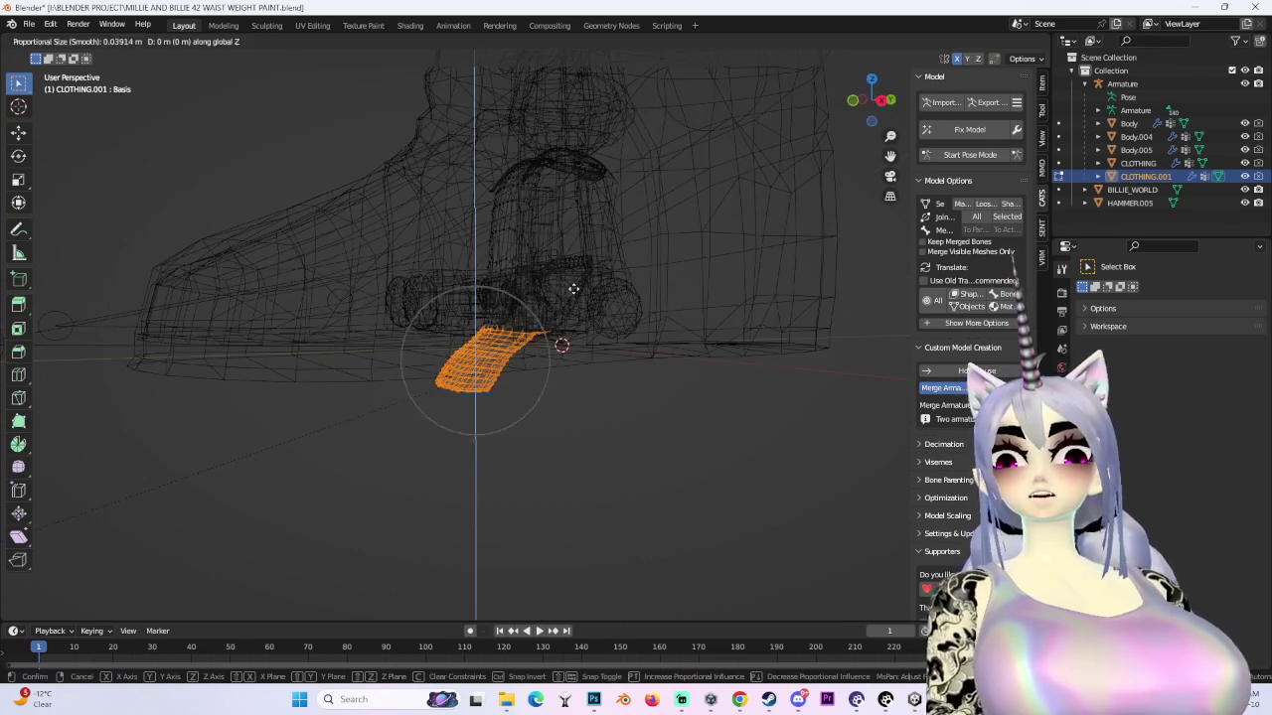
key(z)
scroll(573, 273, down, 8)
scroll(570, 261, down, 3)
scroll(570, 239, up, 3)
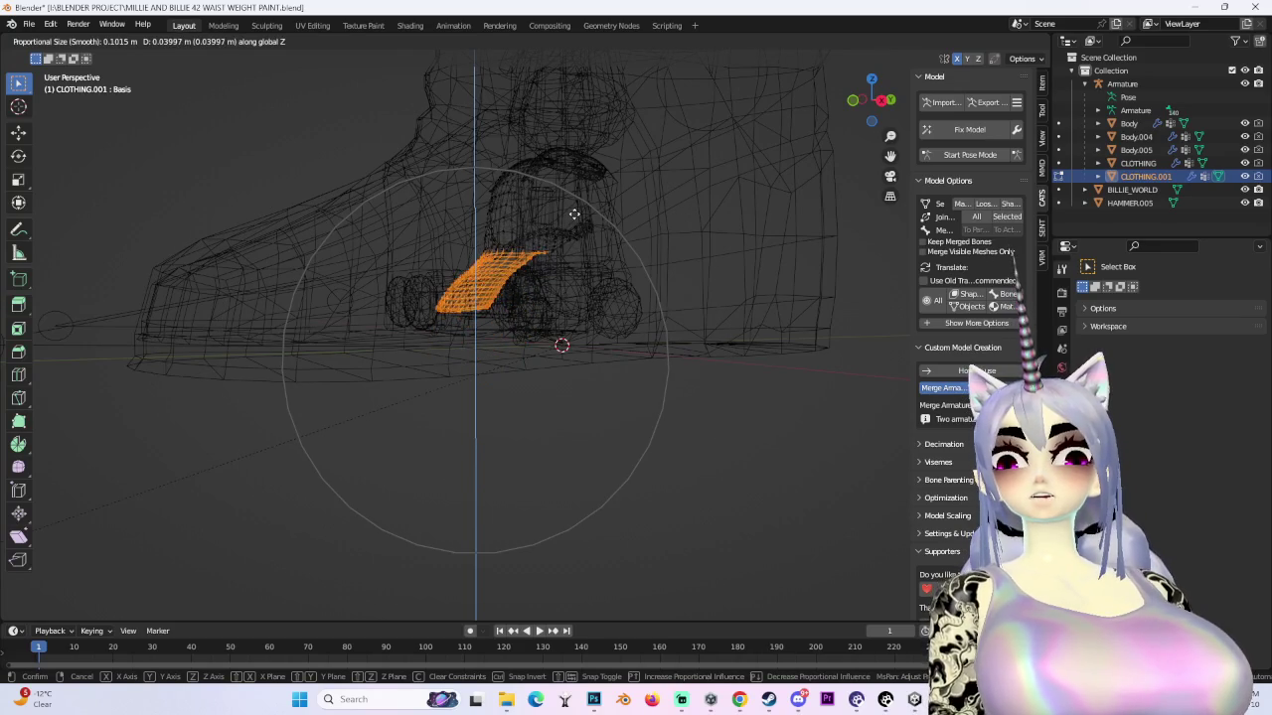
click(574, 212)
middle_drag(574, 212, 606, 364)
key(shift+z)
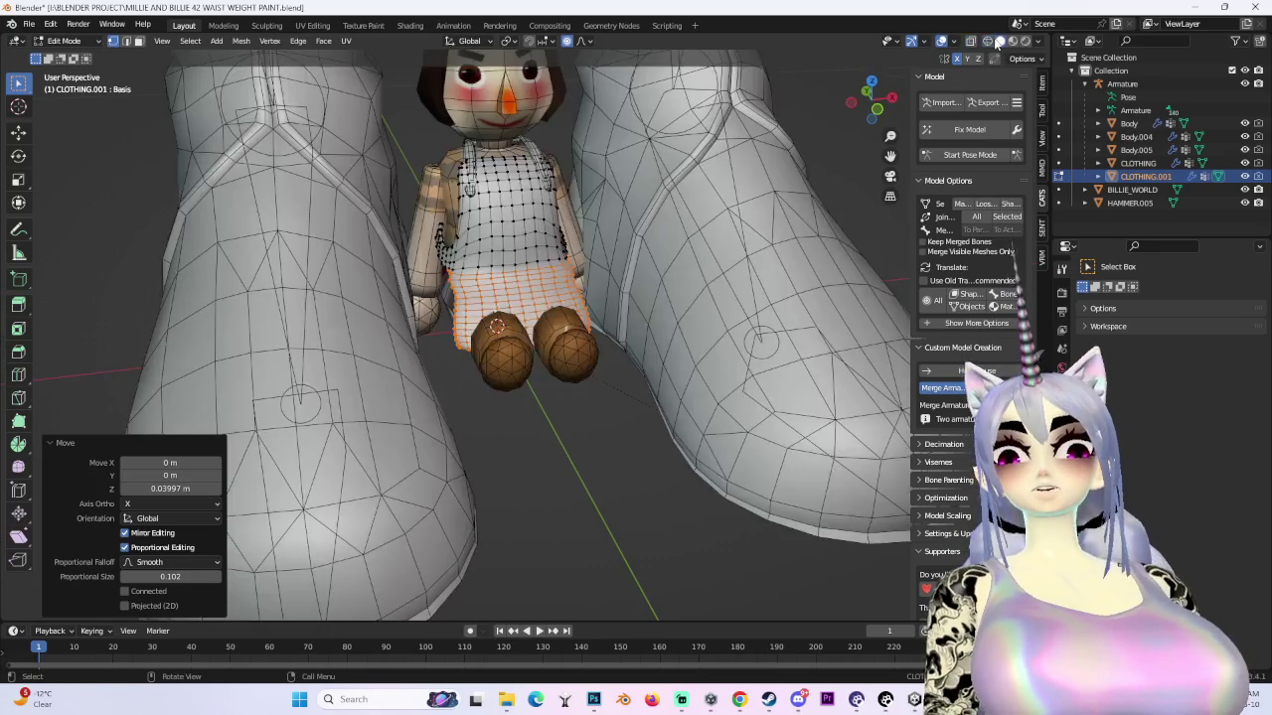
- From the right-side wireframe view, tilt the skirt outward from the legs and reposition it
middle_drag(676, 259, 710, 222)
click(891, 104)
click(988, 42)
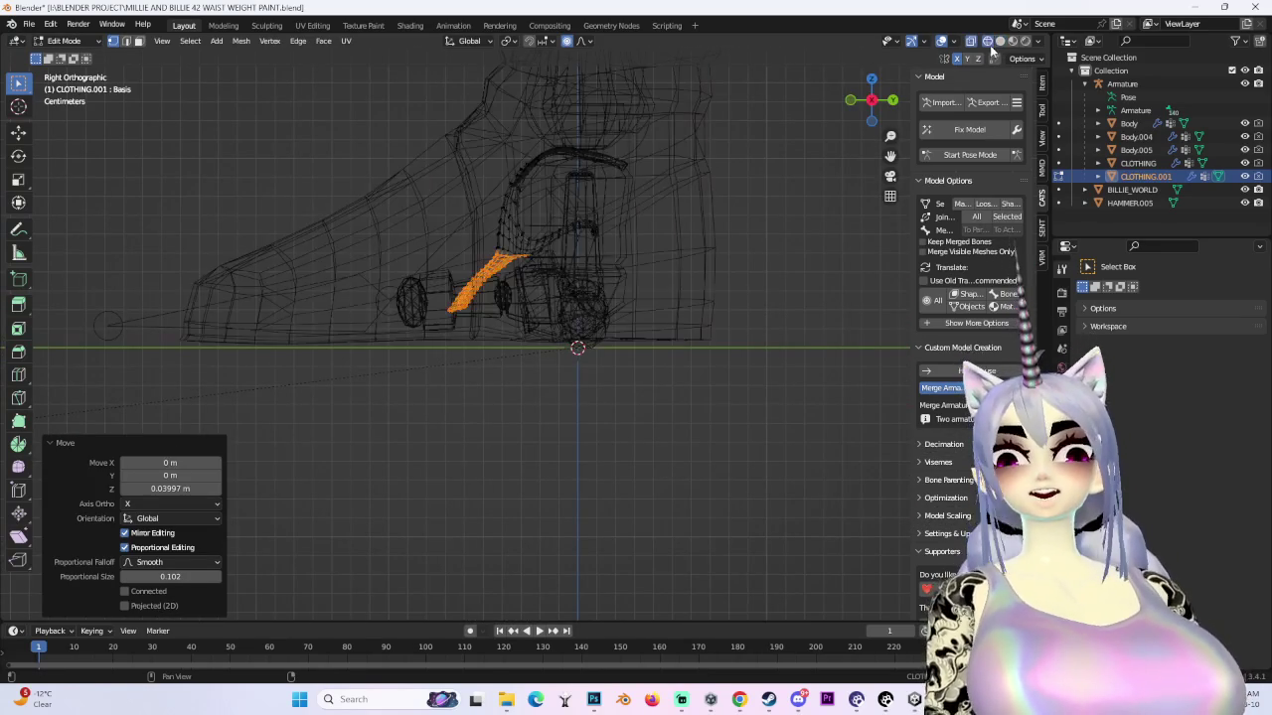
click(784, 227)
scroll(418, 247, up, 3)
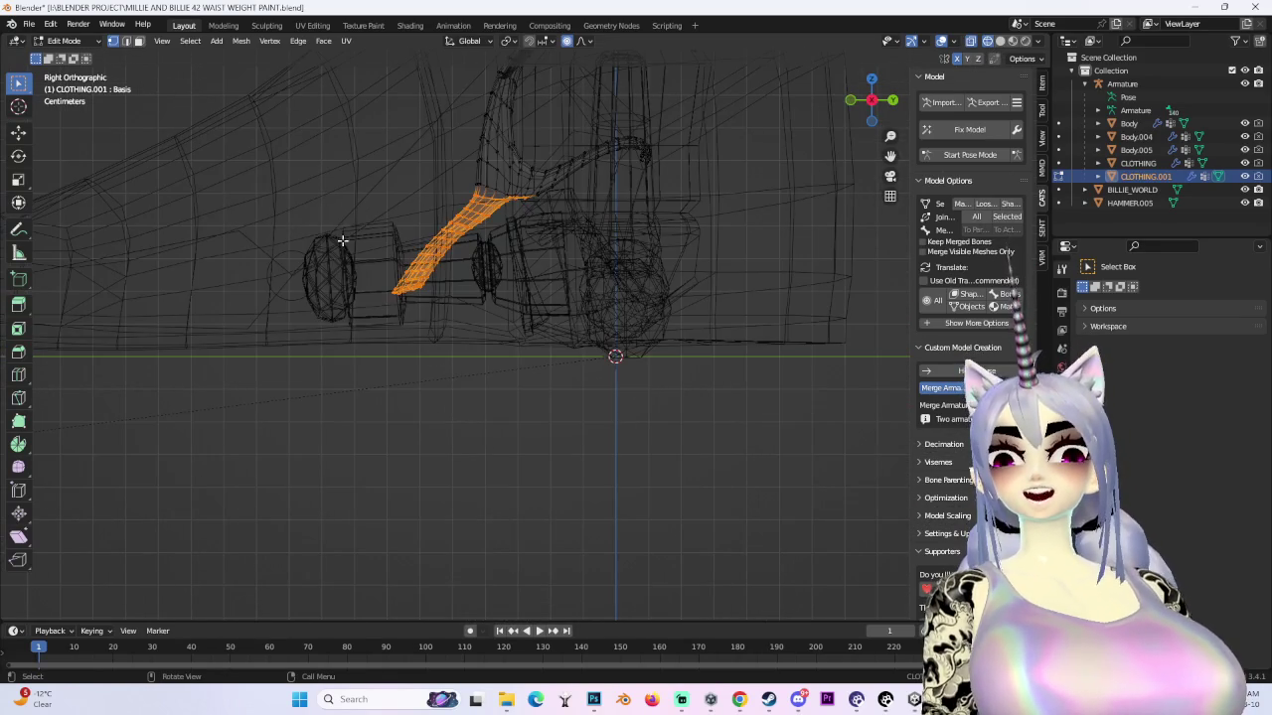
key(c)
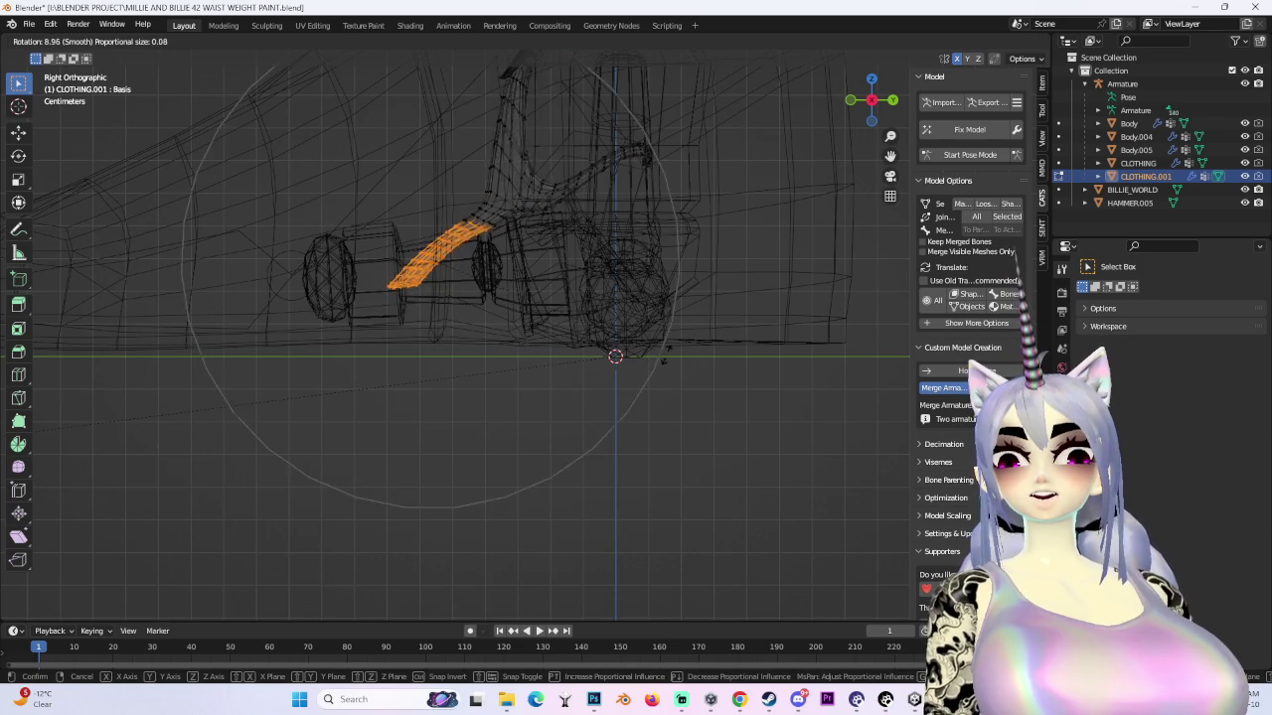
key(Escape)
key(r)
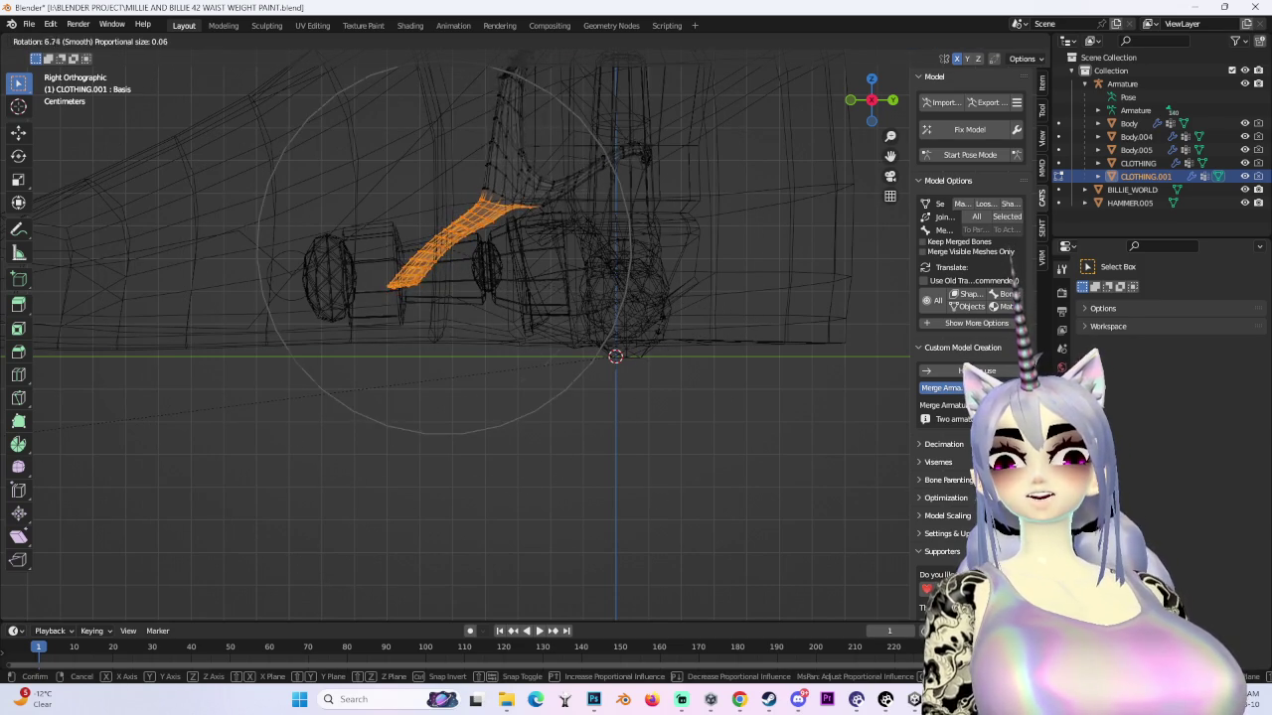
click(648, 363)
key(g)
click(507, 332)
- In solid perspective view, adjust the skirt's height along Z
mouse_move(508, 331)
middle_down()
mouse_move(646, 315)
mouse_move(637, 372)
middle_up()
click(1002, 42)
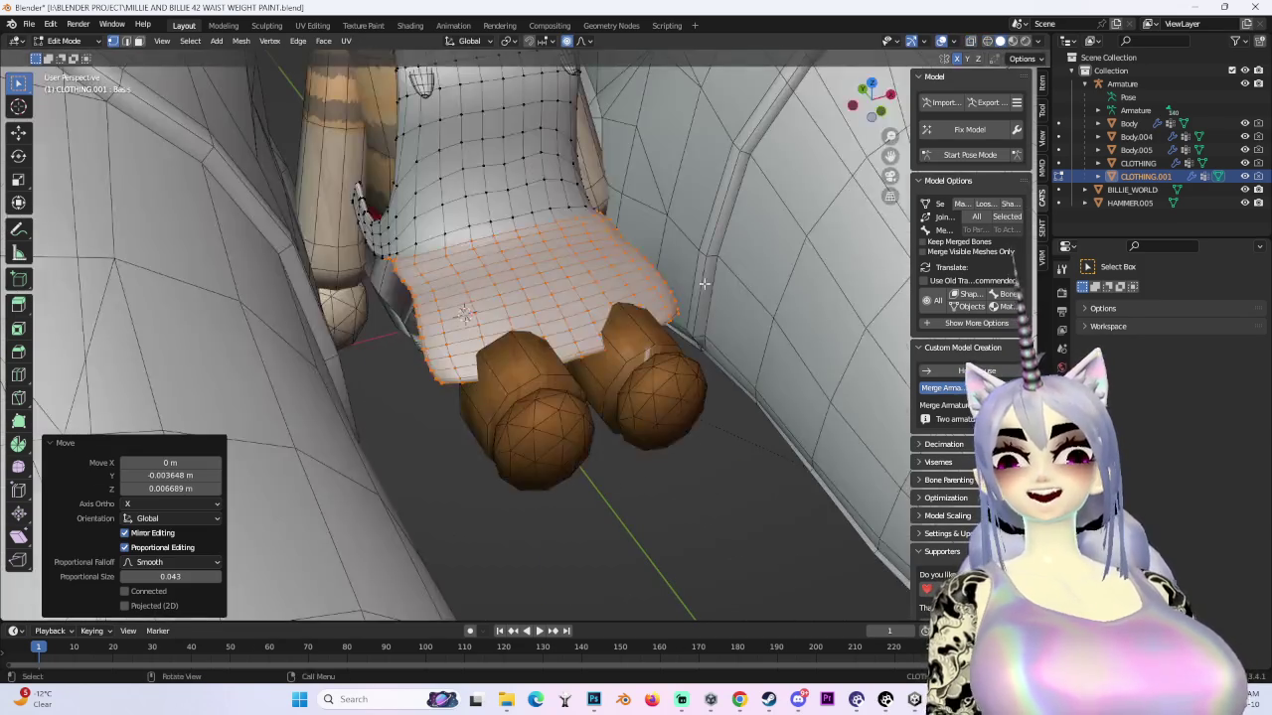
mouse_move(596, 298)
middle_down()
mouse_move(723, 363)
mouse_move(696, 342)
middle_up()
key(g)
key(z)
click(699, 358)
- Tweak skirt-edge vertices with proportional editing so the hem flares over the thighs
middle_drag(702, 391, 676, 368)
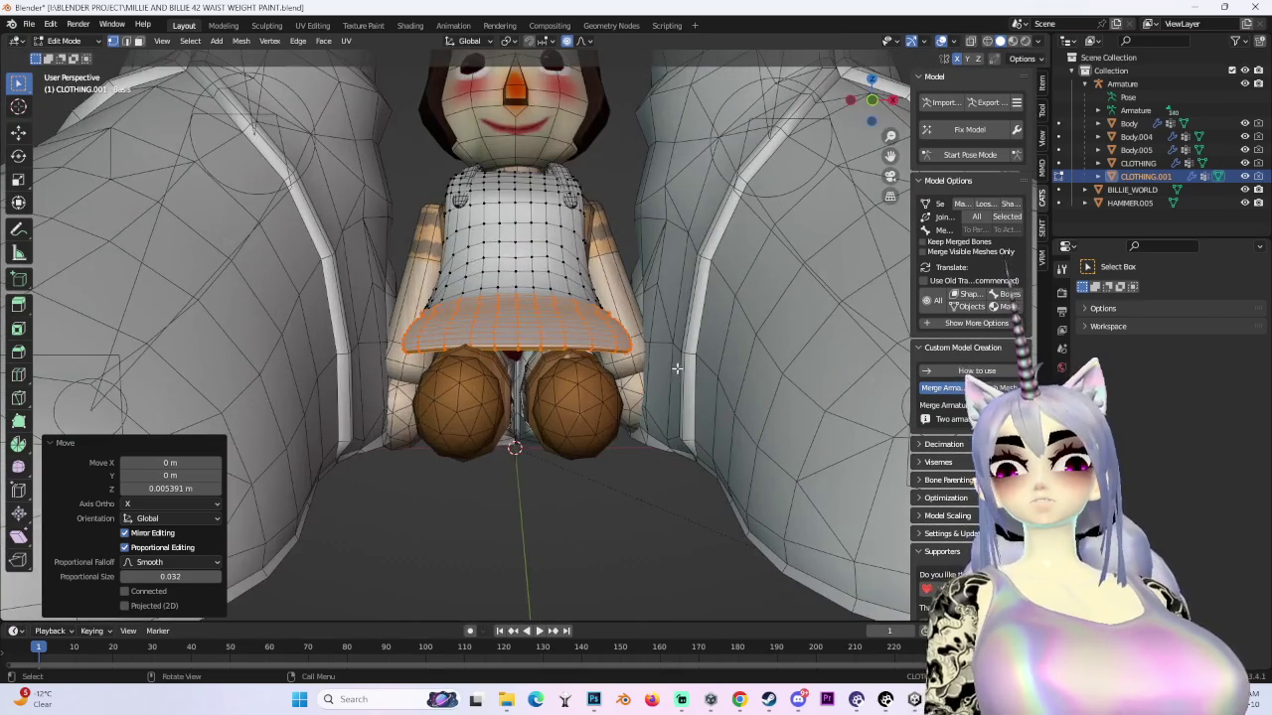
click(517, 346)
key(g)
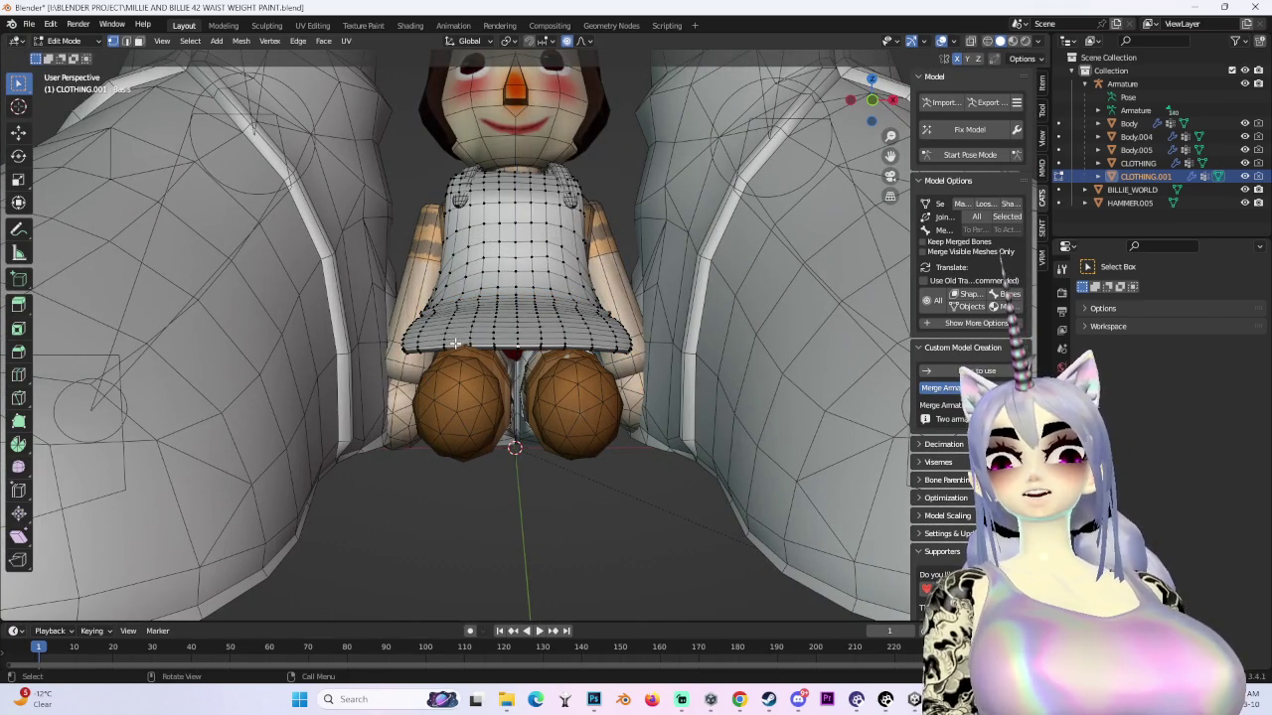
scroll(453, 343, up, 2)
click(453, 338)
key(g)
click(428, 345)
key(g)
key(z)
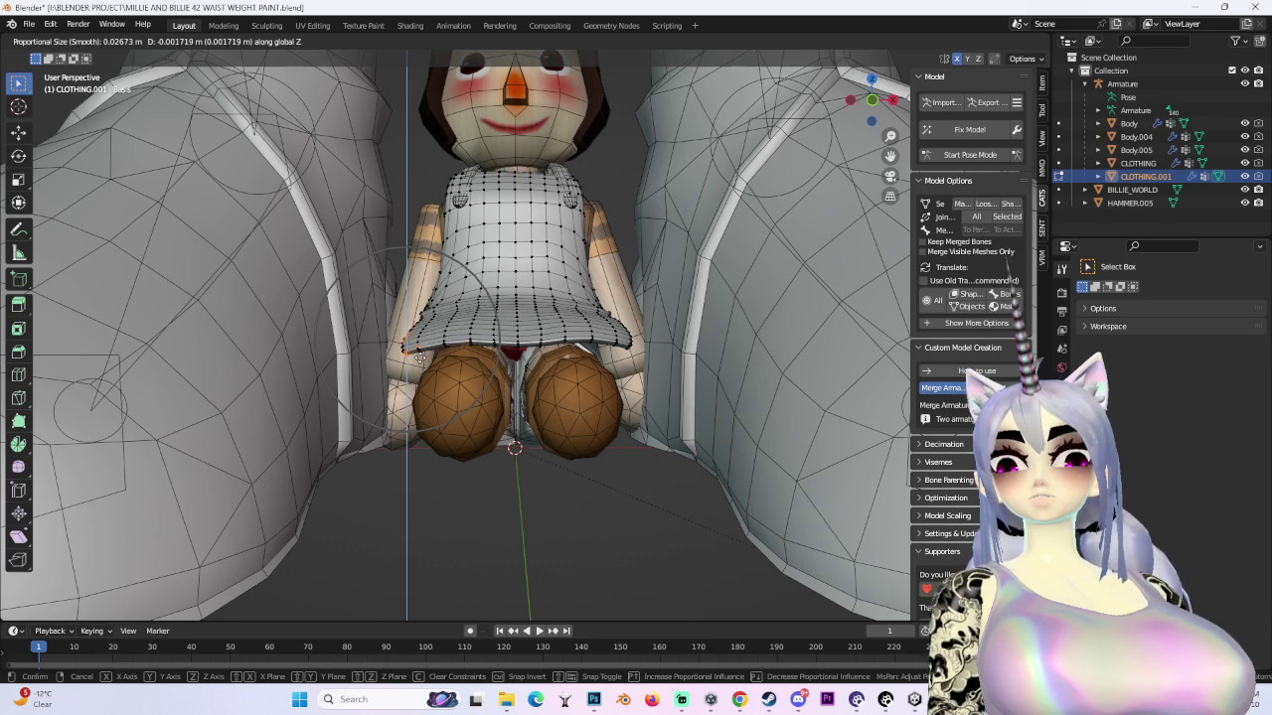
click(656, 344)
- Give the skirt edge one final small tweak
key(g)
click(626, 358)
mouse_move(626, 358)
middle_down()
mouse_move(661, 340)
mouse_move(633, 325)
middle_up()
click(661, 360)
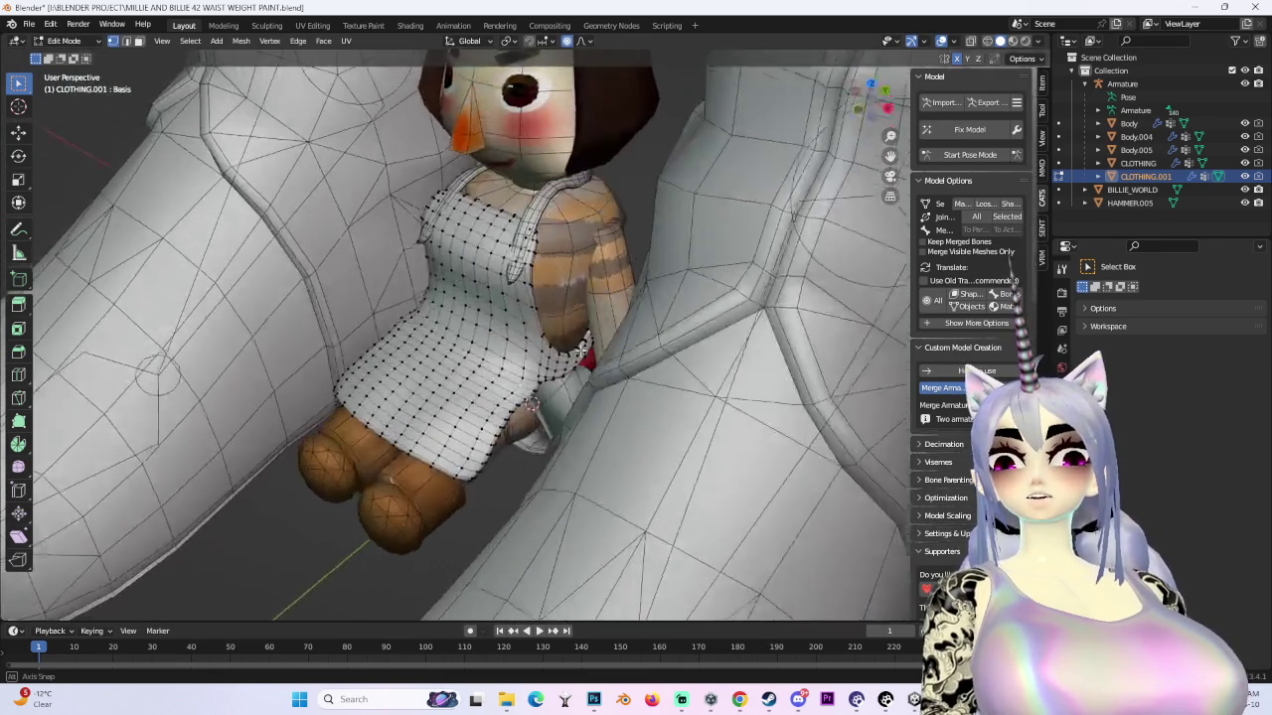
- Pull the apron's sides inward along X with proportional editing, about 0.002616 m
key(g)
scroll(621, 333, up, 2)
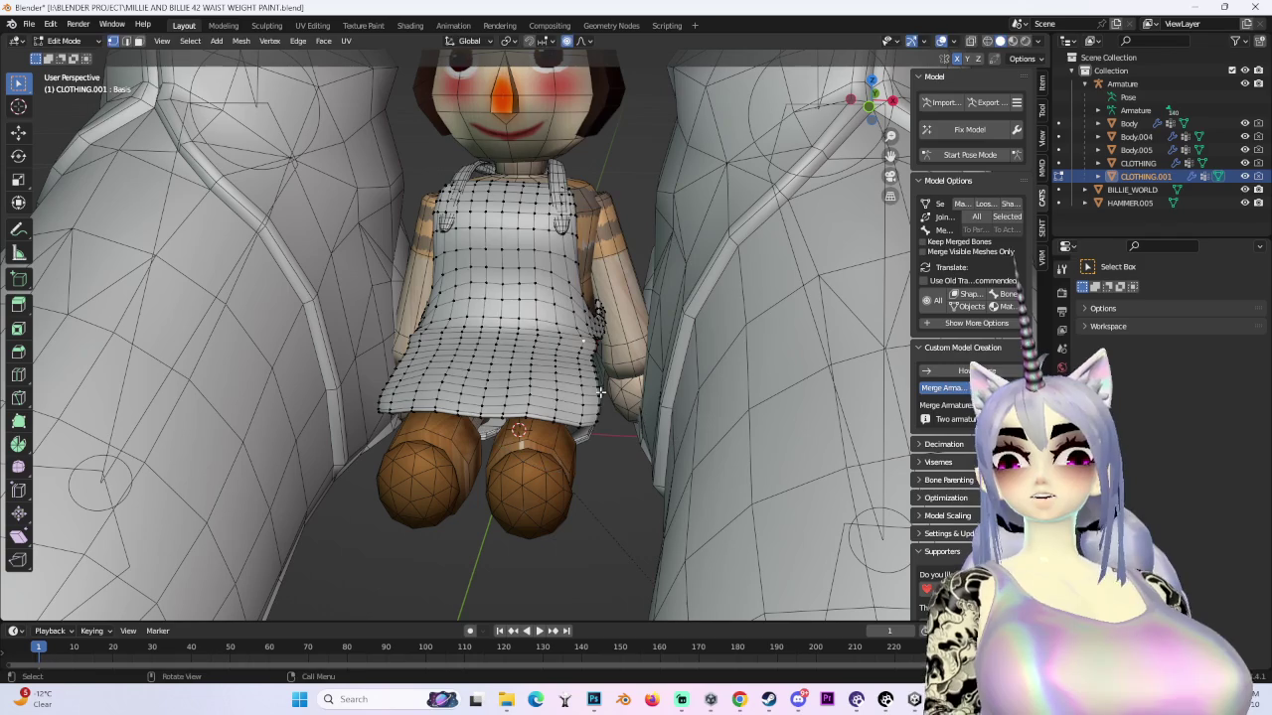
key(x)
click(588, 397)
middle_drag(588, 396, 556, 378)
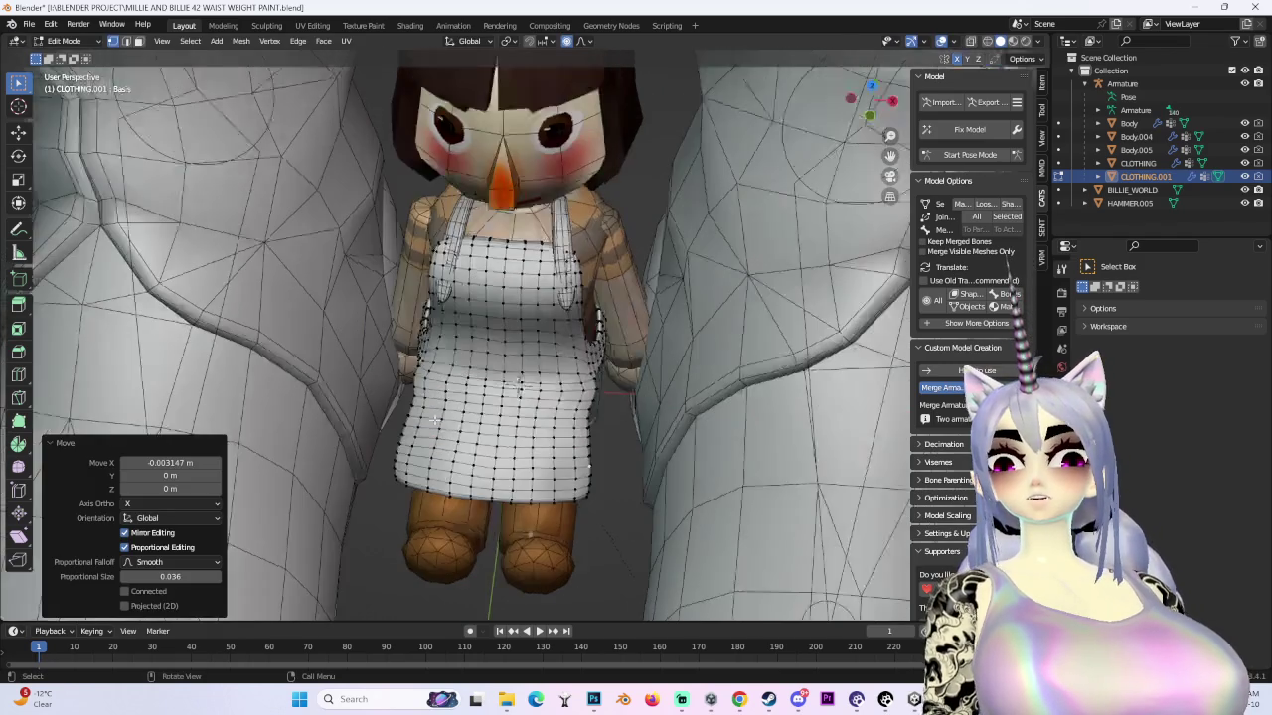
key(g)
click(442, 422)
mouse_move(441, 422)
middle_down()
mouse_move(590, 374)
mouse_move(595, 327)
mouse_move(554, 329)
middle_up()
- Turn off X-ray to check the apron's fit and return to Object Mode
click(942, 40)
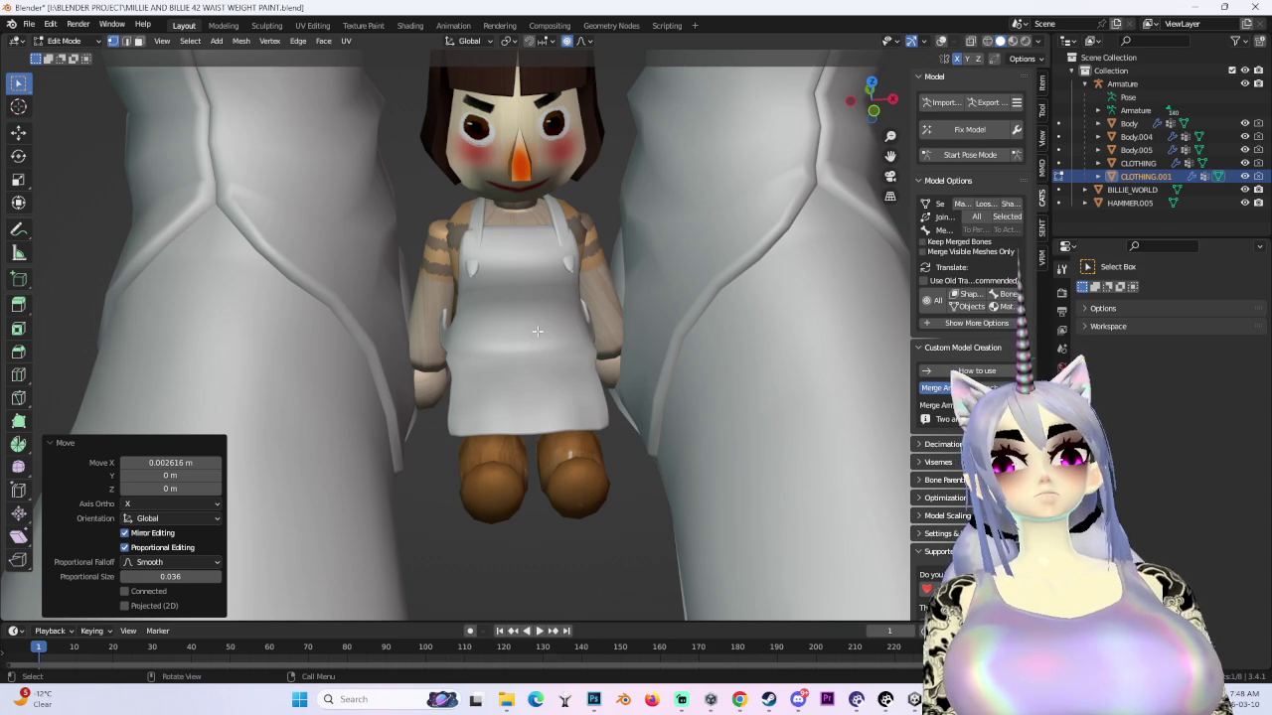
mouse_move(536, 331)
middle_down()
mouse_move(627, 393)
mouse_move(713, 349)
middle_up()
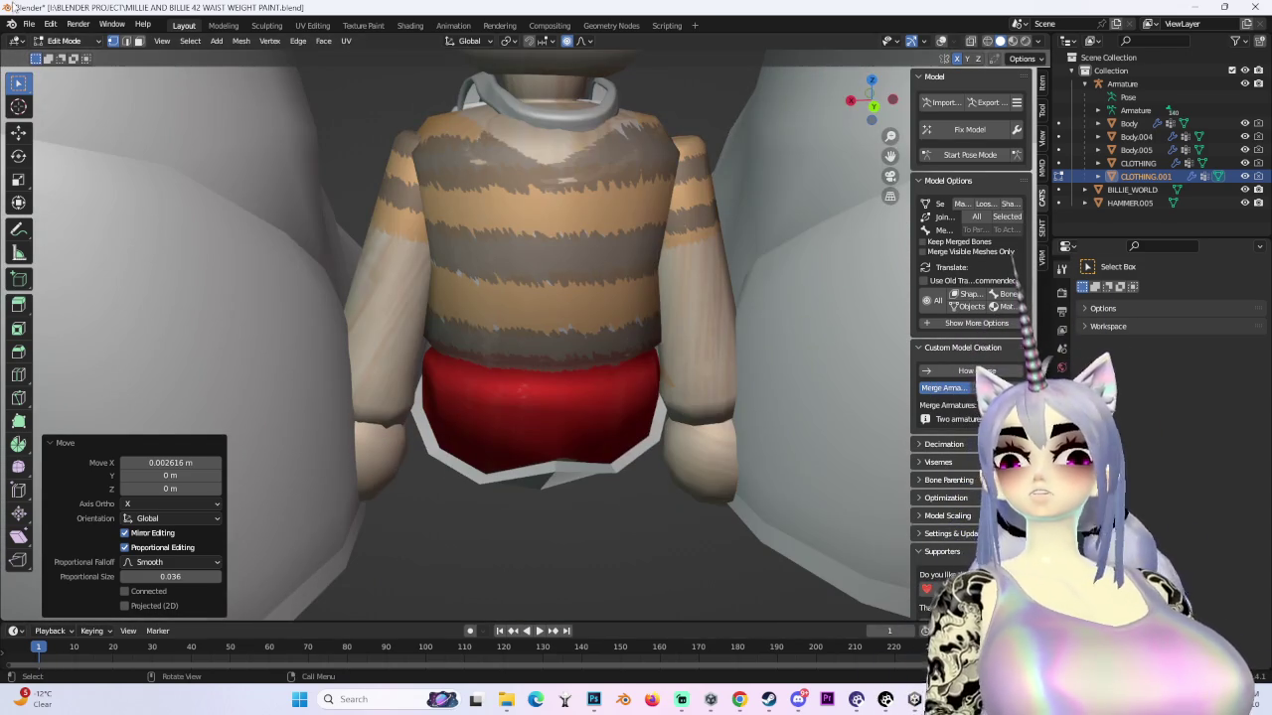
click(71, 55)
mouse_move(582, 357)
middle_down()
mouse_move(540, 386)
mouse_move(568, 405)
middle_up()
- Switch to wireframe view, select the CLOTHING.001 apron and enter Edit Mode on it
click(986, 41)
middle_drag(596, 298, 526, 292)
click(720, 296)
middle_drag(720, 296, 696, 318)
click(68, 40)
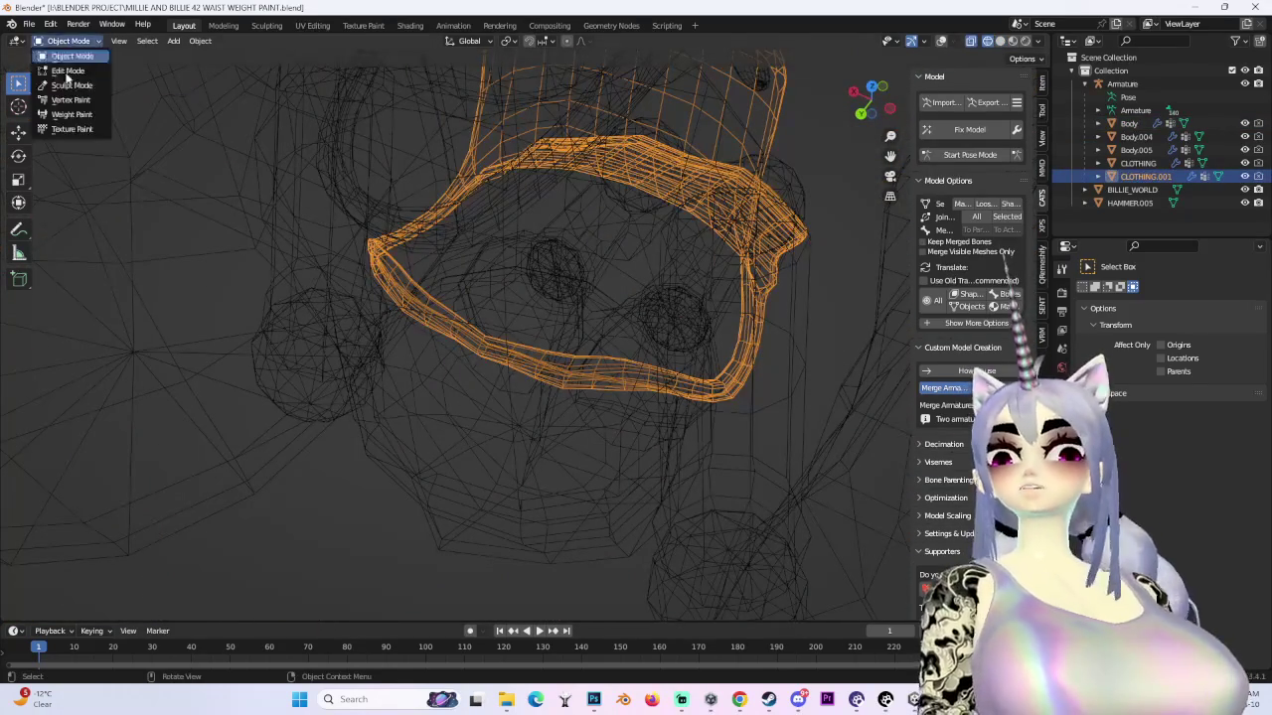
click(69, 71)
middle_drag(570, 334, 530, 299)
key(Tab)
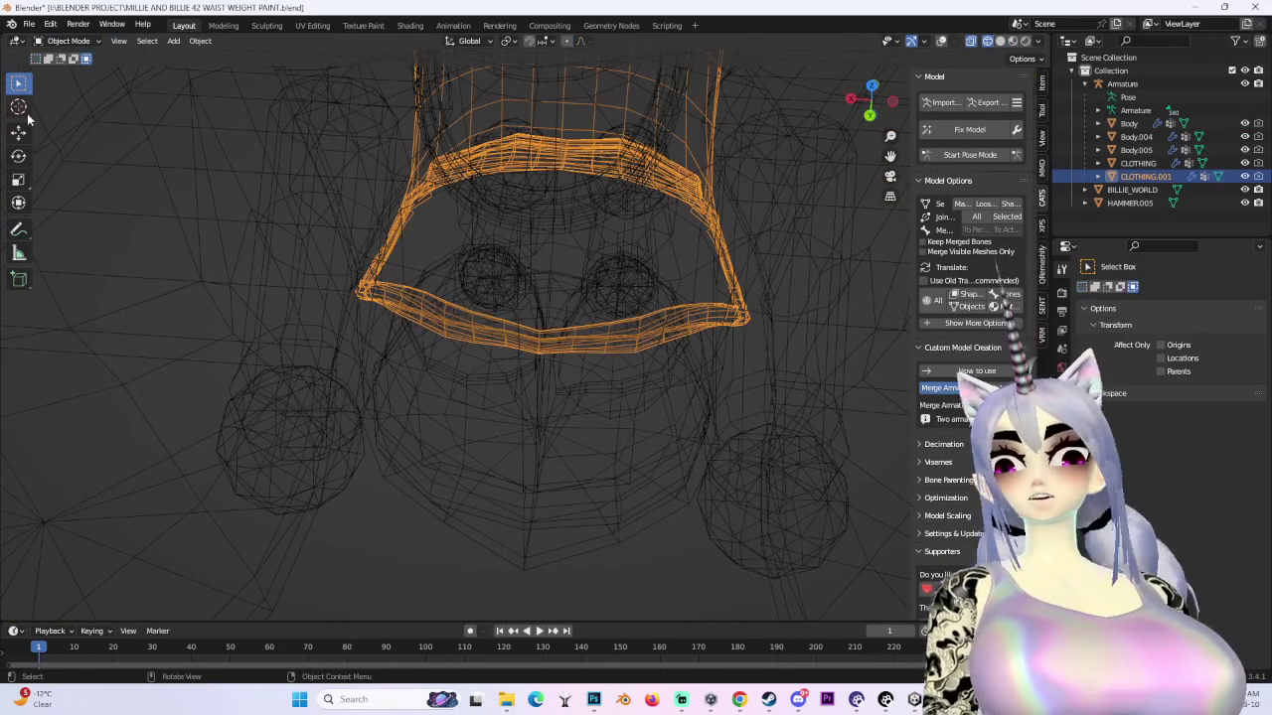
click(68, 41)
click(70, 71)
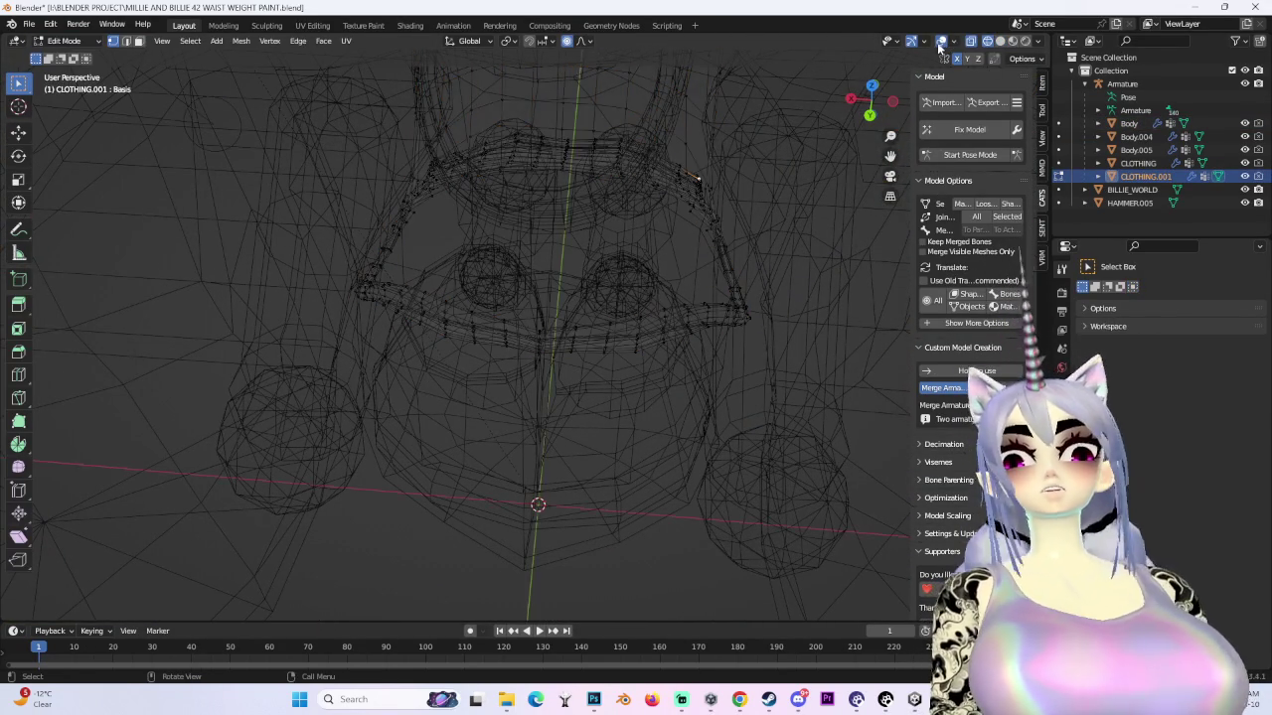
- Select a strip of waist vertices and nudge it slightly with smooth falloff, back in solid shading
middle_drag(465, 276, 488, 465)
key(g)
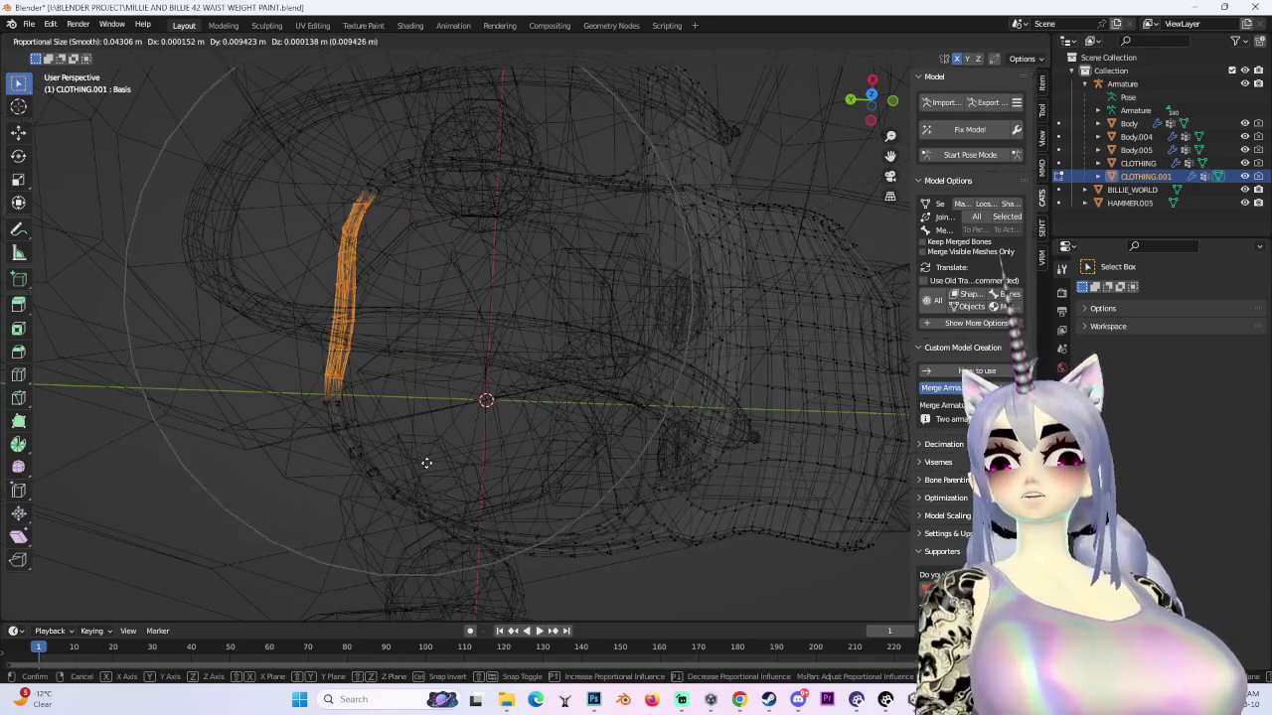
click(405, 463)
key(ctrl+z)
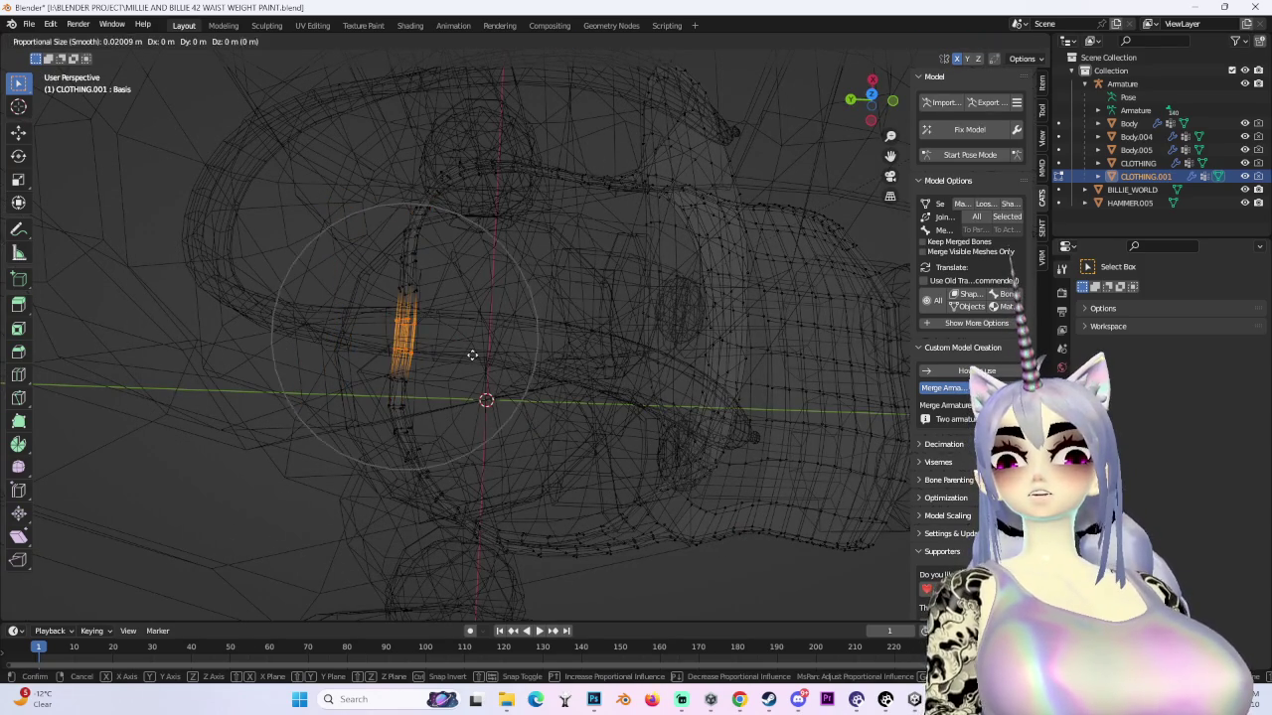
click(402, 348)
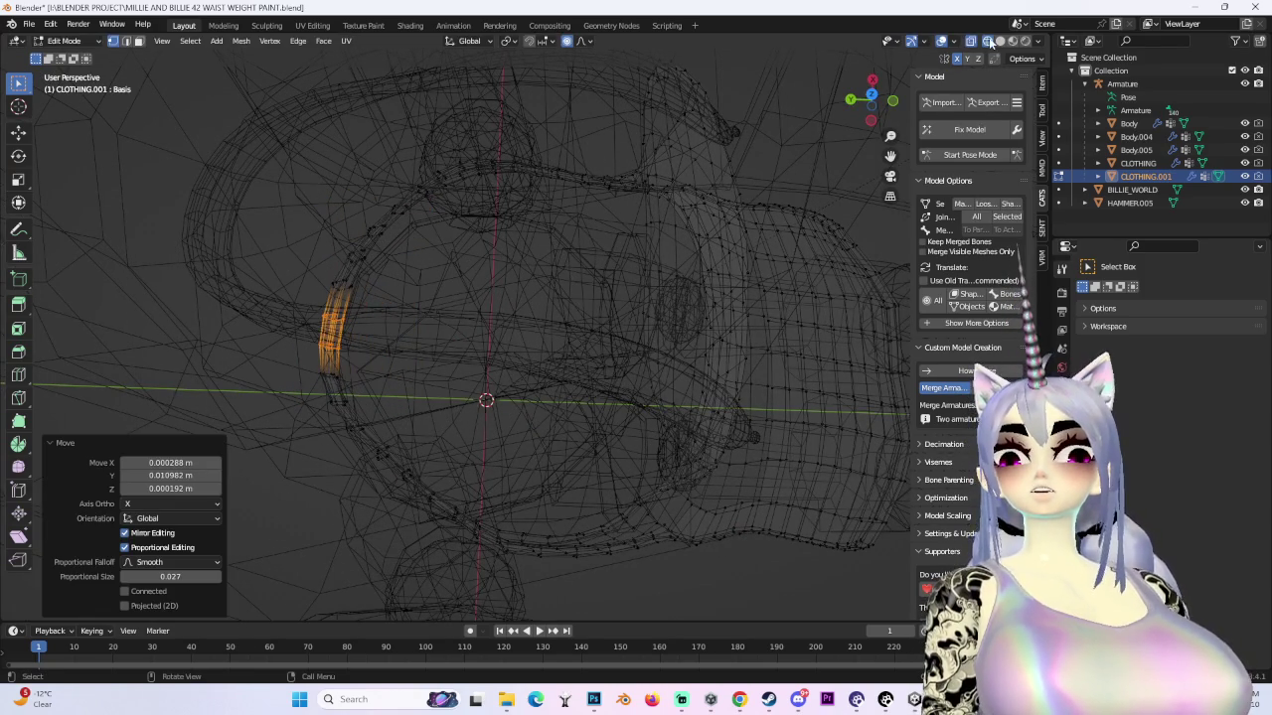
click(999, 42)
middle_drag(624, 269, 712, 293)
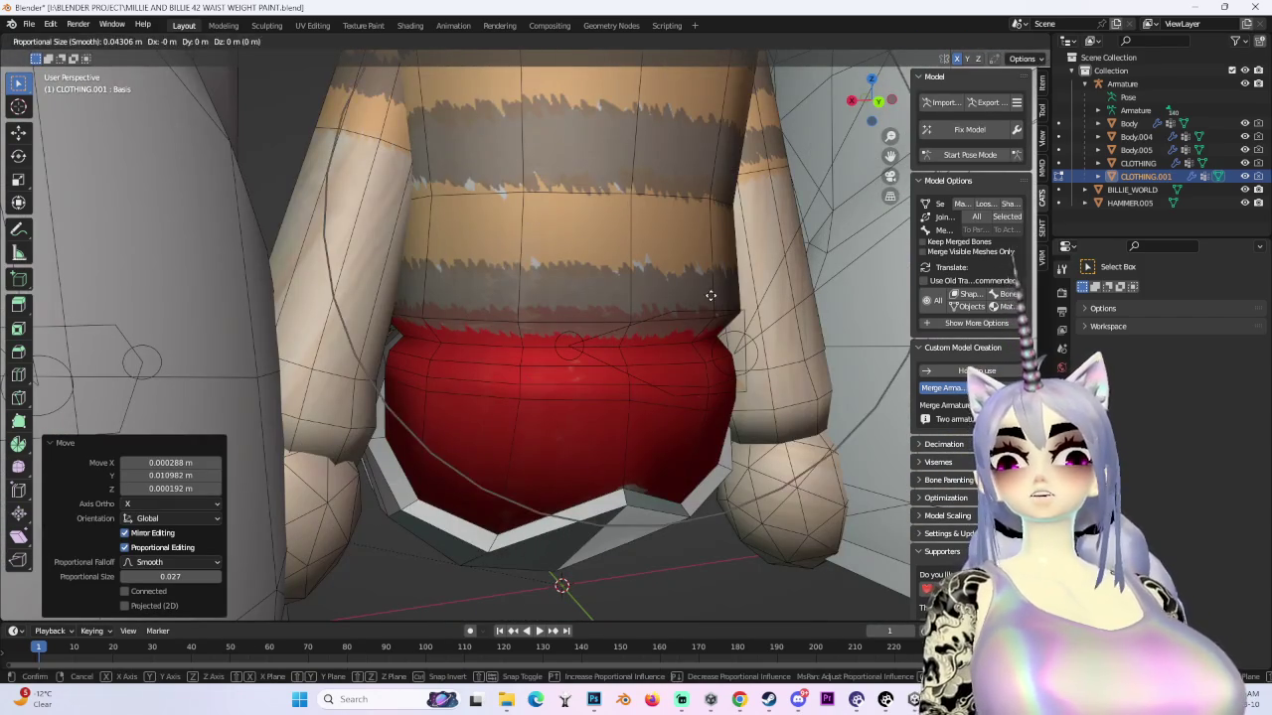
click(765, 231)
- Lower the selected waist band vertically onto the doll's waist
mouse_move(761, 327)
middle_down()
mouse_move(728, 316)
mouse_move(542, 384)
mouse_move(611, 414)
middle_up()
key(g)
click(728, 316)
scroll(728, 316, down, 5)
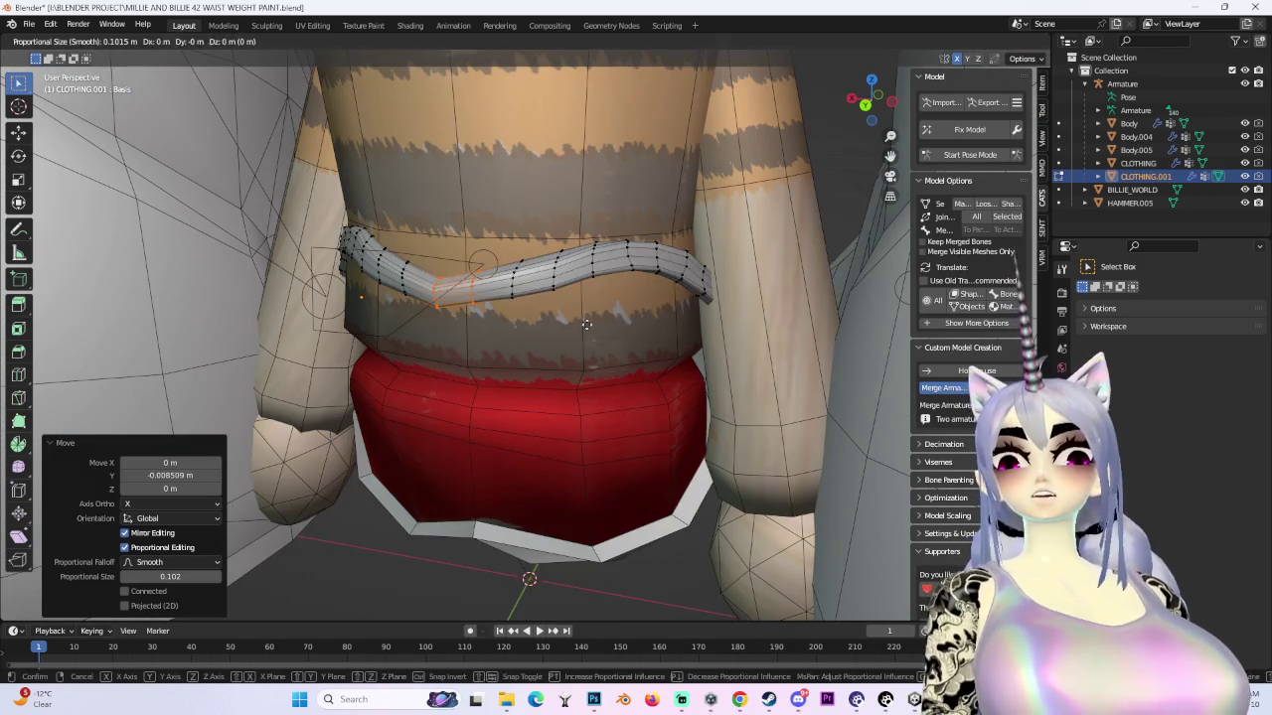
key(g)
key(z)
scroll(635, 377, up, 15)
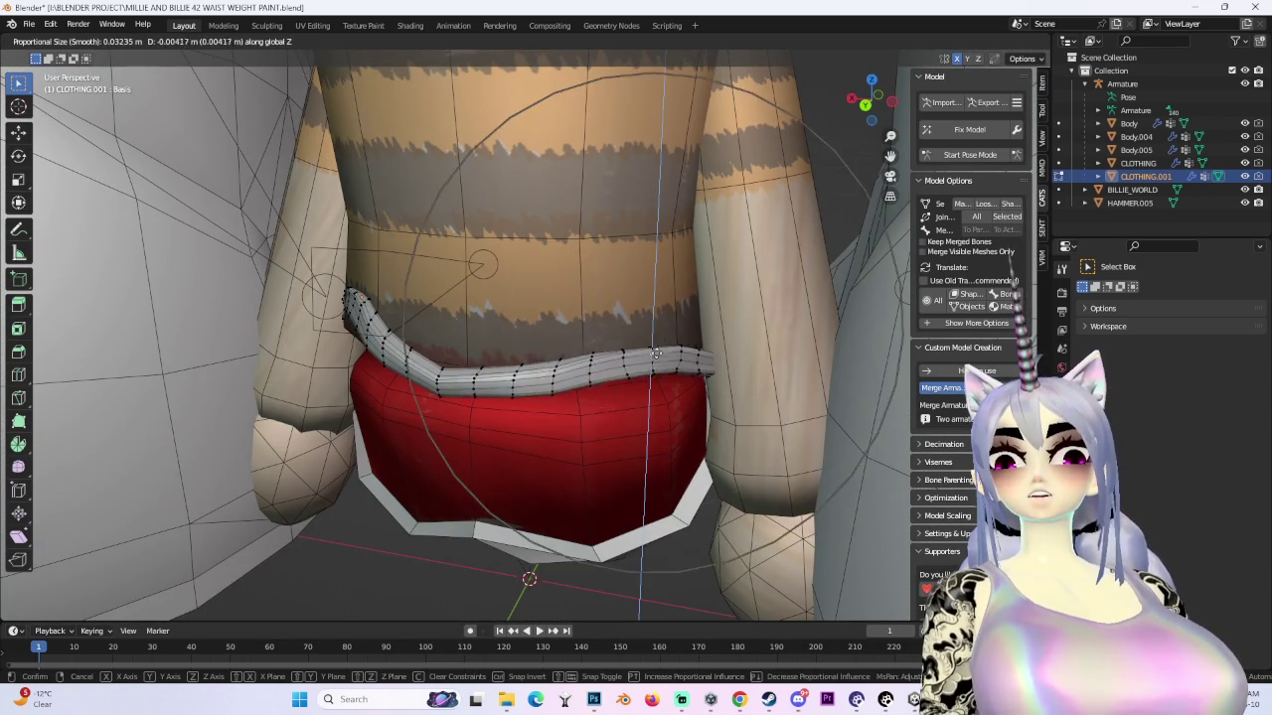
click(655, 354)
- Drop the waist band further with repeated Z-constrained moves, about 0.005289 m in total
mouse_move(656, 354)
middle_down()
mouse_move(613, 307)
mouse_move(440, 323)
mouse_move(625, 290)
middle_up()
key(g)
key(z)
click(442, 320)
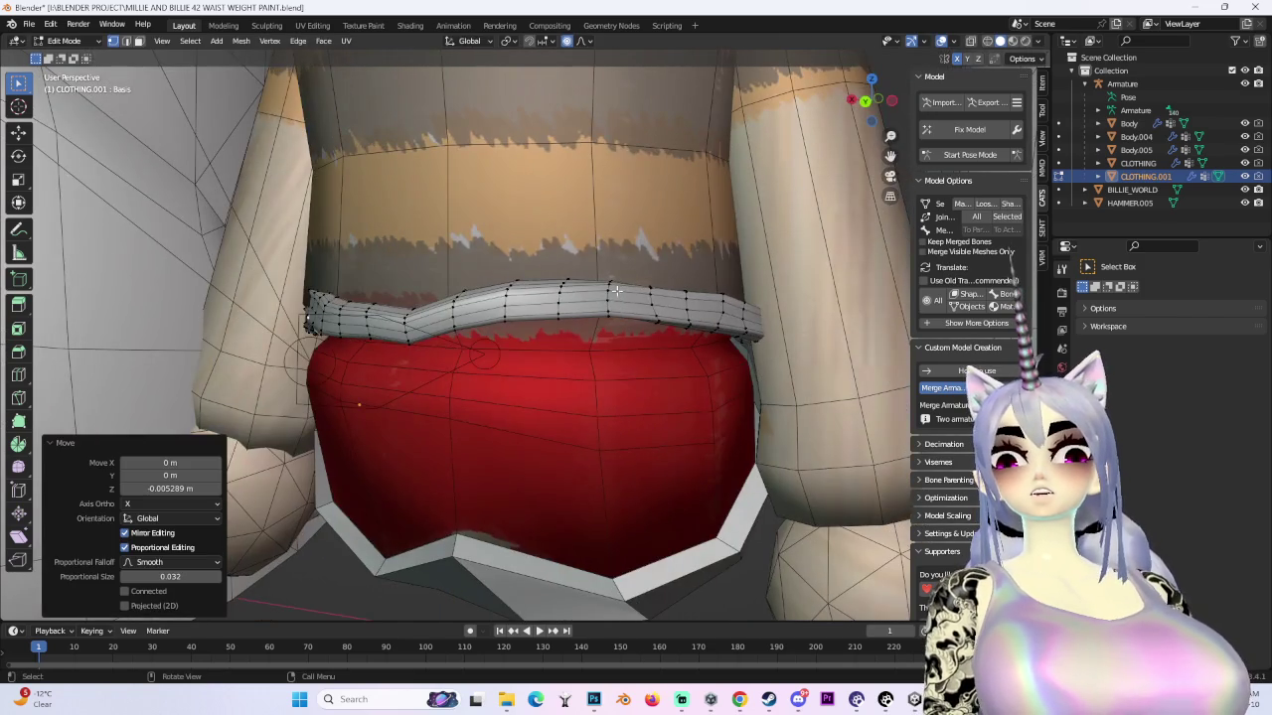
key(g)
scroll(608, 293, down, 3)
click(517, 303)
key(g)
key(z)
click(416, 318)
- Pull the band in along Y and fine-tune it so it curves around the belly
mouse_move(415, 318)
middle_down()
mouse_move(332, 395)
mouse_move(483, 364)
middle_up()
key(g)
key(y)
click(323, 396)
key(g)
click(359, 420)
mouse_move(360, 421)
middle_down()
mouse_move(526, 459)
mouse_move(684, 536)
mouse_move(604, 328)
mouse_move(599, 364)
middle_up()
key(g)
click(646, 553)
scroll(647, 552, down, 5)
- Make an initial adjustment to the apron vertices and zoom in on the apron surface
key(g)
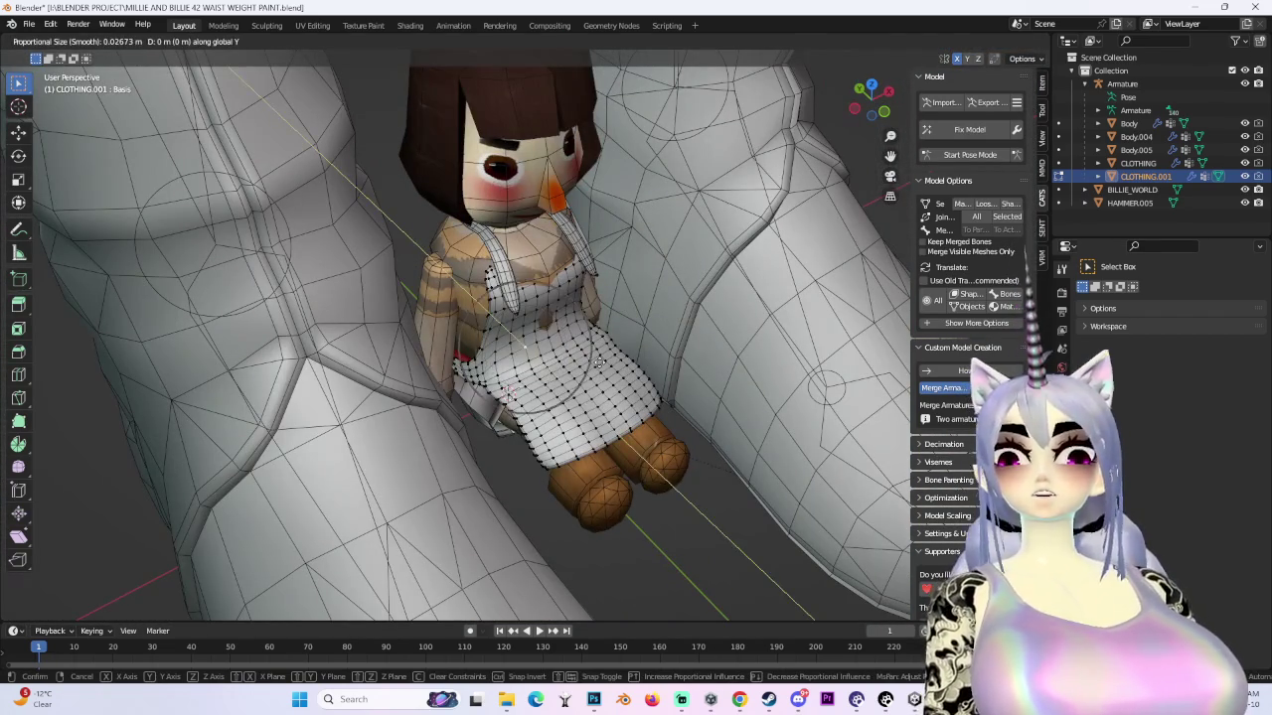
right_click(532, 282)
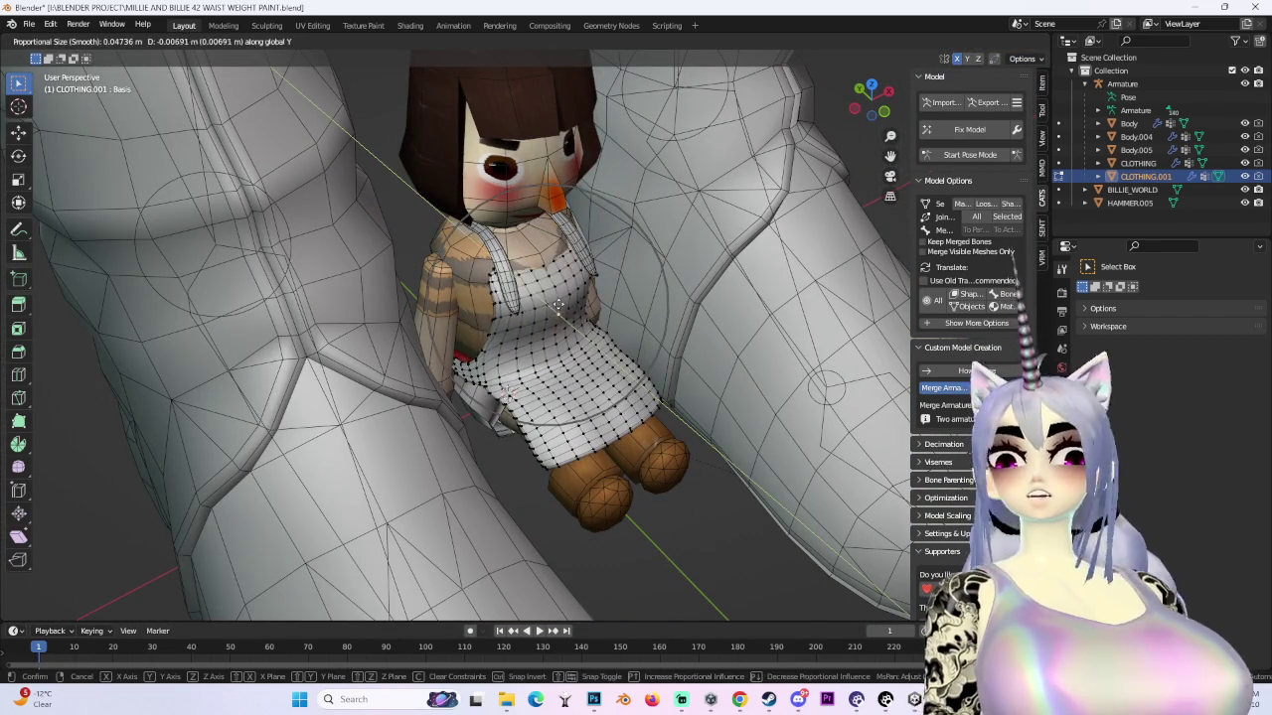
click(560, 308)
scroll(622, 298, up, 2)
scroll(636, 338, up, 3)
scroll(650, 372, up, 3)
scroll(651, 373, up, 3)
mouse_move(682, 358)
middle_down()
mouse_move(707, 364)
mouse_move(639, 364)
mouse_move(589, 385)
mouse_move(551, 220)
middle_up()
middle_drag(834, 229, 795, 328)
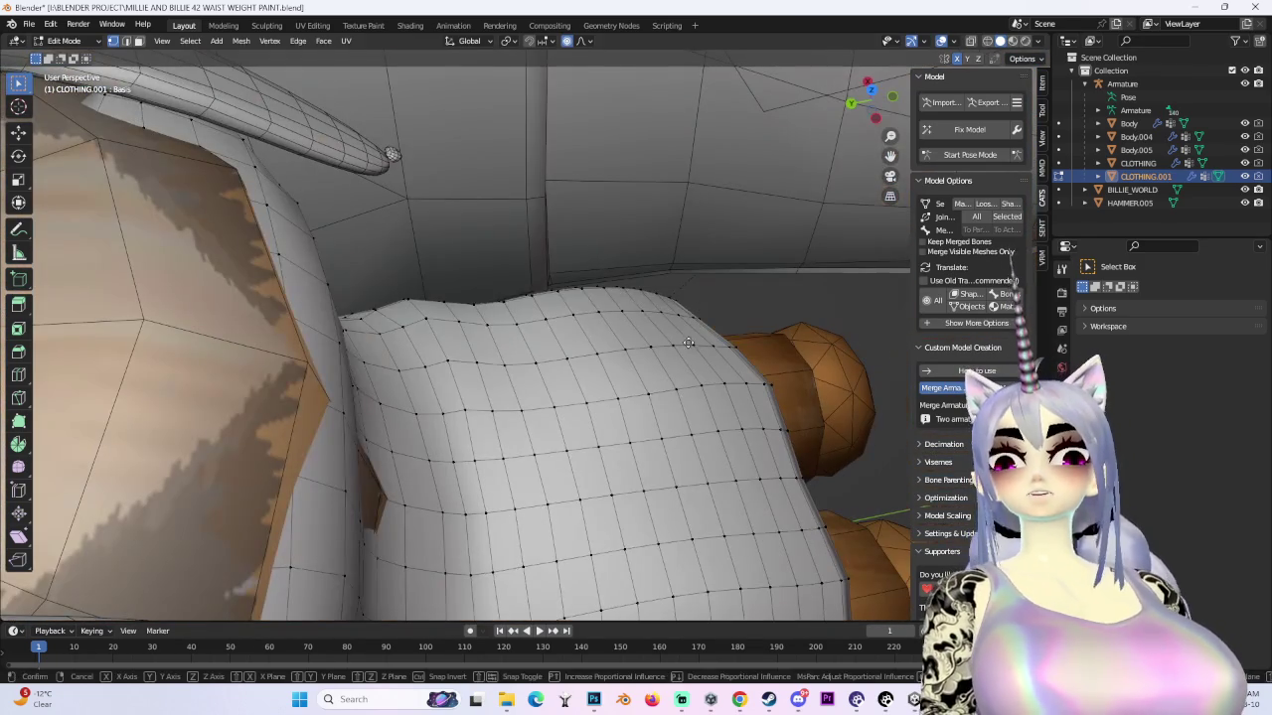
- Push the apron front along Y in several small proportional-editing moves
key(g)
key(y)
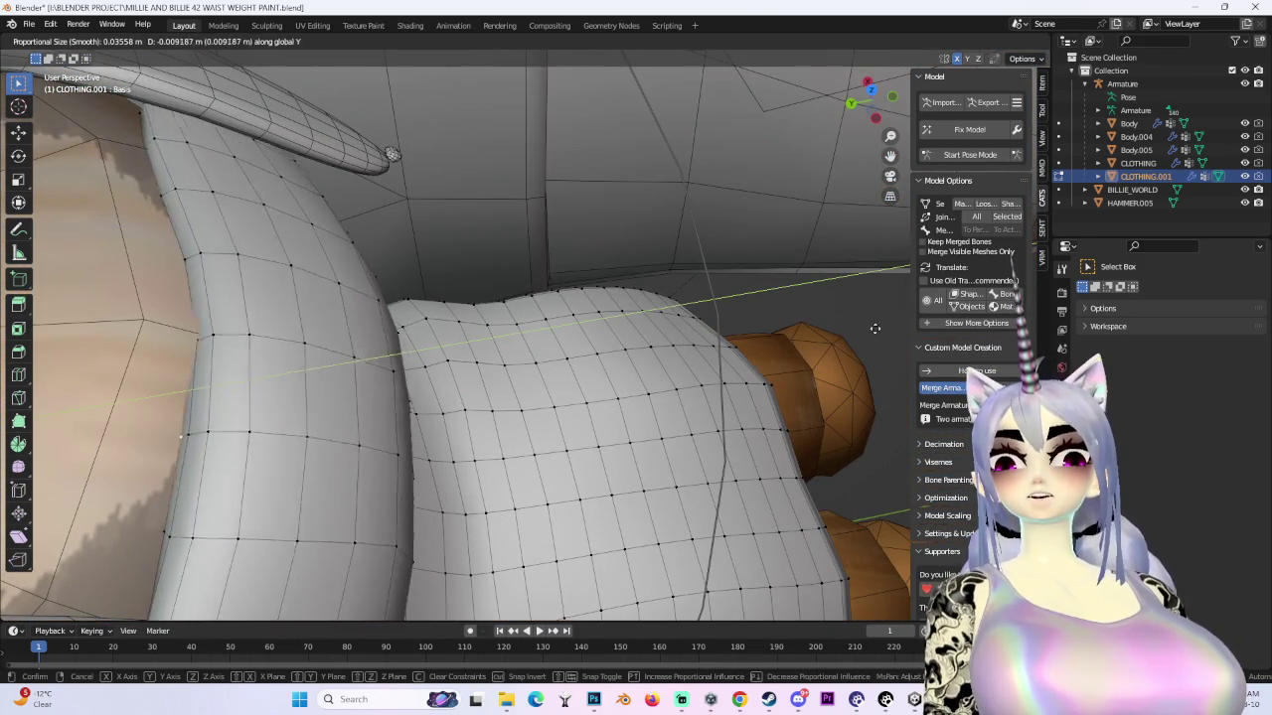
click(775, 348)
middle_drag(775, 348, 534, 339)
key(g)
key(y)
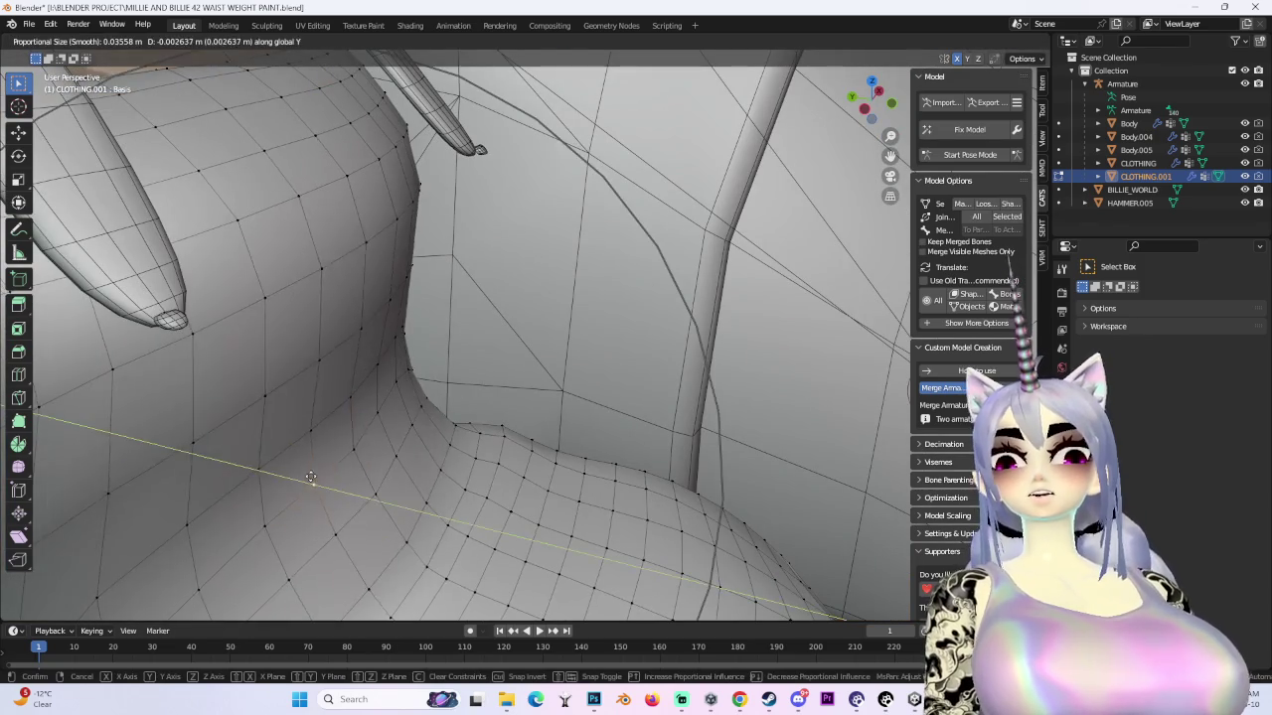
scroll(328, 378, up, 3)
click(368, 273)
key(g)
key(y)
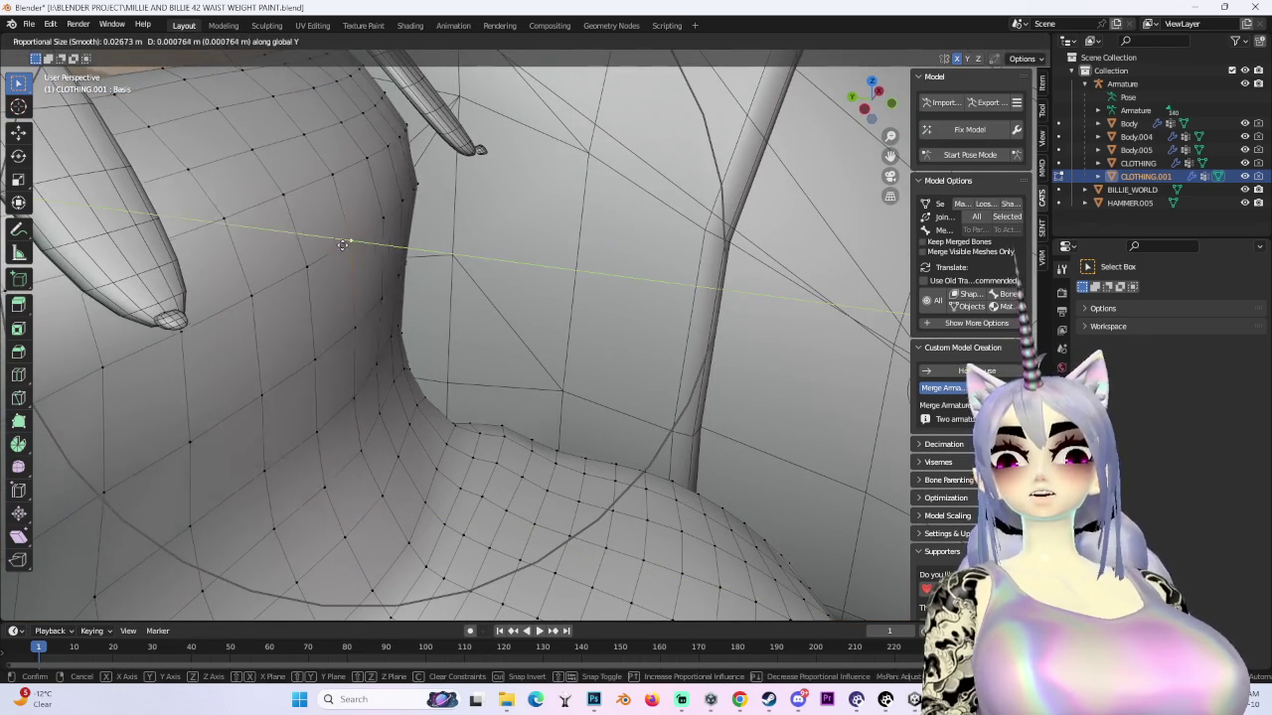
click(335, 238)
- Push the bib outward along Y so it clears the chest and neck
mouse_move(335, 238)
middle_down()
mouse_move(394, 458)
mouse_move(464, 363)
mouse_move(517, 358)
middle_up()
key(g)
key(y)
scroll(463, 365, down, 4)
click(462, 364)
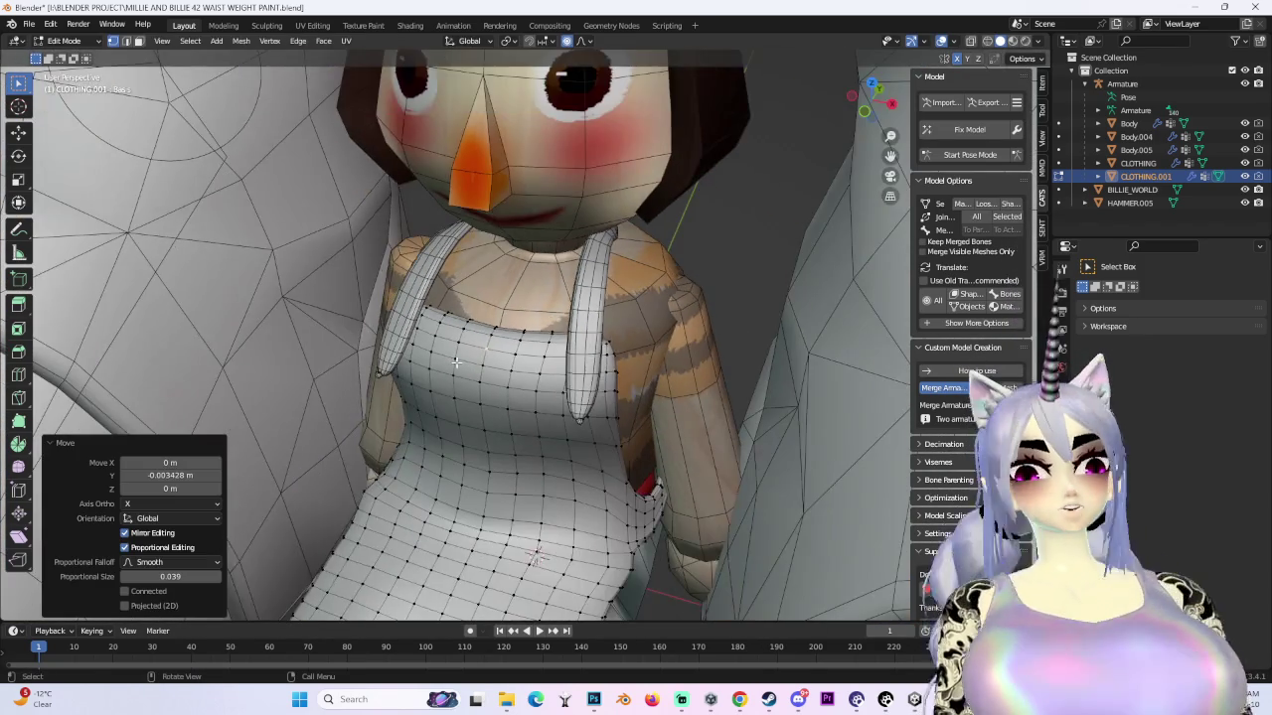
- Zoom and orbit to inspect the fitted apron from the chest down to the boots
scroll(528, 356, up, 3)
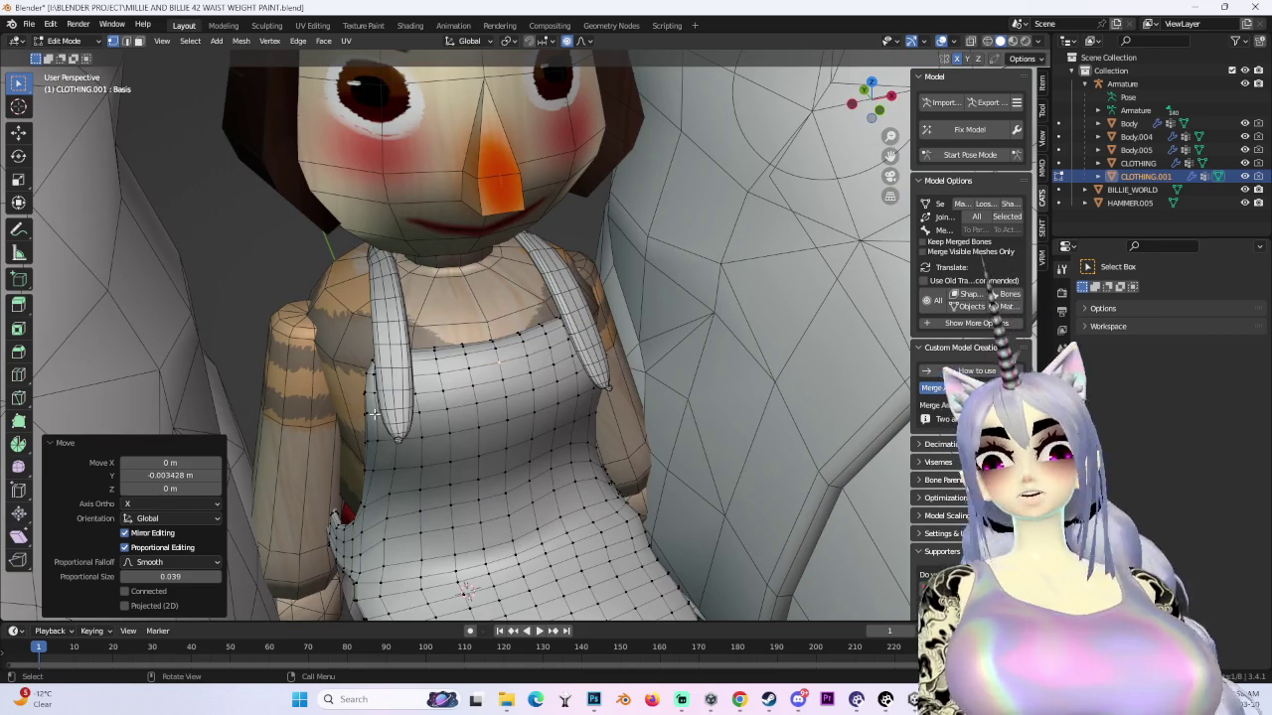
scroll(497, 378, up, 5)
scroll(466, 409, down, 5)
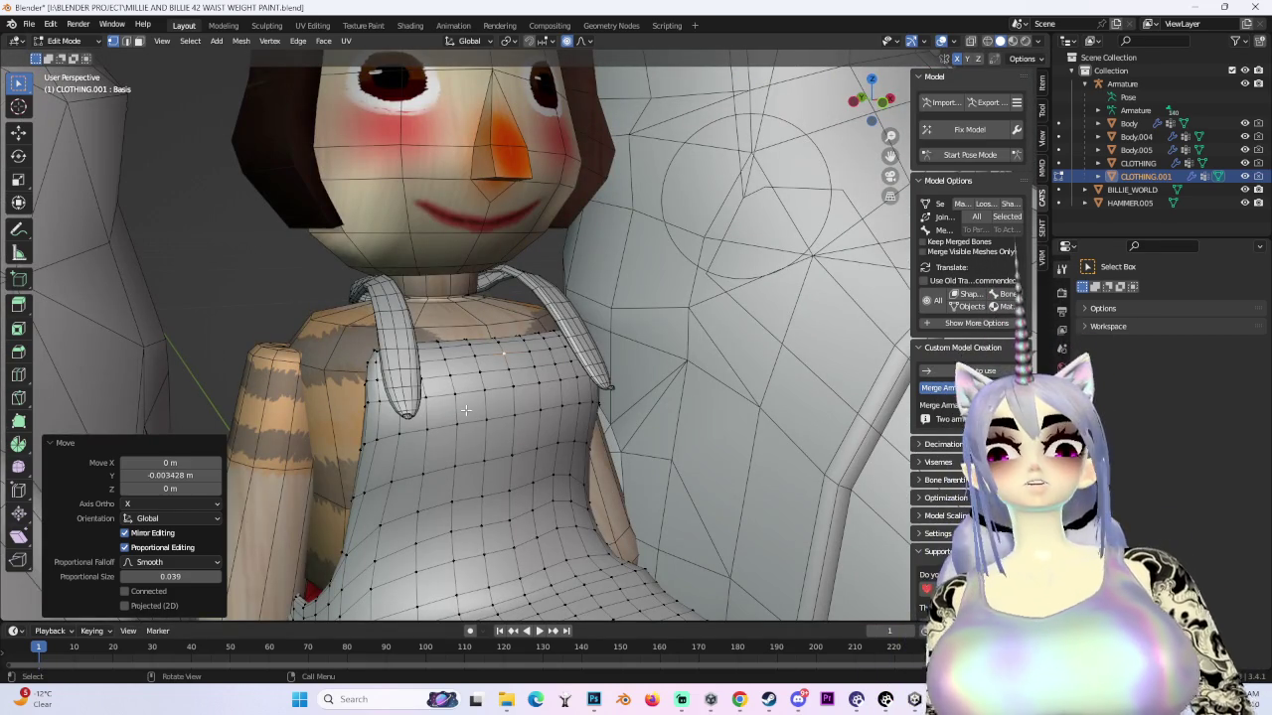
scroll(460, 408, down, 4)
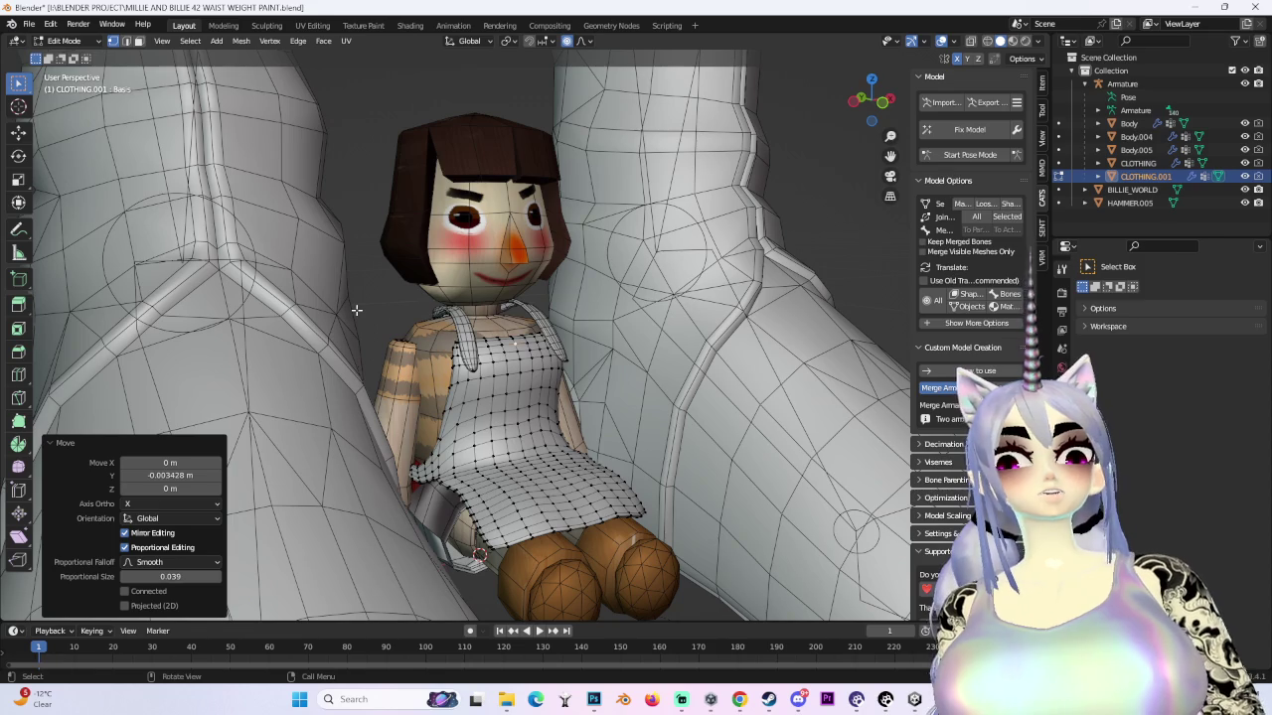
scroll(356, 310, down, 2)
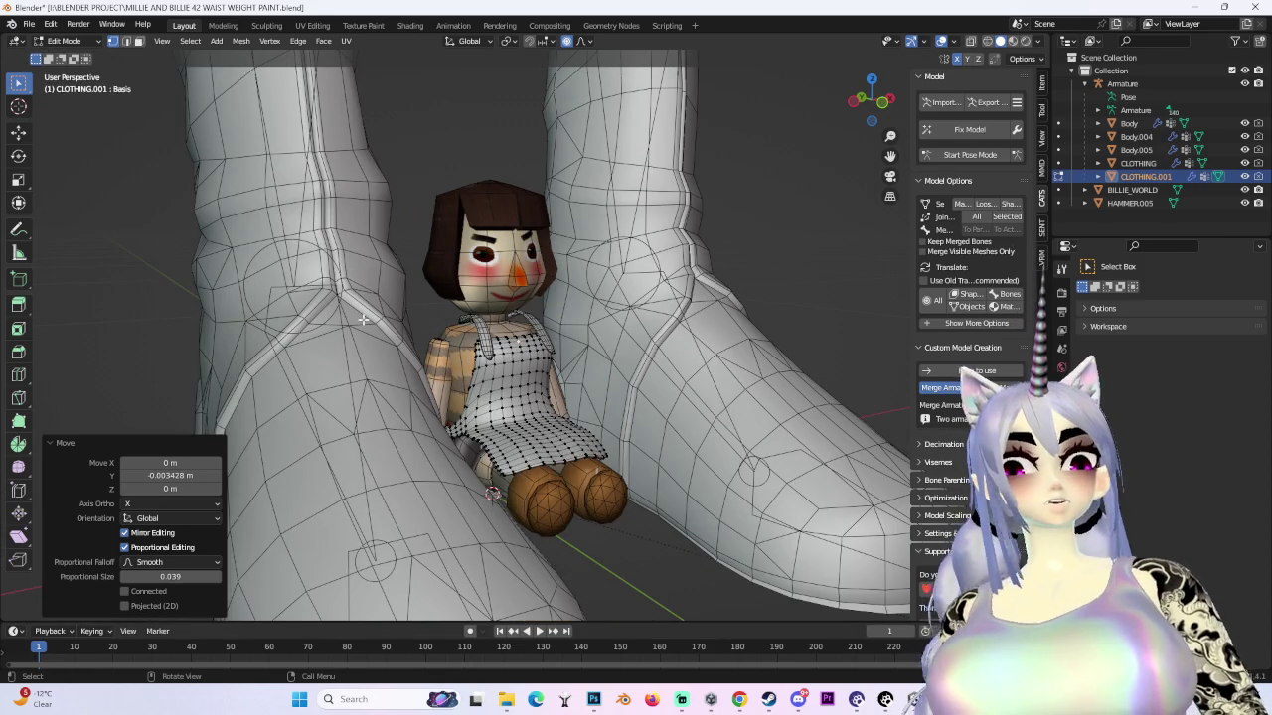
scroll(364, 319, up, 3)
scroll(278, 301, down, 3)
mouse_move(278, 301)
middle_down()
mouse_move(468, 374)
mouse_move(428, 380)
middle_up()
scroll(398, 350, down, 2)
scroll(469, 373, up, 3)
scroll(469, 374, up, 2)
scroll(447, 378, down, 2)
scroll(428, 380, up, 3)
click(94, 47)
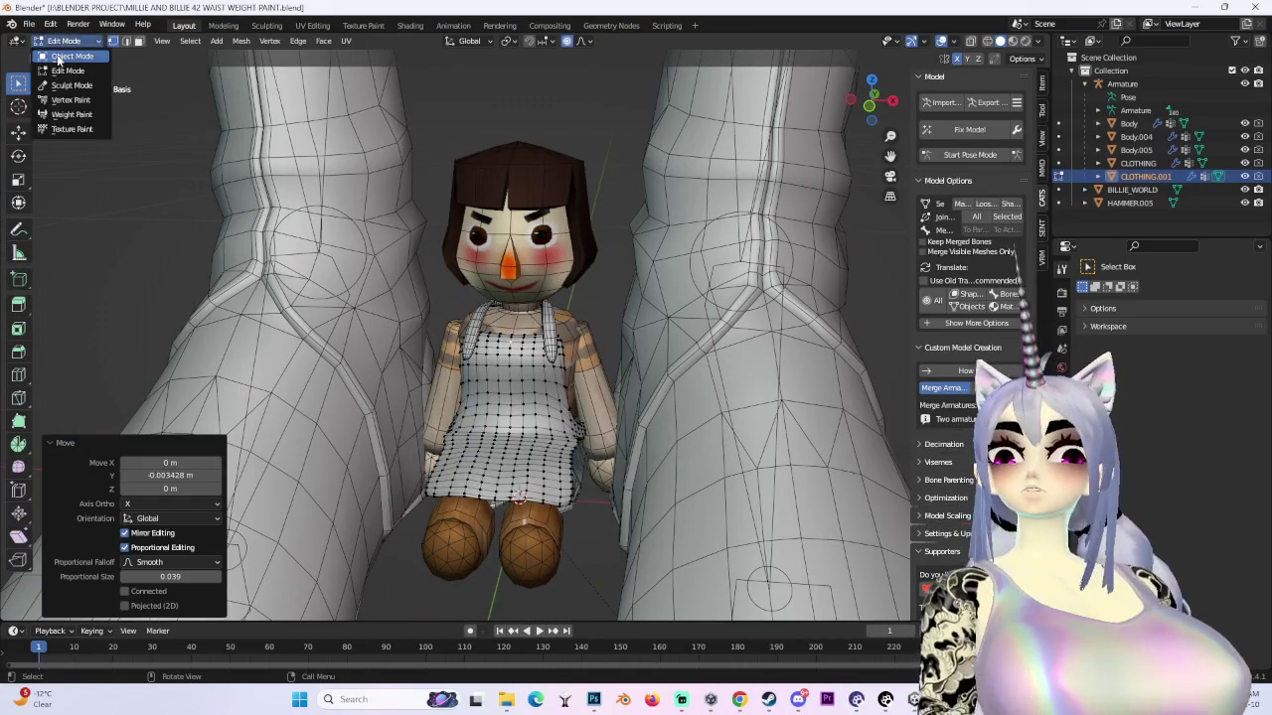
- Return to Object Mode and preview the apron with overlays hidden, then restore them
click(60, 41)
click(520, 204)
click(940, 41)
mouse_move(516, 388)
middle_down()
mouse_move(569, 365)
mouse_move(536, 398)
middle_up()
click(550, 351)
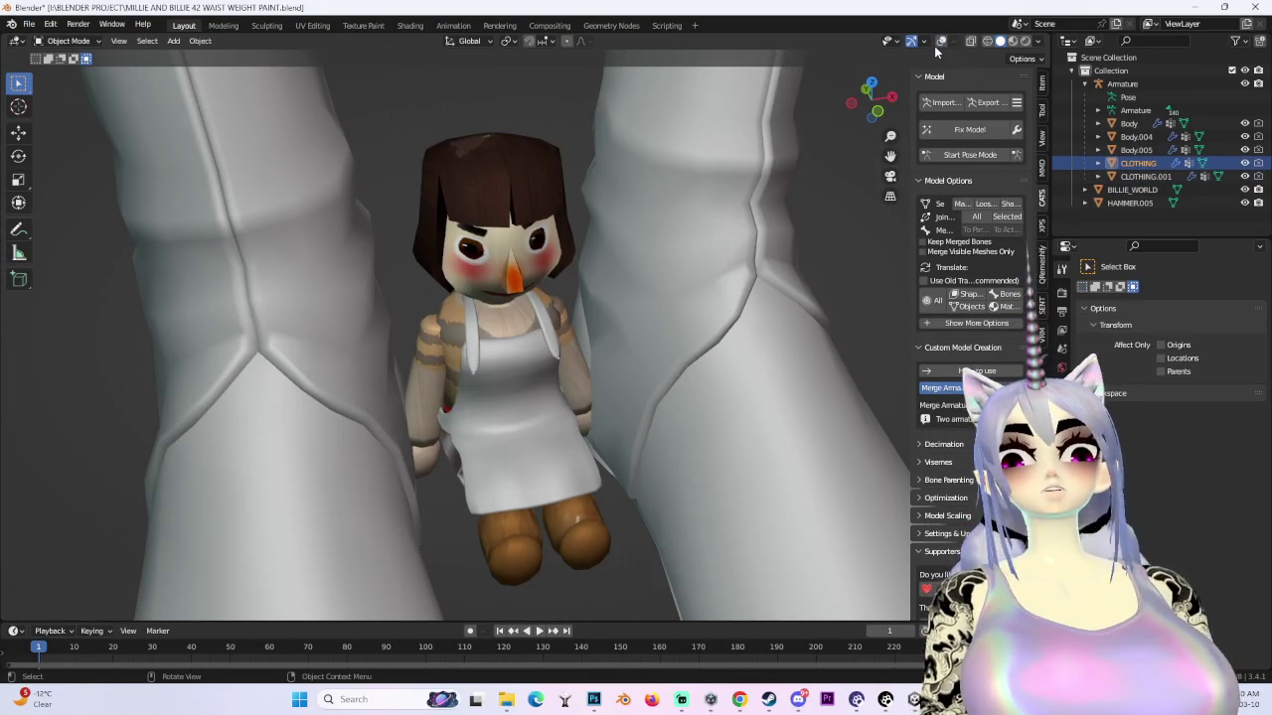
click(941, 40)
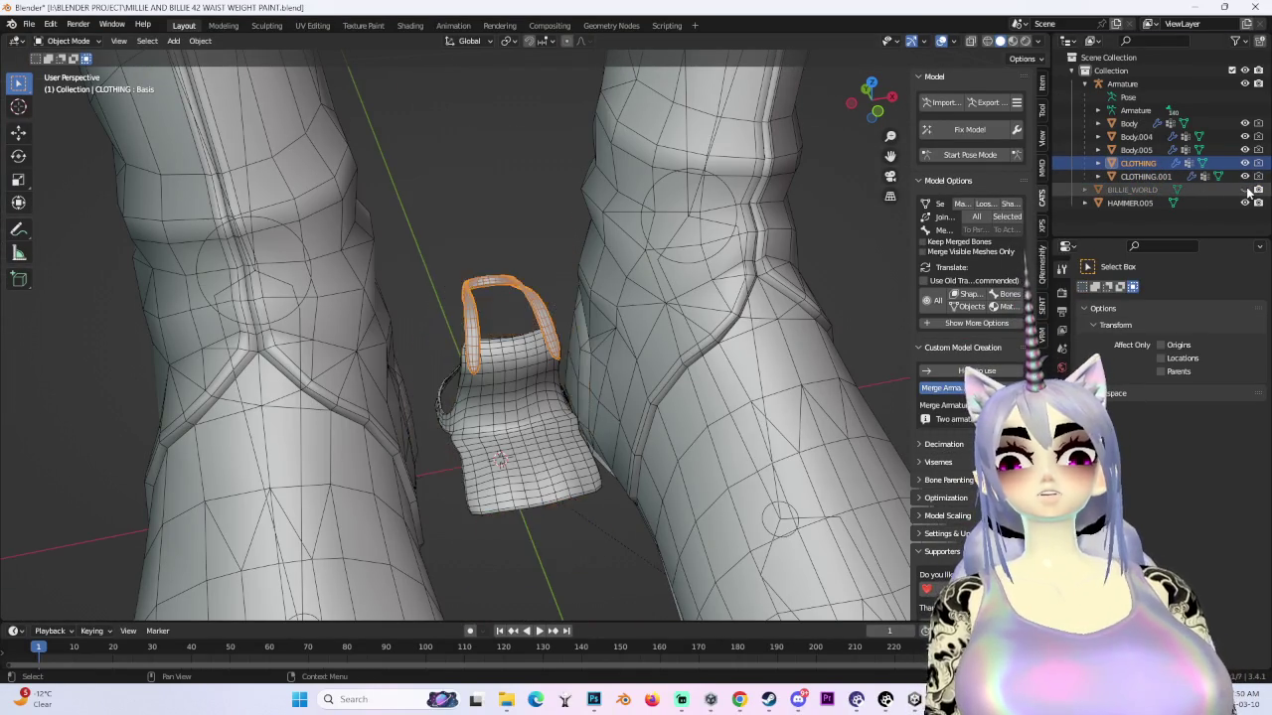
scroll(785, 291, down, 3)
- Select BILLIE_WORLD and save a copy as 'MILLIE AND BILLIE 43 BILLY APRON.blend'
click(1133, 190)
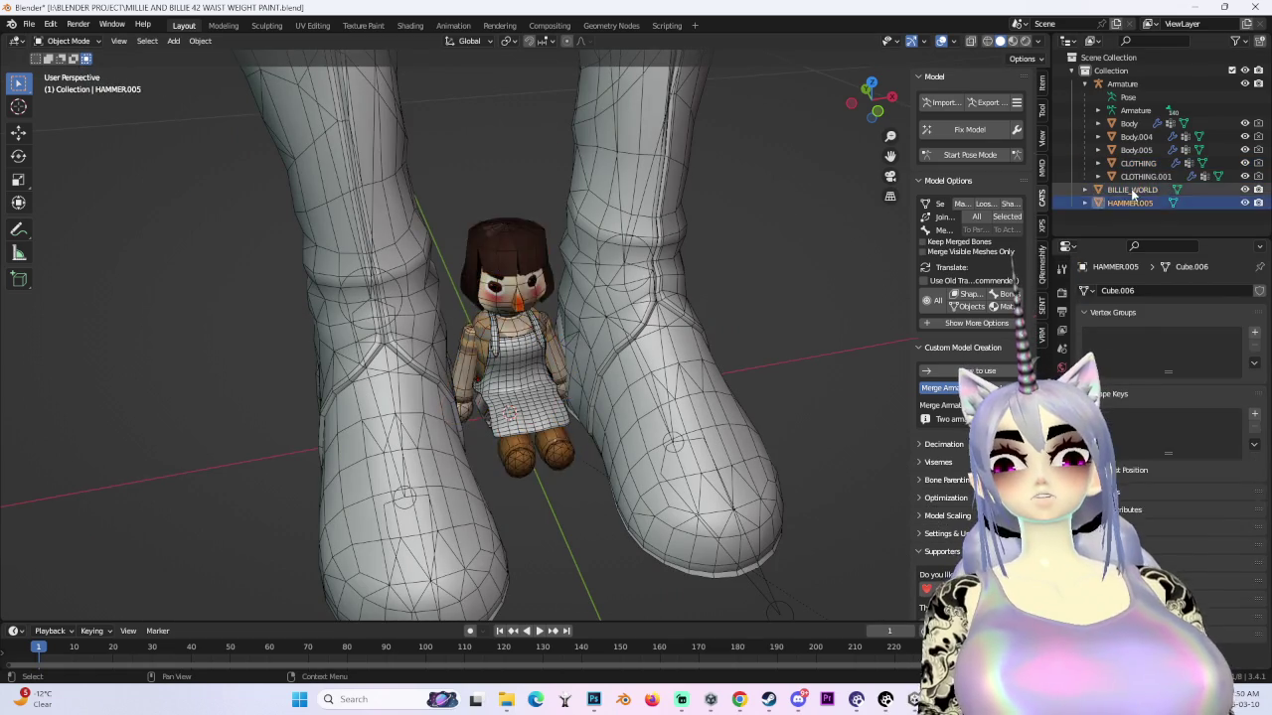
click(29, 24)
click(59, 137)
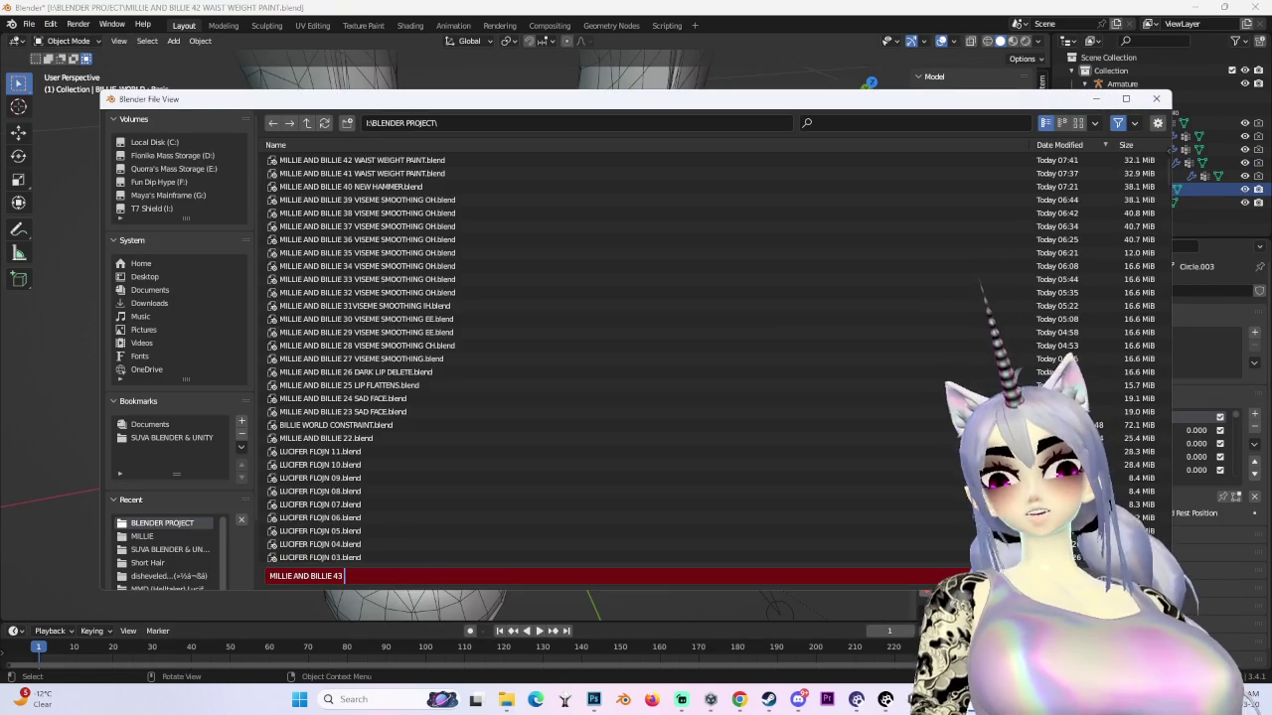
text(billy a)
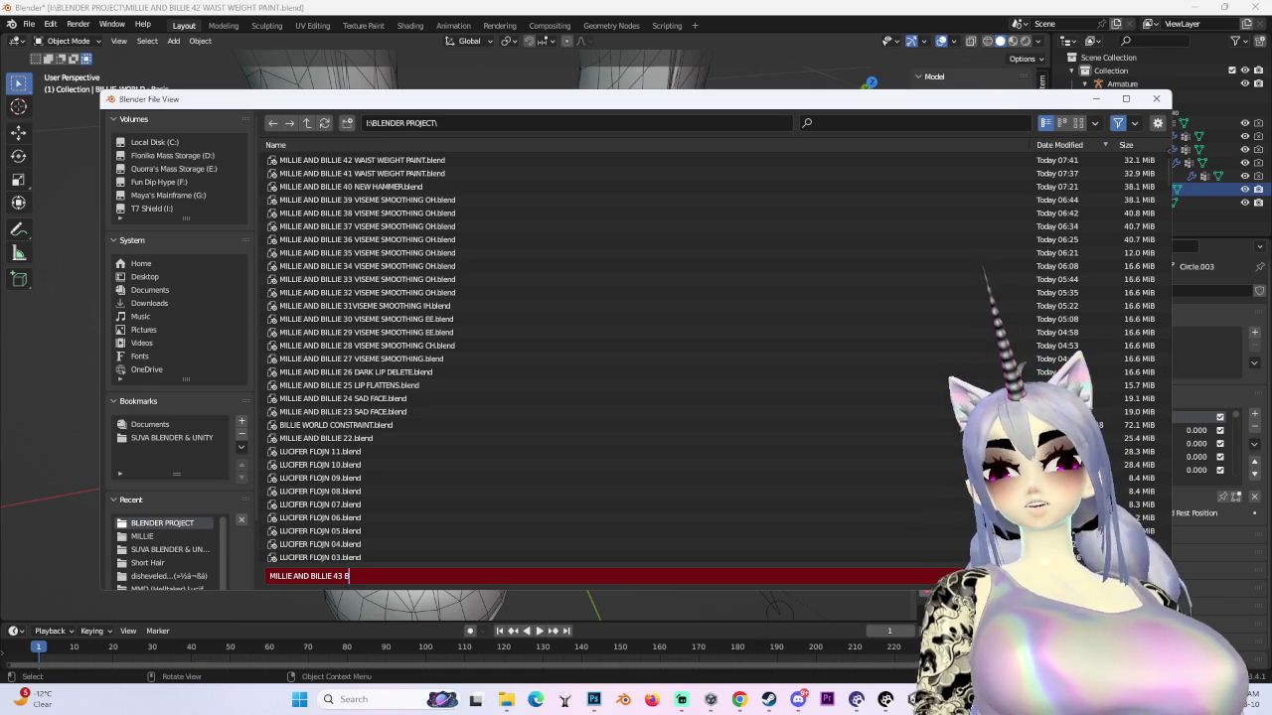
key(Return)
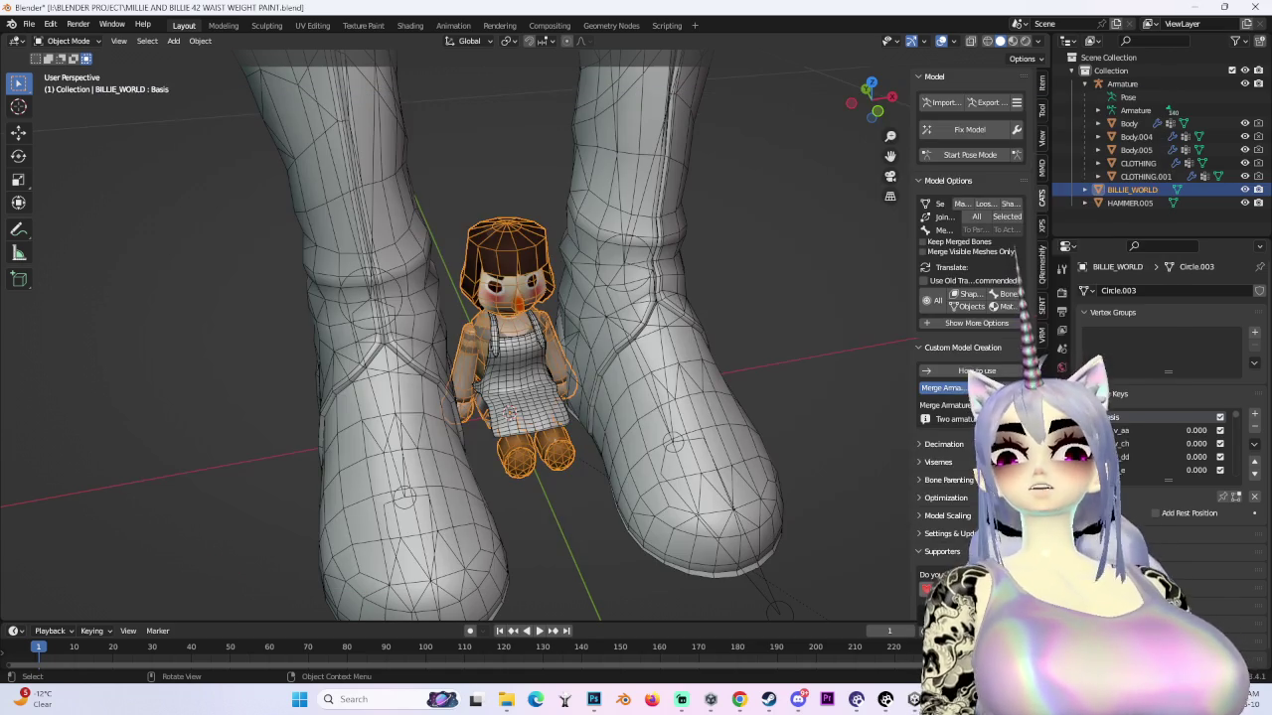
right_click(531, 242)
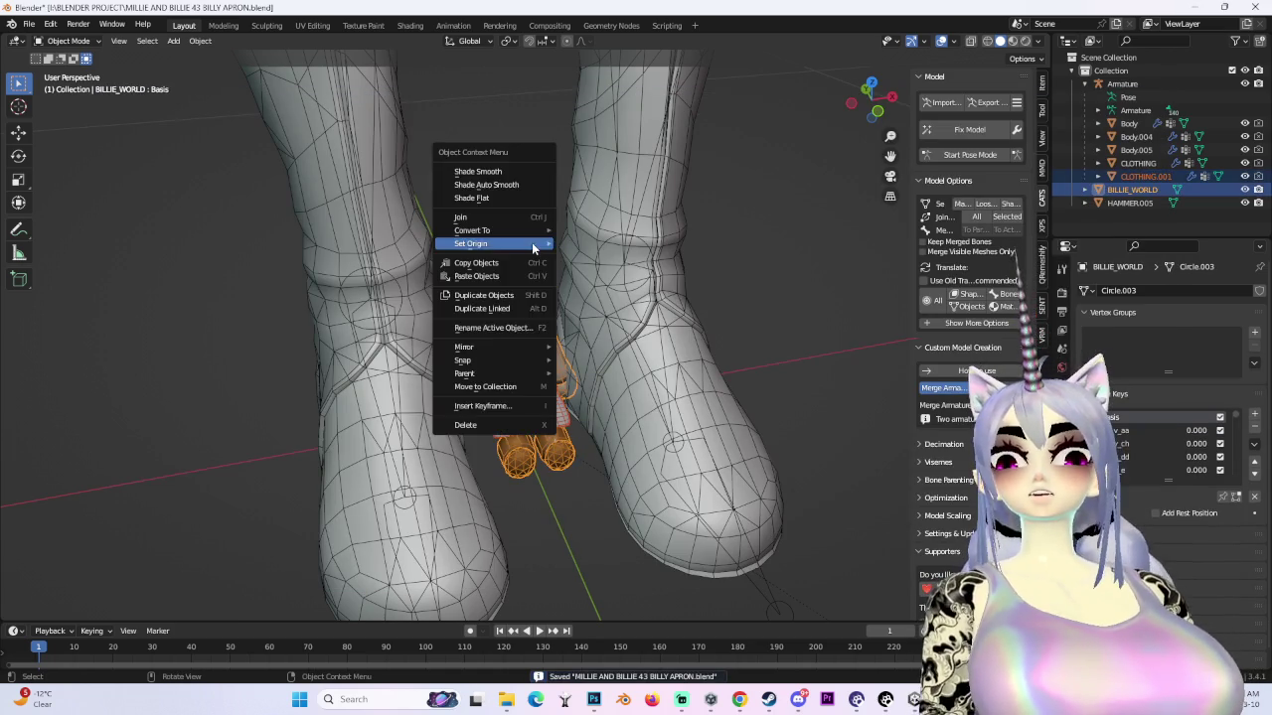
- Delete the small doll and its apron from the scene
click(491, 426)
scroll(517, 338, down, 3)
scroll(517, 337, down, 3)
click(519, 335)
scroll(563, 306, down, 2)
scroll(598, 350, down, 3)
scroll(578, 359, down, 3)
key(ctrl+z)
scroll(586, 403, up, 2)
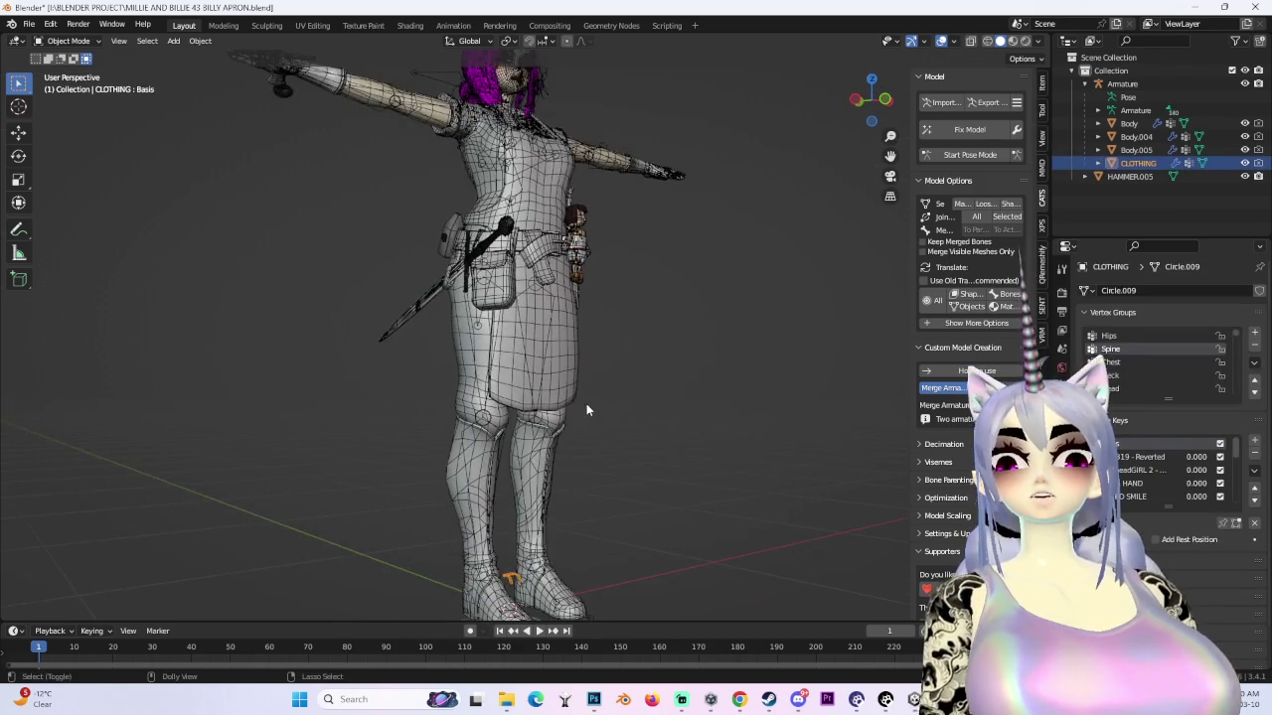
key(Delete)
scroll(623, 336, up, 3)
scroll(612, 334, up, 2)
- Select the hammer belt, view it from behind, and widen the CATS side panel
click(612, 335)
mouse_move(612, 335)
middle_down()
mouse_move(732, 335)
mouse_move(720, 352)
middle_up()
scroll(719, 345, down, 2)
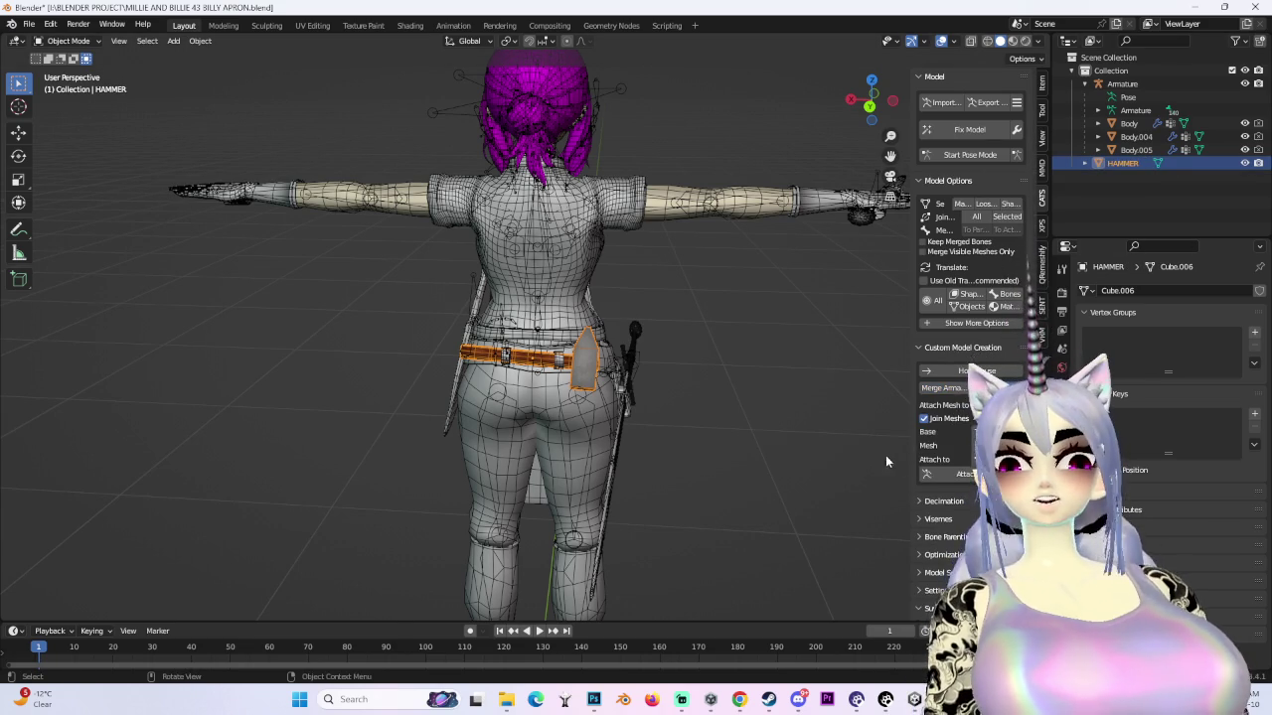
drag(913, 449, 818, 449)
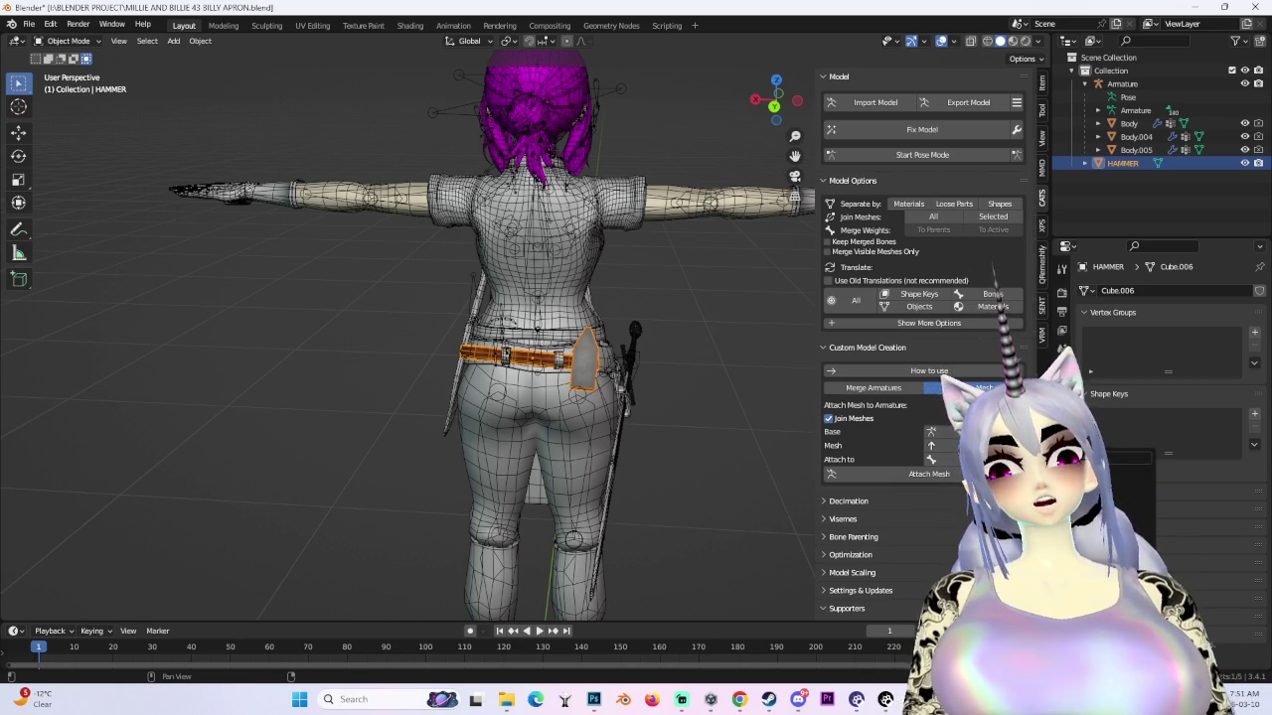
scroll(679, 500, up, 2)
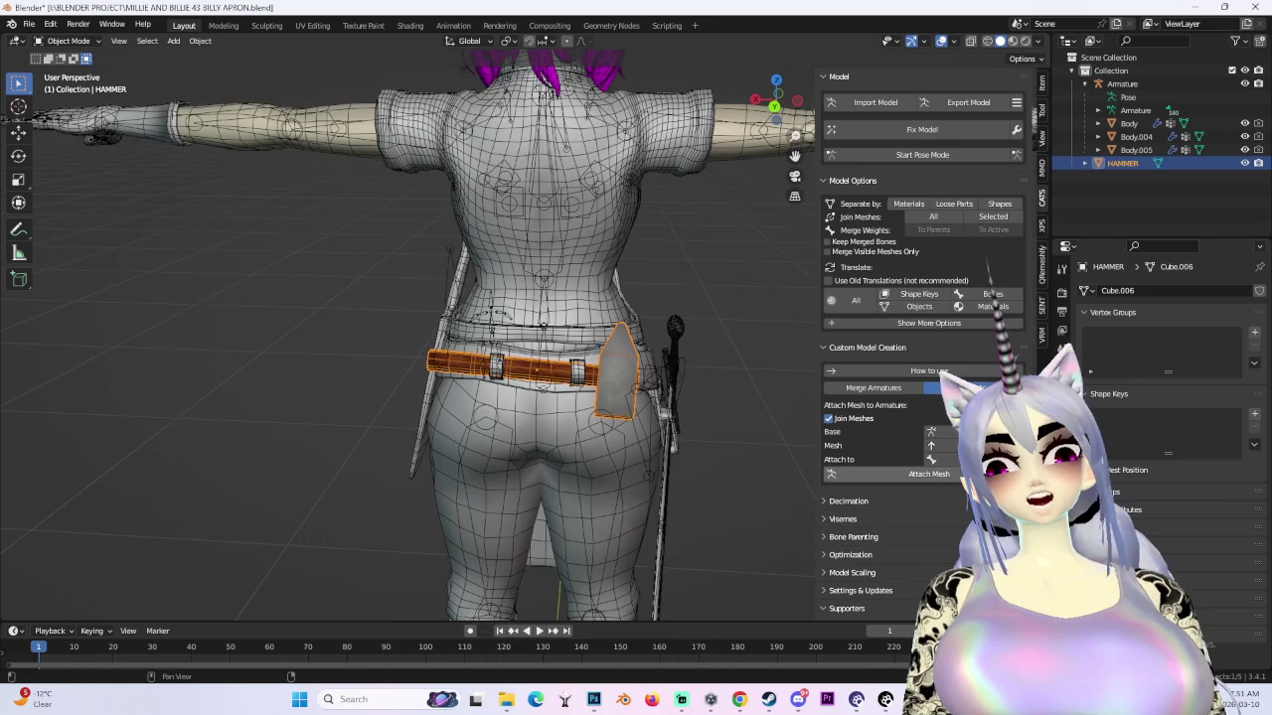
- Attach the HAMMER mesh to the character's armature with CATS Attach Mesh
middle_drag(679, 501, 566, 509)
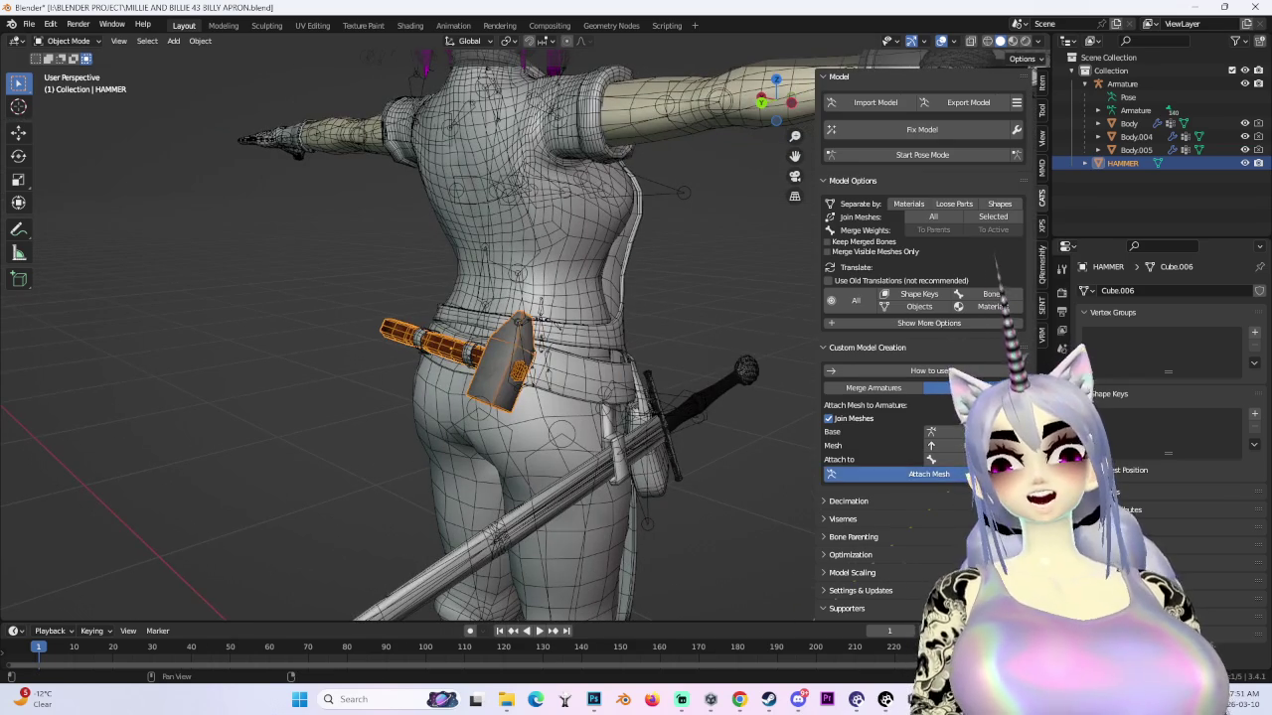
click(929, 474)
middle_drag(596, 397, 557, 377)
scroll(539, 326, up, 3)
- Twist the Spine bone both ways to check the hammer follows the body
middle_drag(539, 326, 529, 327)
click(529, 328)
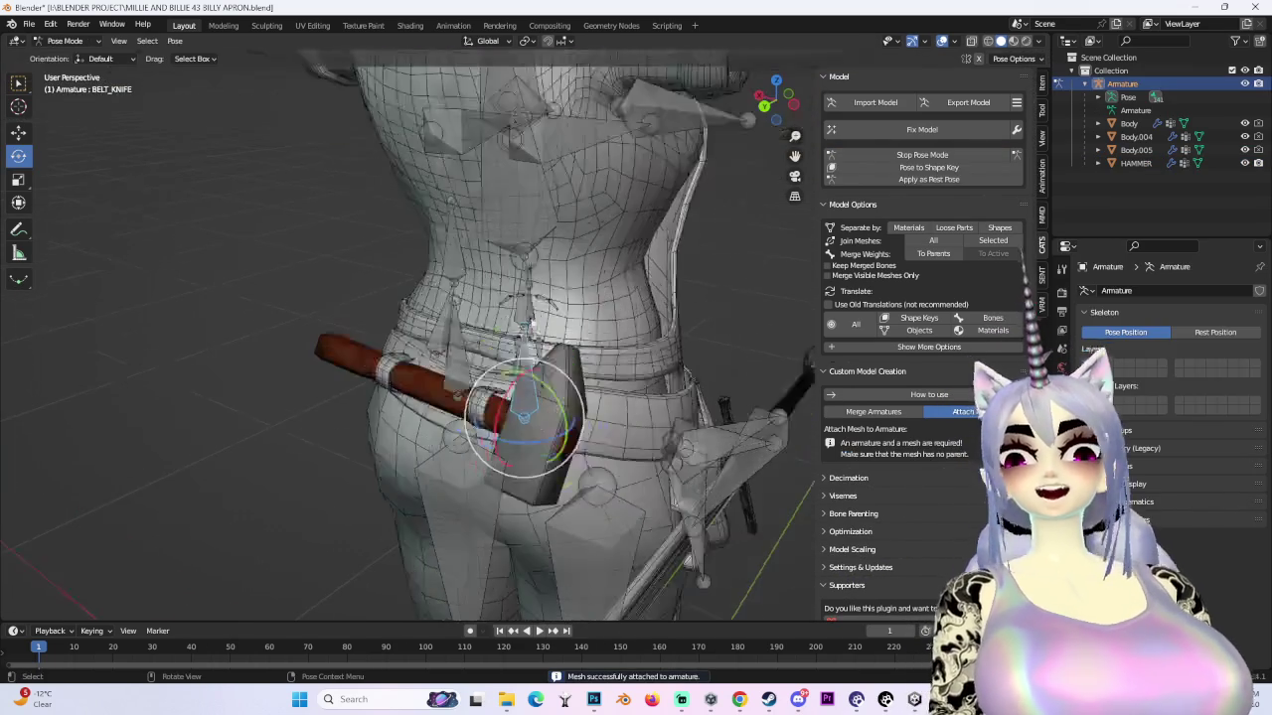
drag(502, 318, 517, 298)
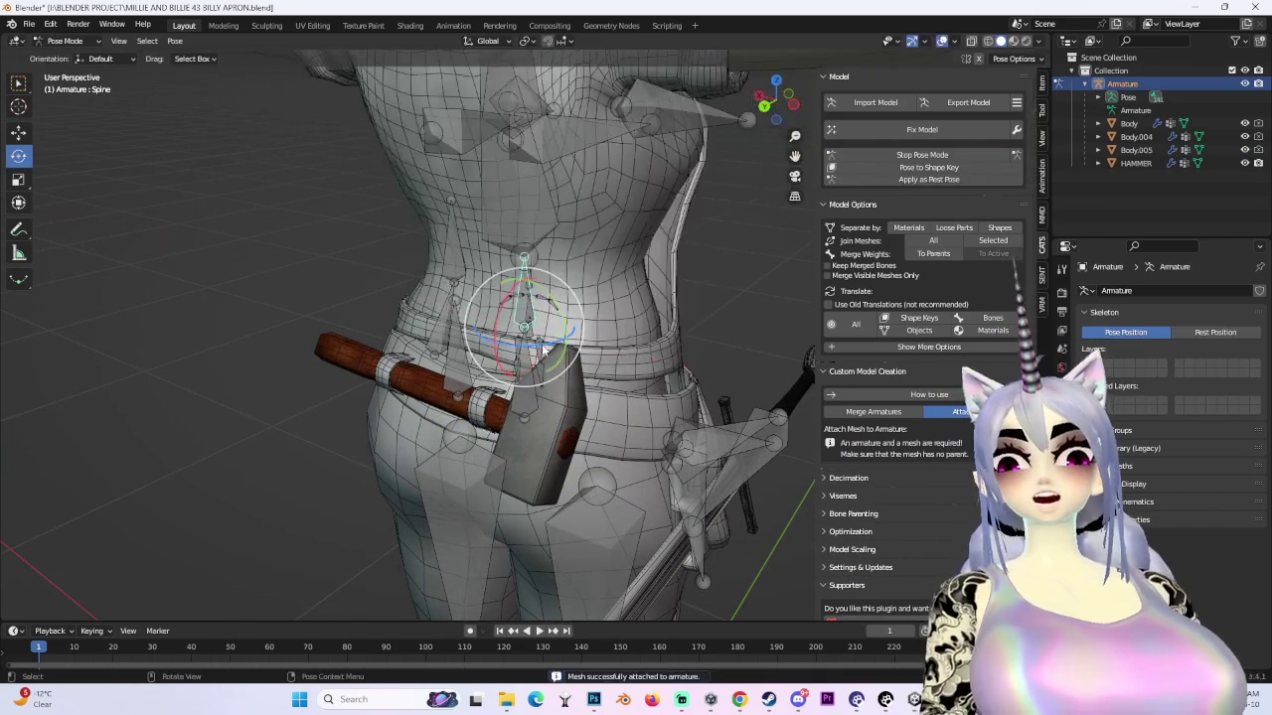
mouse_move(562, 339)
mouse_down()
mouse_move(574, 330)
mouse_move(556, 336)
mouse_up()
mouse_move(556, 336)
middle_down()
mouse_move(507, 305)
mouse_move(562, 301)
mouse_move(491, 344)
middle_up()
drag(491, 343, 489, 350)
mouse_move(489, 349)
middle_down()
mouse_move(541, 372)
mouse_move(482, 372)
mouse_move(533, 332)
mouse_move(554, 360)
middle_up()
drag(566, 346, 537, 357)
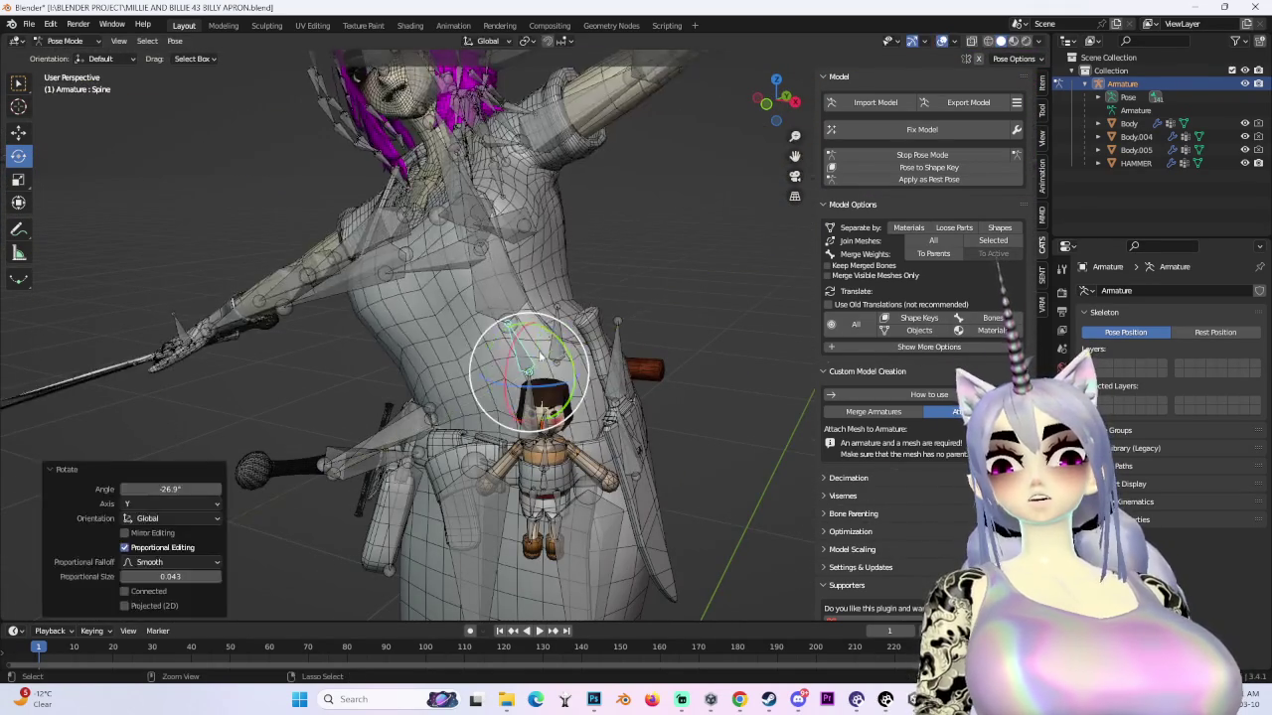
middle_drag(536, 357, 507, 357)
drag(506, 357, 486, 361)
middle_drag(486, 362, 541, 383)
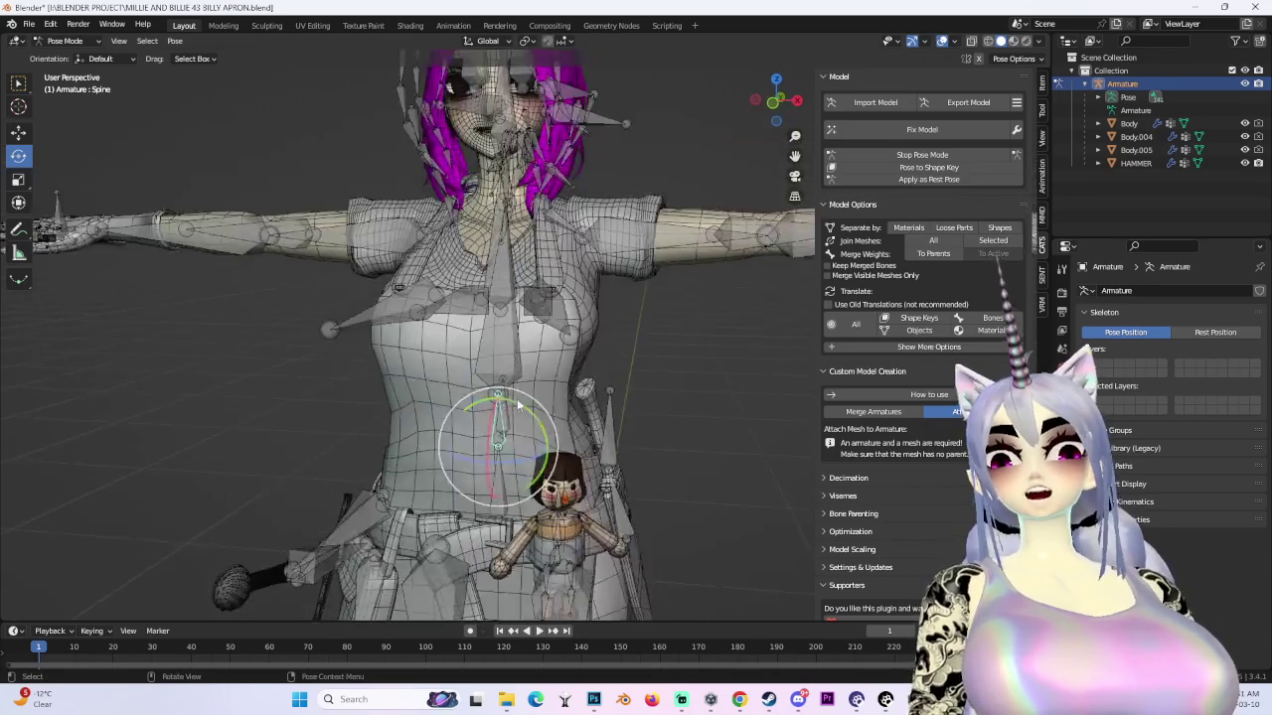
- Swing the Chest bone sideways, undo it, and return to Object Mode
click(540, 384)
mouse_move(534, 384)
mouse_down()
mouse_move(535, 206)
mouse_move(567, 332)
mouse_up()
key(ctrl+z)
mouse_move(567, 333)
middle_down()
mouse_move(631, 369)
mouse_move(477, 279)
mouse_move(420, 155)
middle_up()
click(477, 279)
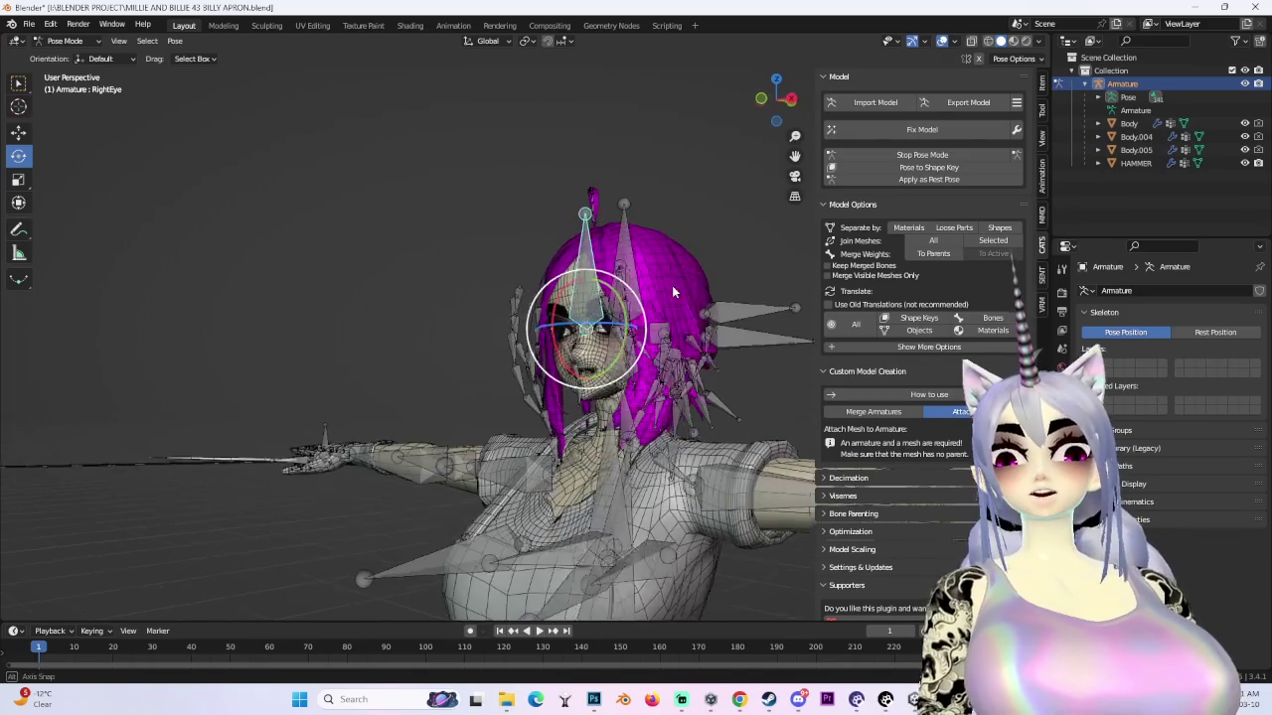
key(ctrl+Tab)
middle_drag(58, 57, 179, 127)
scroll(487, 268, down, 4)
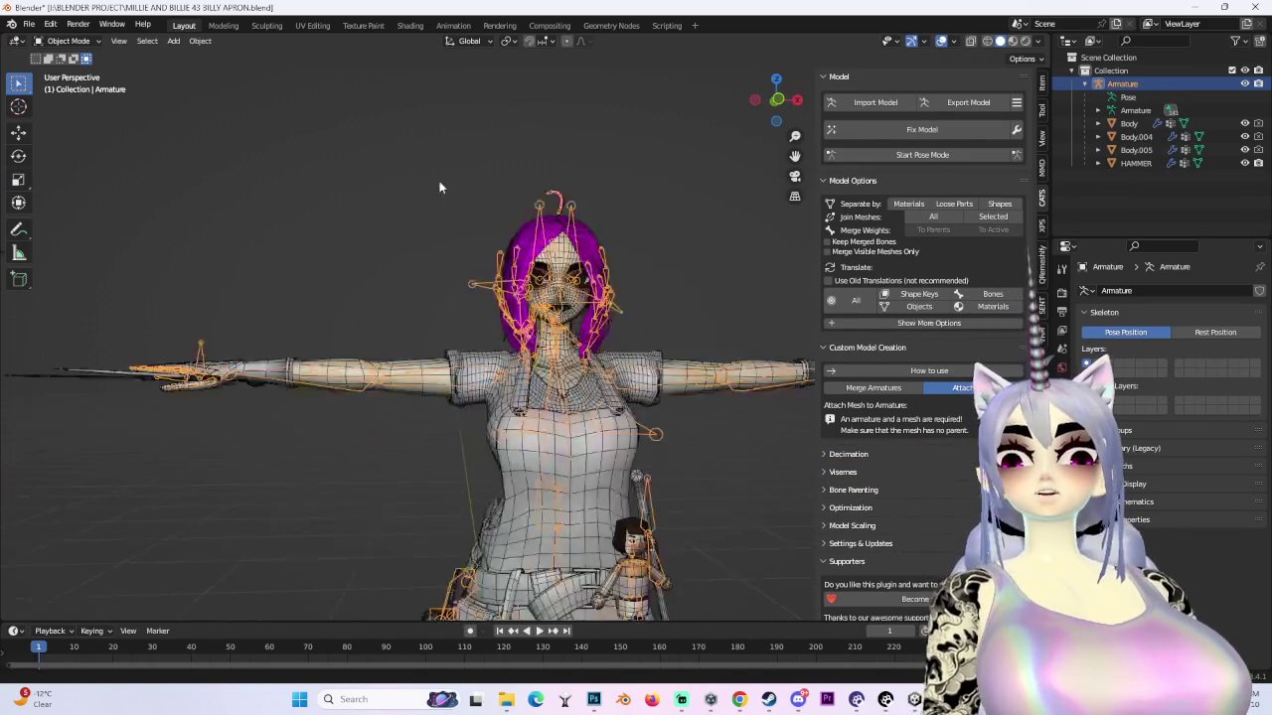
- Enter CATS Pose Mode and rotate the character's left arm down about 71°
click(868, 156)
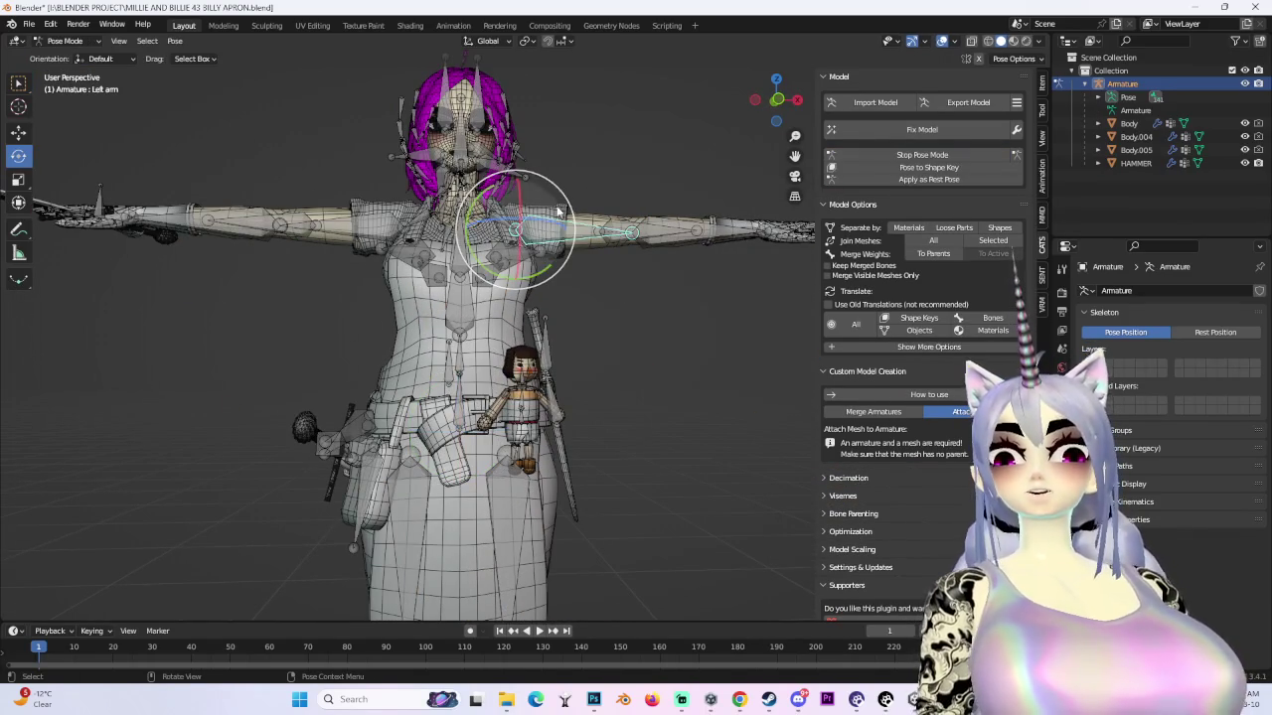
drag(485, 201, 497, 149)
click(971, 41)
click(972, 41)
drag(472, 203, 477, 260)
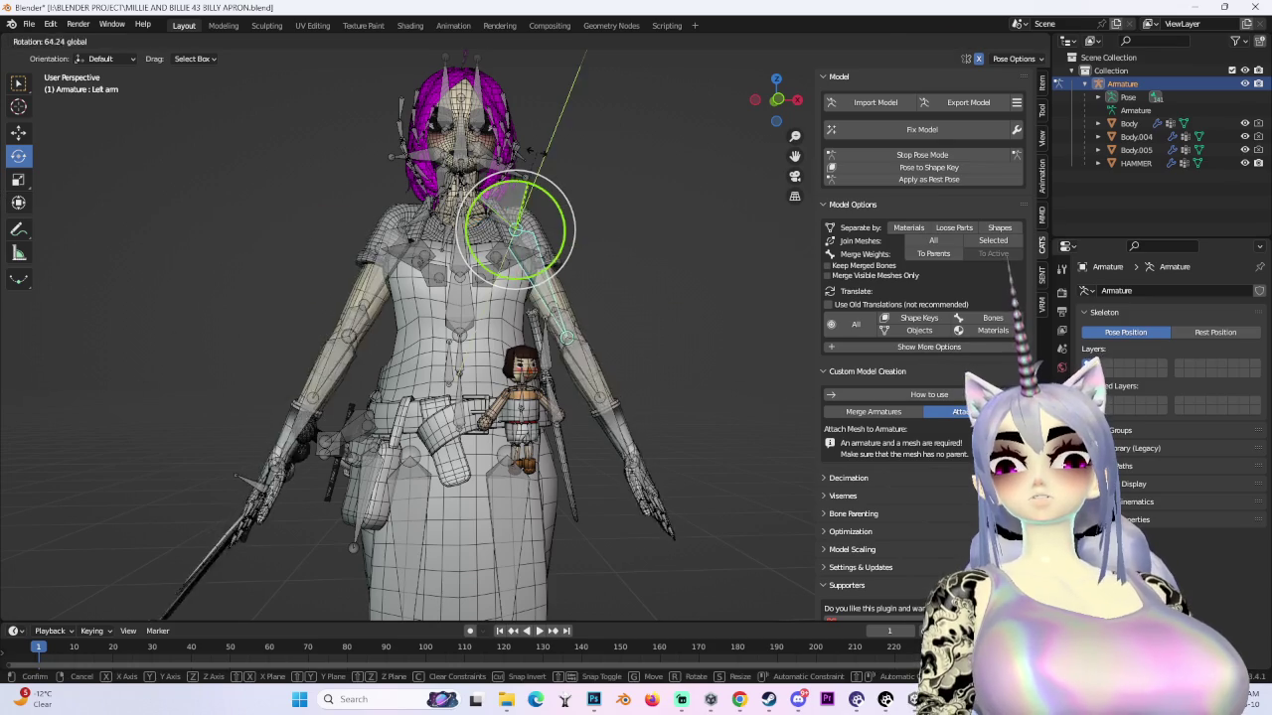
key(KP_1)
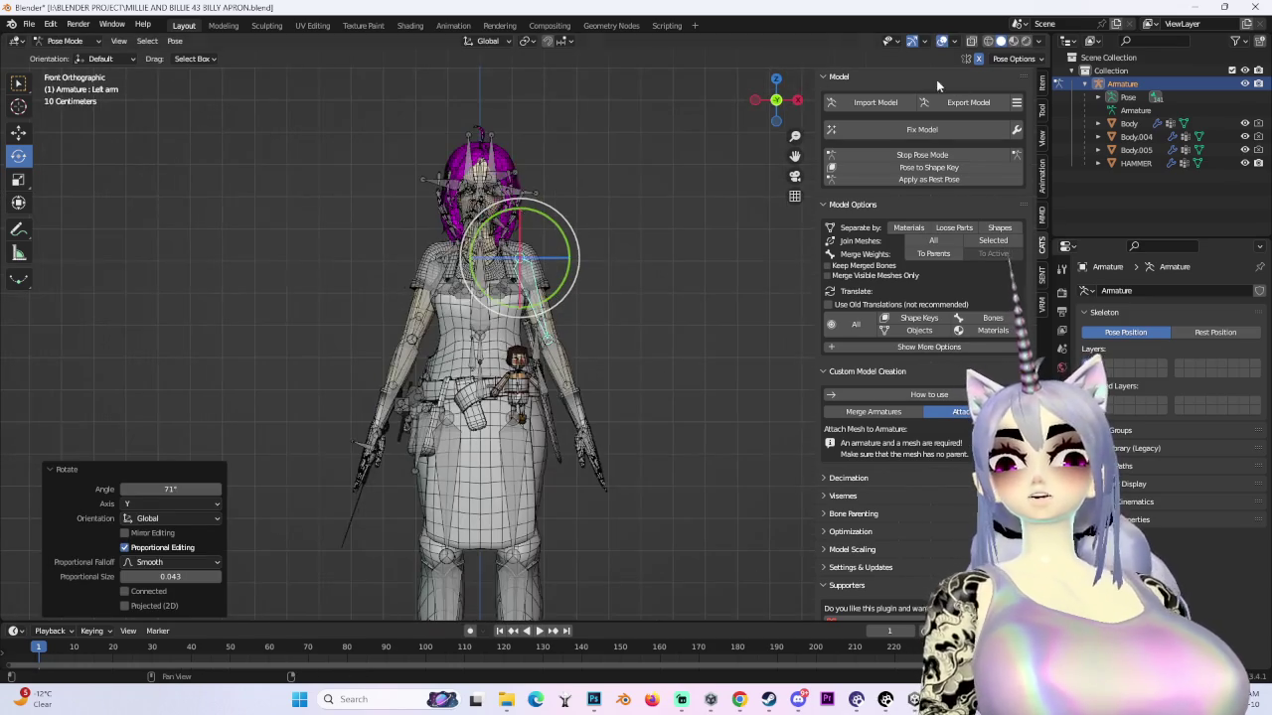
- Check the apron on the lowered arm, then stop Pose Mode to restore the T-pose
click(942, 41)
mouse_move(616, 298)
middle_down()
mouse_move(698, 284)
mouse_move(619, 371)
mouse_move(676, 391)
mouse_move(684, 348)
mouse_move(660, 198)
mouse_move(625, 252)
mouse_move(658, 175)
mouse_move(642, 292)
mouse_move(832, 119)
middle_up()
scroll(619, 372, up, 3)
scroll(619, 371, up, 3)
scroll(677, 392, down, 3)
click(785, 103)
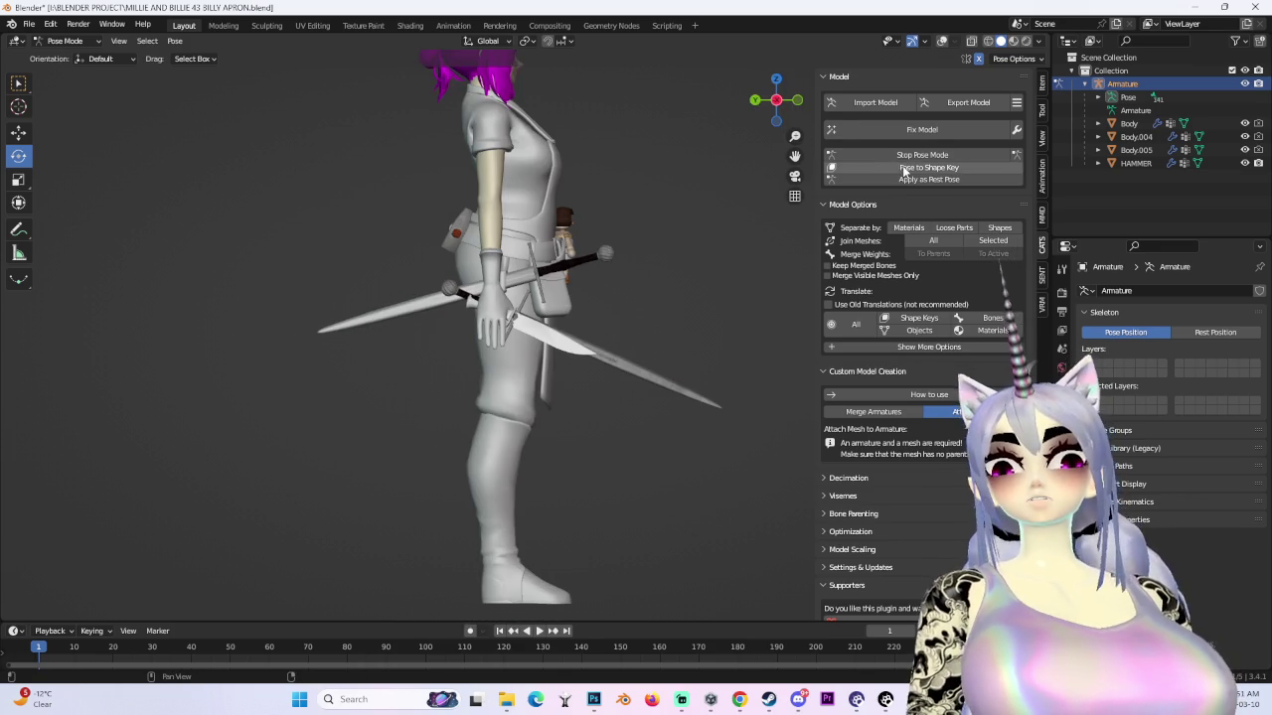
click(865, 155)
mouse_move(689, 280)
middle_down()
mouse_move(621, 471)
mouse_move(577, 445)
mouse_move(586, 411)
middle_up()
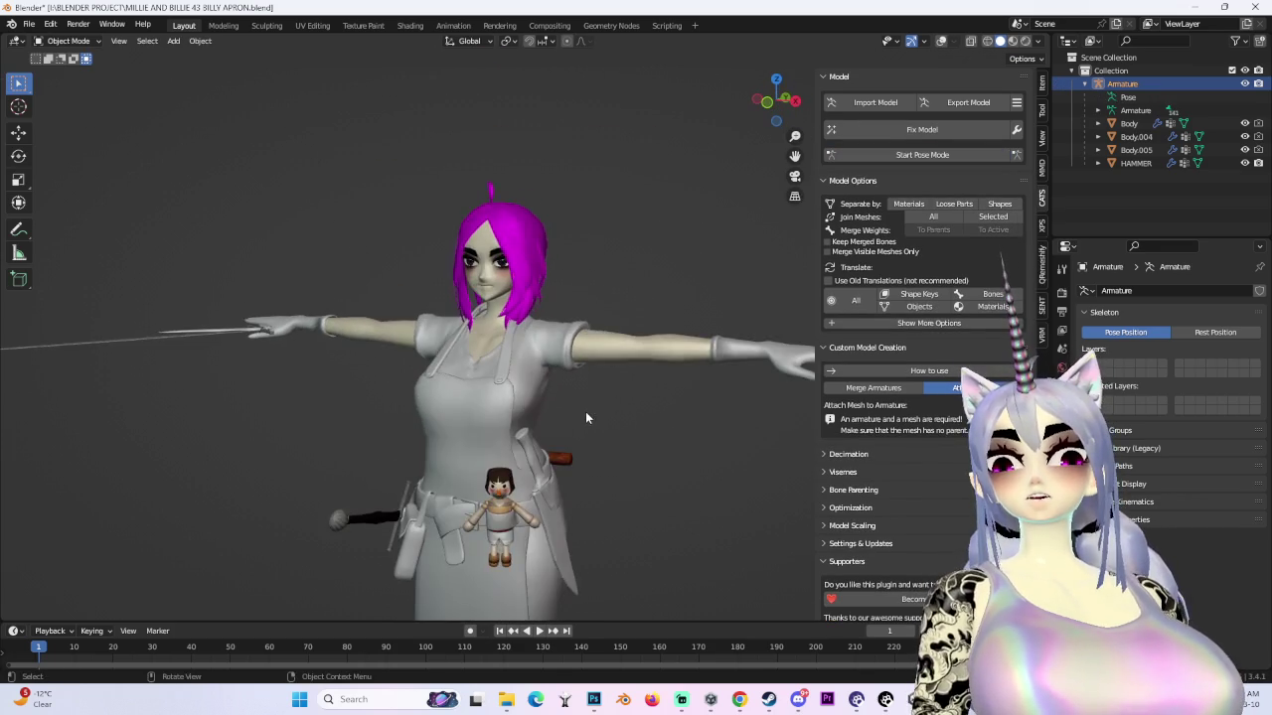
- Select Body, HAMMER, Body.004 and Body.005 together in the outliner
scroll(582, 419, up, 3)
scroll(582, 419, up, 3)
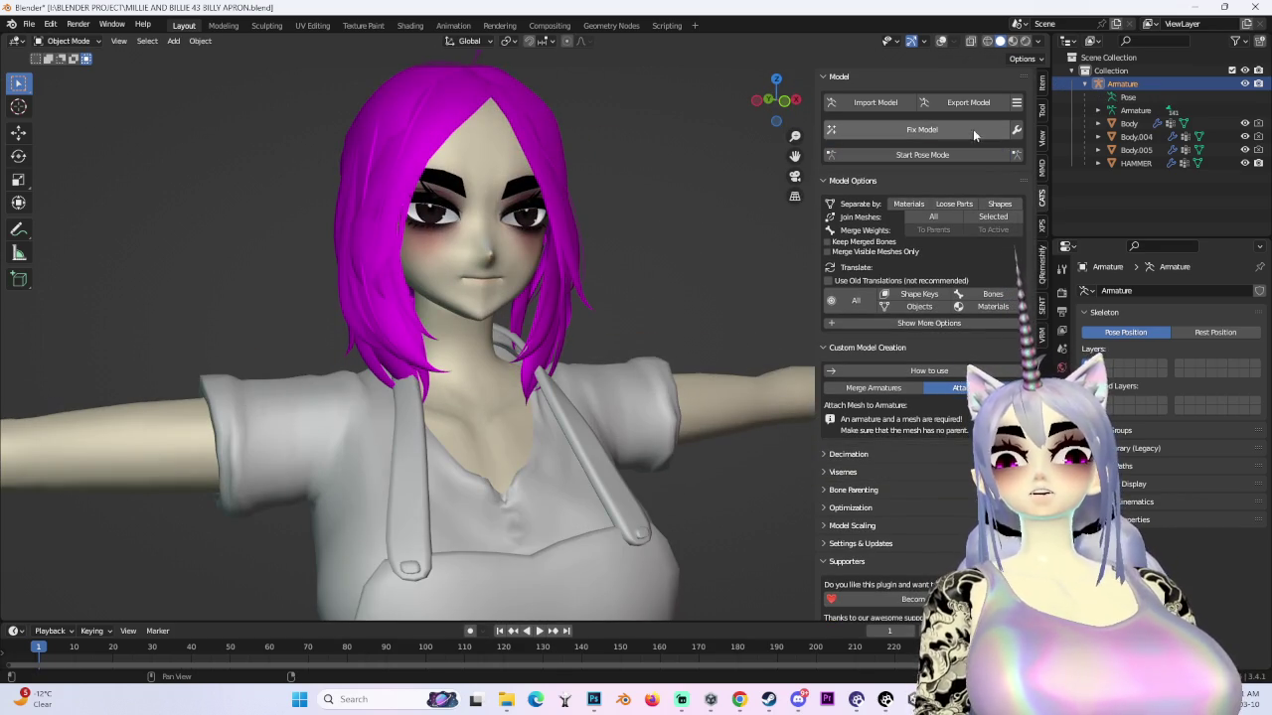
click(1168, 121)
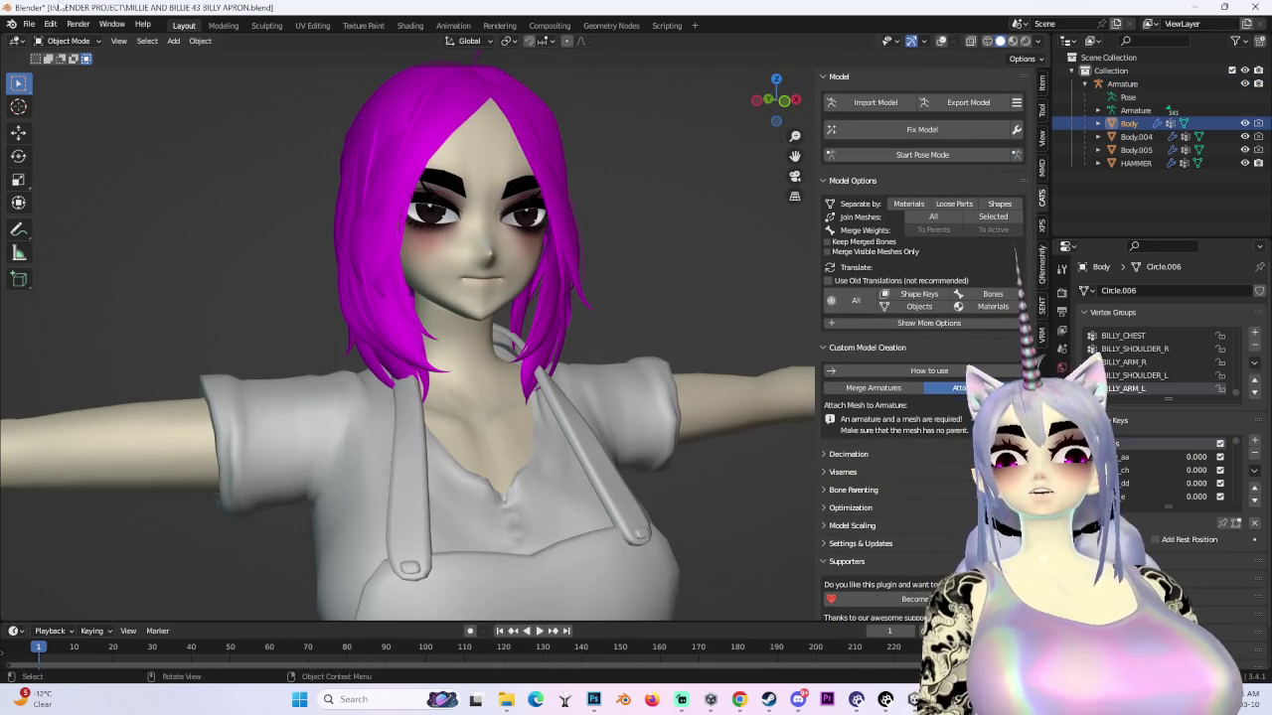
click(941, 42)
shift+click(1135, 163)
scroll(593, 279, down, 4)
scroll(593, 288, down, 2)
mouse_move(593, 298)
middle_down()
mouse_move(598, 362)
mouse_move(695, 268)
mouse_move(606, 279)
middle_up()
scroll(701, 263, up, 3)
- Join the selected meshes with Ctrl+J and rename the merged object 'Body'
key(ctrl+j)
scroll(743, 281, down, 3)
scroll(606, 279, up, 1)
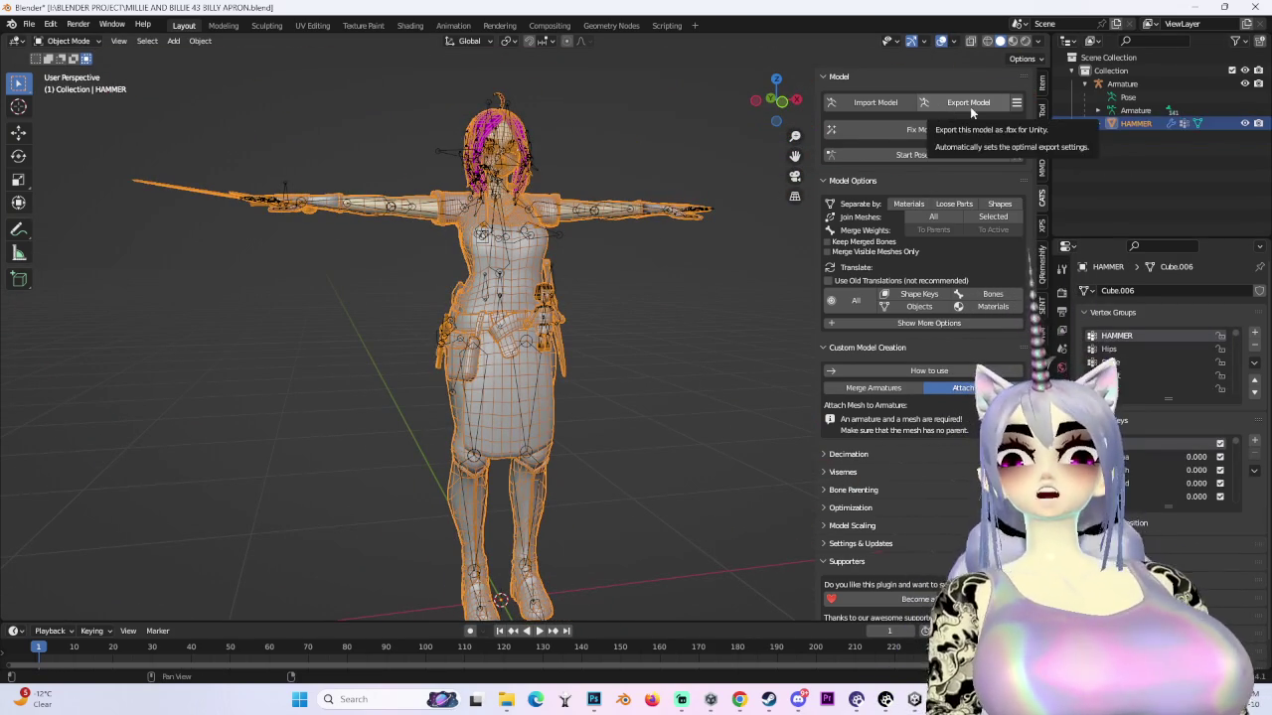
text(Body)
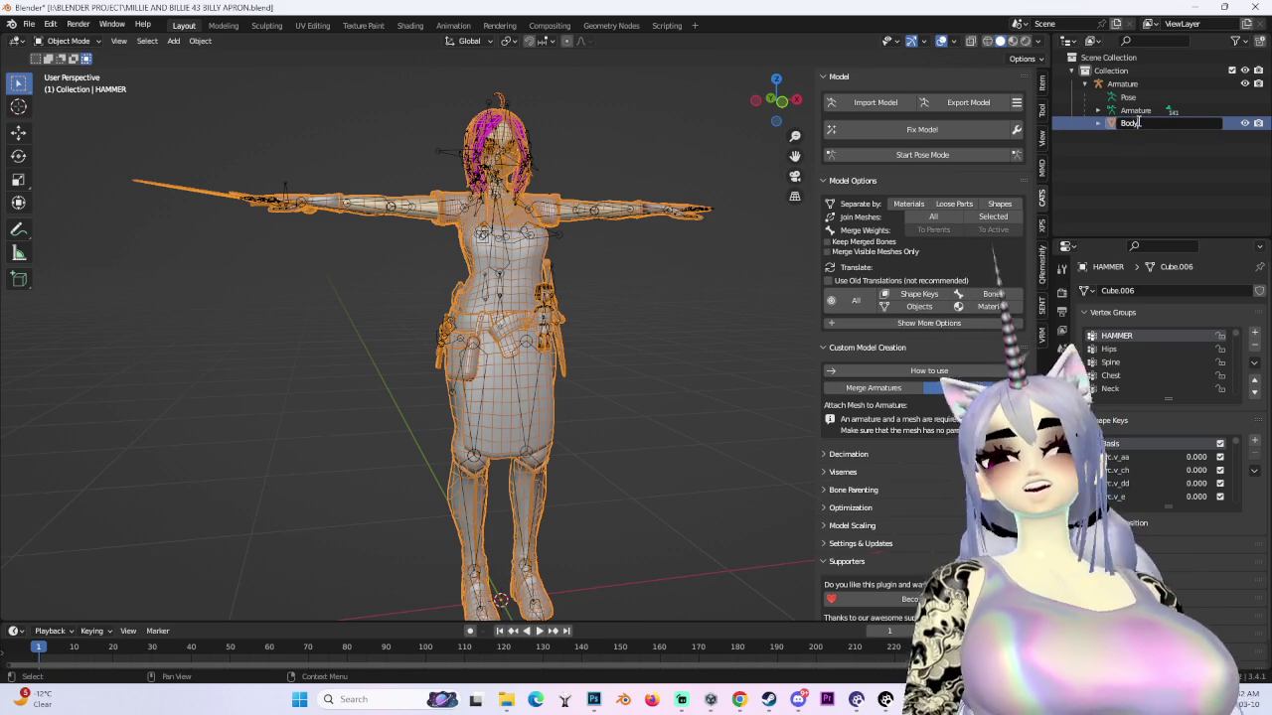
key(Return)
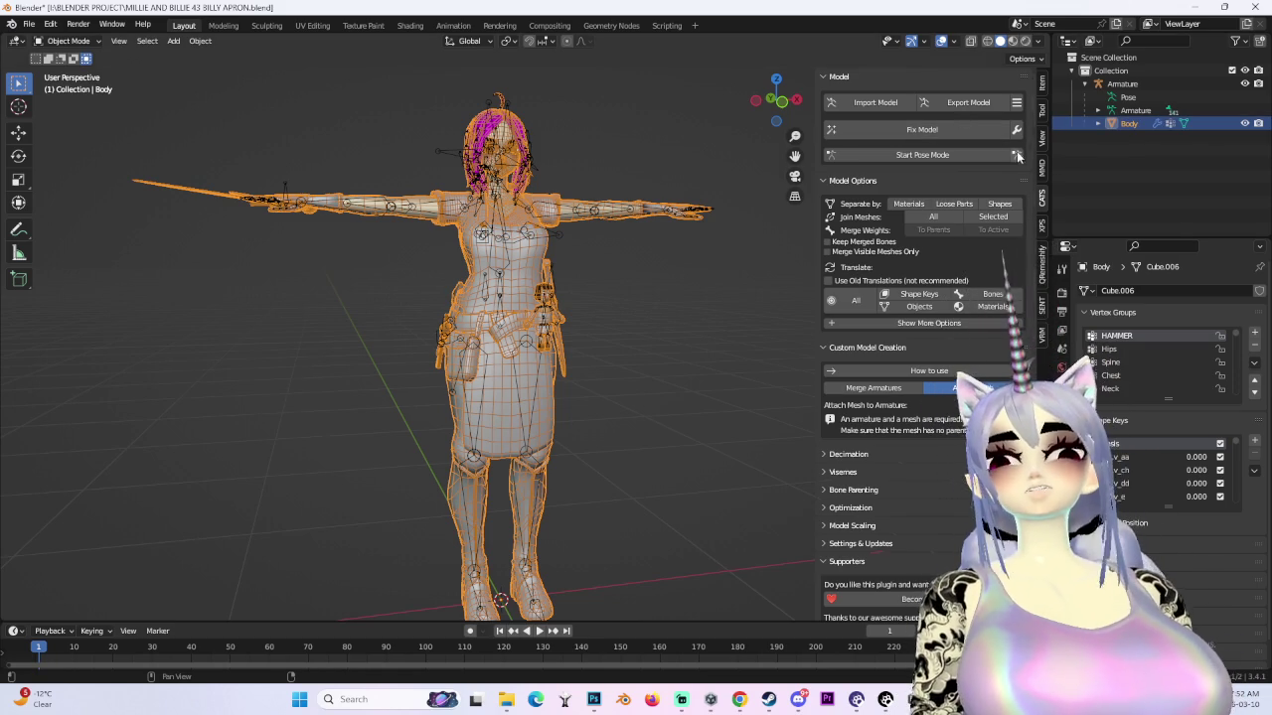
- Hide the Armature and run CATS Fix Model on the merged character
click(1040, 42)
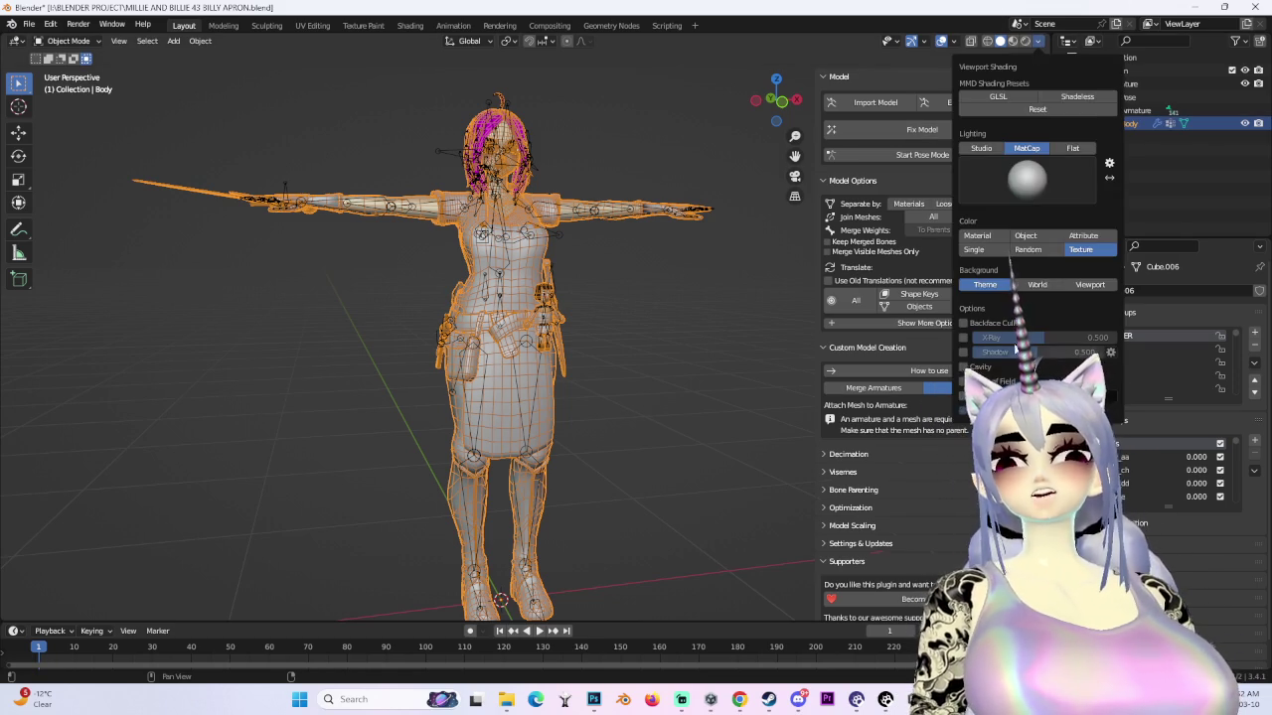
click(1039, 42)
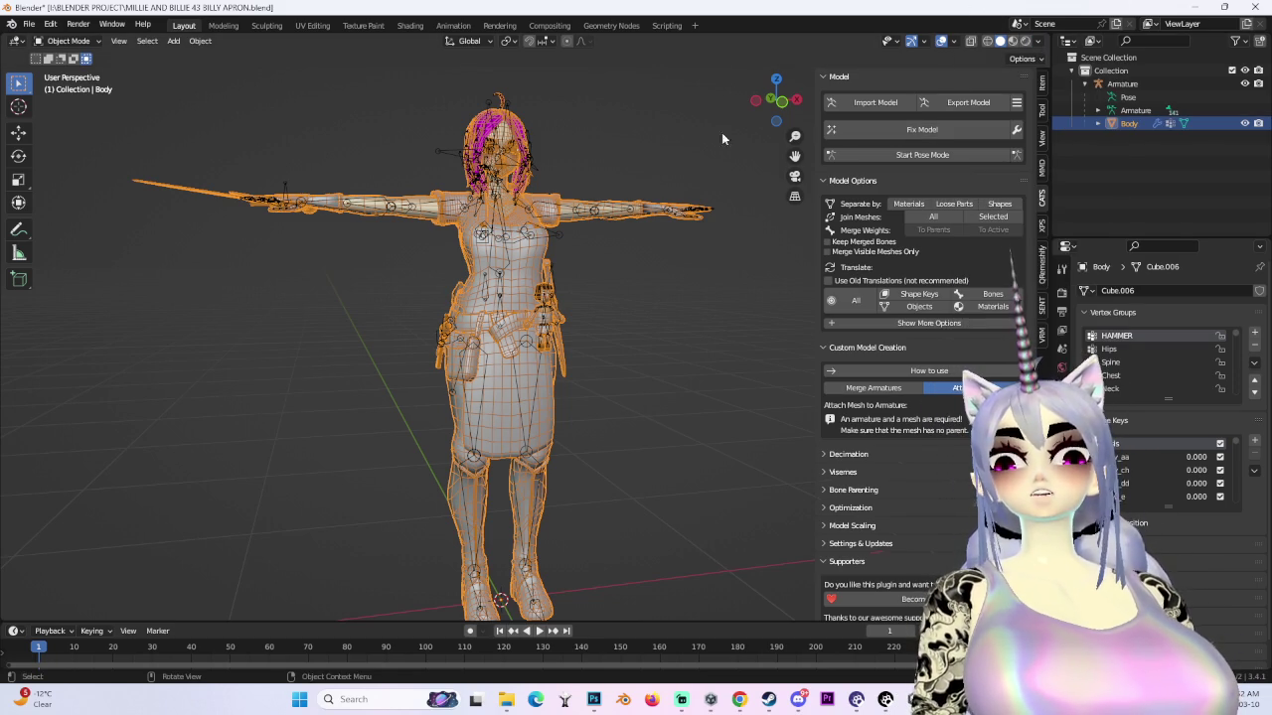
click(1244, 84)
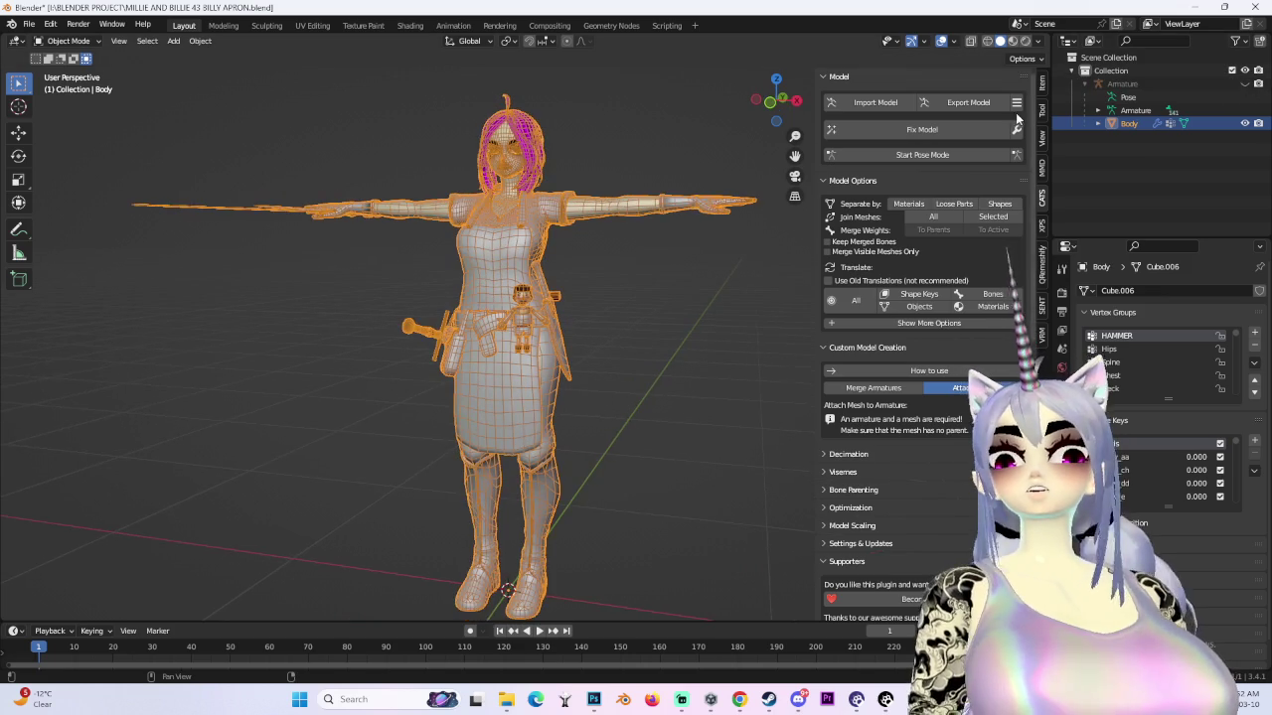
click(1017, 129)
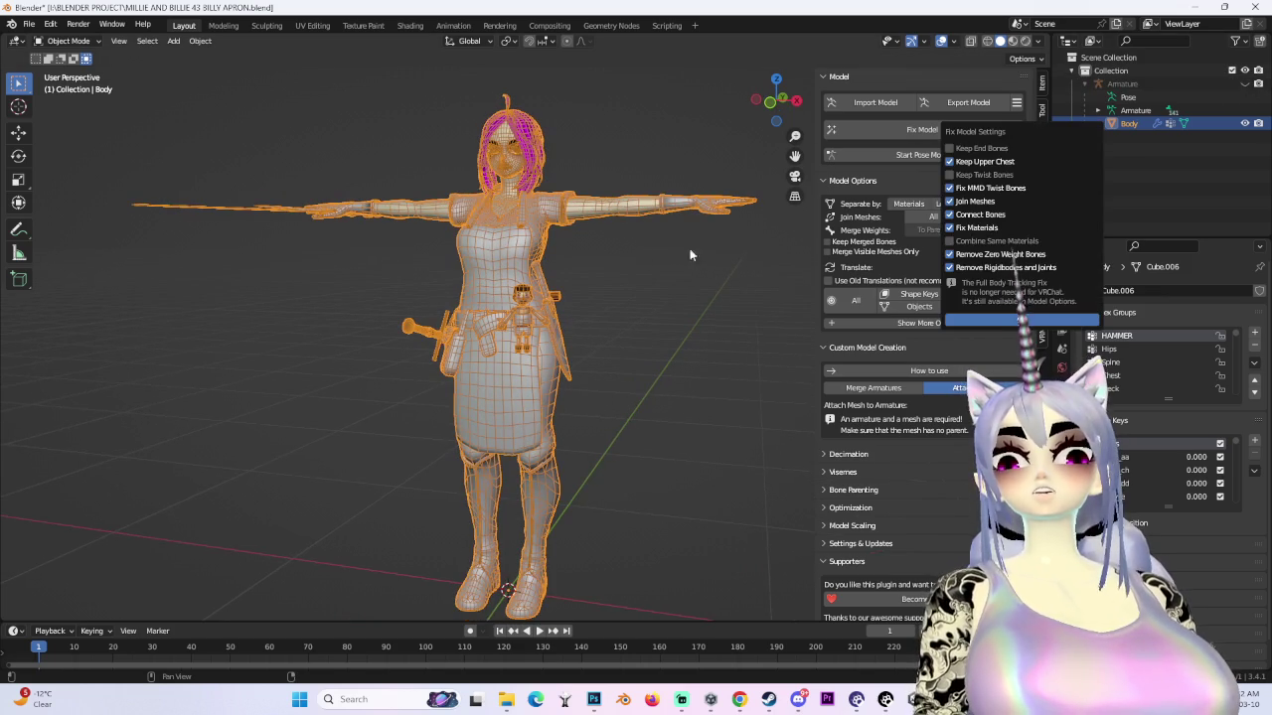
click(903, 133)
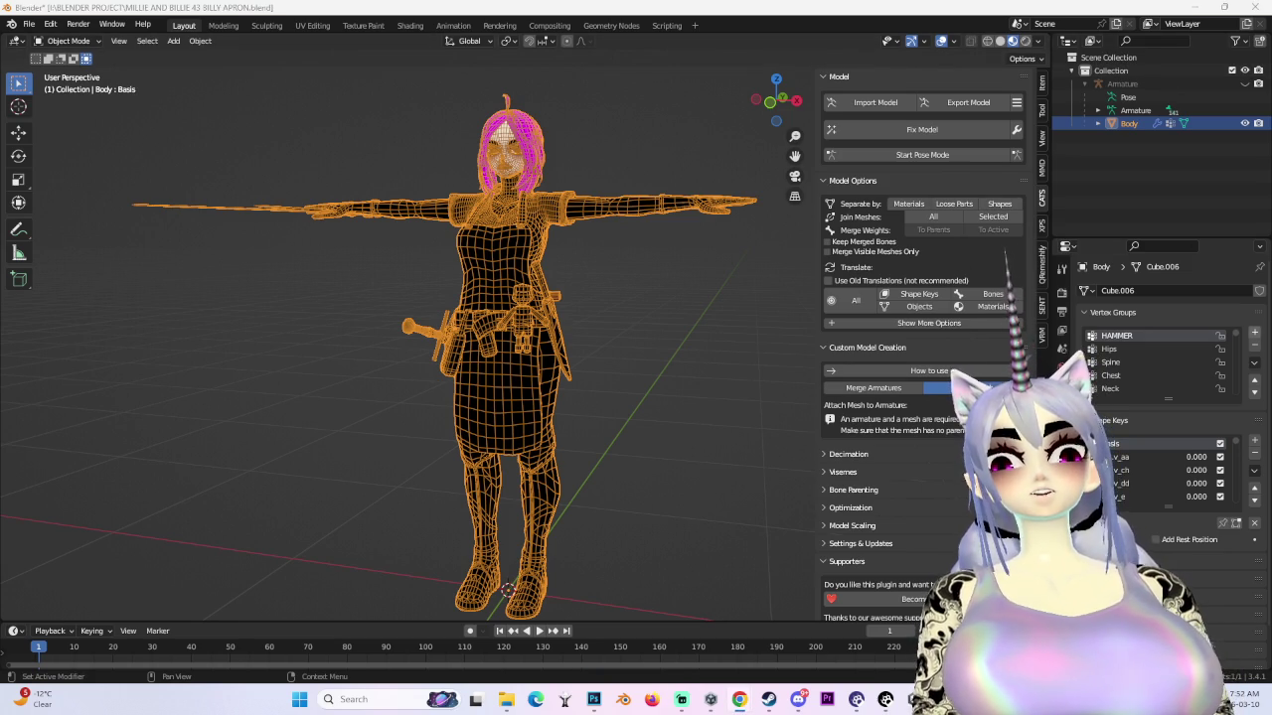
- Switch to Solid shading and orbit to inspect the hammer hanging at the hip
scroll(487, 218, up, 2)
scroll(486, 217, up, 4)
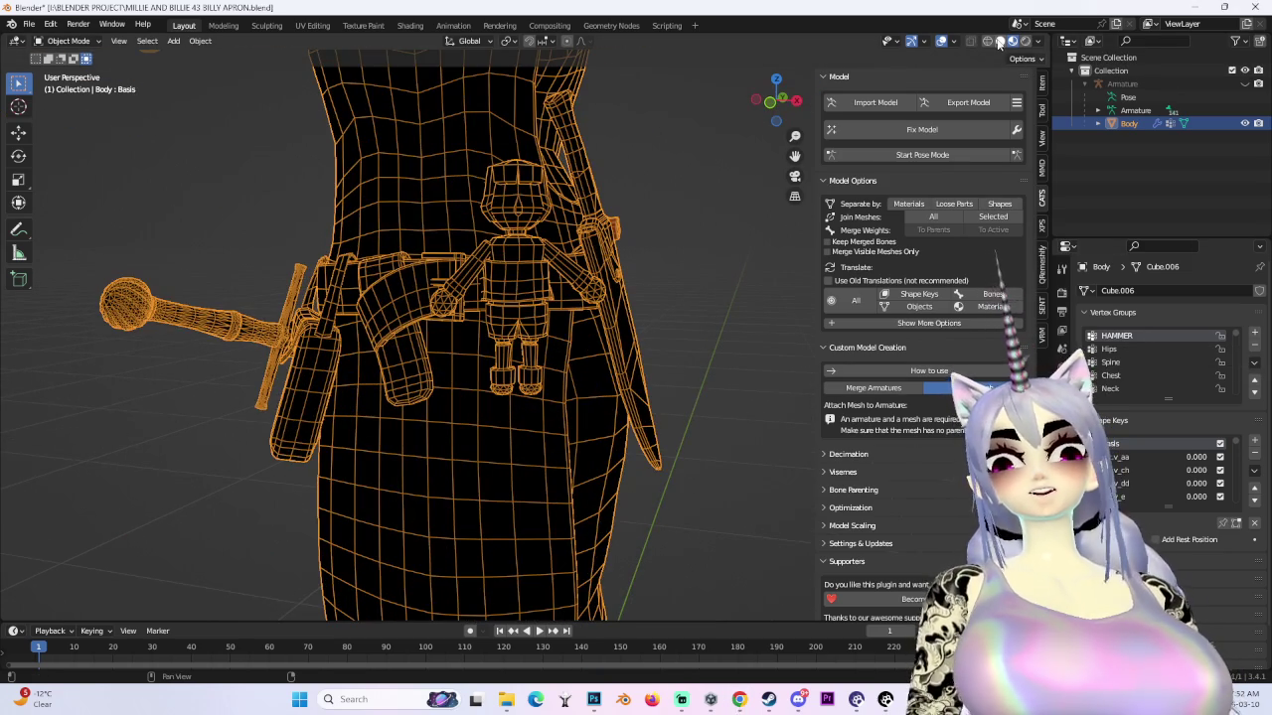
click(1007, 44)
middle_drag(596, 337, 710, 311)
scroll(636, 338, down, 3)
scroll(636, 342, up, 4)
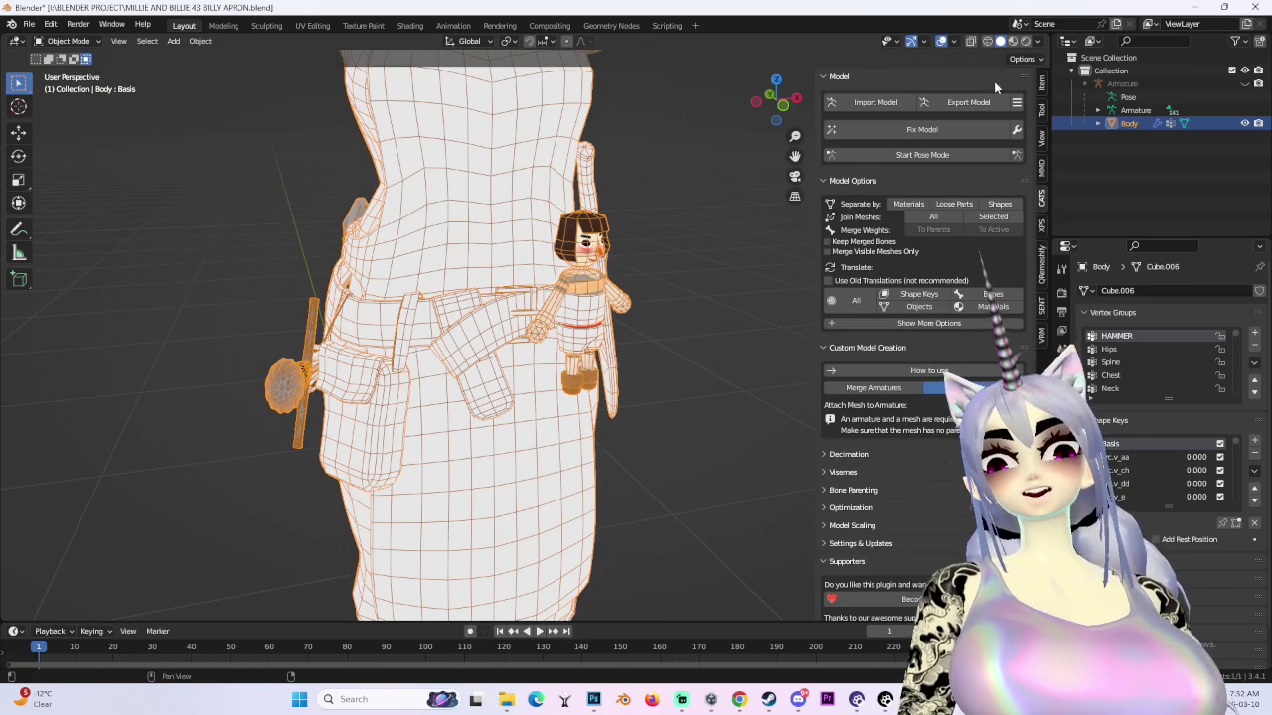
click(784, 107)
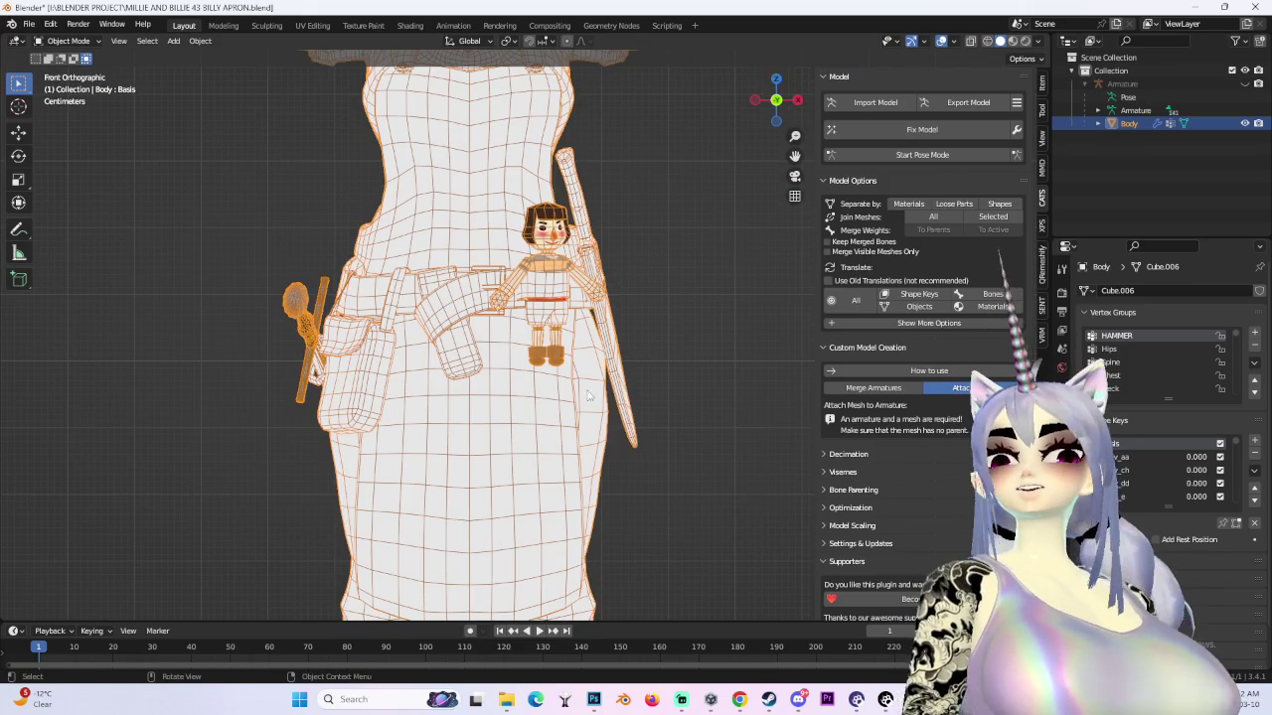
scroll(573, 396, down, 2)
mouse_move(573, 395)
middle_down()
mouse_move(562, 402)
mouse_move(673, 389)
mouse_move(545, 268)
middle_up()
scroll(672, 389, up, 3)
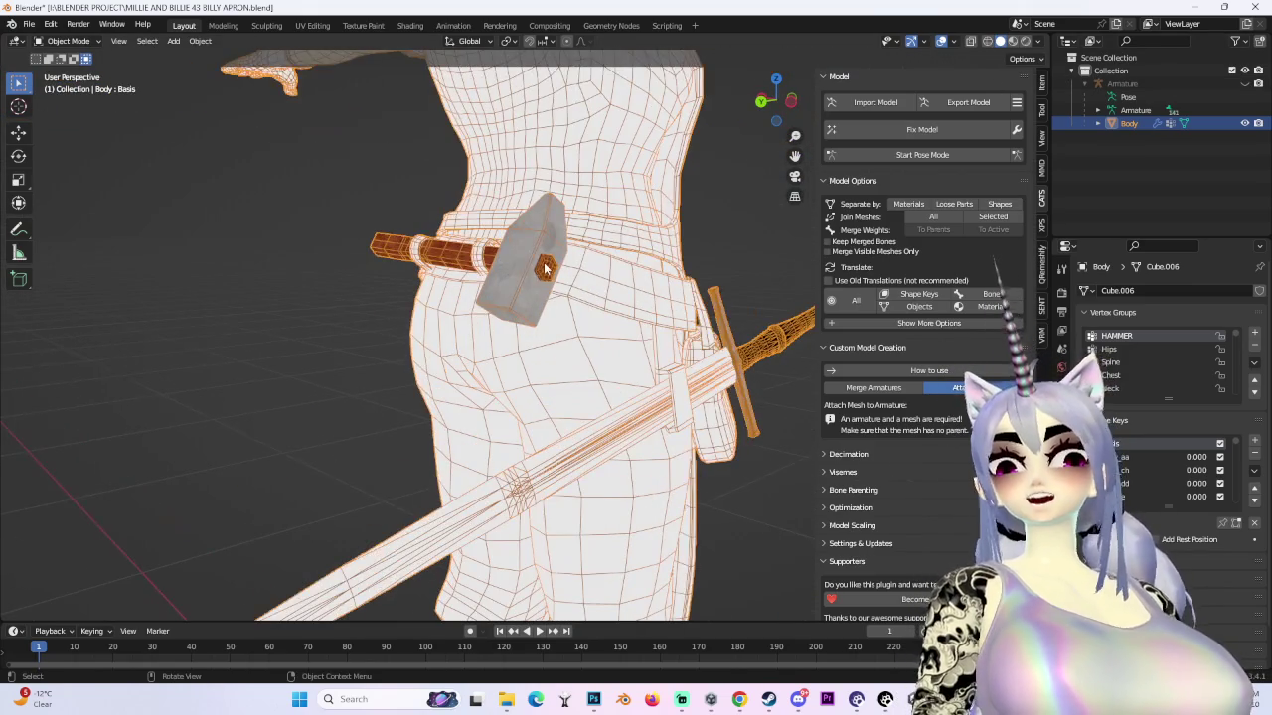
click(67, 41)
- In Edit Mode with face select, select all hammer faces by matching material
click(62, 49)
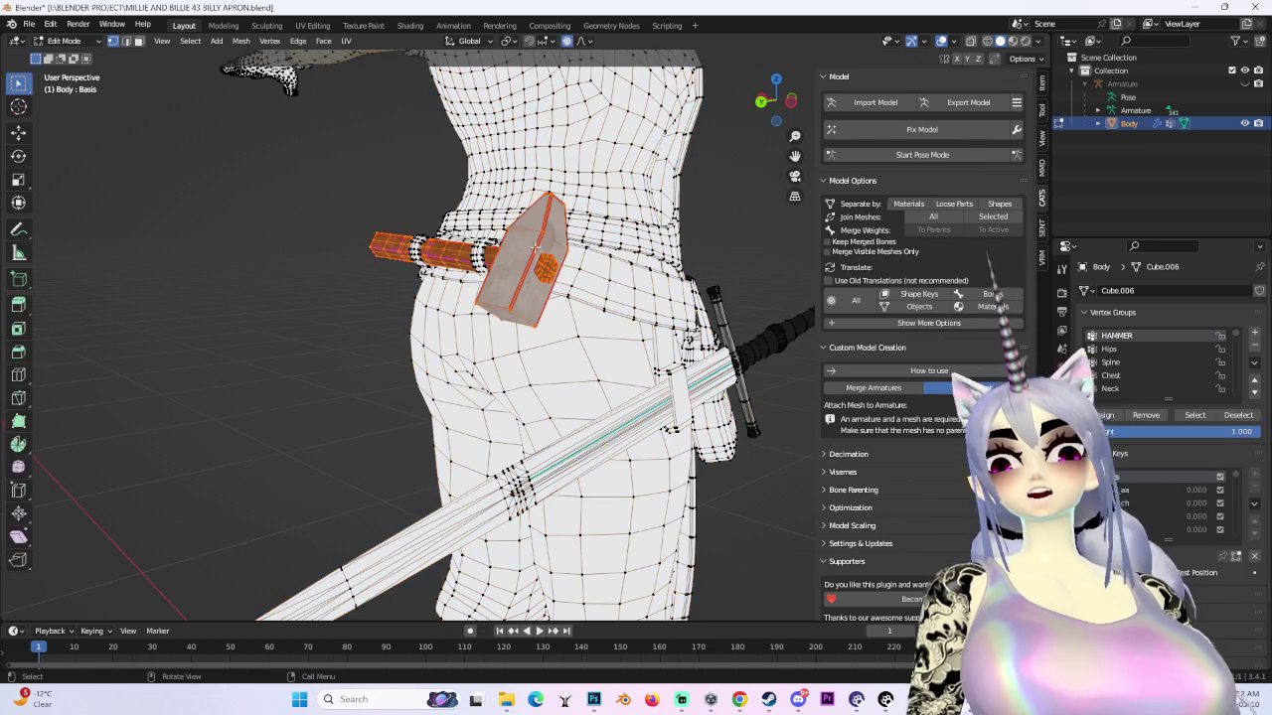
click(139, 42)
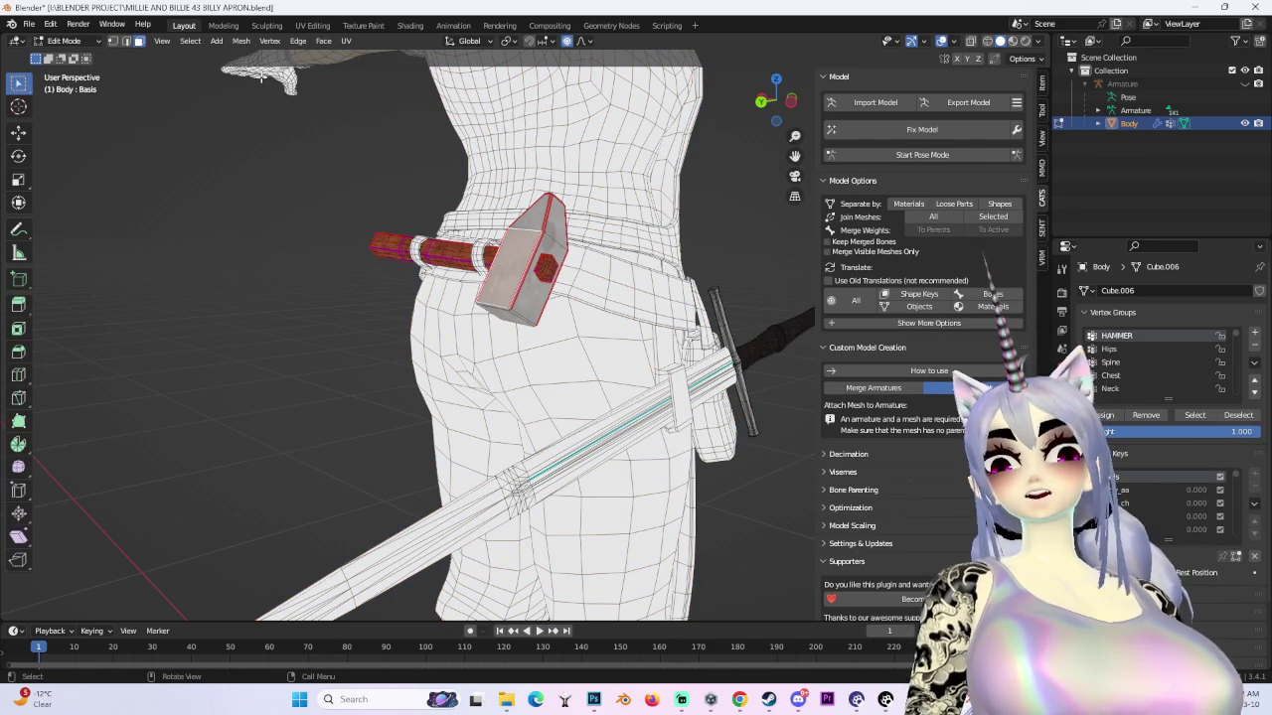
click(189, 41)
click(328, 203)
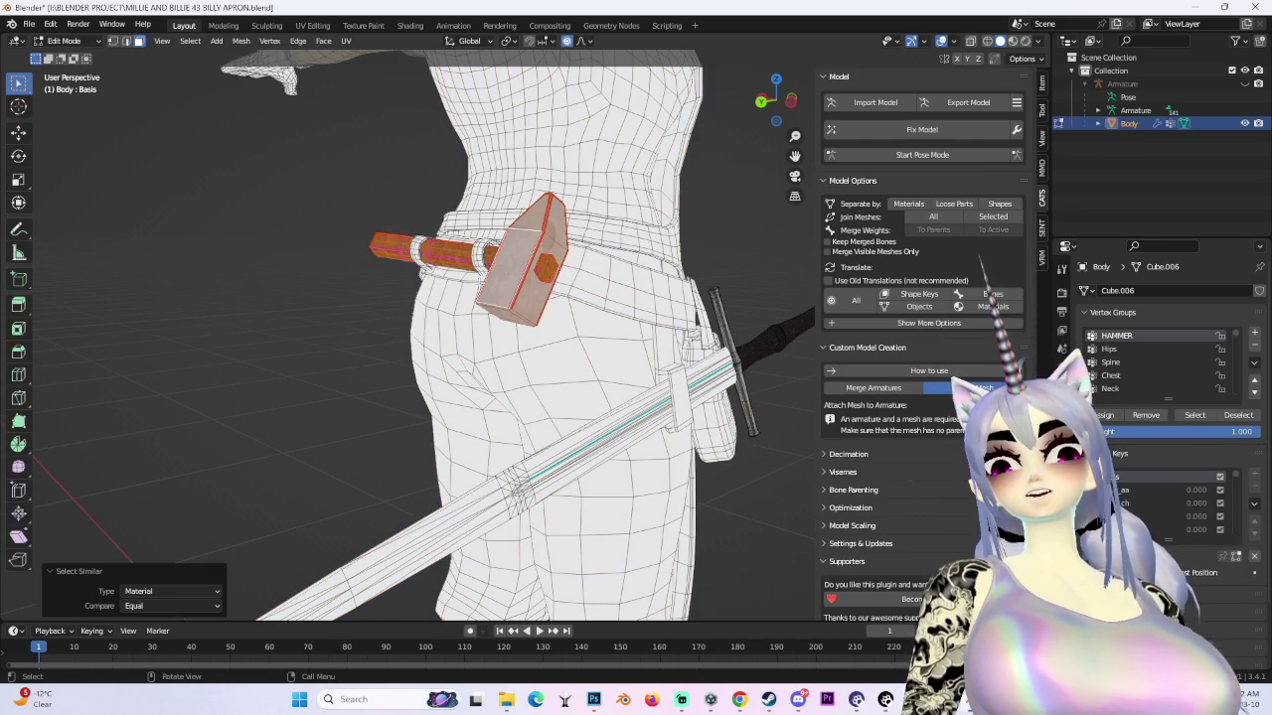
middle_drag(327, 203, 586, 320)
- Duplicate the hammer faces and separate the copy into a new object
key(shift+d)
click(765, 324)
middle_drag(765, 325, 627, 329)
scroll(627, 328, up, 4)
key(p)
click(628, 335)
- Back in Object Mode, select the new Body.004 hammer and enter its Edit Mode
click(64, 41)
click(59, 48)
click(539, 371)
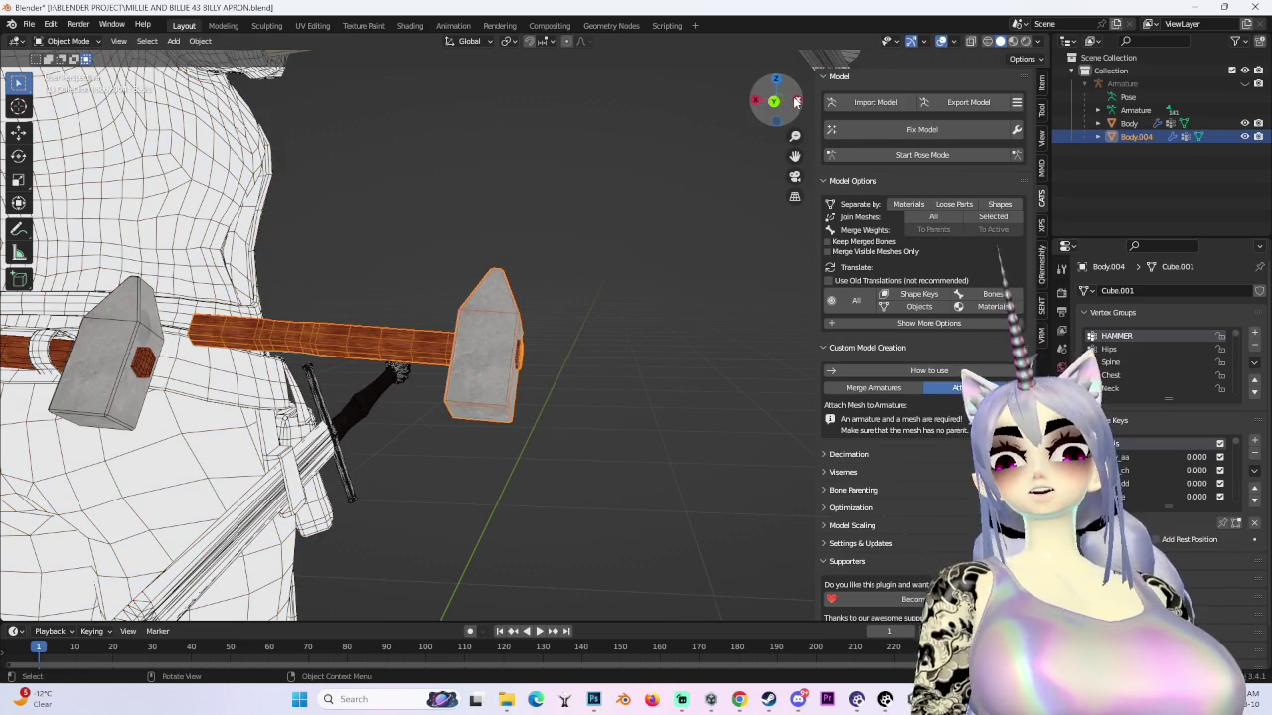
click(766, 106)
scroll(530, 266, up, 3)
scroll(529, 265, down, 3)
scroll(528, 265, down, 1)
scroll(527, 332, up, 1)
scroll(527, 333, down, 1)
shift+middle_drag(419, 370, 483, 387)
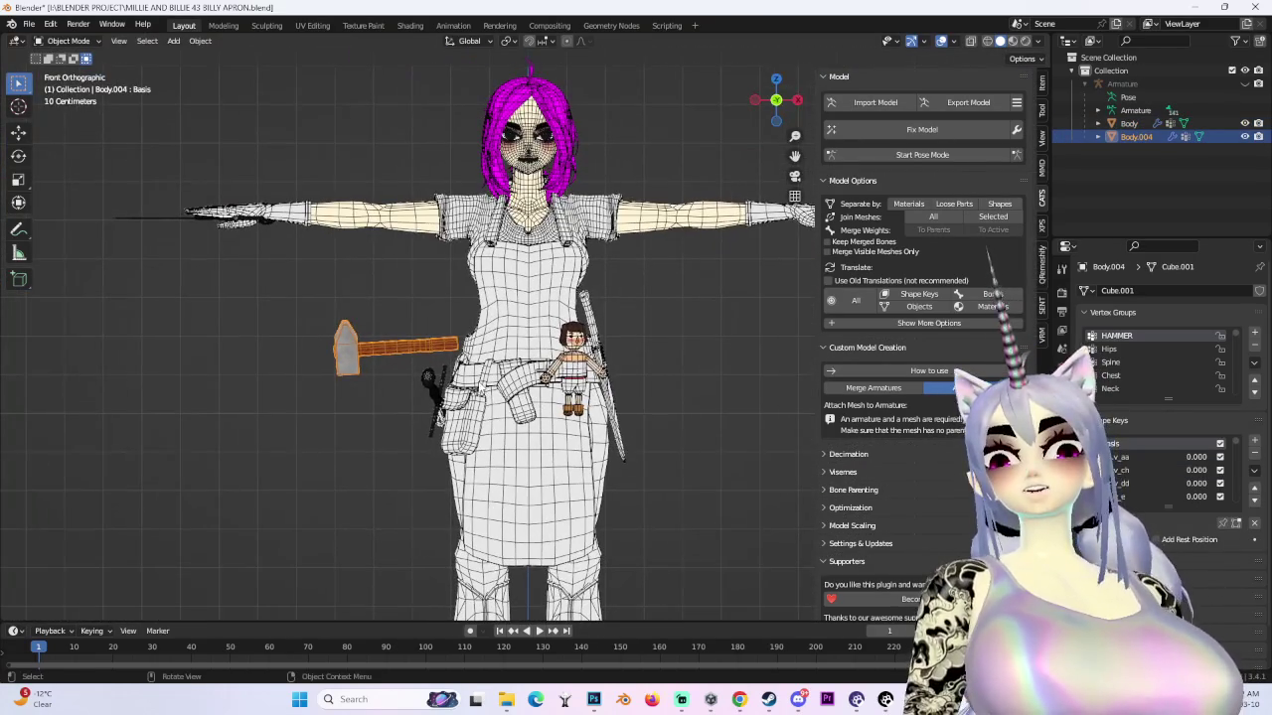
click(92, 45)
click(65, 78)
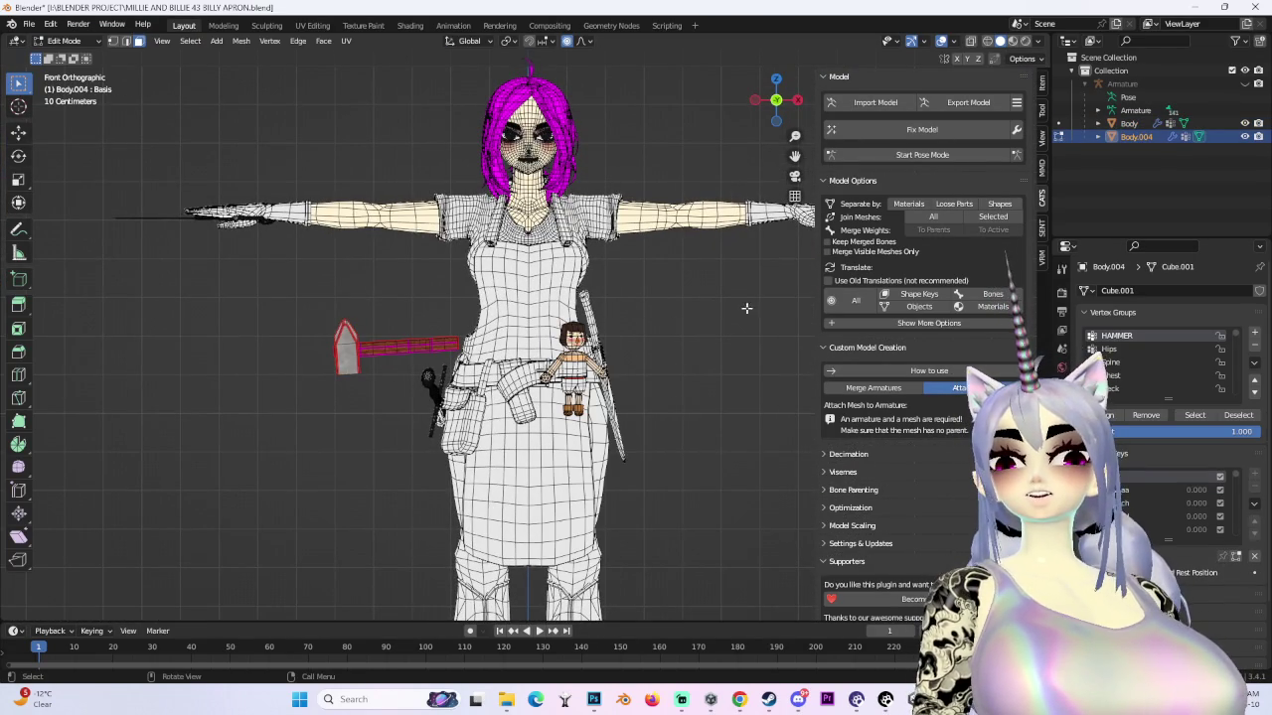
- Shrink the hammer copy and roughly rotate and move it toward the small doll
key(s)
key(g)
click(739, 342)
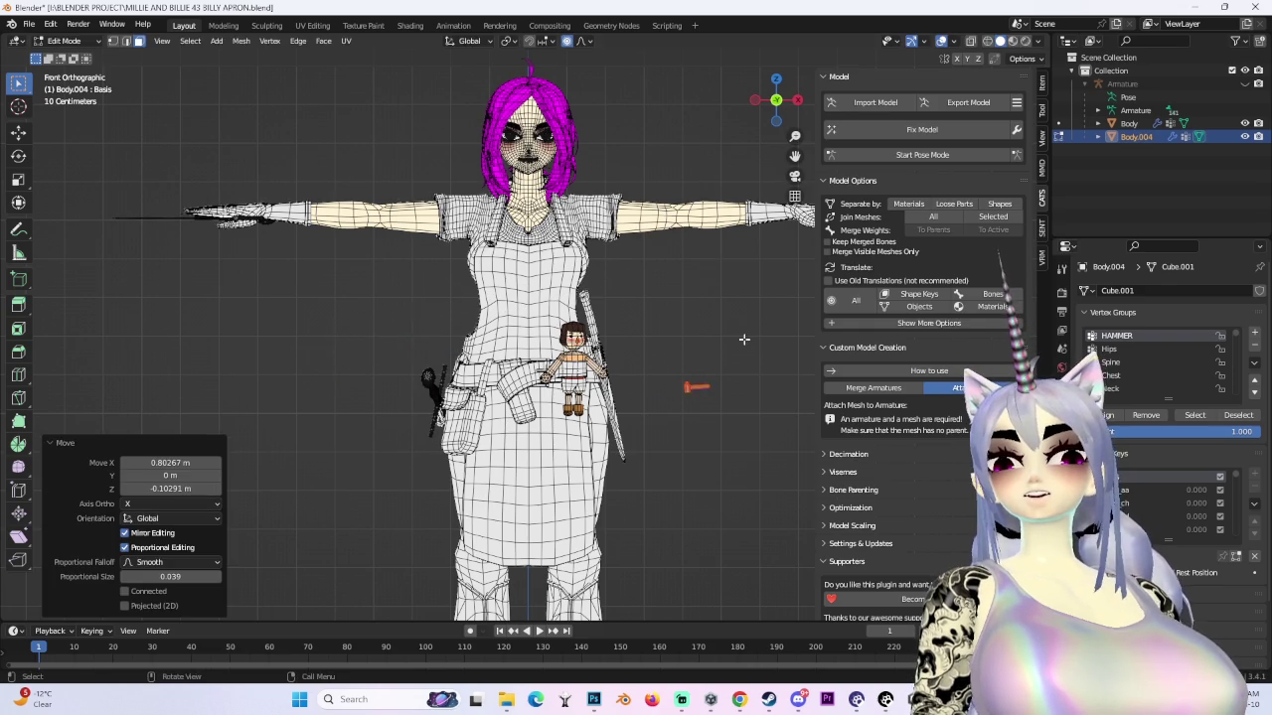
key(KP_Decimal)
click(776, 101)
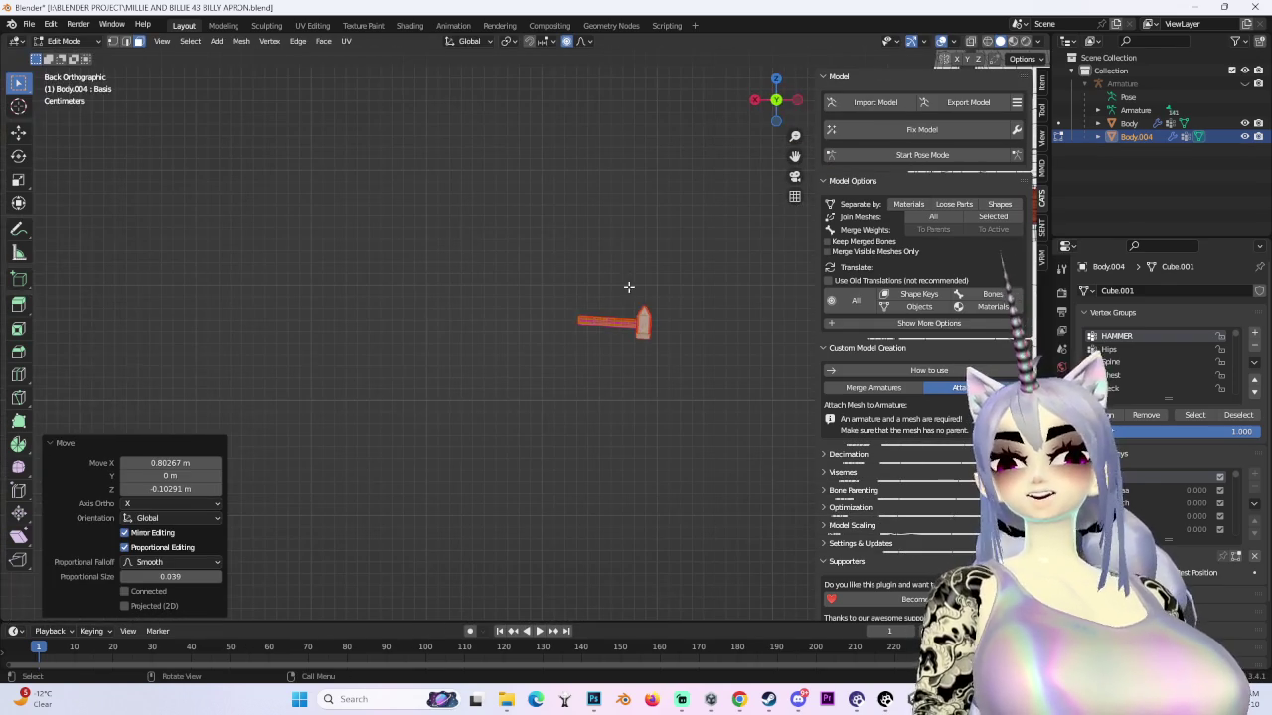
key(r)
click(589, 194)
scroll(357, 278, down, 3)
key(g)
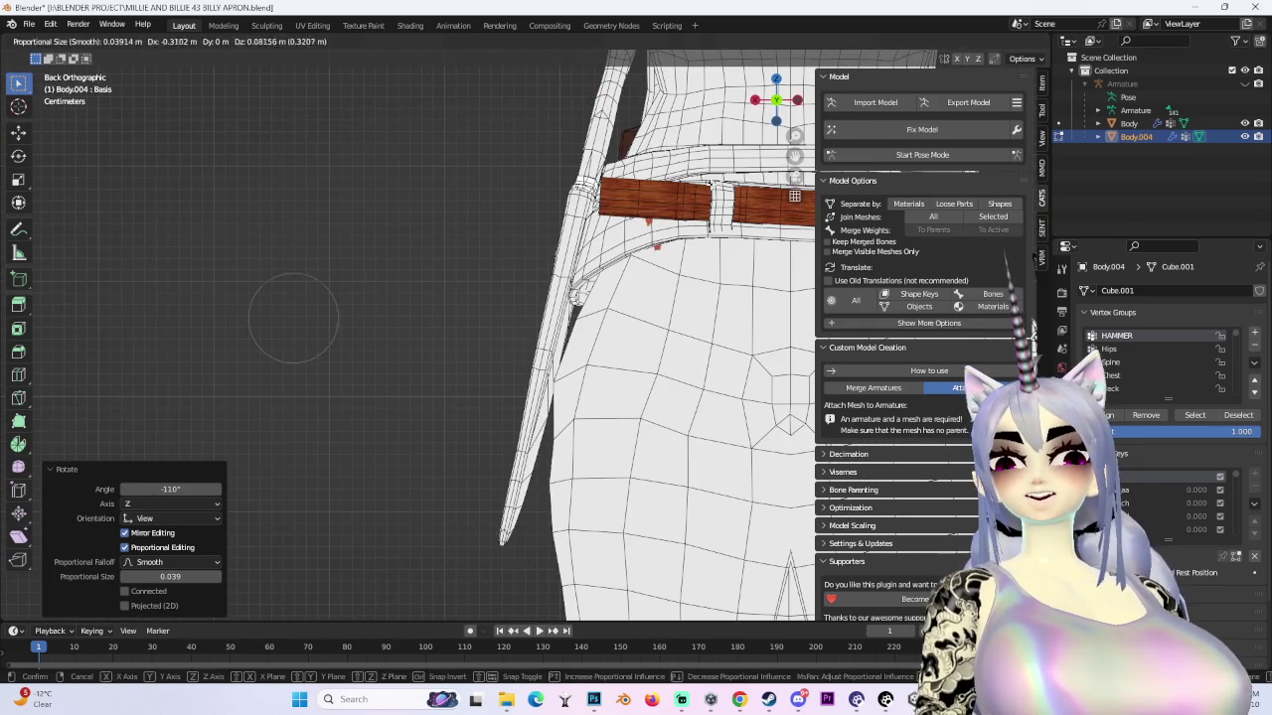
click(341, 304)
middle_drag(341, 304, 515, 270)
scroll(514, 270, up, 2)
- Move the hammer along Y beside the doll's hand and check it from several views
key(g)
key(y)
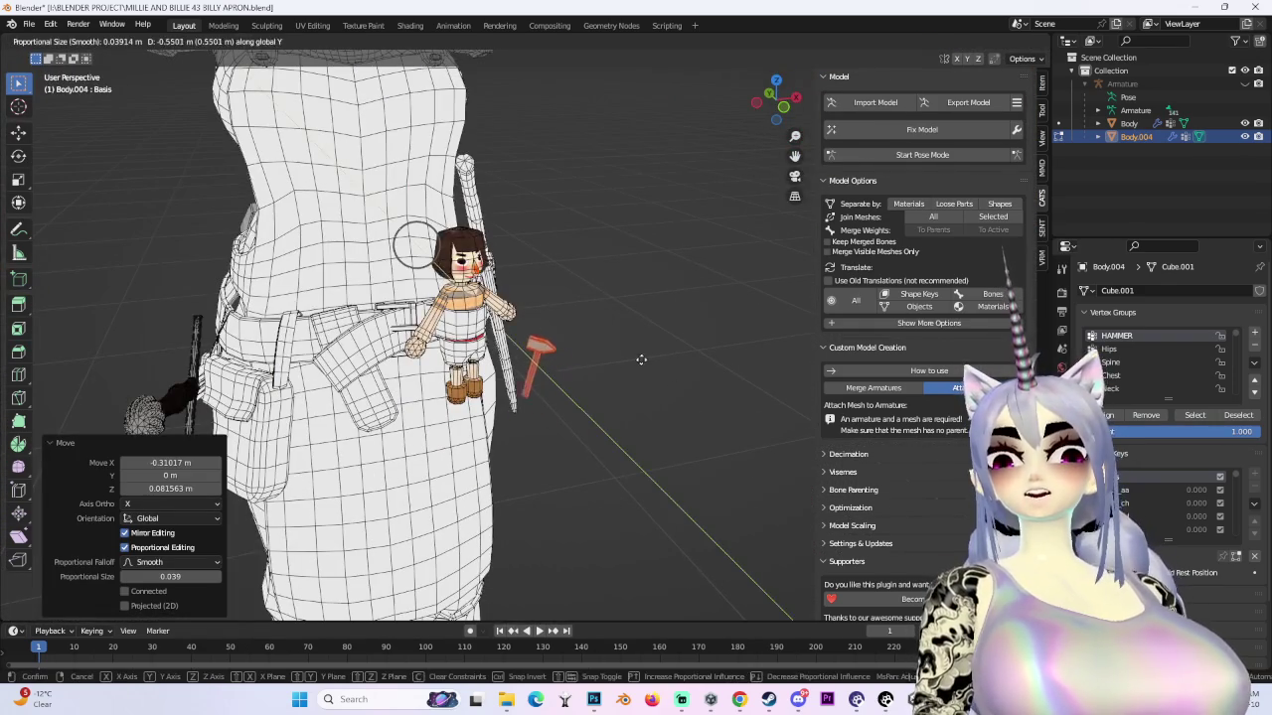
click(648, 359)
click(770, 93)
scroll(657, 358, up, 2)
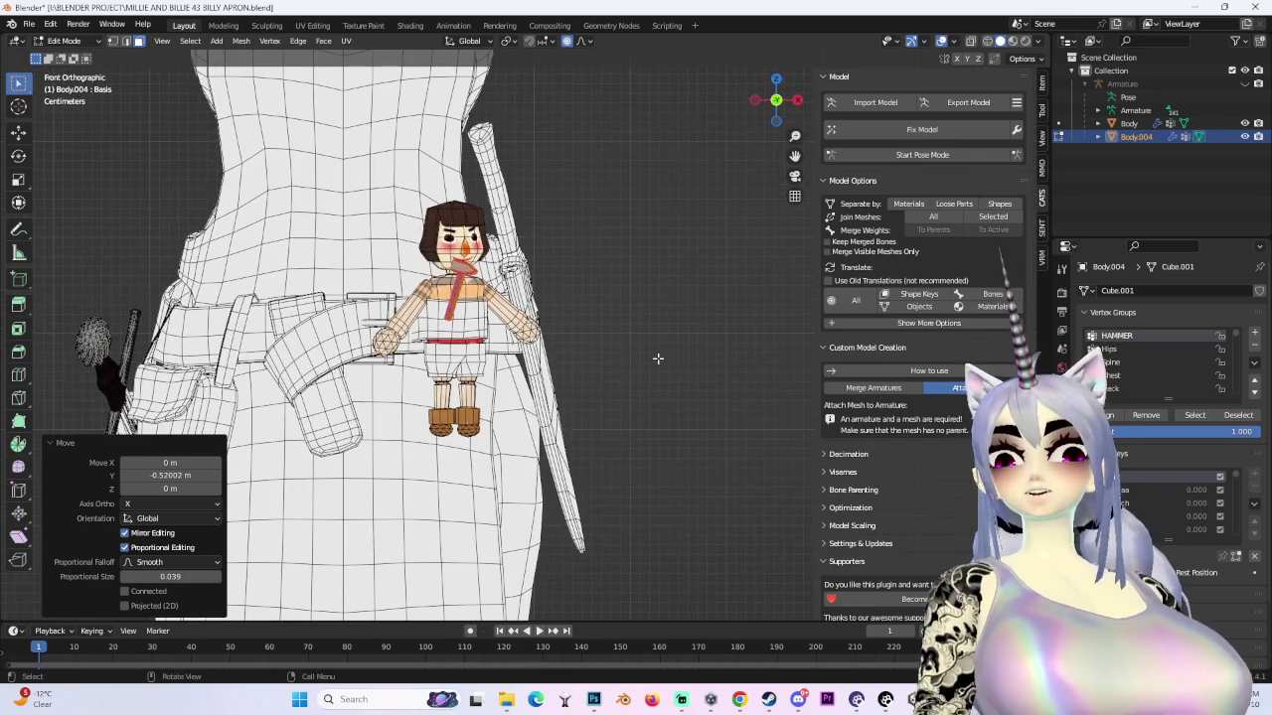
click(777, 102)
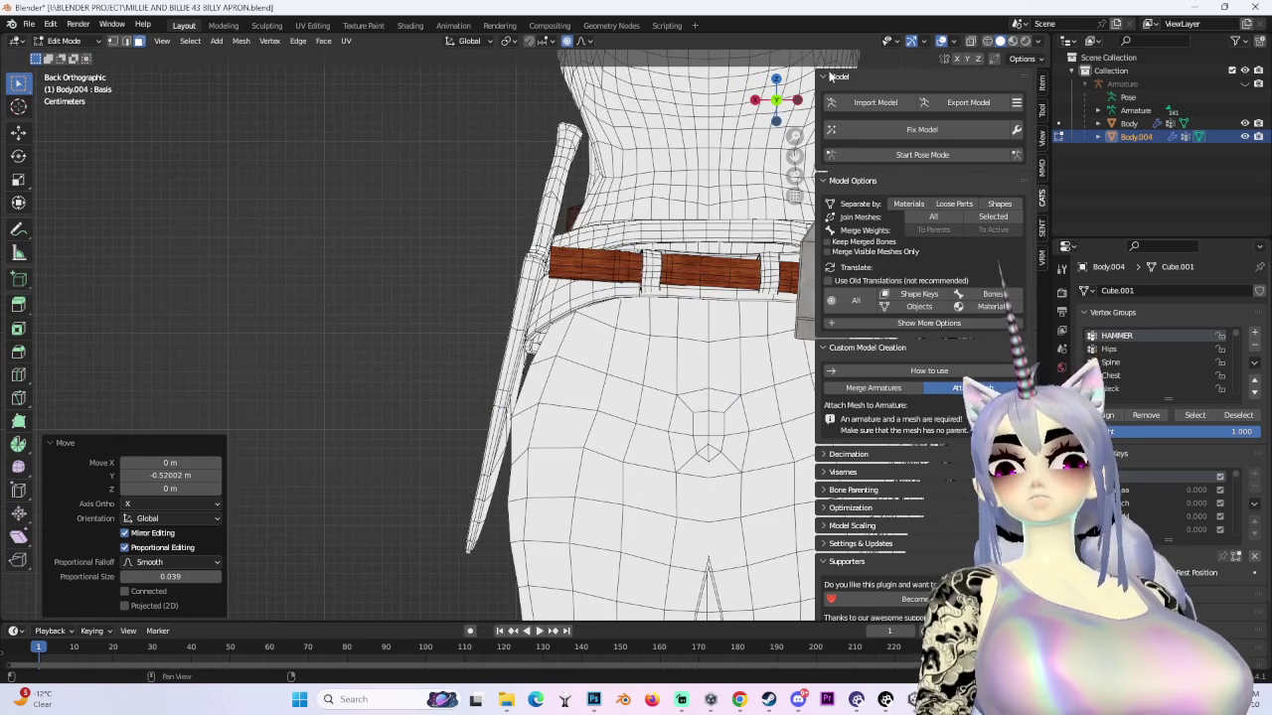
click(776, 79)
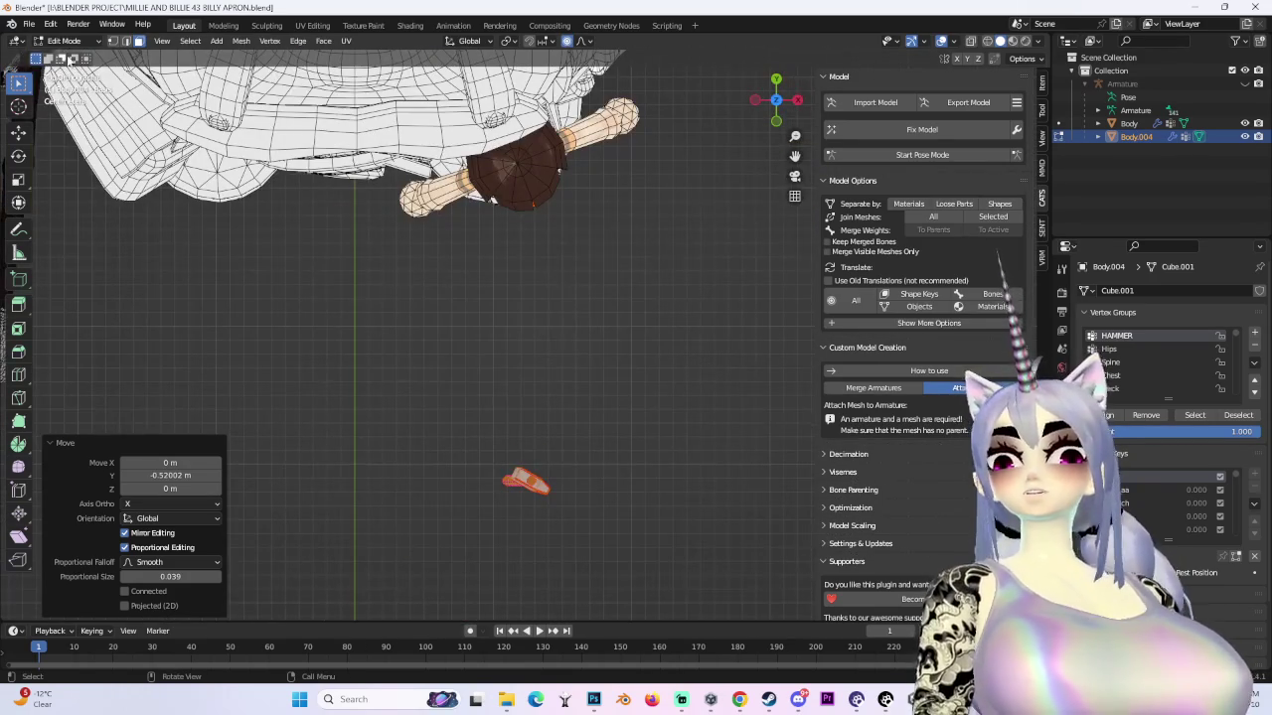
click(59, 42)
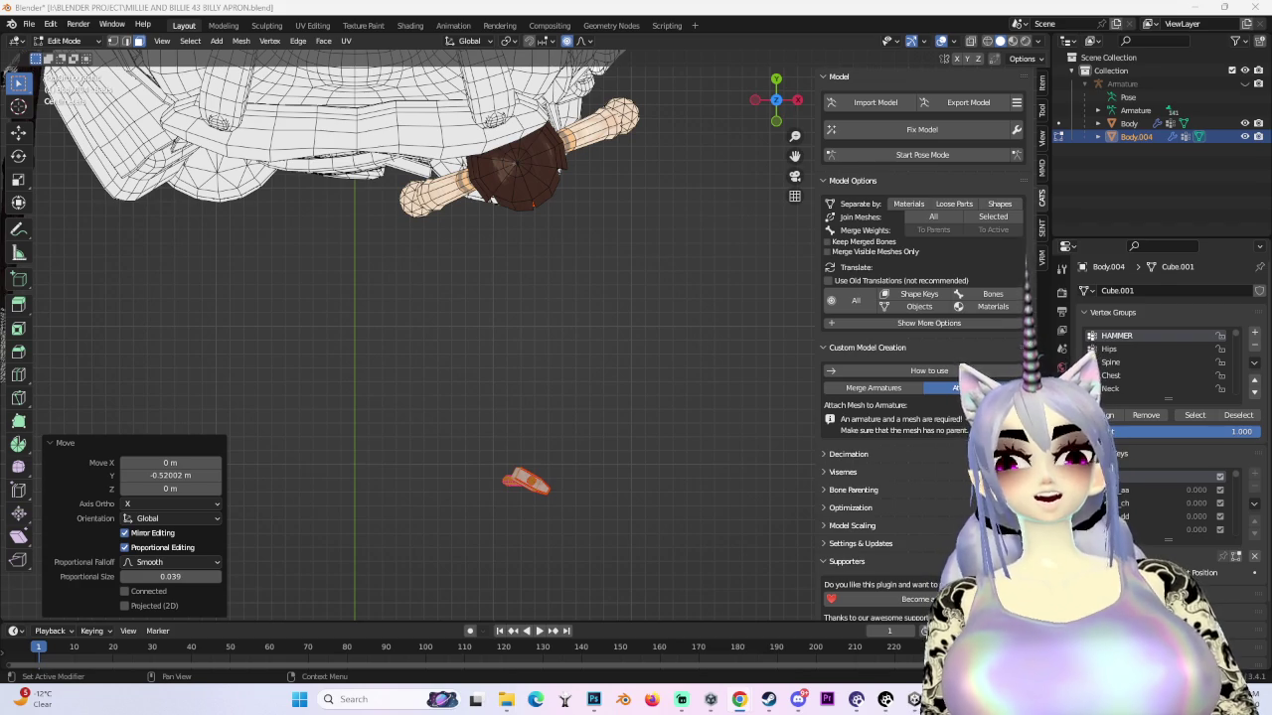
click(776, 120)
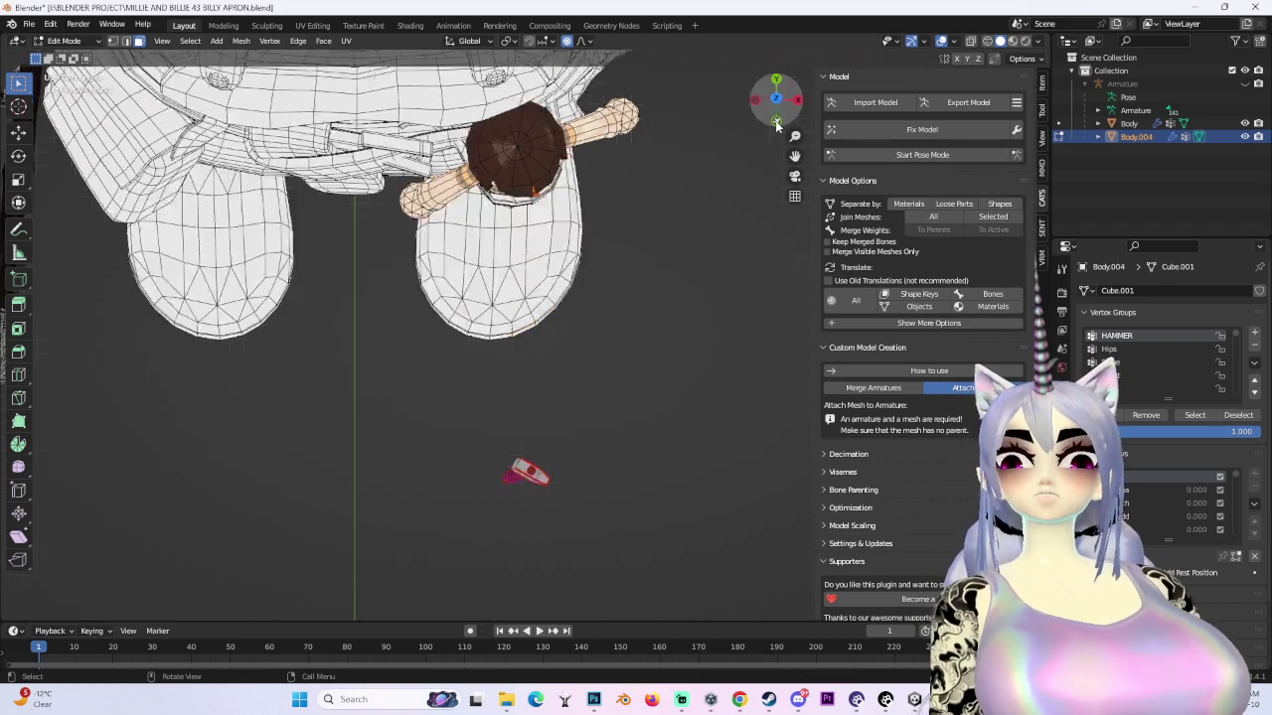
middle_drag(397, 238, 672, 237)
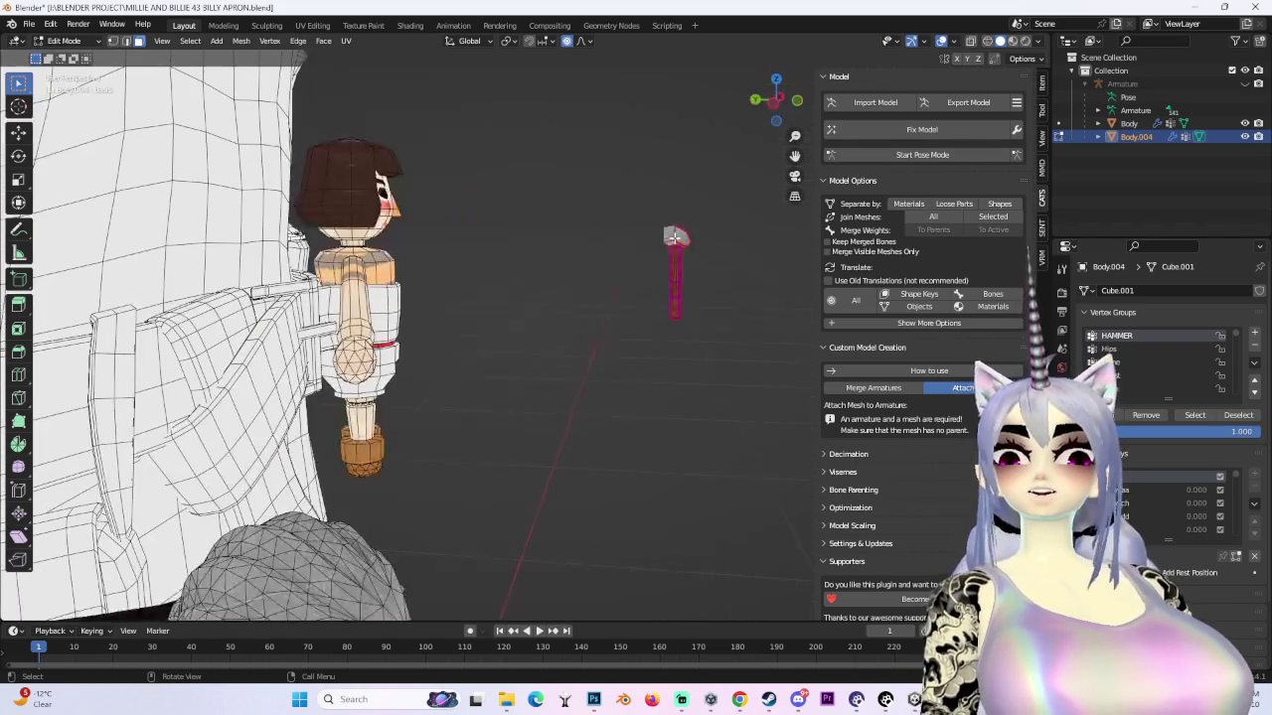
click(773, 102)
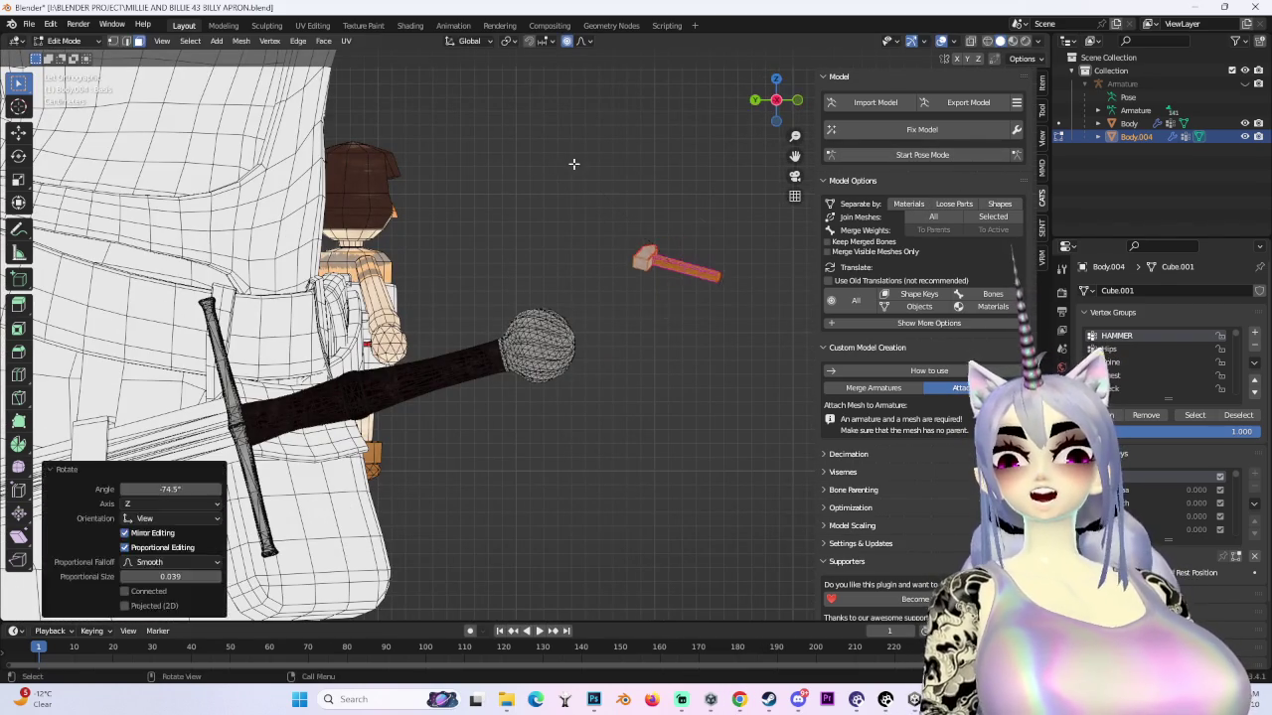
drag(788, 127, 813, 96)
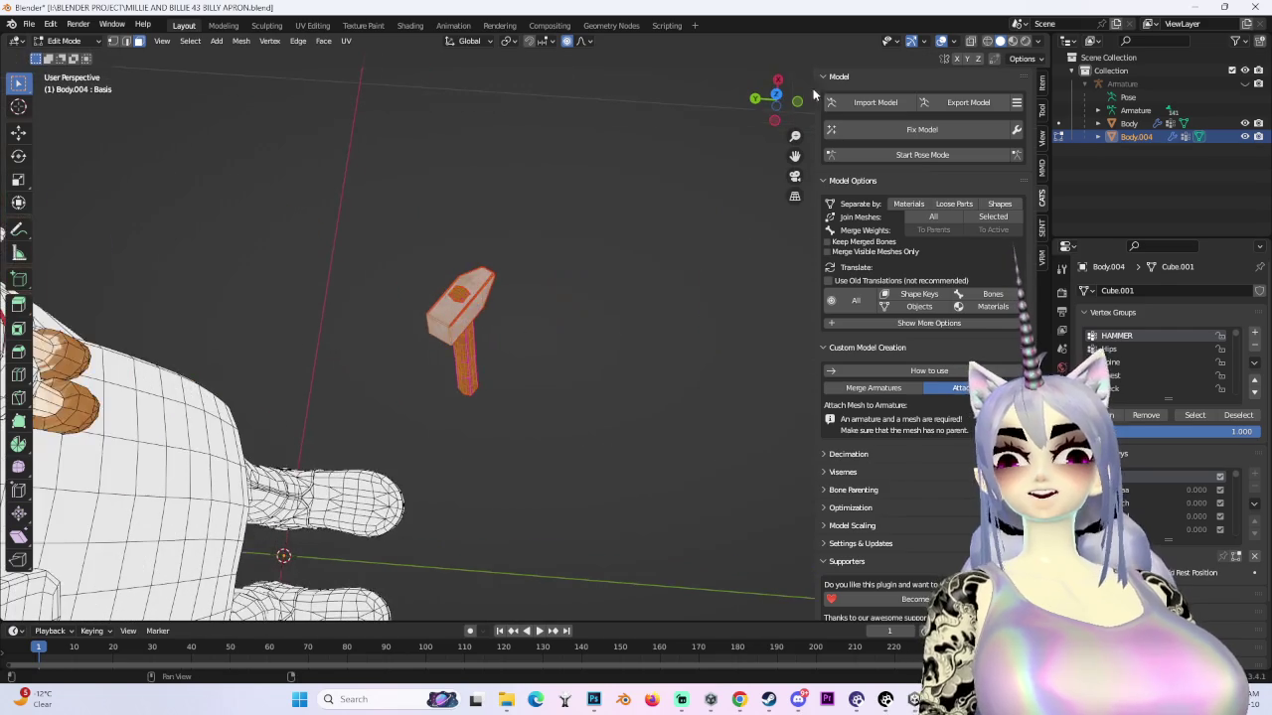
click(773, 102)
- Rotate and reposition the hammer near the doll's waist, checking it from the right side
key(r)
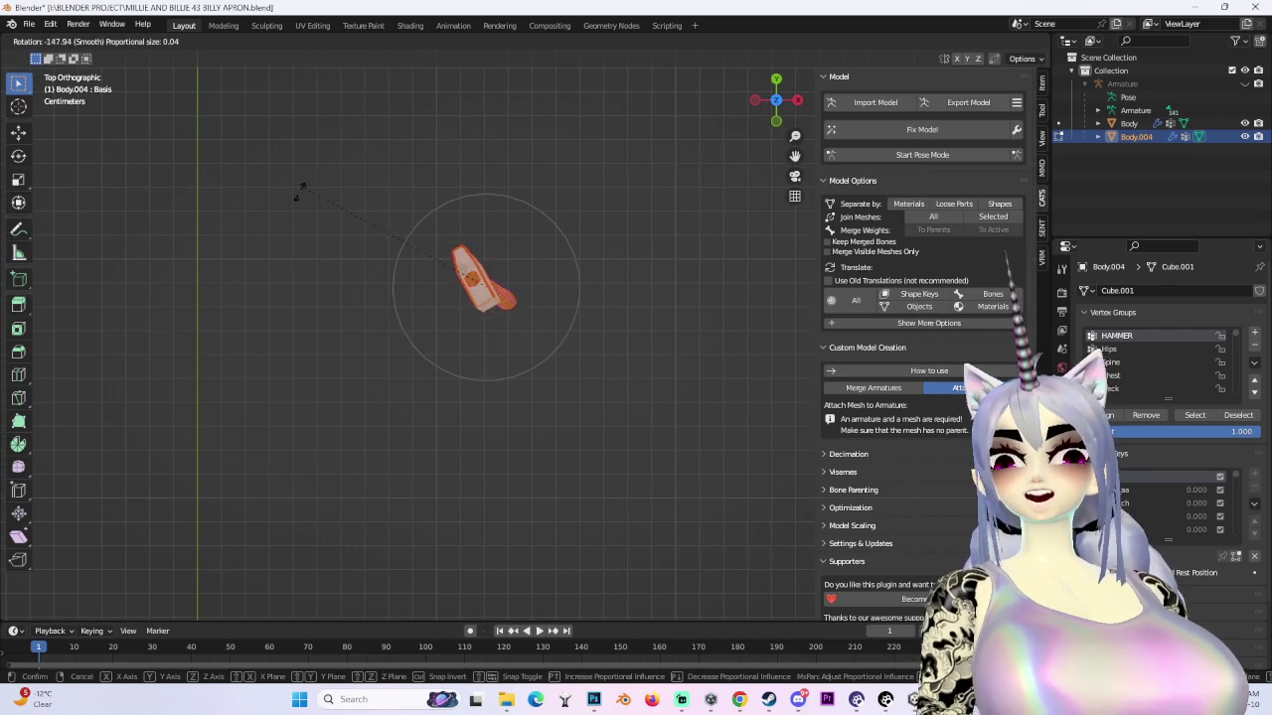
click(309, 177)
key(g)
click(377, 352)
middle_drag(377, 352, 619, 329)
key(g)
click(437, 420)
middle_drag(437, 421, 556, 377)
scroll(497, 229, up, 3)
middle_drag(636, 298, 842, 143)
click(782, 106)
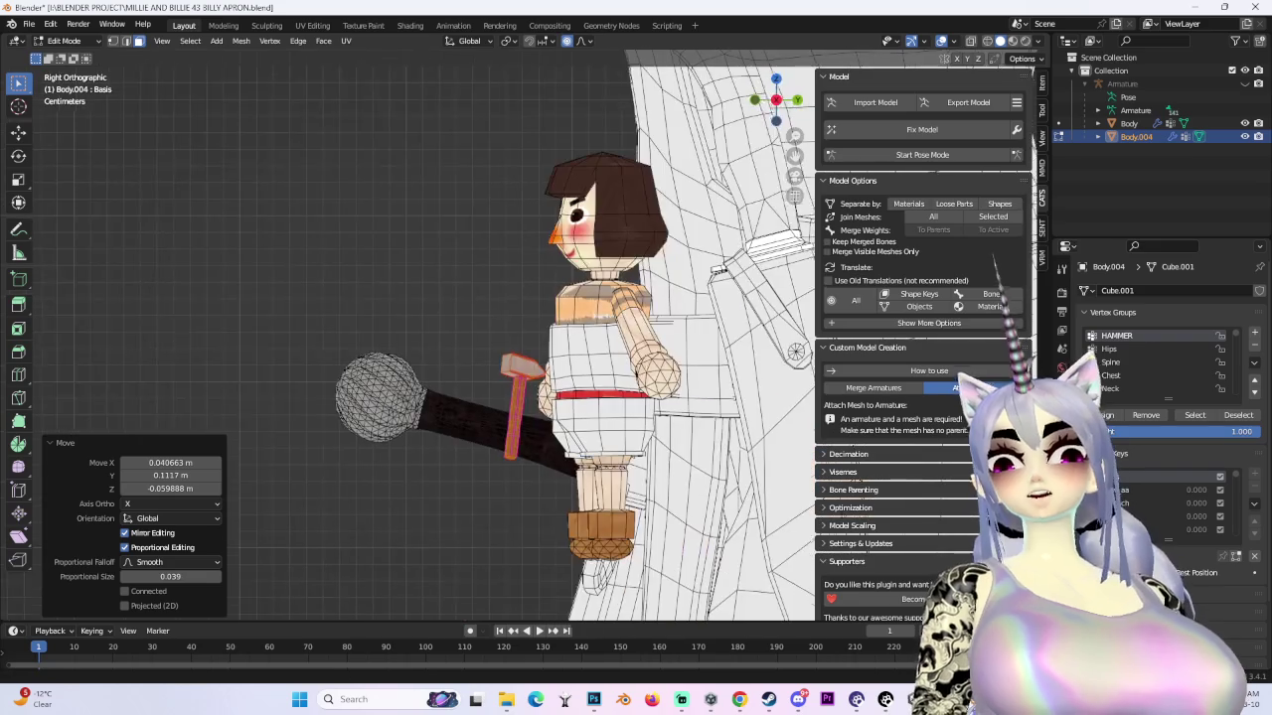
key(r)
key(Return)
middle_drag(434, 358, 556, 378)
- Tilt the hammer and move it to the doll's hand
click(774, 102)
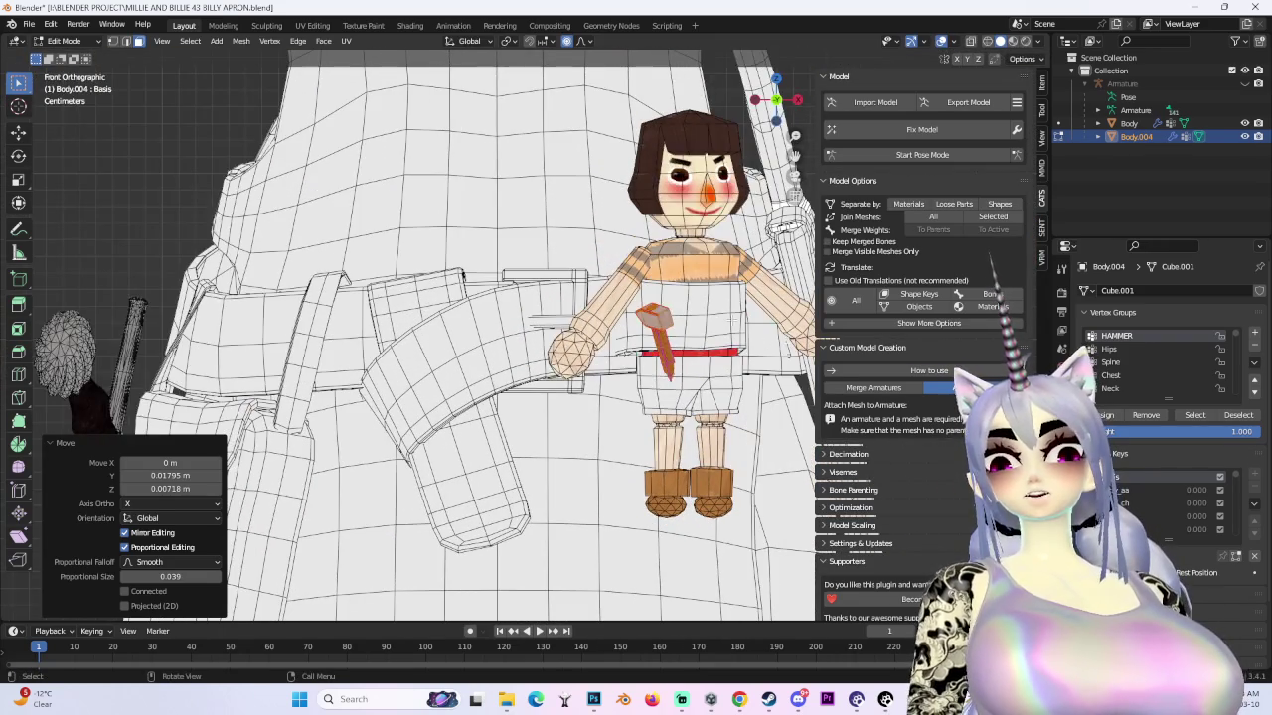
key(r)
click(693, 323)
key(g)
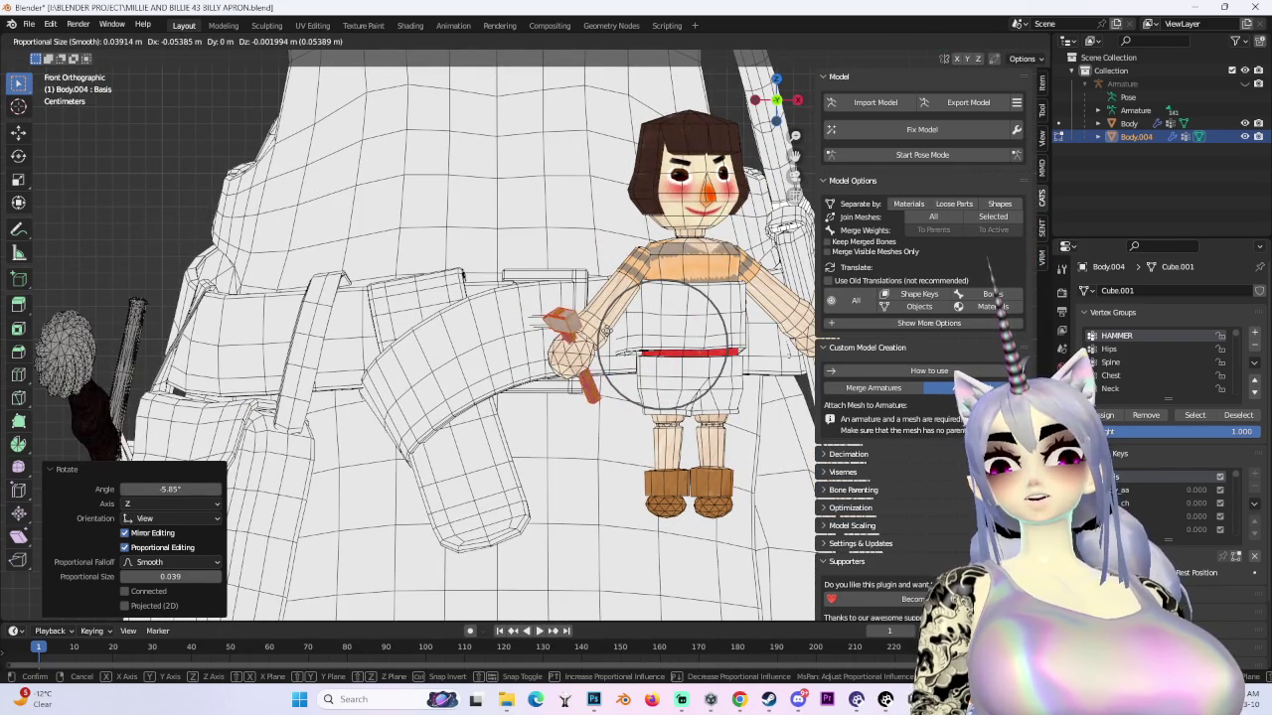
click(605, 329)
mouse_move(605, 330)
middle_down()
mouse_move(604, 446)
mouse_move(733, 342)
middle_up()
key(g)
click(606, 400)
key(g)
right_click(641, 242)
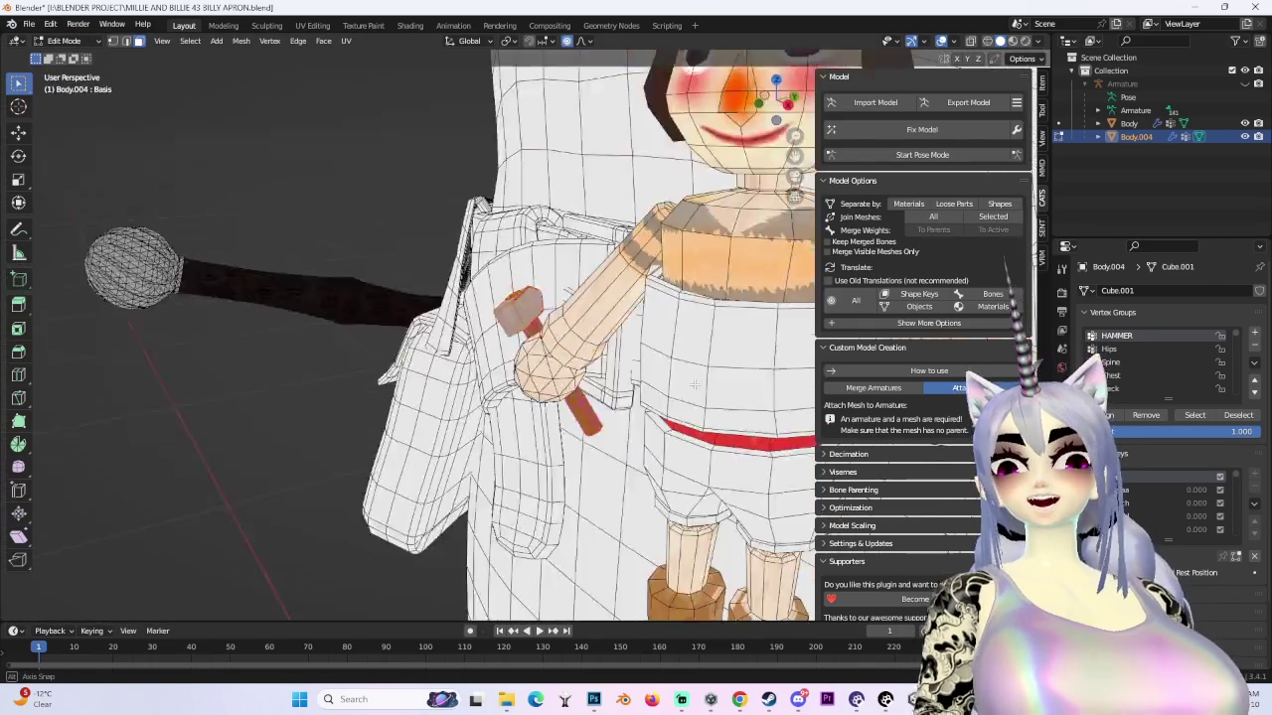
- Turn the hammer upright and adjust its position at the doll's hand
middle_drag(784, 92, 673, 321)
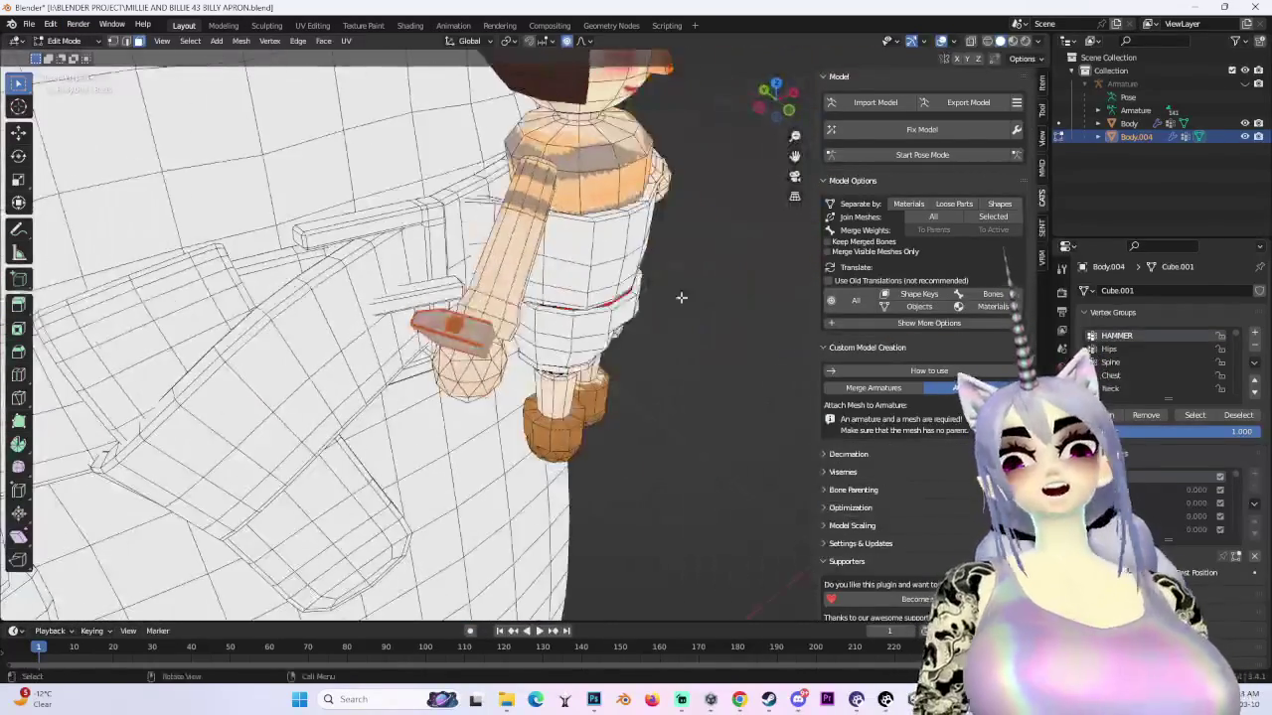
key(r)
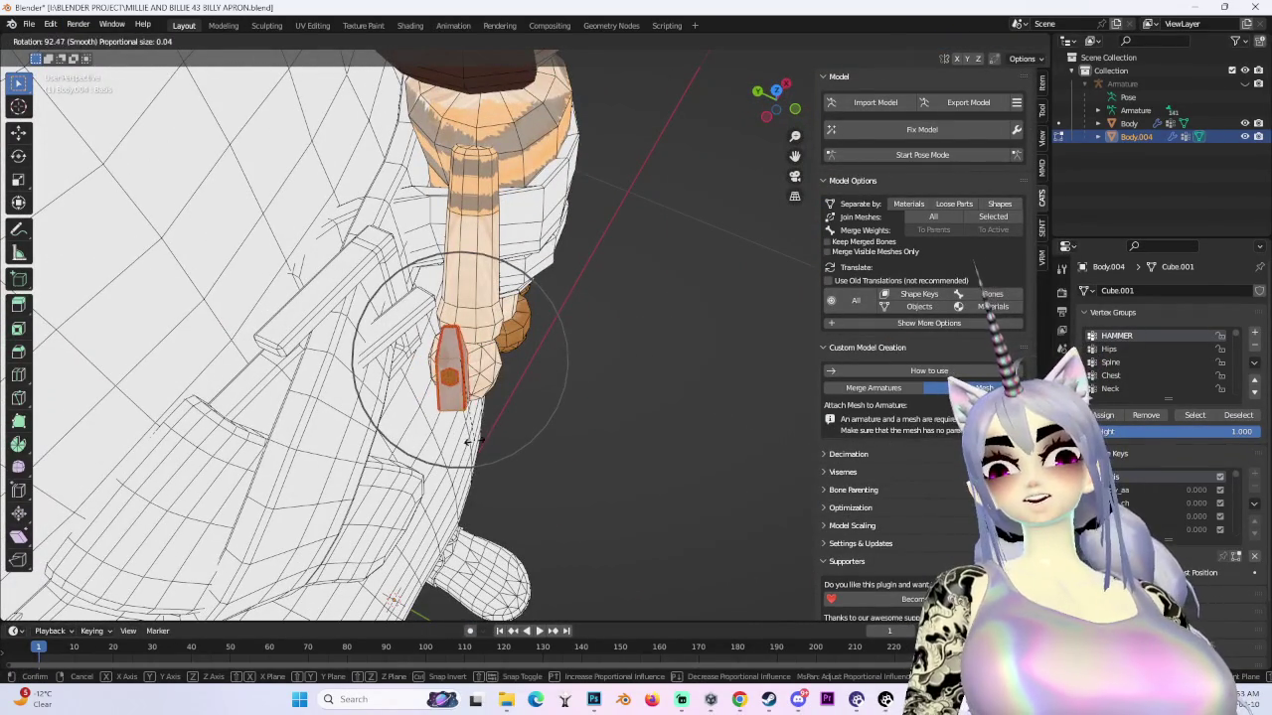
click(473, 442)
key(g)
click(487, 437)
mouse_move(487, 438)
middle_down()
mouse_move(743, 109)
mouse_move(693, 361)
middle_up()
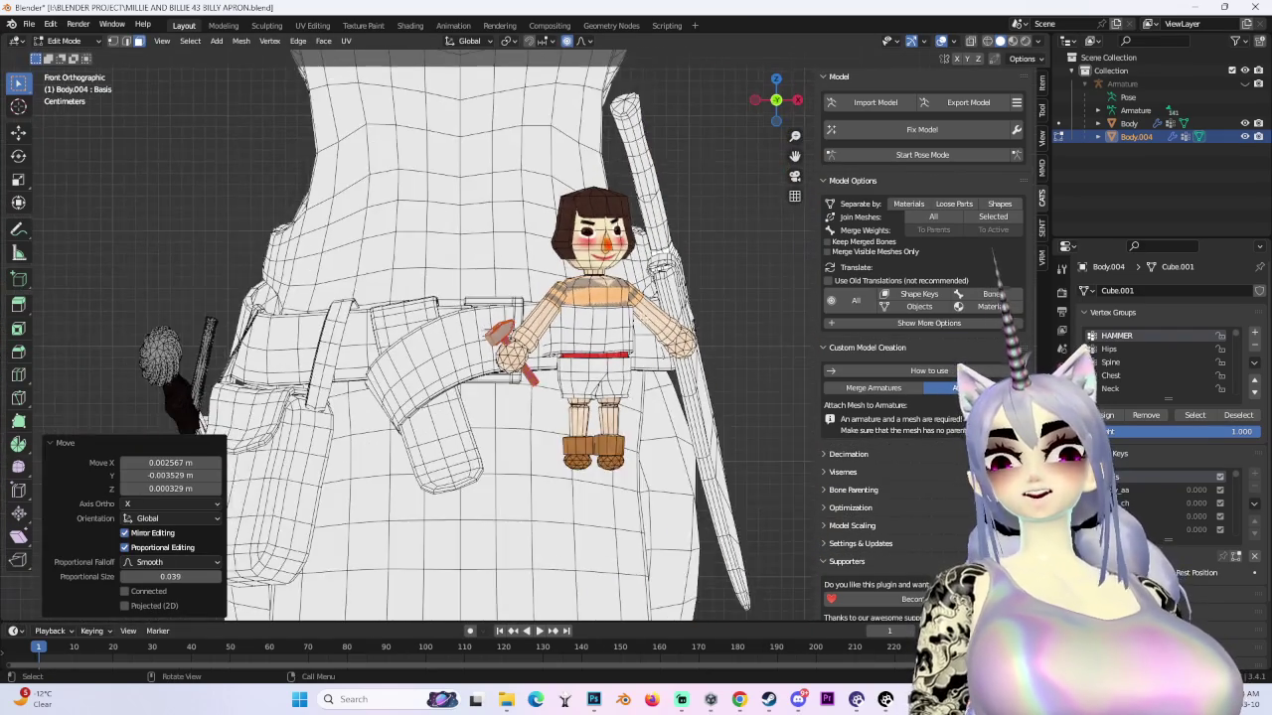
scroll(692, 362, up, 3)
- Enlarge the hammer slightly, nudge it along X and rotate it into the doll's fist
key(s)
click(699, 356)
key(g)
click(700, 355)
mouse_move(699, 356)
middle_down()
mouse_move(500, 380)
mouse_move(577, 349)
middle_up()
key(g)
key(x)
click(692, 354)
scroll(604, 371, up, 2)
key(r)
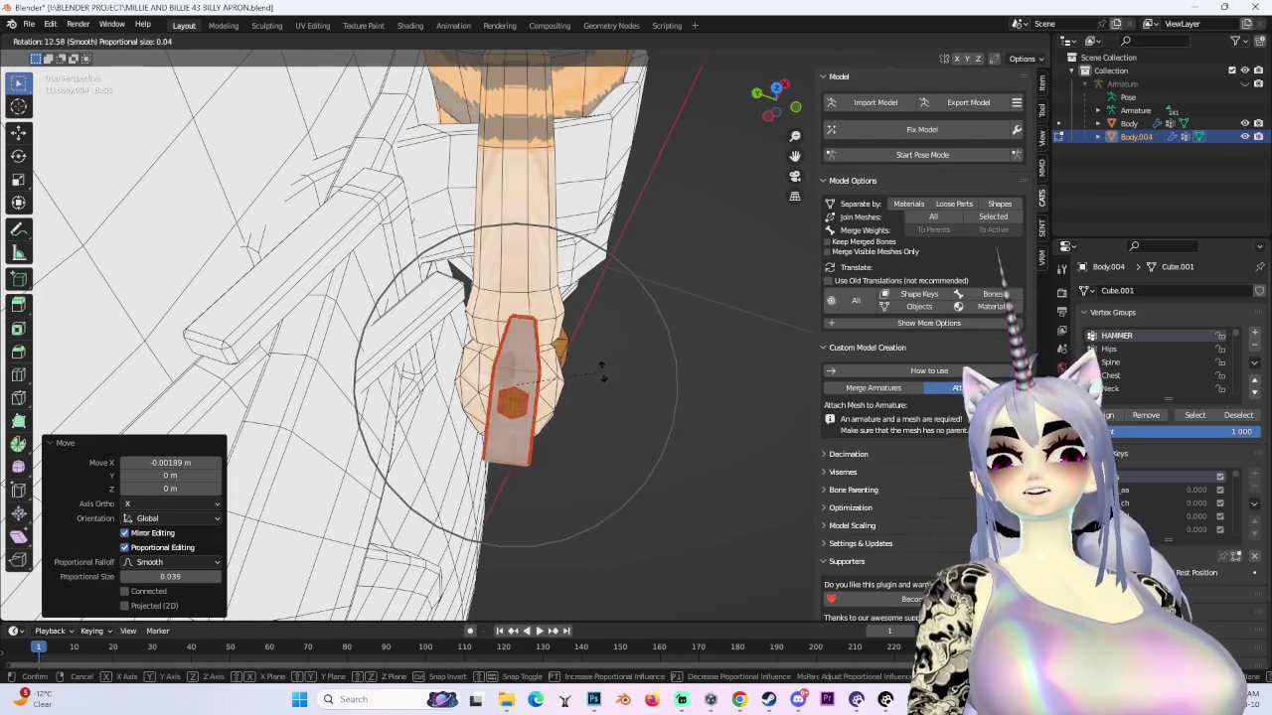
click(604, 363)
key(g)
click(598, 367)
scroll(598, 367, down, 4)
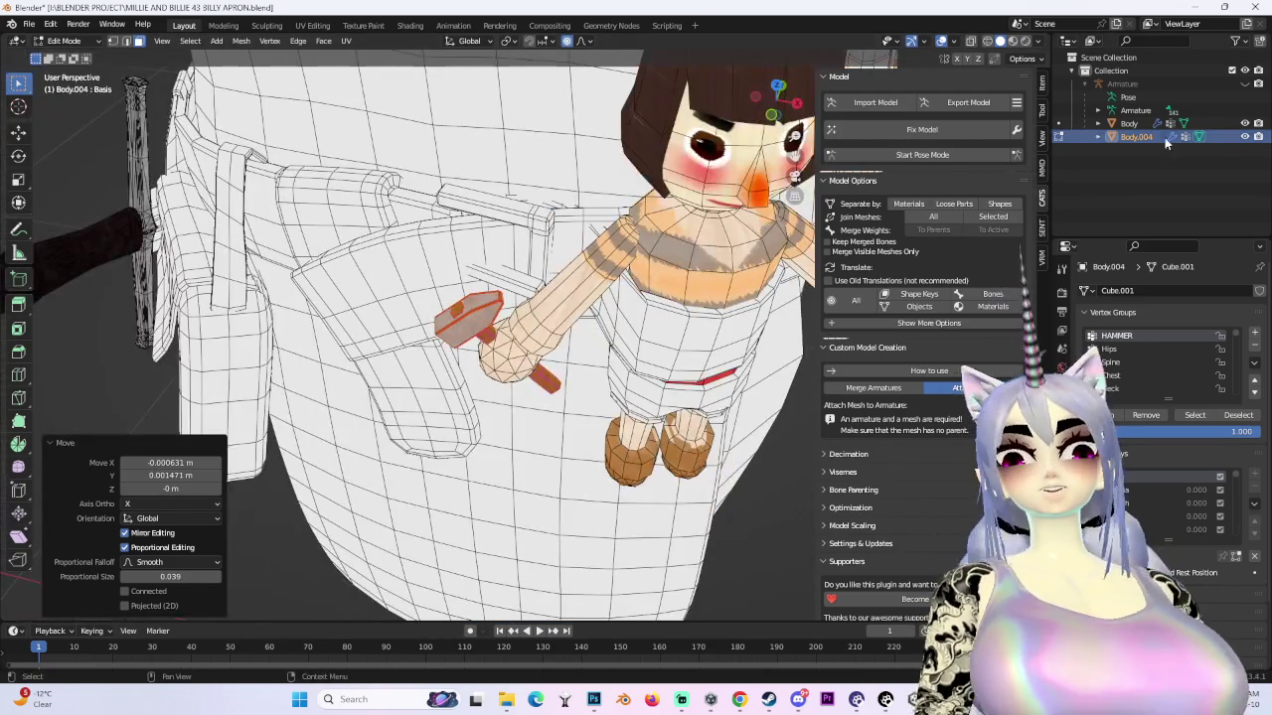
- Rename the Body.004 hammer object to BILLY_HAMMER in the Outliner
double_click(1135, 136)
text(ILLY_HAMMER)
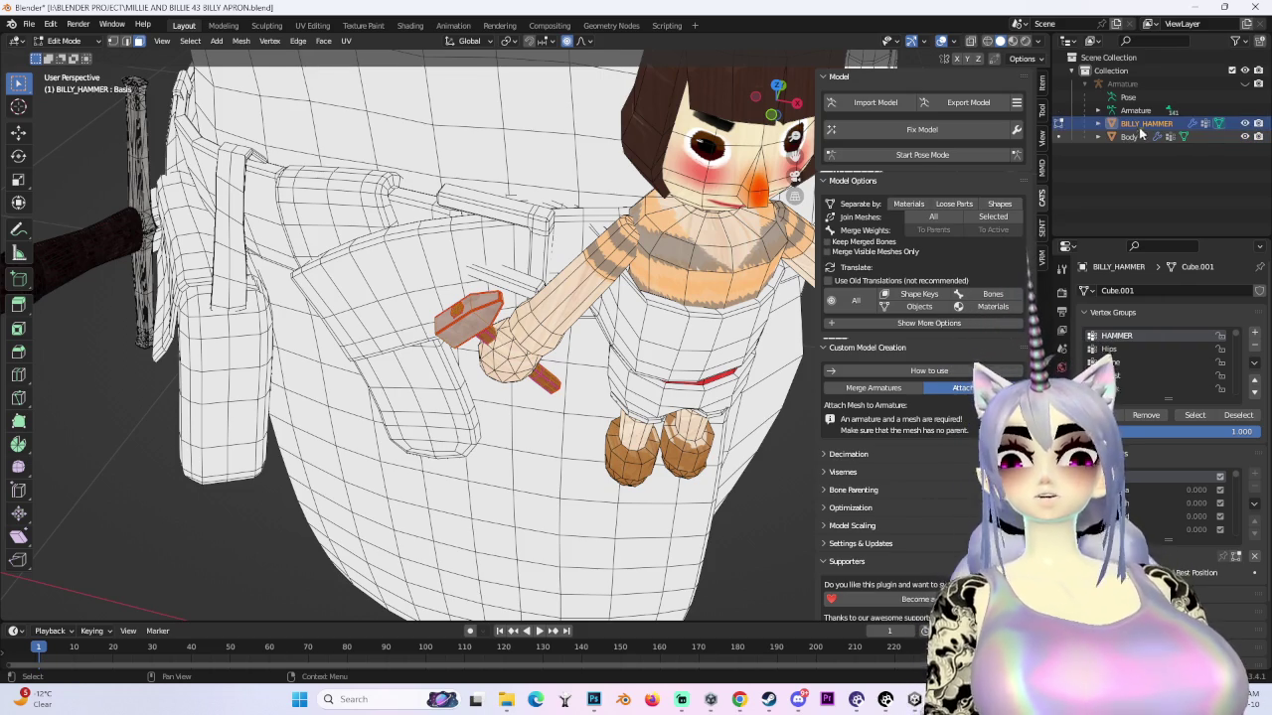
middle_drag(516, 139, 30, 137)
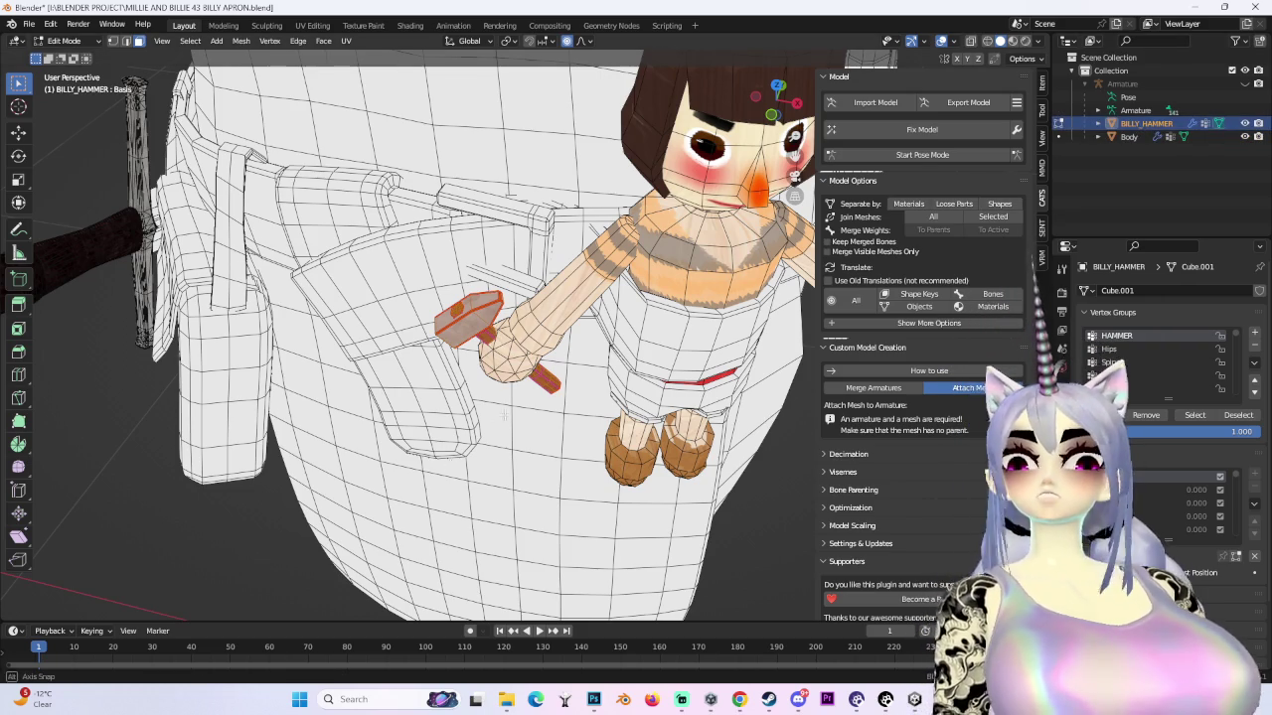
- In Object Mode, clear the hammer's parent while keeping its transformation, then view from the front
click(65, 40)
click(65, 57)
right_click(493, 310)
click(482, 296)
right_click(482, 296)
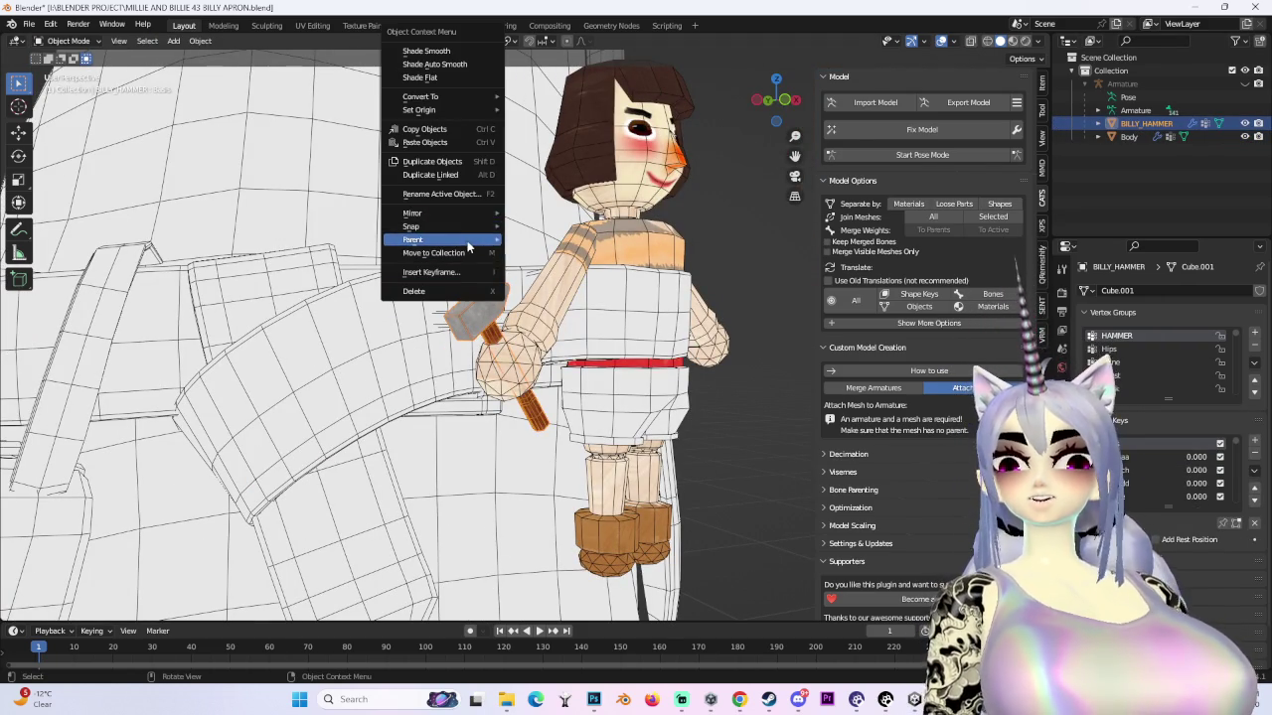
click(593, 467)
middle_drag(593, 467, 784, 128)
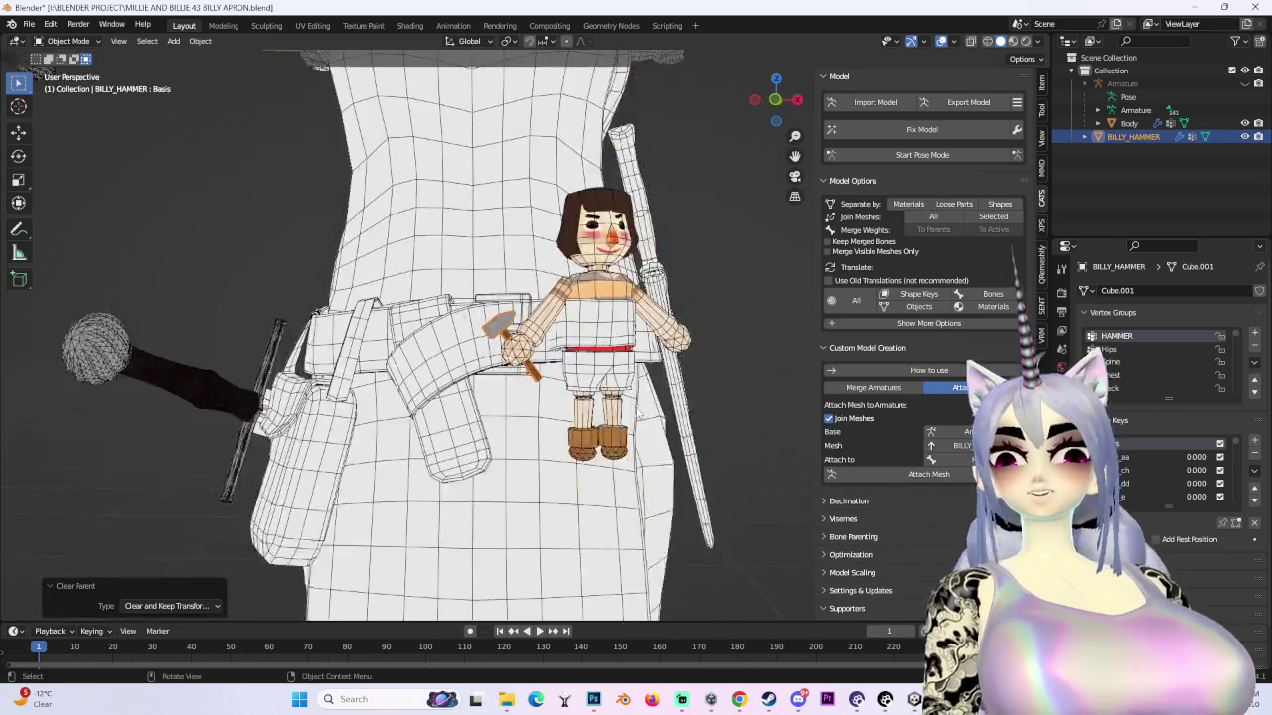
click(777, 98)
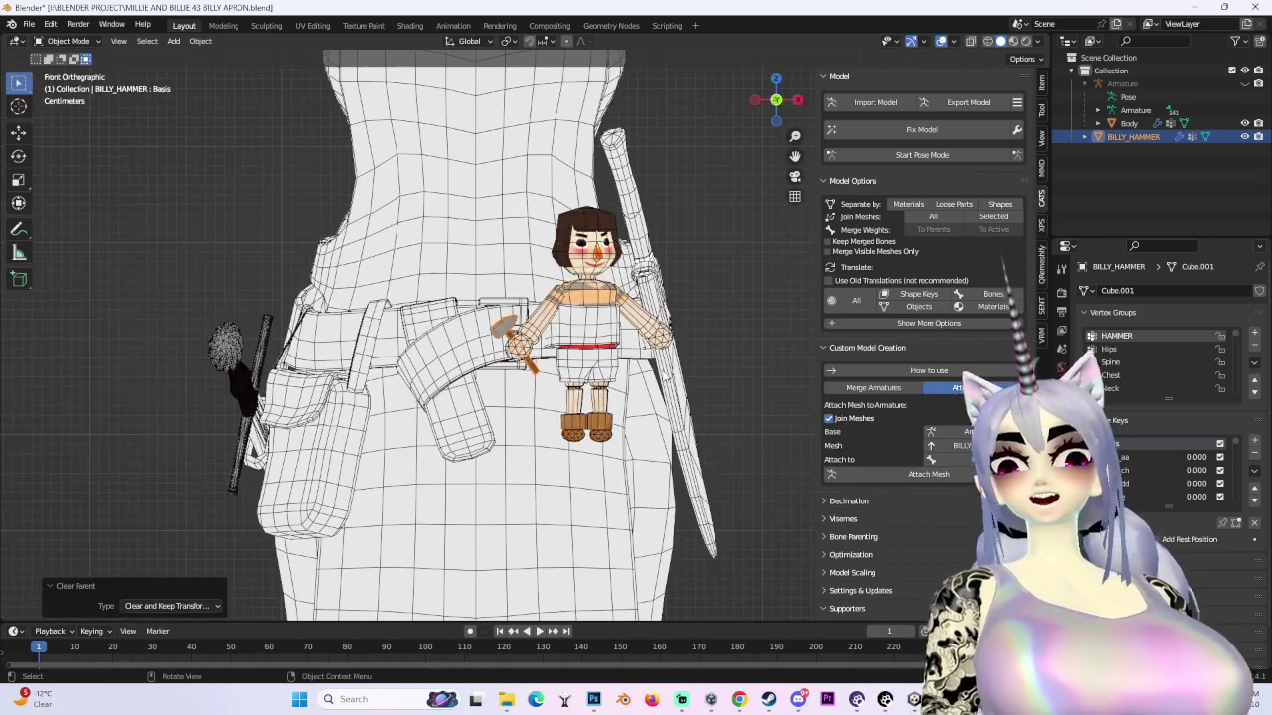
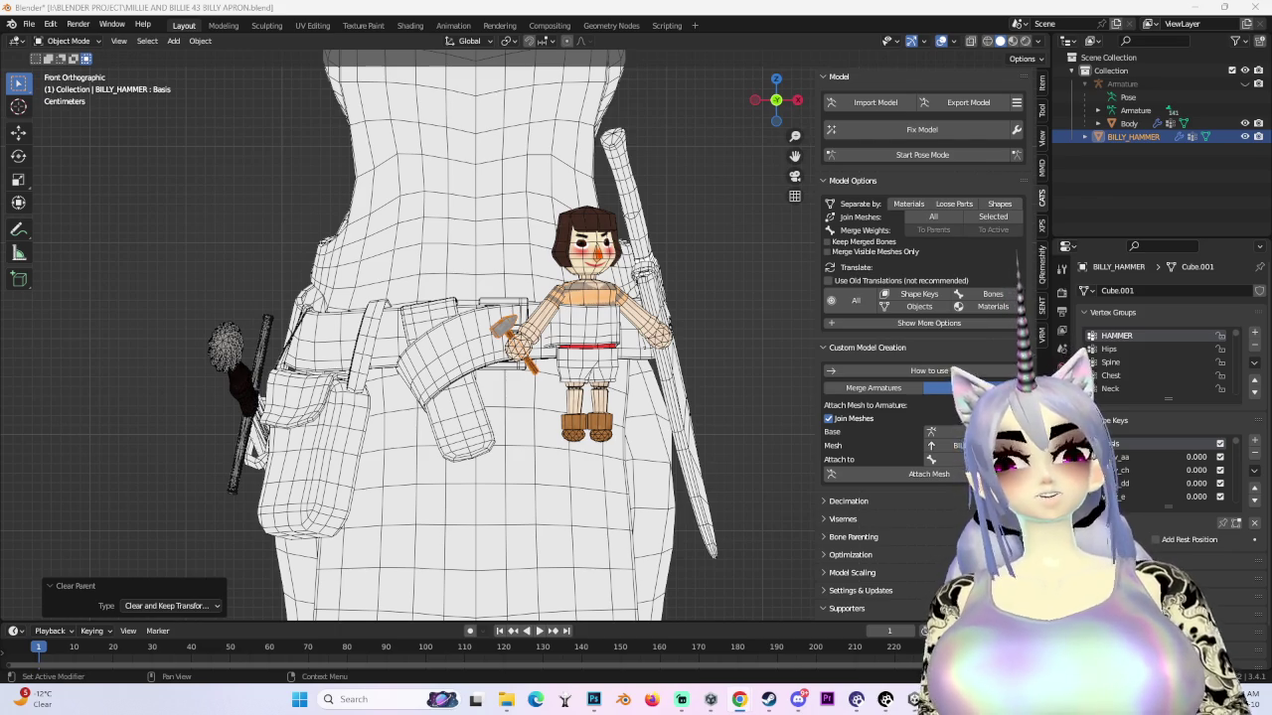
- Select the Armature and attach the BILLY_HAMMER doll mesh to it with CATS Attach Mesh
scroll(528, 335, up, 6)
middle_drag(983, 196, 899, 452)
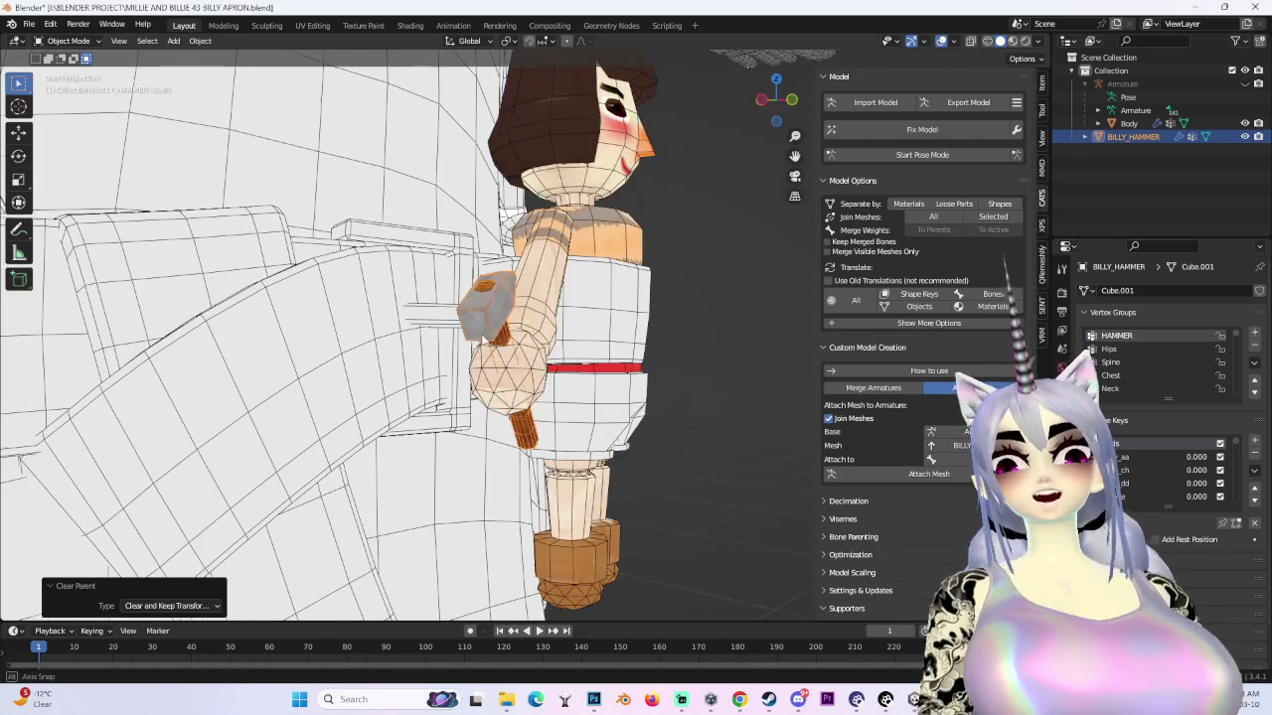
mouse_move(696, 397)
middle_down()
mouse_move(601, 281)
mouse_move(636, 258)
mouse_move(616, 210)
middle_up()
click(602, 281)
click(1122, 84)
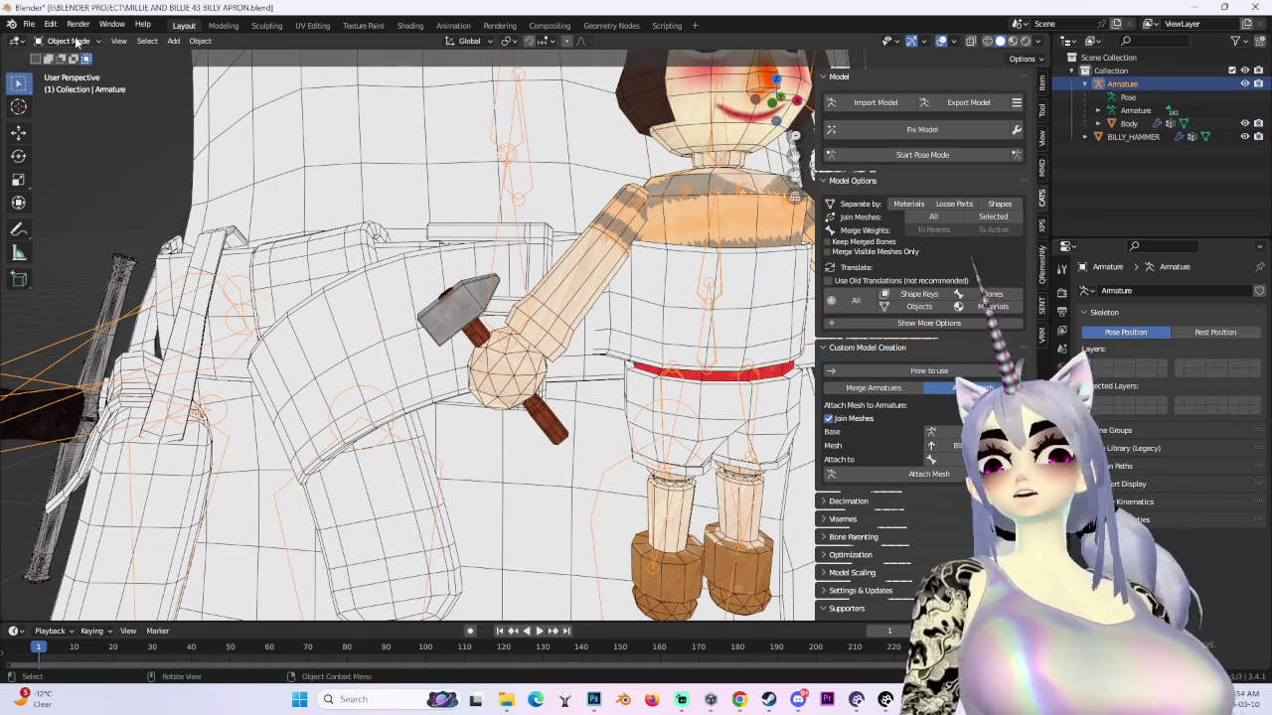
click(69, 72)
middle_drag(59, 74, 3, 60)
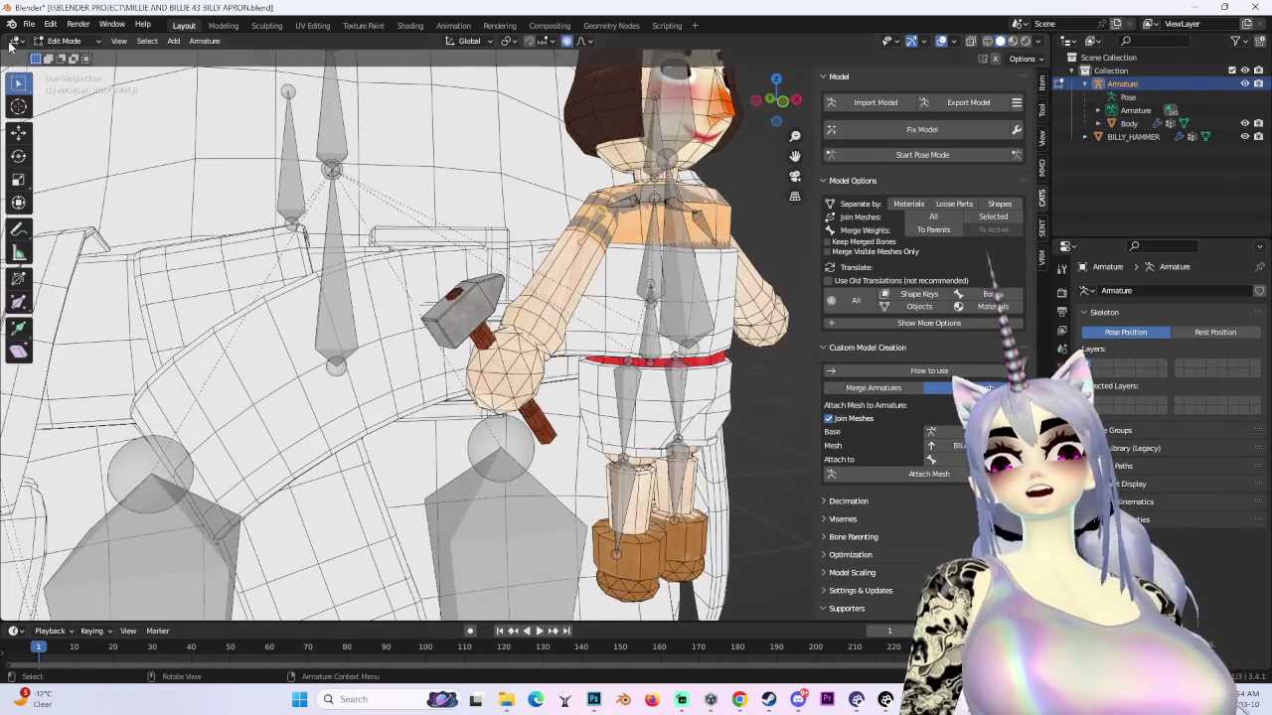
click(71, 56)
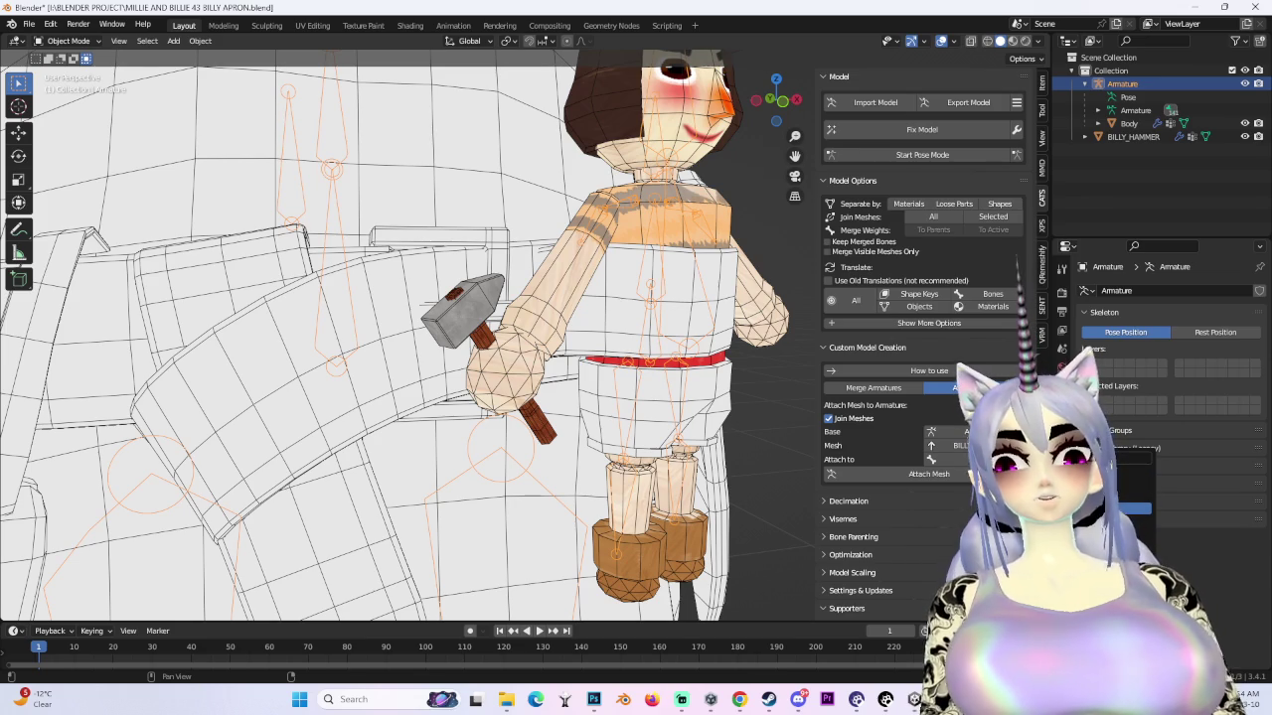
mouse_move(695, 367)
middle_down()
mouse_move(639, 379)
mouse_move(617, 400)
mouse_move(696, 417)
middle_up()
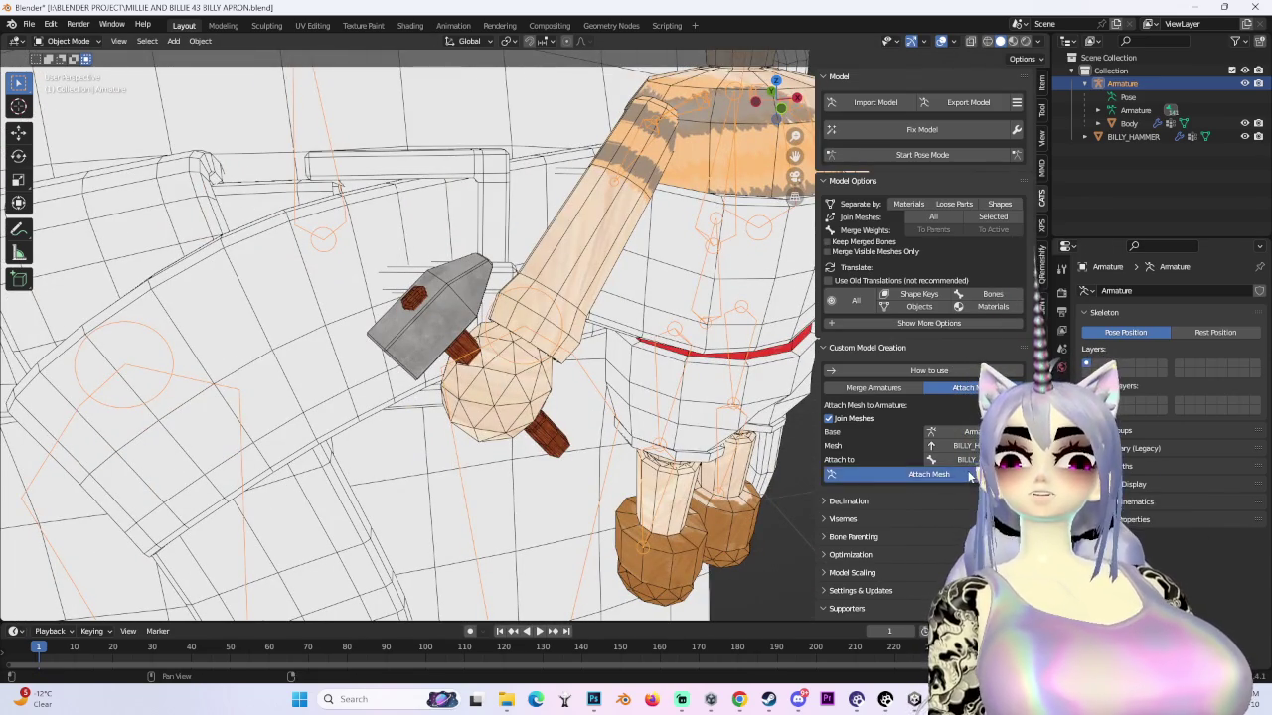
click(969, 475)
middle_drag(596, 388, 658, 388)
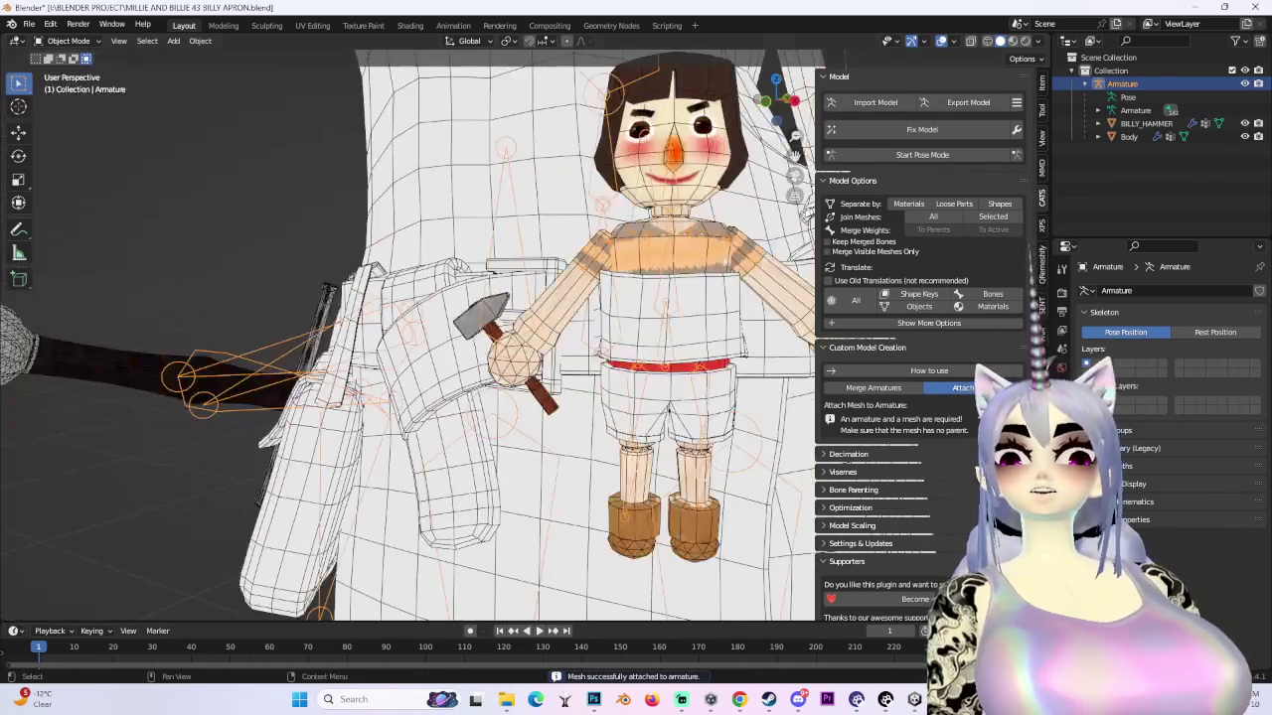
click(890, 156)
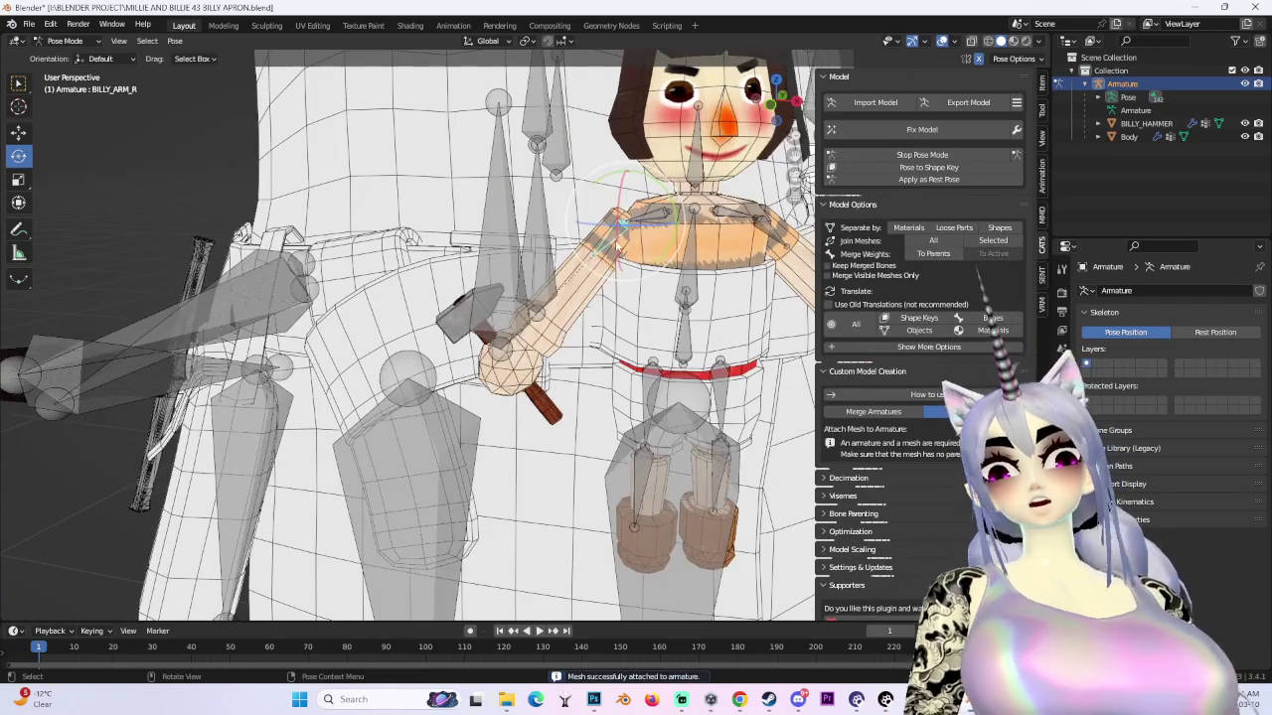
drag(619, 227, 613, 212)
mouse_move(613, 211)
middle_down()
mouse_move(646, 316)
mouse_move(654, 275)
mouse_move(617, 262)
mouse_move(590, 339)
mouse_move(681, 314)
mouse_move(577, 320)
mouse_move(703, 319)
mouse_move(744, 350)
mouse_move(652, 361)
mouse_move(722, 396)
mouse_move(794, 155)
middle_up()
click(922, 154)
scroll(702, 319, up, 2)
mouse_move(795, 156)
mouse_down()
mouse_move(810, 159)
mouse_move(838, 81)
mouse_up()
- Switch the viewport lighting to MatCap, then back to Flat
scroll(705, 417, down, 5)
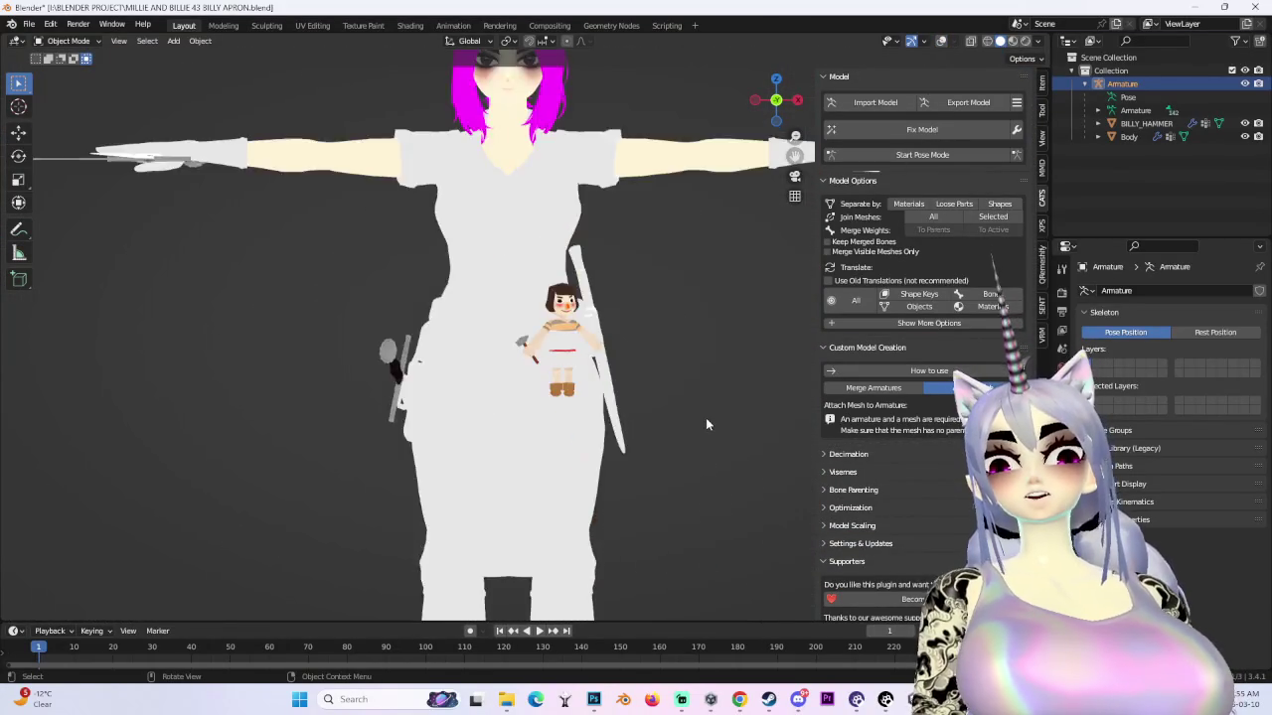
scroll(631, 429, up, 2)
scroll(635, 420, up, 1)
scroll(641, 423, up, 2)
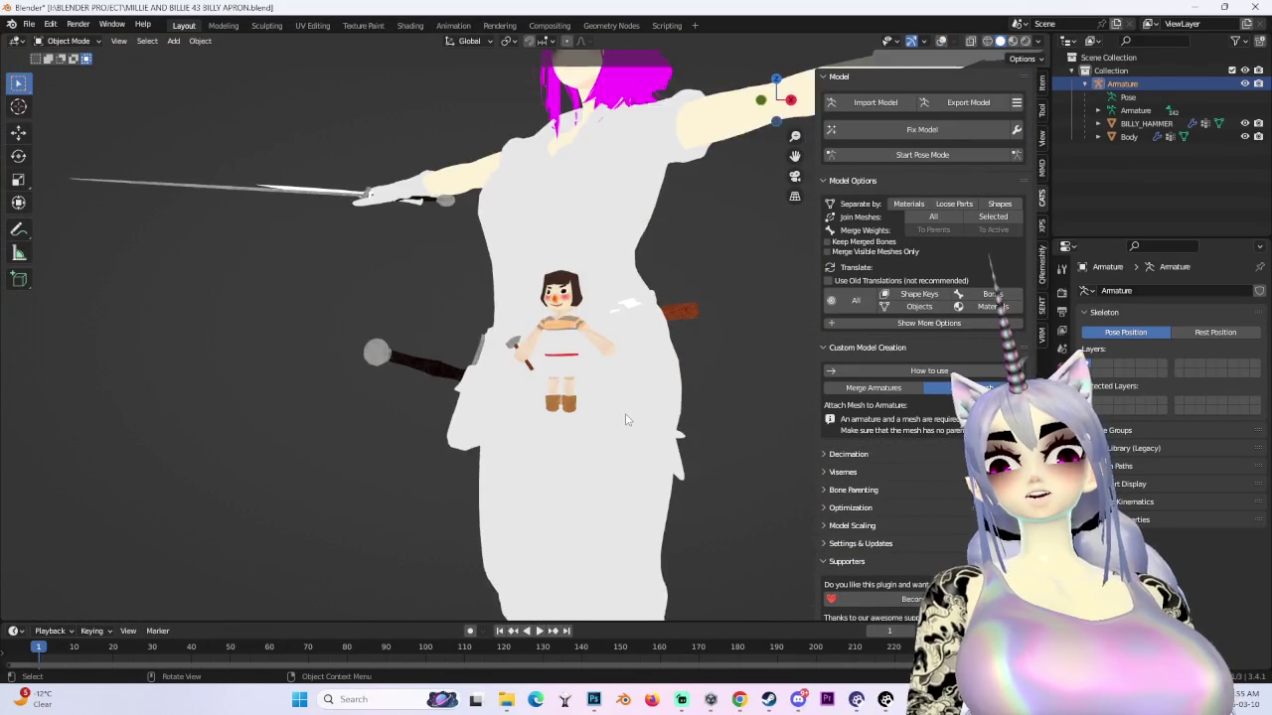
scroll(646, 425, up, 2)
scroll(655, 425, up, 2)
scroll(696, 424, up, 2)
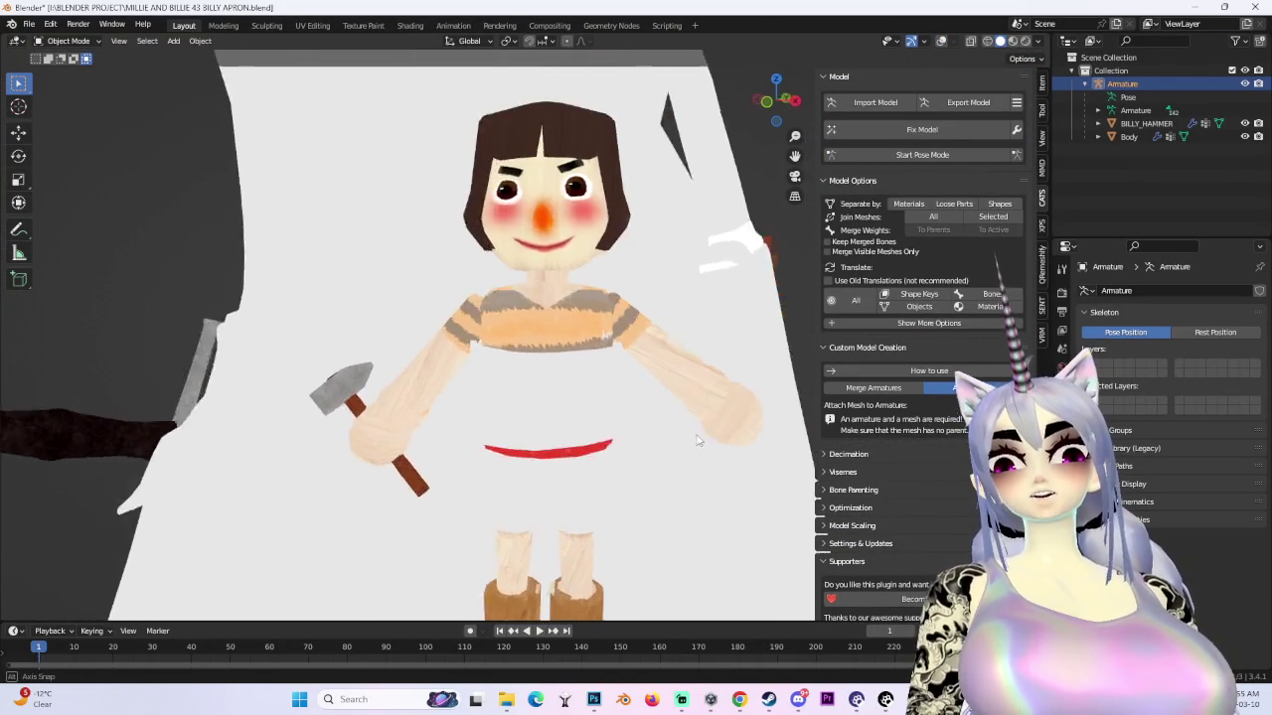
scroll(725, 424, down, 1)
scroll(726, 427, down, 1)
scroll(706, 432, up, 1)
scroll(685, 437, down, 3)
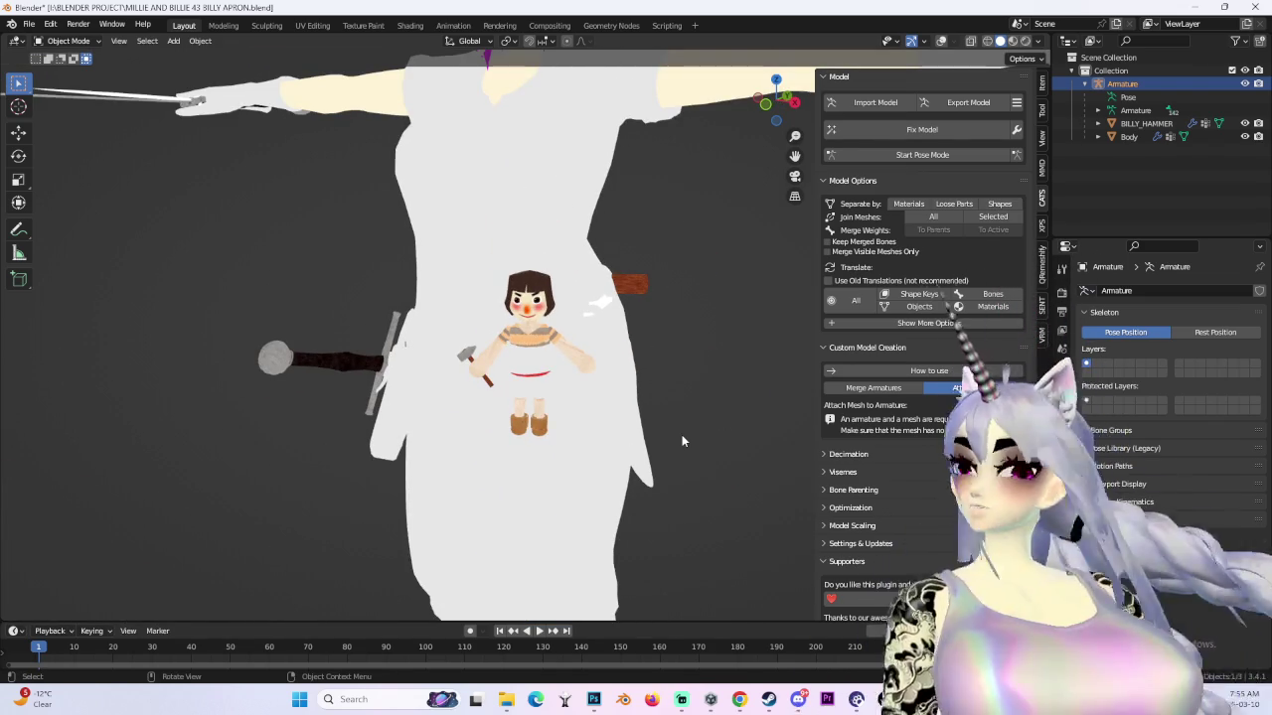
drag(780, 100, 815, 94)
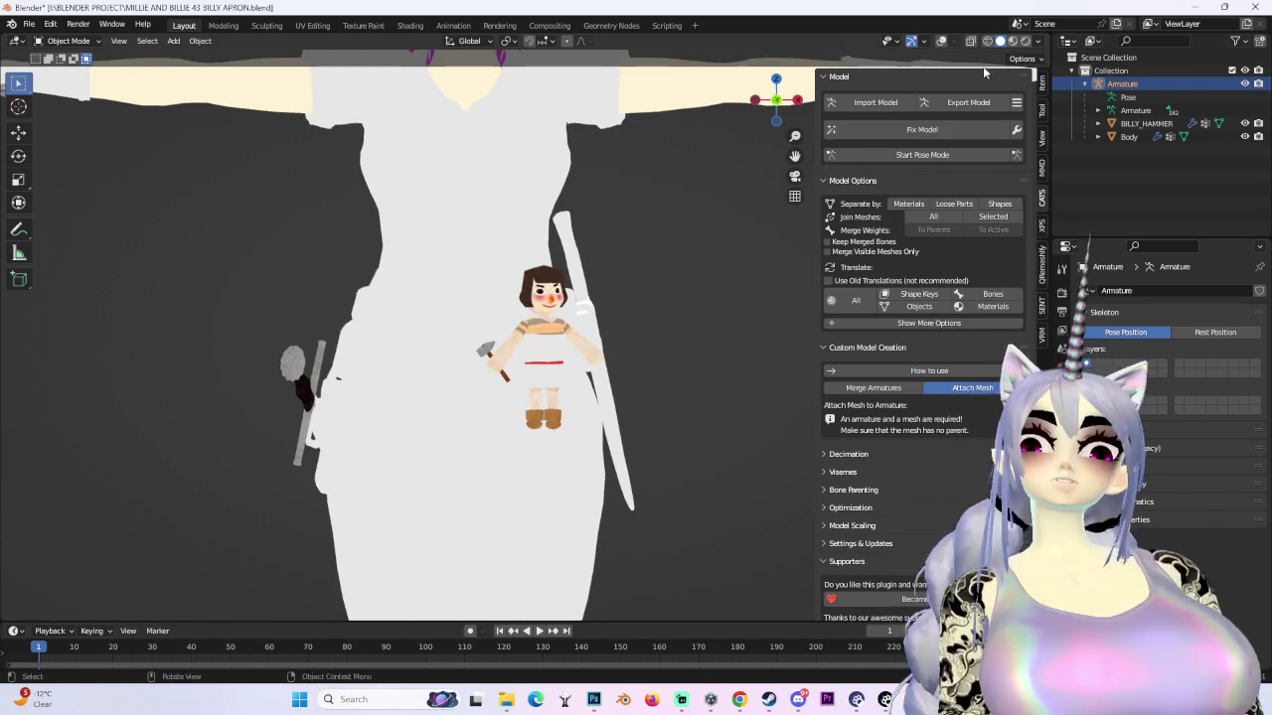
click(1038, 41)
click(1042, 147)
scroll(665, 402, down, 3)
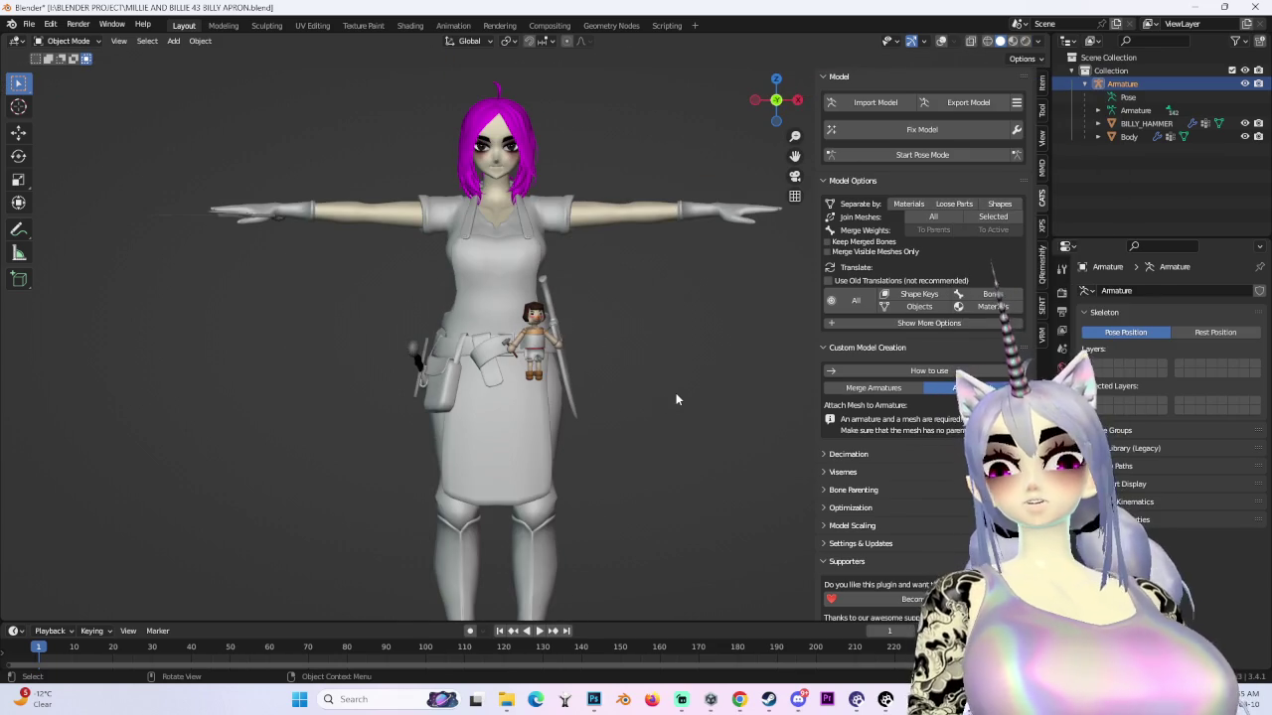
scroll(545, 245, up, 4)
click(1038, 40)
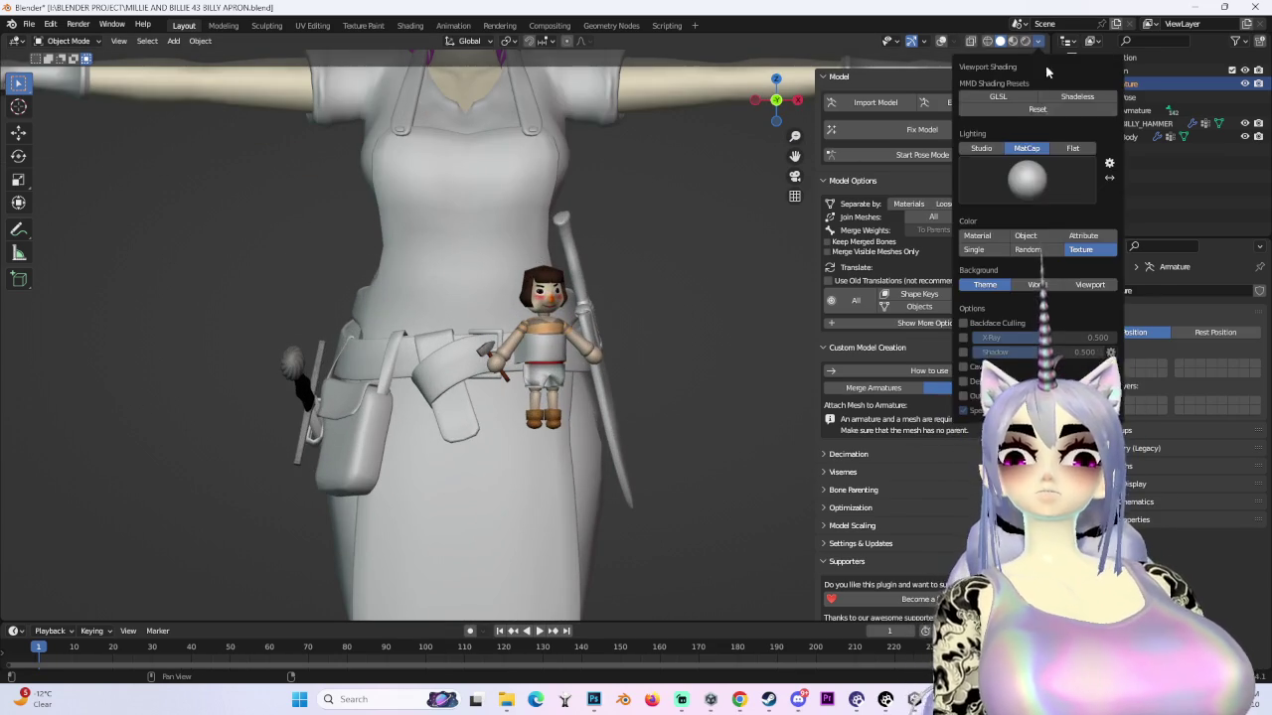
click(1073, 144)
- Frame the avatar's face head-on, select the Body object and choose Edit Mode
shift+middle_drag(586, 80, 594, 398)
scroll(594, 308, up, 3)
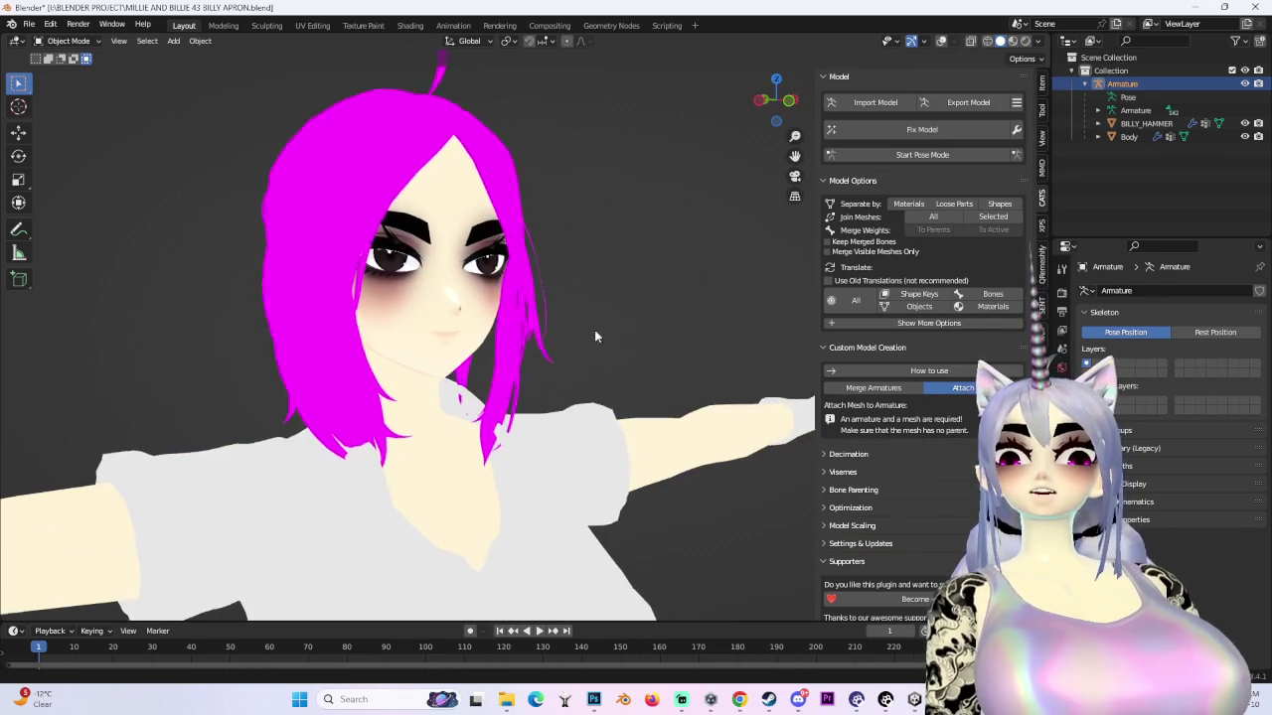
scroll(564, 319, up, 3)
middle_drag(564, 319, 622, 344)
click(622, 344)
scroll(710, 328, down, 3)
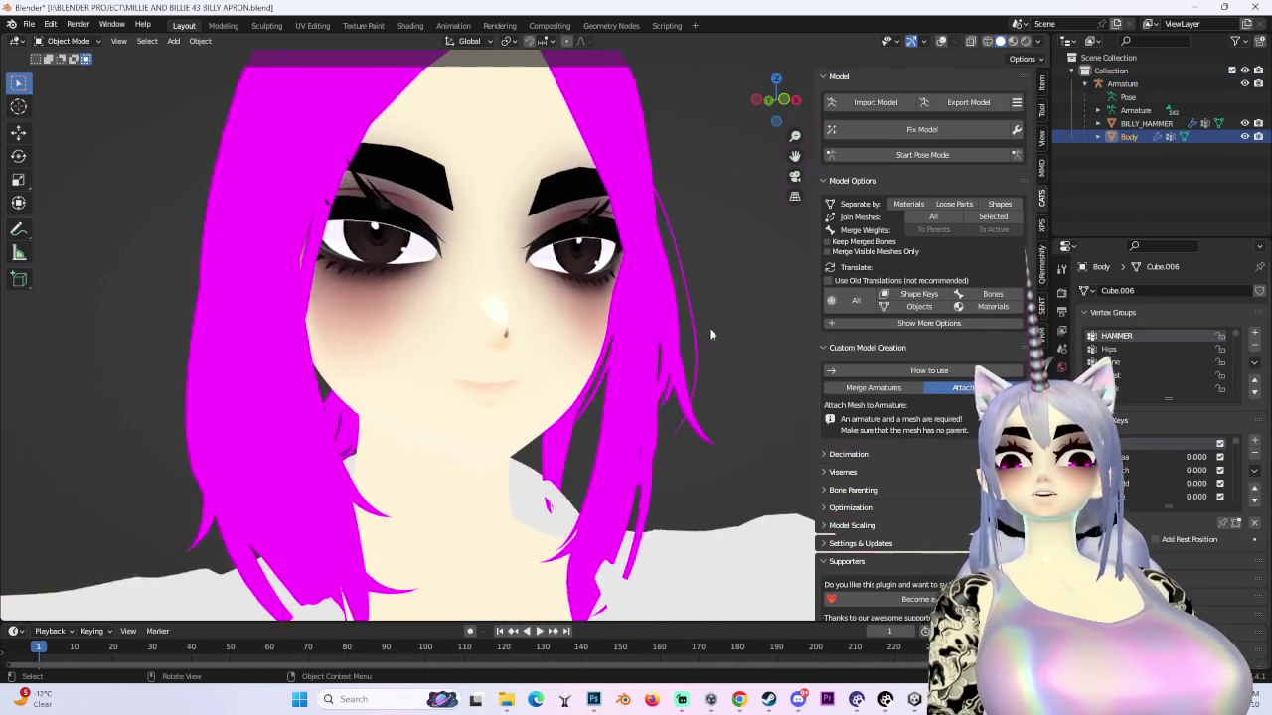
scroll(710, 328, down, 2)
click(68, 40)
scroll(507, 368, up, 4)
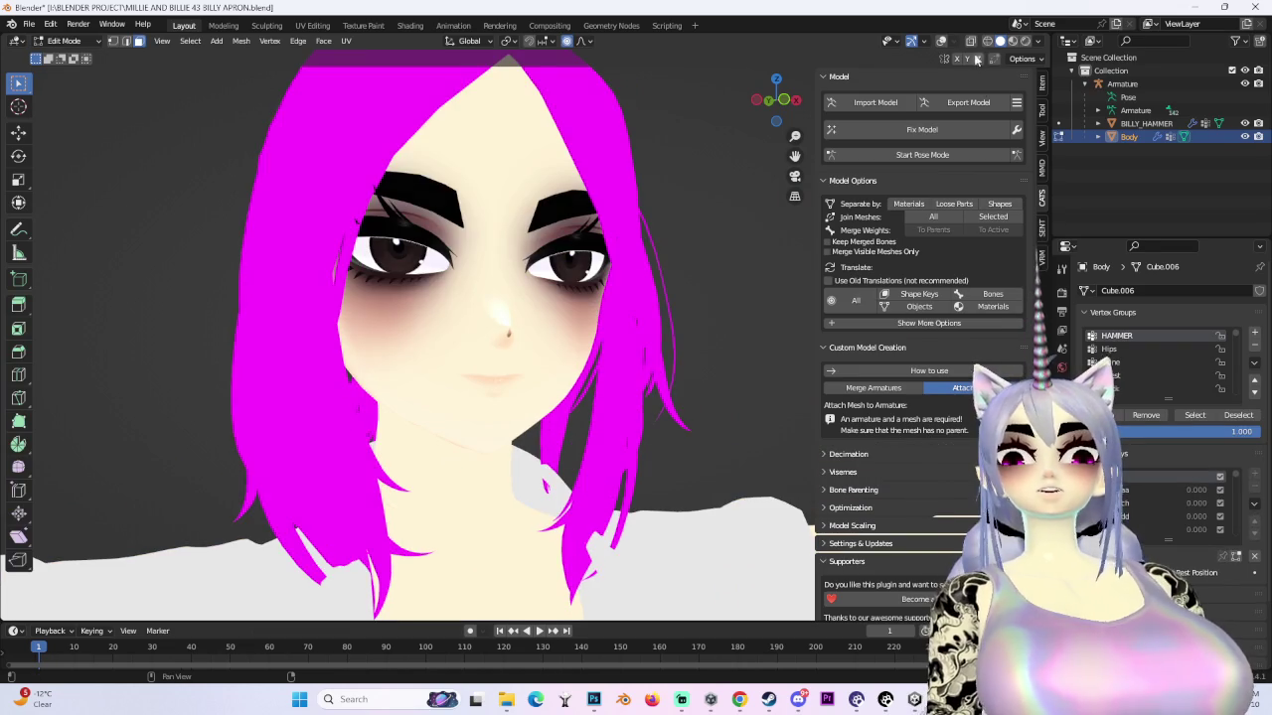
- In vertex select mode, box-select the mouth vertices and set proportional falloff to Sharp
key(Tab)
key(1)
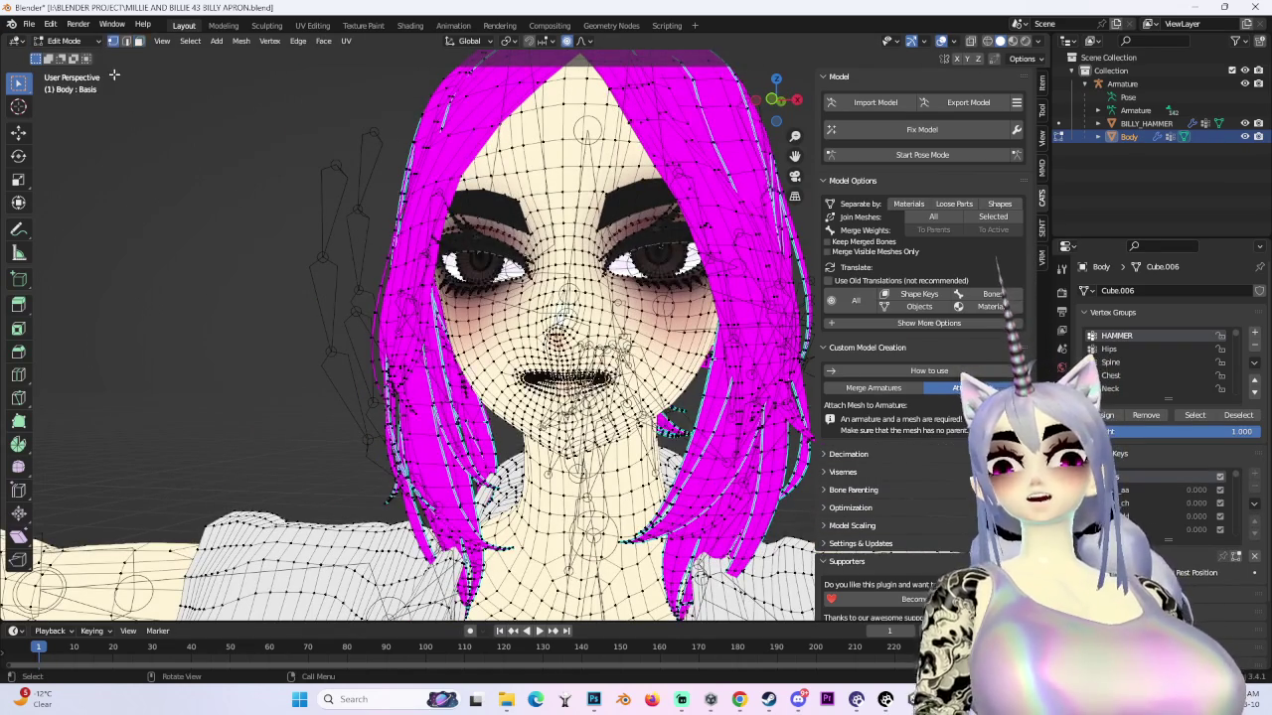
drag(545, 383, 586, 413)
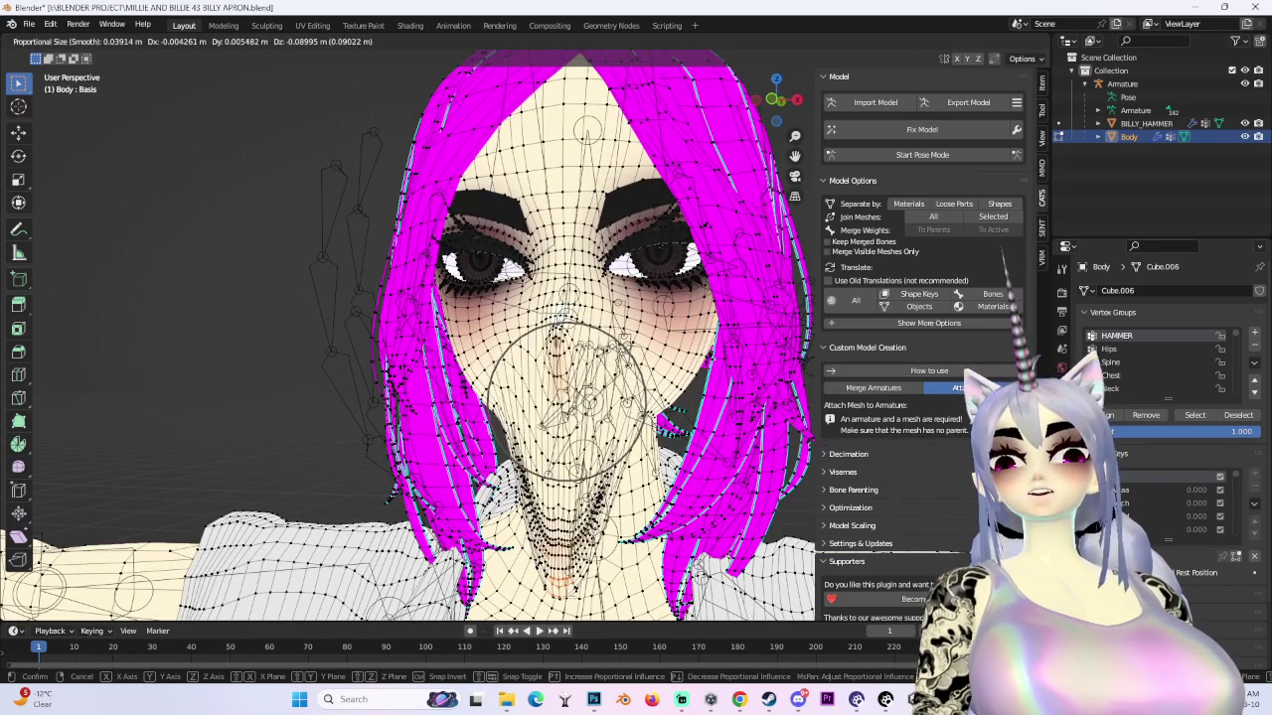
click(573, 48)
click(556, 83)
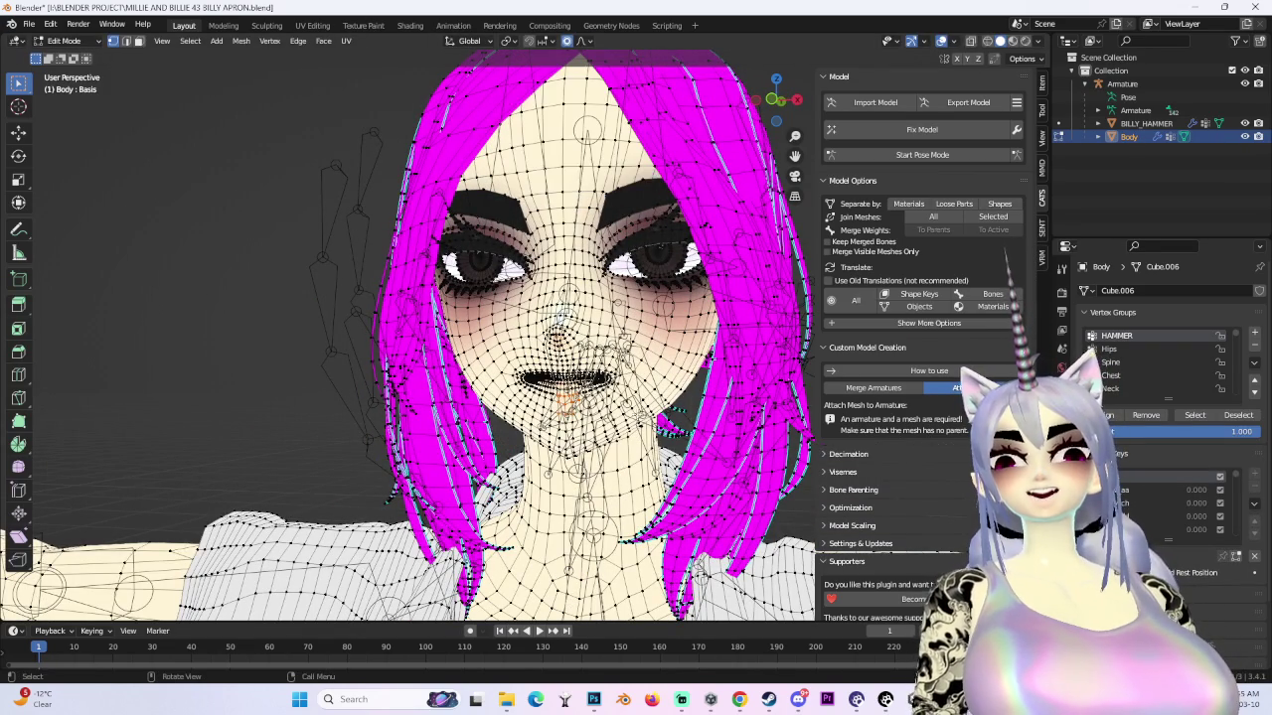
- Try a proportional move of the mouth vertices from the front view, then undo it
key(g)
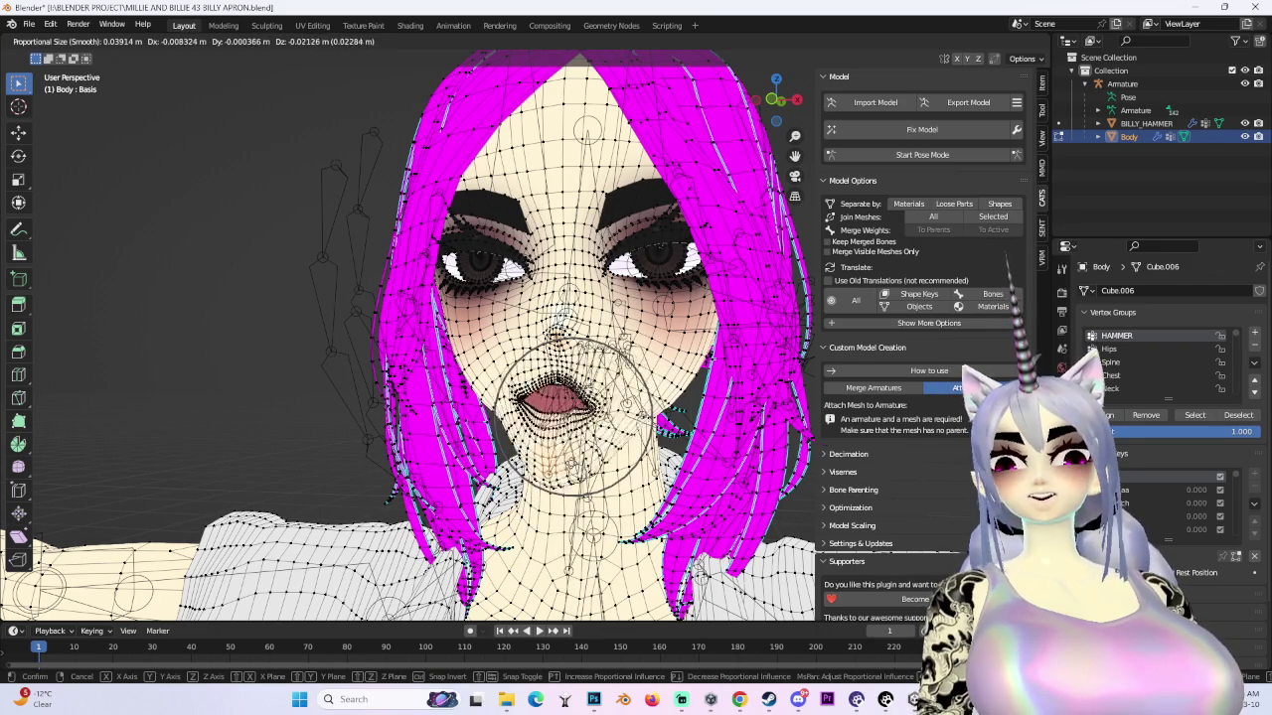
key(Escape)
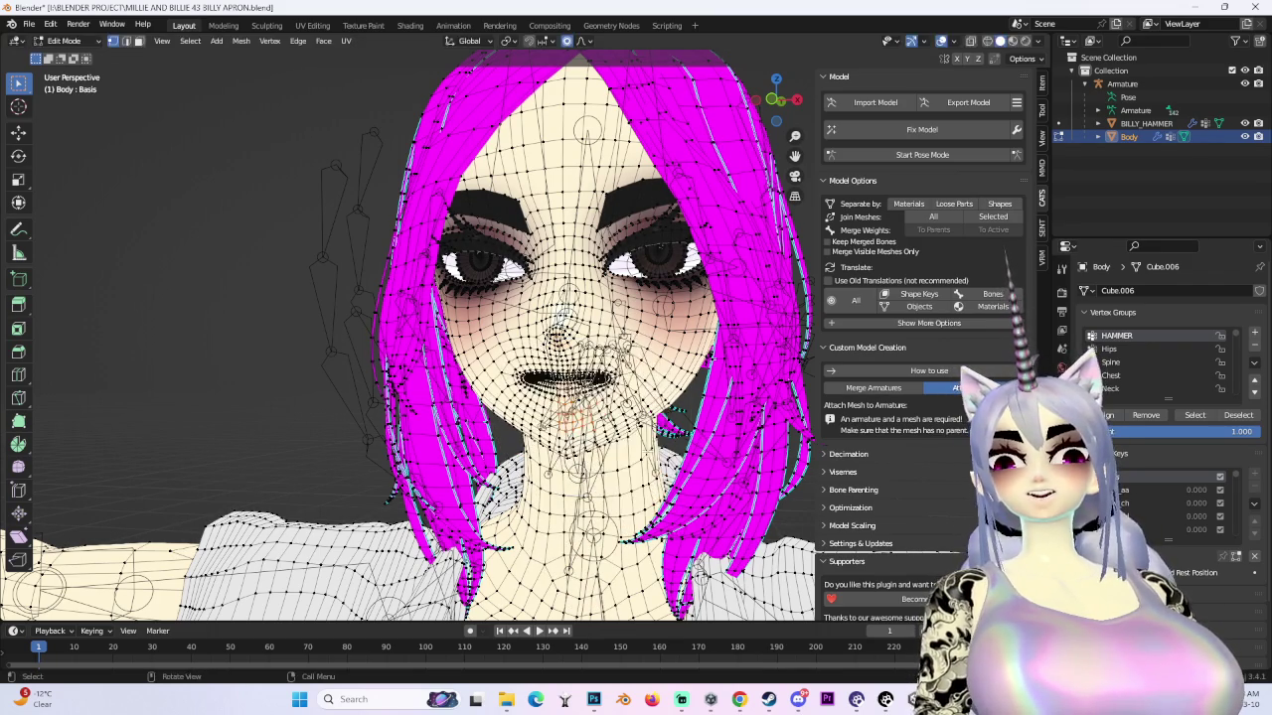
middle_drag(597, 397, 556, 377)
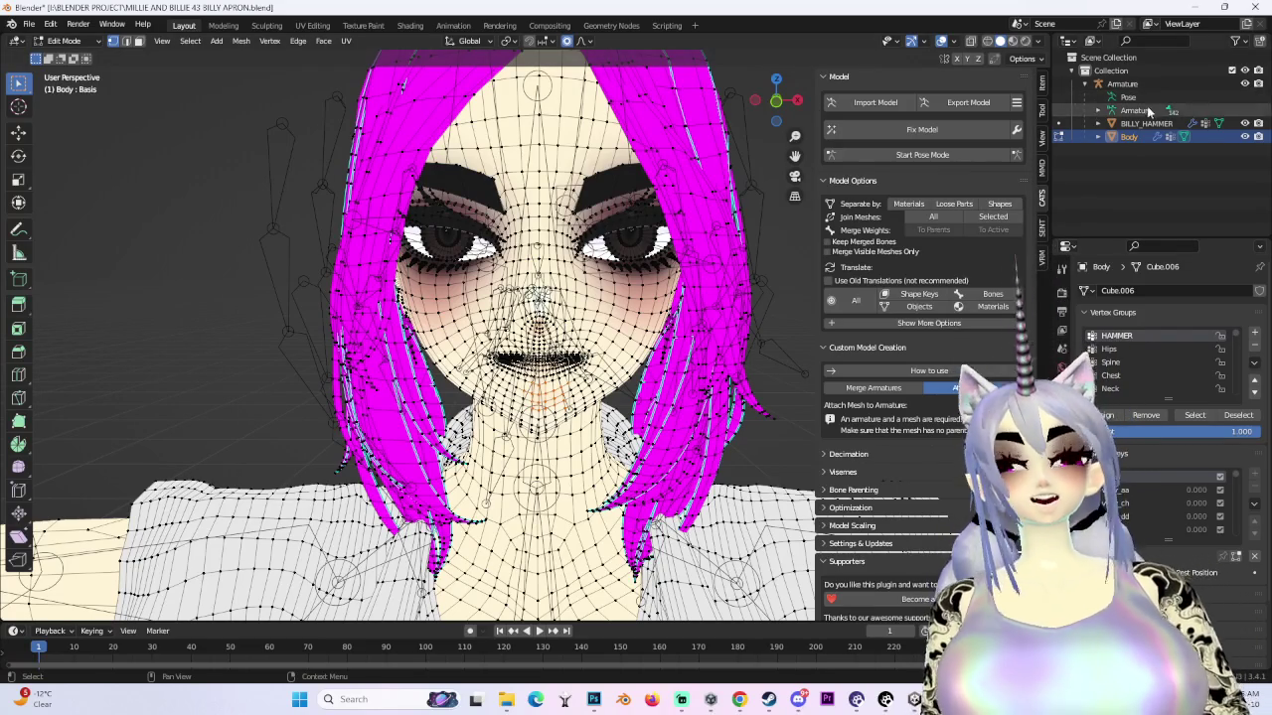
click(776, 112)
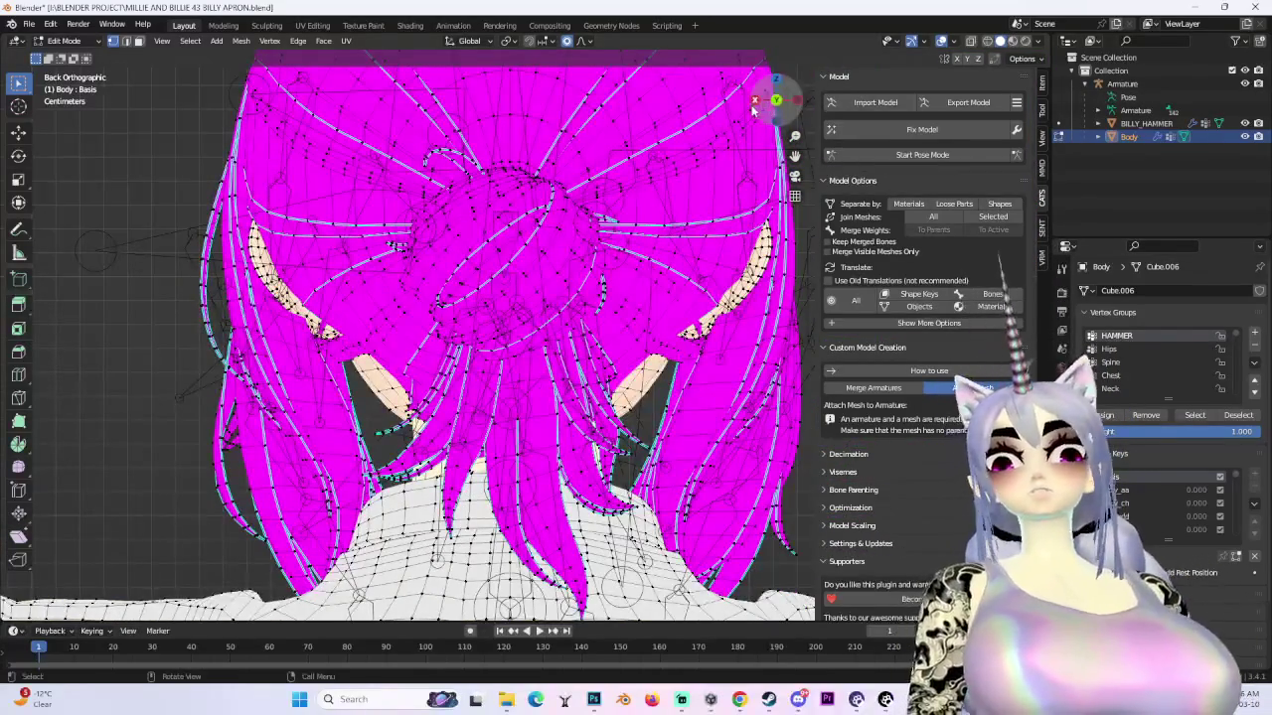
click(776, 107)
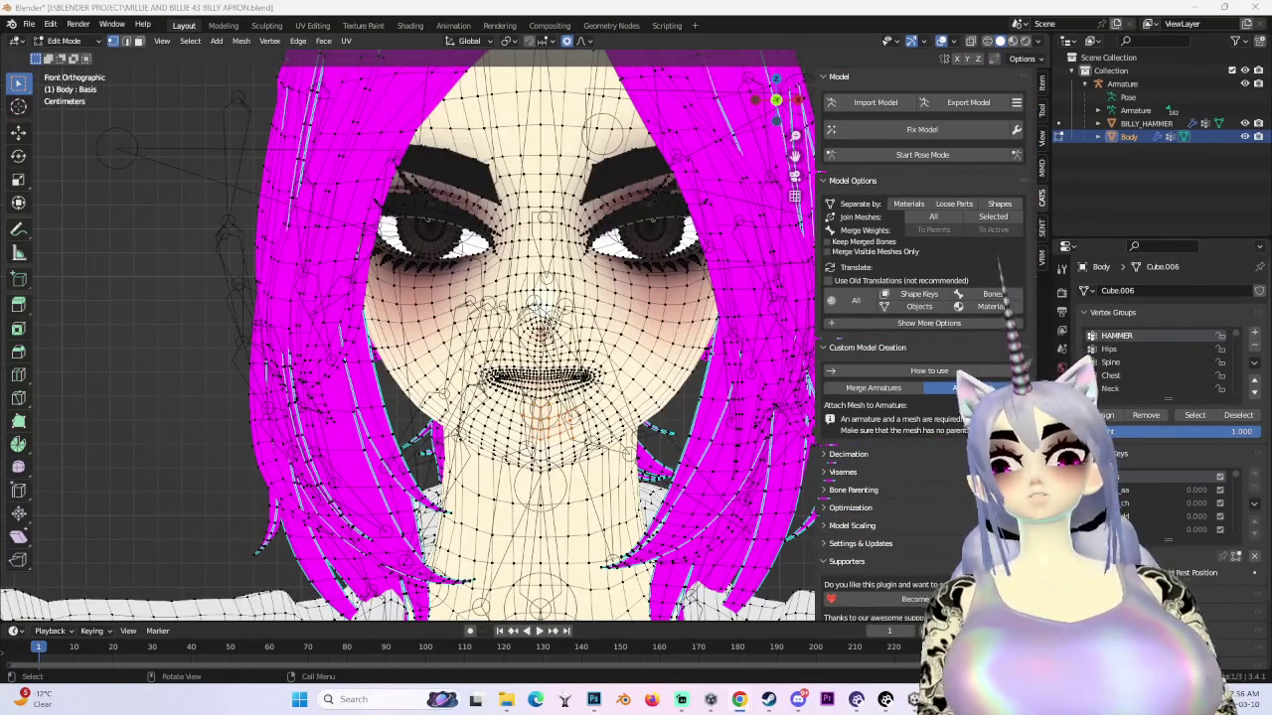
key(g)
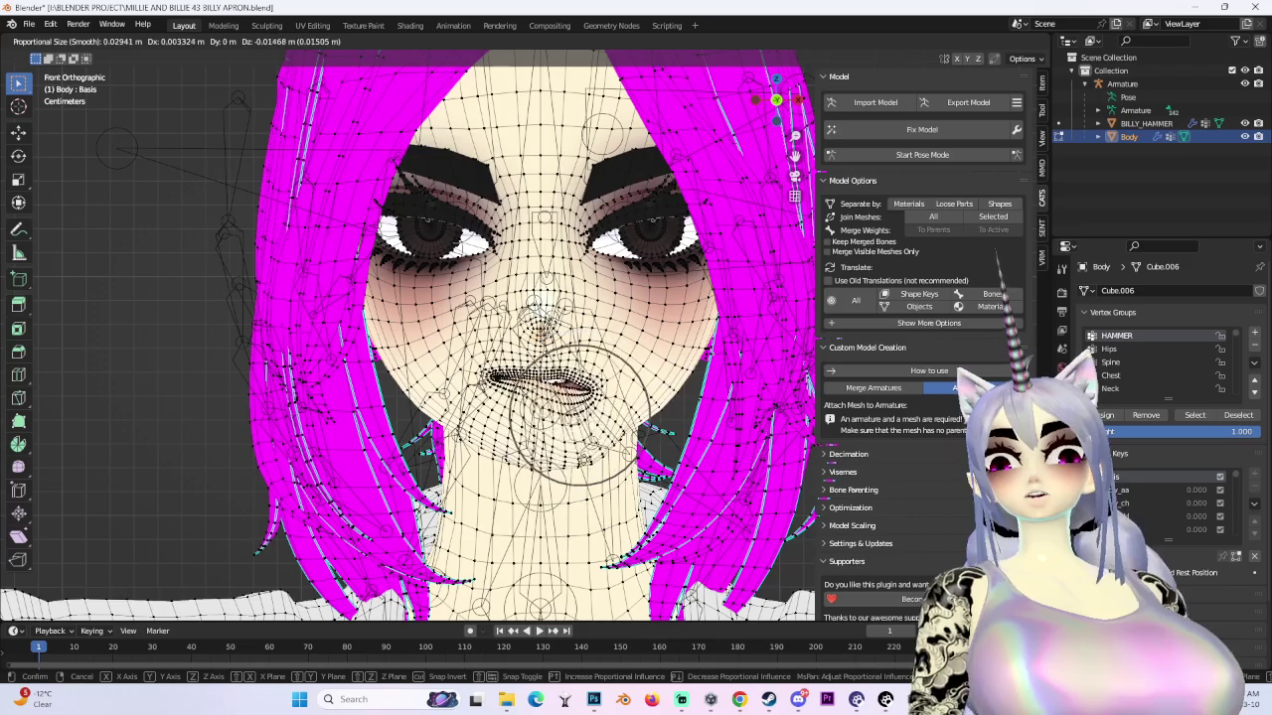
key(Return)
key(ctrl+z)
- Pull the mouth vertices downward with proportional editing and begin another soft move
key(g)
scroll(574, 417, down, 5)
scroll(574, 418, up, 1)
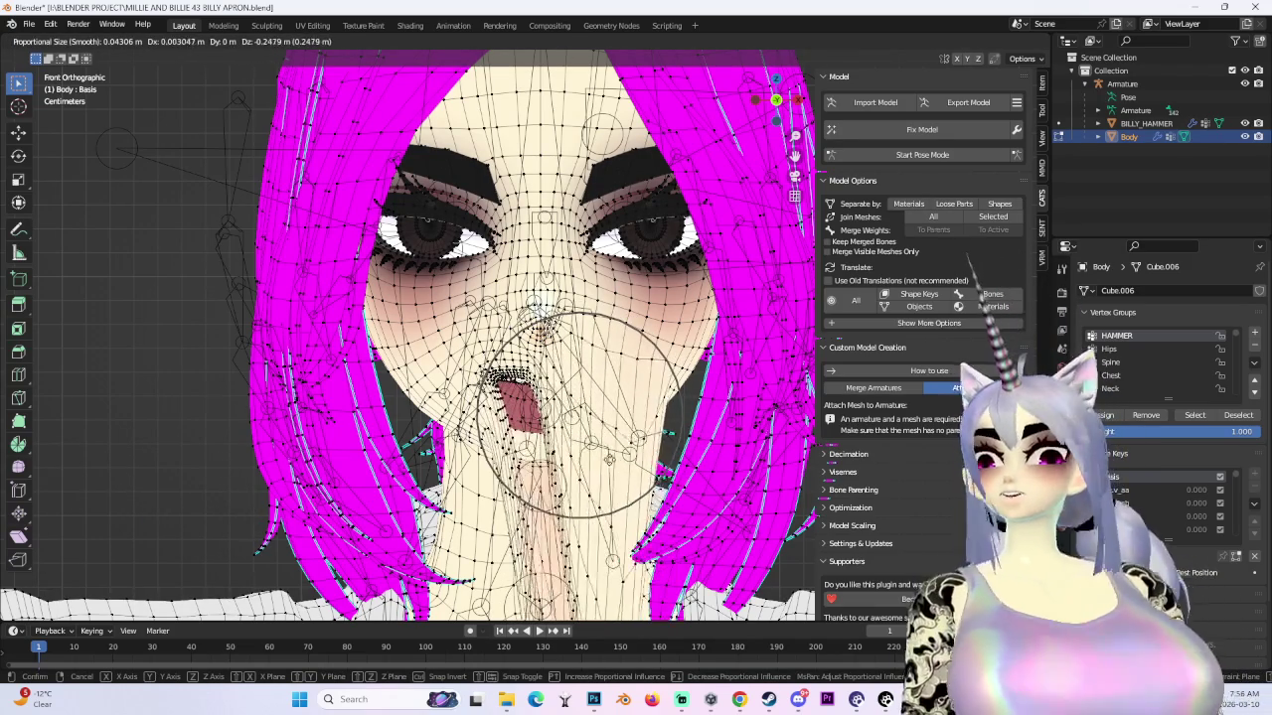
key(Return)
scroll(686, 305, down, 3)
key(g)
mouse_move(556, 348)
middle_down()
mouse_move(596, 338)
mouse_move(496, 338)
middle_up()
key(Escape)
key(g)
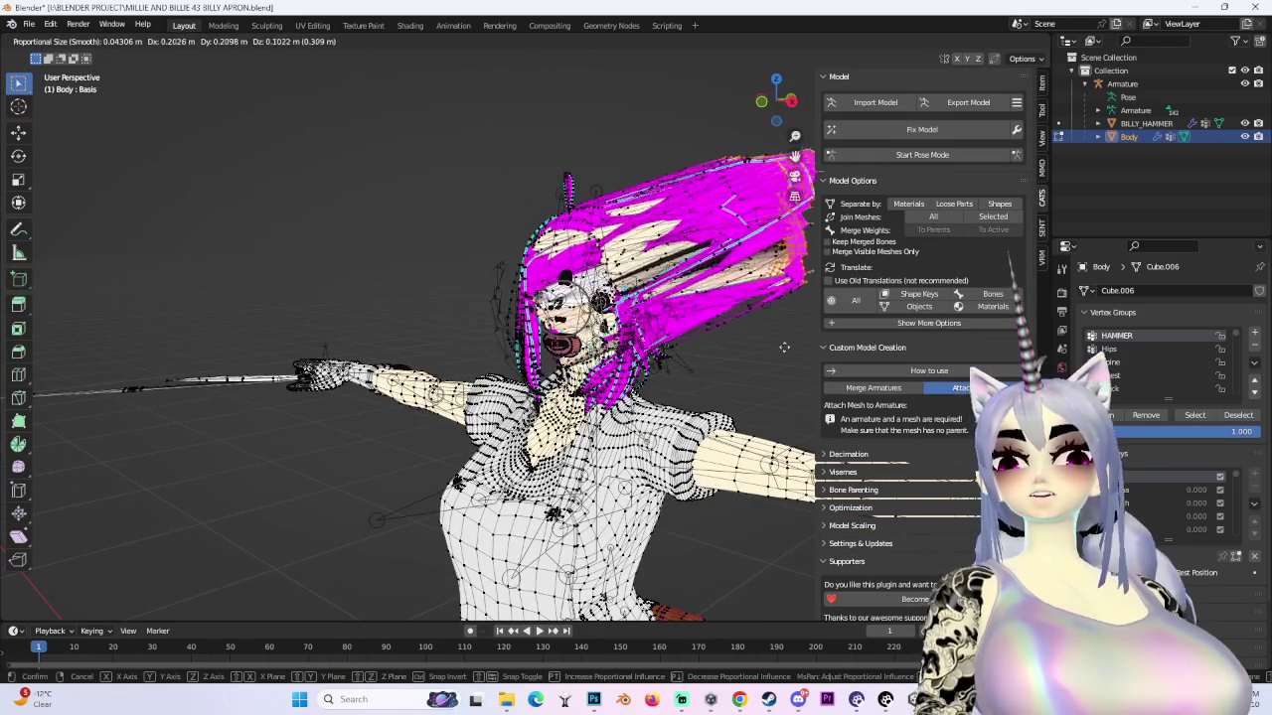
key(Escape)
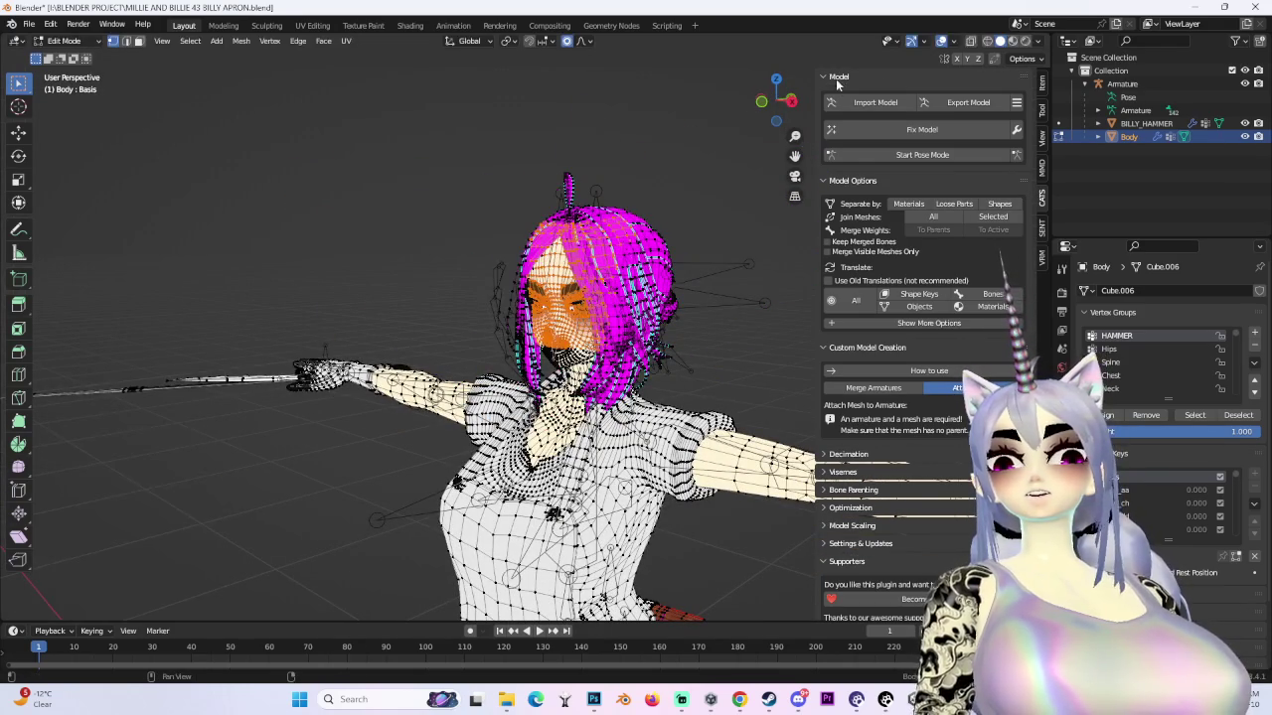
click(790, 102)
key(shift+z)
drag(468, 105, 823, 397)
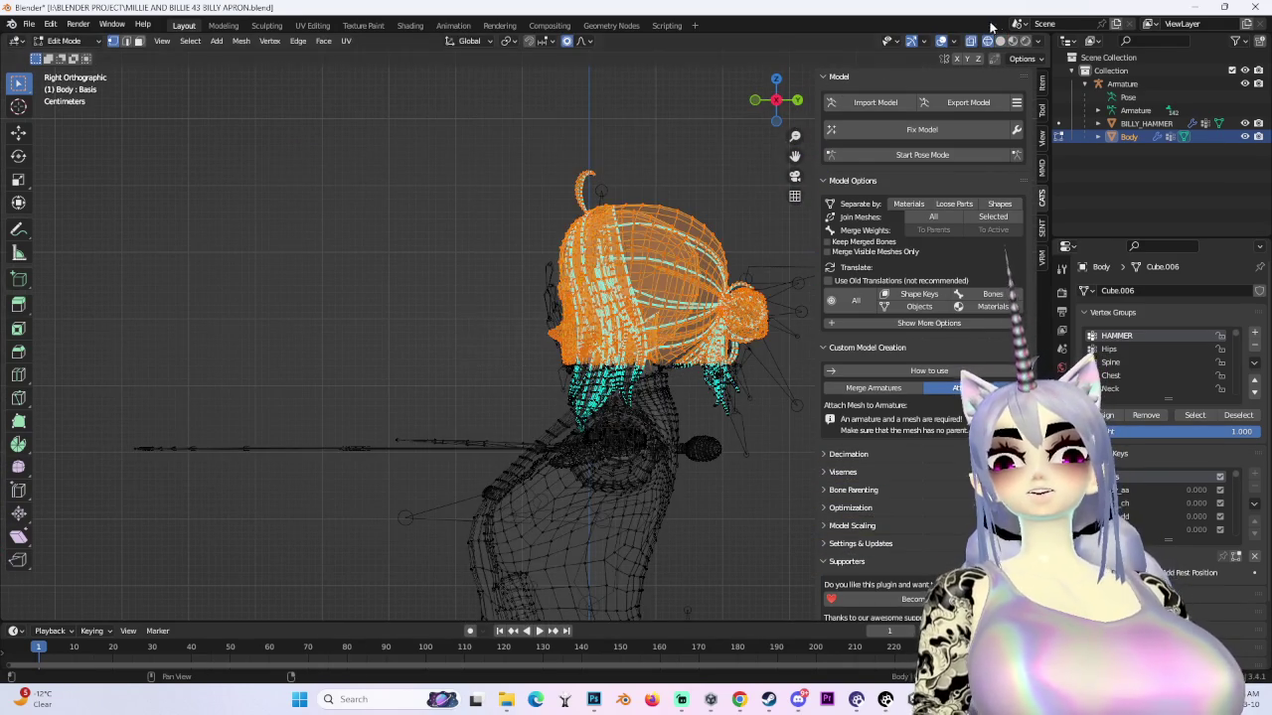
click(1000, 41)
middle_drag(695, 298, 496, 299)
key(r)
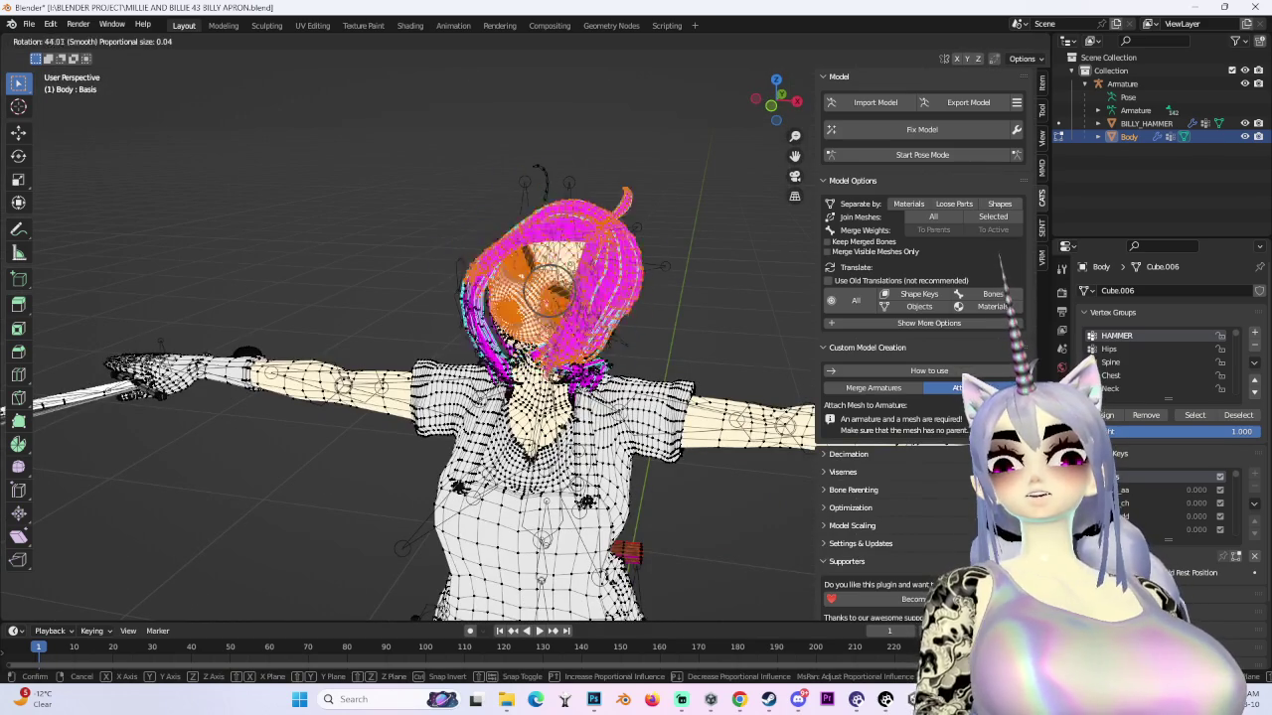
key(Return)
key(g)
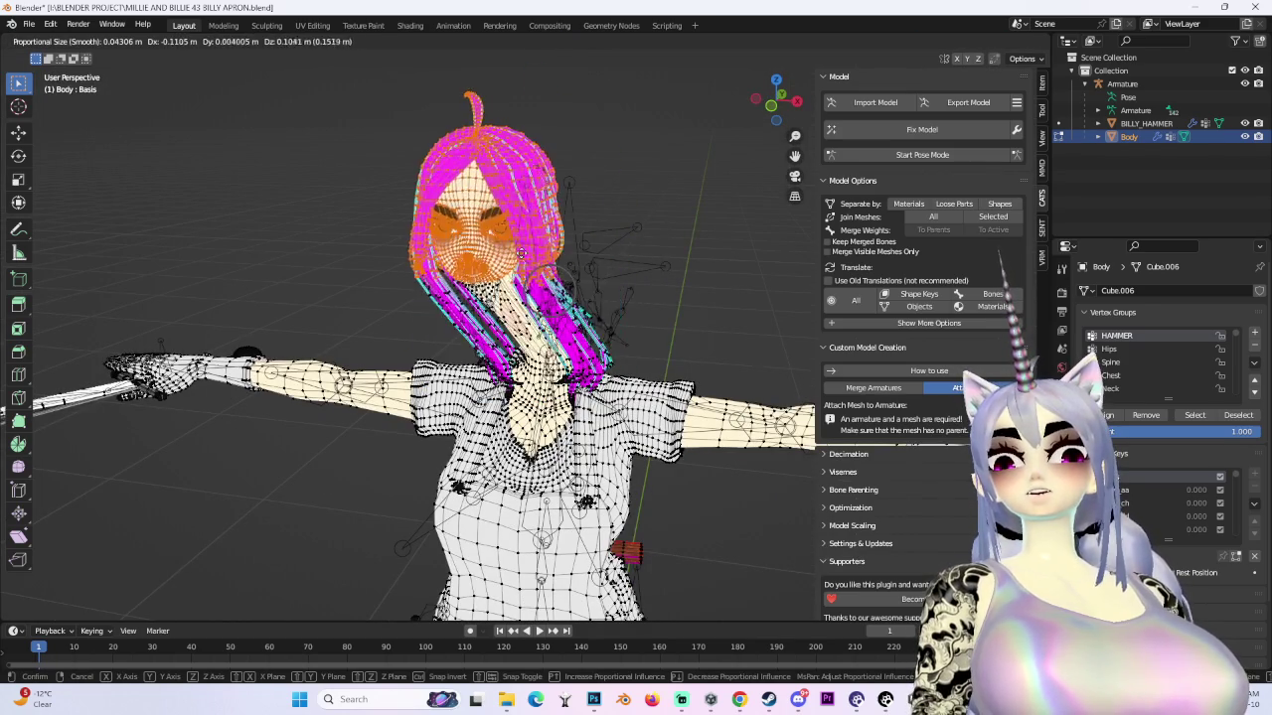
mouse_move(630, 256)
middle_down()
mouse_move(517, 288)
mouse_move(417, 294)
middle_up()
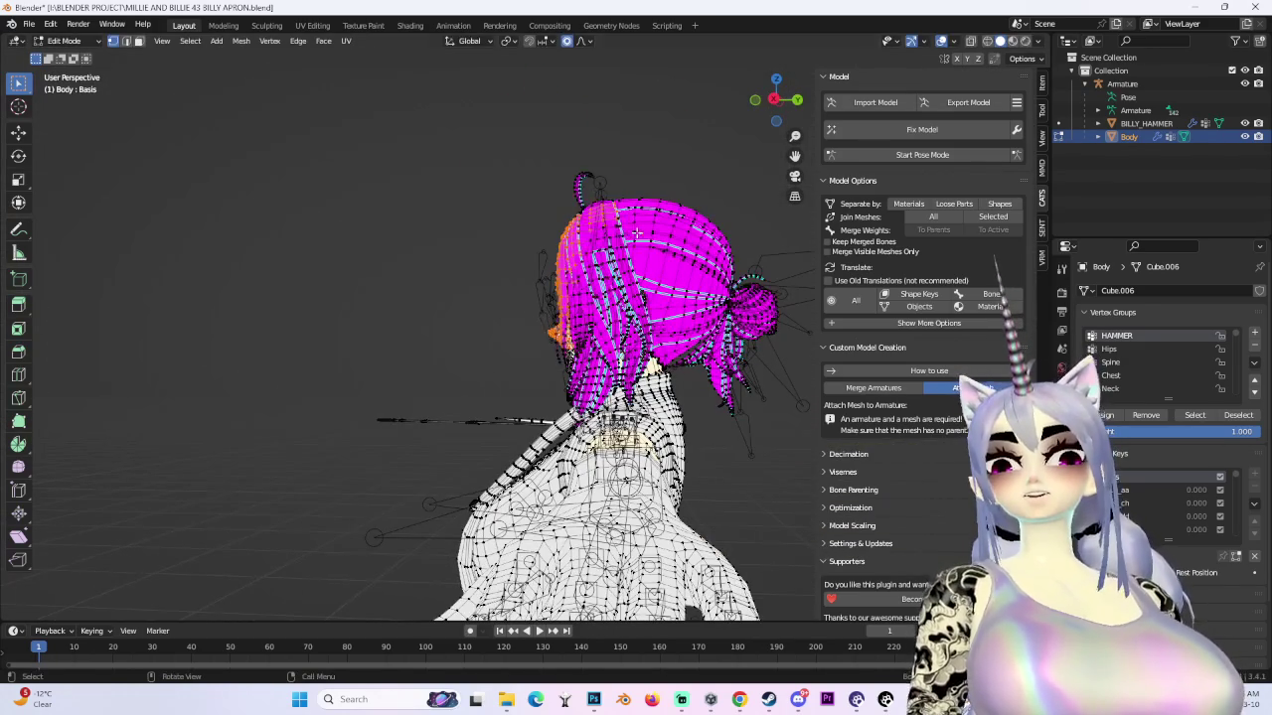
key(Return)
scroll(398, 151, down, 3)
drag(391, 147, 735, 365)
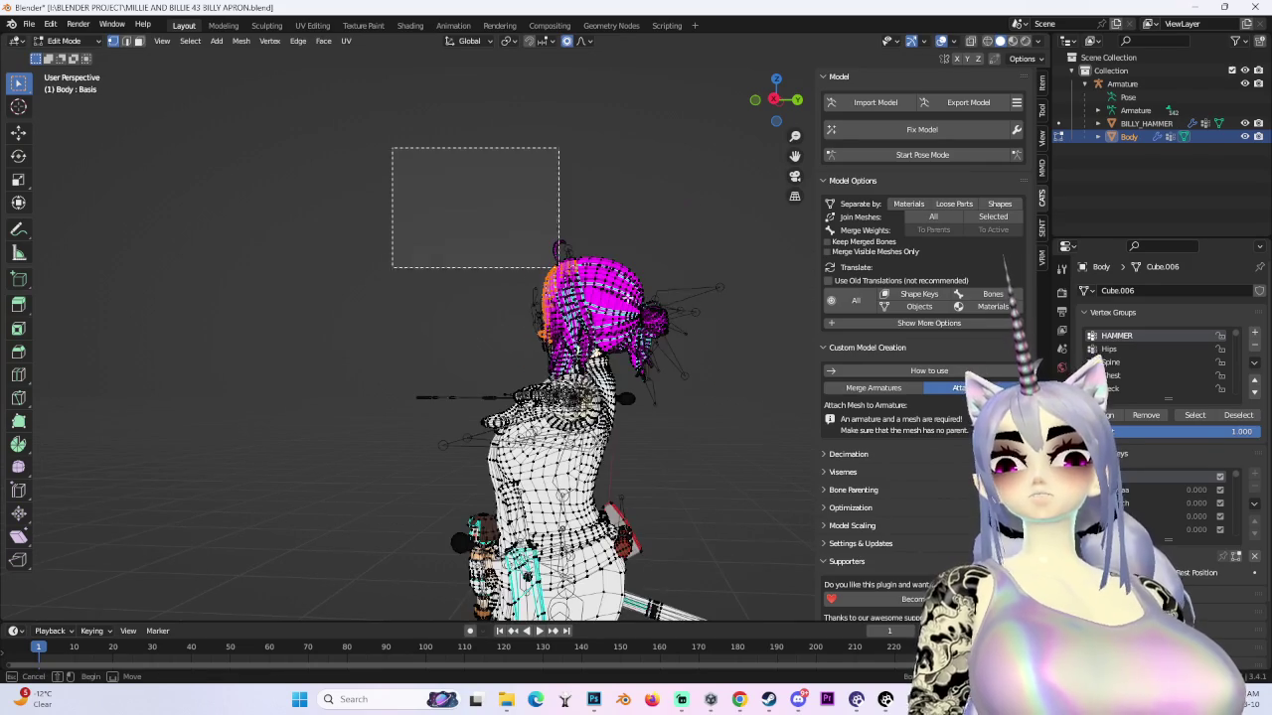
key(g)
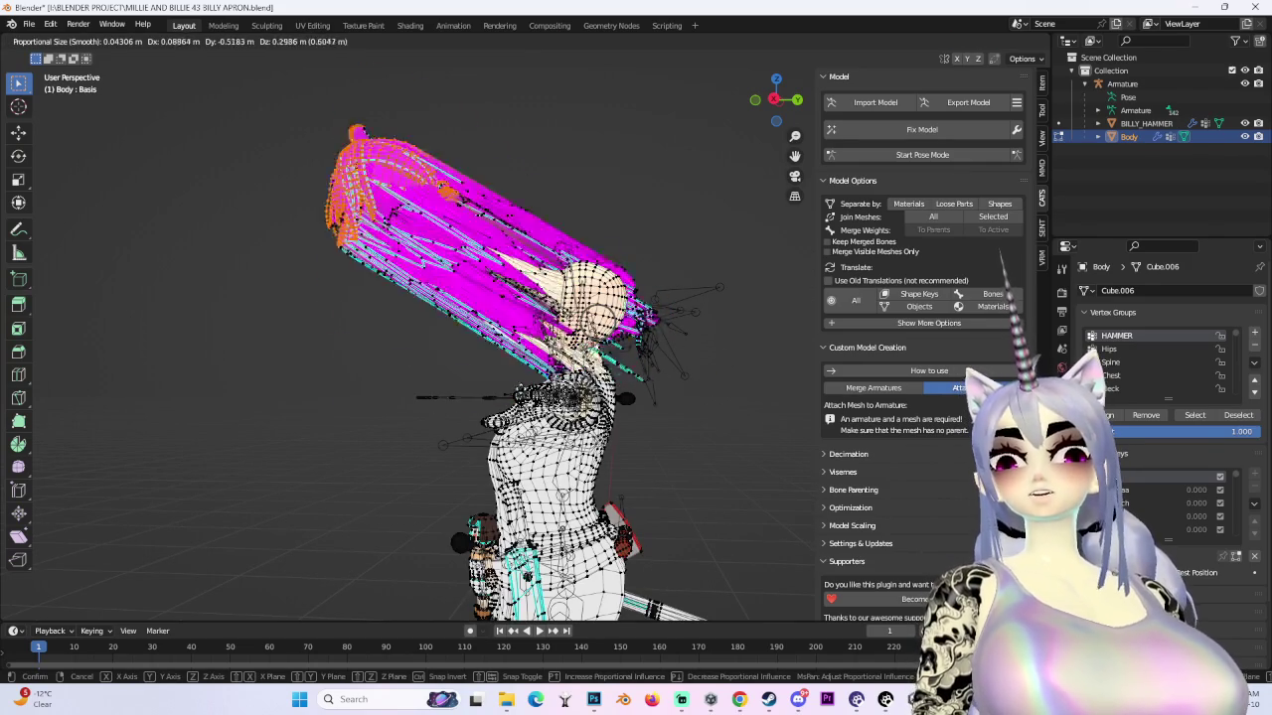
key(Escape)
middle_drag(363, 394, 436, 375)
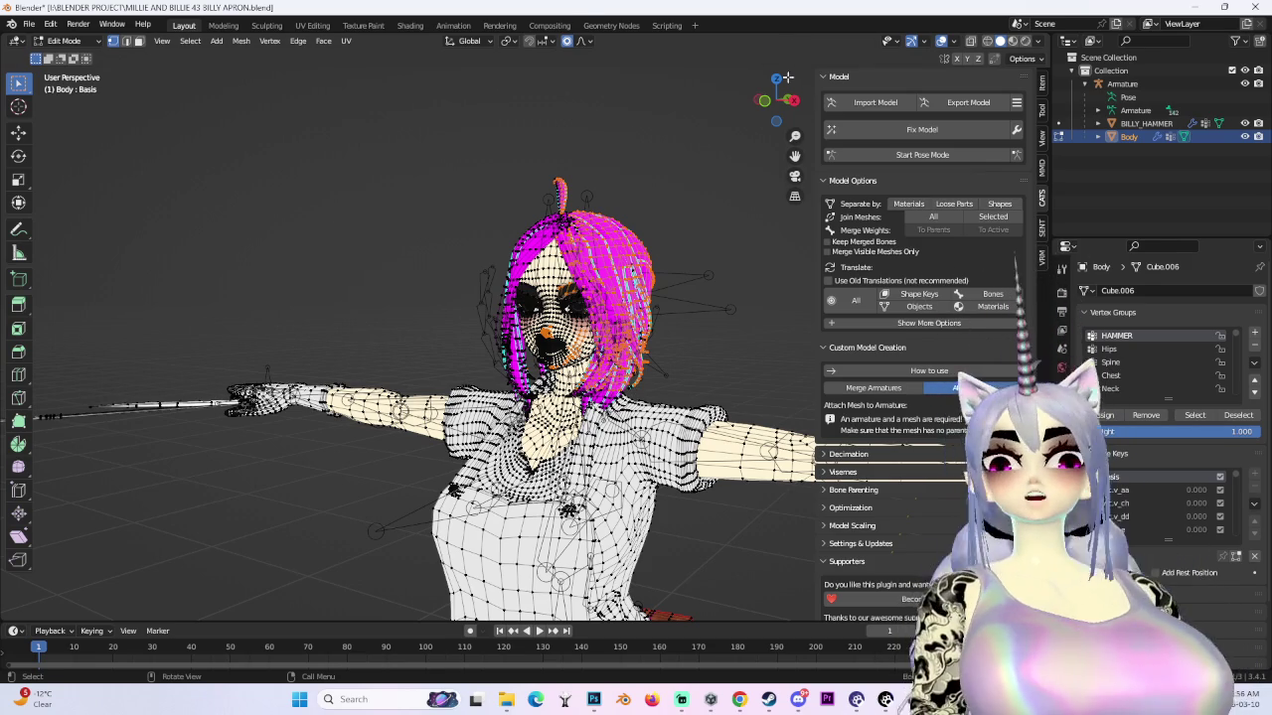
drag(773, 97, 767, 101)
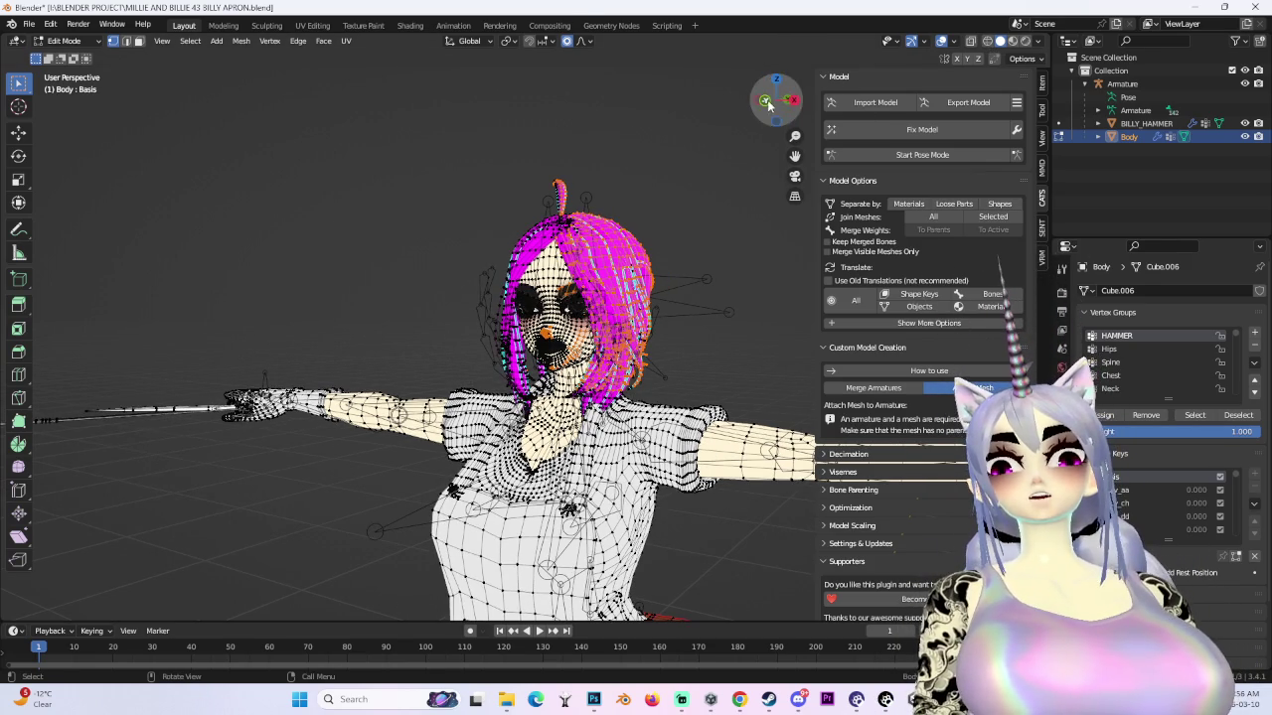
- Frame the mouth in front orthographic view and drag the lips along Z with proportional editing
click(766, 102)
key(KP_Decimal)
key(g)
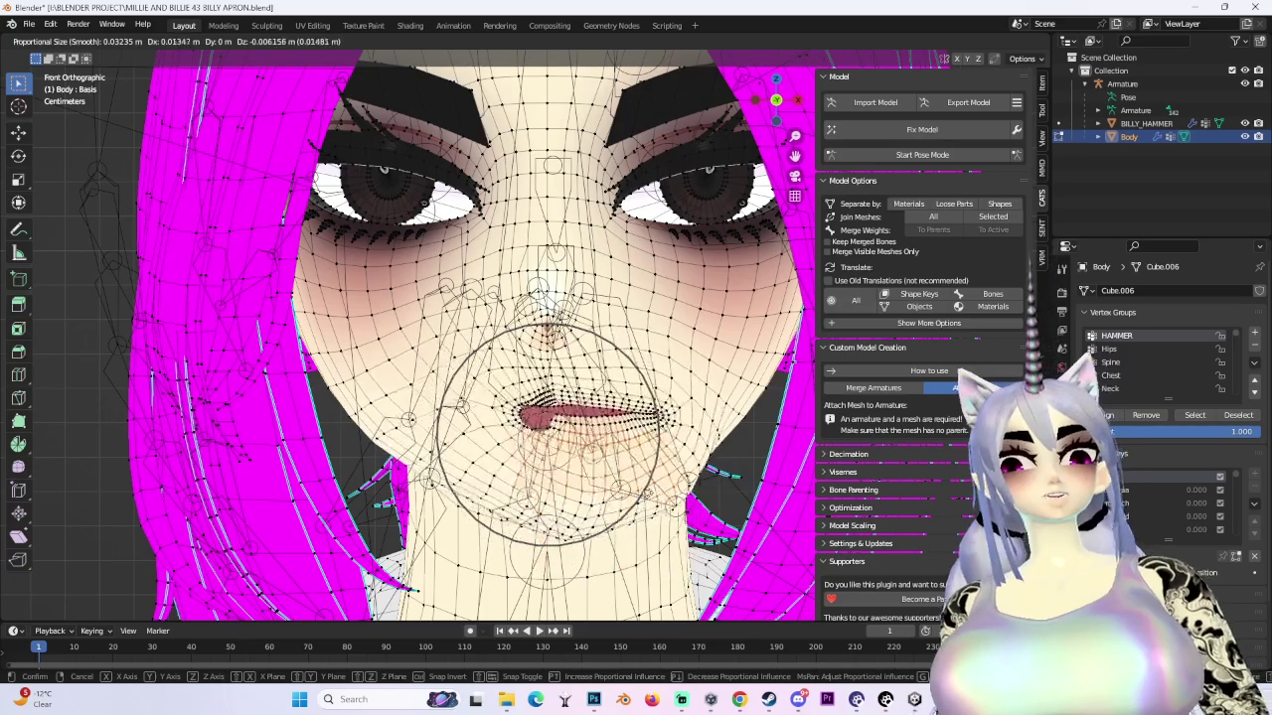
scroll(517, 360, down, 3)
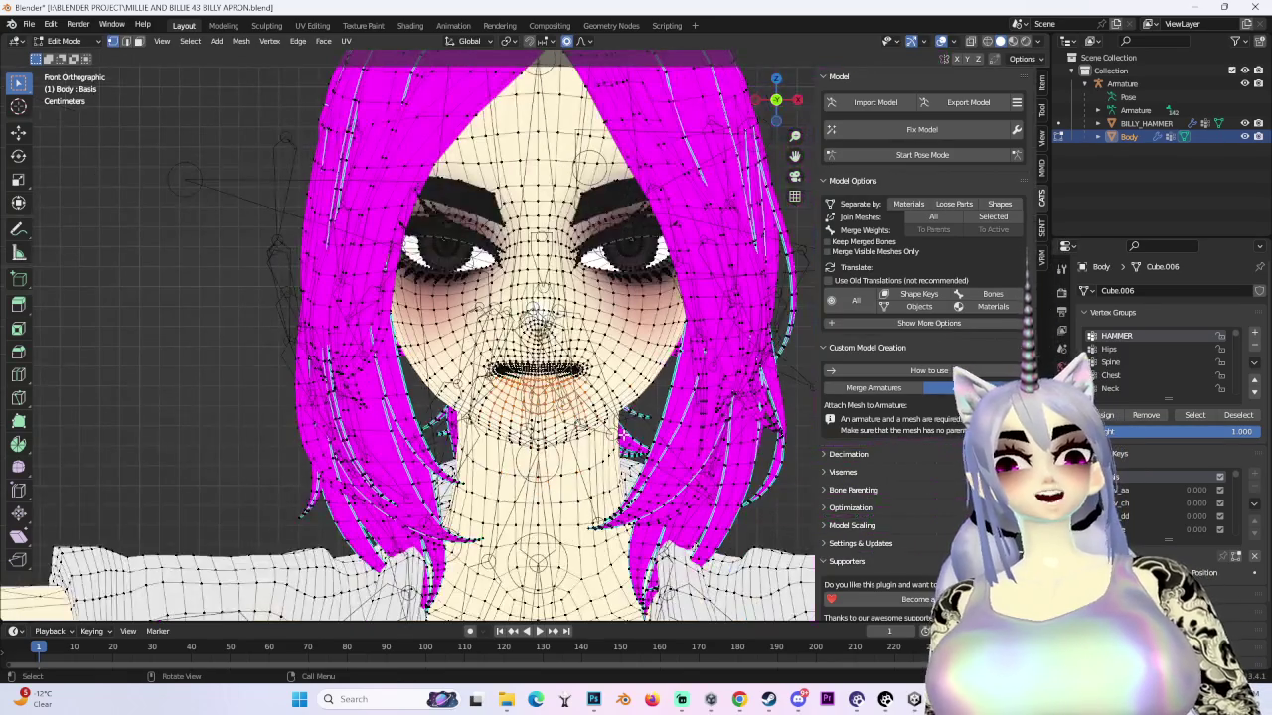
scroll(517, 343, up, 2)
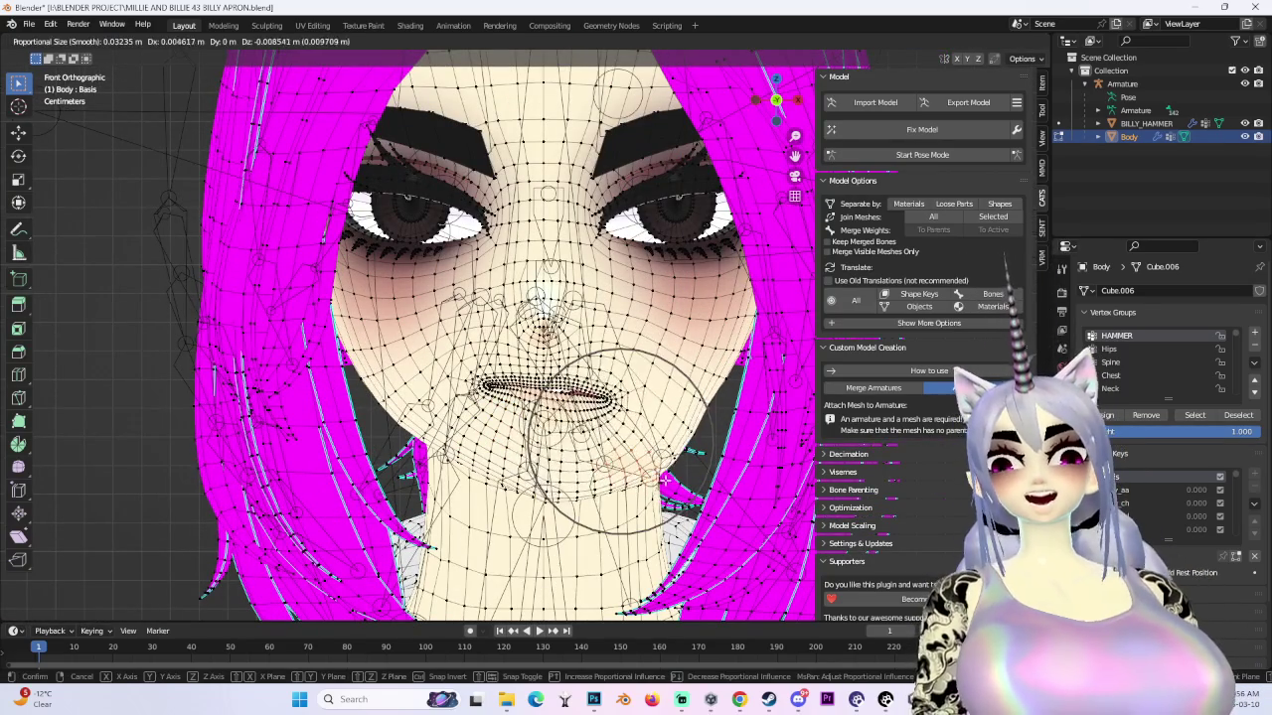
key(g)
key(z)
key(Return)
- Deselect the mouth vertices and select the BILLY_HAMMER object
scroll(536, 337, down, 3)
scroll(537, 338, down, 2)
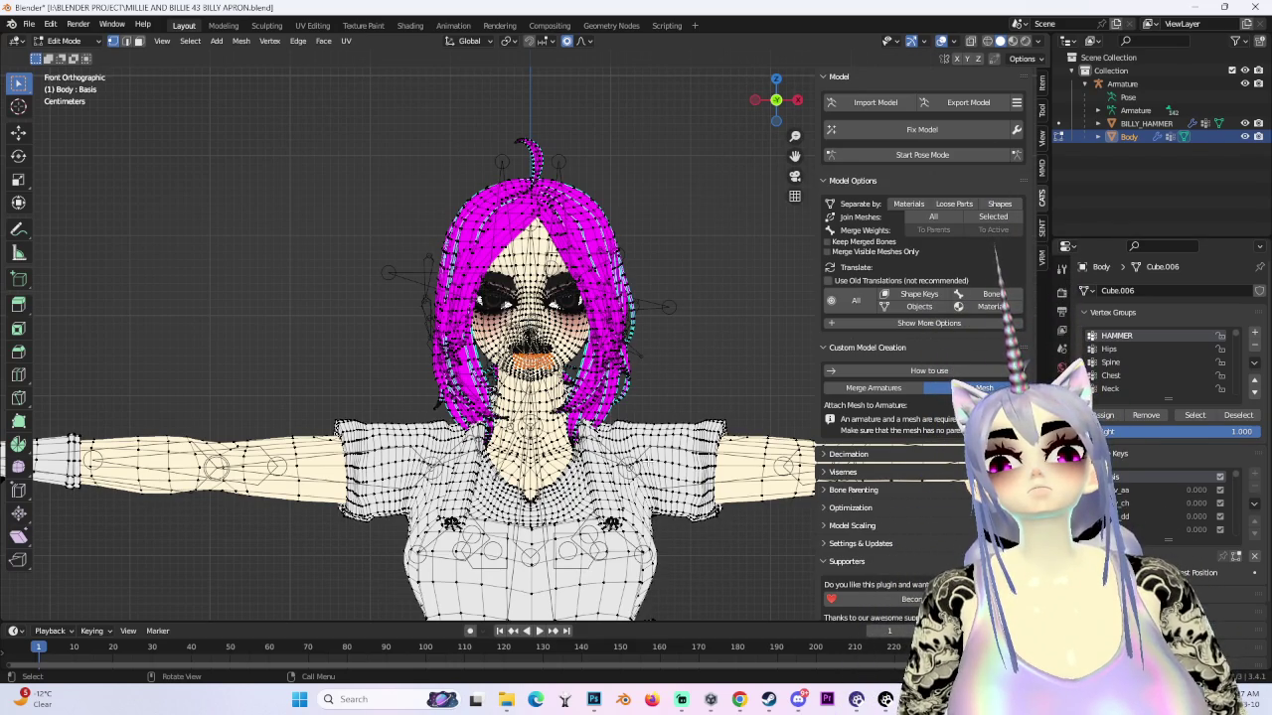
key(alt+a)
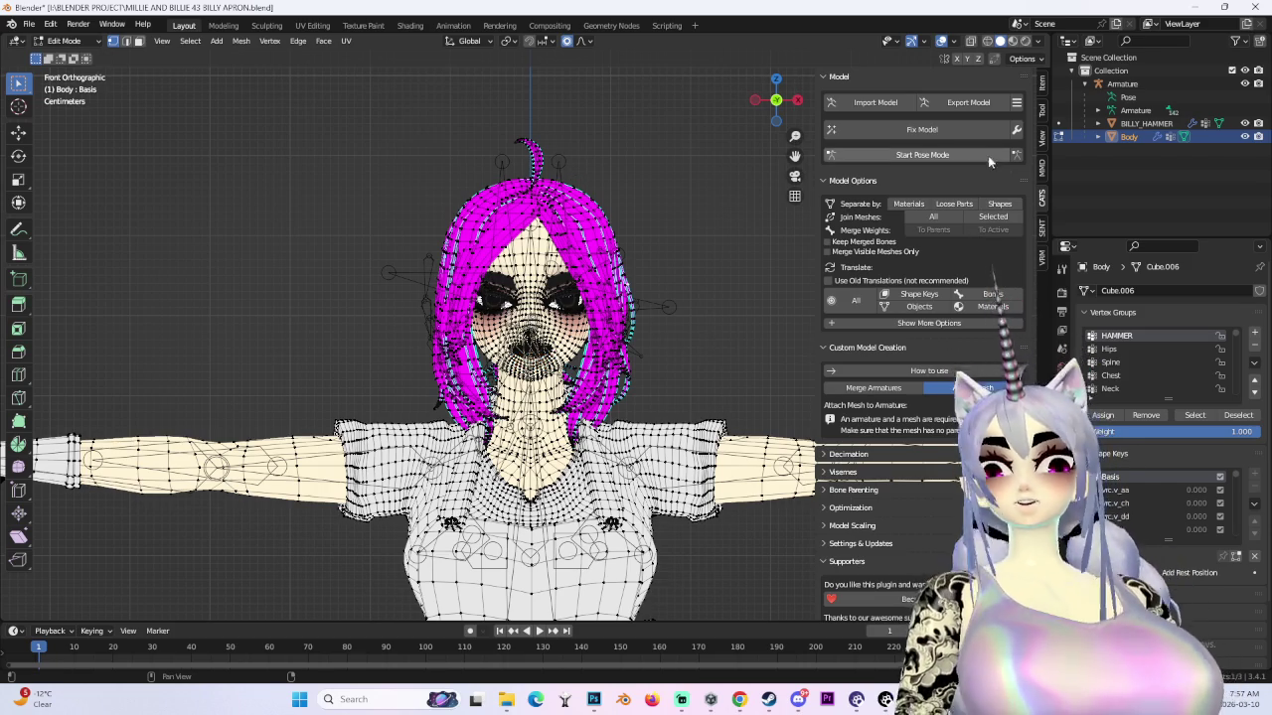
click(1152, 123)
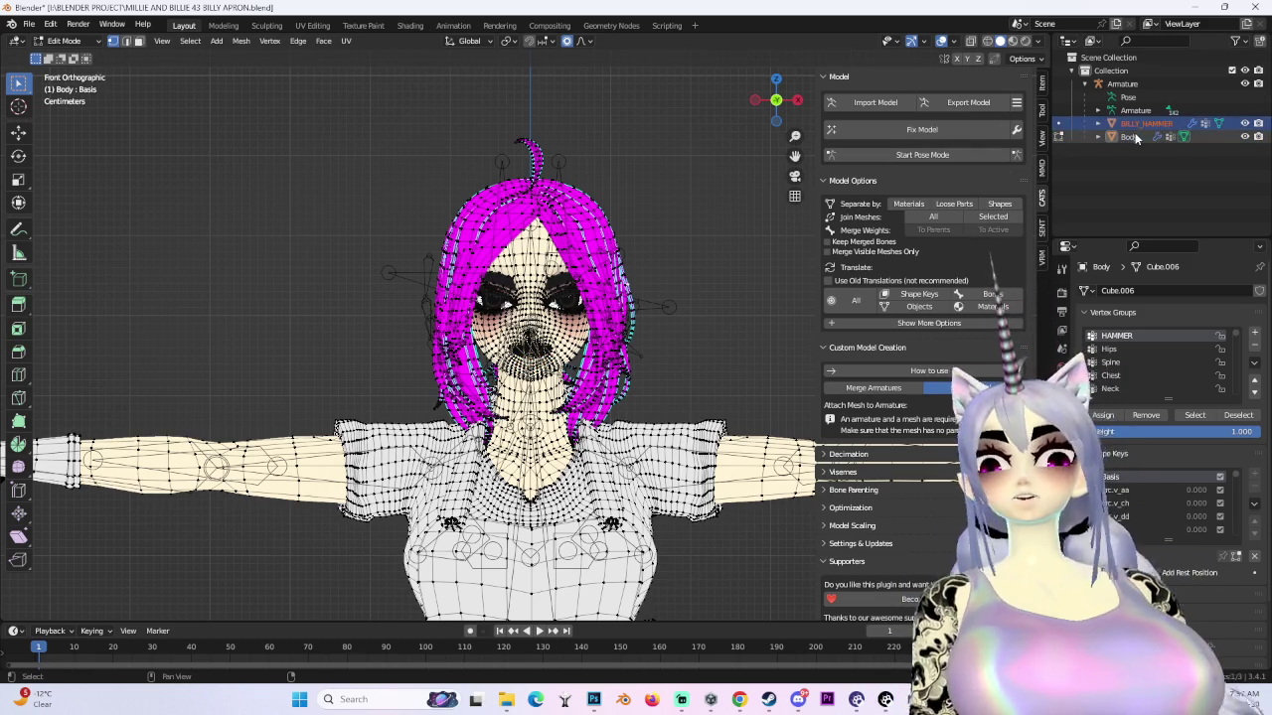
- With BILLY_HAMMER and Body selected in object mode, join them using Join Meshes: Selected
ctrl+click(1135, 136)
key(Tab)
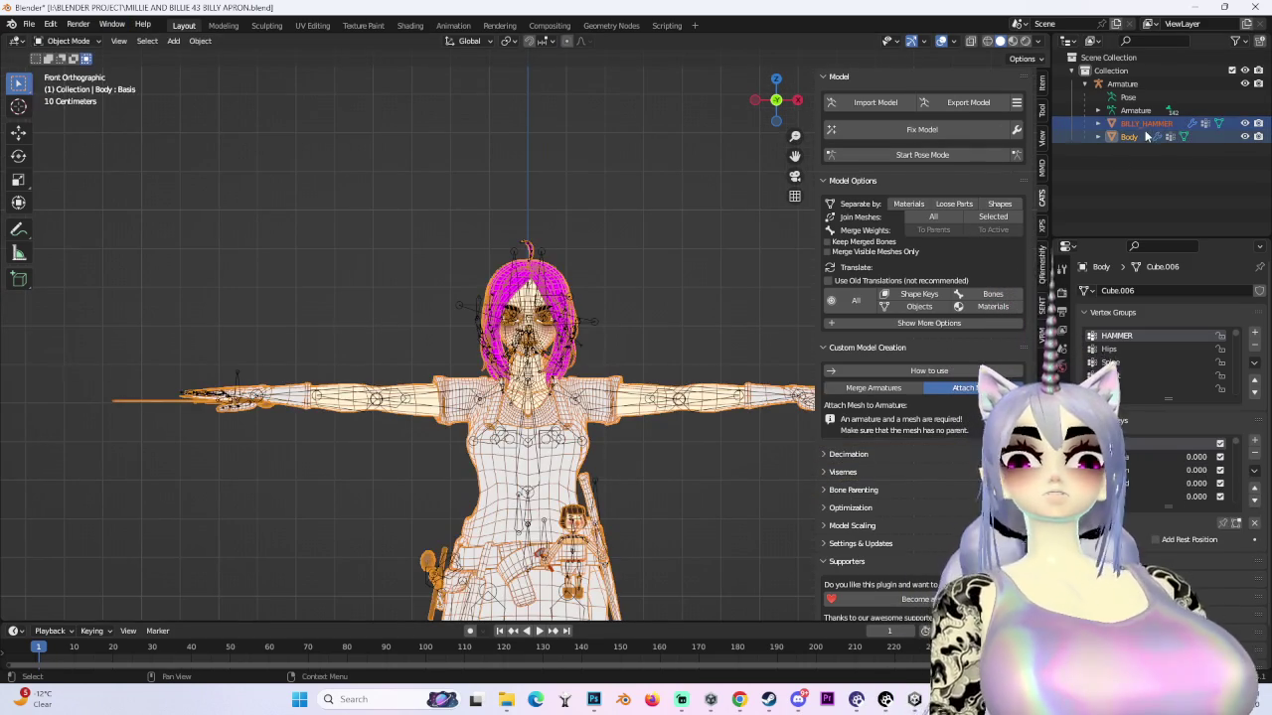
click(1000, 217)
- Run CATS Fix Model on the avatar, then select the Body mesh
click(1017, 103)
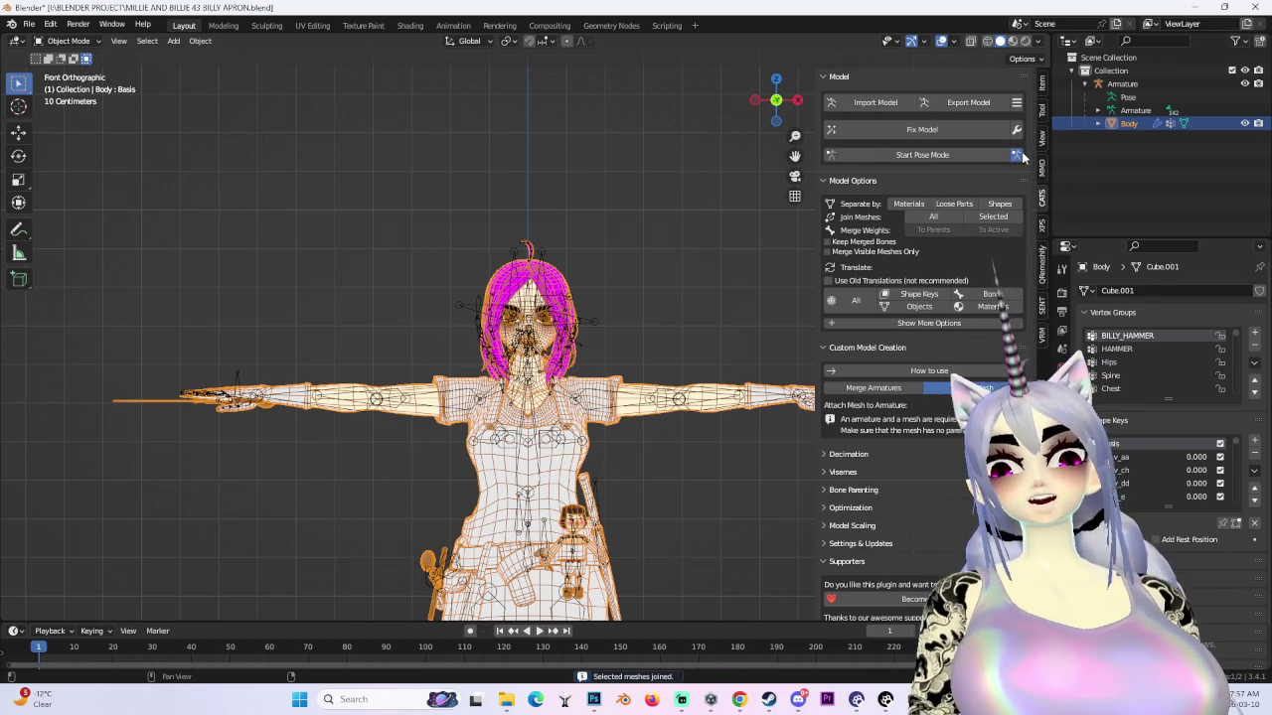
click(1019, 155)
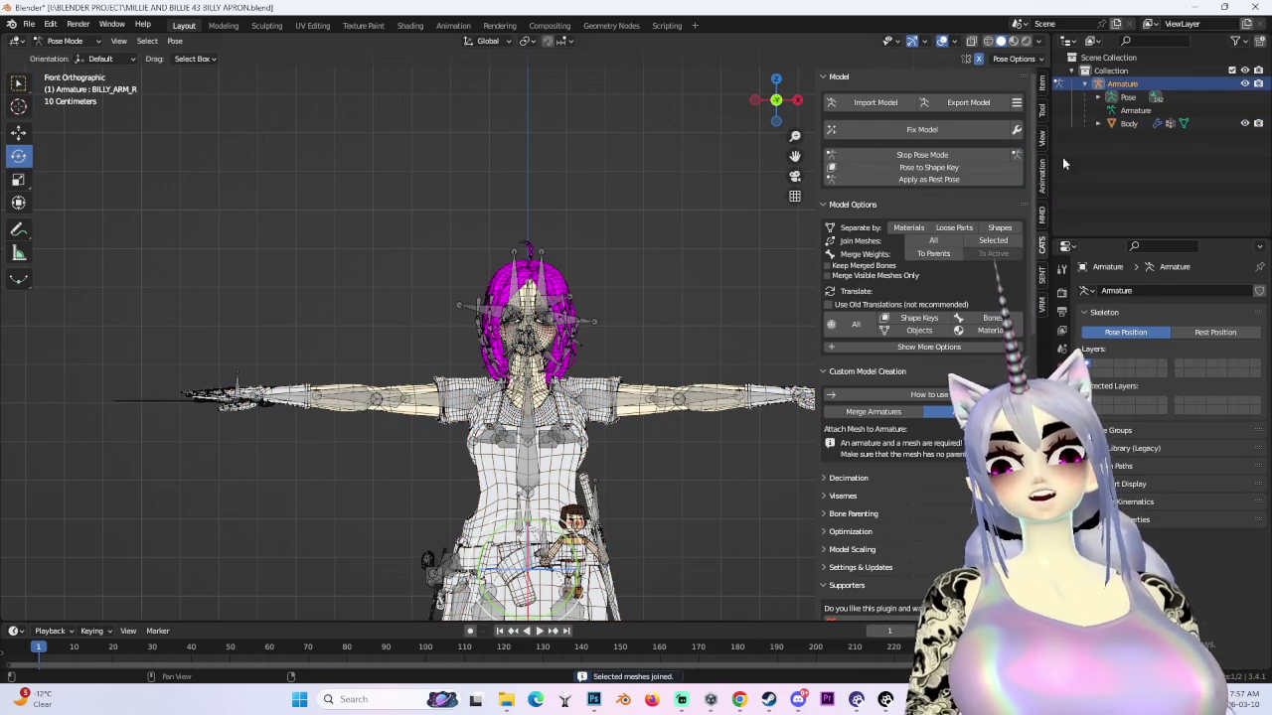
click(970, 155)
click(1020, 131)
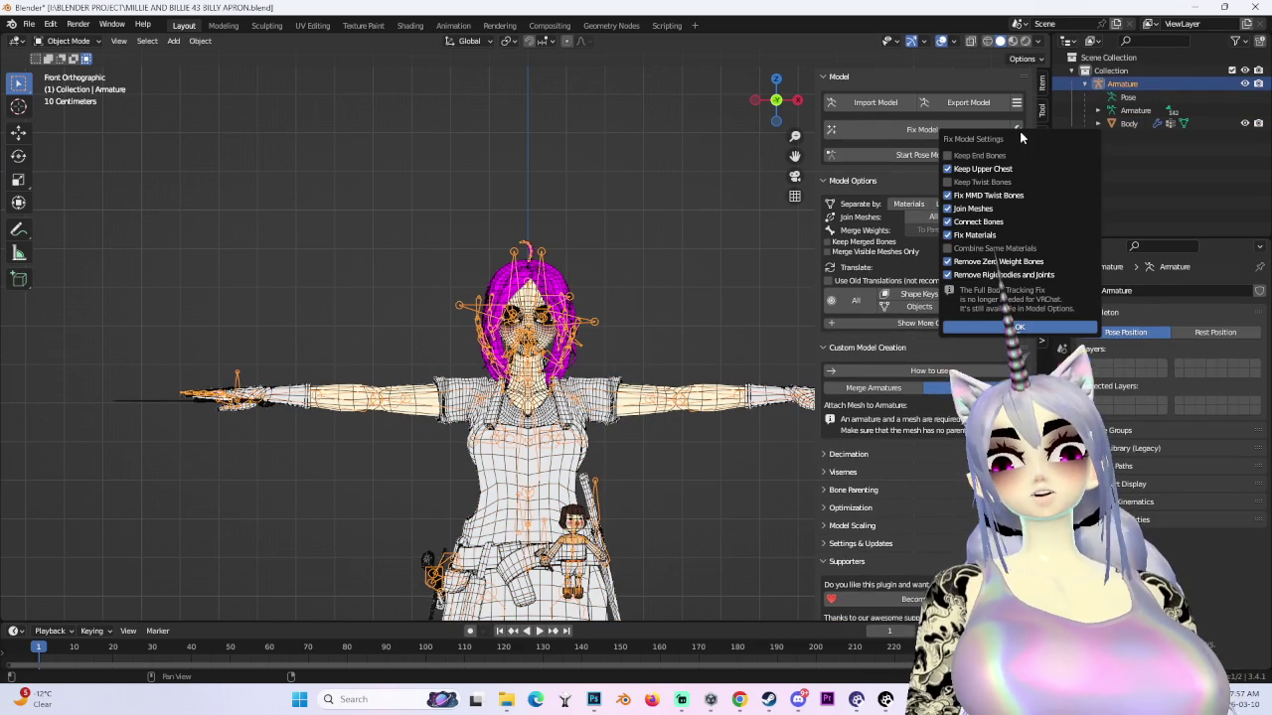
click(915, 131)
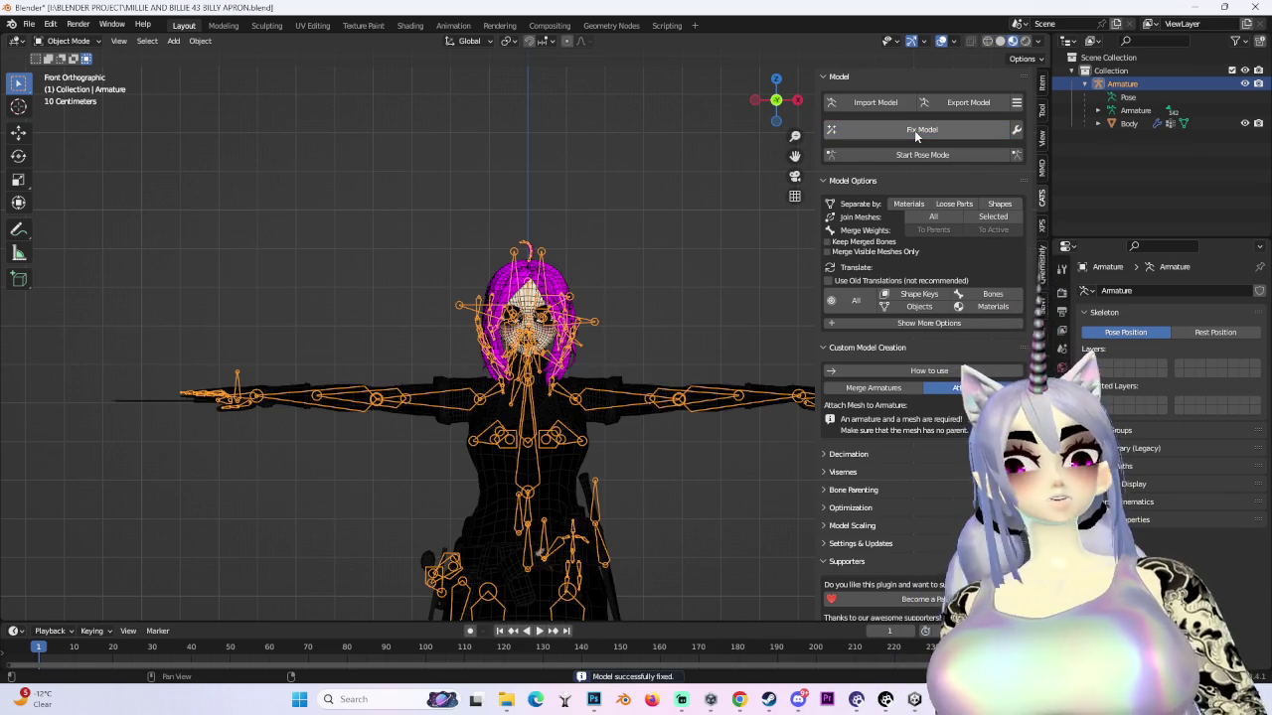
click(556, 279)
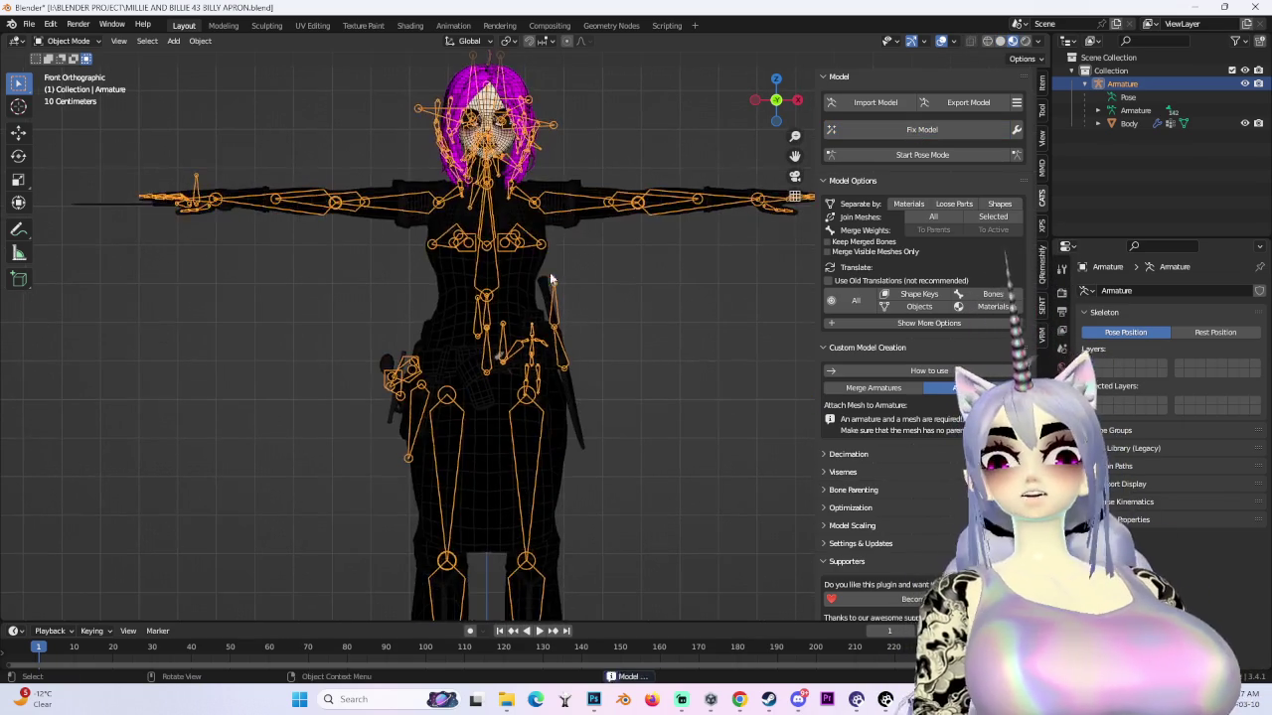
- Switch to Solid shading, zoom in on the doll and start Pose Mode
click(1003, 44)
scroll(487, 328, up, 5)
mouse_move(487, 328)
middle_down()
mouse_move(556, 367)
mouse_move(596, 367)
middle_up()
scroll(600, 370, up, 3)
scroll(557, 368, down, 4)
scroll(556, 367, up, 3)
scroll(556, 367, up, 2)
scroll(557, 368, up, 2)
click(968, 154)
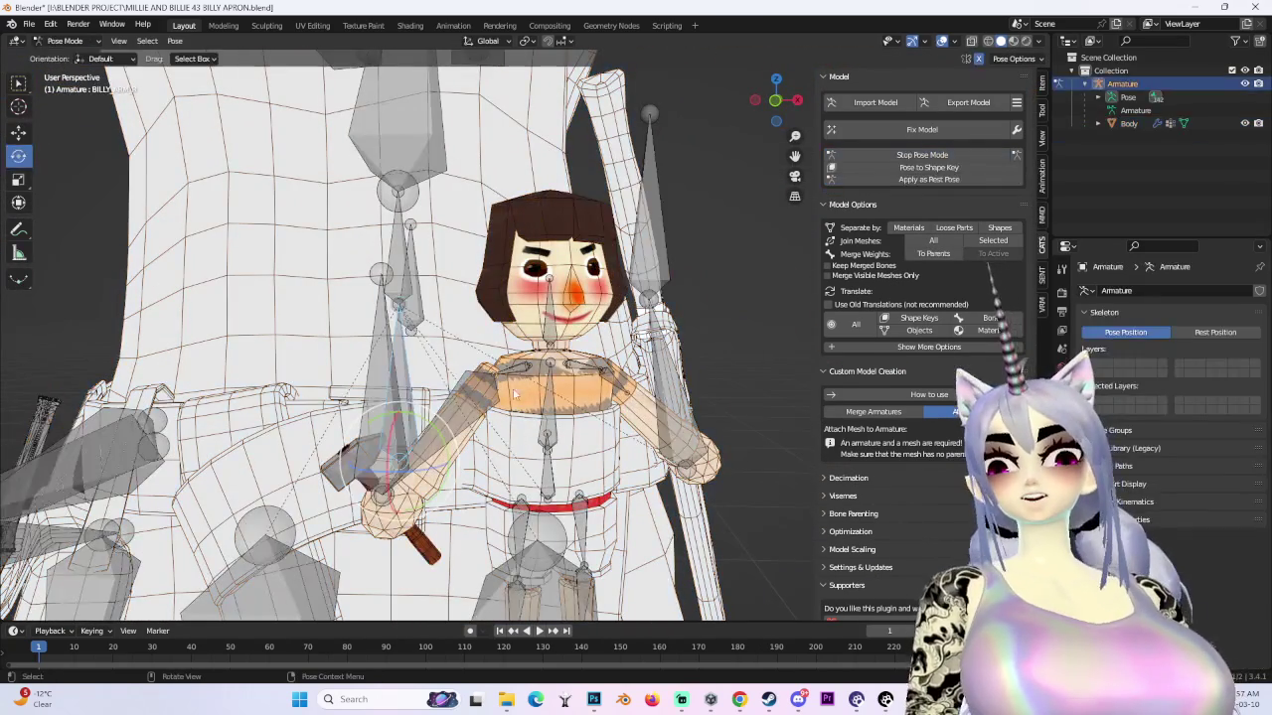
- Test-rotate the doll's upper body and head bones, undoing the arm test
mouse_move(509, 370)
mouse_down()
mouse_move(524, 352)
mouse_move(441, 487)
mouse_up()
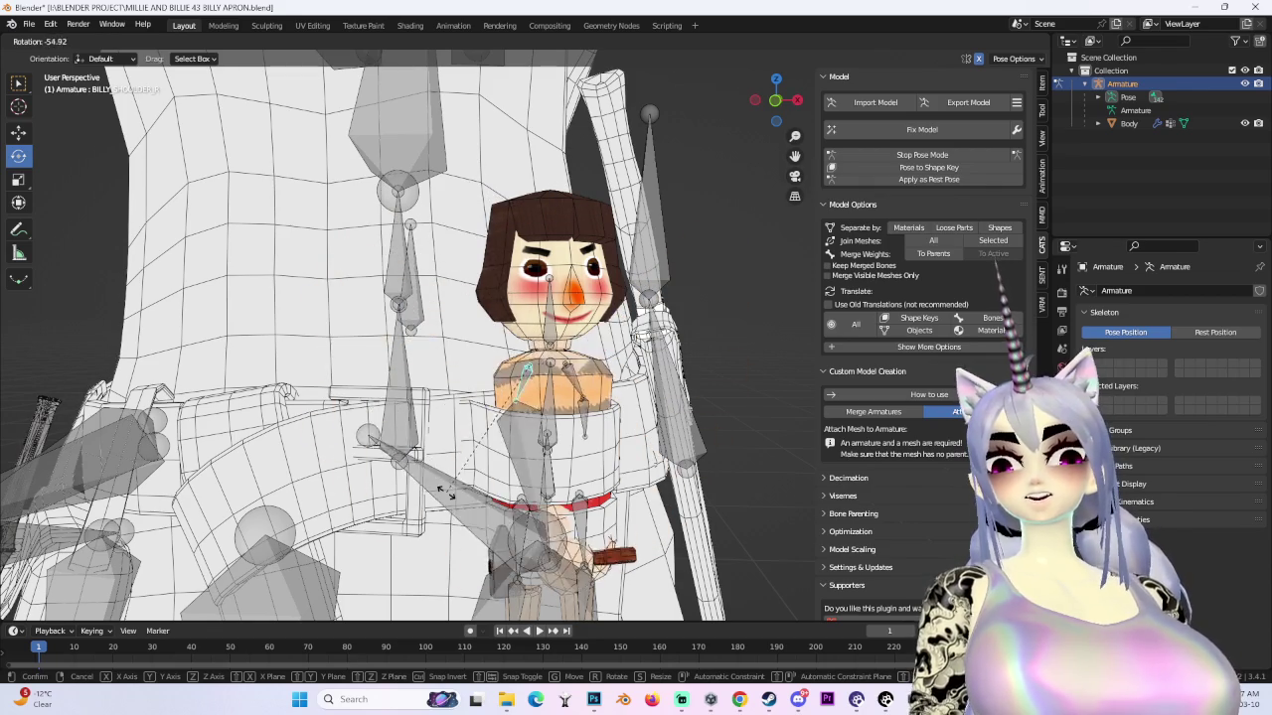
mouse_move(441, 487)
mouse_down()
mouse_move(575, 313)
mouse_move(703, 412)
mouse_move(636, 328)
mouse_up()
key(ctrl+z)
click(427, 298)
mouse_move(427, 298)
middle_down()
mouse_move(561, 350)
mouse_move(487, 417)
middle_up()
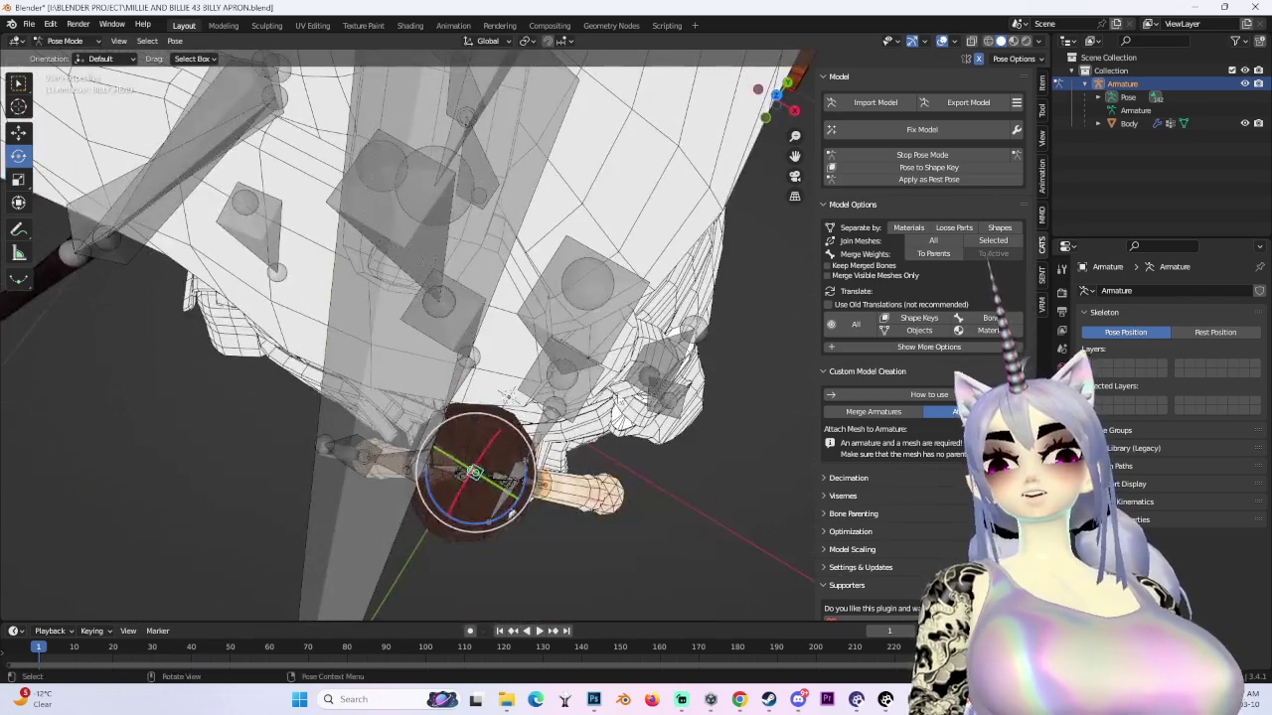
drag(487, 417, 516, 309)
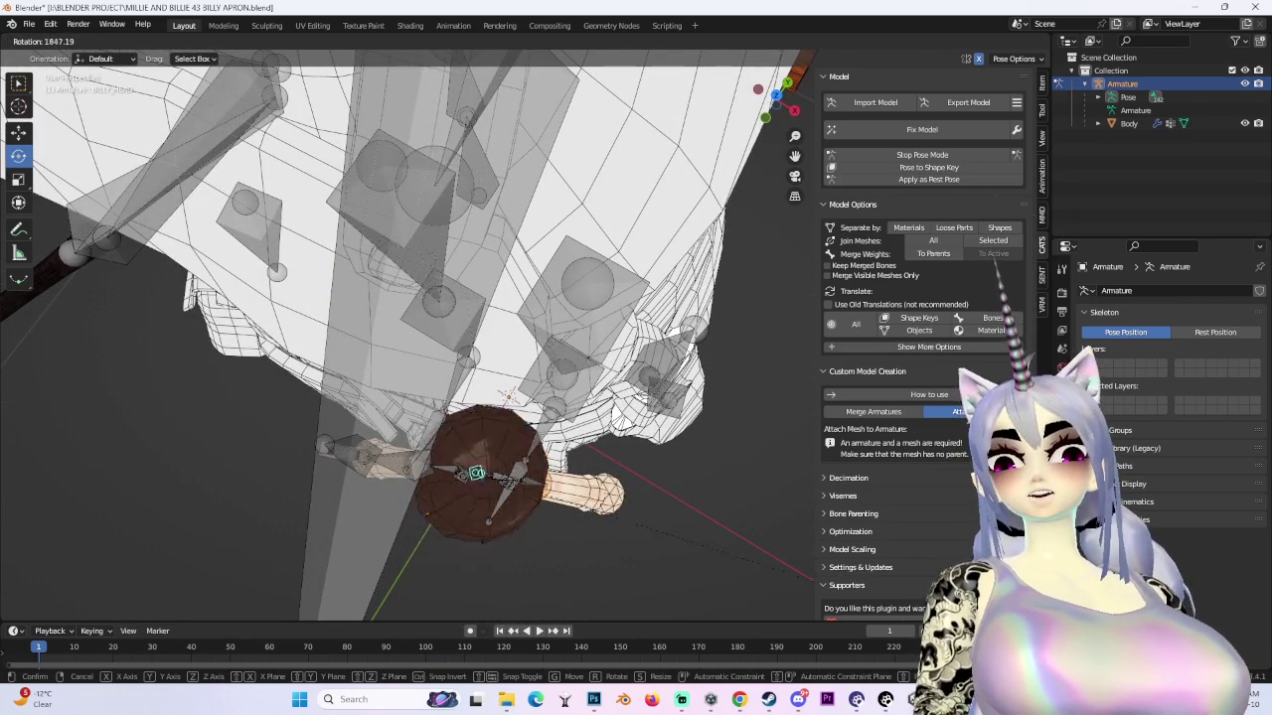
click(508, 395)
- Test-rotate the doll's left leg and thigh bones, then undo and redo to compare poses
mouse_move(509, 396)
middle_down()
mouse_move(536, 348)
mouse_move(417, 501)
middle_up()
click(417, 501)
key(r)
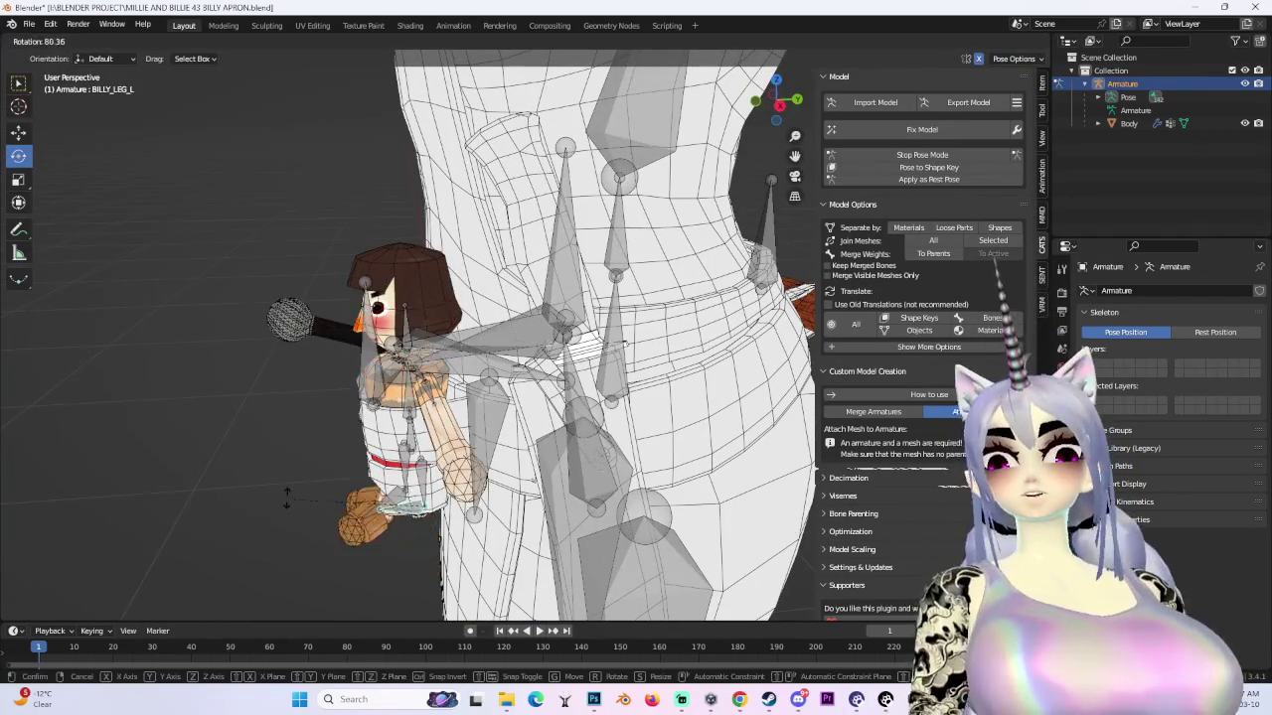
click(294, 504)
middle_drag(294, 504, 628, 360)
click(628, 361)
key(r)
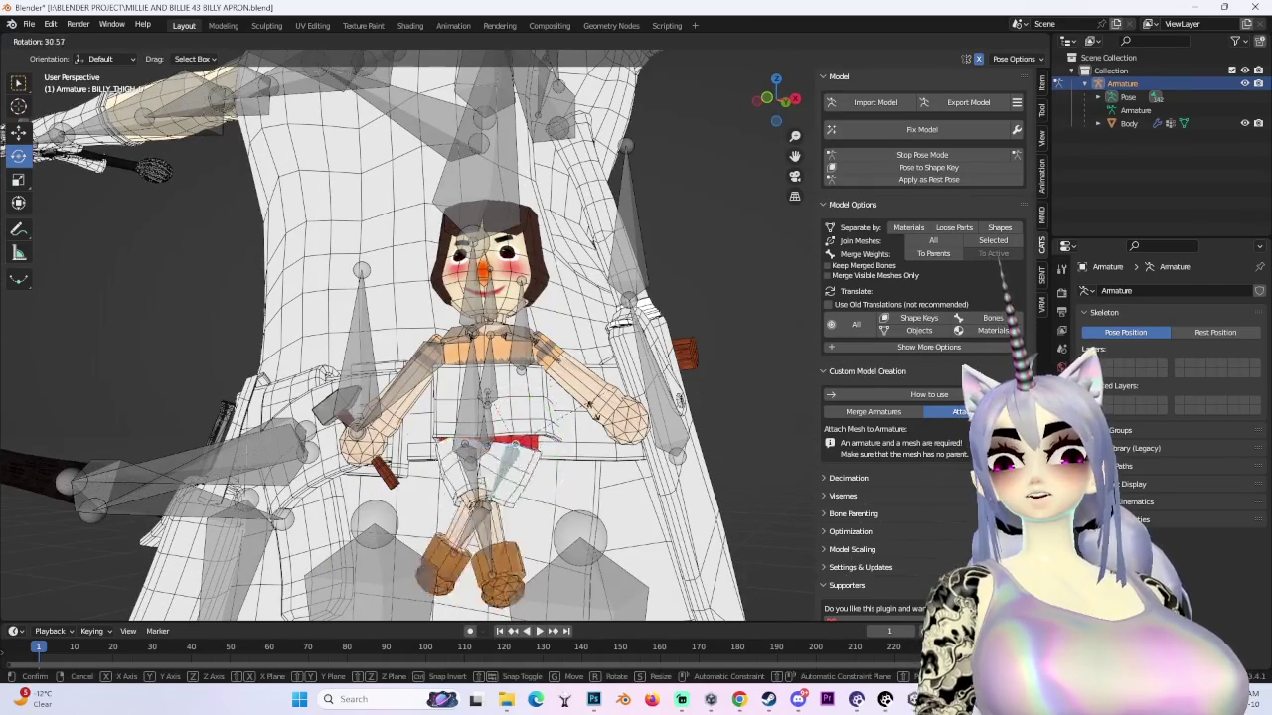
click(546, 366)
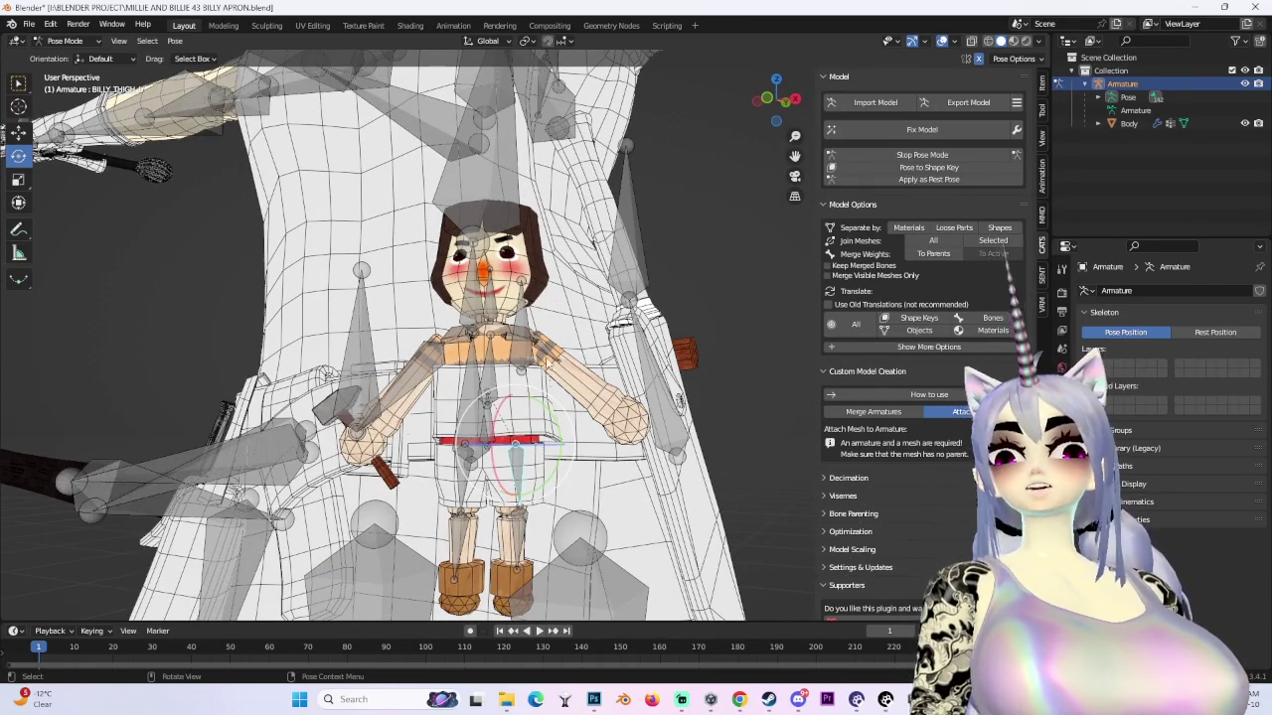
key(ctrl+z)
key(ctrl+shift+z)
key(ctrl+z)
key(ctrl+shift+z)
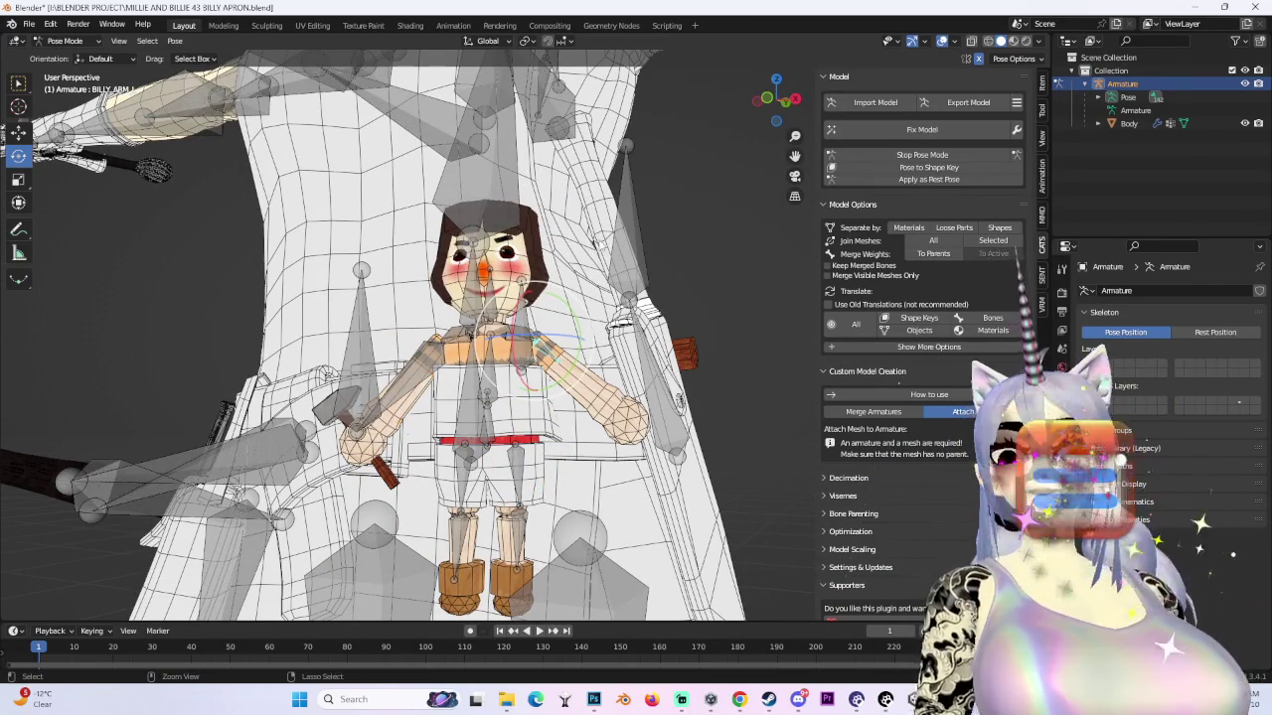
key(ctrl+z)
- Snap to front view and start the FBX export, continuing past the optimisation warning
middle_drag(599, 239, 687, 254)
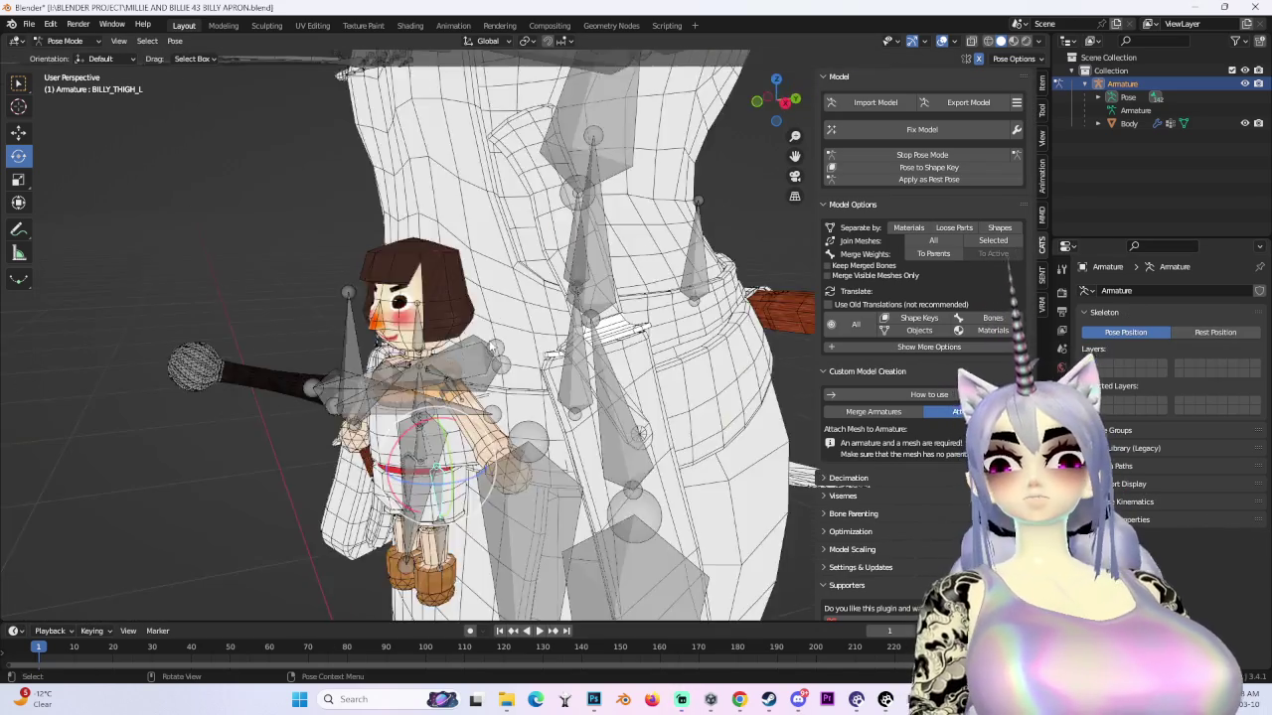
click(778, 100)
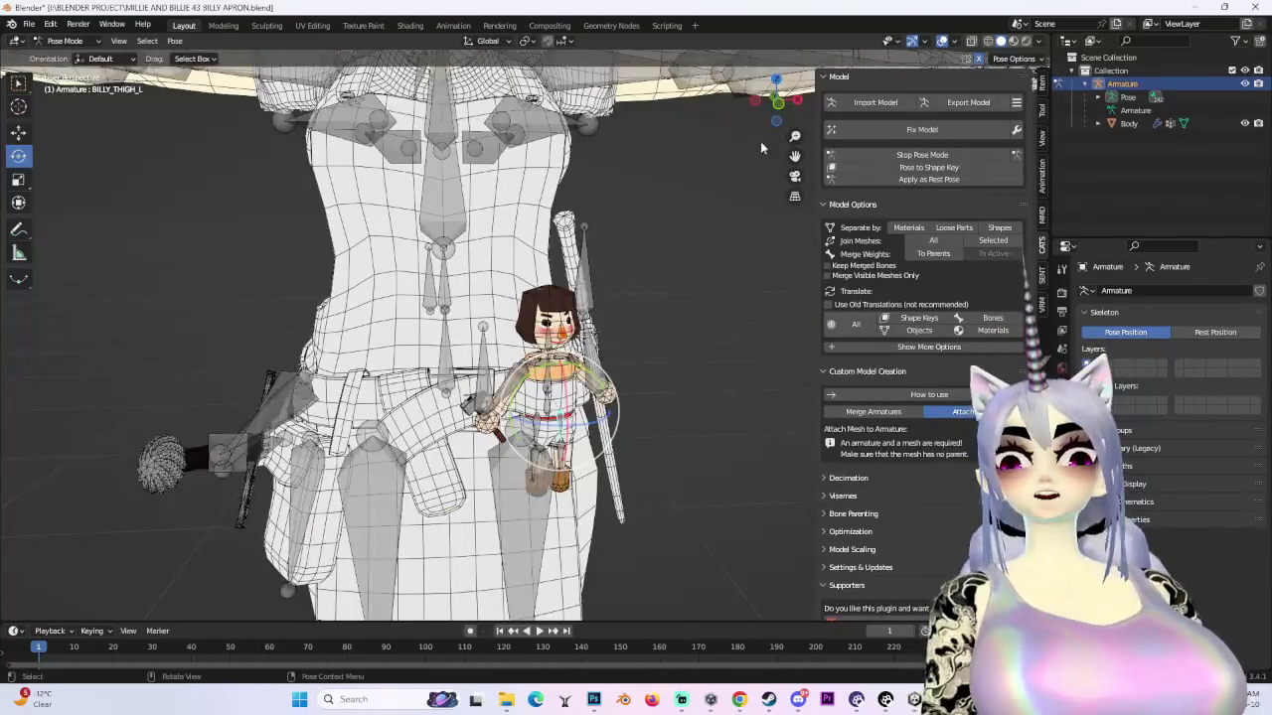
click(967, 102)
click(937, 189)
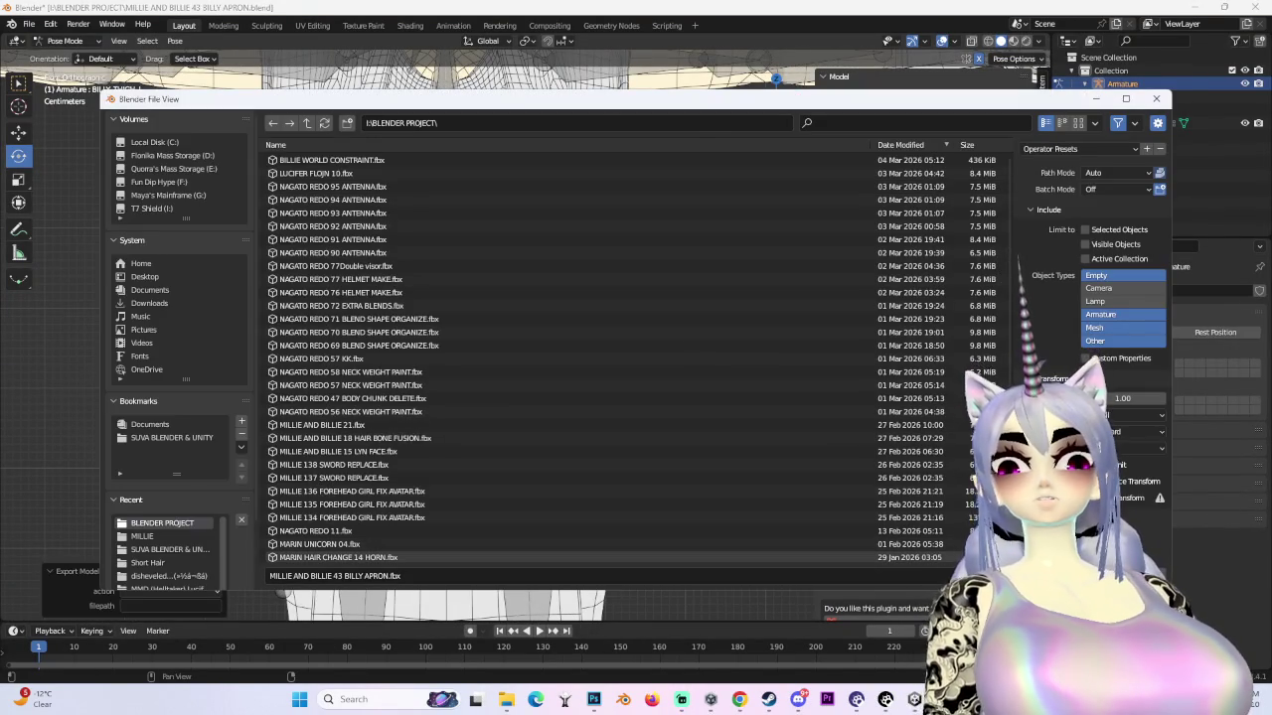
- Retry the FBX export past the optimisation warning, then cancel it
click(1083, 576)
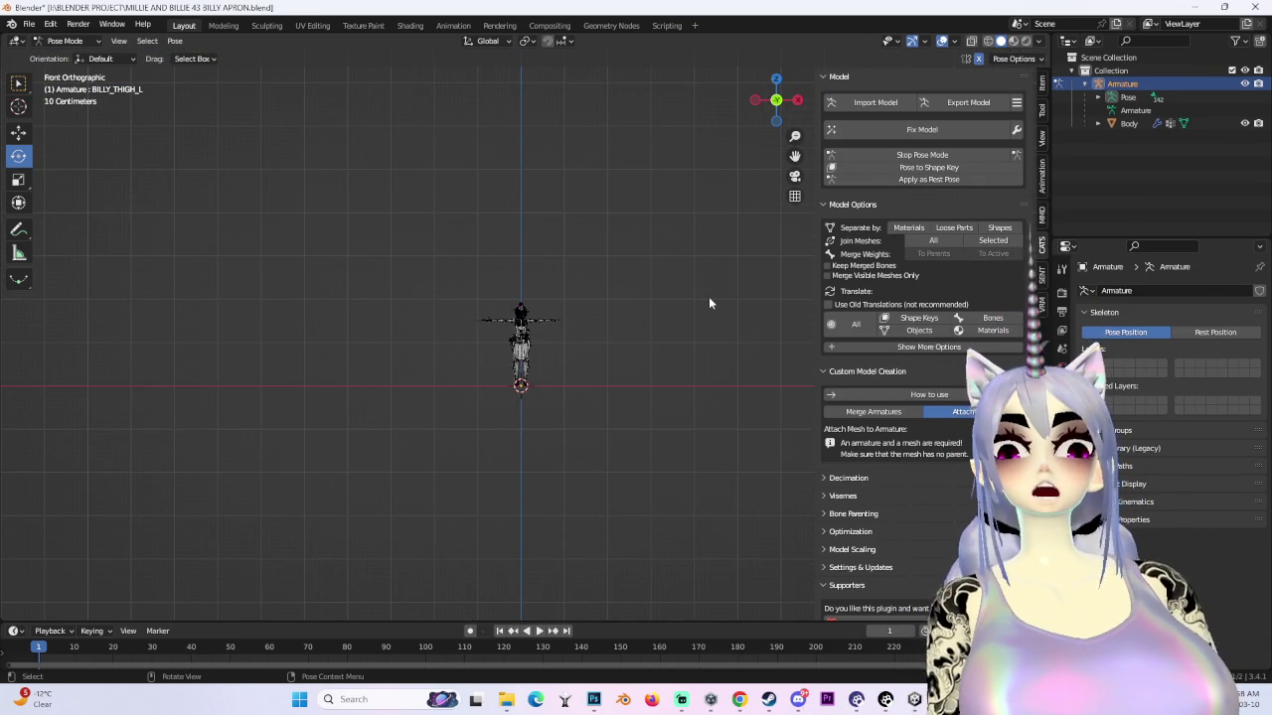
scroll(640, 372, up, 3)
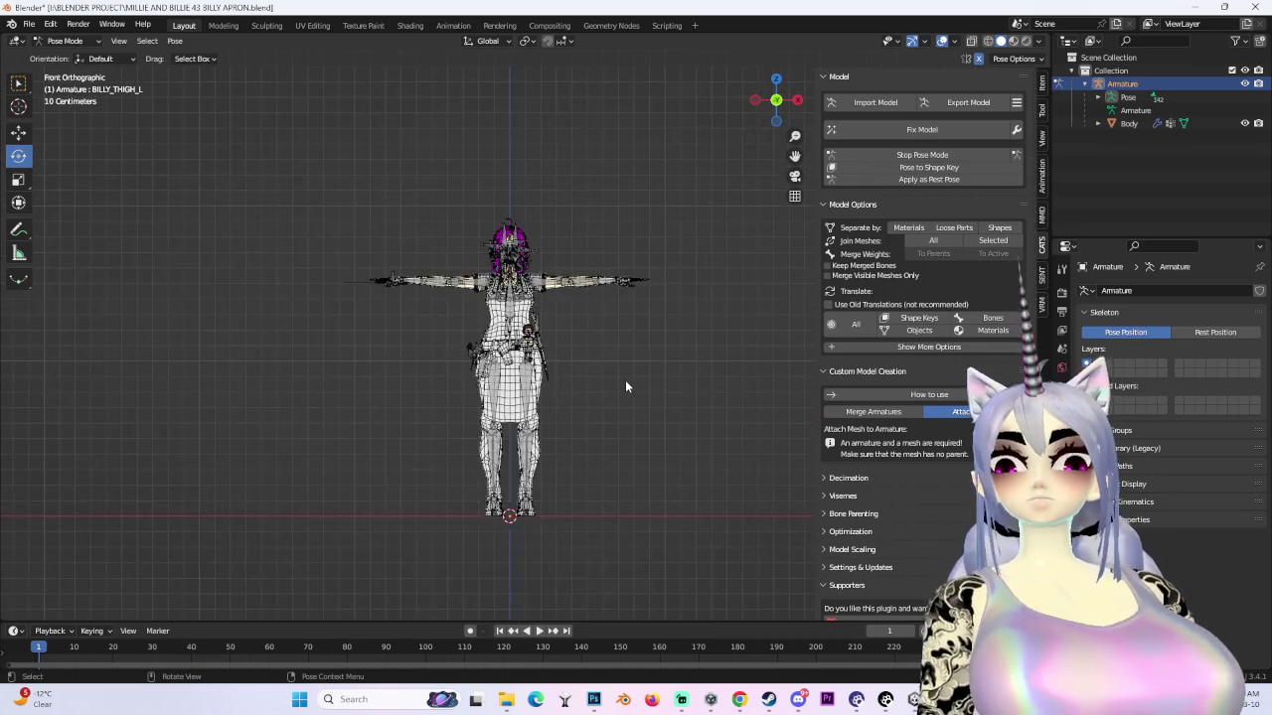
scroll(625, 380, up, 2)
click(975, 102)
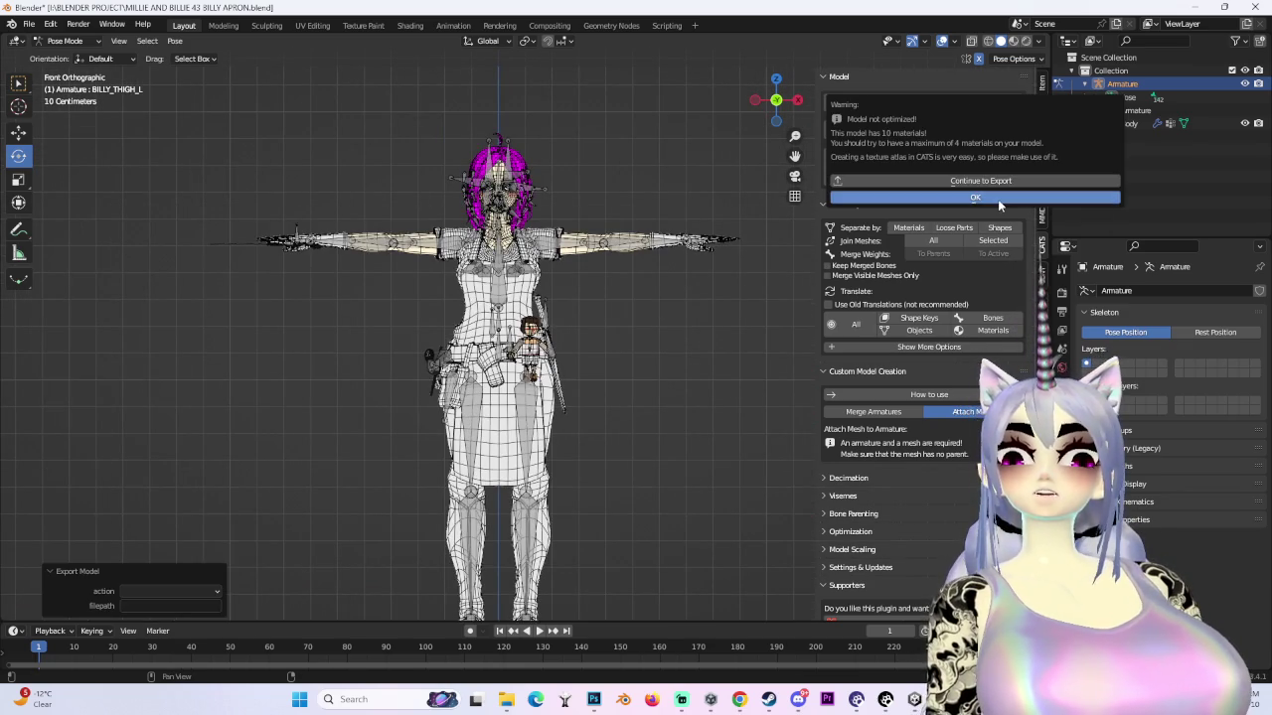
click(997, 199)
click(976, 103)
click(973, 181)
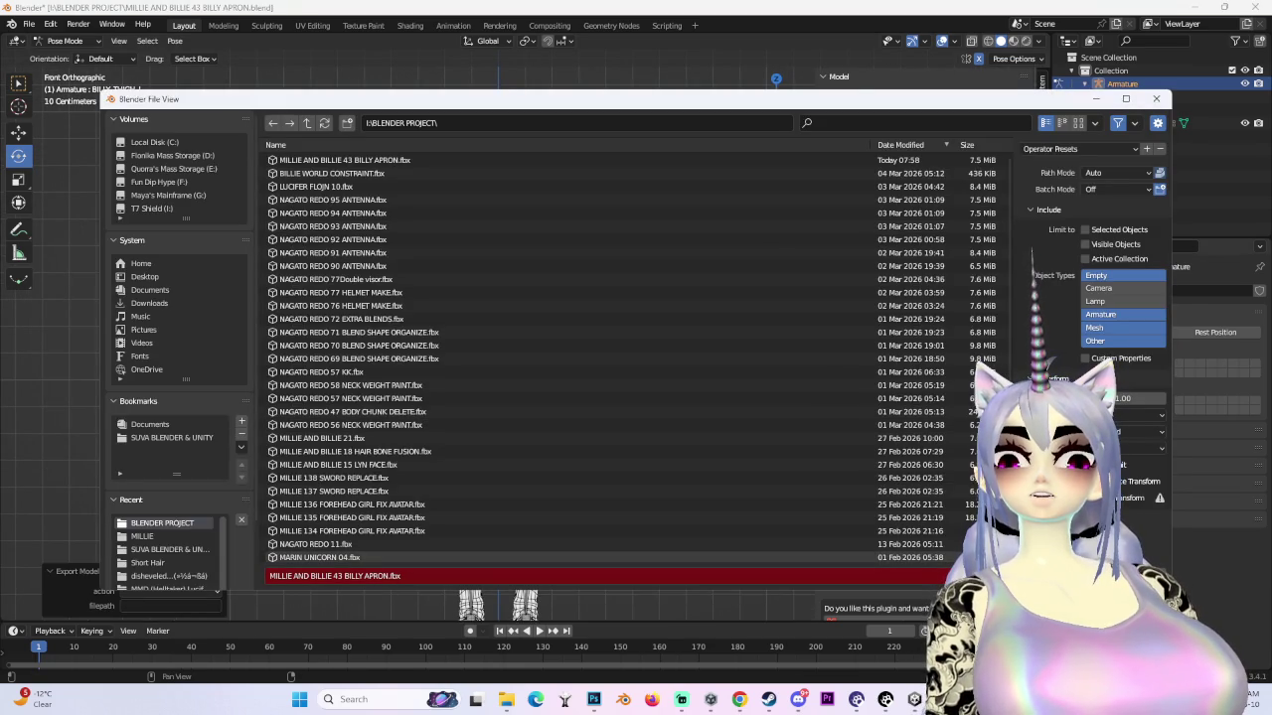
key(Return)
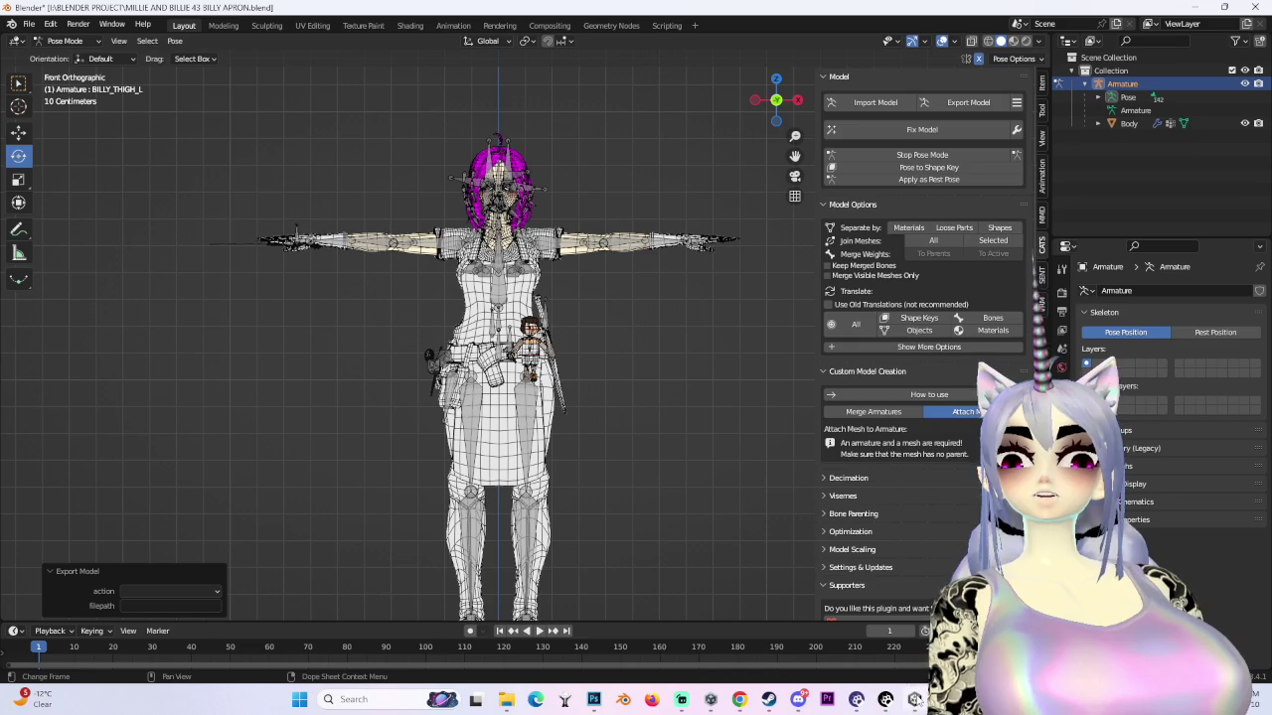
- In Unity, select MILLIE AND BILLIE 23 SIZE CHANGE and locate its Avatar asset
click(914, 699)
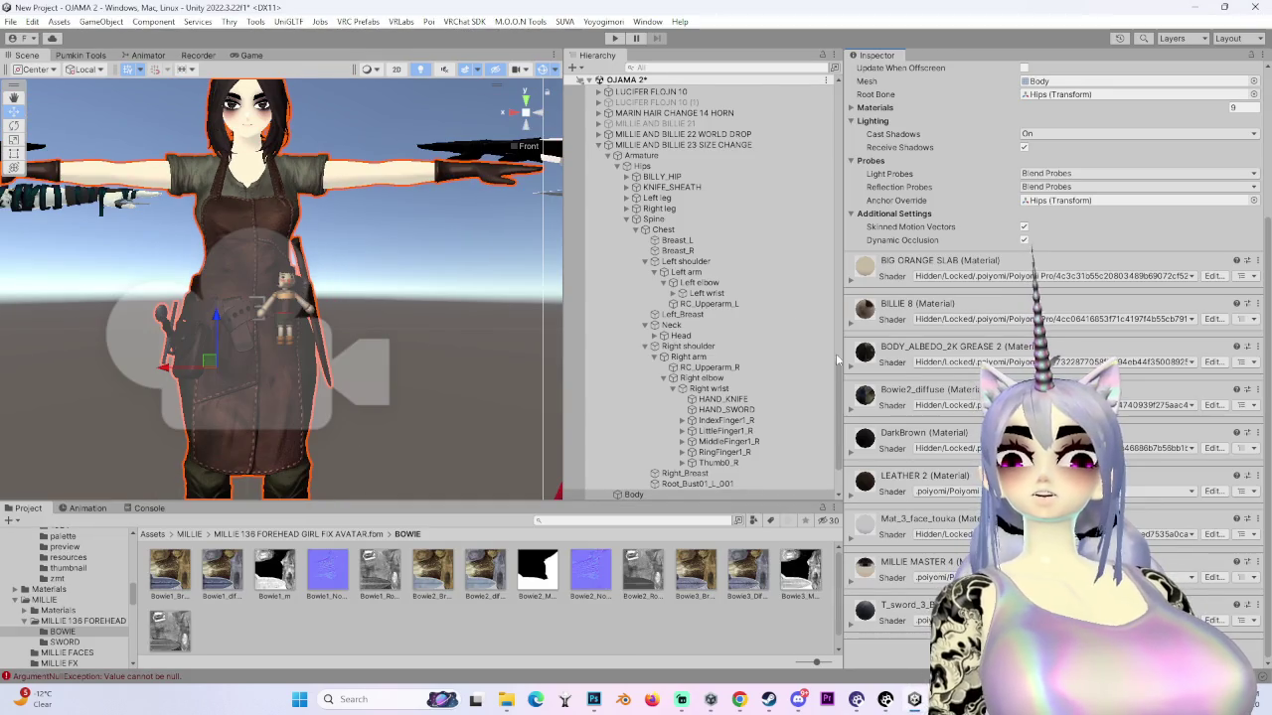
scroll(785, 278, up, 4)
click(695, 263)
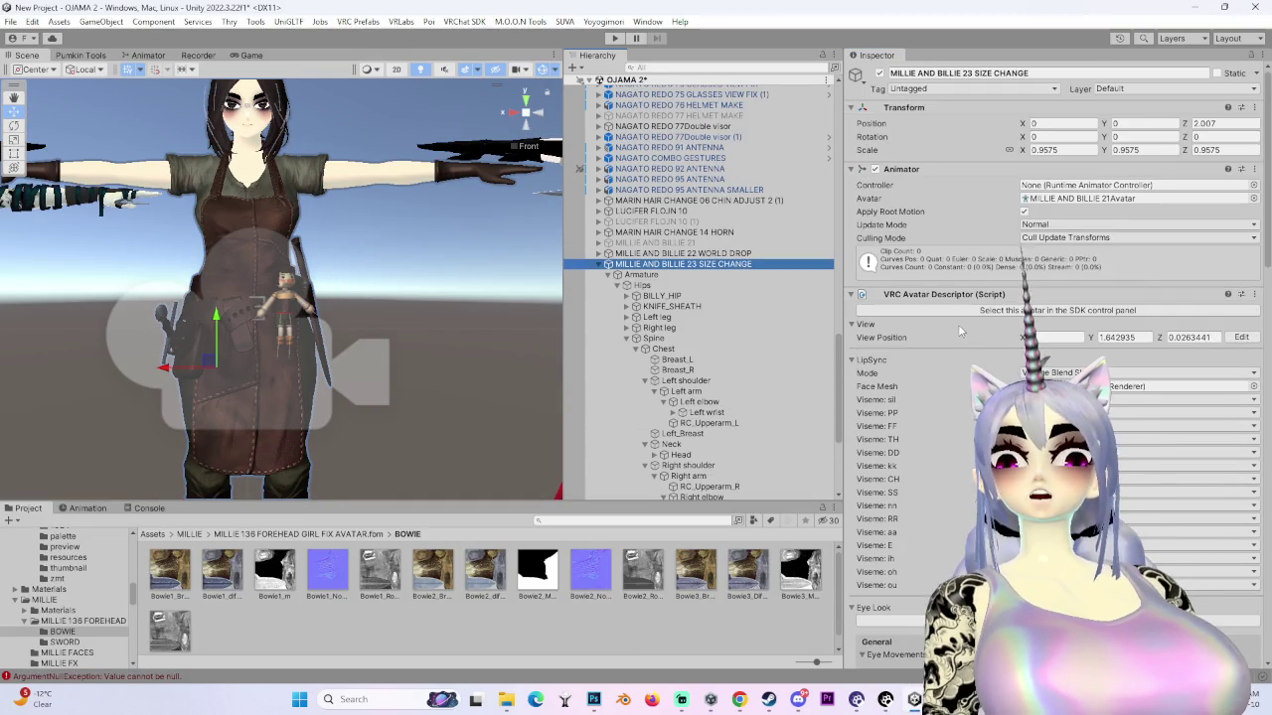
click(1074, 198)
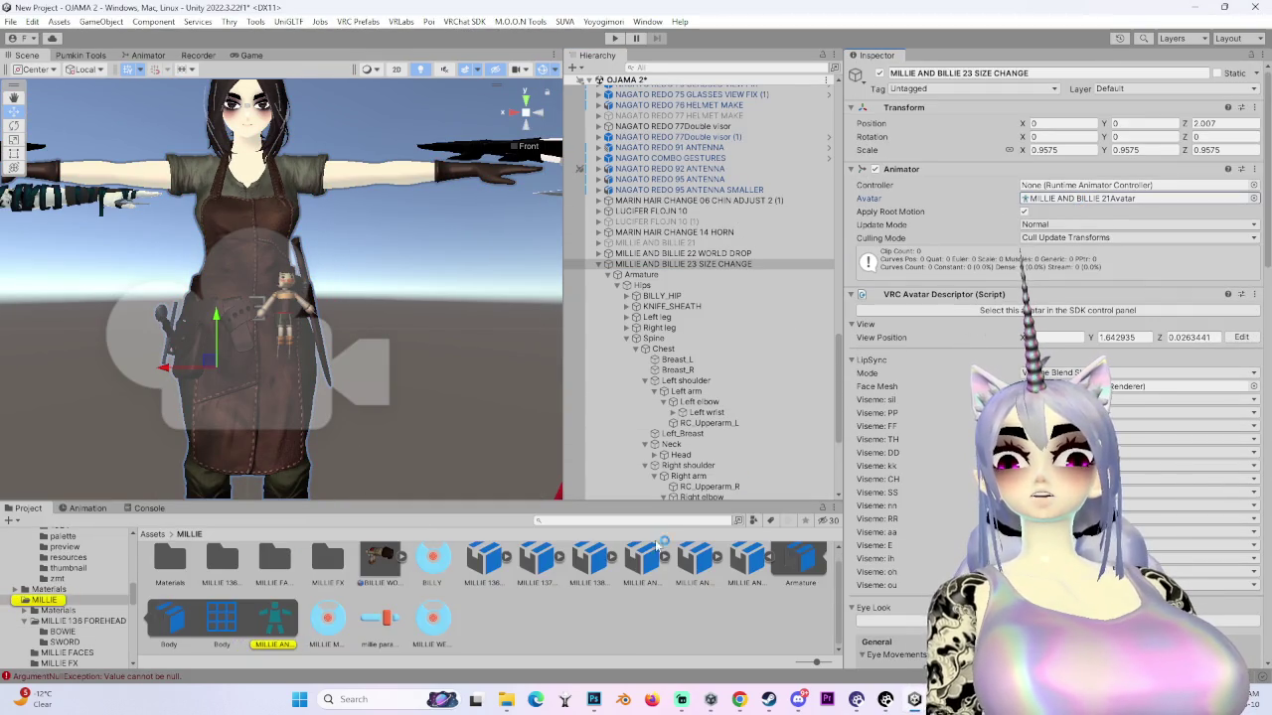
- Back in Blender, hide the armature bones and preview the face with overlays toggled
key(alt+Tab)
scroll(596, 199, up, 5)
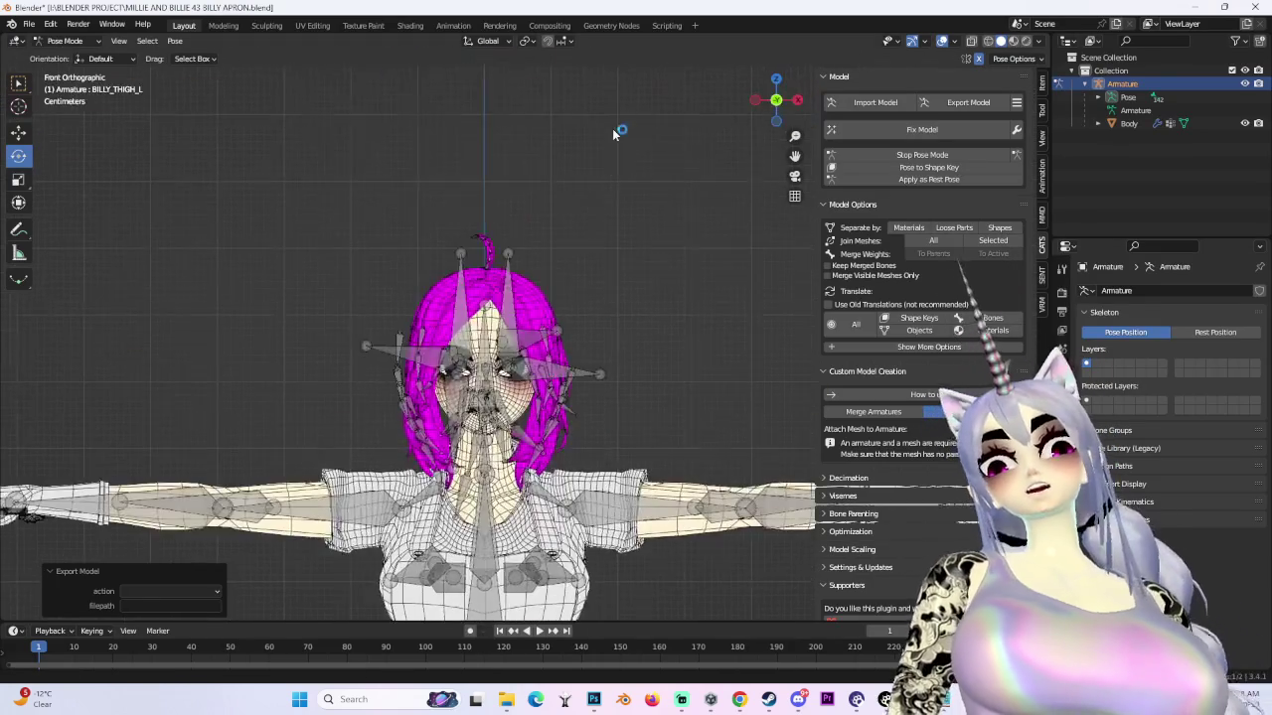
scroll(574, 302, up, 2)
key(h)
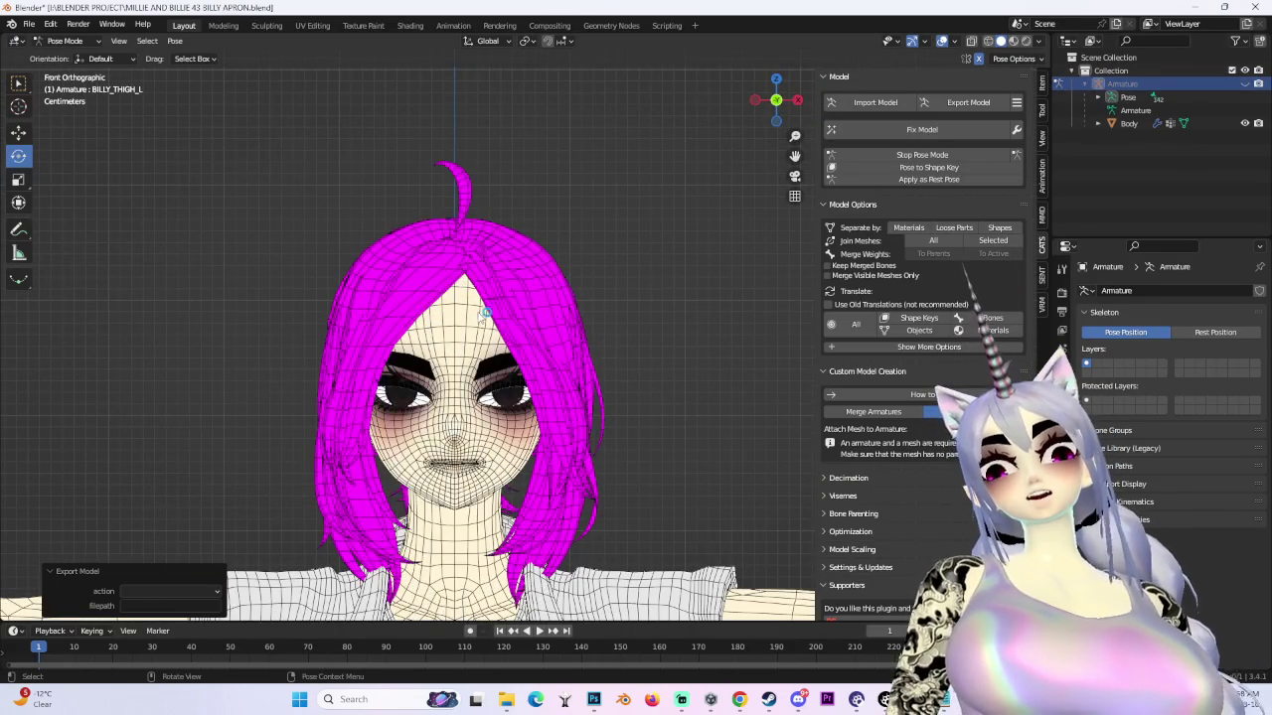
scroll(568, 425, up, 3)
click(939, 44)
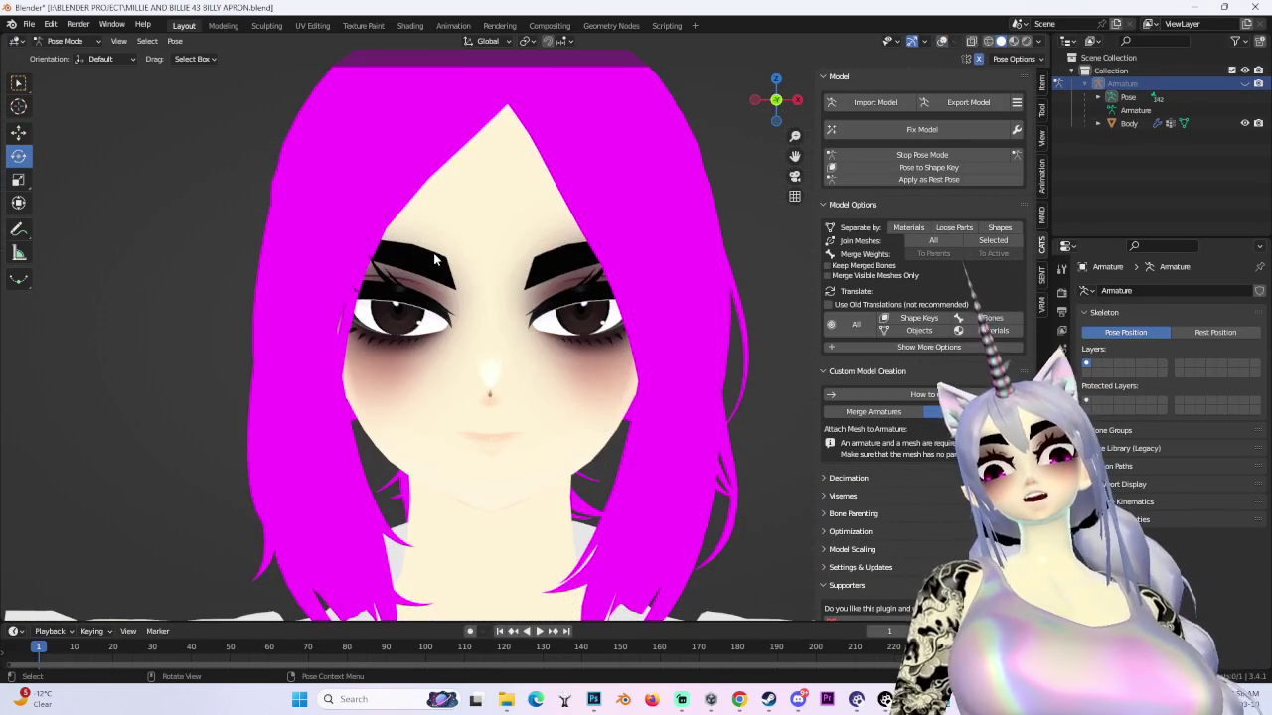
click(942, 42)
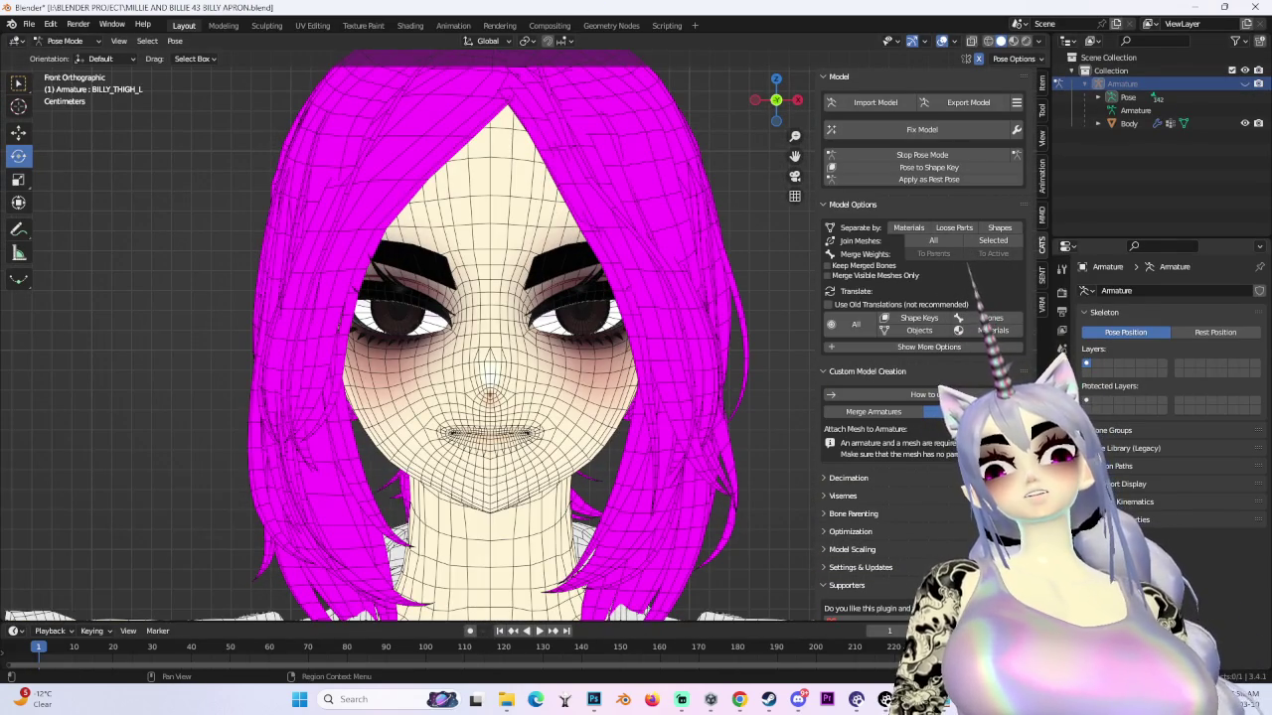
click(1061, 398)
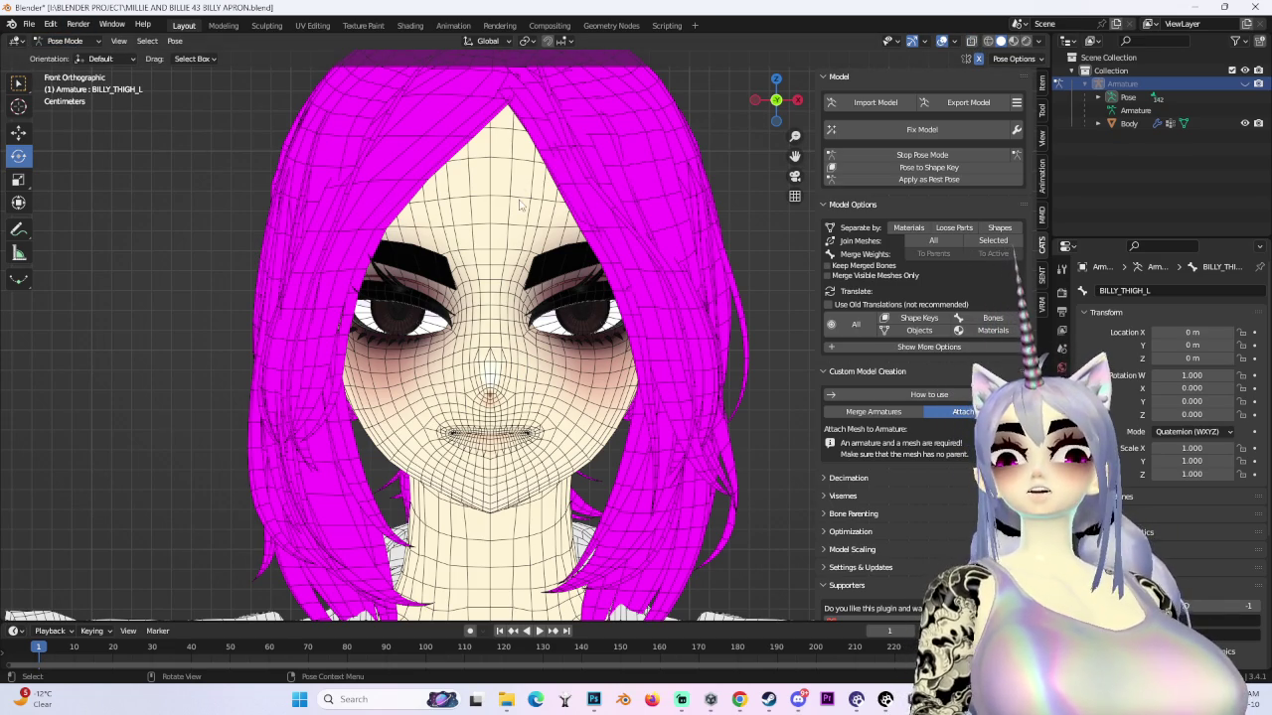
- Return the Body mesh to Object Mode and set its SADNESS shape key to 1.000
click(66, 41)
click(70, 55)
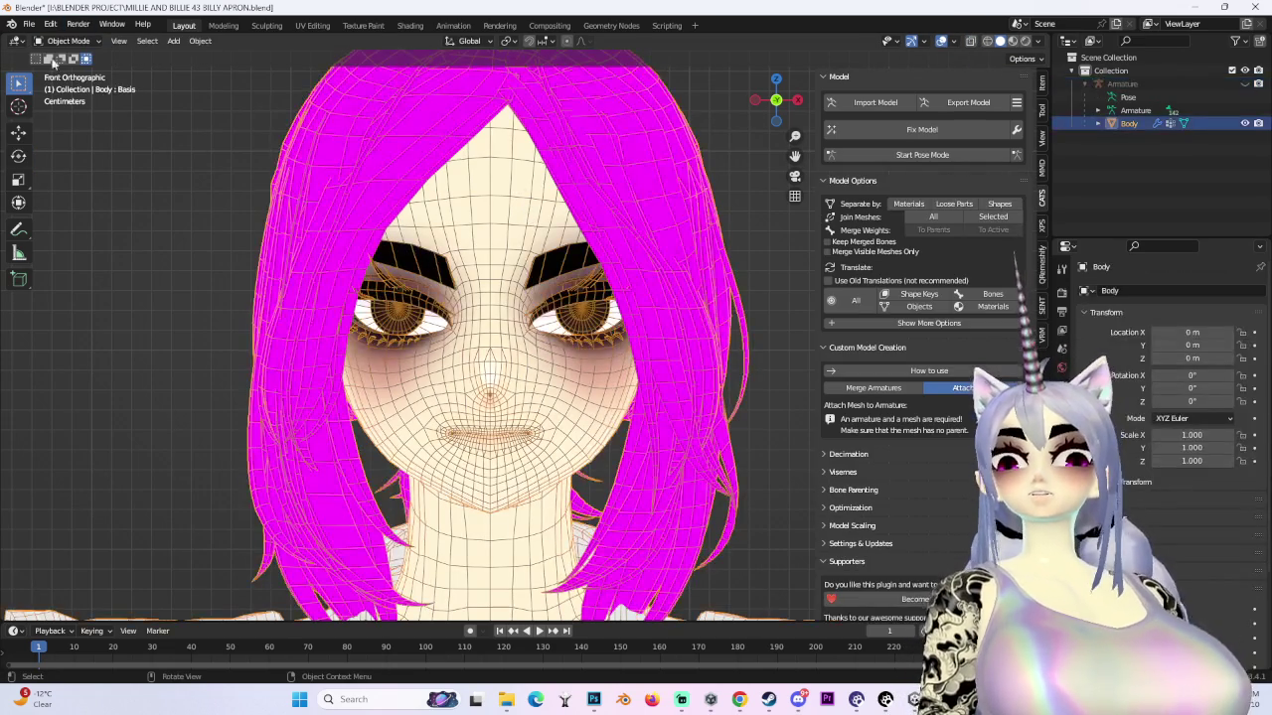
click(75, 41)
click(68, 71)
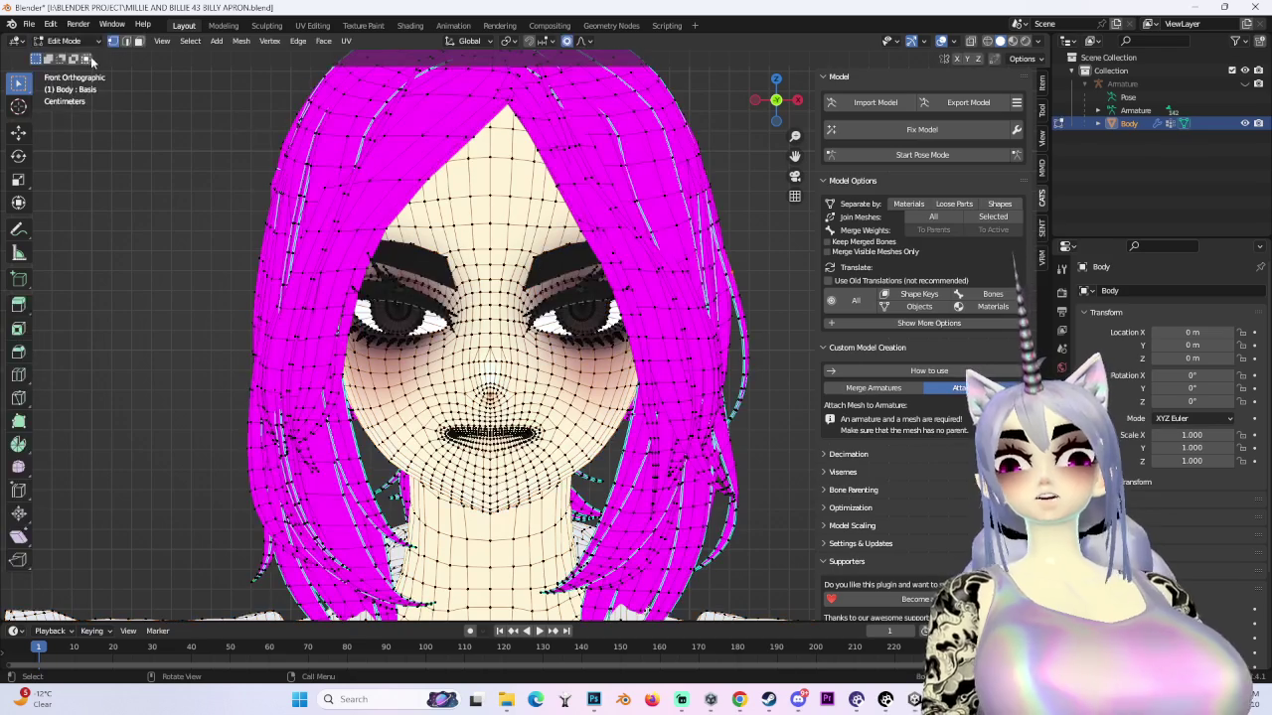
click(63, 41)
key(Tab)
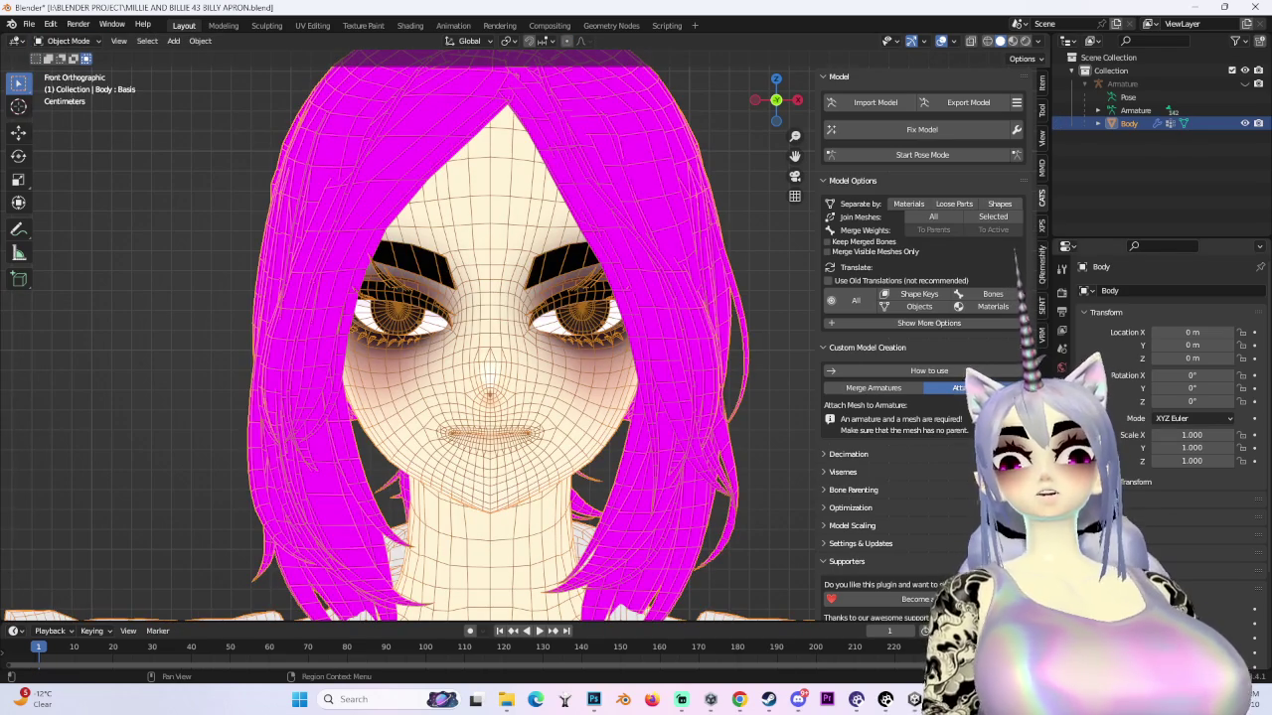
click(1061, 496)
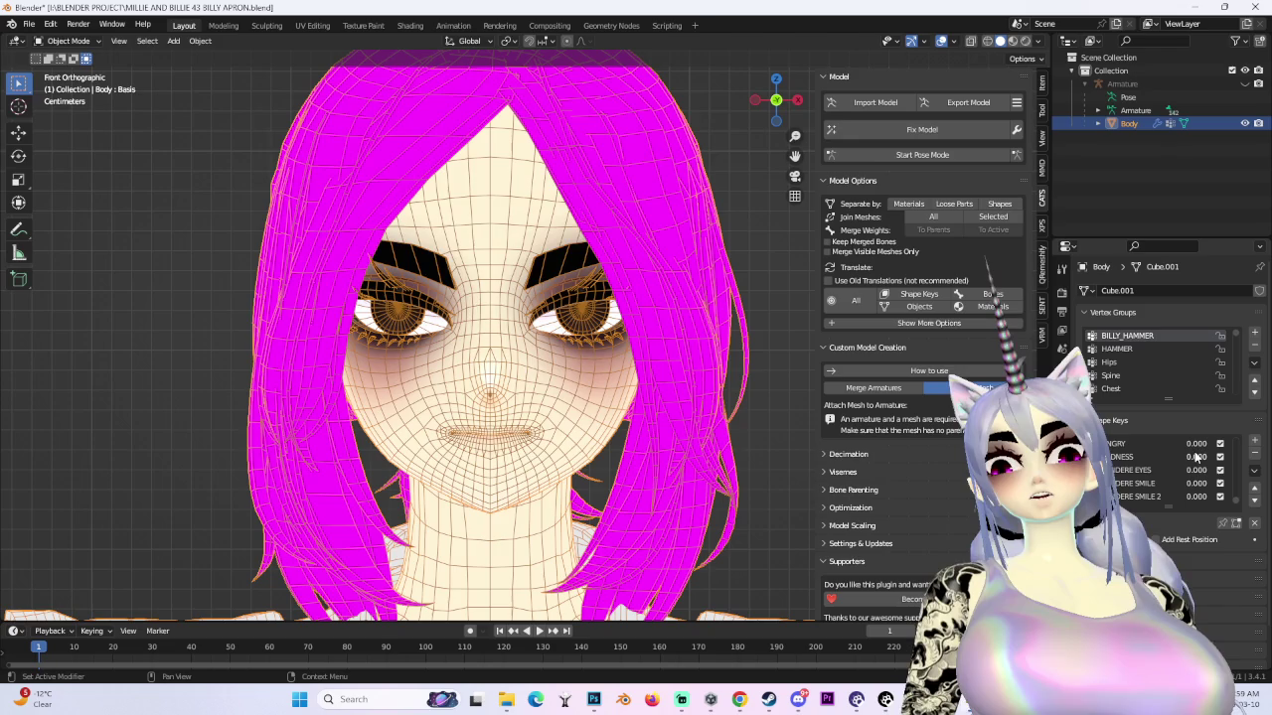
drag(1182, 456, 1232, 456)
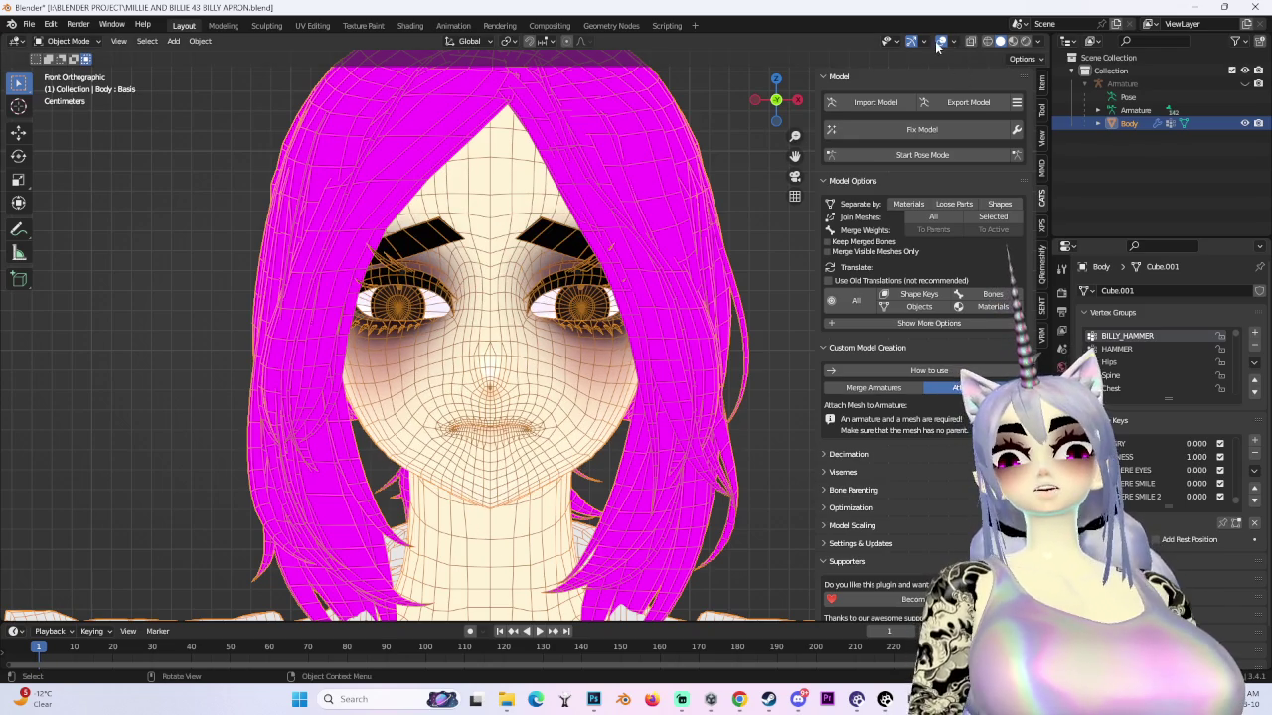
- Preview the sad face, then set the vrc.v_aa viseme to 1 to open the mouth
click(941, 42)
middle_drag(417, 398, 815, 455)
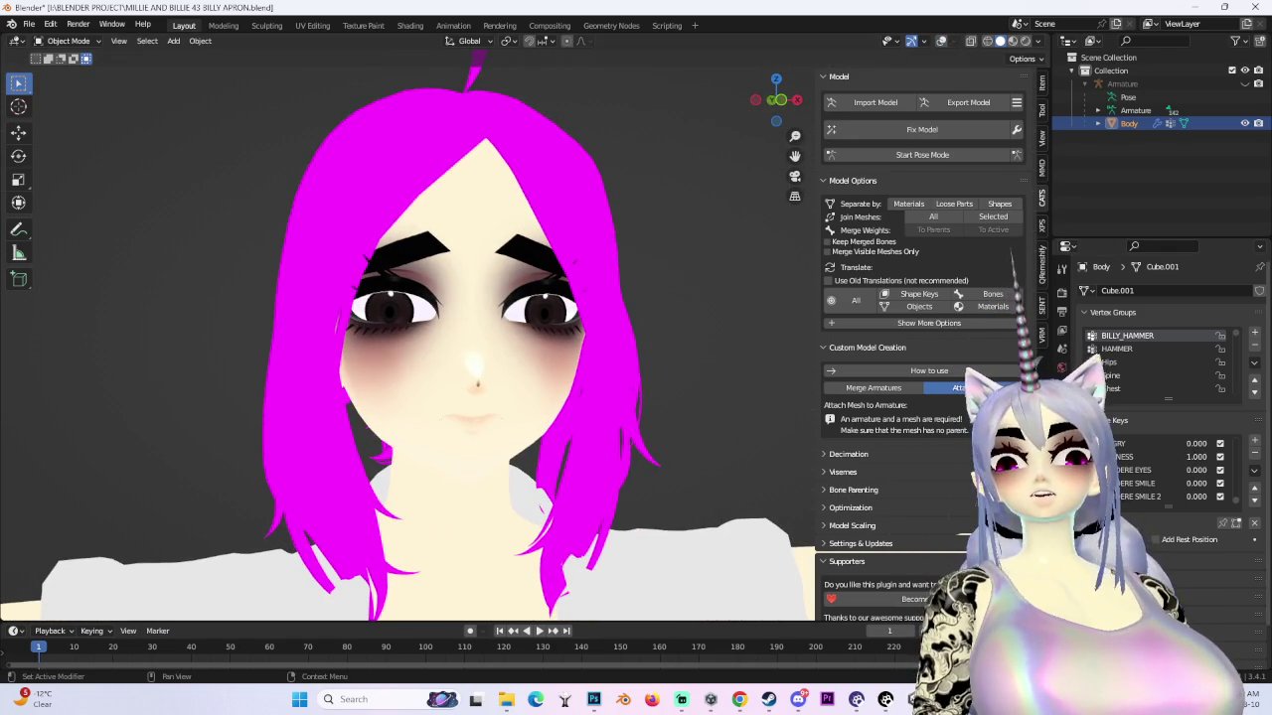
click(941, 41)
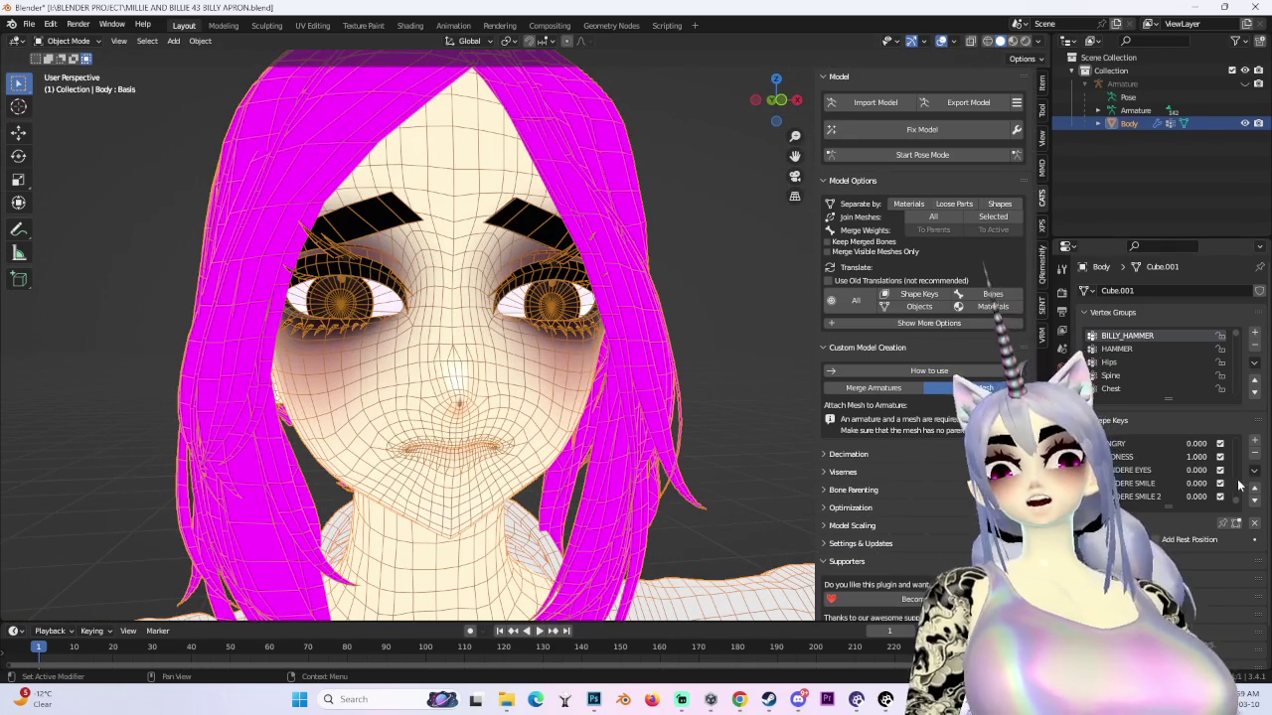
drag(1199, 460, 1242, 460)
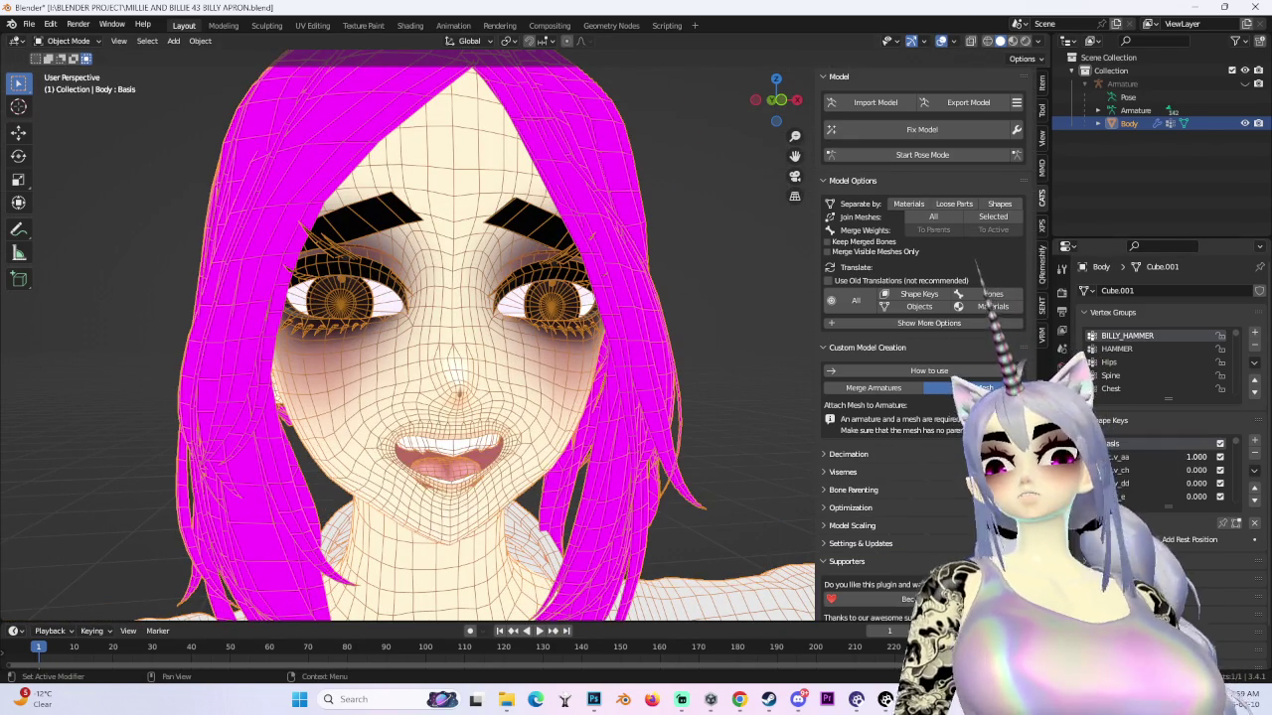
scroll(556, 378, up, 3)
mouse_move(557, 377)
middle_down()
mouse_move(626, 402)
mouse_move(471, 402)
mouse_move(514, 453)
mouse_move(499, 364)
mouse_move(667, 376)
mouse_move(636, 375)
middle_up()
scroll(636, 376, down, 3)
- Put the Body into Edit Mode with the shape key shown while editing, framing the mouth
click(67, 41)
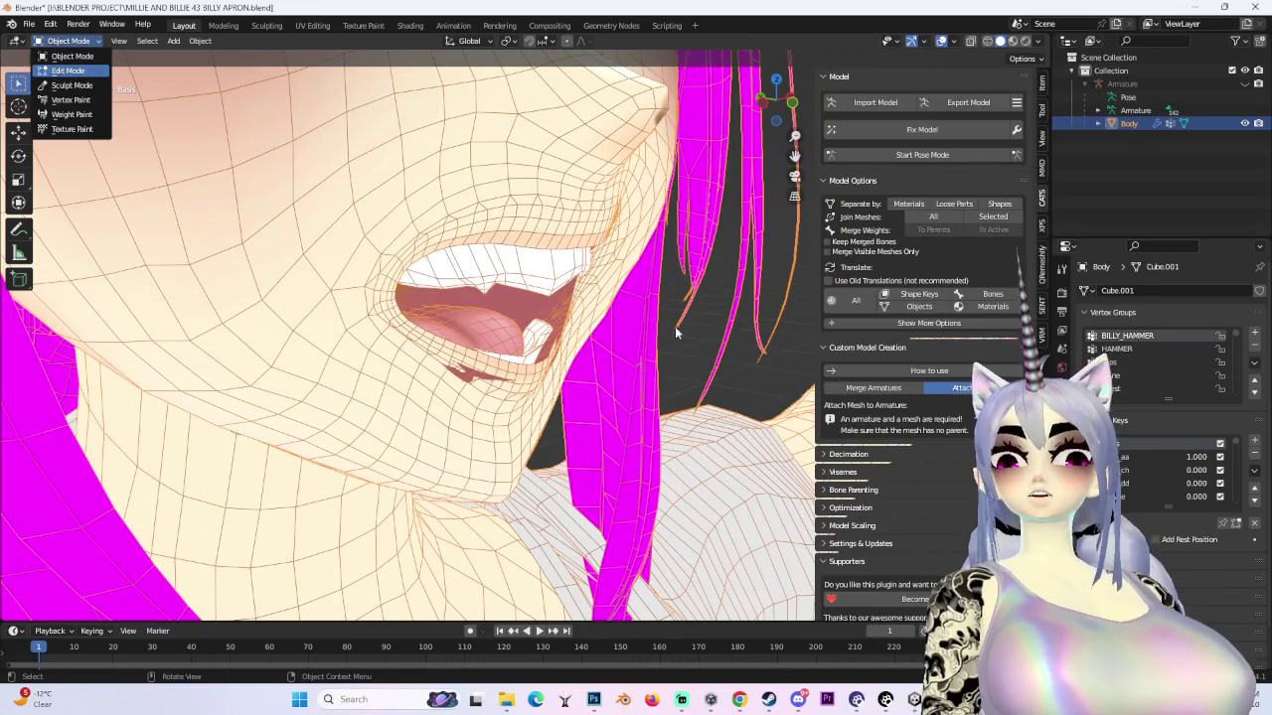
key(Return)
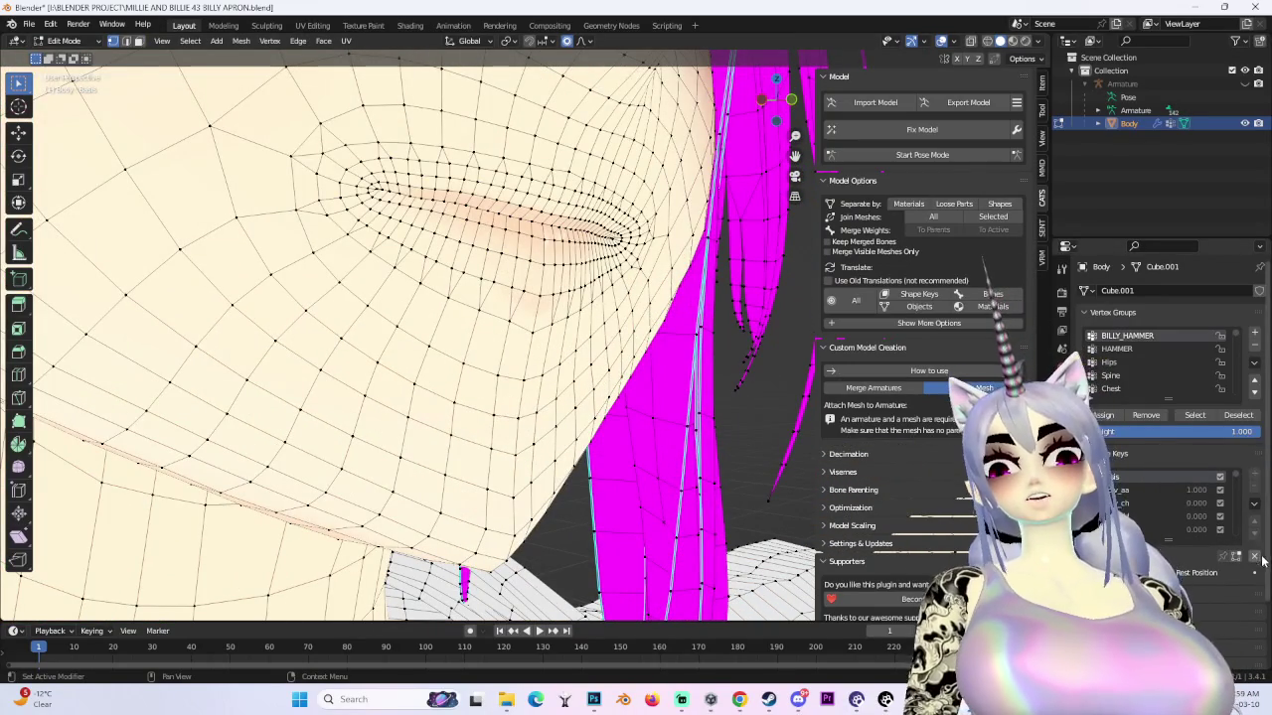
click(1236, 557)
middle_drag(397, 398, 445, 413)
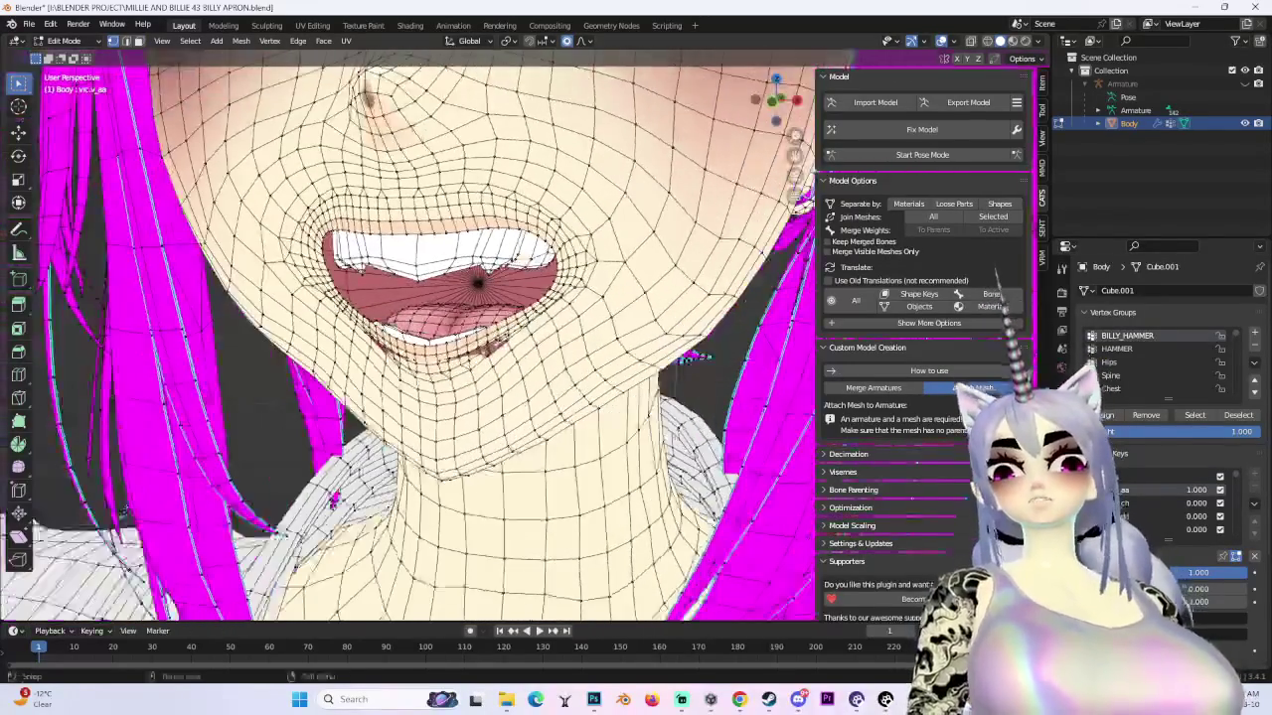
scroll(433, 288, up, 3)
middle_drag(432, 288, 477, 327)
middle_drag(557, 358, 588, 369)
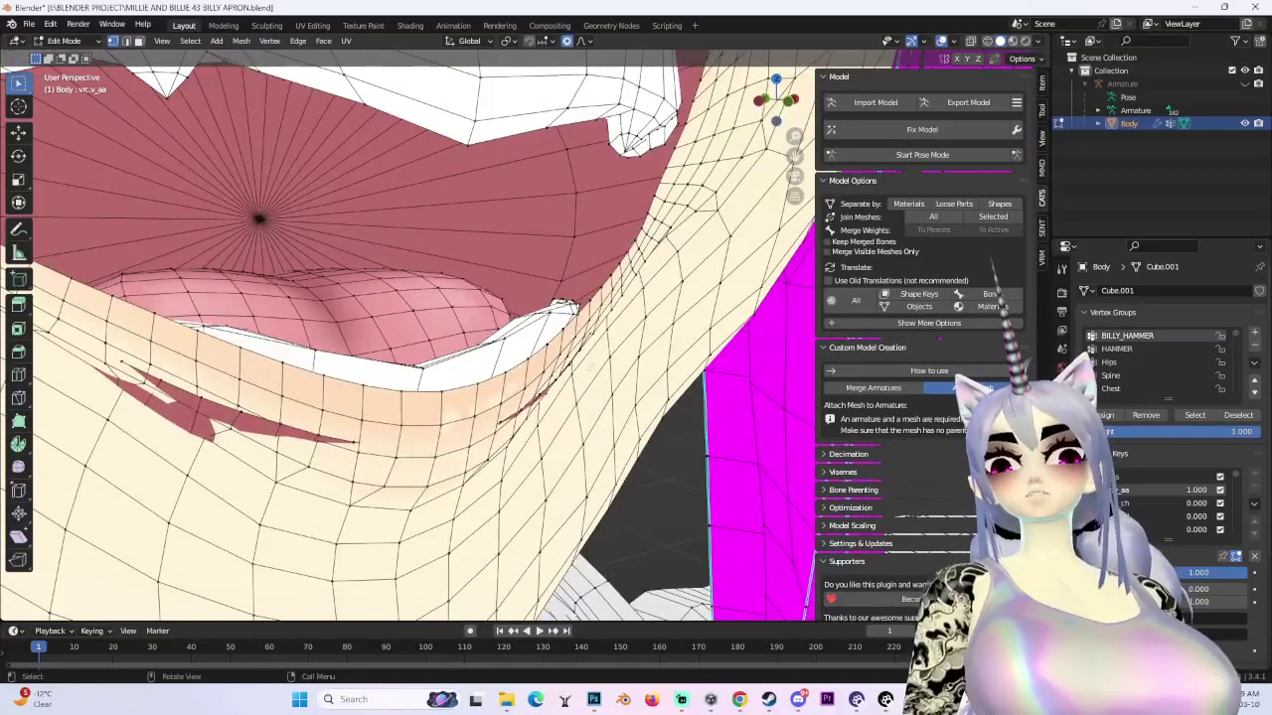
middle_drag(681, 400, 597, 390)
- Nudge the lip vertices along Y in several small proportional-editing moves
key(g)
key(y)
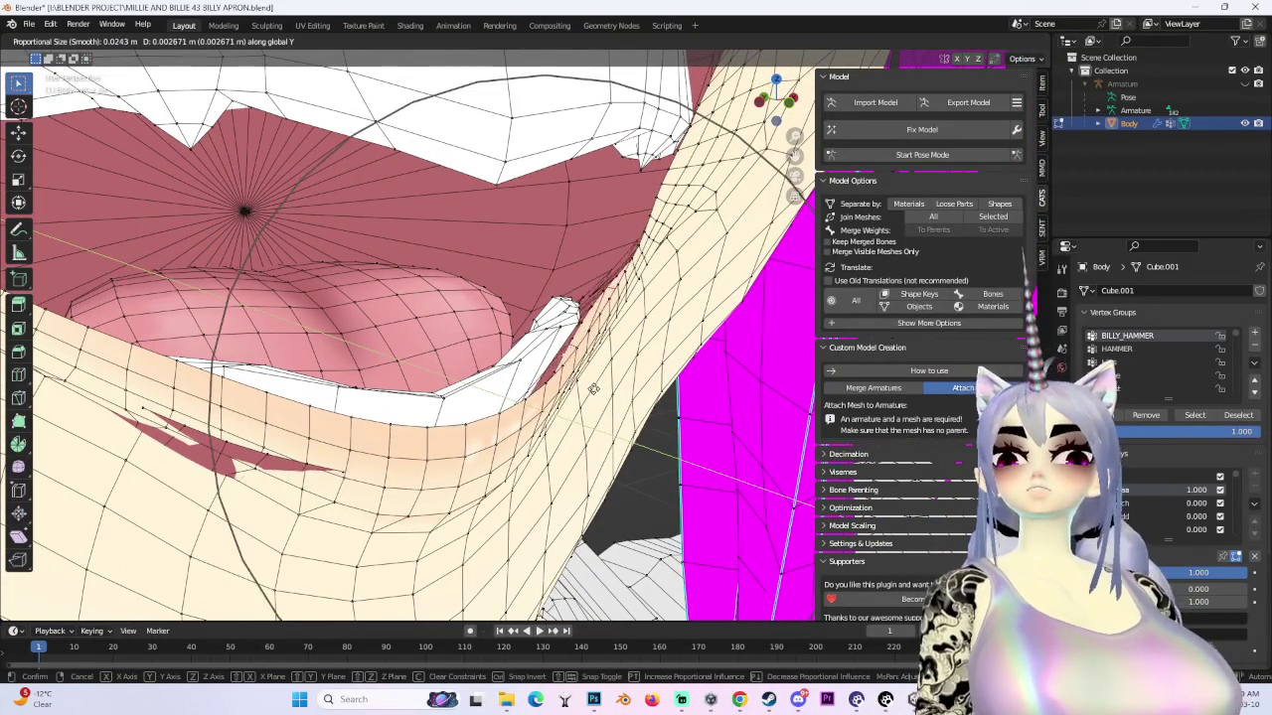
click(595, 390)
key(g)
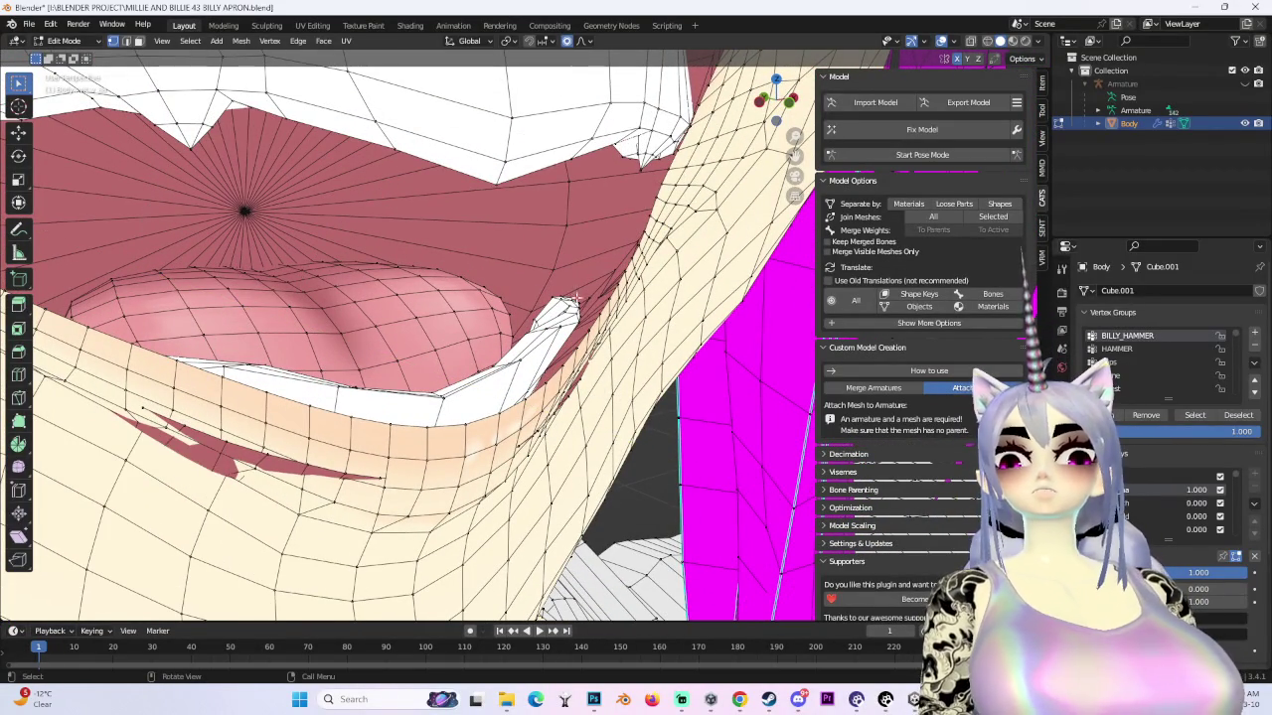
key(y)
scroll(503, 338, down, 1)
scroll(536, 368, up, 5)
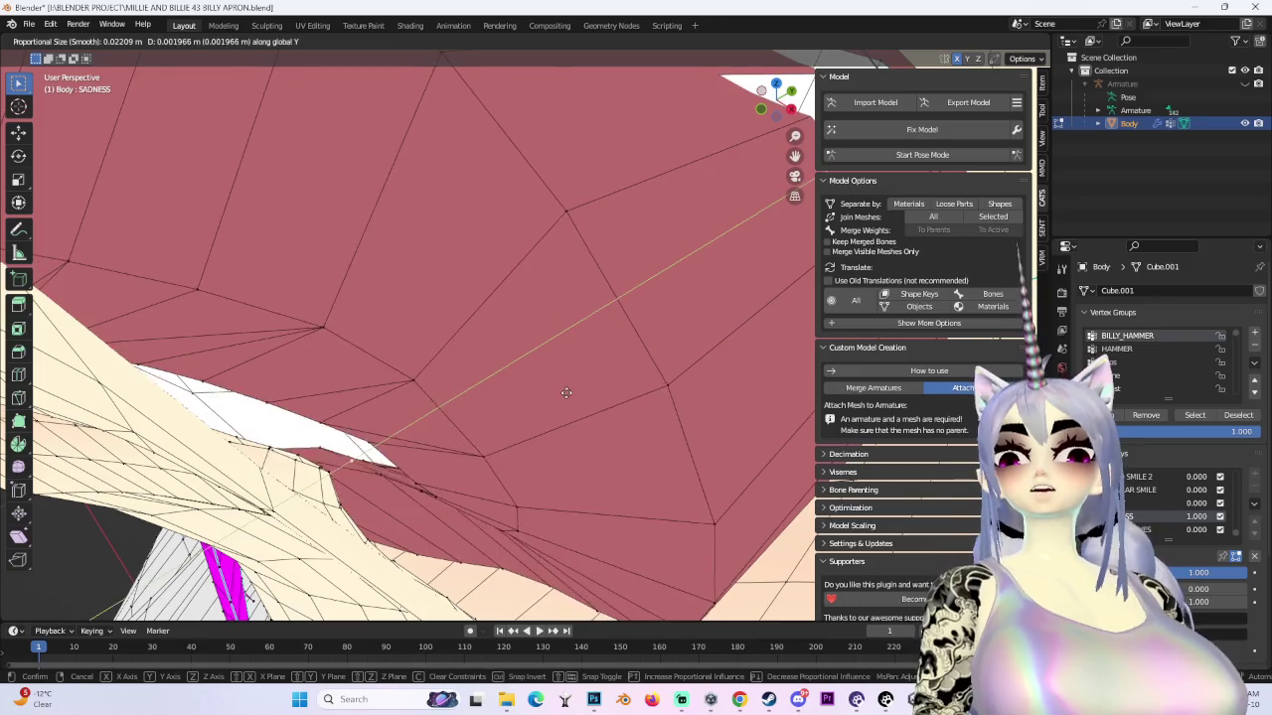
click(577, 391)
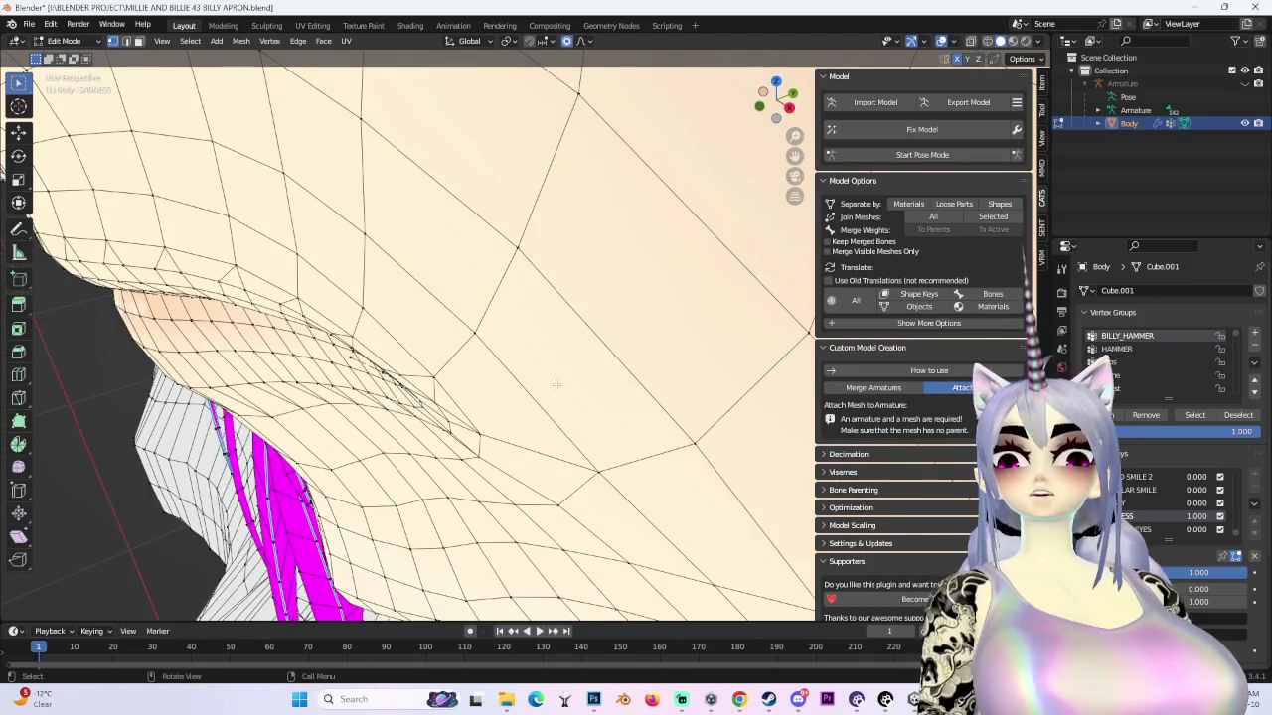
key(g)
click(590, 410)
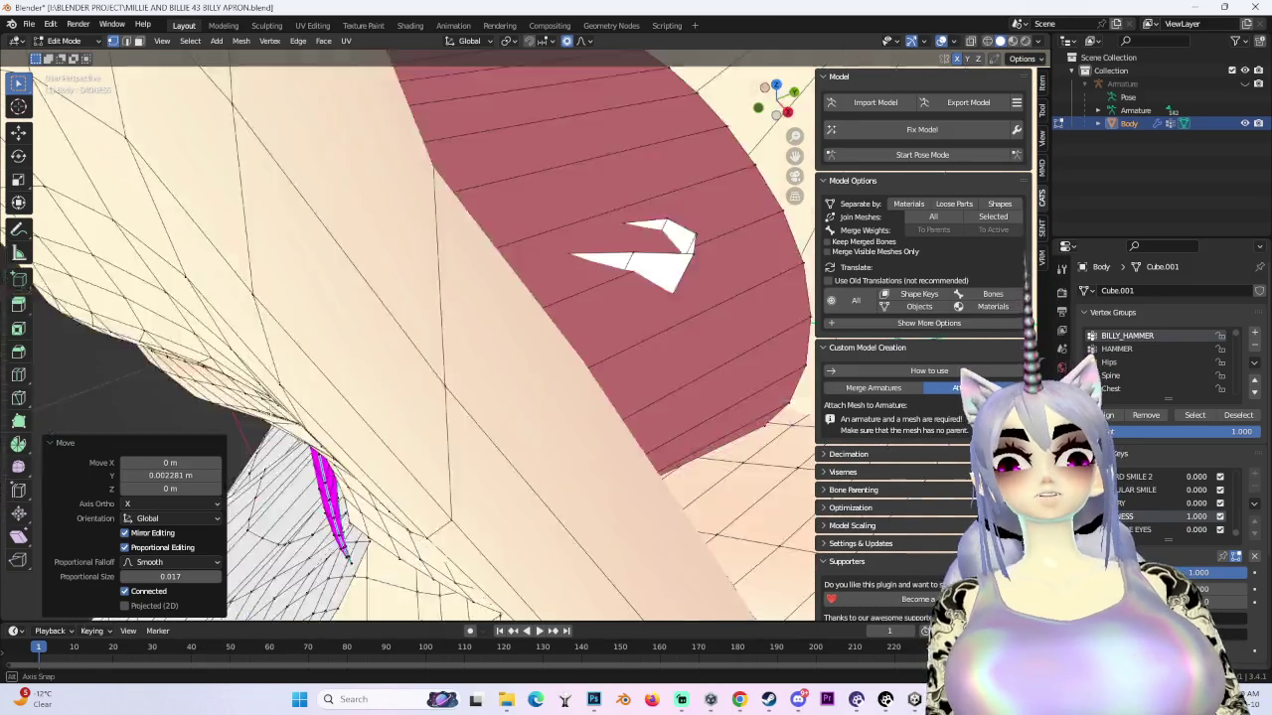
- From a side view, make a final smooth mouth move of 0.002081 m along Y
mouse_move(590, 410)
middle_down()
mouse_move(318, 411)
mouse_move(505, 426)
mouse_move(427, 411)
mouse_move(427, 388)
mouse_move(502, 318)
middle_up()
scroll(427, 412, down, 3)
mouse_move(336, 383)
middle_down()
mouse_move(471, 230)
mouse_move(493, 366)
mouse_move(521, 278)
mouse_move(554, 249)
middle_up()
scroll(471, 230, up, 3)
scroll(471, 230, up, 4)
scroll(471, 230, down, 3)
key(g)
click(533, 267)
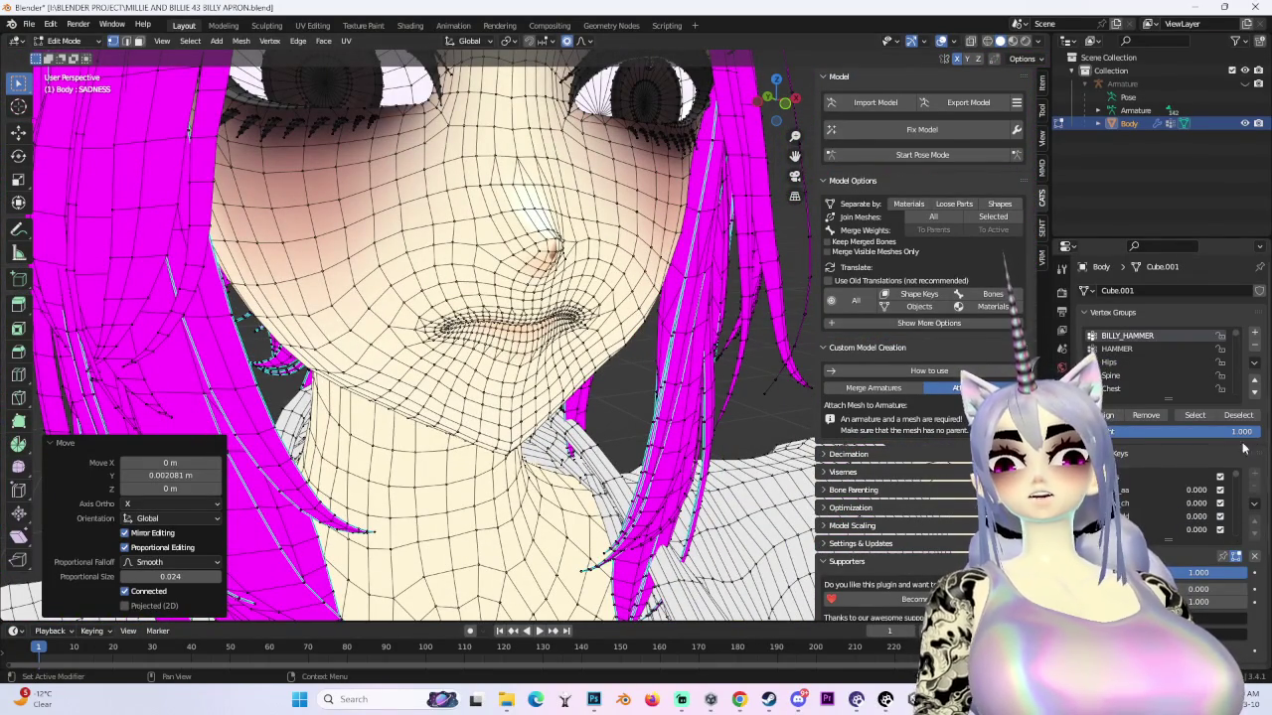
- Check the open aa mouth shape with overlays hidden, then restore the overlays
drag(1195, 494, 1232, 494)
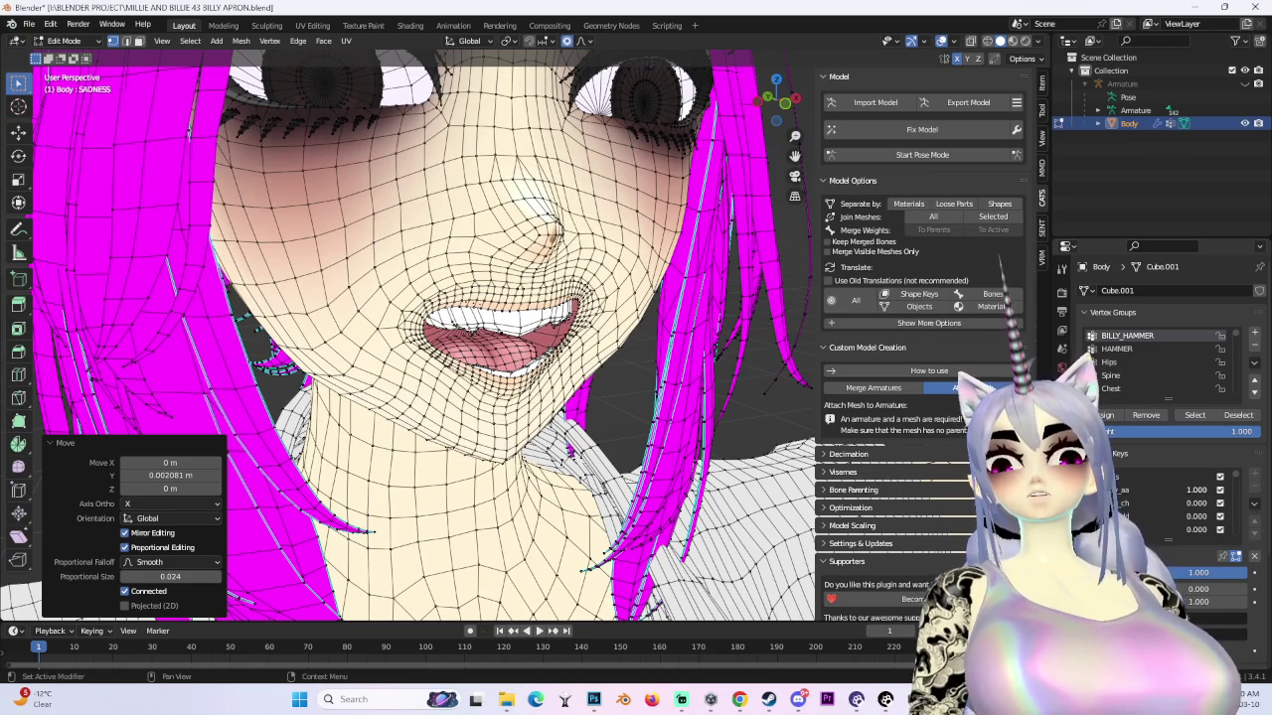
click(940, 42)
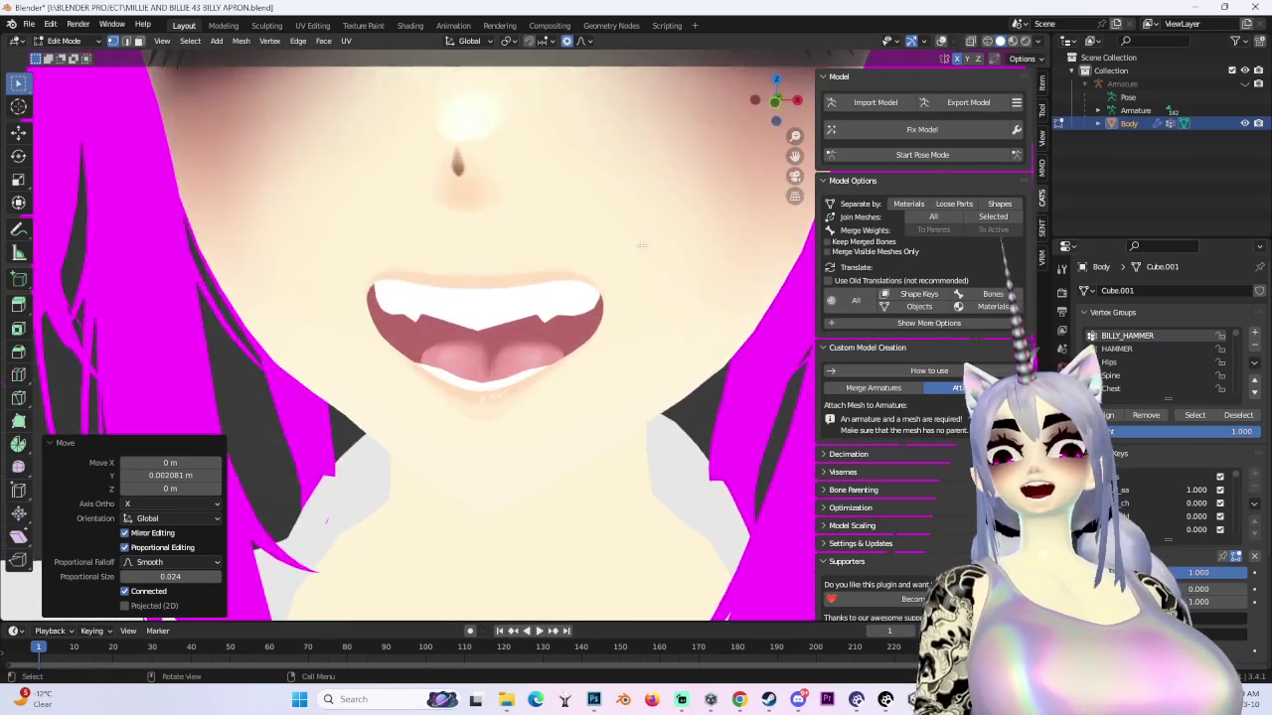
middle_drag(655, 327, 678, 311)
scroll(677, 311, up, 4)
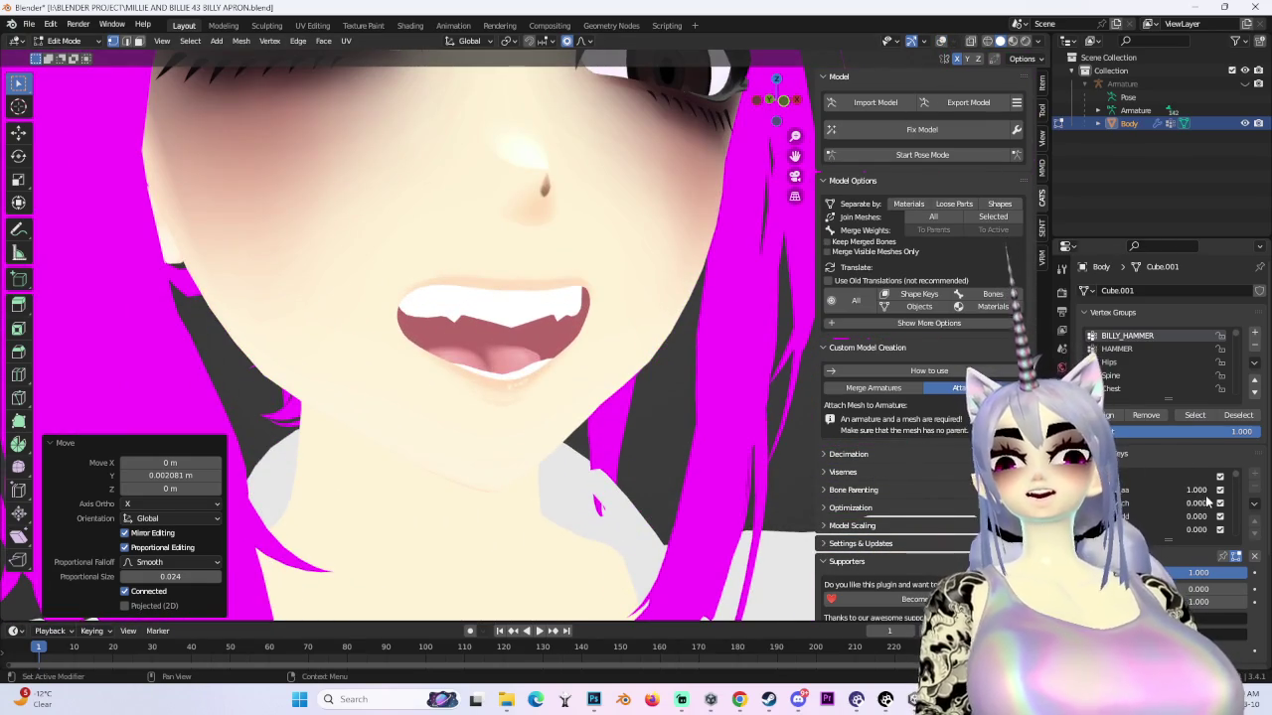
scroll(547, 378, up, 3)
click(940, 42)
scroll(546, 377, up, 3)
mouse_move(546, 378)
middle_down()
mouse_move(596, 397)
mouse_move(542, 399)
mouse_move(556, 398)
middle_up()
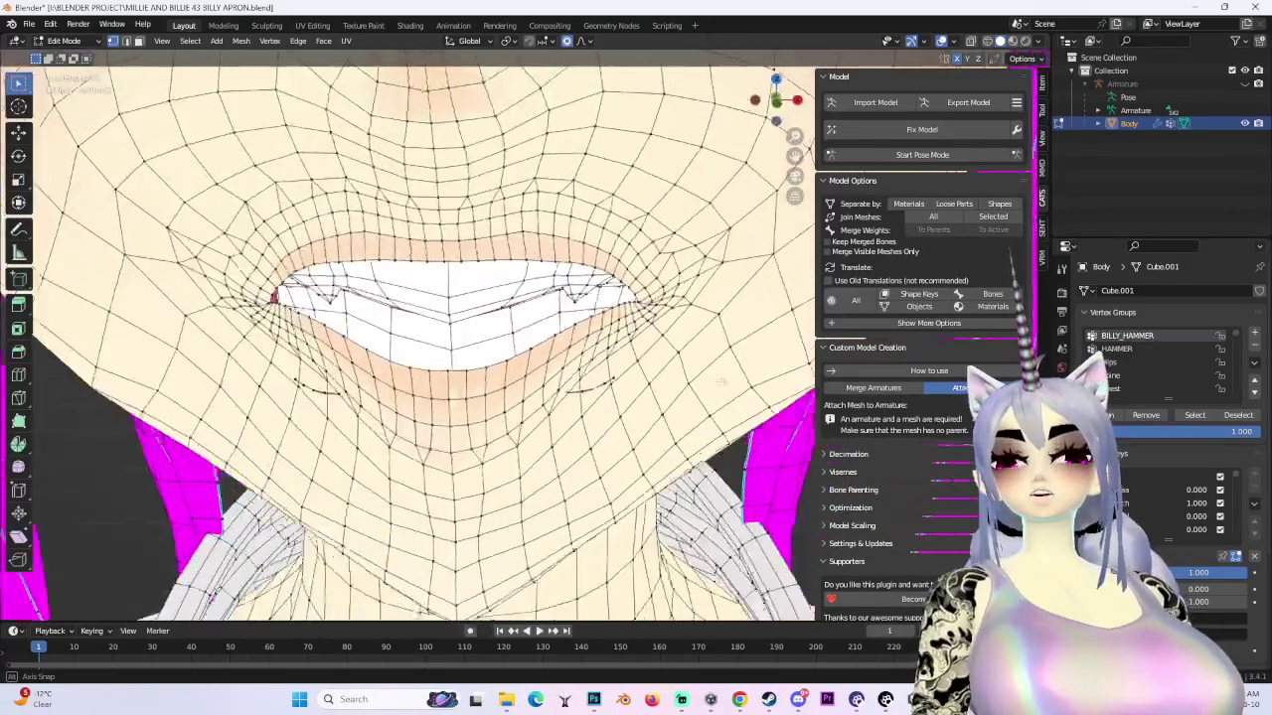
- Switch to the Basis shape key and enable X-ray to reach hidden vertices
click(1143, 477)
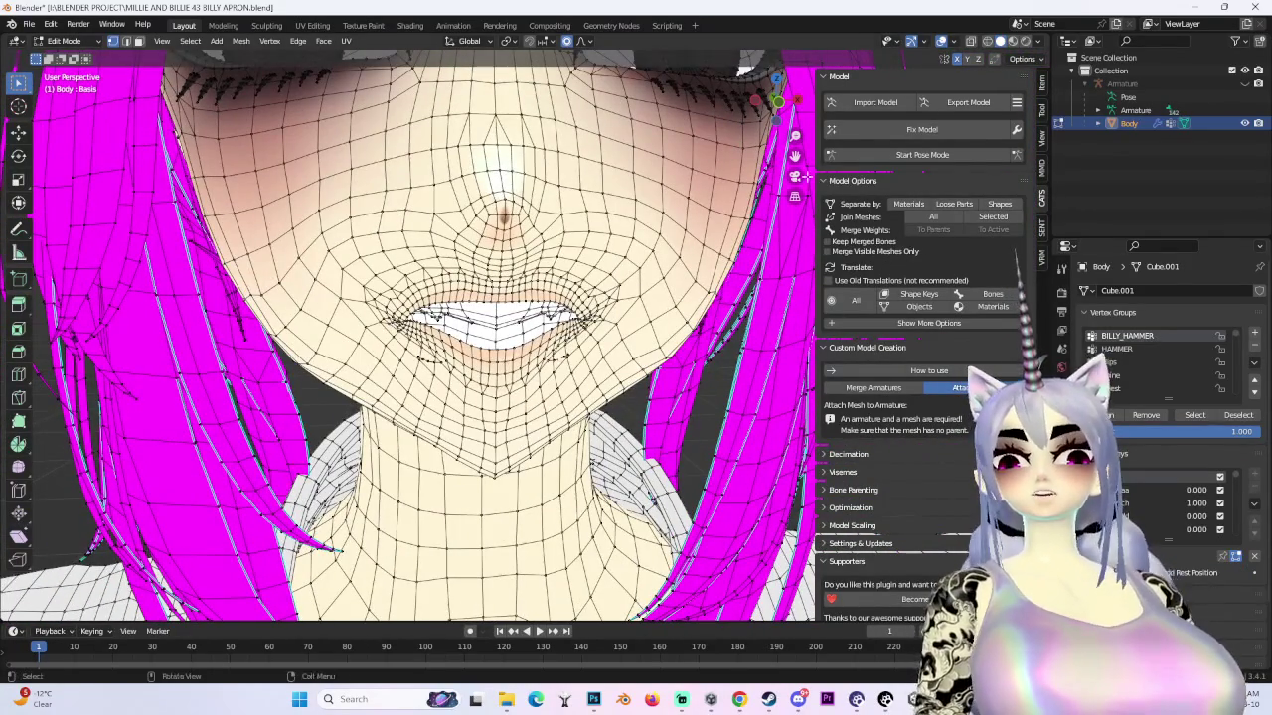
click(940, 41)
click(941, 40)
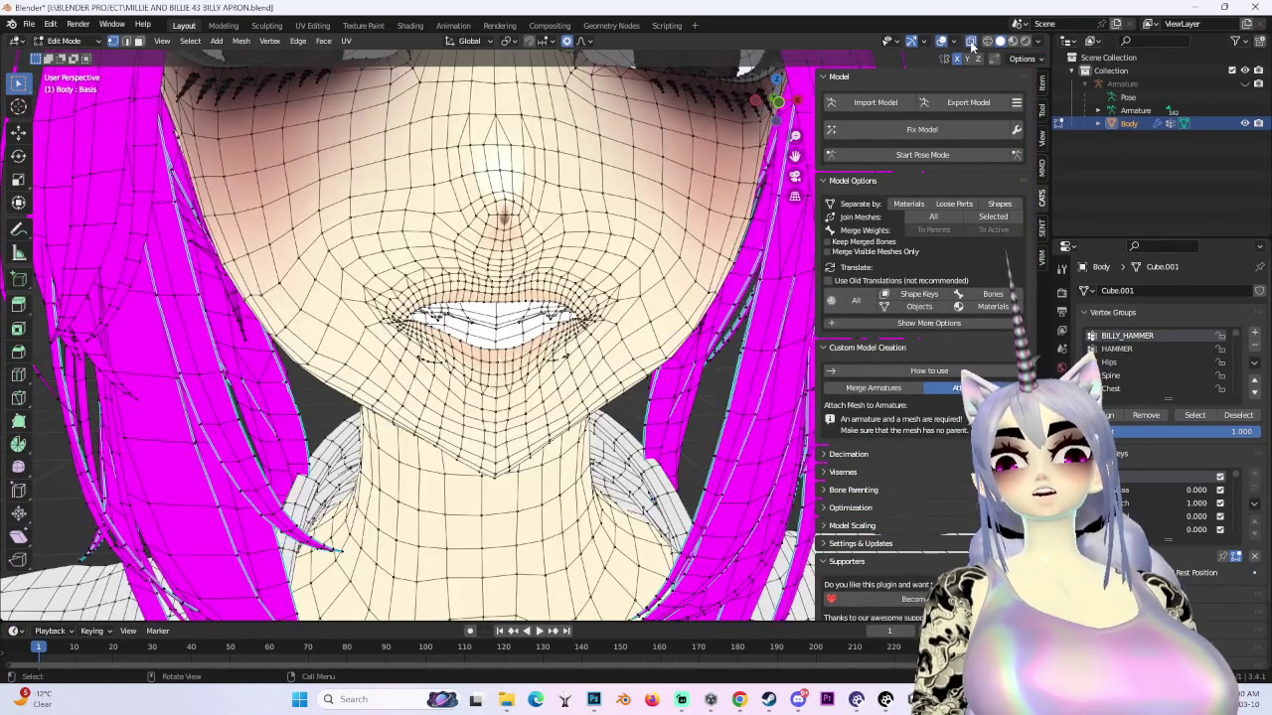
click(971, 41)
mouse_move(497, 348)
middle_down()
mouse_move(573, 402)
mouse_move(565, 425)
middle_up()
- Nudge the selected mouth vertices along Y and Z with proportional editing on Basis
scroll(576, 401, up, 3)
key(g)
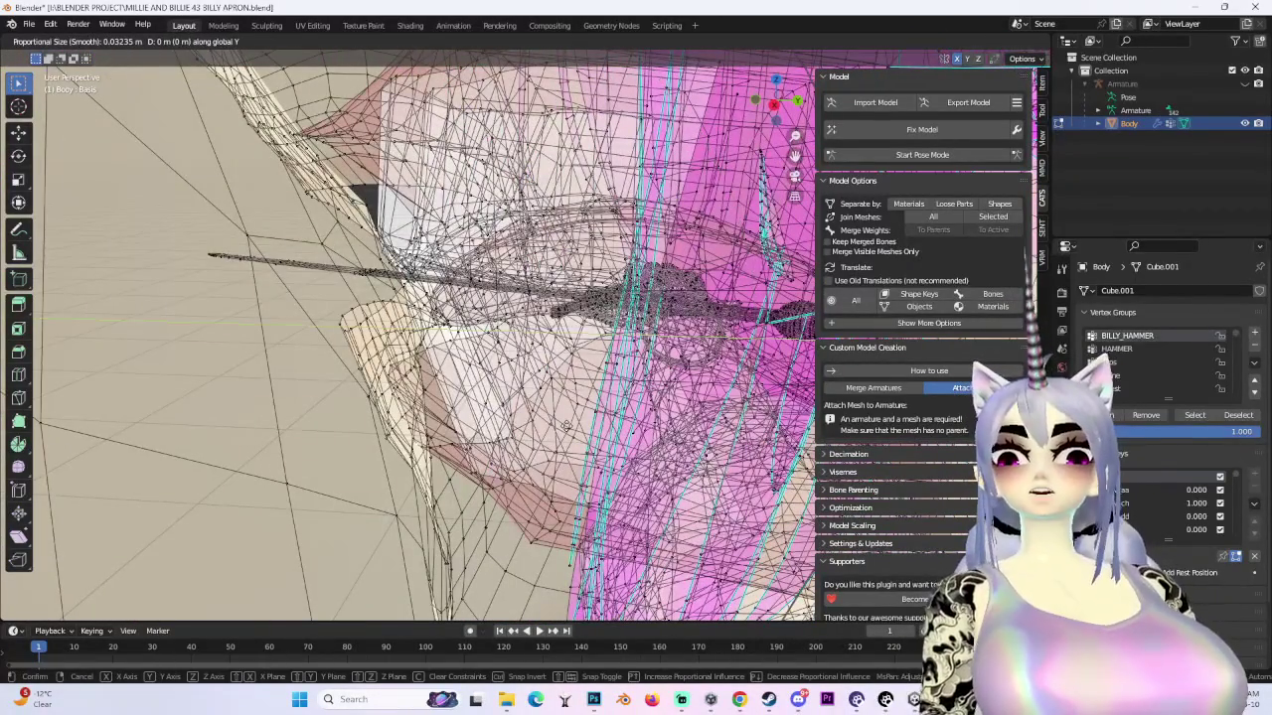
key(Return)
key(g)
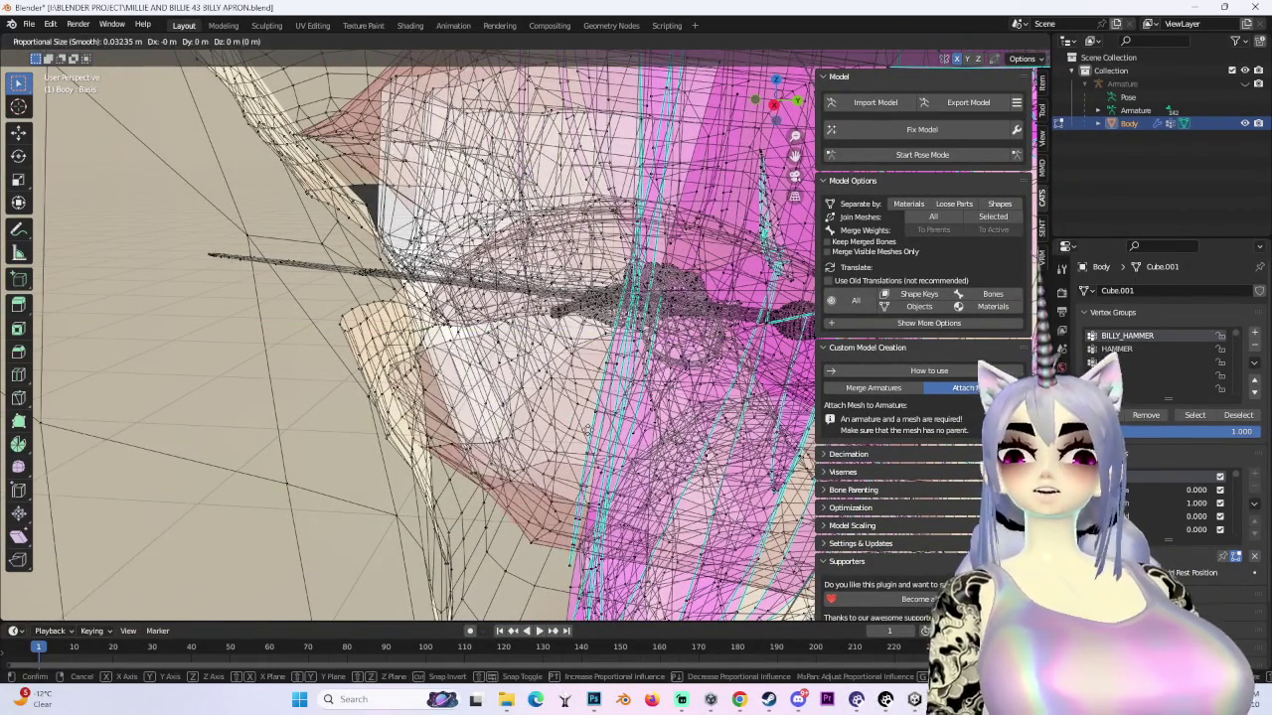
key(Return)
middle_drag(566, 427, 596, 418)
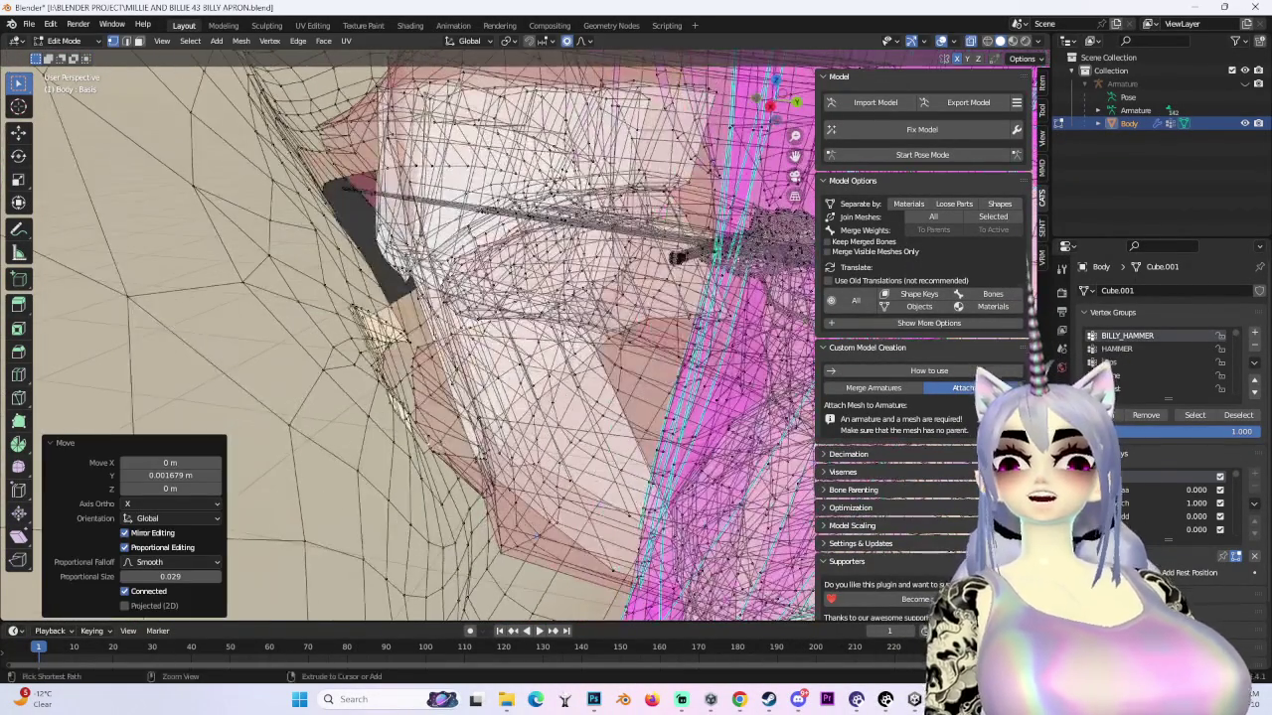
scroll(417, 337, up, 2)
middle_drag(457, 427, 469, 407)
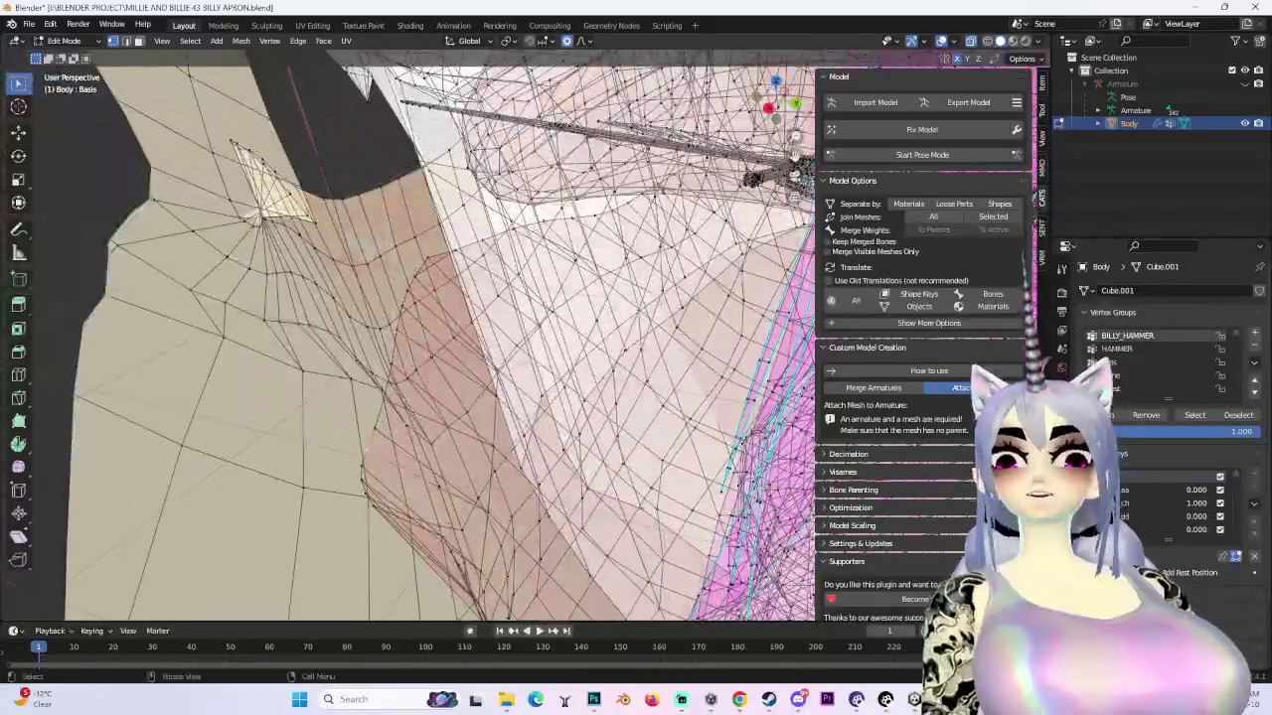
middle_drag(376, 428, 397, 418)
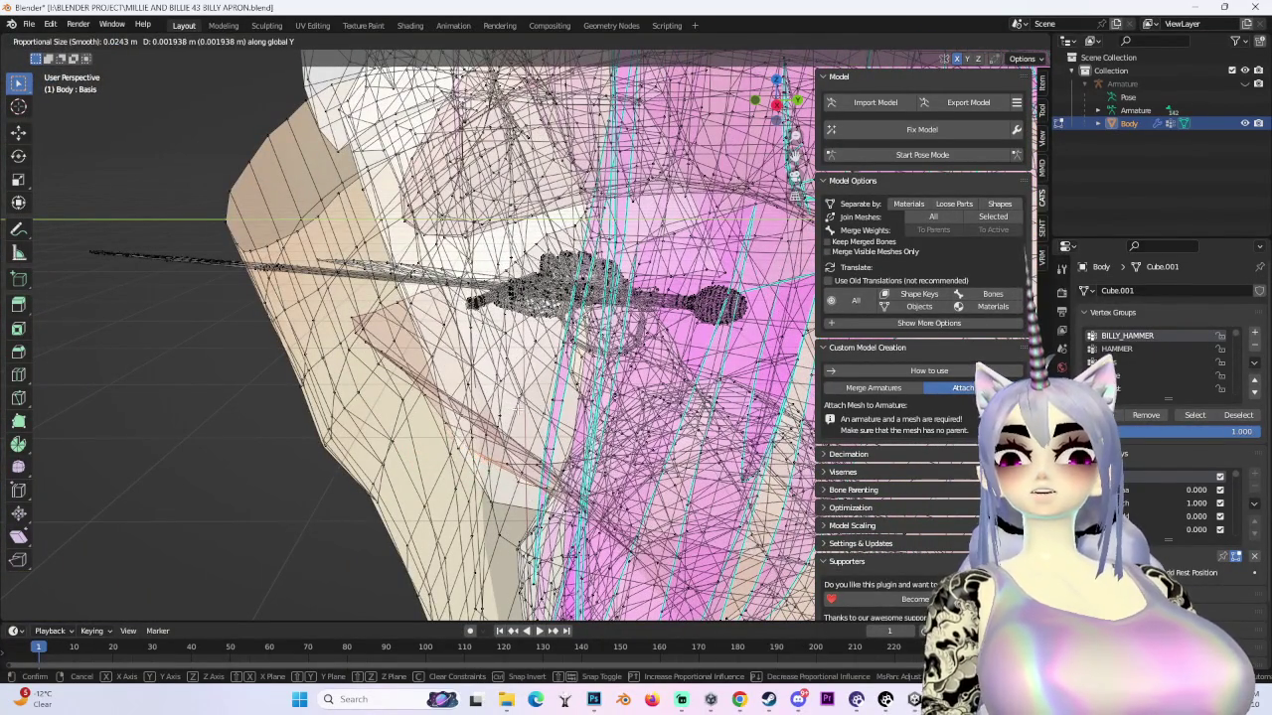
key(Return)
key(g)
key(z)
key(Return)
- Make further small Y and vertical adjustments to the mouth vertices
middle_drag(527, 462, 556, 437)
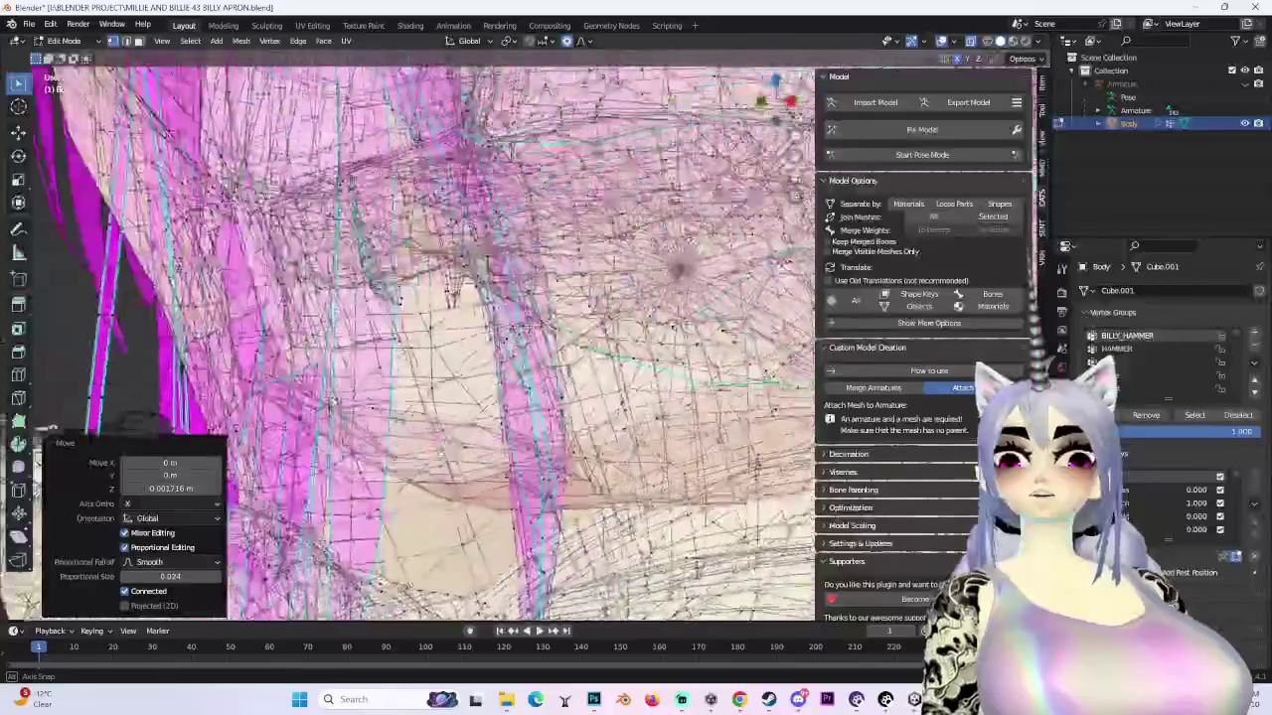
key(g)
key(y)
key(g)
key(z)
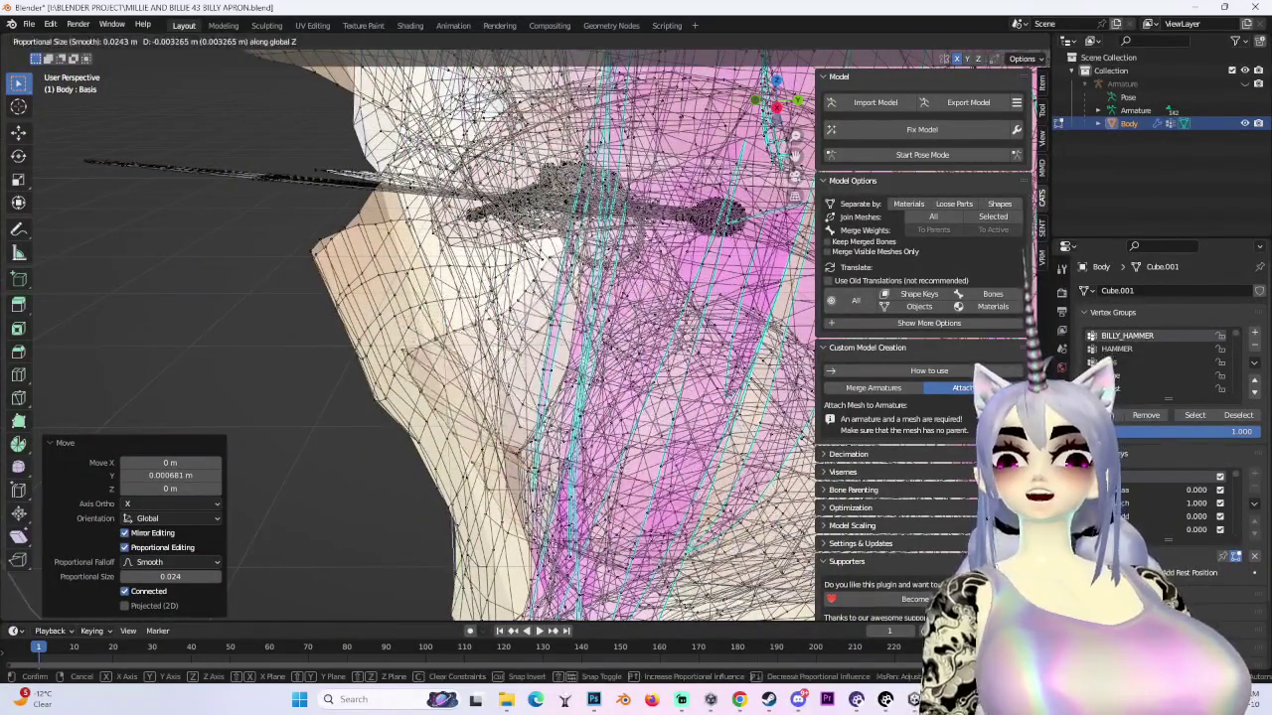
key(Return)
middle_drag(546, 367, 576, 358)
mouse_move(477, 397)
middle_down()
mouse_move(883, 172)
mouse_move(987, 46)
middle_up()
key(g)
key(y)
click(496, 352)
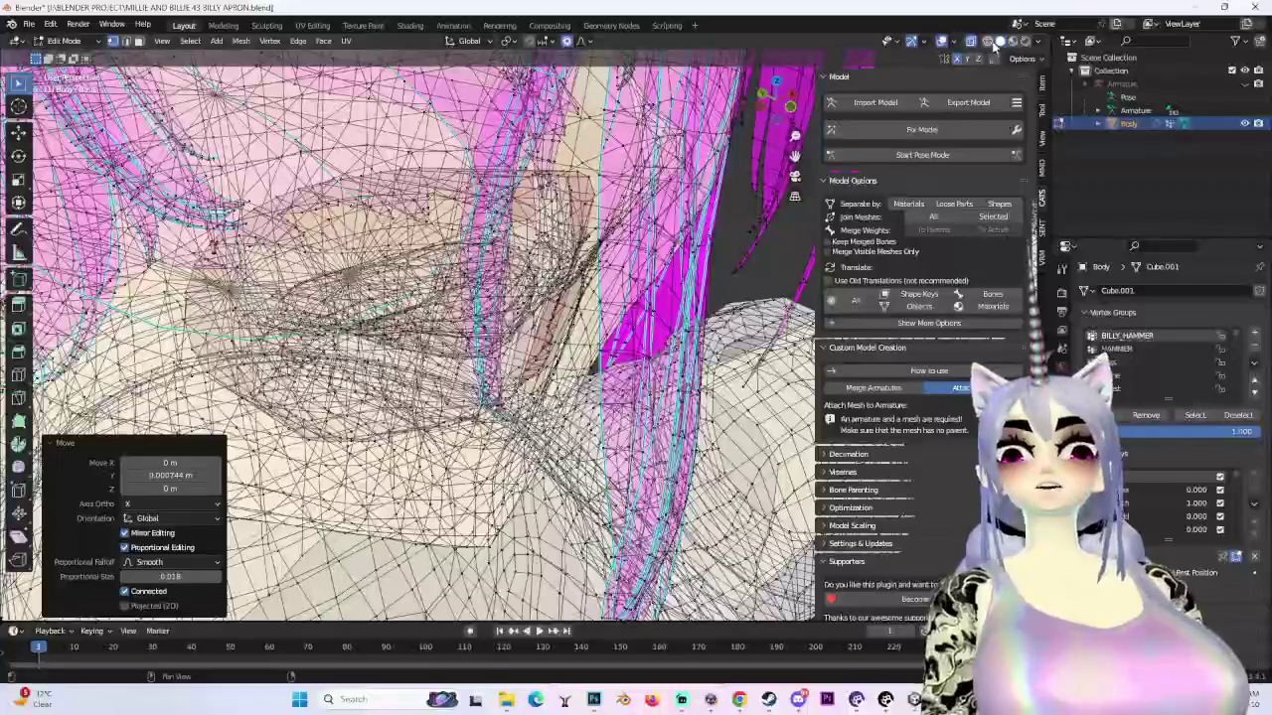
- Turn X-ray off and smooth-move the mouth corner vertices in two passes
click(971, 41)
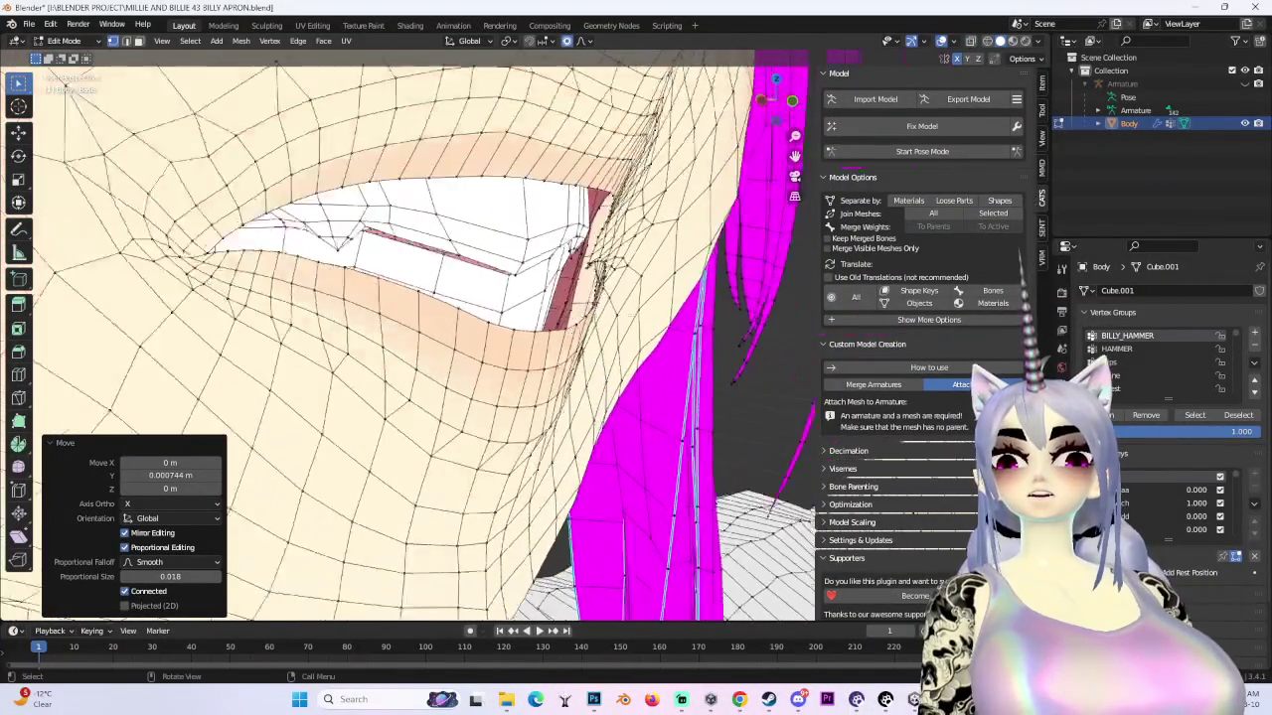
drag(780, 92, 785, 99)
key(g)
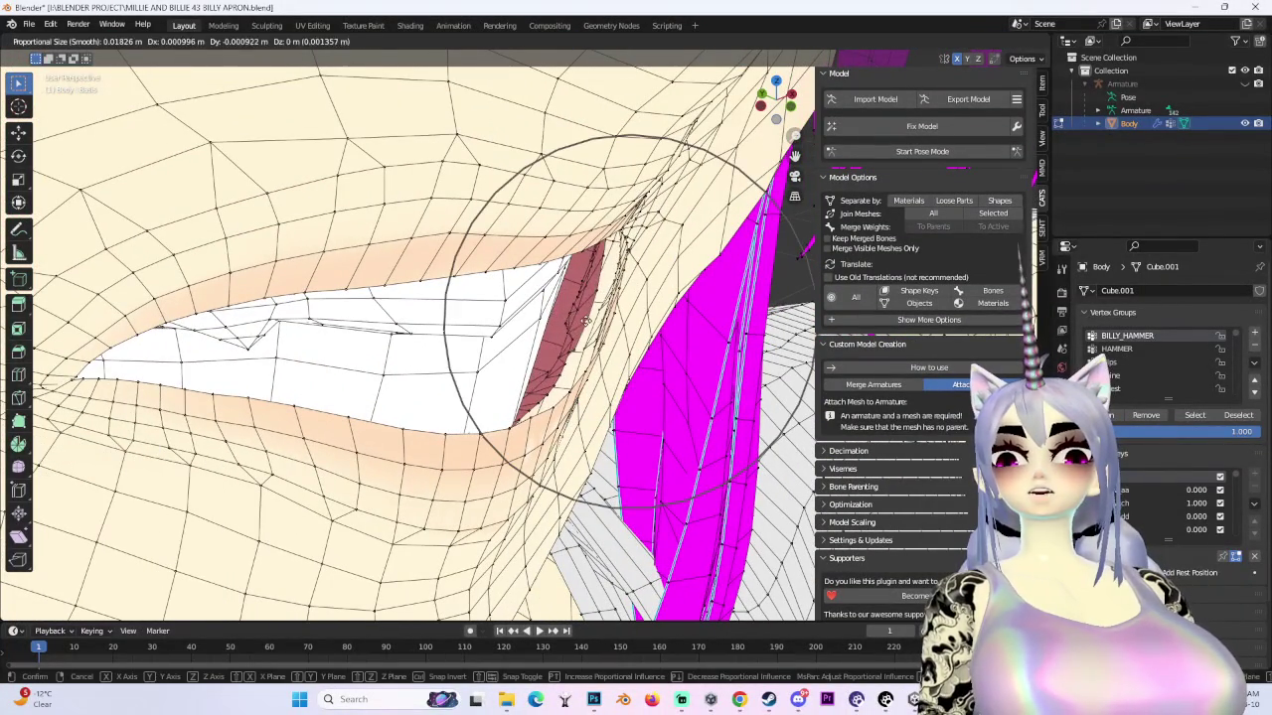
click(590, 311)
scroll(590, 311, down, 3)
key(g)
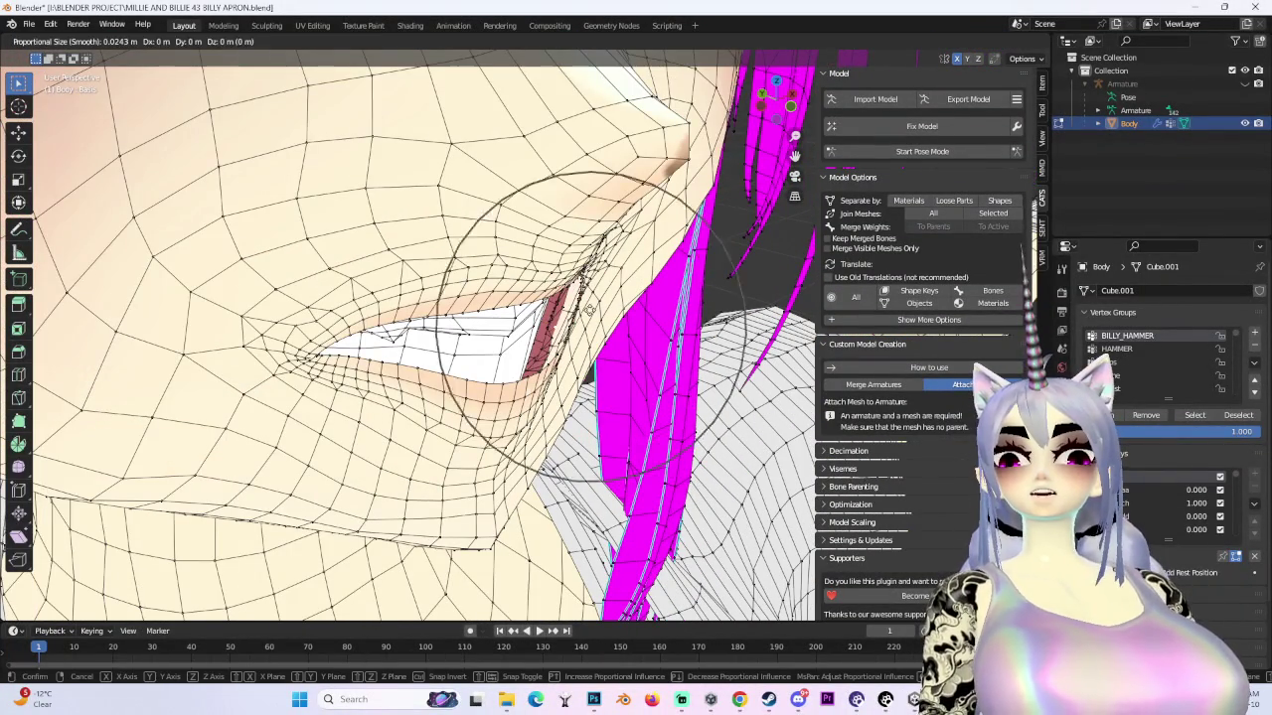
click(599, 306)
mouse_move(599, 306)
middle_down()
mouse_move(627, 280)
mouse_move(641, 367)
mouse_move(397, 279)
mouse_move(579, 343)
mouse_move(616, 298)
mouse_move(761, 212)
mouse_move(647, 304)
mouse_move(664, 304)
mouse_move(626, 308)
mouse_move(655, 328)
mouse_move(755, 294)
middle_up()
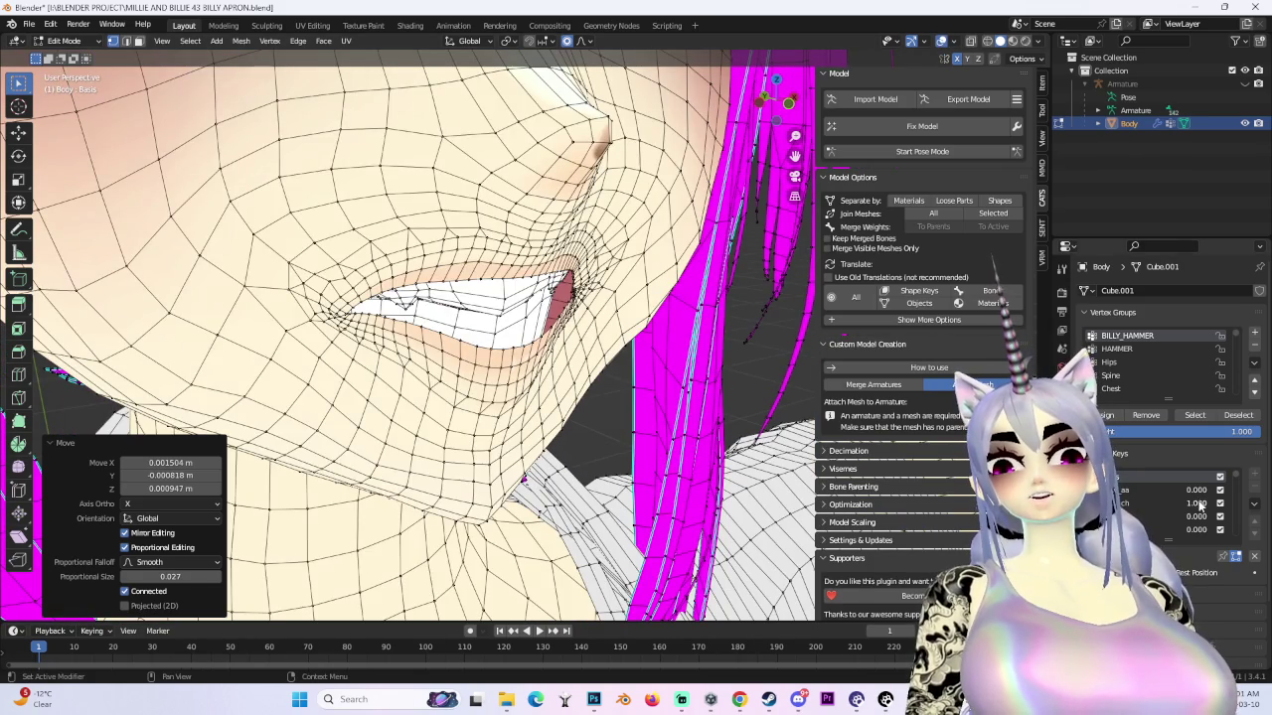
- Toggle the mouth shape keys between 0 and full with undo/redo to compare open and closed mouth
drag(1199, 504, 1192, 516)
key(ctrl+z)
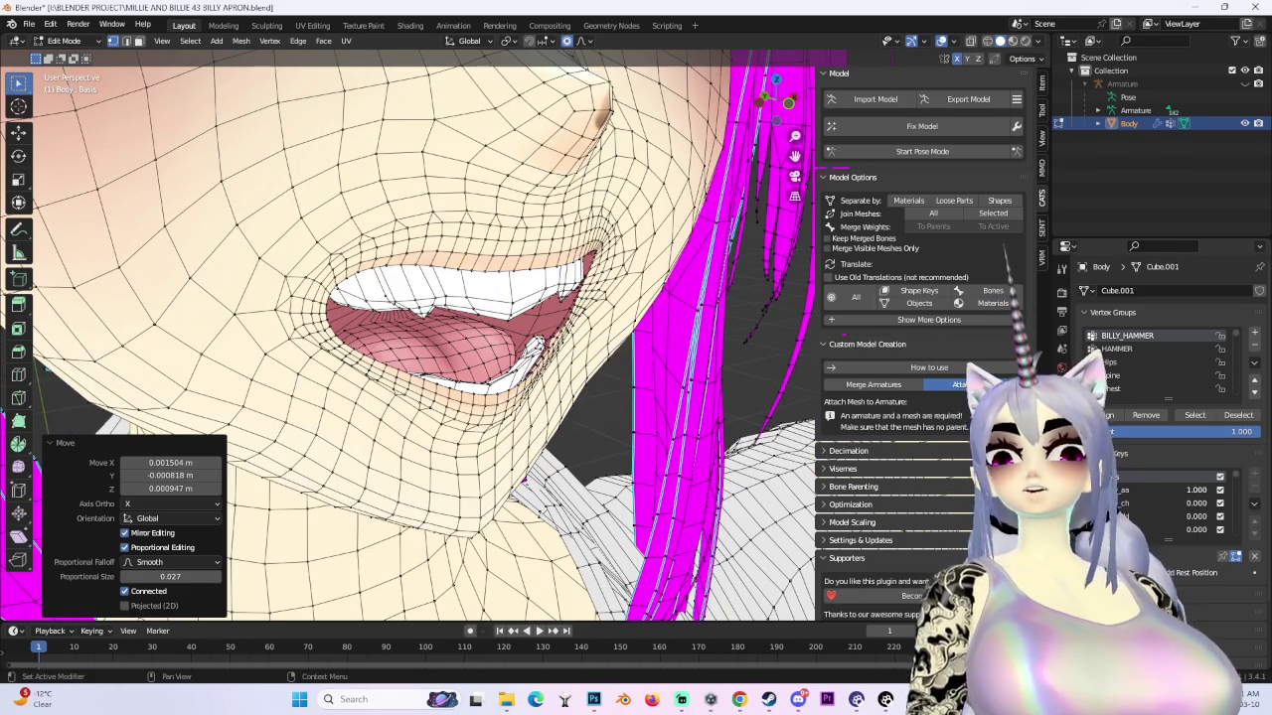
key(ctrl+shift+z)
key(ctrl+z)
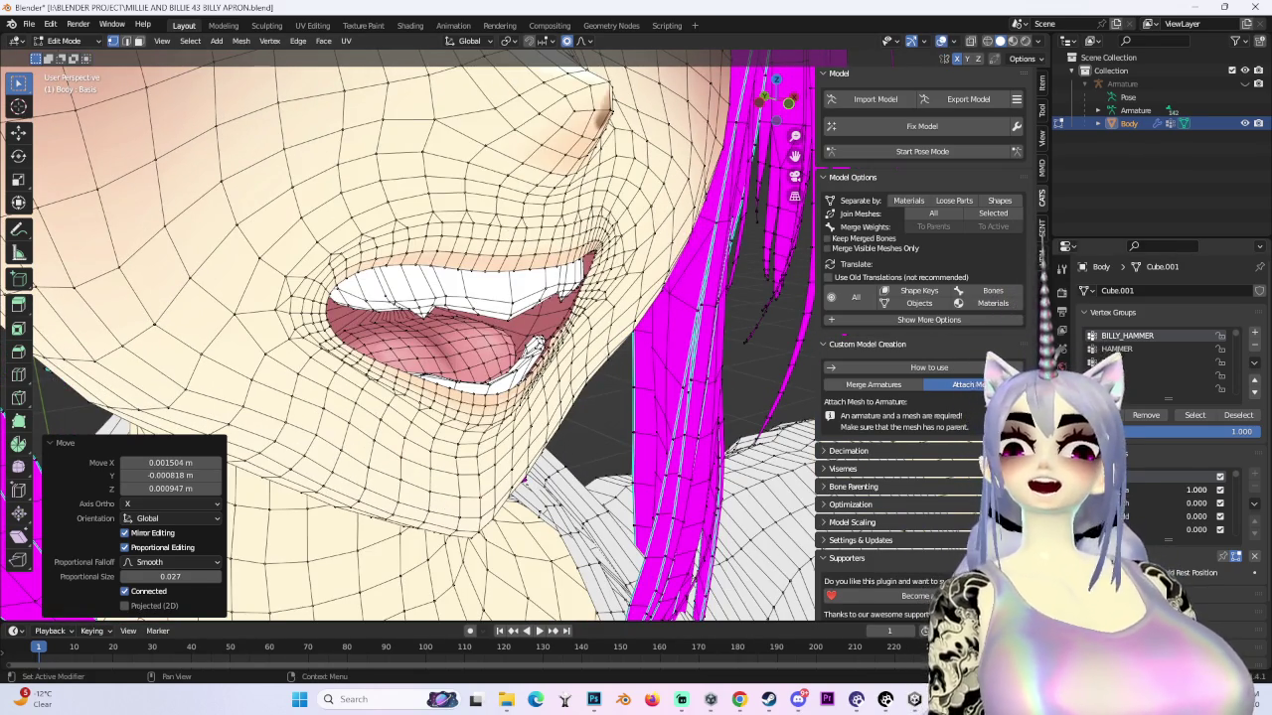
key(ctrl+shift+z)
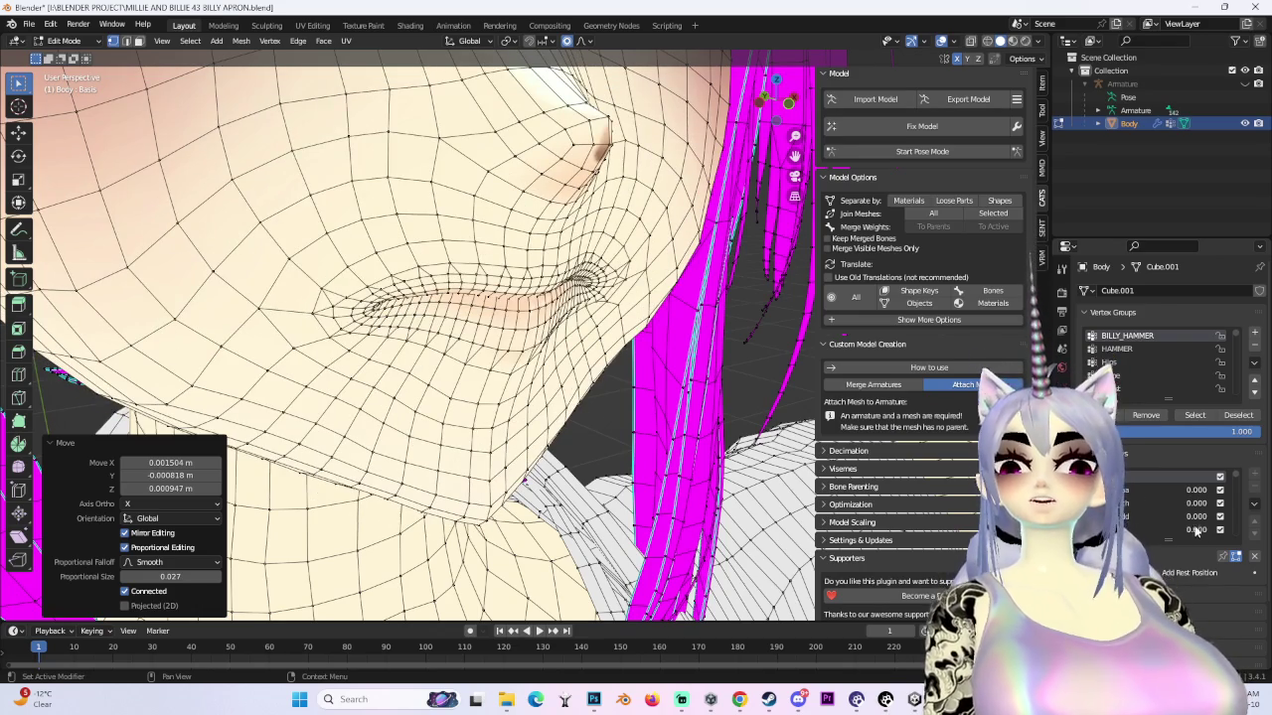
key(ctrl+z)
- Hide viewport overlays and inspect the shaded mouth from several angles
scroll(563, 340, down, 5)
scroll(563, 340, up, 5)
mouse_move(563, 340)
middle_down()
mouse_move(643, 373)
mouse_move(805, 93)
middle_up()
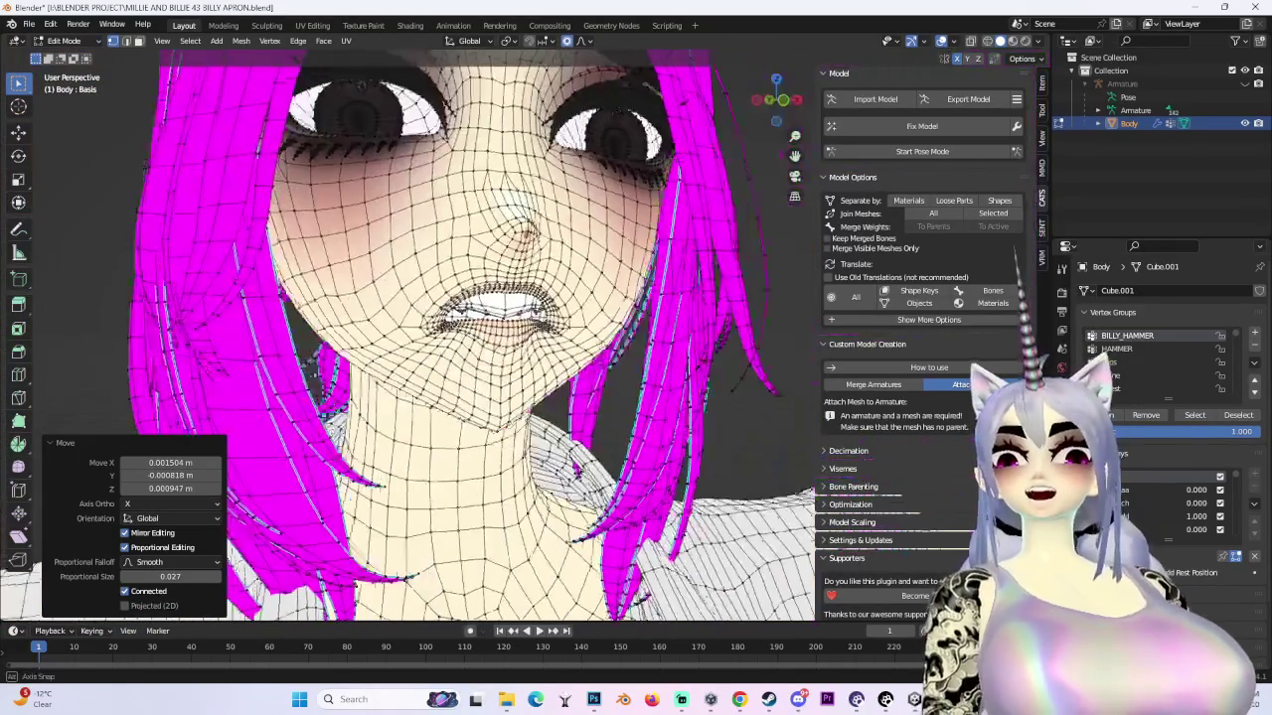
click(943, 41)
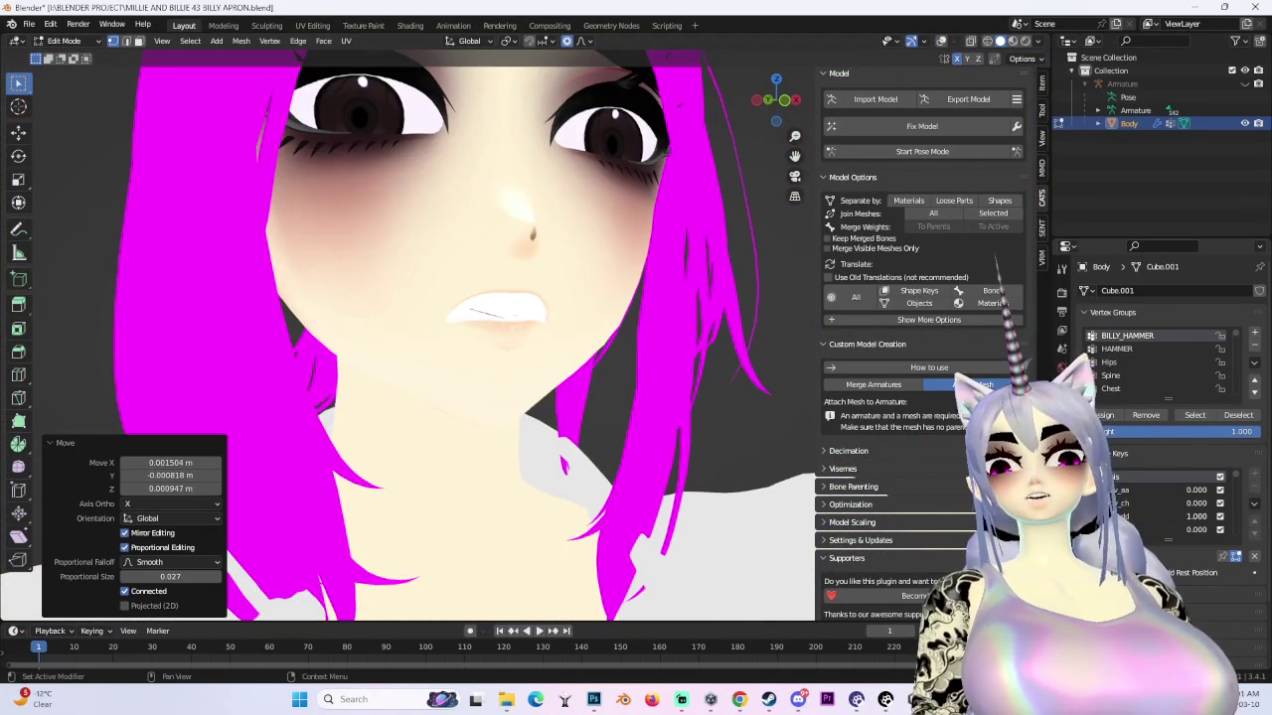
mouse_move(616, 377)
middle_down()
mouse_move(687, 393)
mouse_move(666, 379)
middle_up()
scroll(687, 393, up, 4)
scroll(657, 373, down, 2)
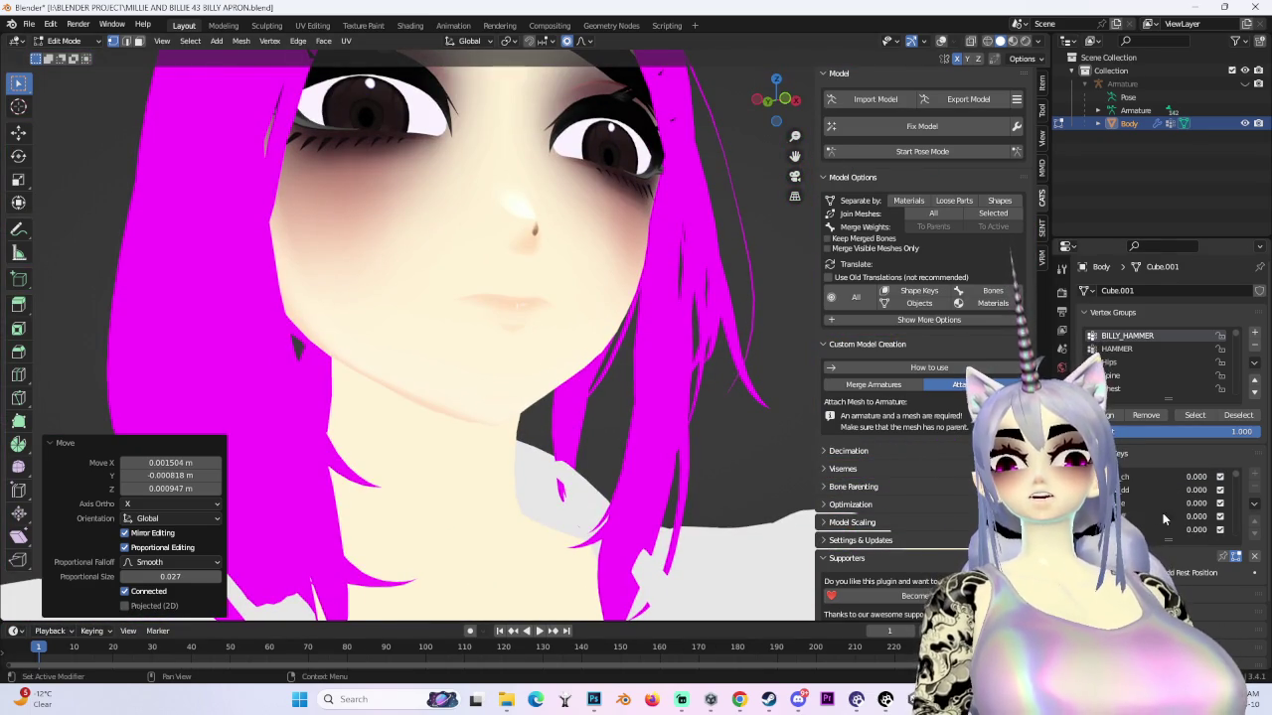
mouse_move(712, 362)
middle_down()
mouse_move(685, 377)
mouse_move(696, 368)
middle_up()
- Restore overlays and nudge the mouth-corner vertices vertically and along Y
scroll(695, 368, up, 3)
key(shift+alt+z)
scroll(596, 378, down, 2)
mouse_move(596, 378)
middle_down()
mouse_move(557, 357)
mouse_move(752, 520)
middle_up()
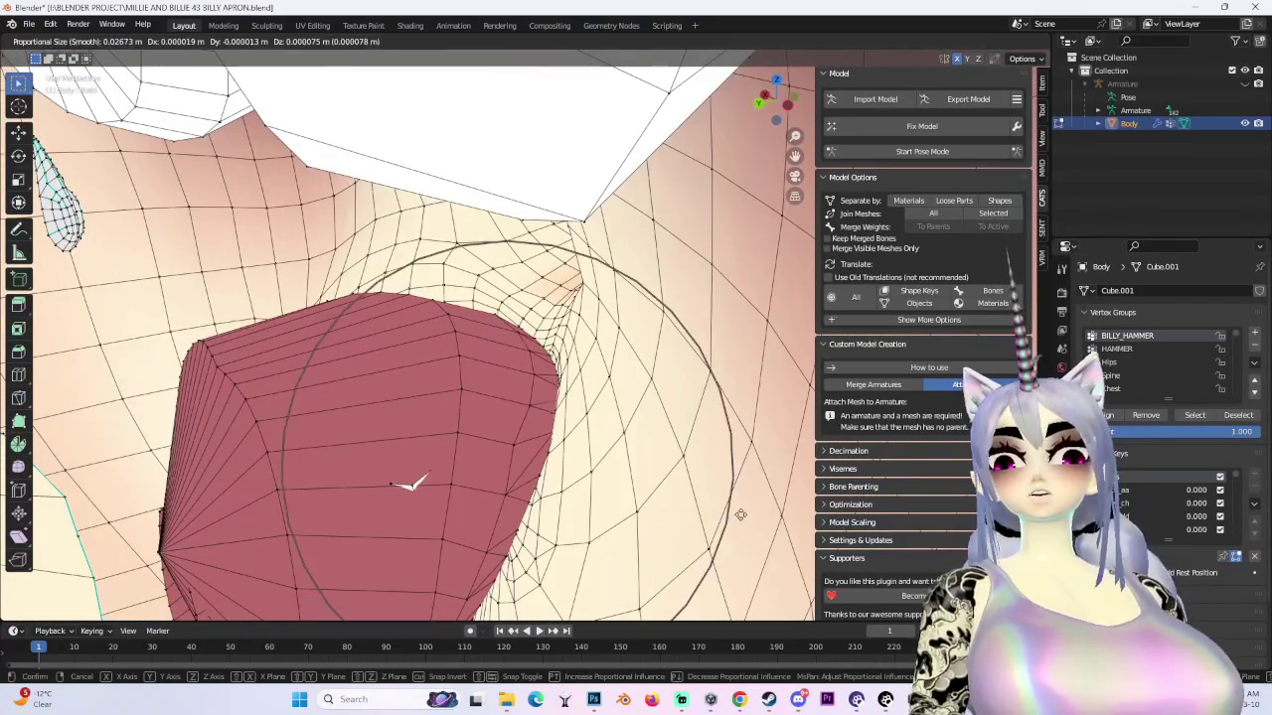
key(z)
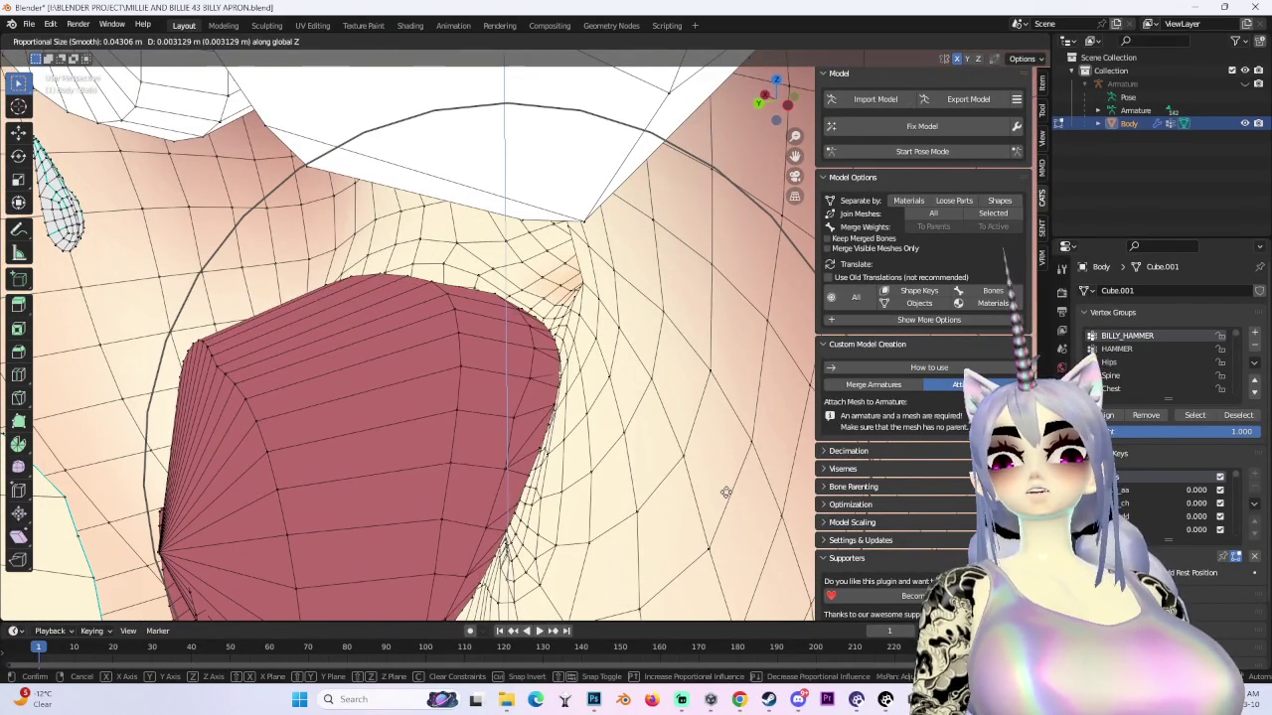
click(725, 491)
mouse_move(725, 492)
middle_down()
mouse_move(658, 427)
mouse_move(652, 442)
mouse_move(652, 383)
mouse_move(679, 360)
middle_up()
key(g)
key(y)
click(704, 469)
click(652, 442)
- Refine the mouth corner with free, vertical and Y moves, ending at -0.001048 m along Y
key(g)
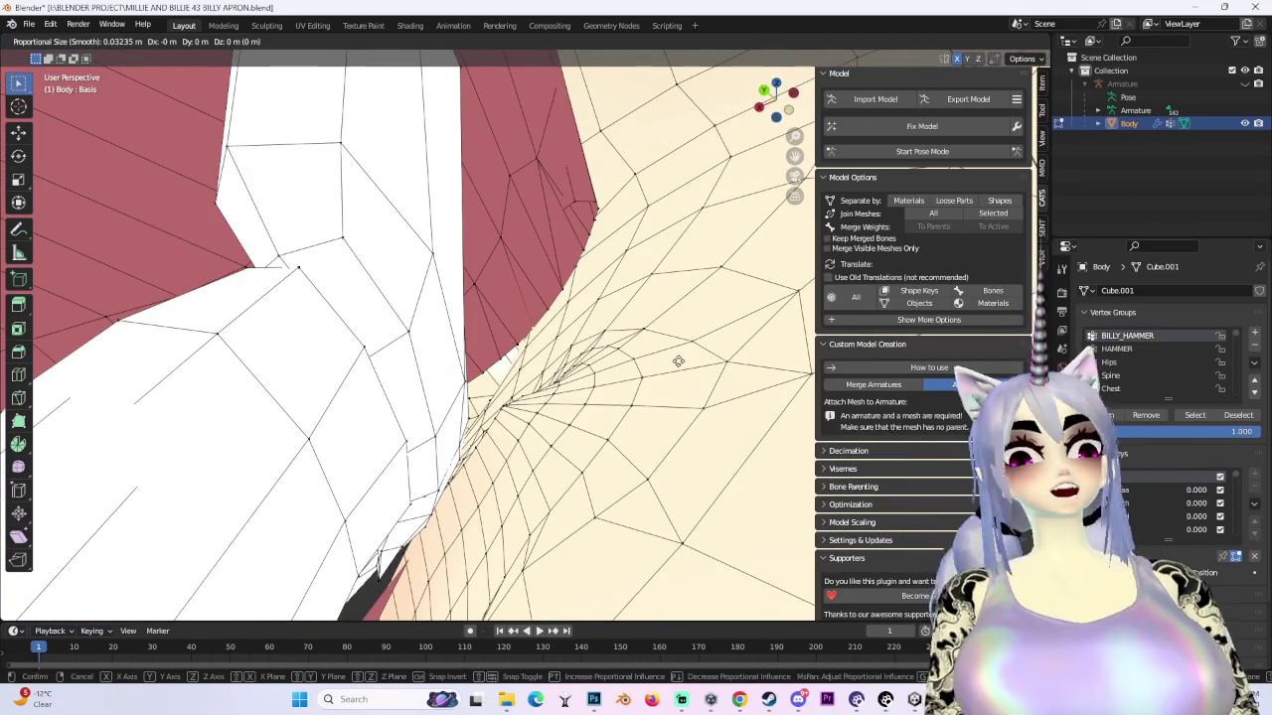
click(683, 334)
key(g)
click(693, 300)
key(g)
key(z)
click(692, 270)
middle_drag(692, 270, 655, 380)
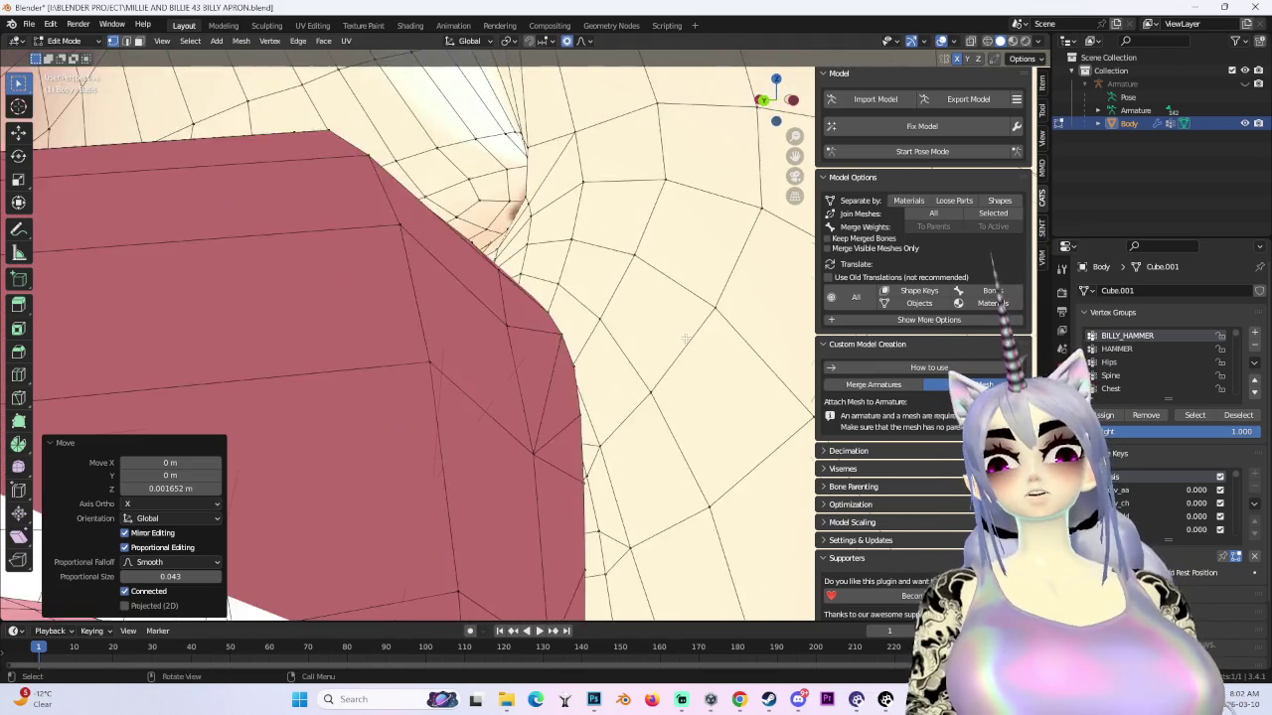
key(g)
key(y)
scroll(655, 380, up, 6)
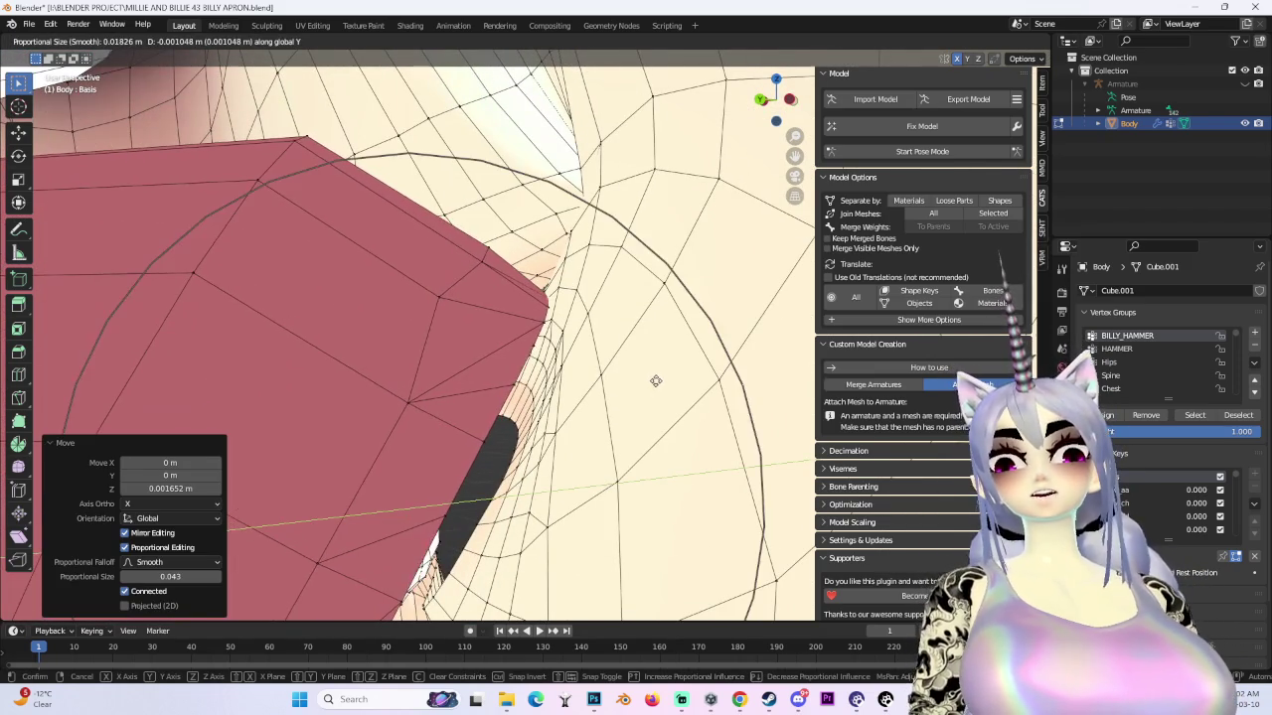
click(652, 378)
mouse_move(653, 377)
middle_down()
mouse_move(696, 397)
mouse_move(785, 158)
middle_up()
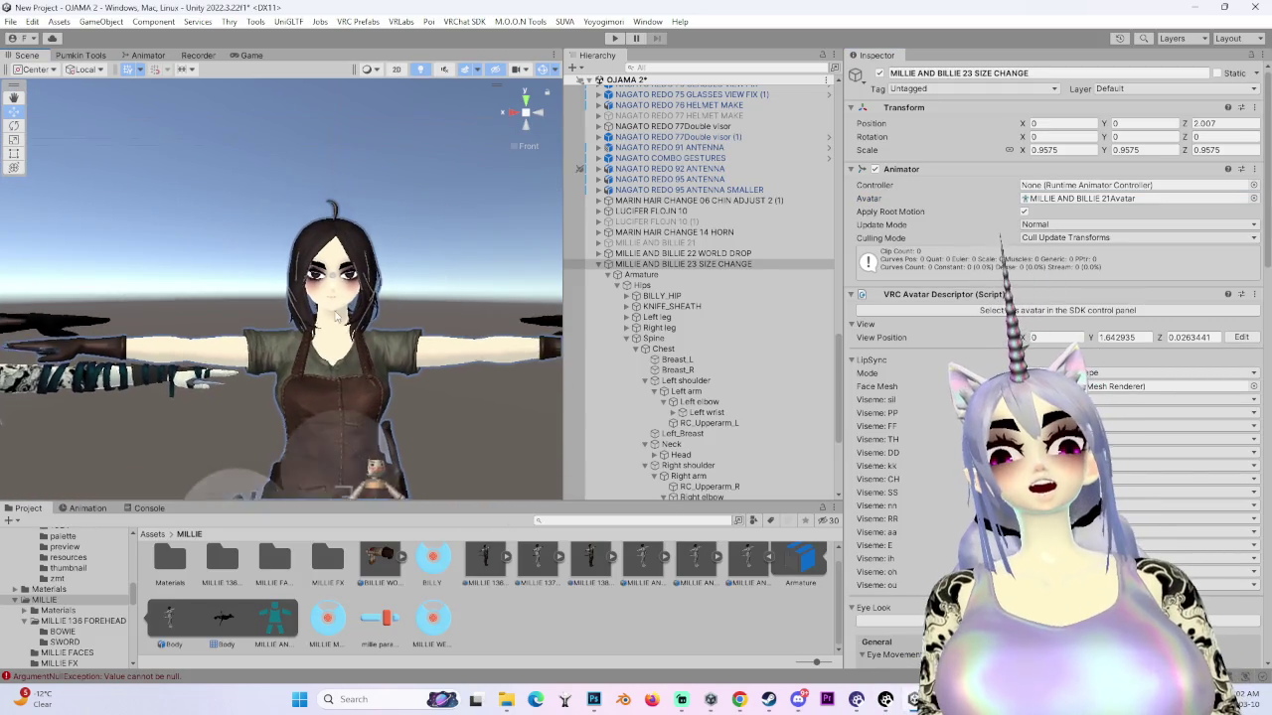
- Select the Body mesh and raise its Poiyomi Decal 0 alpha so the under-eye decal shows
scroll(700, 473, down, 5)
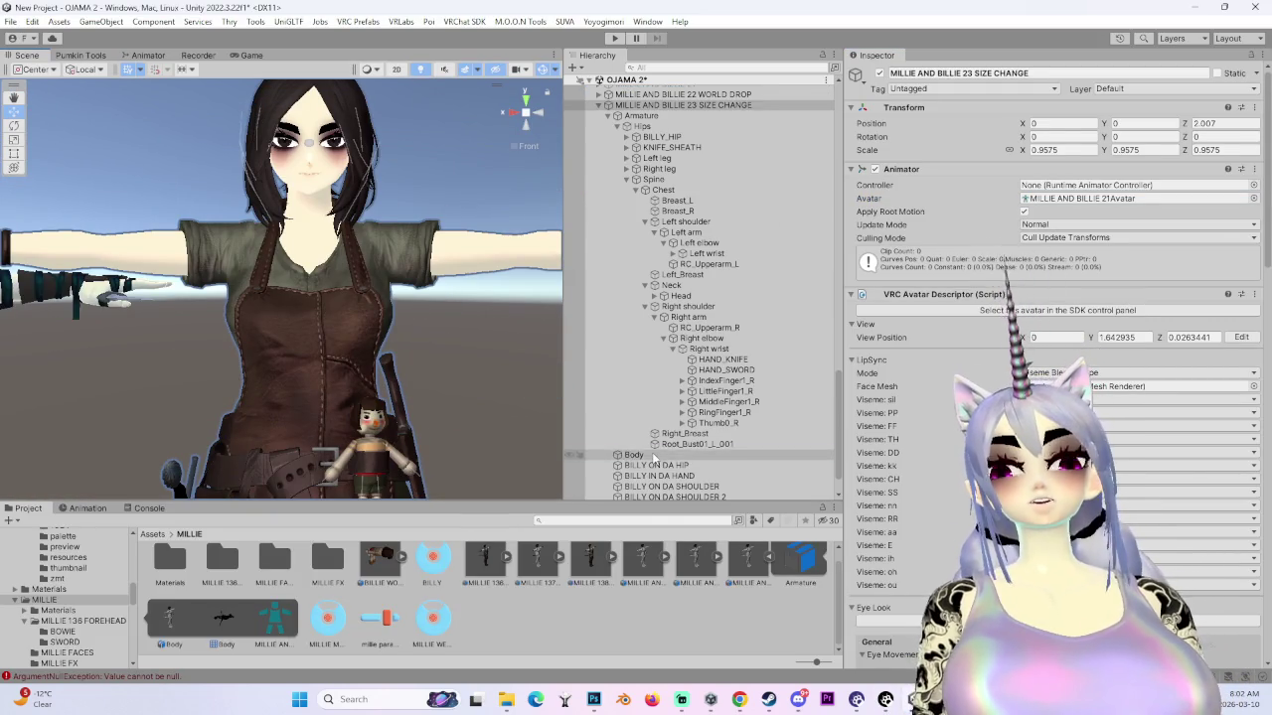
click(653, 455)
scroll(944, 536, down, 5)
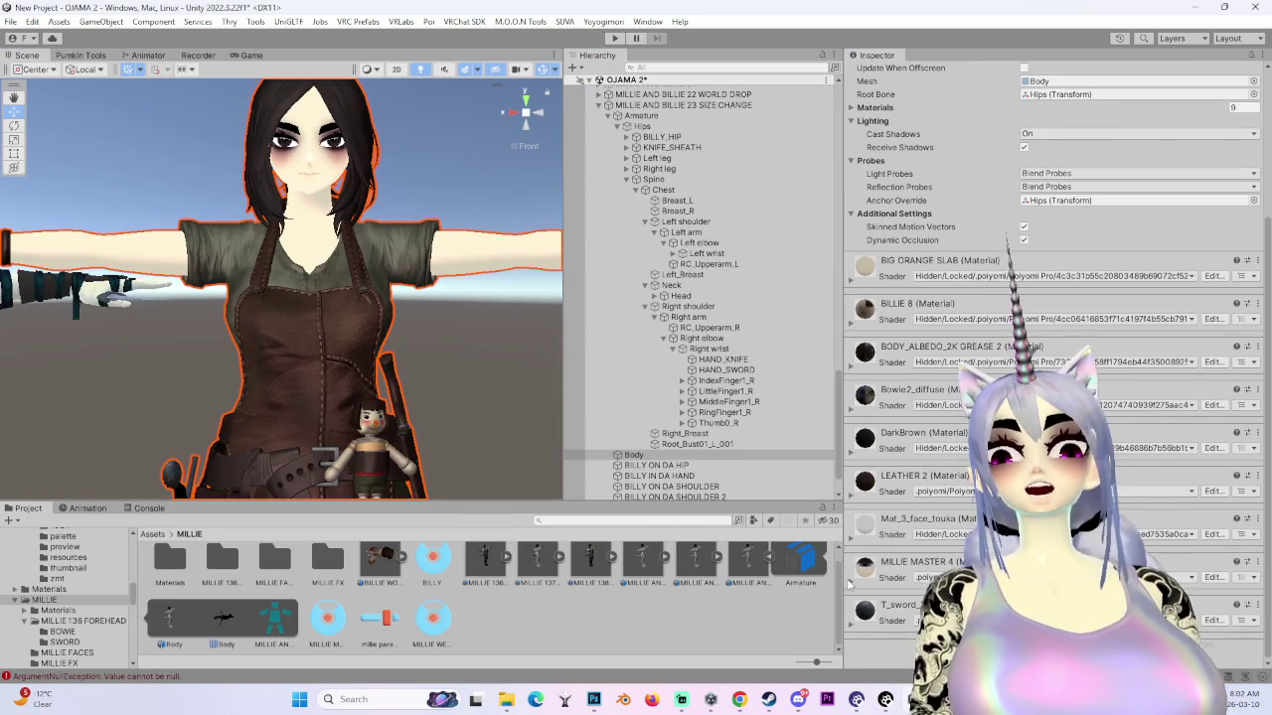
scroll(864, 576, down, 5)
scroll(884, 566, down, 5)
scroll(914, 556, down, 5)
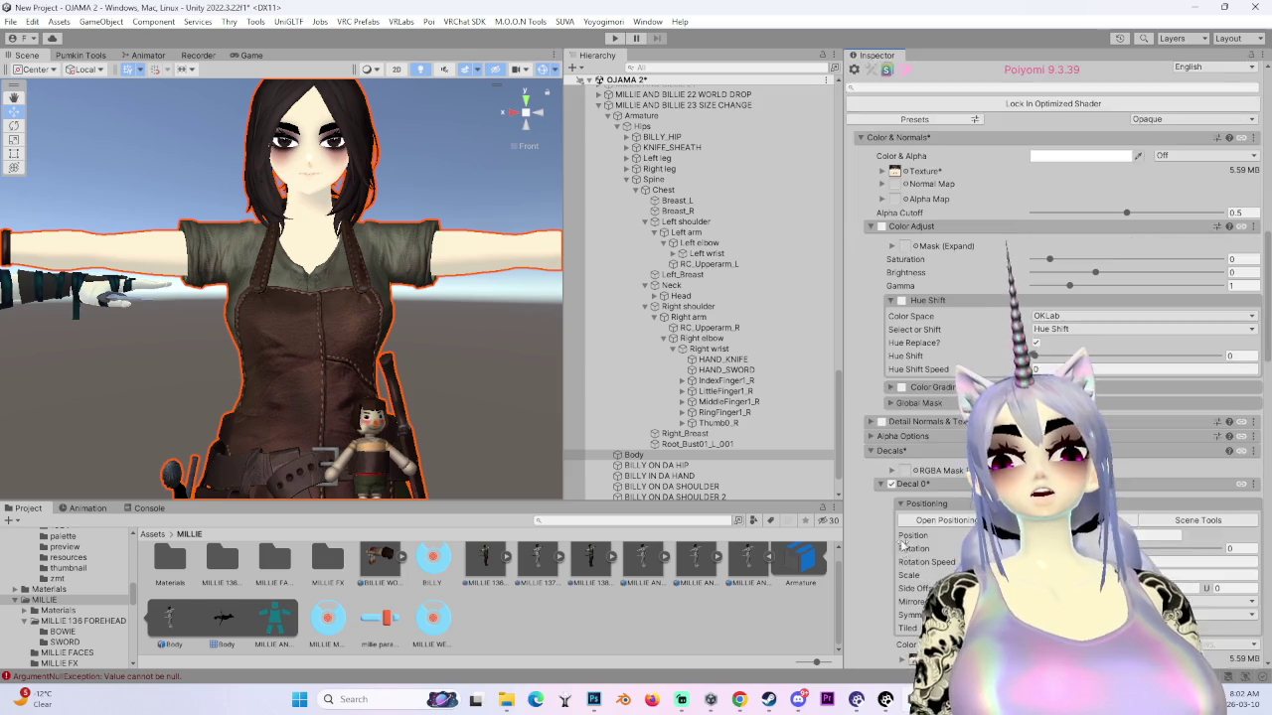
scroll(938, 546, down, 5)
scroll(944, 546, down, 5)
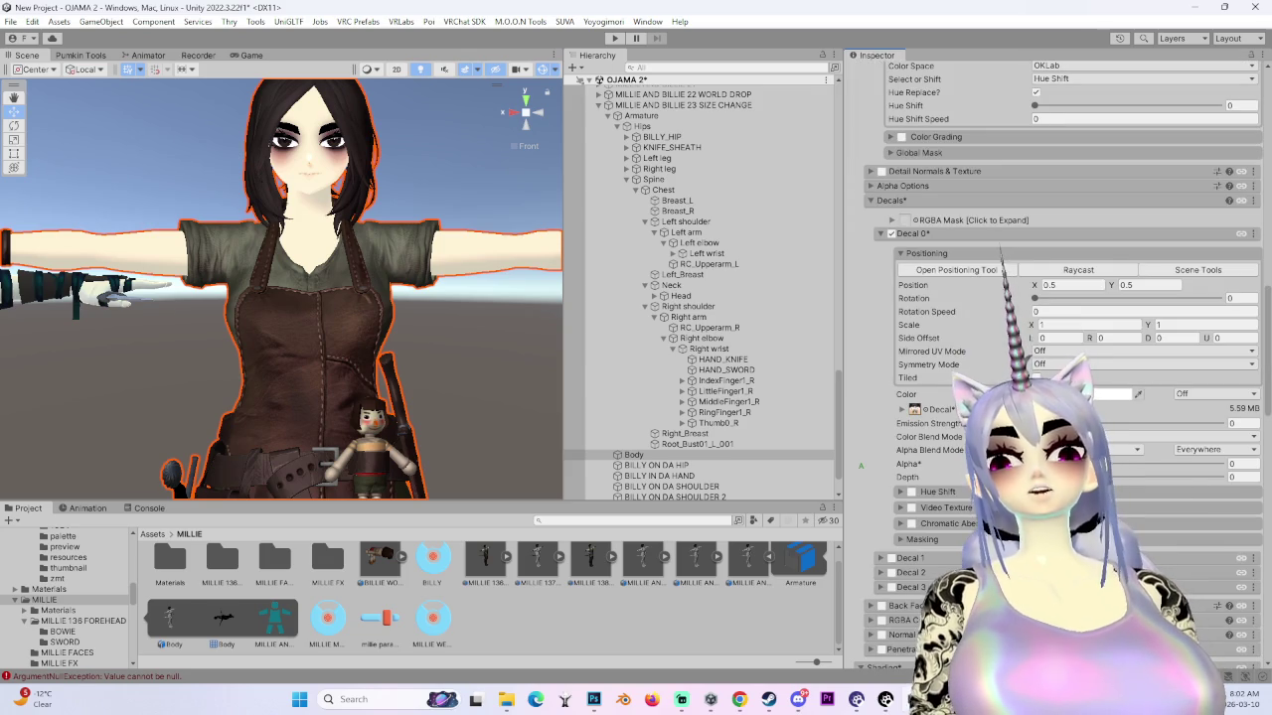
drag(906, 463, 933, 464)
- Orbit around the avatar's face to inspect it from a close three-quarter view and a wider view
scroll(340, 151, up, 2)
scroll(333, 198, up, 2)
scroll(326, 258, up, 2)
scroll(318, 311, up, 2)
mouse_move(318, 311)
alt+mouse_down()
mouse_move(425, 280)
mouse_move(457, 235)
alt+mouse_up()
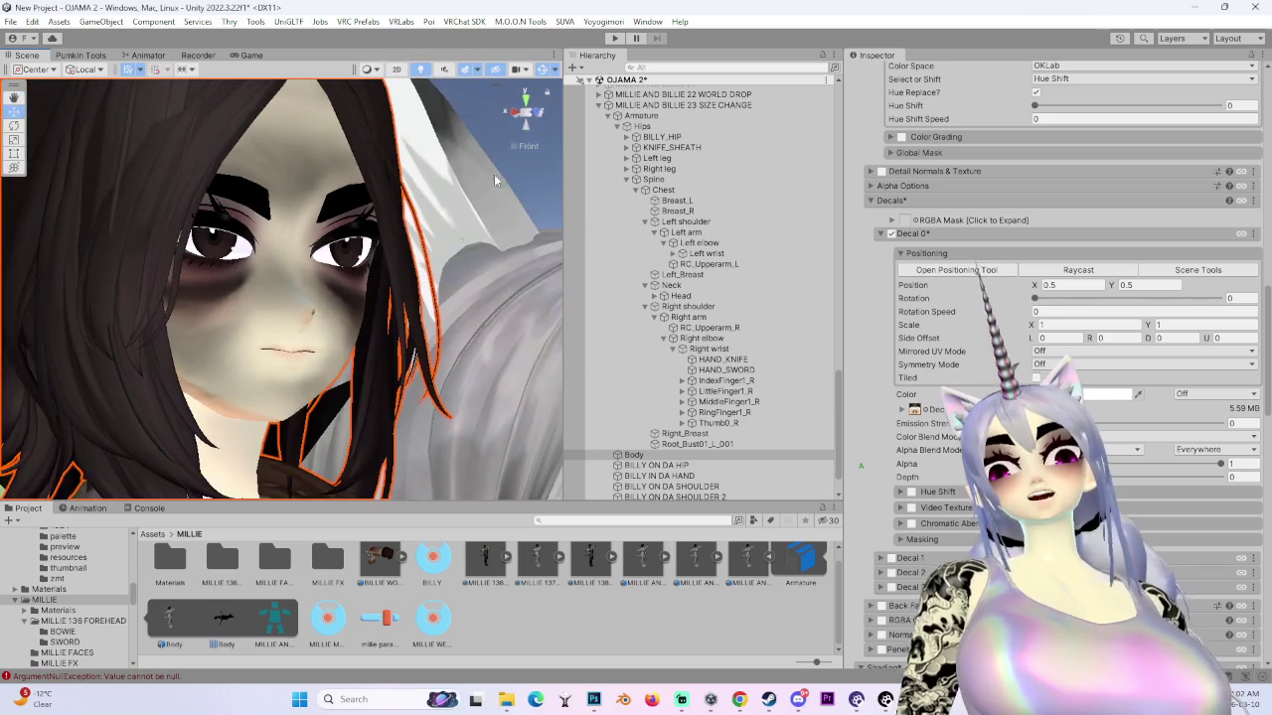
mouse_move(529, 119)
alt+mouse_down()
mouse_move(282, 331)
mouse_move(433, 286)
mouse_move(431, 343)
mouse_move(377, 342)
mouse_move(315, 370)
mouse_move(348, 355)
mouse_move(365, 407)
alt+mouse_up()
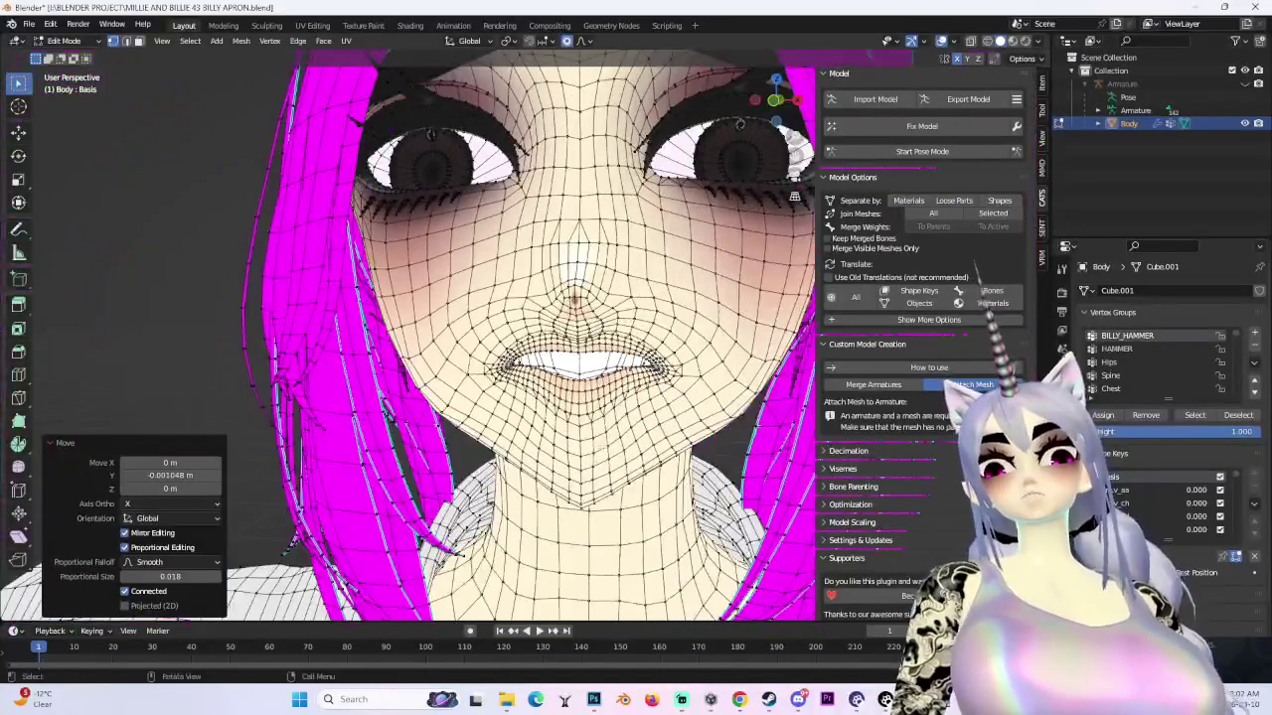
- Hide the mesh overlays and set the v_oh mouth viseme to 1.000 on a frontal face view
middle_drag(666, 444, 1220, 584)
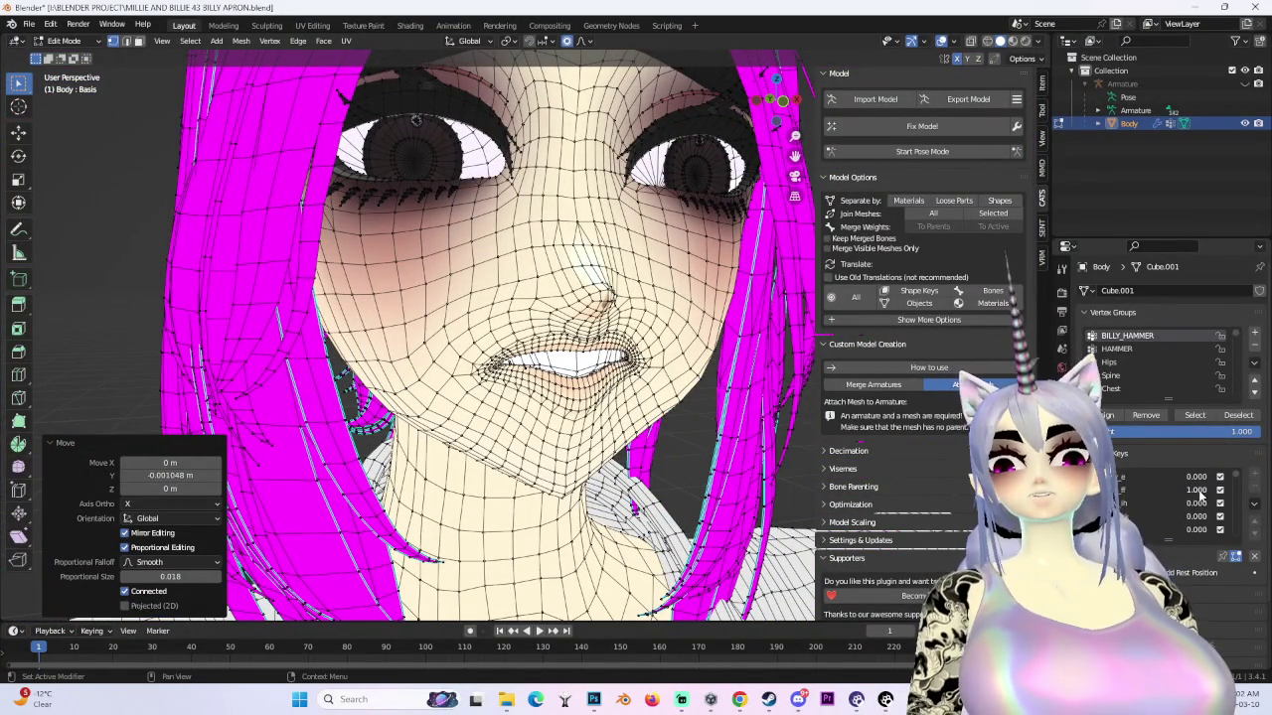
middle_drag(696, 248, 743, 112)
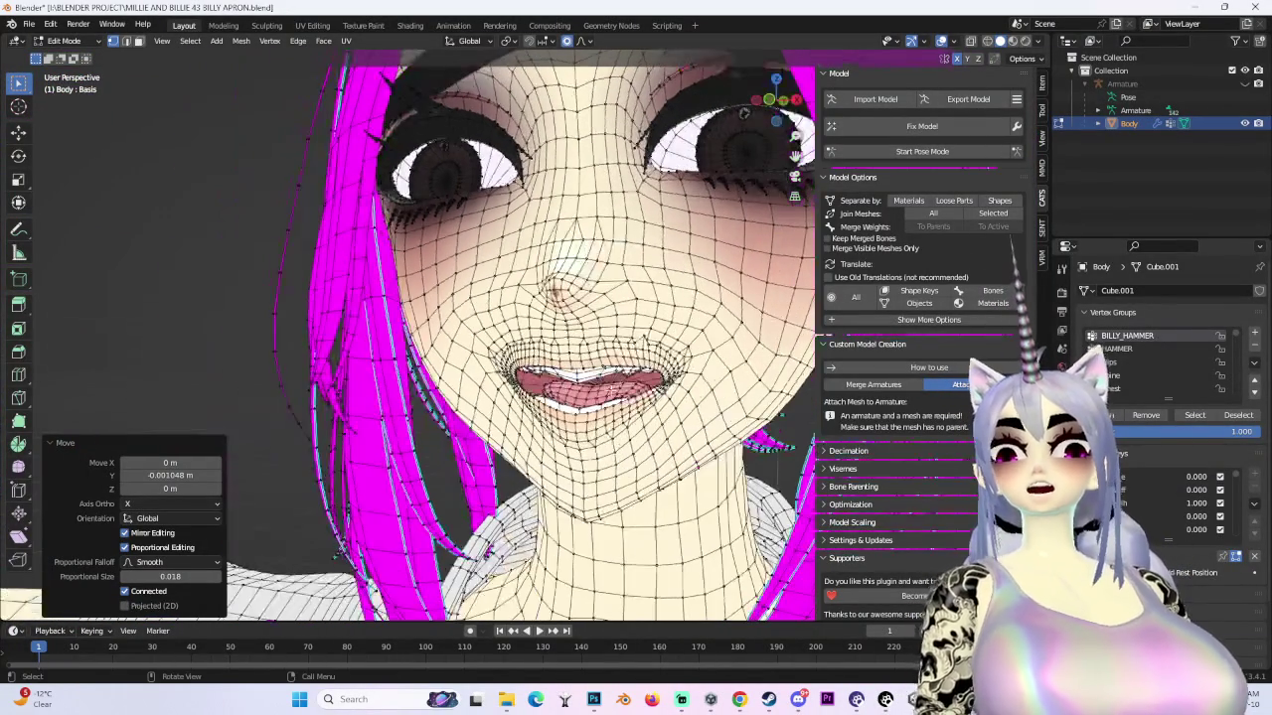
click(940, 41)
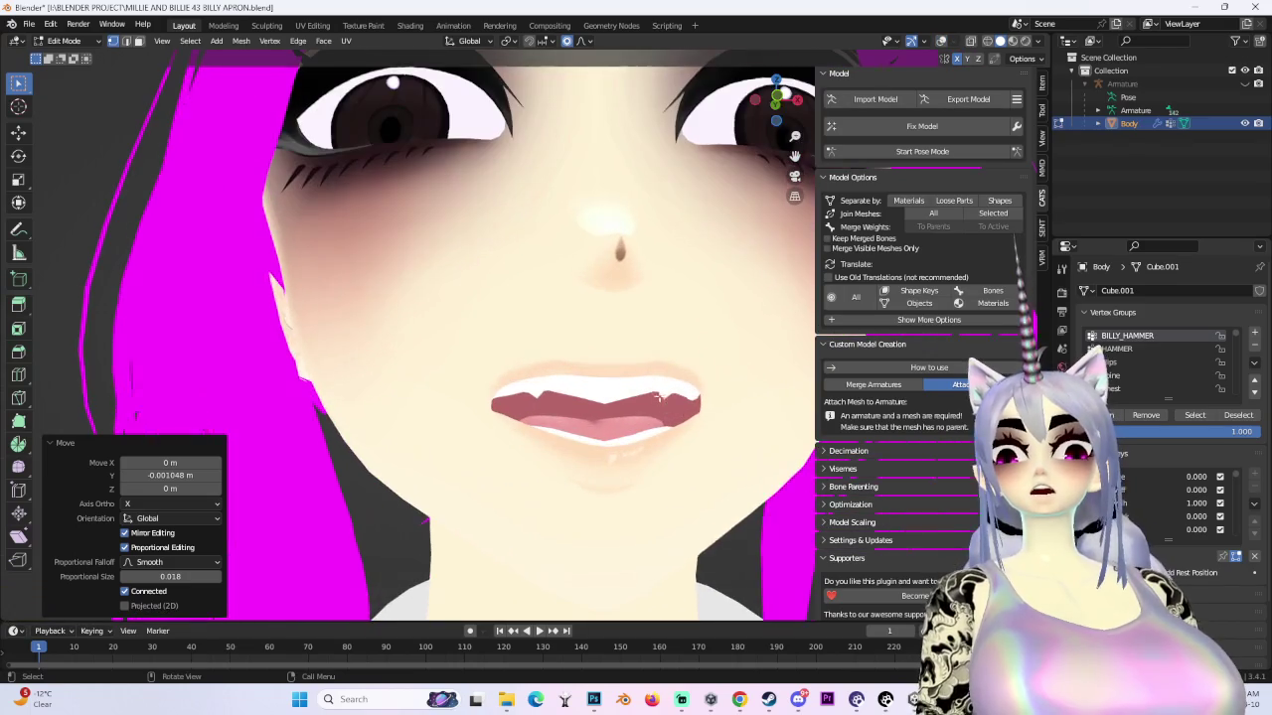
middle_drag(740, 460, 1208, 563)
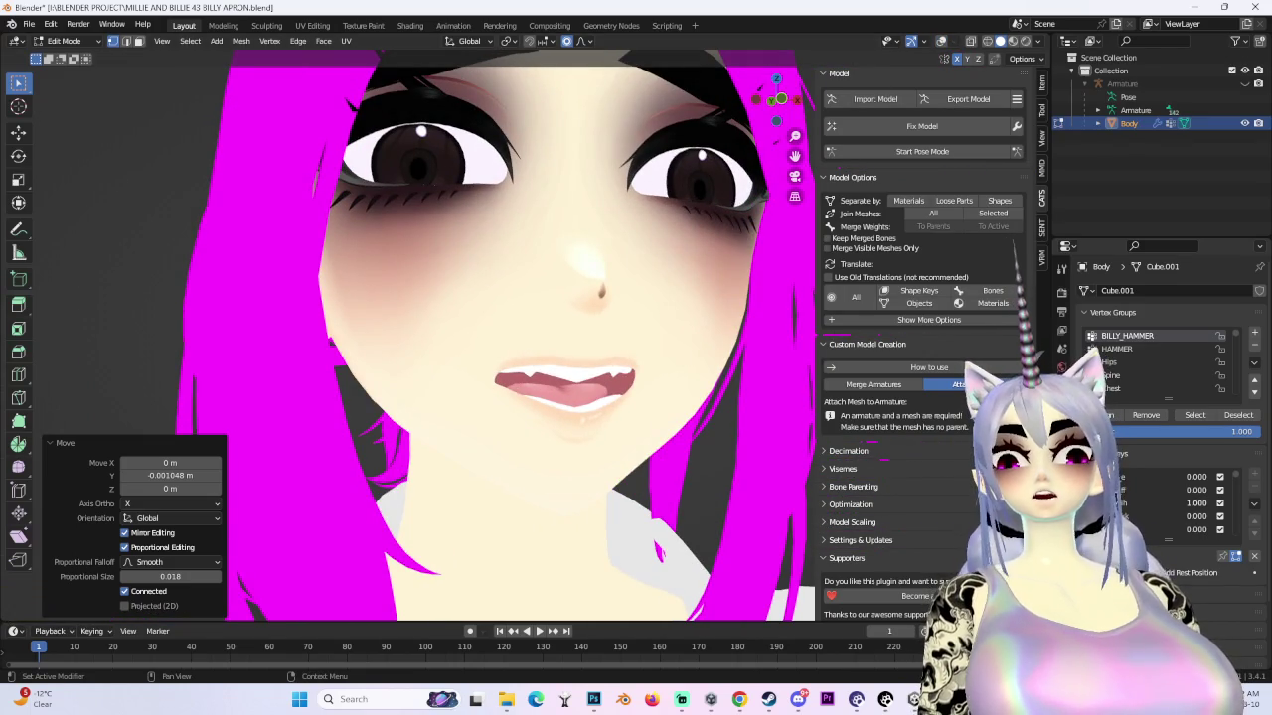
drag(1196, 516, 1222, 518)
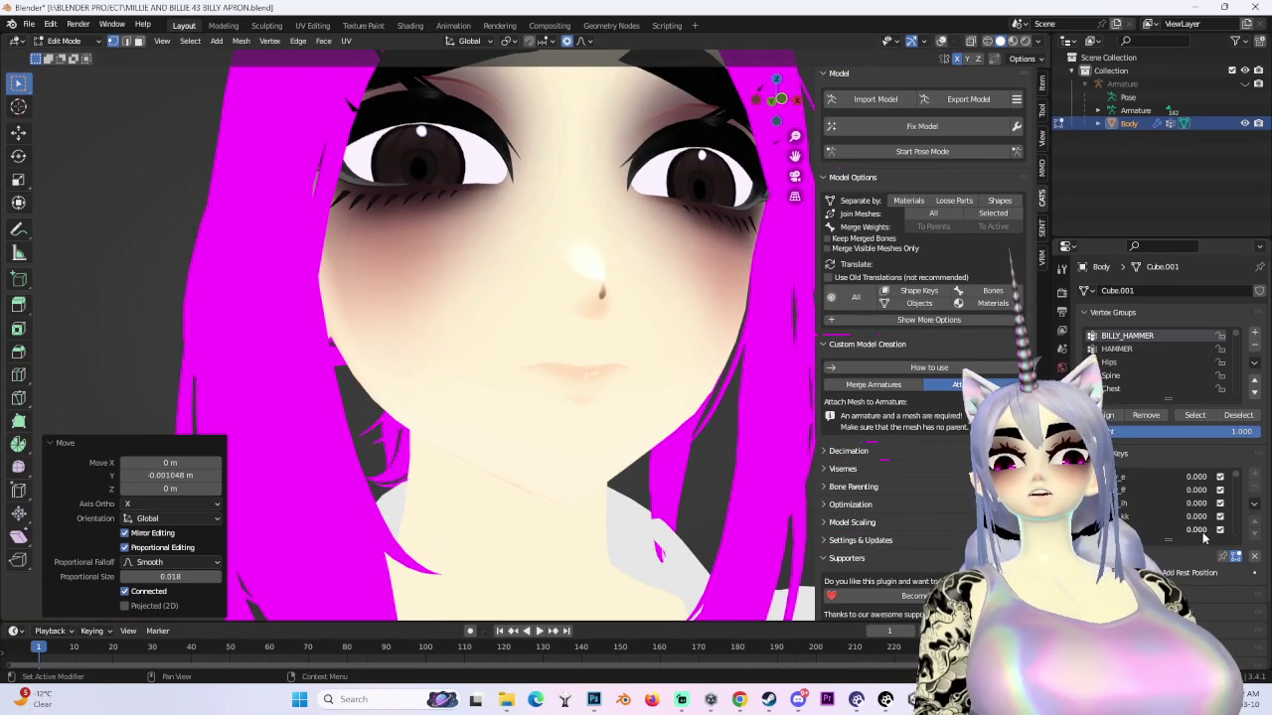
- Inspect the open mouth in side and frontal close-ups, then bring the wireframe back
mouse_move(646, 457)
middle_down()
mouse_move(678, 478)
mouse_move(667, 454)
middle_up()
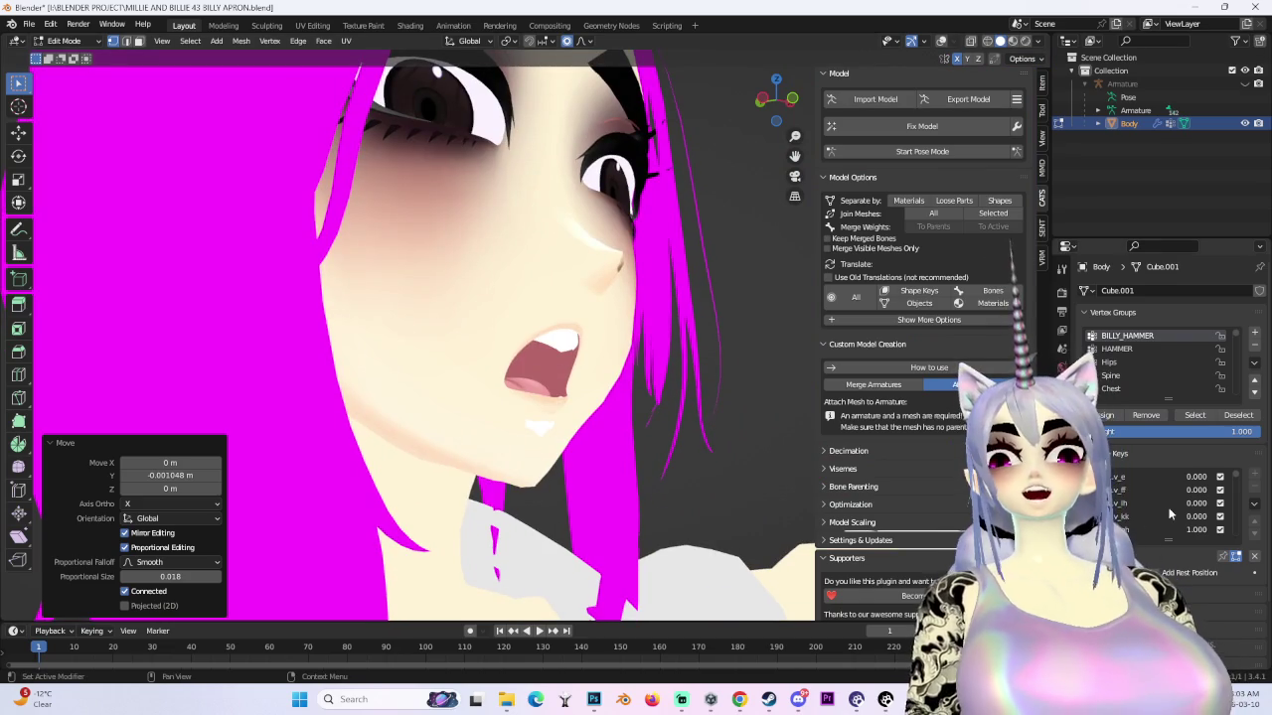
scroll(616, 341, up, 2)
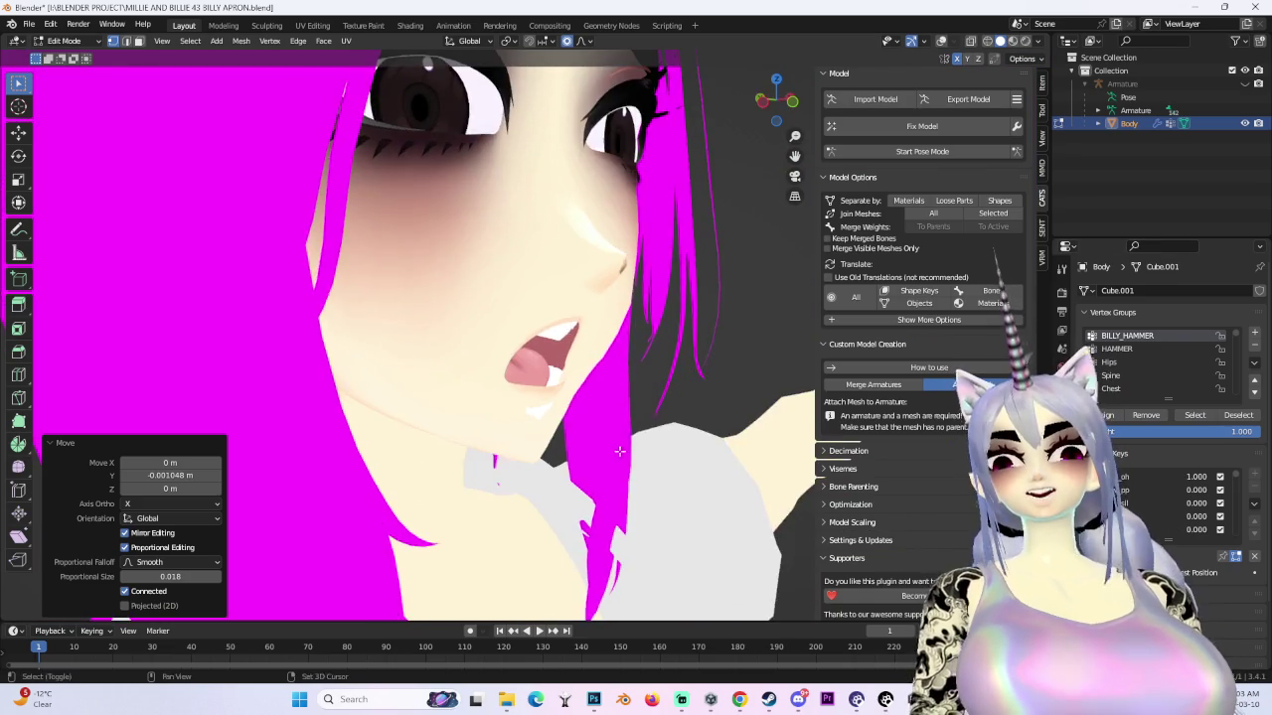
scroll(616, 341, up, 2)
scroll(616, 341, up, 2)
mouse_move(616, 341)
middle_down()
mouse_move(596, 381)
mouse_move(1127, 484)
middle_up()
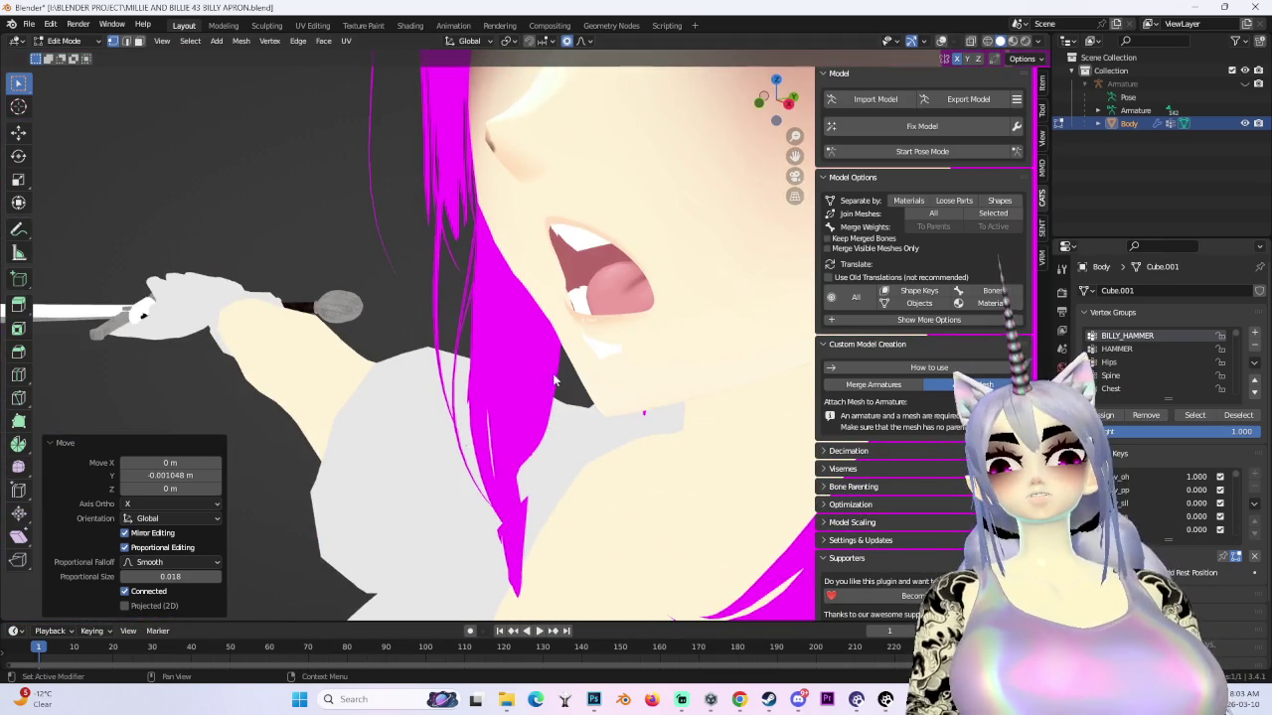
middle_drag(509, 385, 597, 358)
scroll(596, 357, up, 2)
click(951, 41)
- Move the mouth vertices along Y with smooth falloff, then cancel and undo an extra move
scroll(494, 358, up, 1)
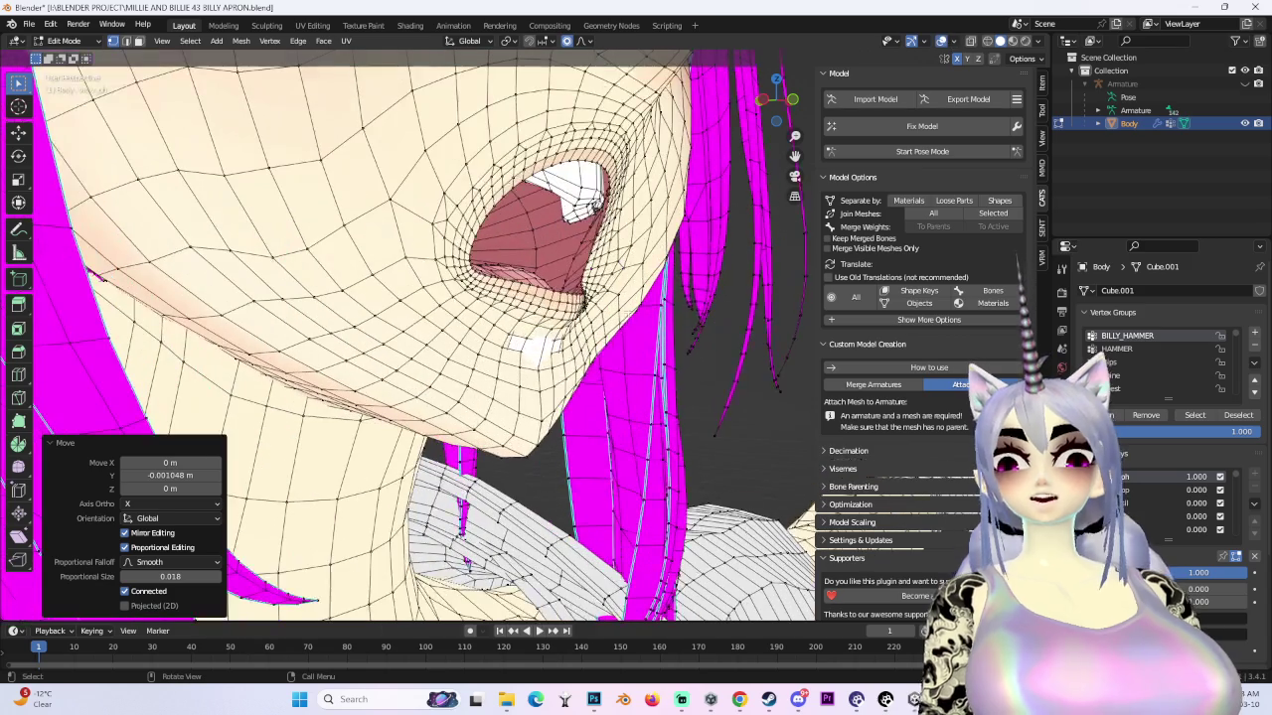
key(g)
key(y)
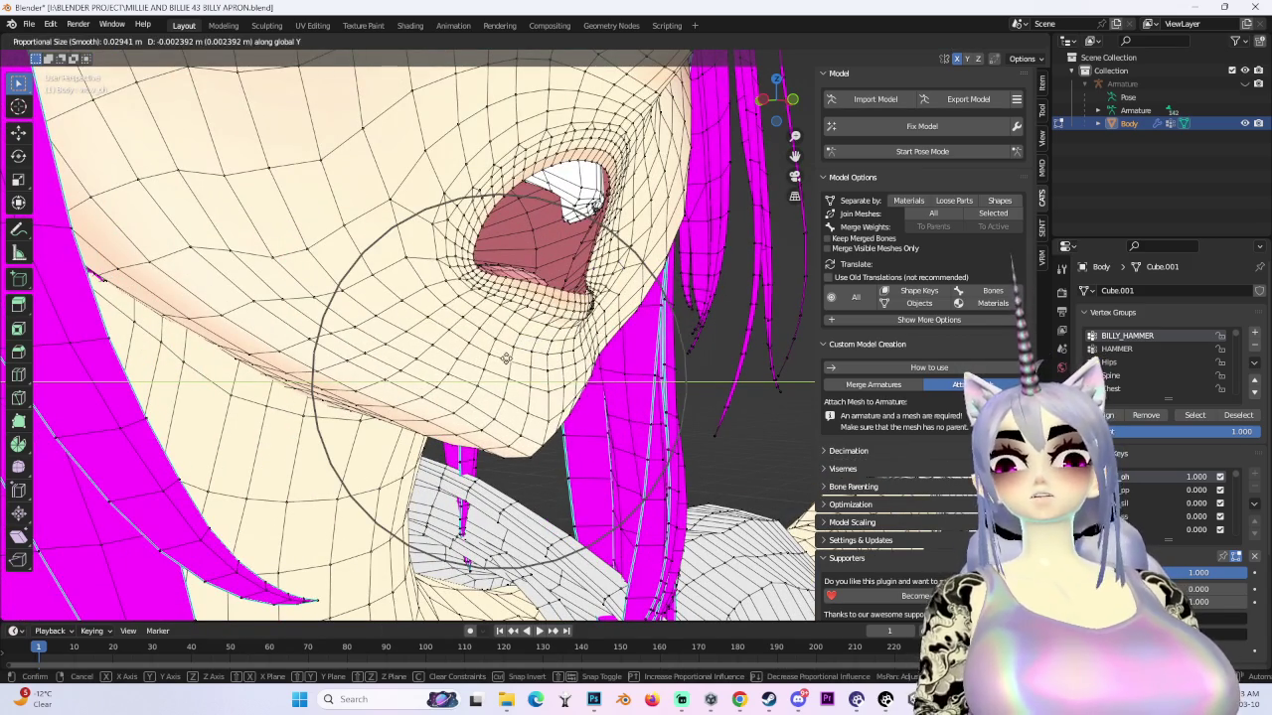
click(505, 360)
key(g)
key(Escape)
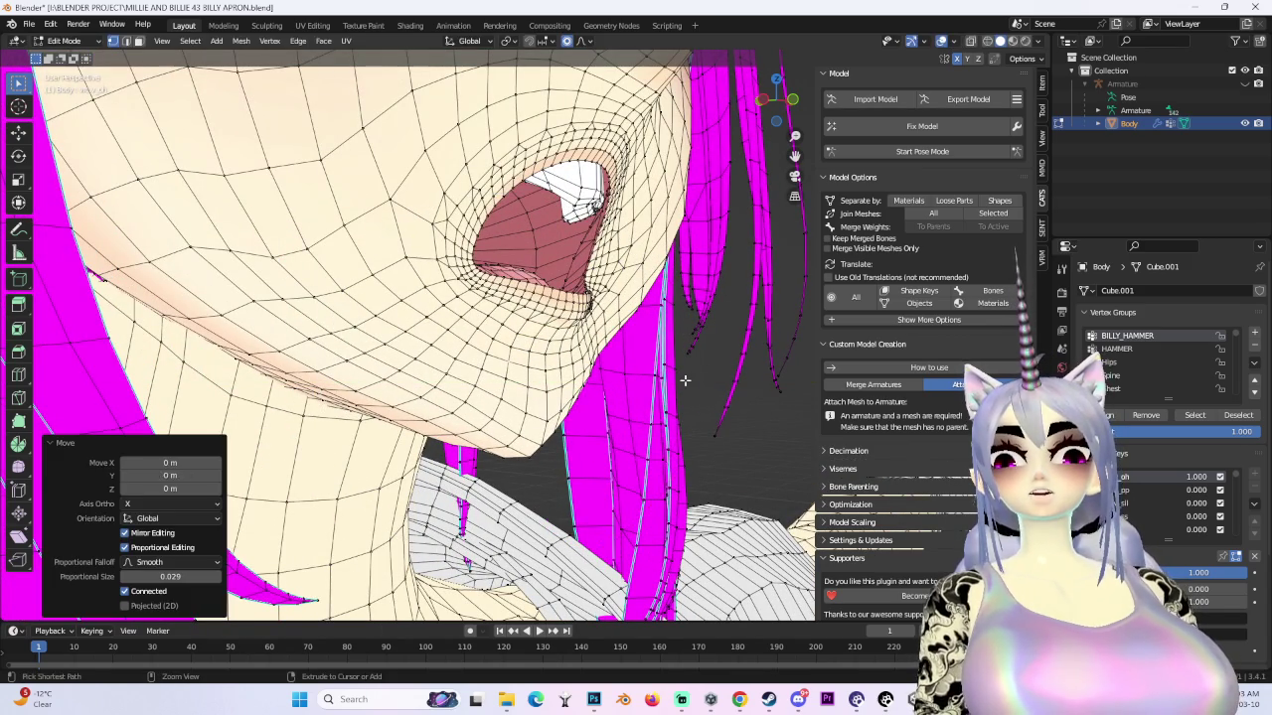
key(ctrl+z)
- Redo the smooth move of the mouth vertices along Y and check it from a side angle
key(g)
key(y)
click(618, 392)
mouse_move(618, 393)
middle_down()
mouse_move(605, 435)
mouse_move(576, 427)
middle_up()
scroll(576, 427, up, 2)
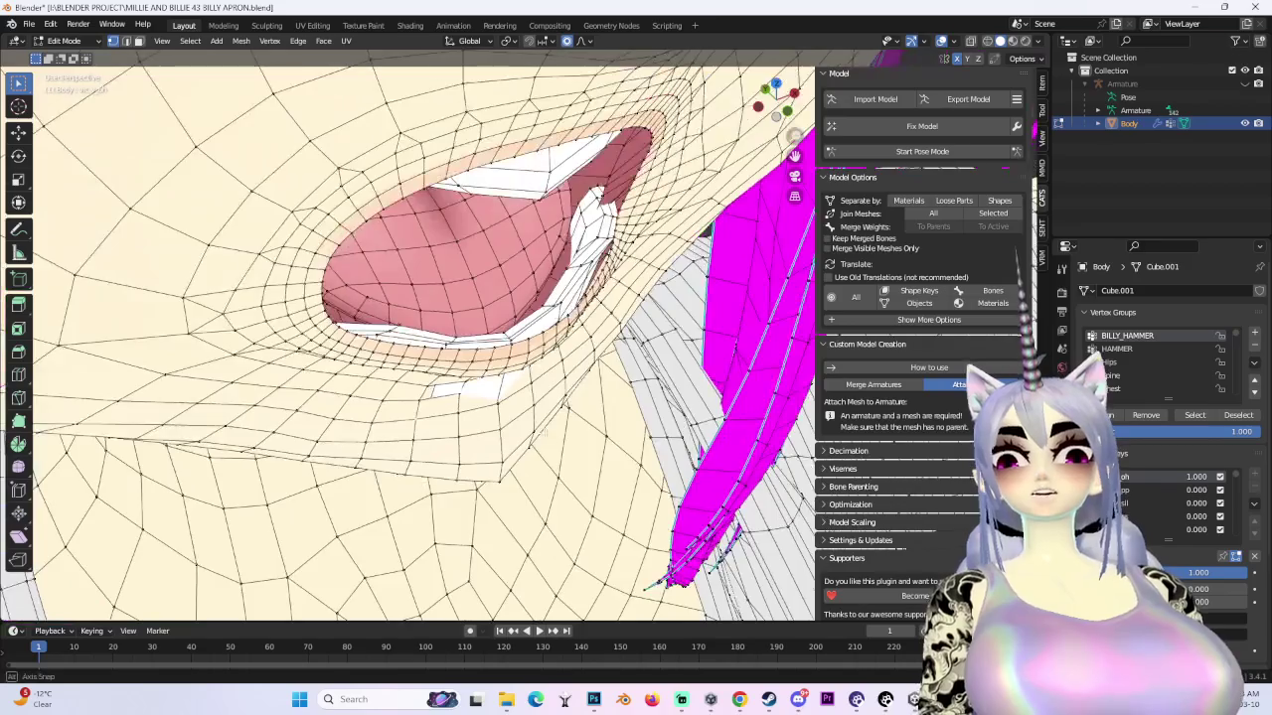
scroll(556, 427, up, 2)
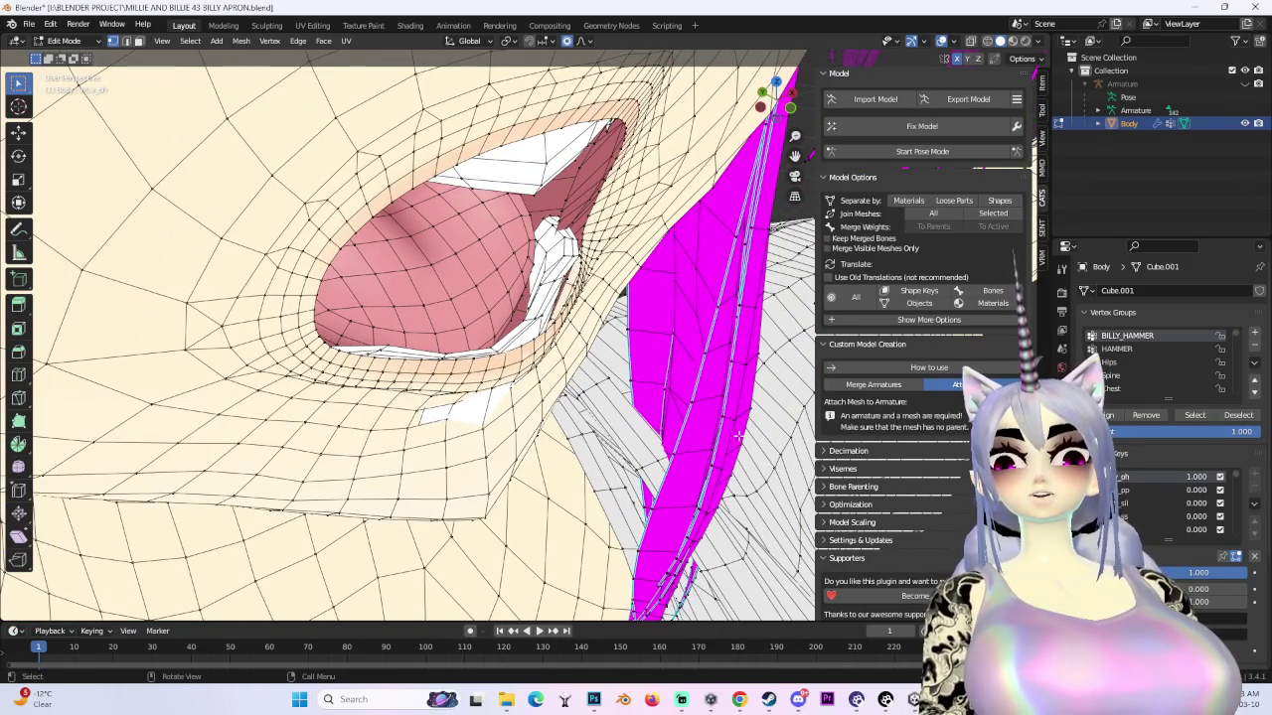
middle_drag(556, 428, 517, 437)
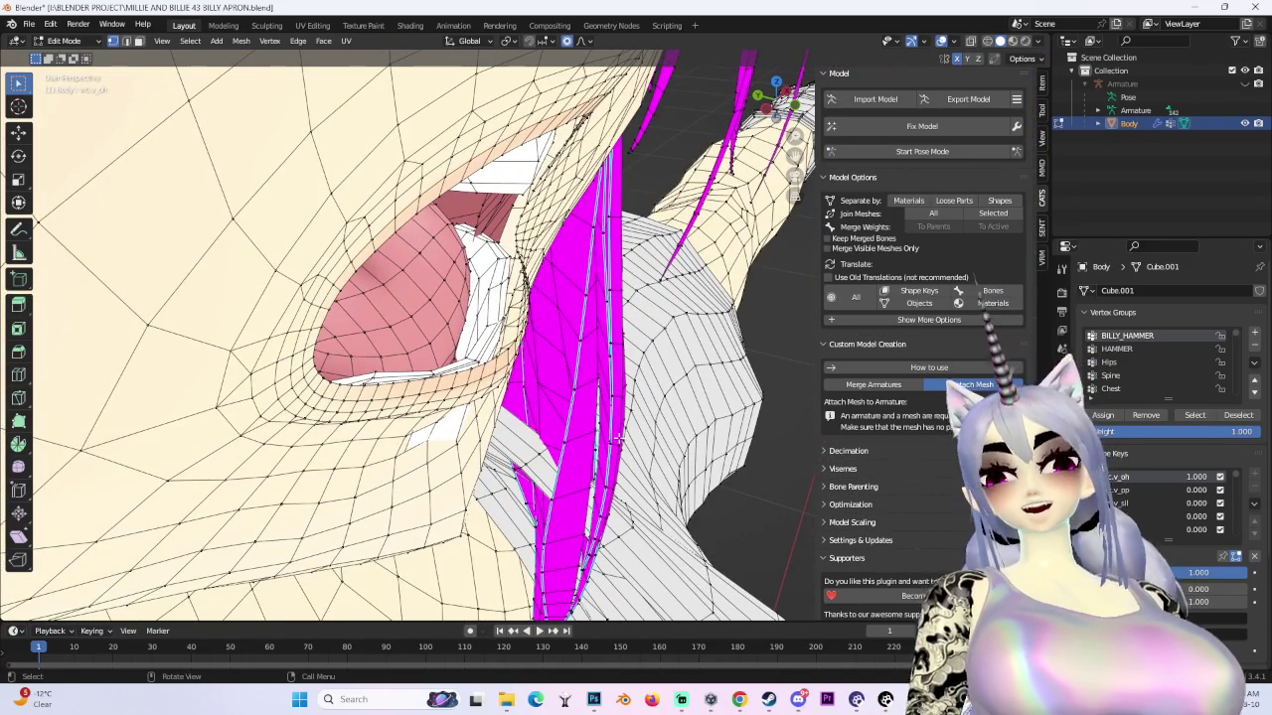
scroll(606, 433, up, 2)
- Select all linked mouth vertices and shift them 0.001605 m along Y
key(ctrl+l)
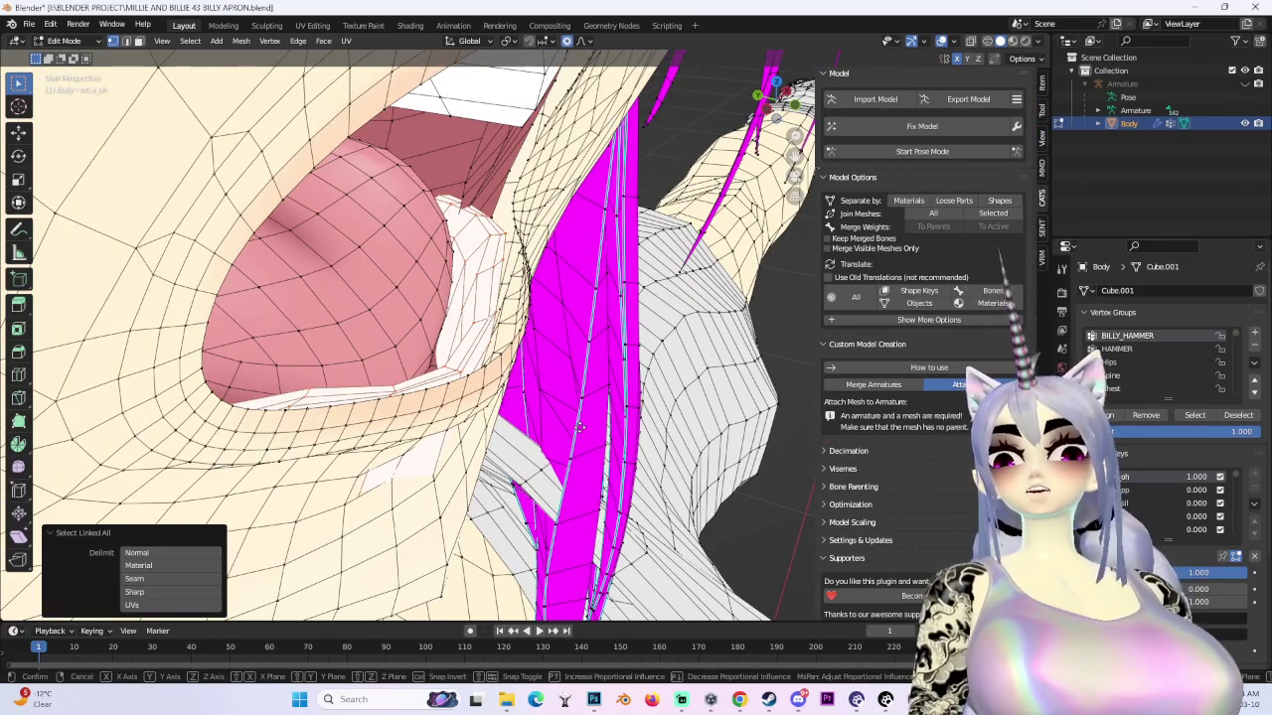
key(y)
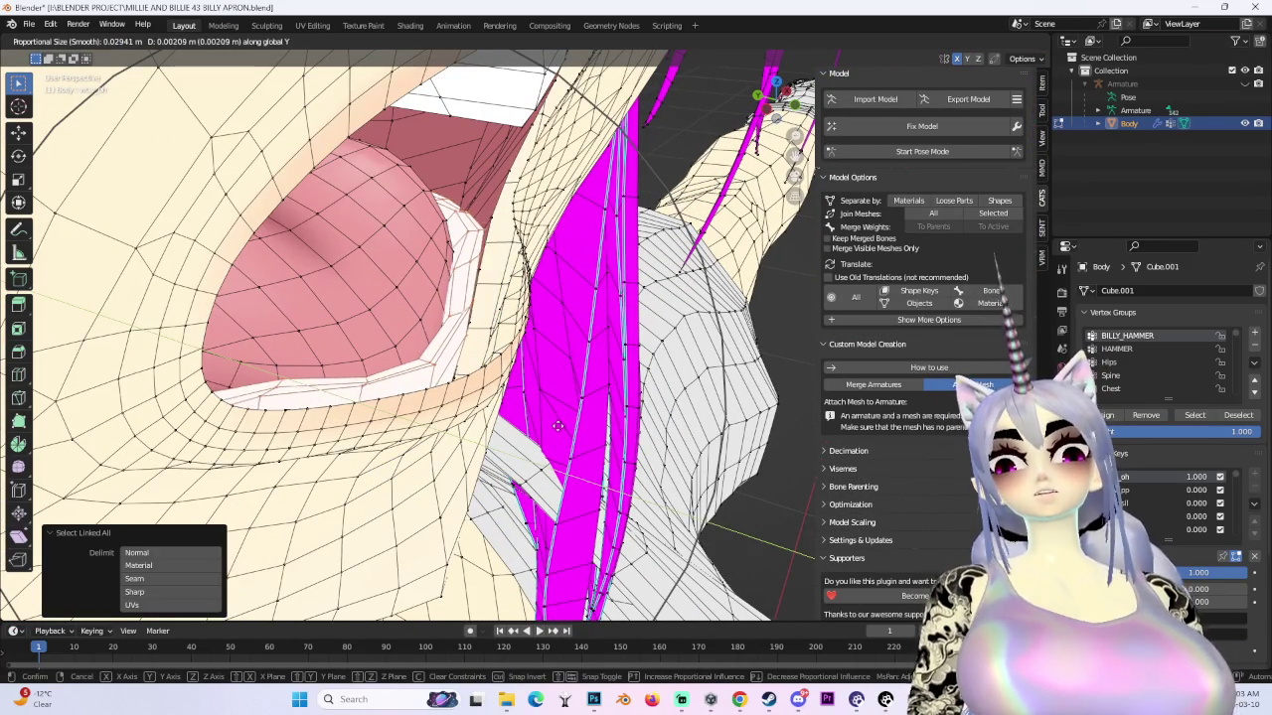
click(555, 427)
middle_drag(555, 427, 489, 429)
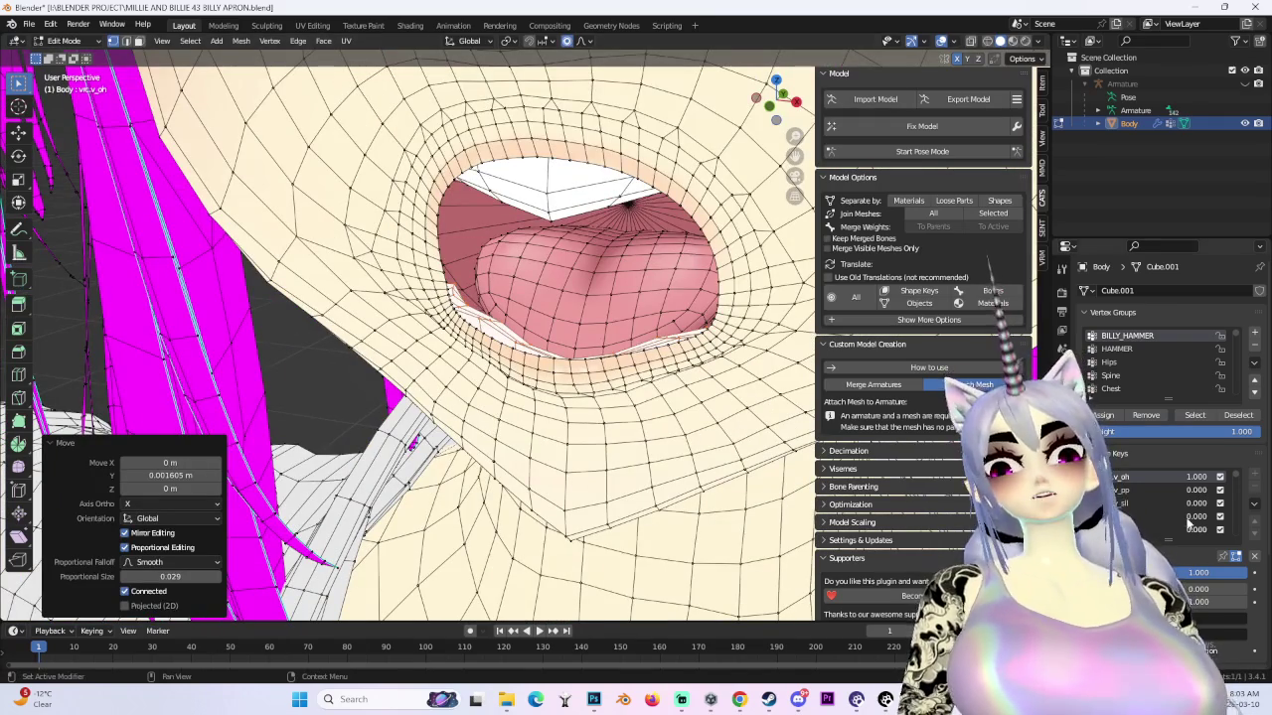
- Turn the v_oh shape key off and inspect the closed mouth from lower tilted angles
mouse_move(1196, 483)
mouse_down()
mouse_move(1174, 486)
mouse_move(1232, 477)
mouse_up()
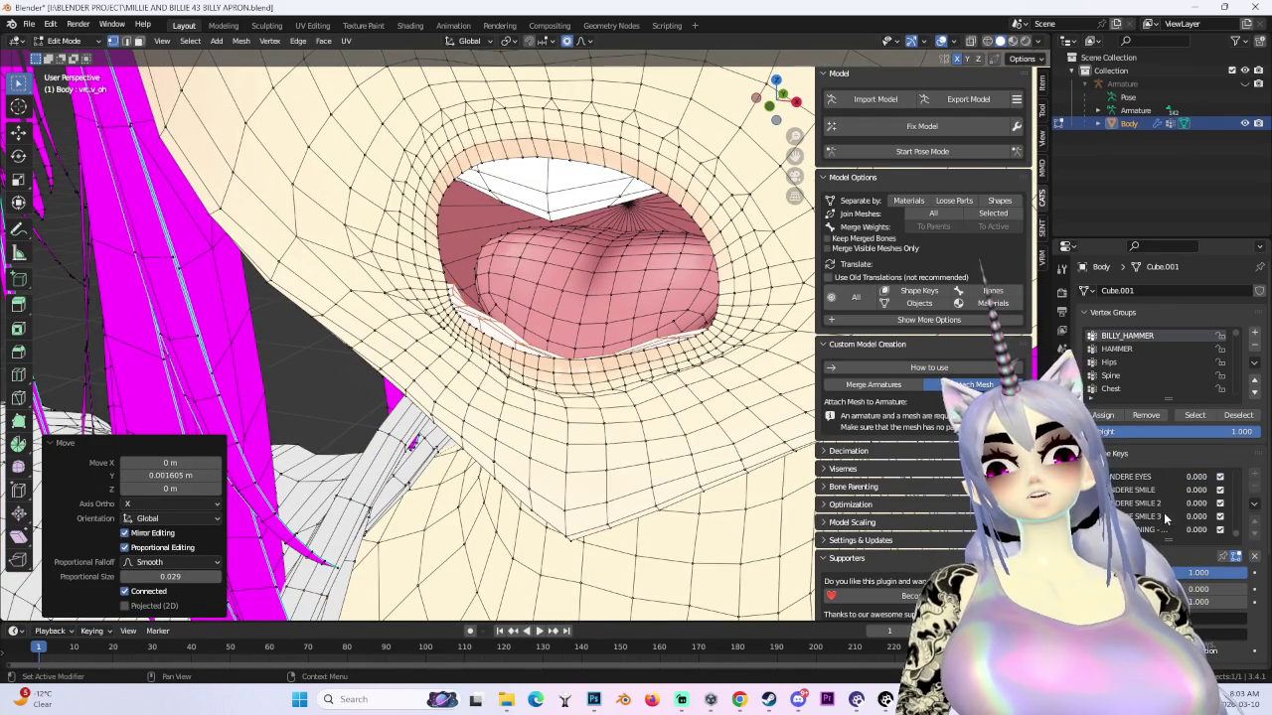
middle_drag(596, 397, 596, 437)
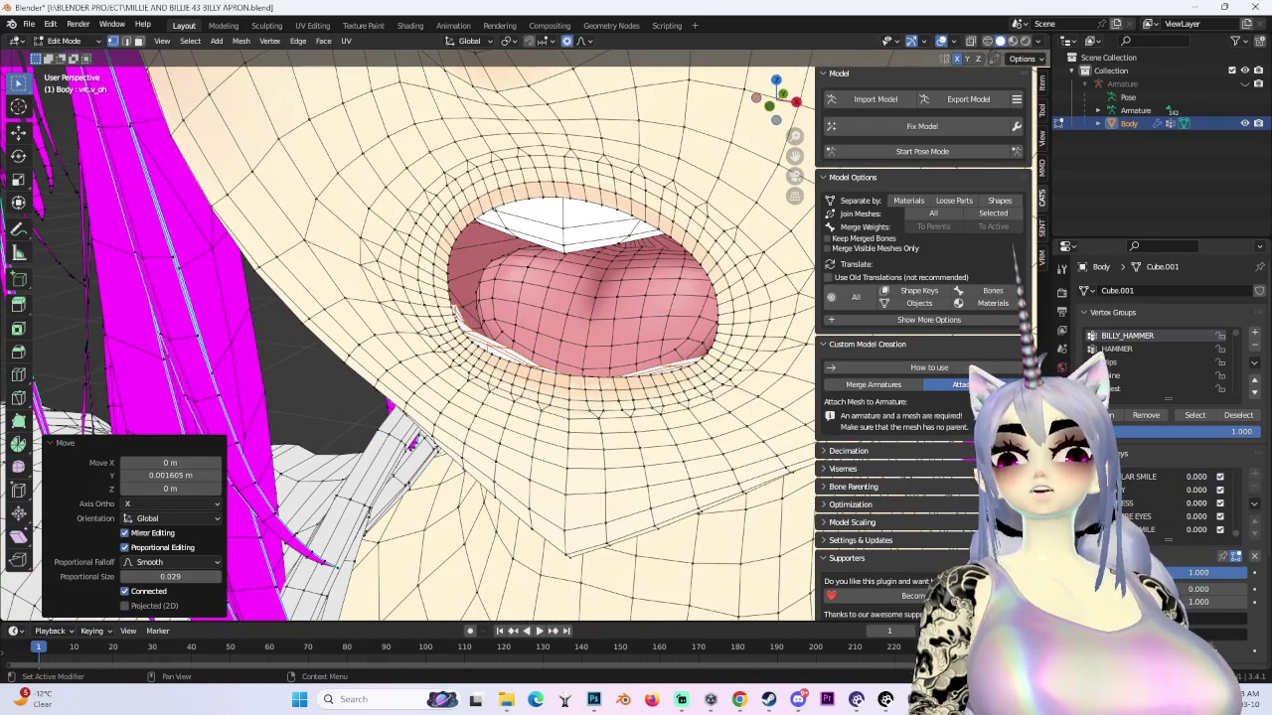
scroll(417, 328, down, 3)
middle_drag(417, 328, 417, 298)
scroll(418, 328, up, 4)
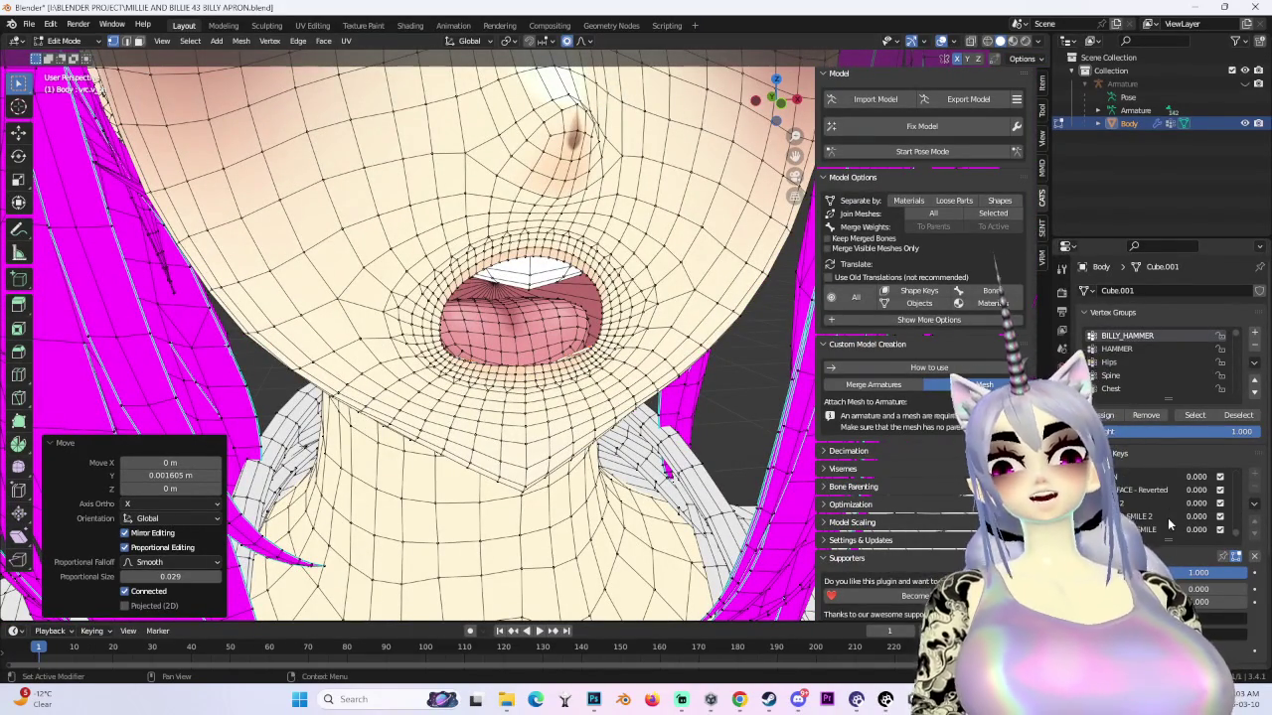
middle_drag(417, 328, 418, 308)
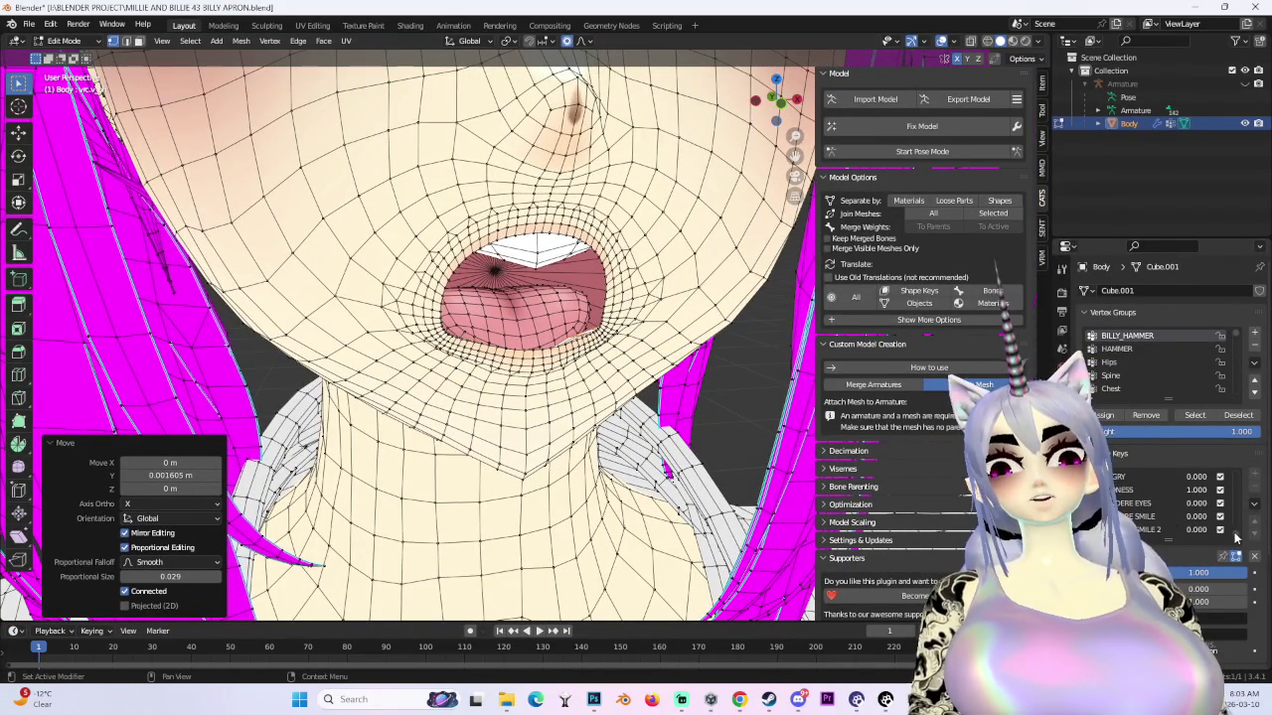
drag(1208, 521, 1152, 522)
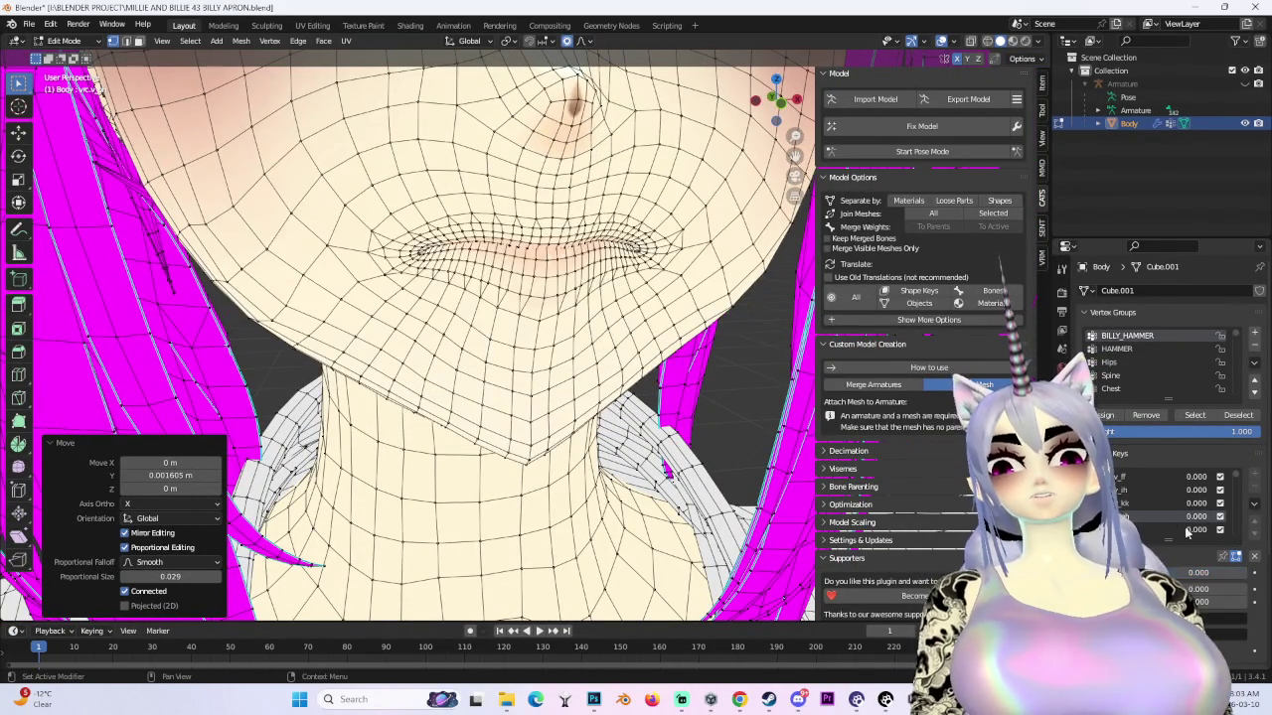
middle_drag(596, 417, 666, 381)
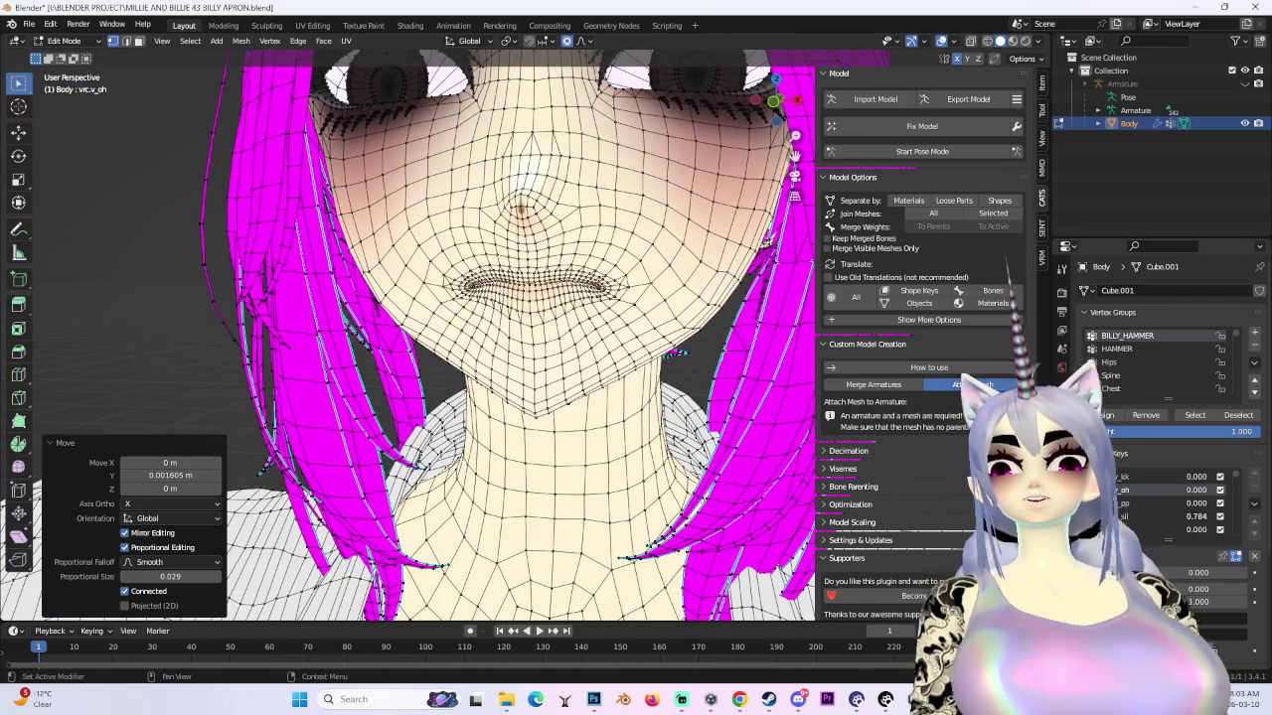
- Switch viseme shape keys on and off to test mouth shapes, viewing the shaded head
drag(1152, 530, 1208, 530)
mouse_move(556, 377)
middle_down()
mouse_move(365, 69)
mouse_move(556, 298)
mouse_move(670, 390)
middle_up()
mouse_move(801, 383)
middle_down()
mouse_move(756, 318)
mouse_move(596, 318)
mouse_move(735, 328)
middle_up()
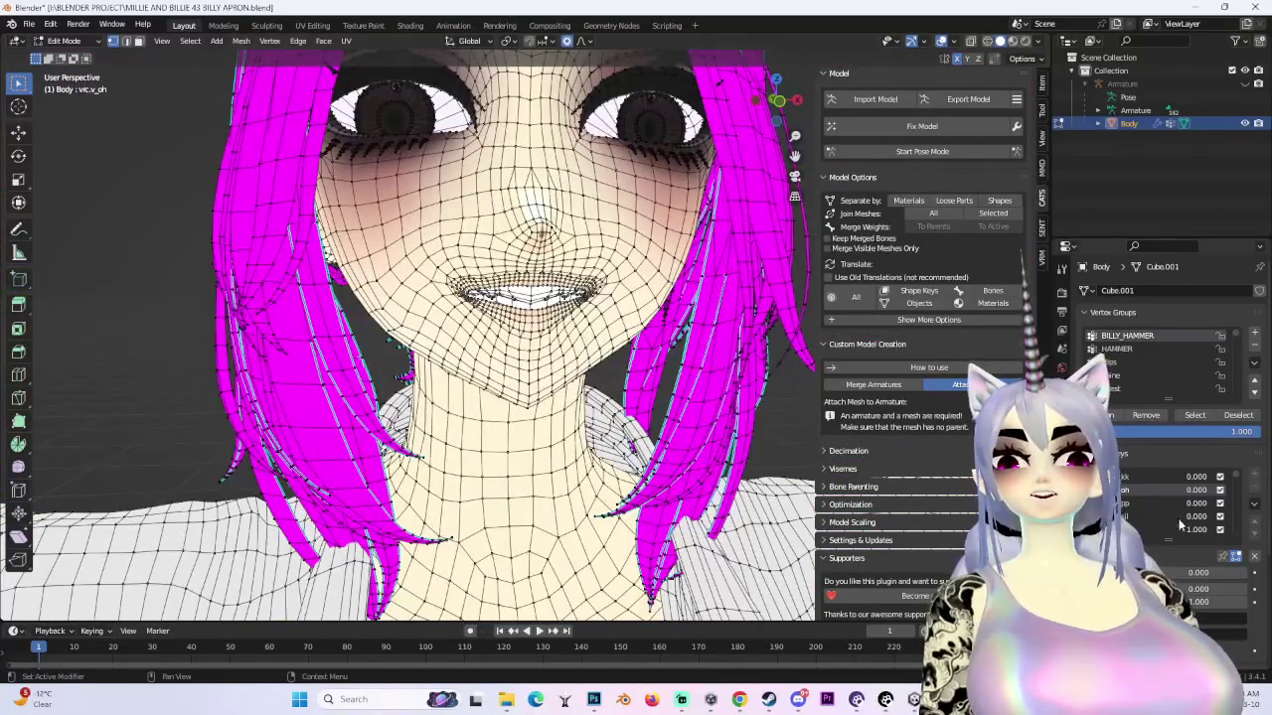
drag(1199, 528, 1182, 536)
drag(1201, 518, 1242, 517)
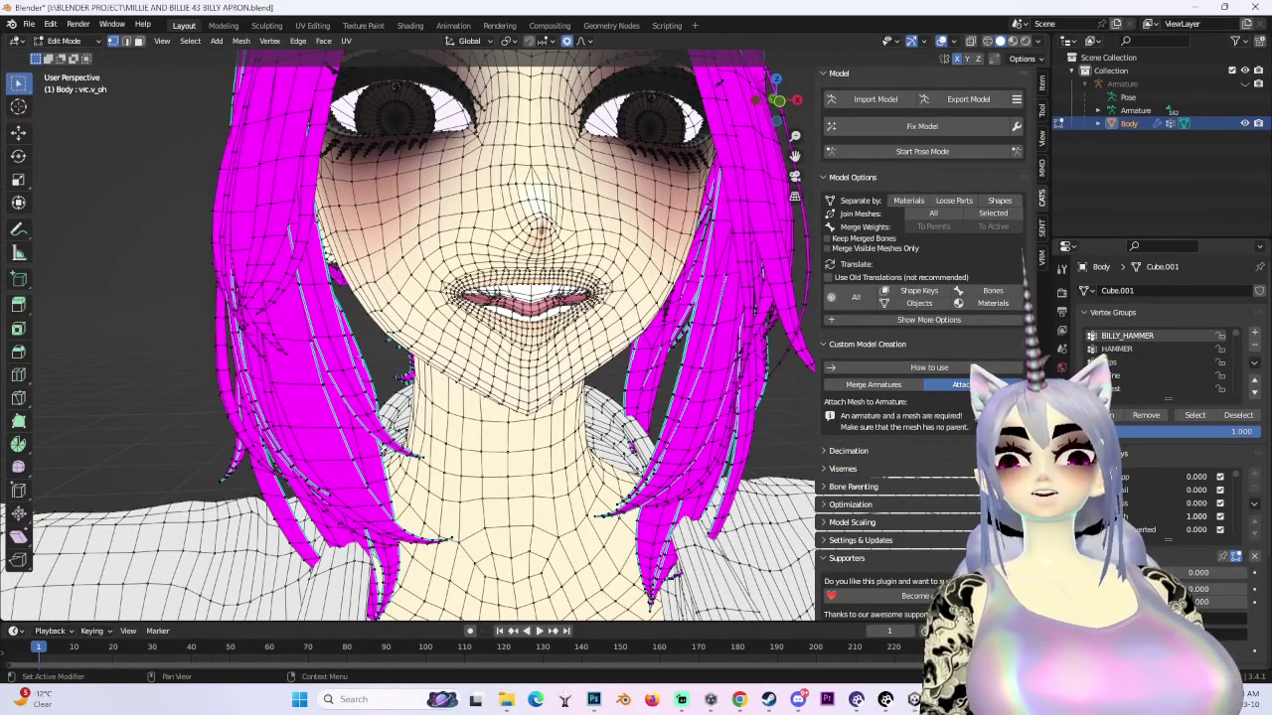
mouse_move(398, 347)
middle_down()
mouse_move(477, 338)
mouse_move(540, 385)
middle_up()
click(972, 58)
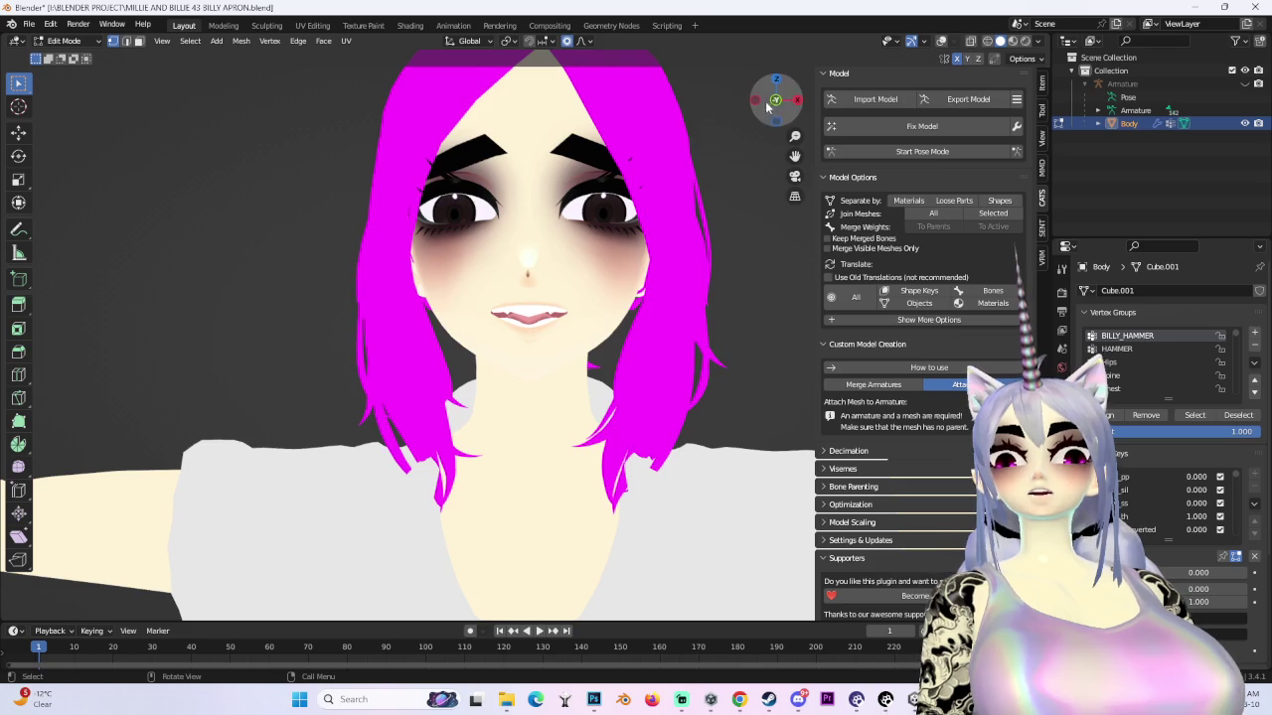
- From a front view, swap shape keys to check the half-lidded eyes with the wireframe shown
click(766, 107)
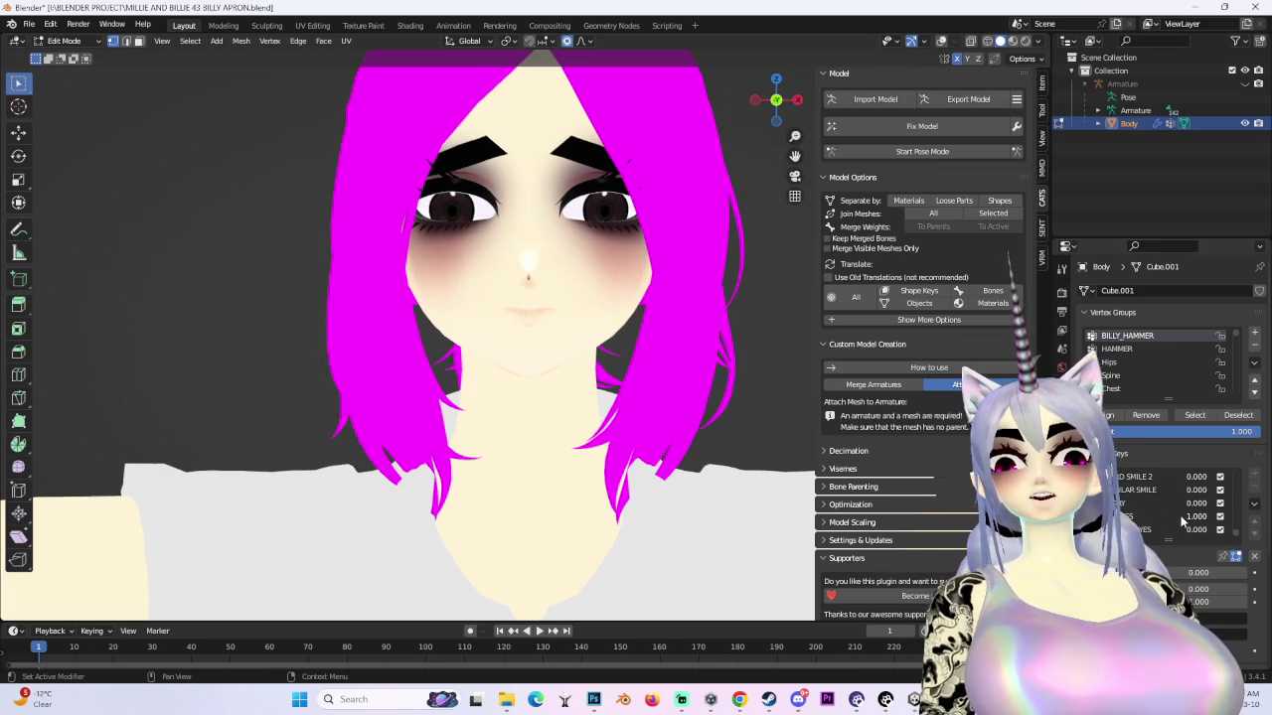
mouse_move(1197, 516)
mouse_down()
mouse_move(1162, 516)
mouse_move(1232, 502)
mouse_up()
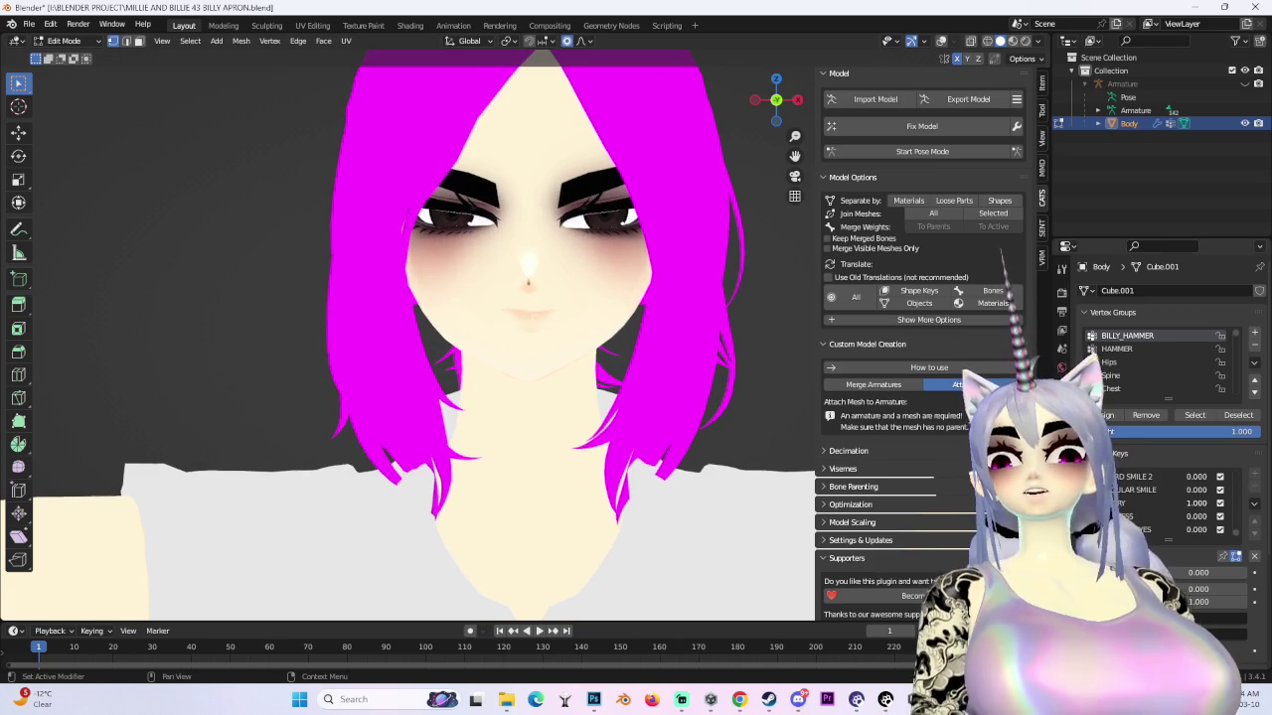
middle_drag(636, 298, 755, 218)
scroll(794, 196, up, 3)
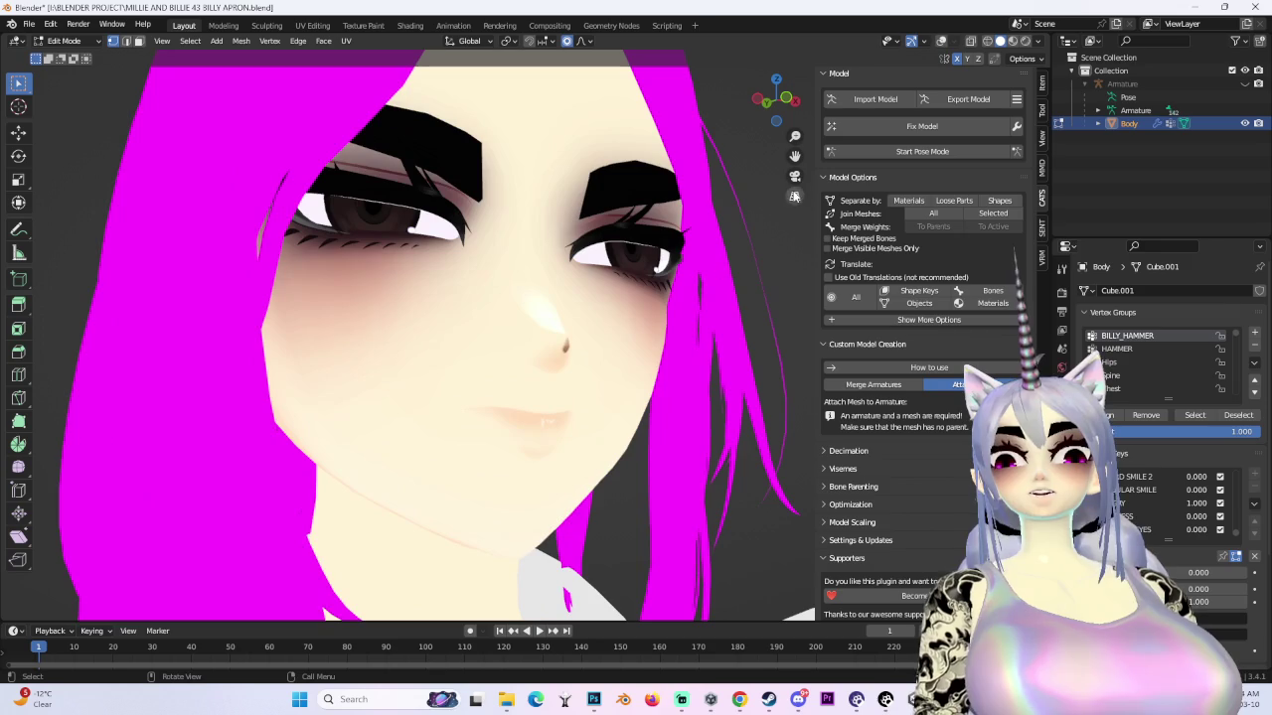
click(941, 41)
middle_drag(496, 347, 596, 298)
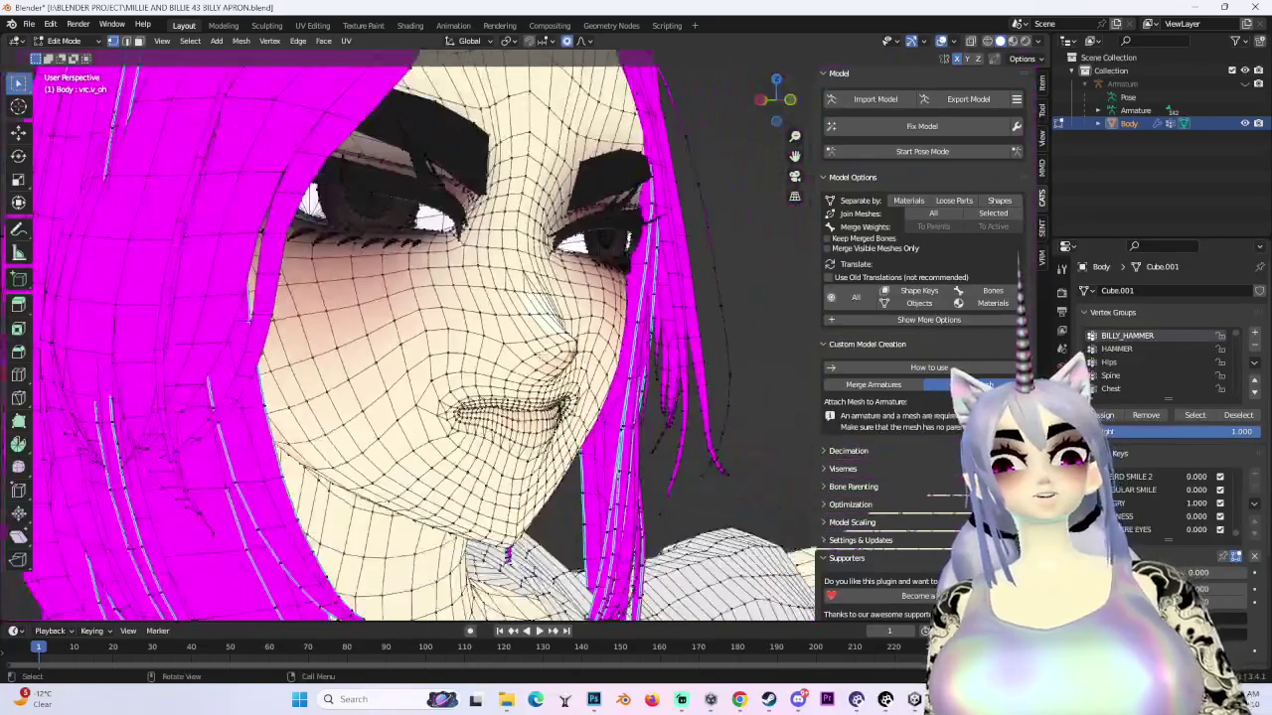
middle_drag(596, 347, 477, 338)
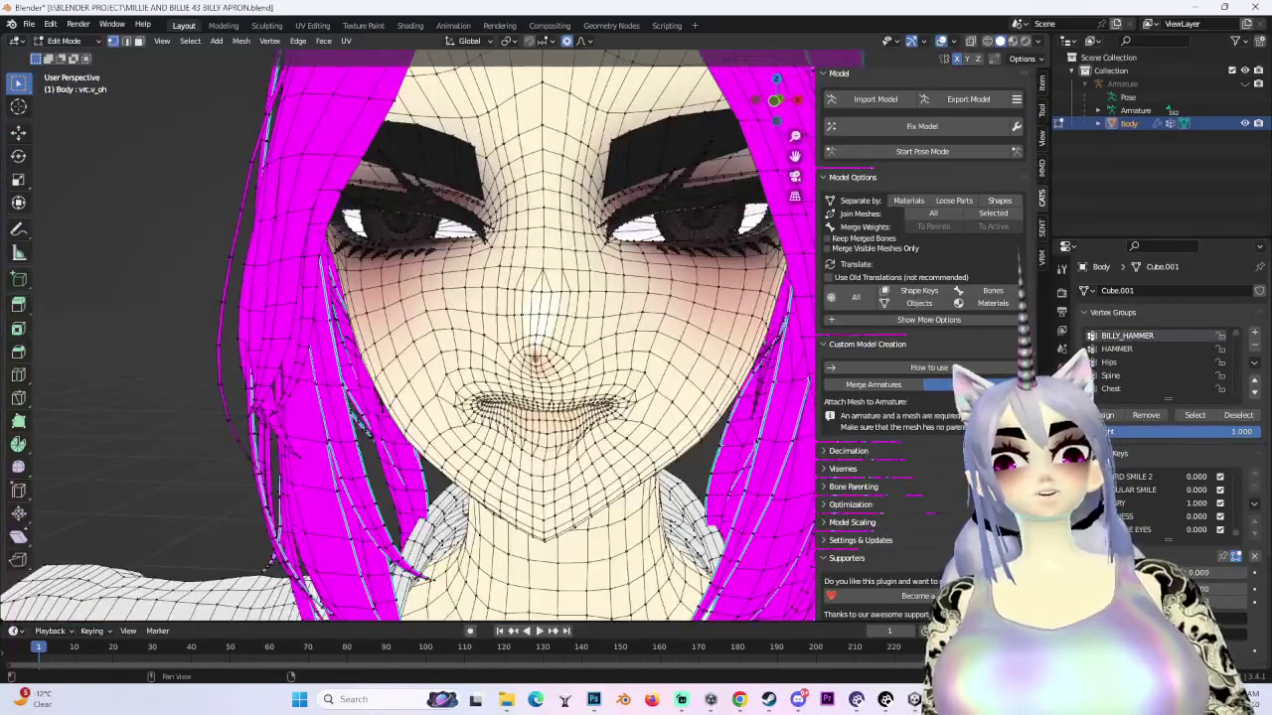
- Set v_aa to 1.0 in front orthographic view and inspect the shaded open-mouth grin from angles
key(KP_1)
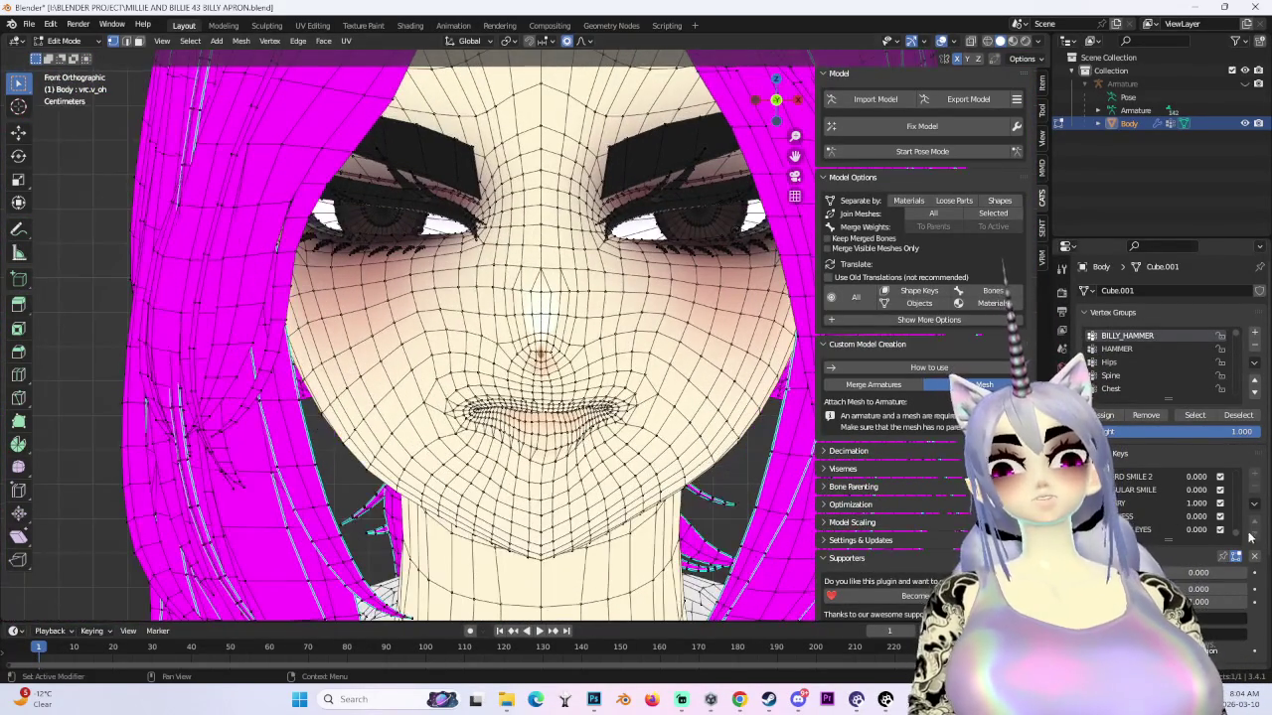
drag(1219, 497, 1261, 497)
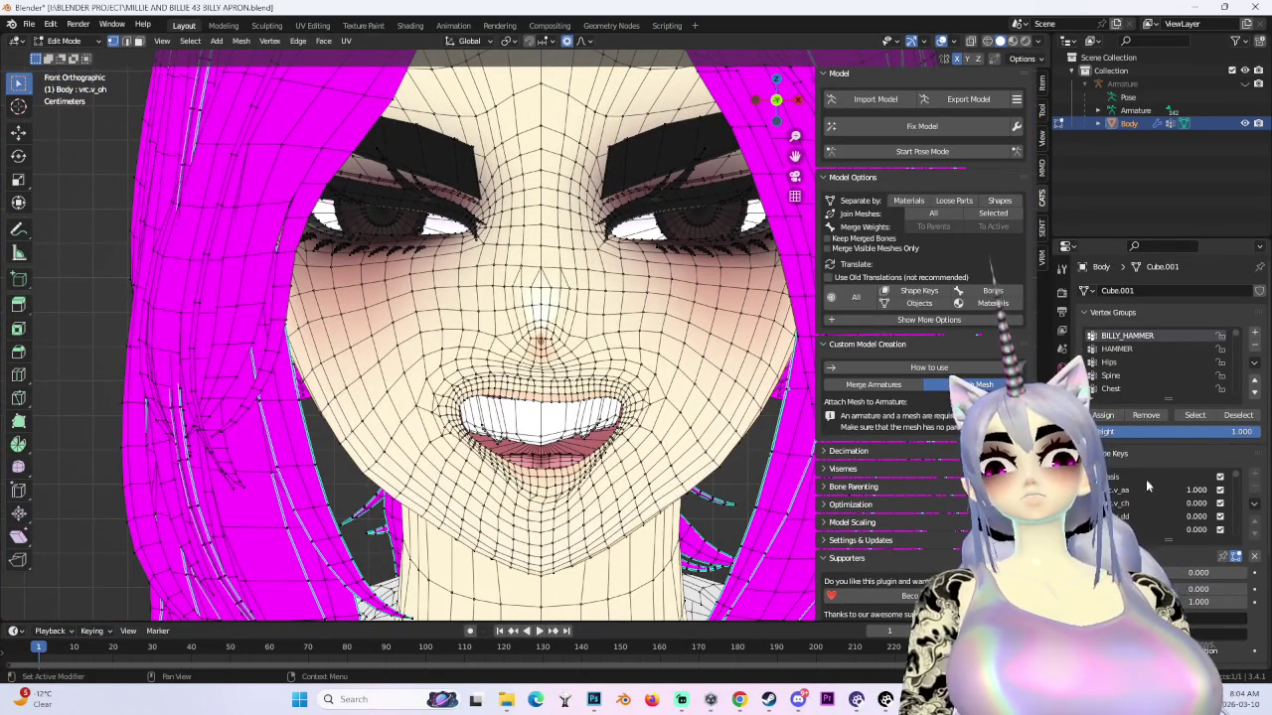
scroll(517, 338, down, 2)
click(940, 41)
middle_drag(556, 357, 656, 388)
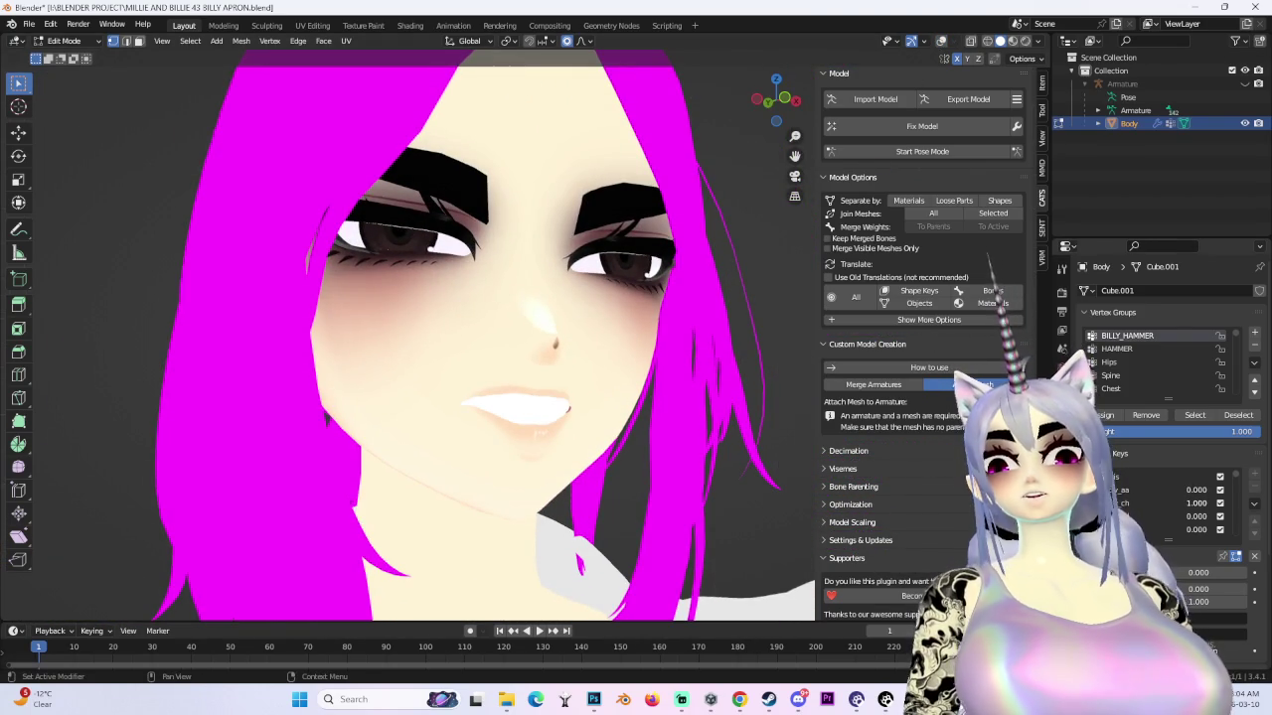
mouse_move(708, 383)
middle_down()
mouse_move(622, 415)
mouse_move(659, 408)
middle_up()
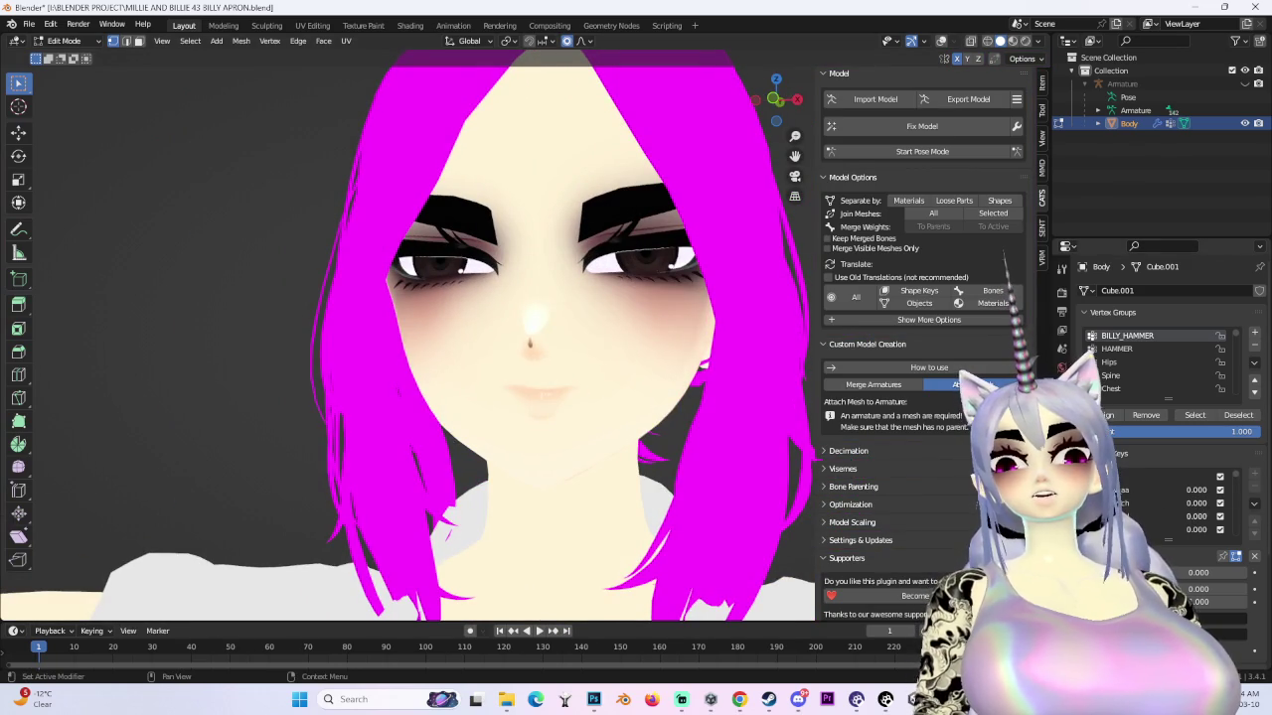
middle_drag(632, 437, 620, 451)
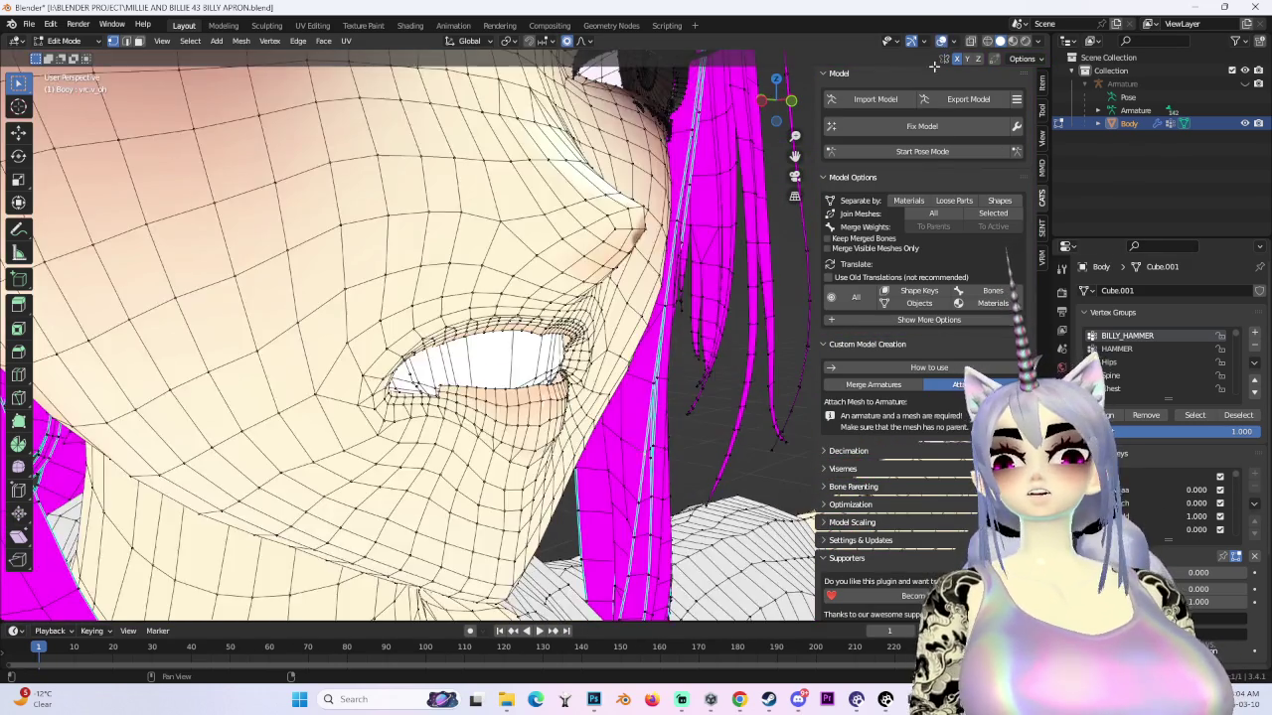
- Inspect the ANGRY mouth from low and angled views, then confirm a proportional move of its vertices
middle_drag(938, 29, 770, 504)
scroll(554, 407, up, 5)
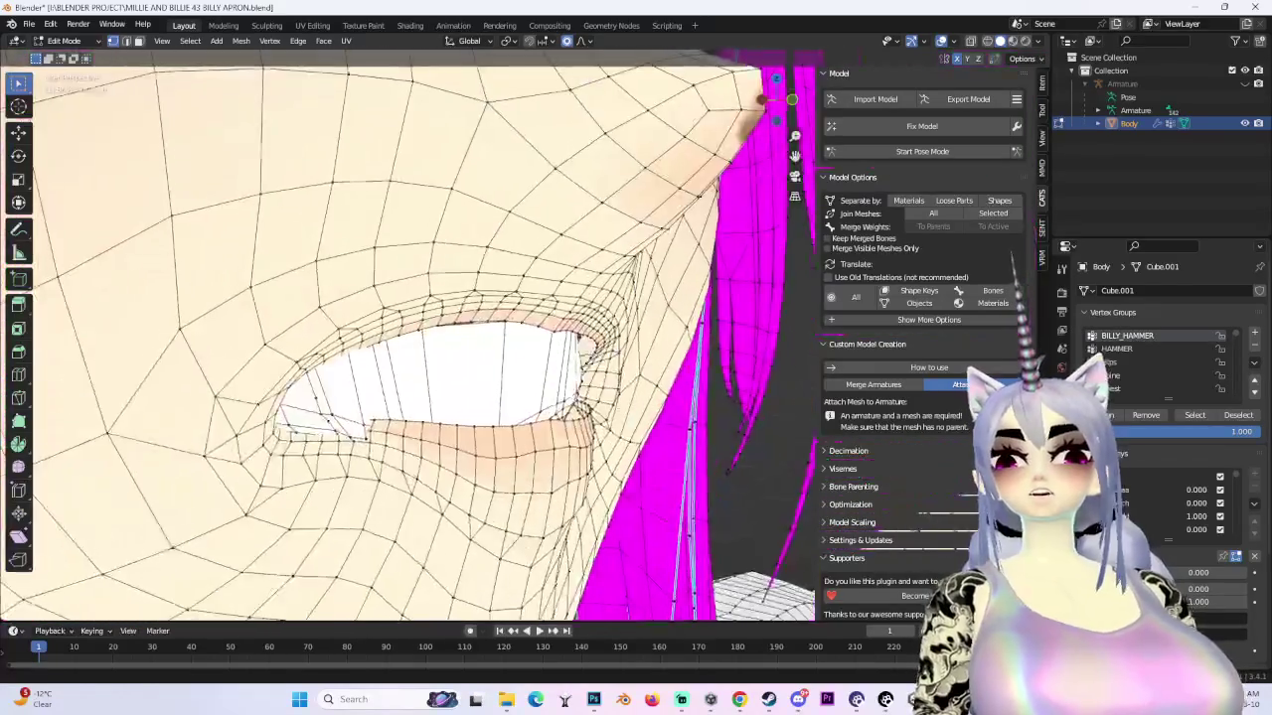
mouse_move(516, 397)
middle_down()
mouse_move(554, 407)
mouse_move(536, 398)
middle_up()
scroll(536, 397, down, 3)
mouse_move(807, 417)
middle_down()
mouse_move(695, 378)
mouse_move(692, 545)
middle_up()
scroll(579, 407, down, 3)
mouse_move(579, 407)
middle_down()
mouse_move(557, 418)
mouse_move(695, 398)
middle_up()
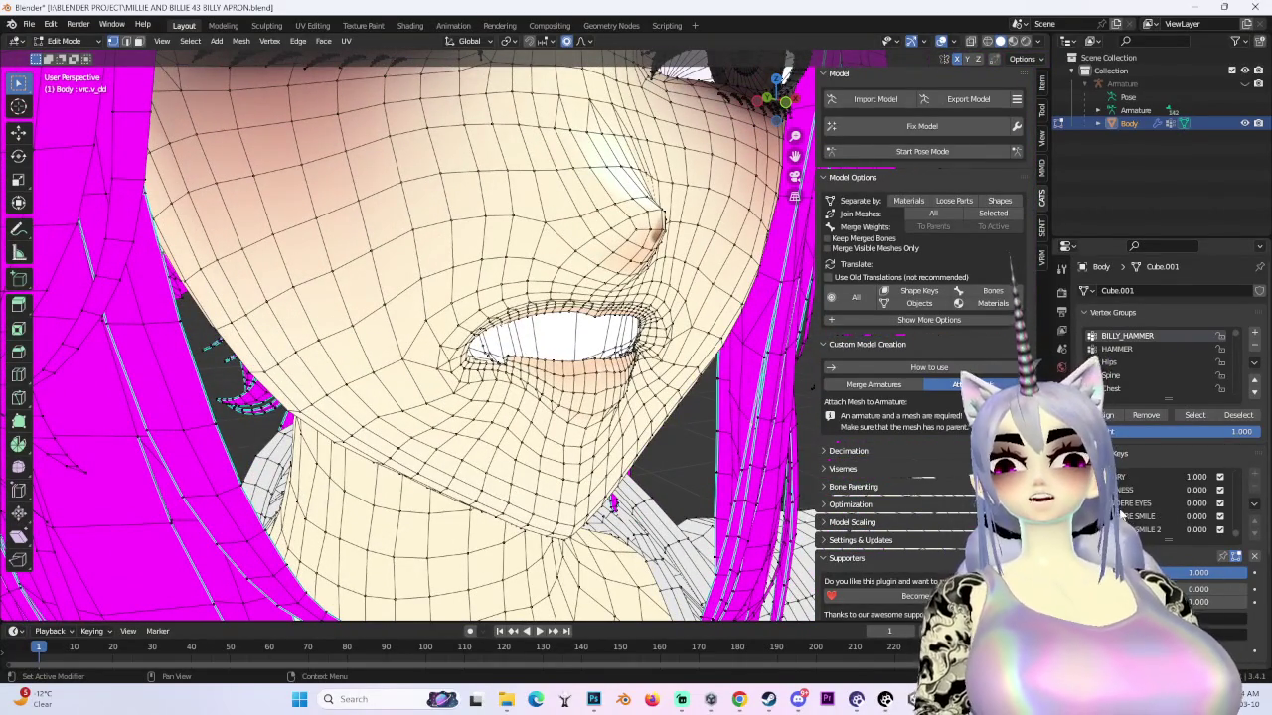
middle_drag(437, 375, 443, 370)
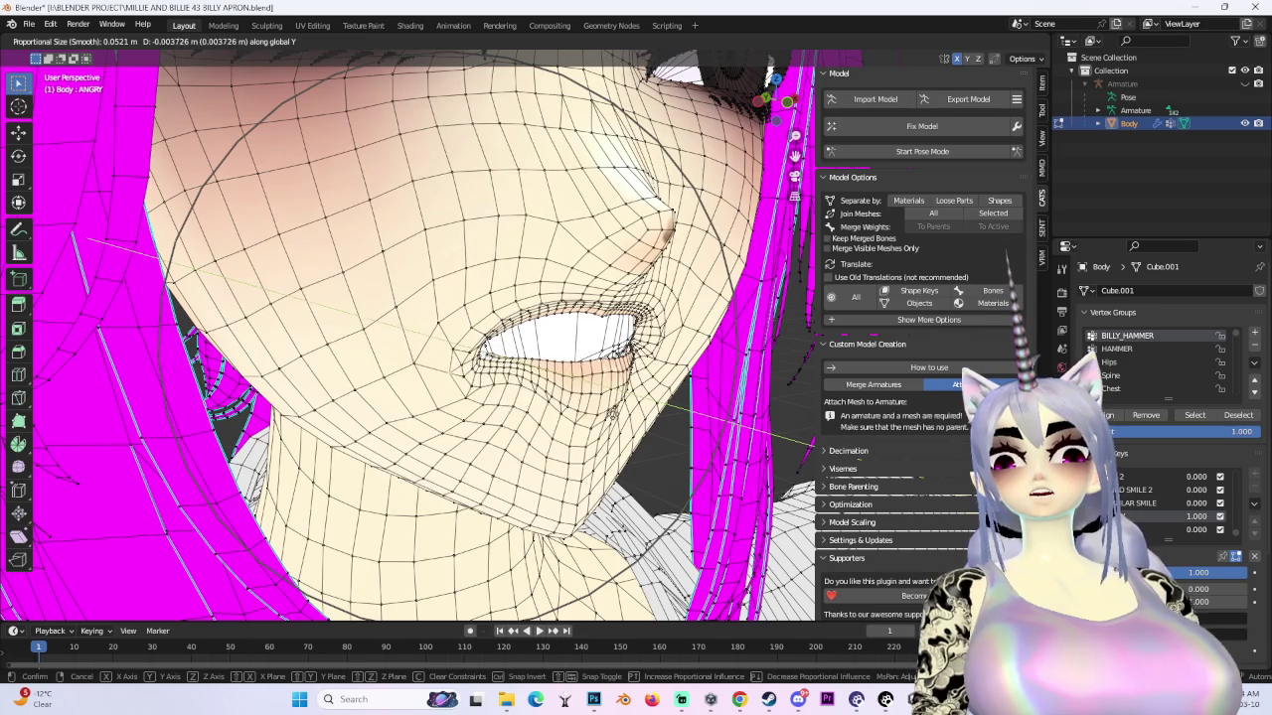
key(Return)
- Confirm a further smooth adjustment and nudge the mouth vertices -0.002437 m along Y at size 0.039
mouse_move(443, 369)
middle_down()
mouse_move(472, 343)
mouse_move(472, 318)
mouse_move(517, 348)
middle_up()
scroll(467, 338, down, 2)
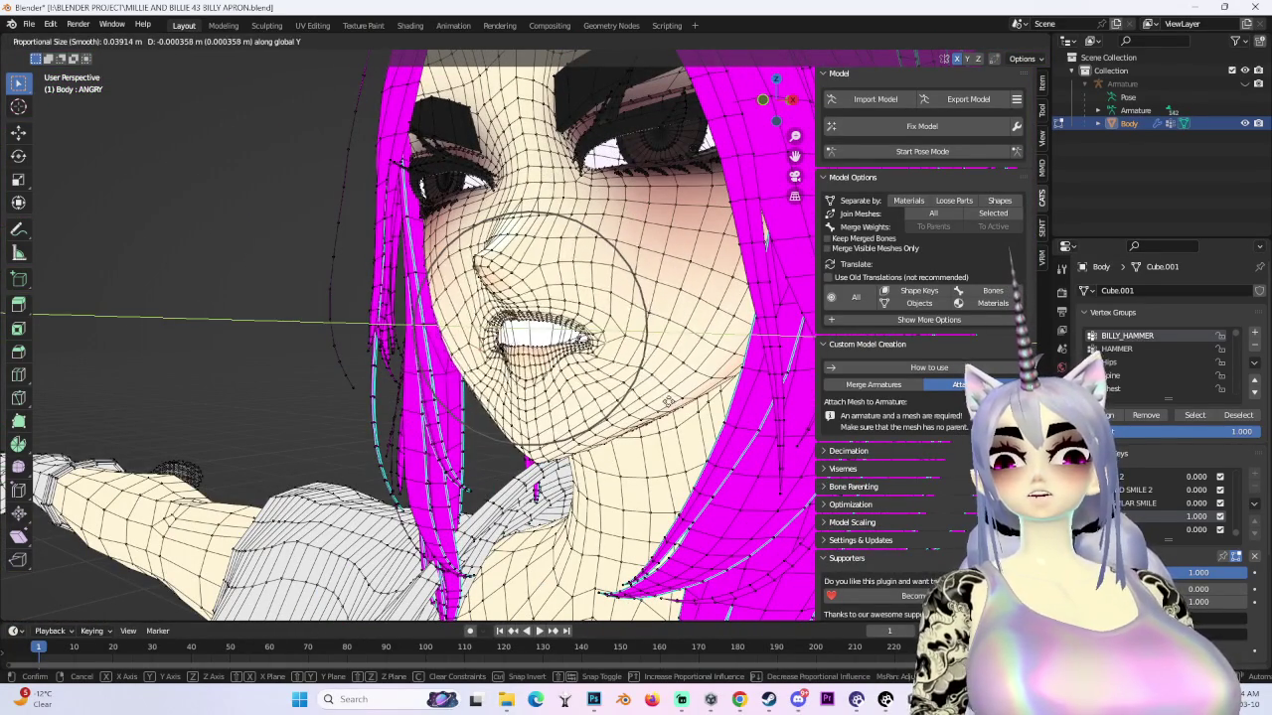
key(Return)
mouse_move(560, 325)
middle_down()
mouse_move(628, 411)
mouse_move(502, 375)
mouse_move(553, 395)
mouse_move(457, 447)
mouse_move(402, 561)
middle_up()
key(y)
click(593, 400)
- Preview the reshaped face shaded with overlays hidden, then restore the overlays
scroll(528, 385, down, 3)
scroll(403, 561, down, 2)
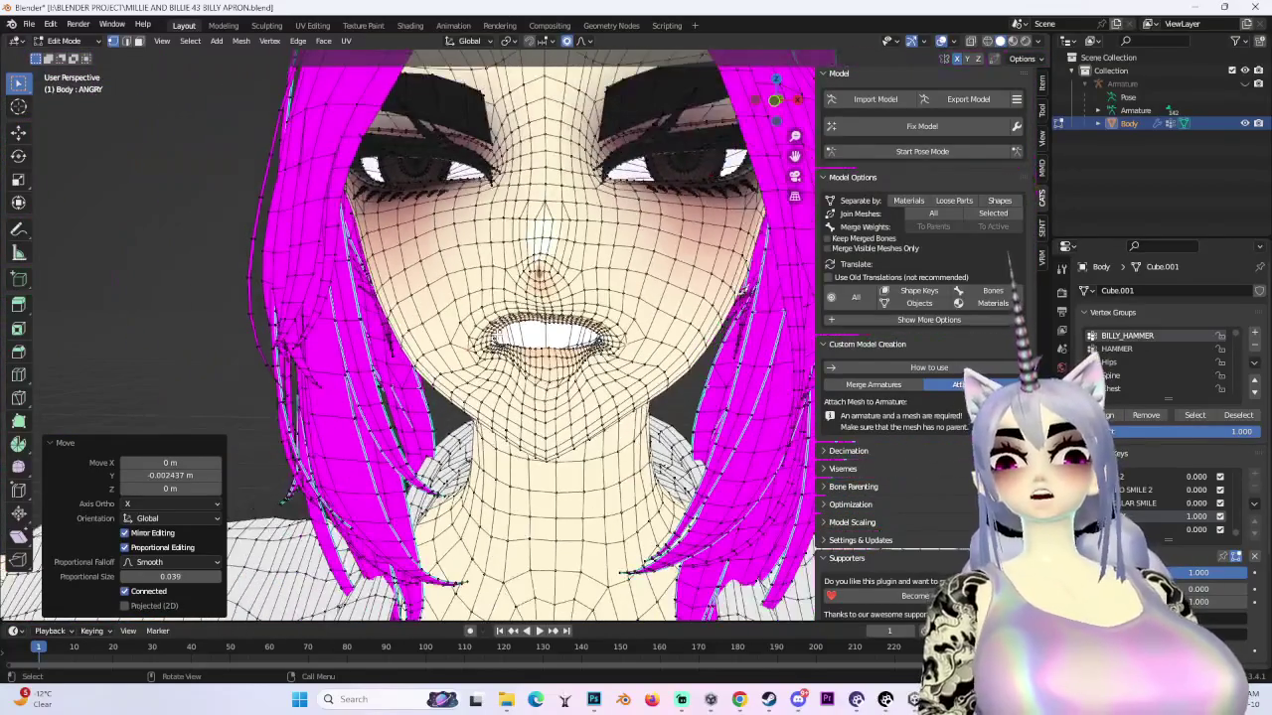
scroll(1162, 484, down, 3)
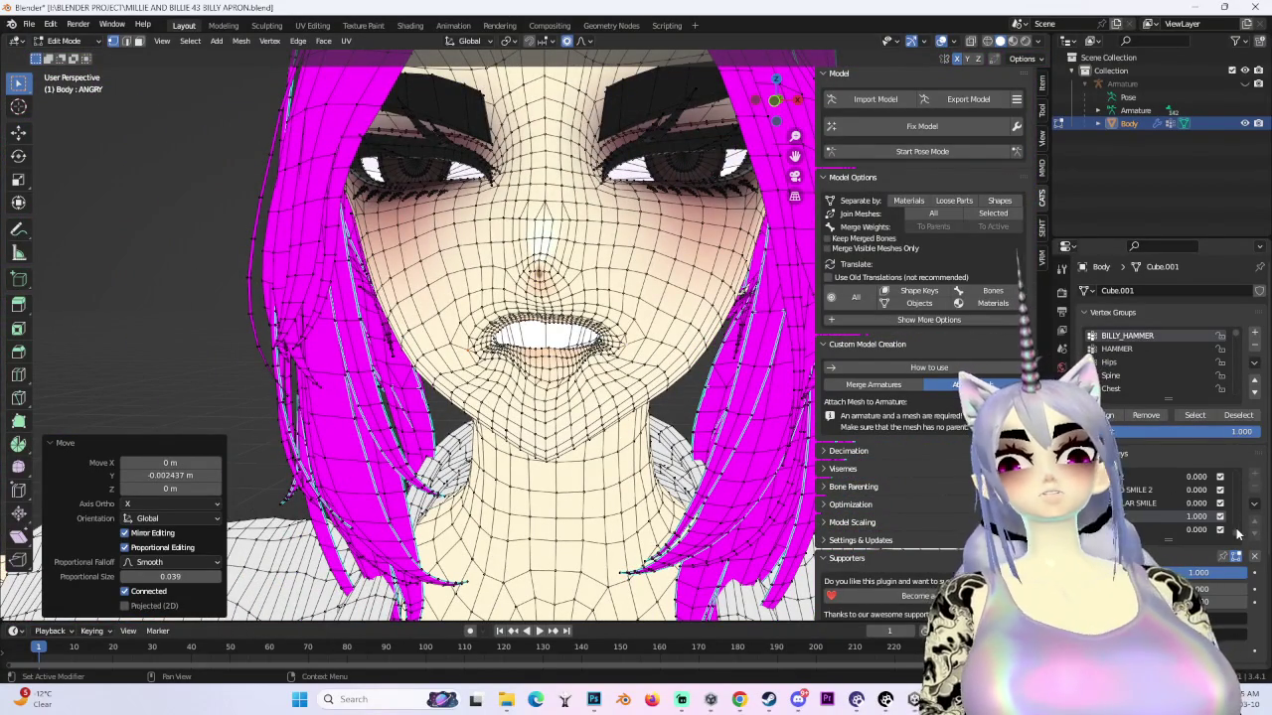
scroll(605, 400, down, 3)
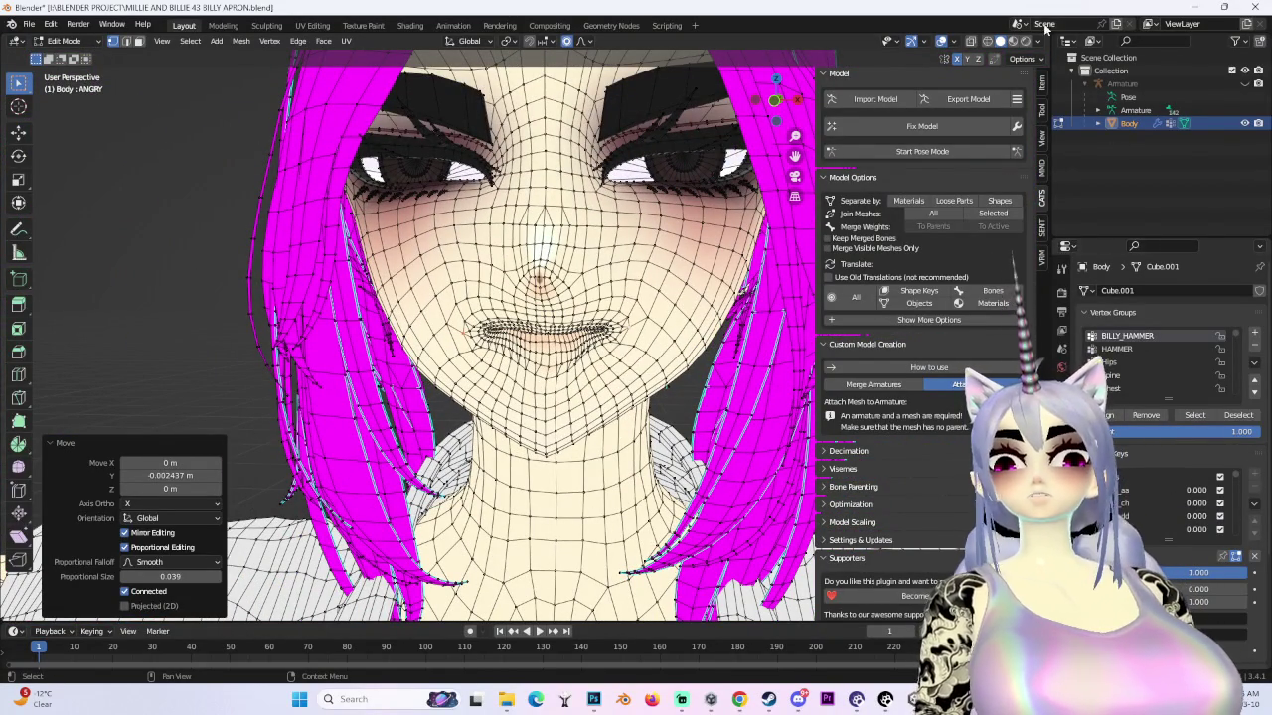
key(shift+alt+z)
mouse_move(664, 374)
middle_down()
mouse_move(596, 398)
mouse_move(556, 378)
middle_up()
key(shift+alt+z)
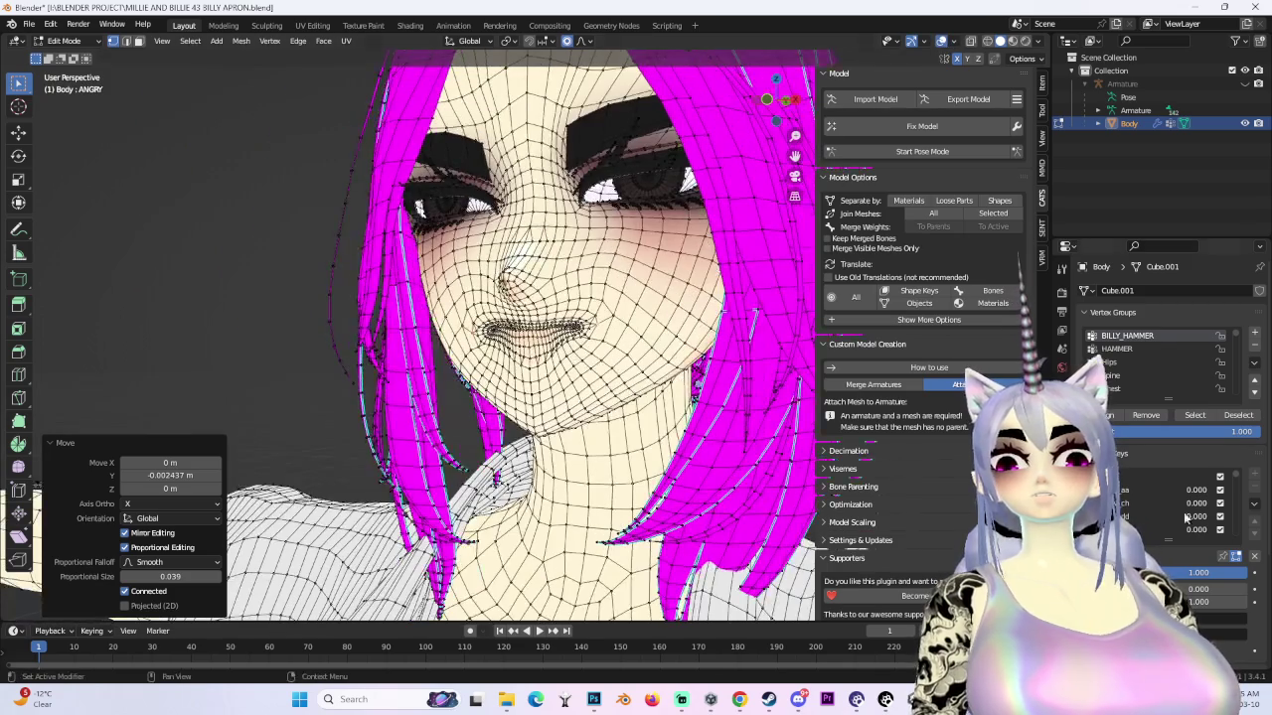
- Set a mouth viseme to full and check it against the ANGRY mouth from near-frontal angles
drag(1192, 515, 1241, 515)
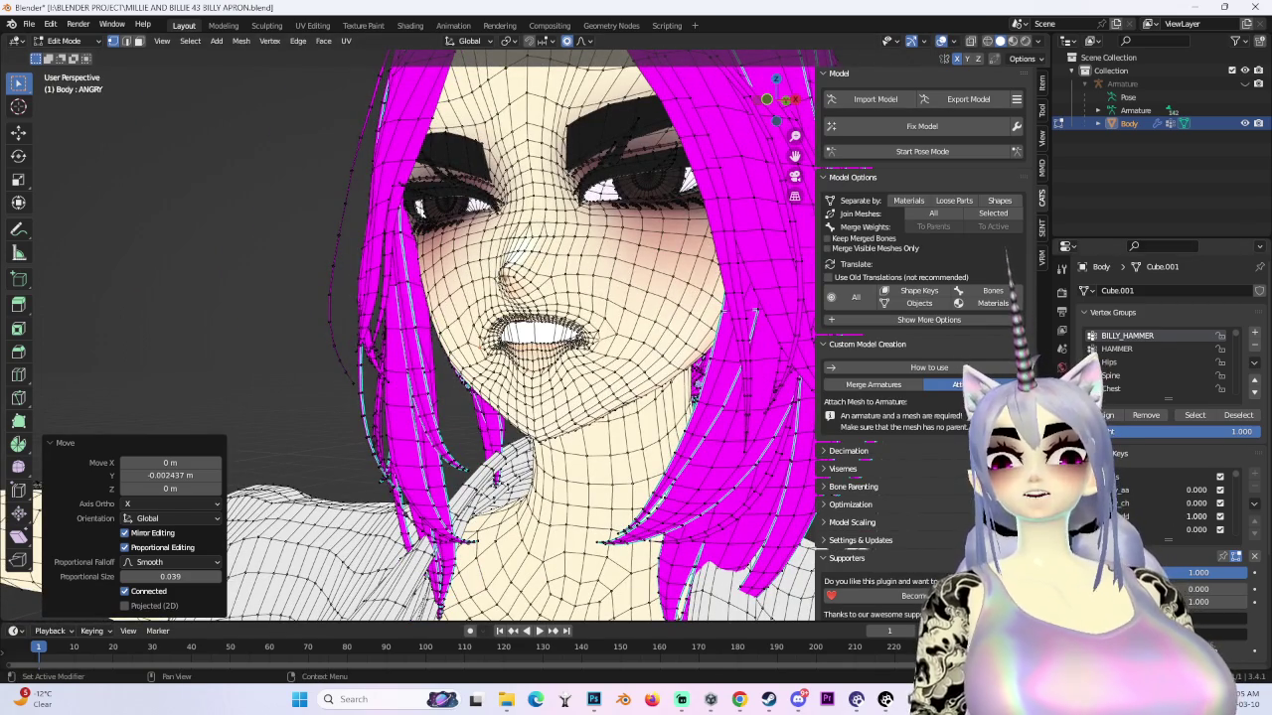
middle_drag(557, 377, 596, 378)
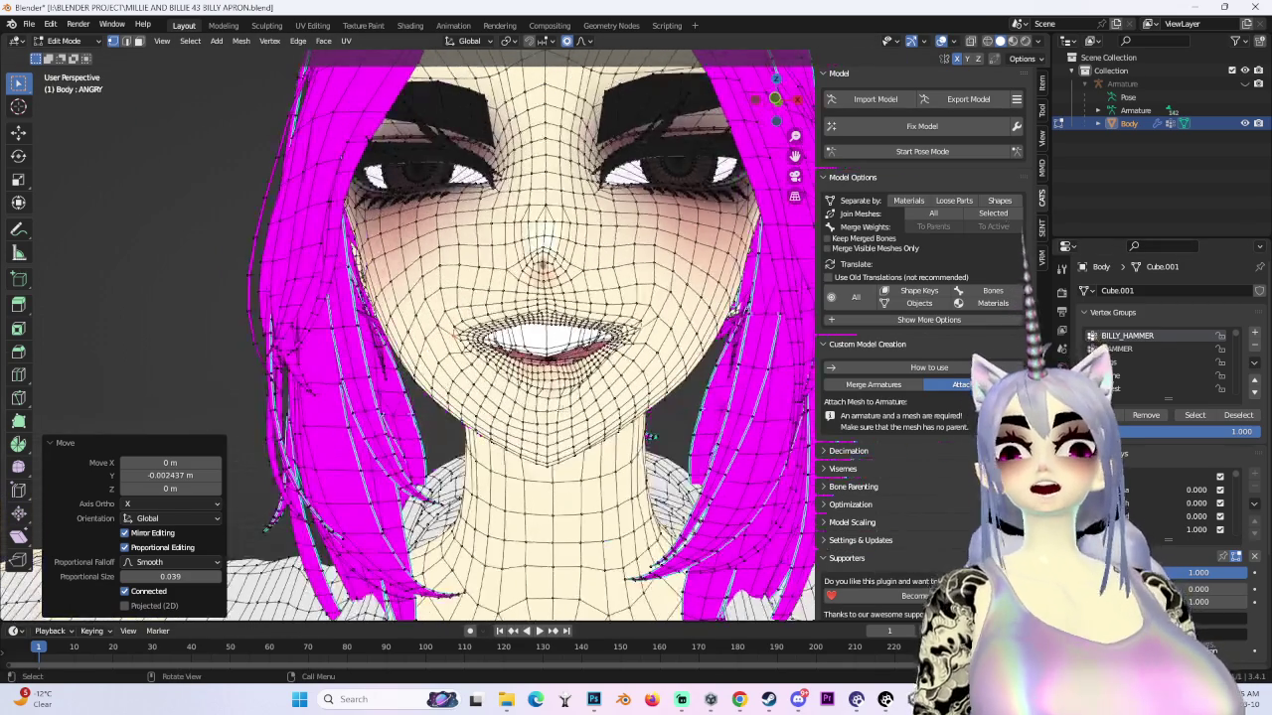
scroll(546, 338, up, 3)
mouse_move(547, 338)
middle_down()
mouse_move(596, 357)
mouse_move(556, 298)
middle_up()
scroll(547, 338, down, 3)
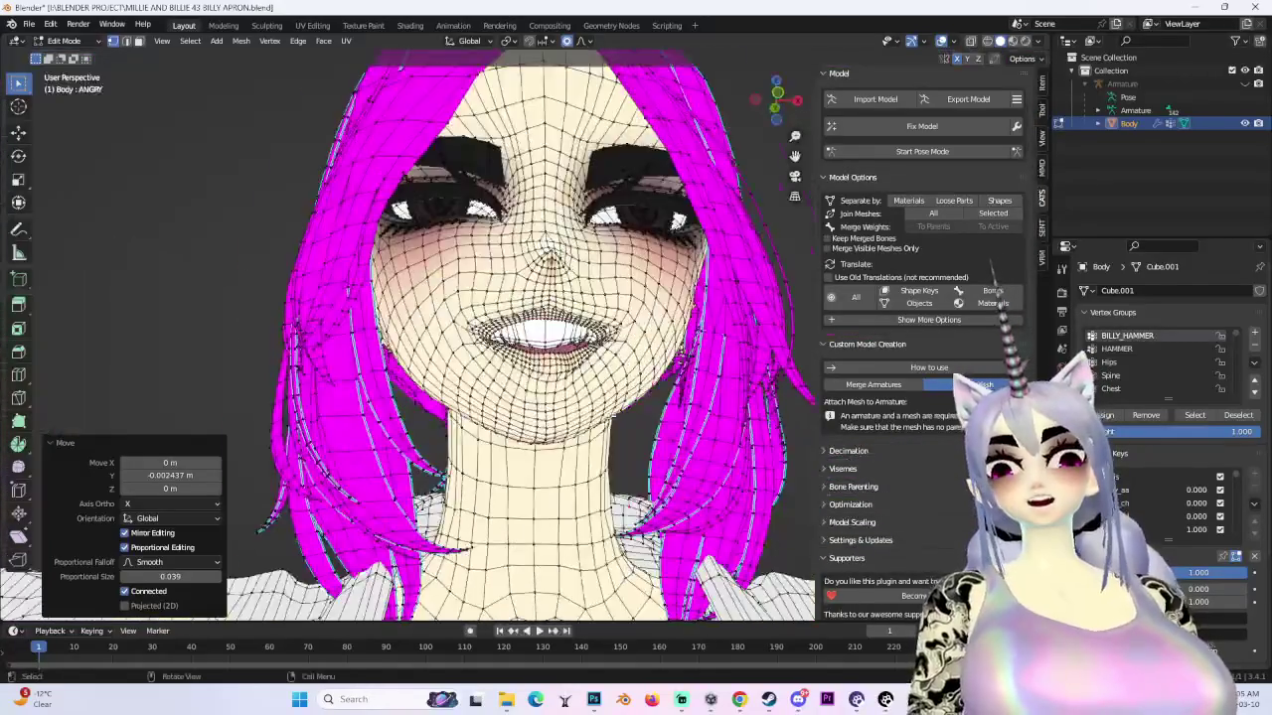
scroll(700, 153, up, 3)
scroll(550, 442, down, 2)
- Hide the wireframe and enable X-ray to inspect the mouth interior from side angles
key(shift+alt+z)
scroll(549, 442, down, 3)
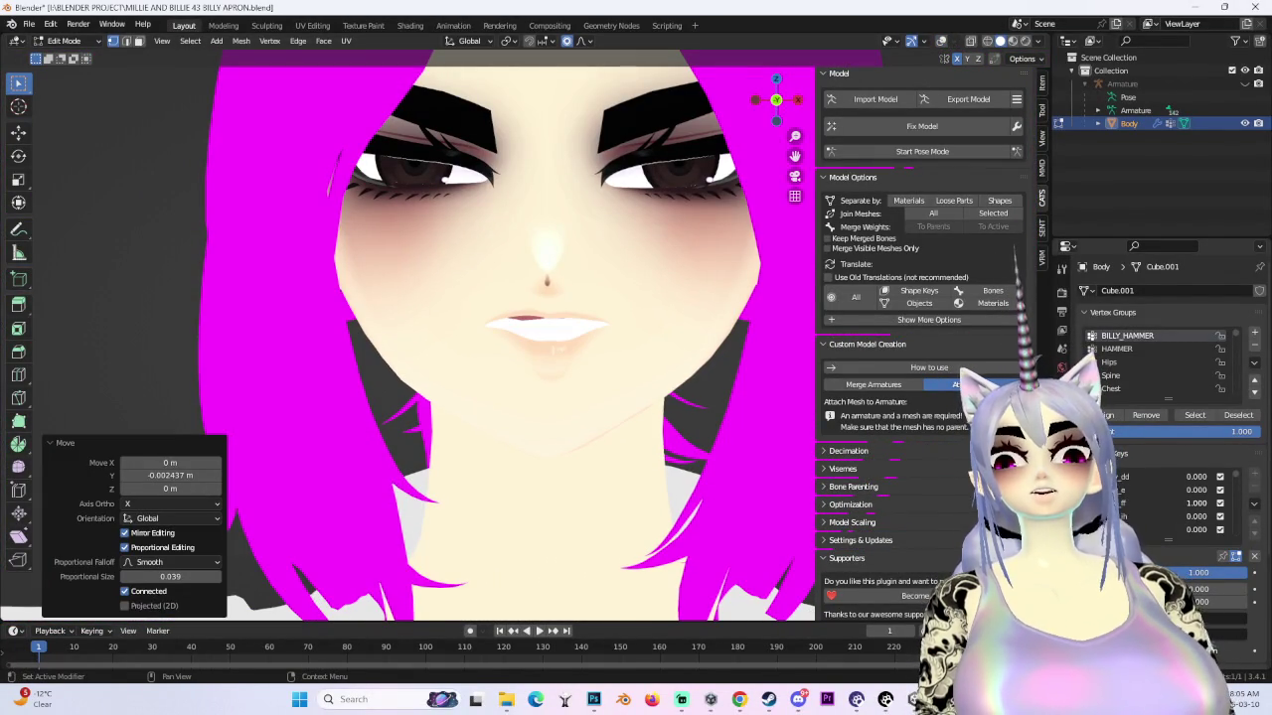
mouse_move(550, 442)
middle_down()
mouse_move(458, 356)
mouse_move(534, 350)
middle_up()
click(941, 42)
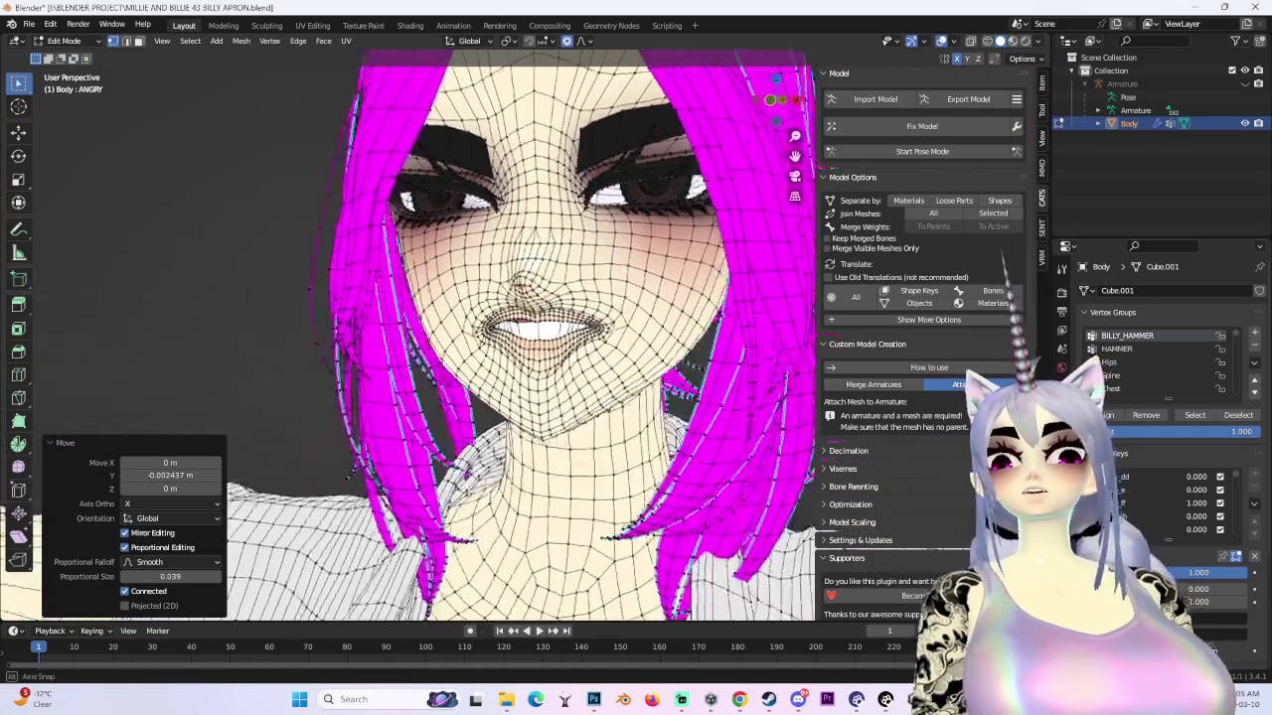
scroll(596, 328, up, 5)
mouse_move(596, 328)
middle_down()
mouse_move(642, 315)
mouse_move(566, 307)
middle_up()
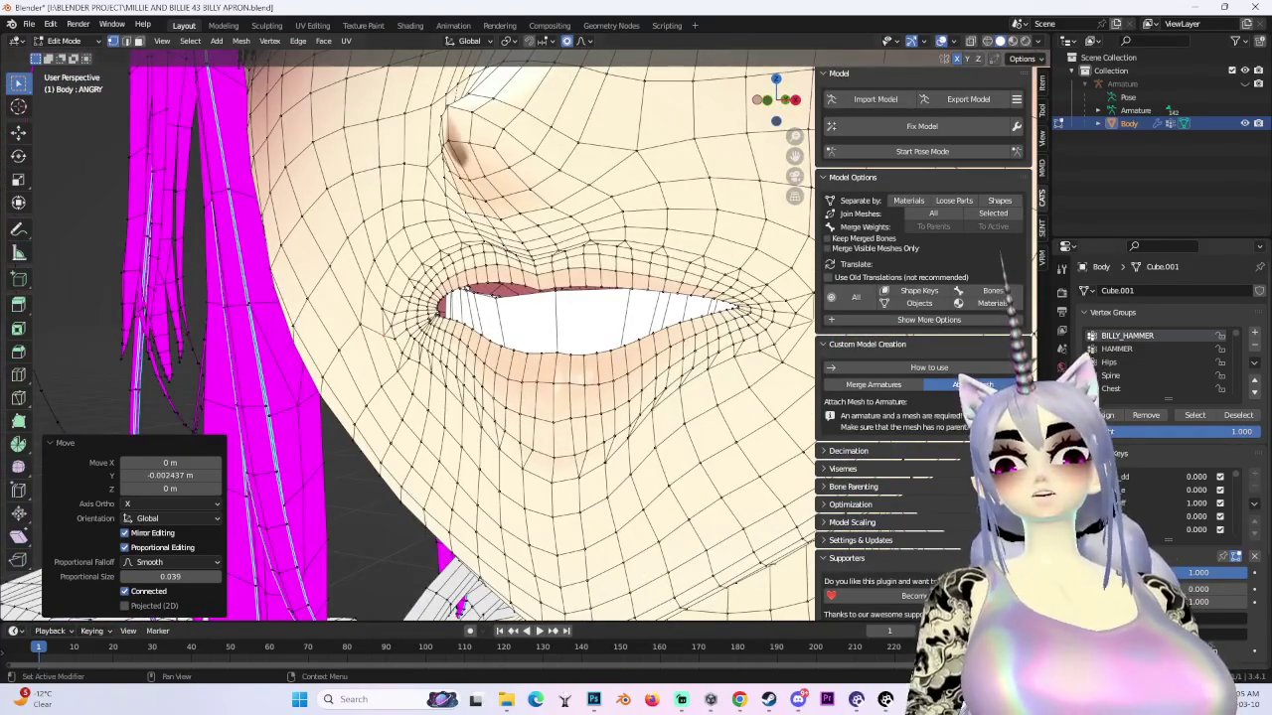
mouse_move(567, 307)
middle_down()
mouse_move(537, 318)
mouse_move(597, 312)
mouse_move(840, 408)
middle_up()
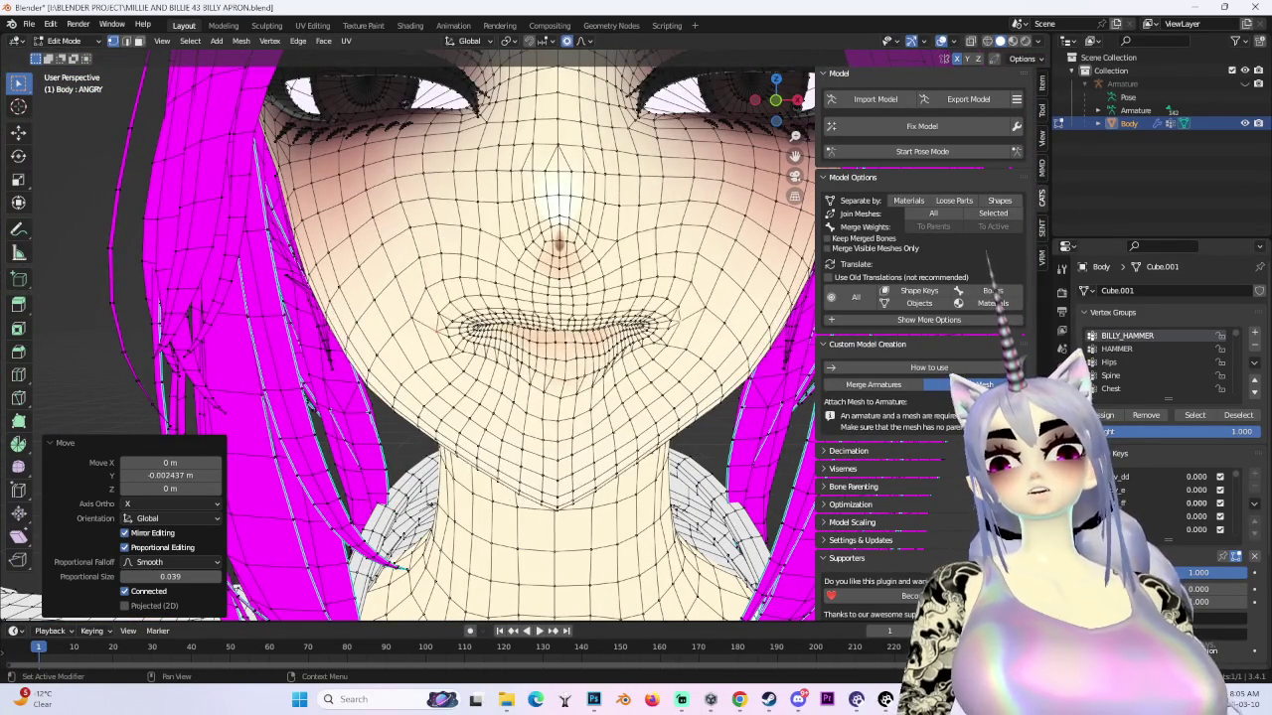
middle_drag(596, 397, 636, 377)
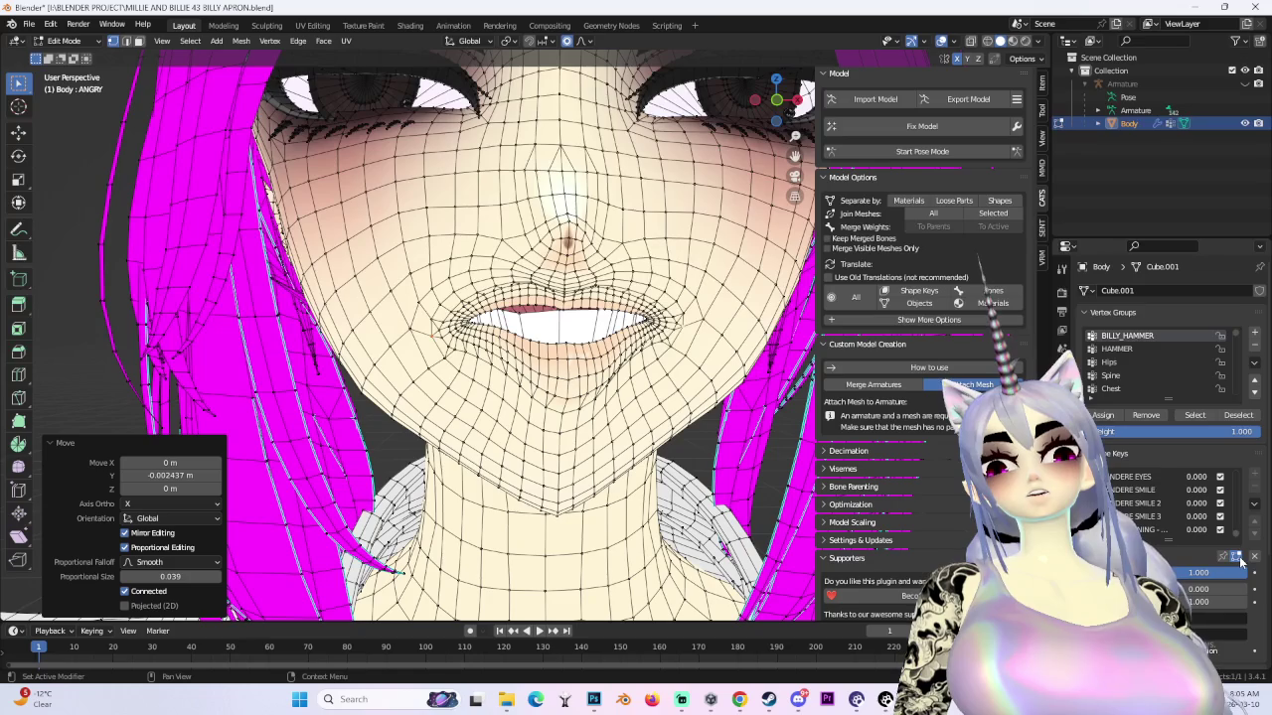
mouse_move(557, 378)
middle_down()
mouse_move(629, 363)
mouse_move(695, 425)
mouse_move(496, 318)
mouse_move(595, 357)
mouse_move(1047, 180)
middle_up()
scroll(629, 363, up, 4)
scroll(629, 363, up, 3)
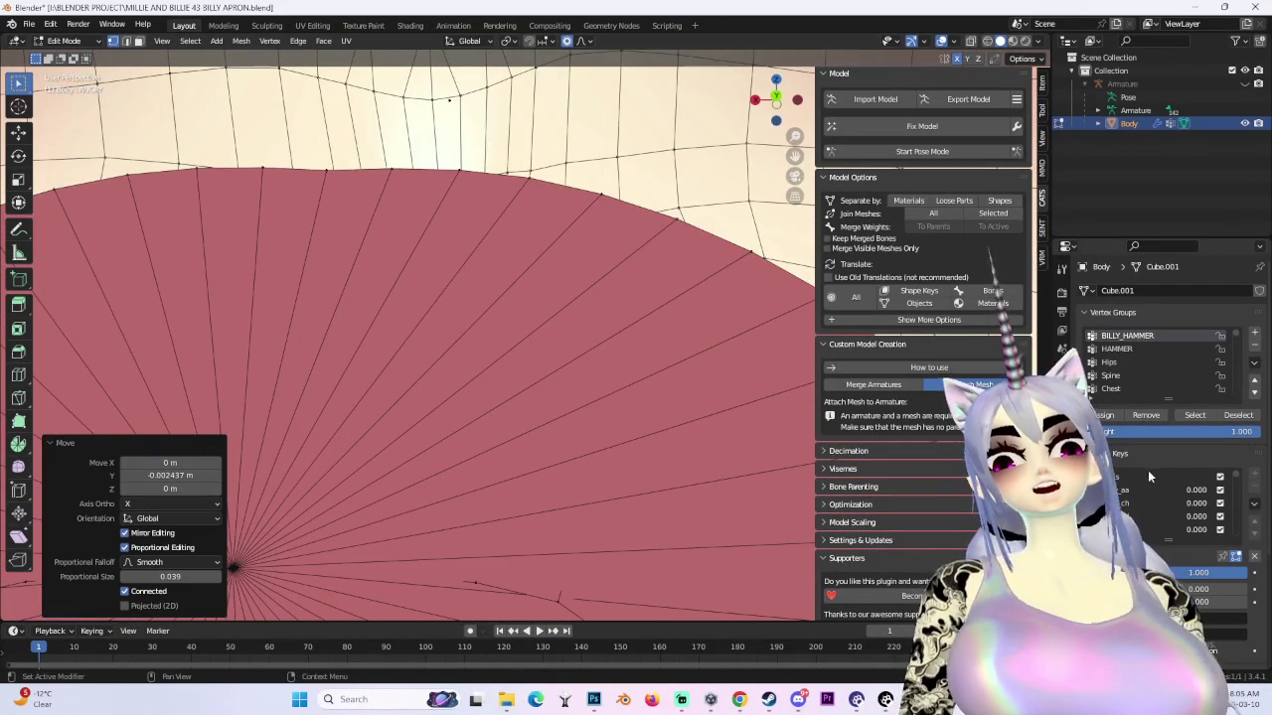
- In wireframe shading, select the linked mouth piece and separate it into its own object
mouse_move(404, 447)
middle_down()
mouse_move(513, 420)
mouse_move(705, 232)
mouse_move(519, 249)
mouse_move(418, 217)
mouse_move(496, 239)
mouse_move(484, 210)
middle_up()
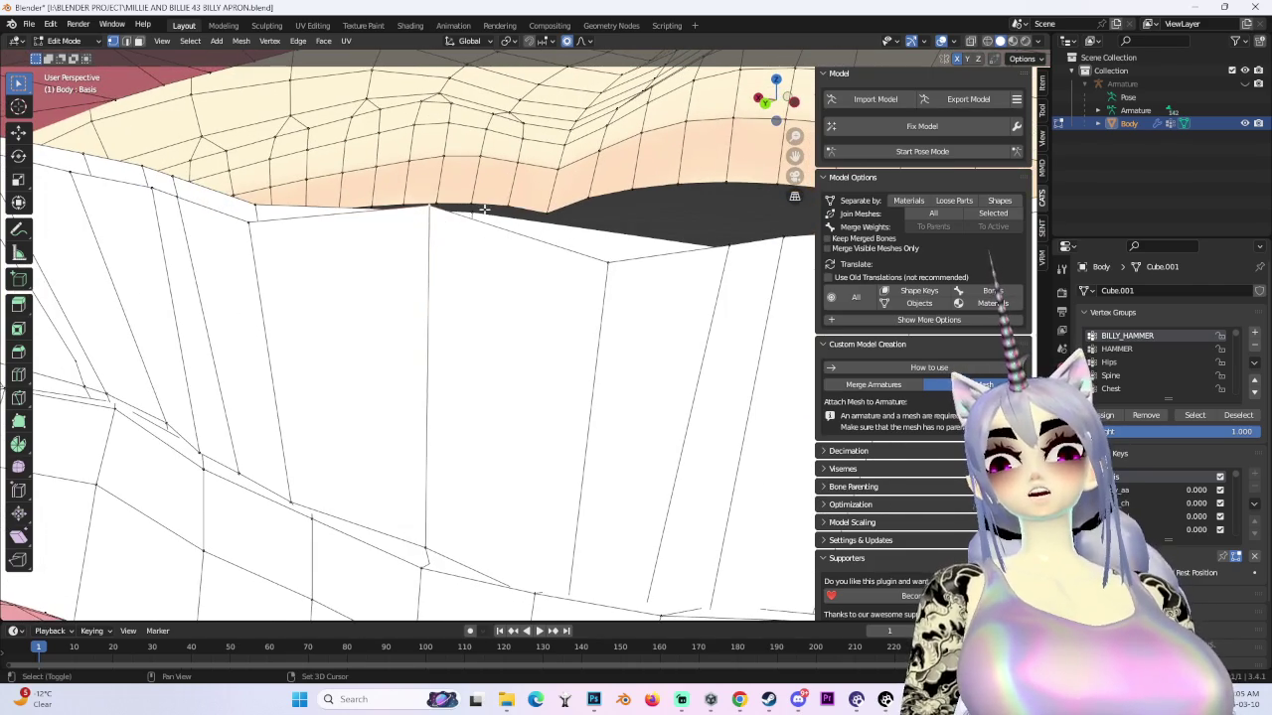
mouse_move(612, 266)
middle_down()
mouse_move(703, 271)
mouse_move(494, 227)
middle_up()
middle_drag(569, 268, 1027, 7)
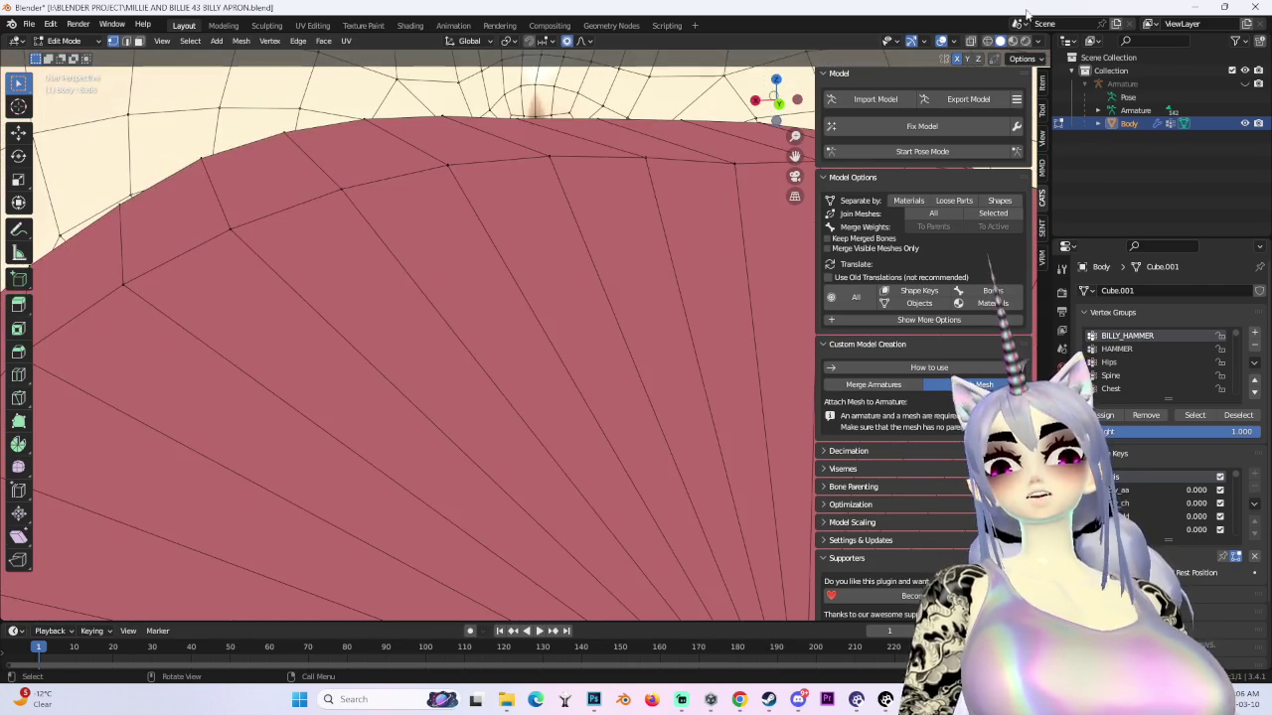
click(986, 42)
scroll(530, 320, down, 3)
scroll(530, 321, down, 3)
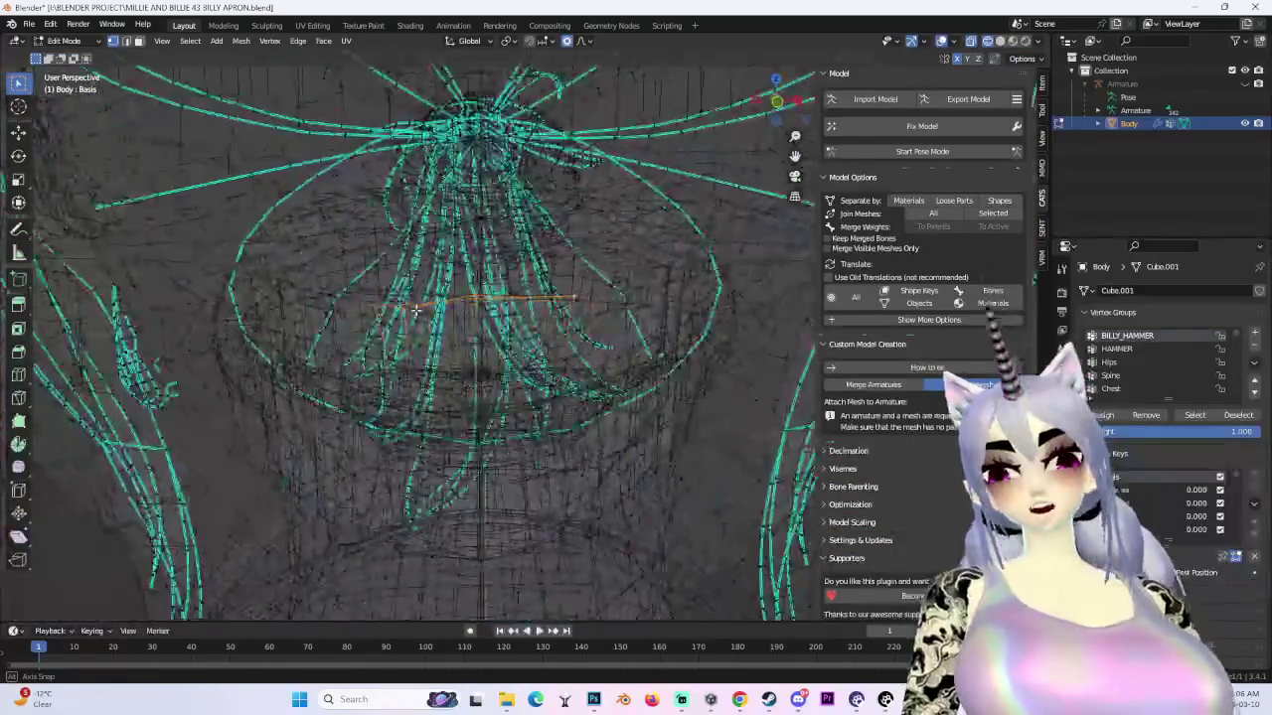
scroll(416, 310, down, 2)
key(ctrl+l)
middle_drag(415, 310, 561, 348)
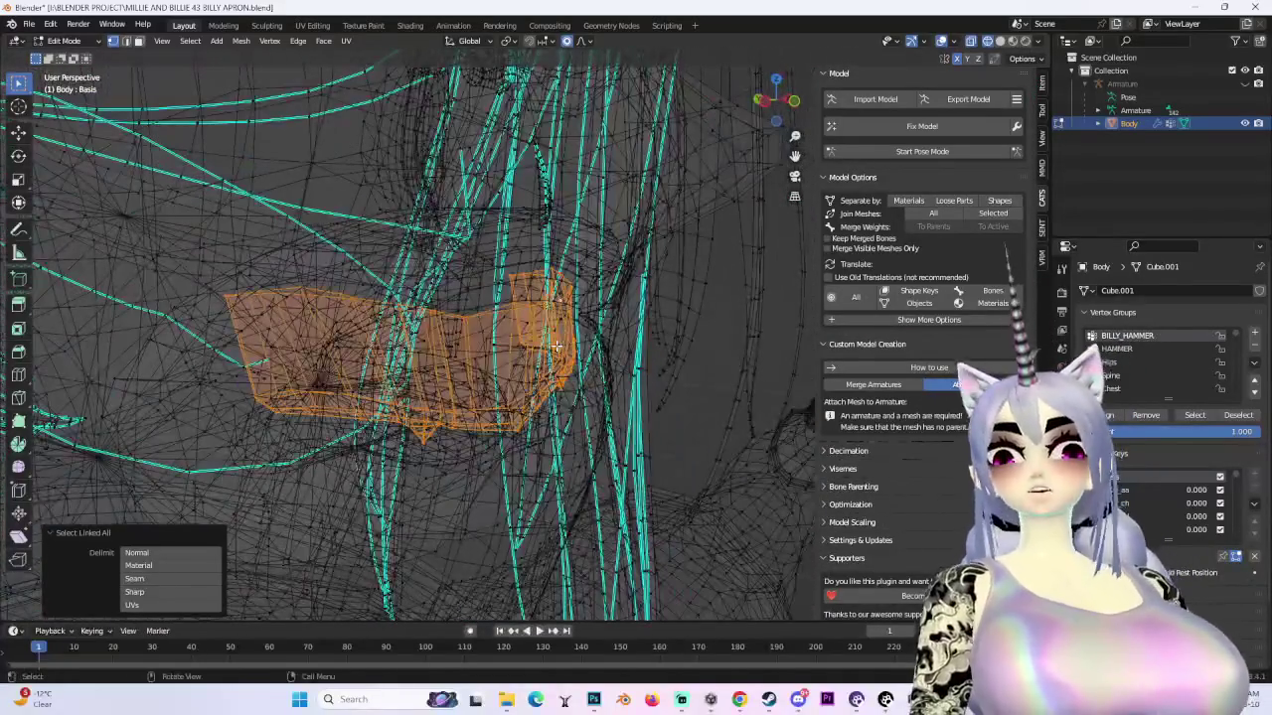
key(p)
click(546, 344)
middle_drag(546, 344, 490, 336)
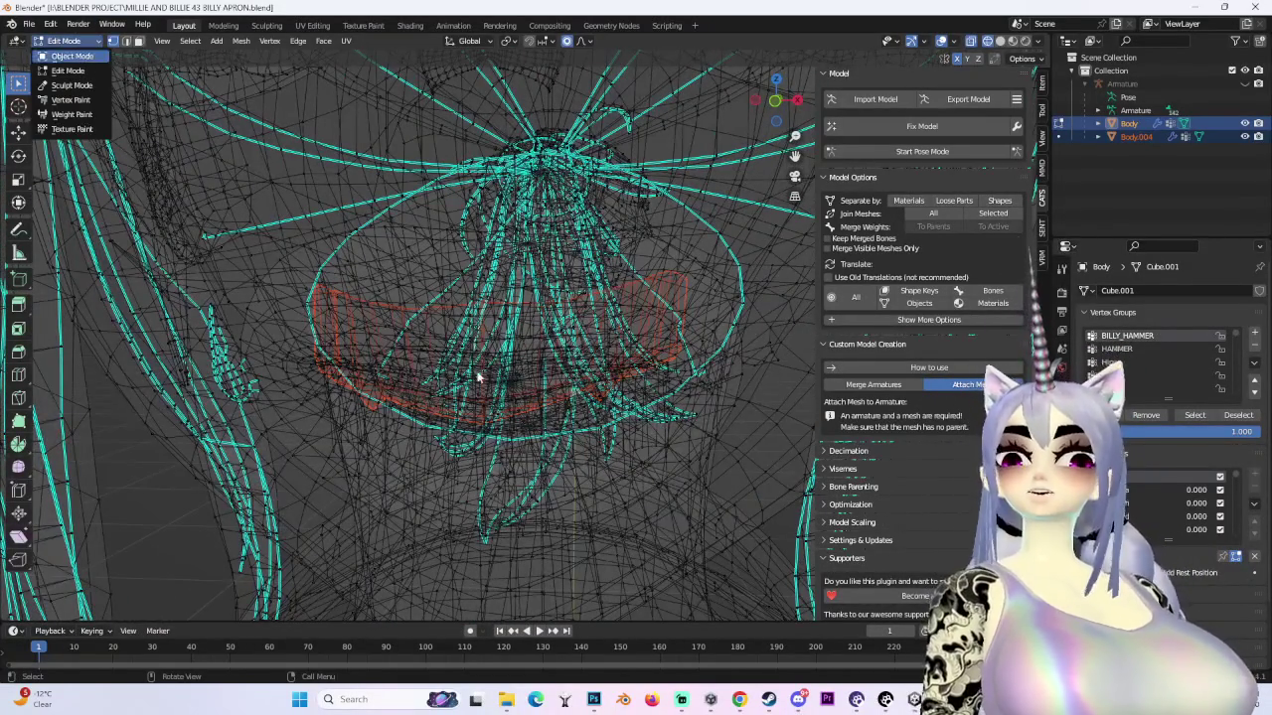
- Select the separated Body.004 object and enter Edit Mode on it
key(Tab)
mouse_move(596, 361)
middle_down()
mouse_move(592, 344)
mouse_move(617, 311)
middle_up()
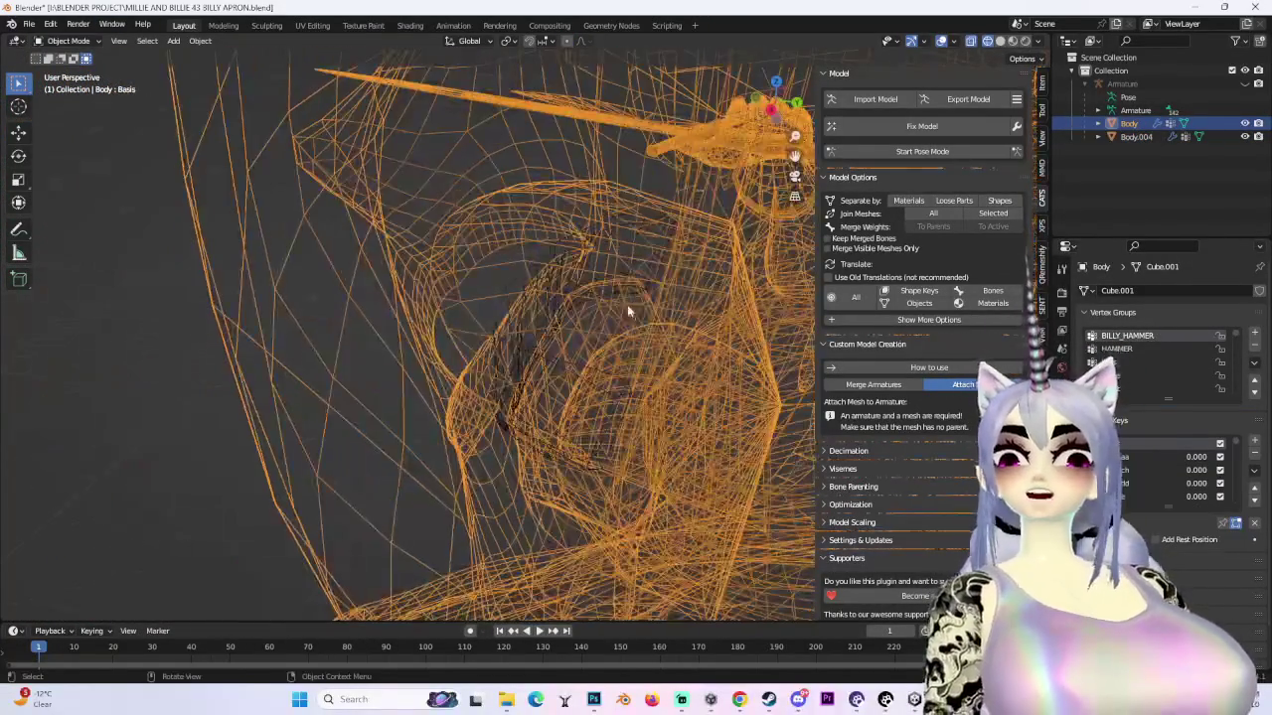
click(533, 286)
click(532, 276)
middle_drag(532, 276, 406, 244)
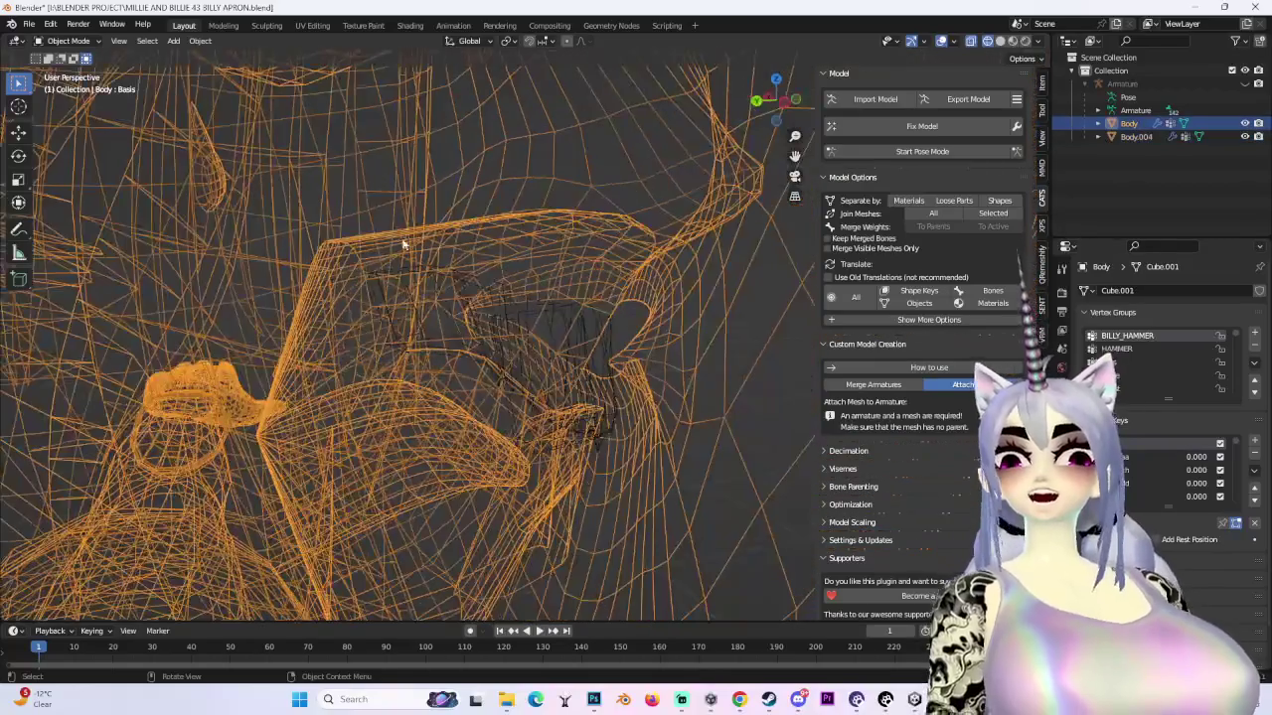
click(579, 316)
middle_drag(574, 318, 427, 248)
click(68, 40)
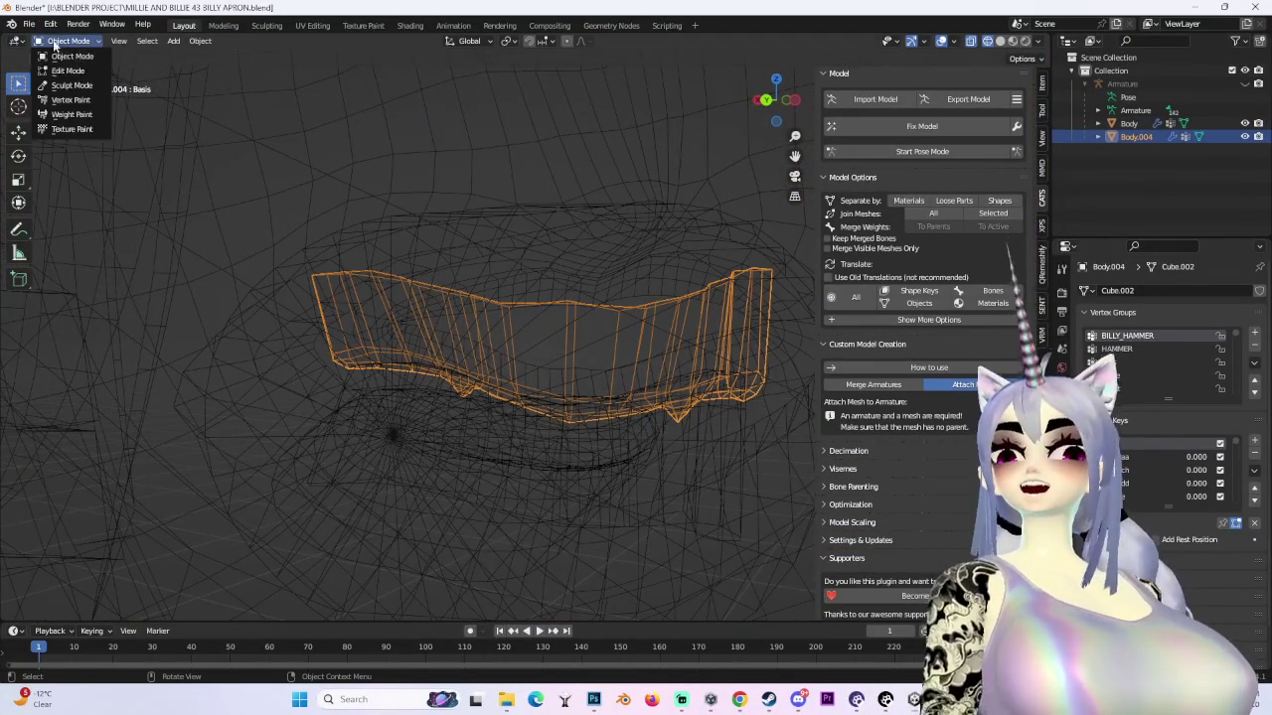
click(69, 57)
- Raise Body.004's upper vertices about 0.0108 m along Z
middle_drag(314, 130, 77, 170)
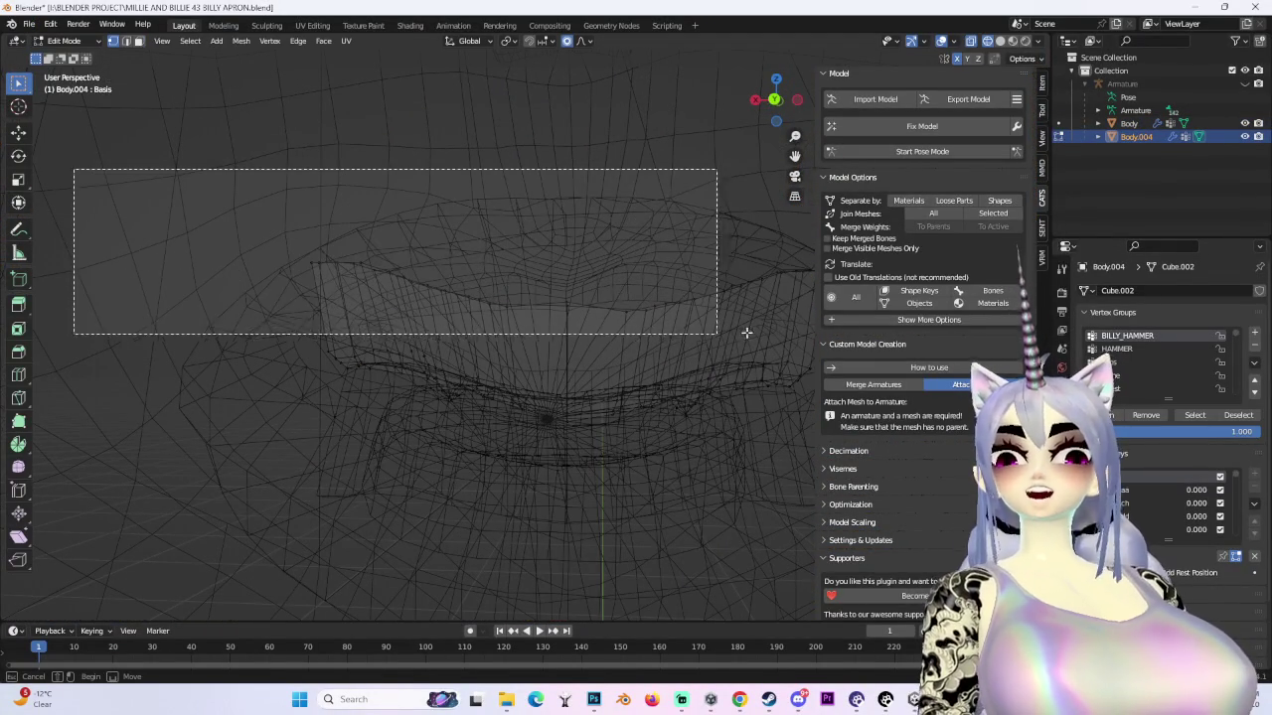
drag(339, 250, 923, 328)
middle_drag(923, 328, 542, 223)
key(g)
key(z)
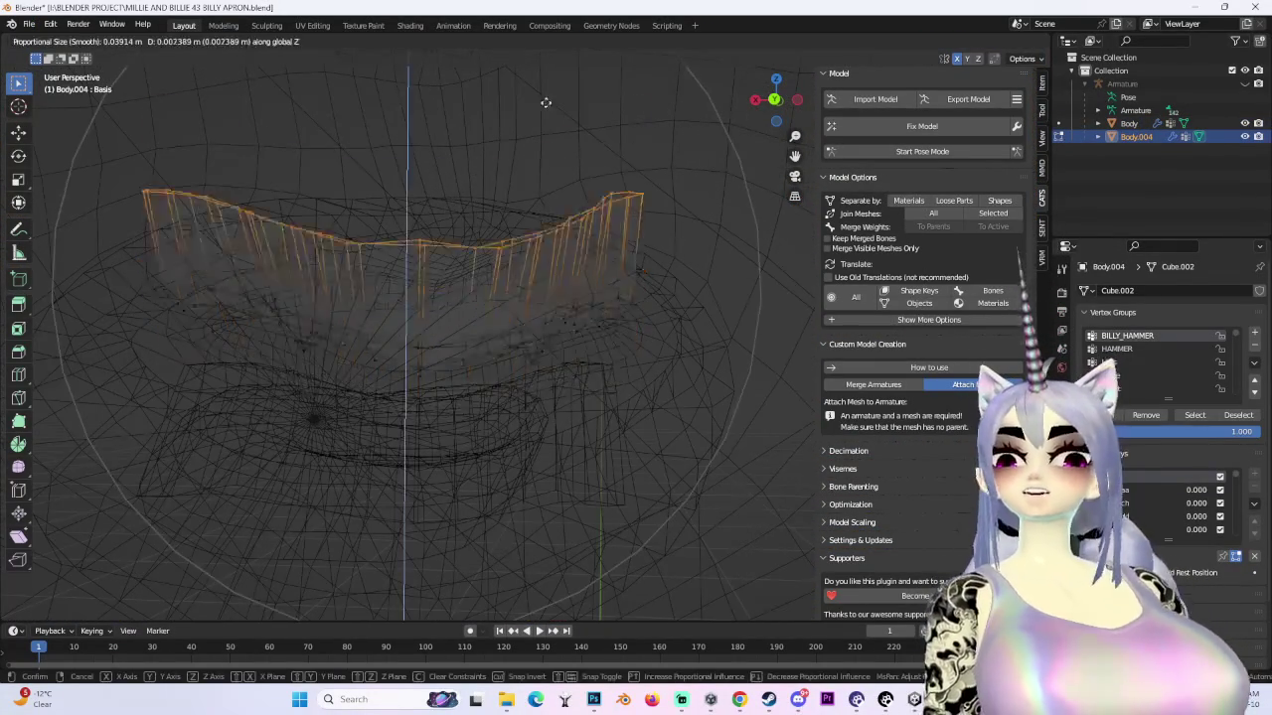
click(564, 175)
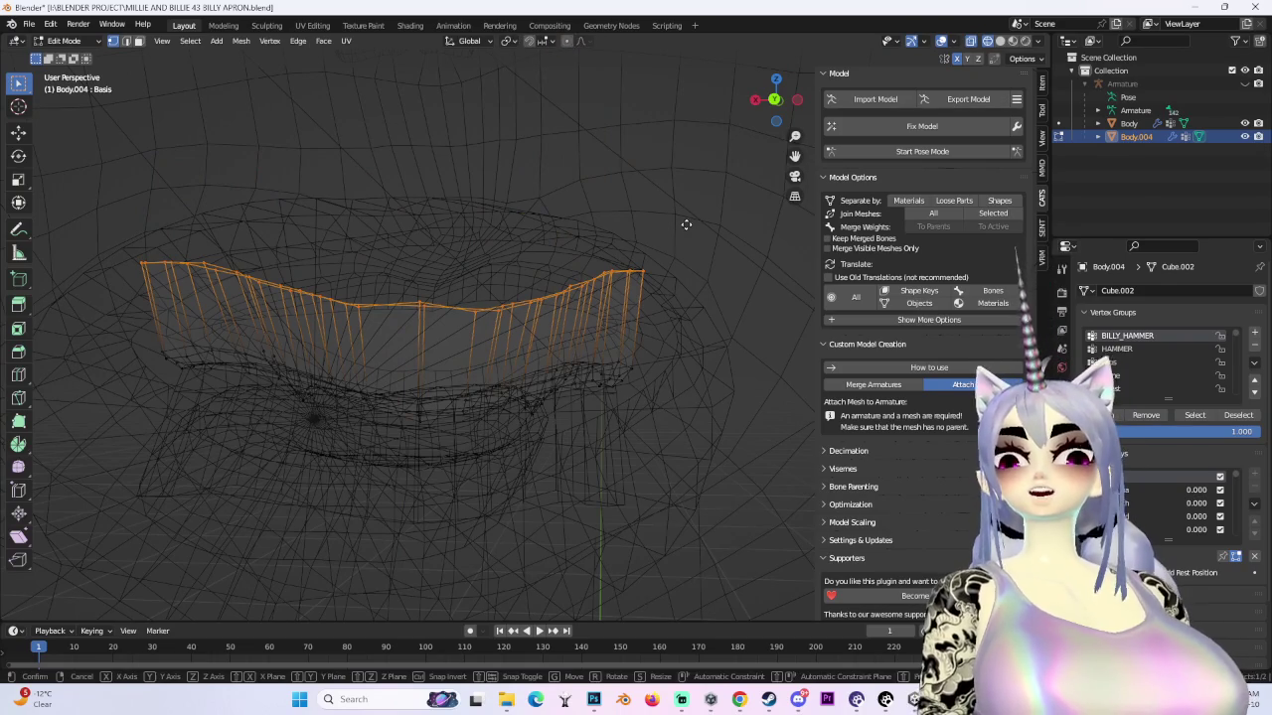
key(g)
key(z)
click(682, 123)
mouse_move(682, 123)
middle_down()
mouse_move(585, 239)
mouse_move(539, 190)
mouse_move(463, 213)
mouse_move(618, 241)
mouse_move(599, 262)
mouse_move(616, 238)
middle_up()
right_click(618, 242)
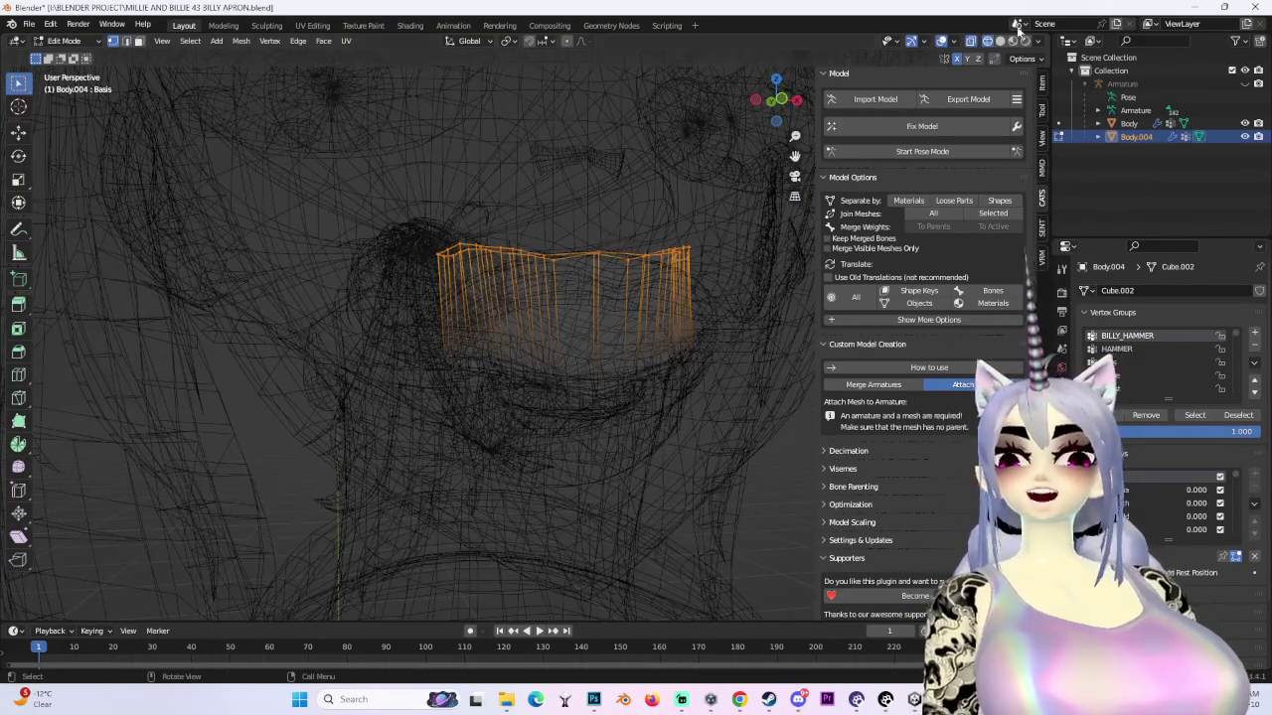
- Return to solid shading and switch Body.004 back to Object Mode
click(1000, 41)
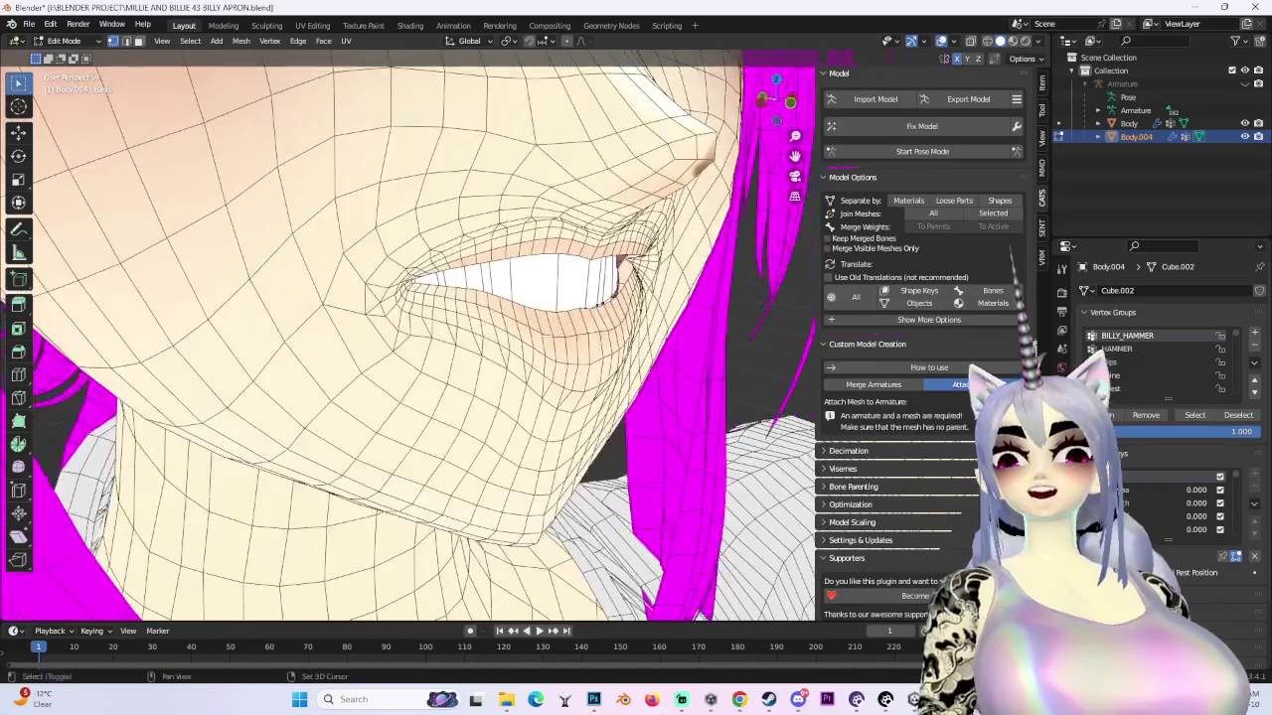
mouse_move(537, 209)
middle_down()
mouse_move(557, 288)
mouse_move(537, 207)
mouse_move(497, 258)
mouse_move(537, 229)
middle_up()
scroll(557, 288, up, 3)
scroll(536, 209, down, 3)
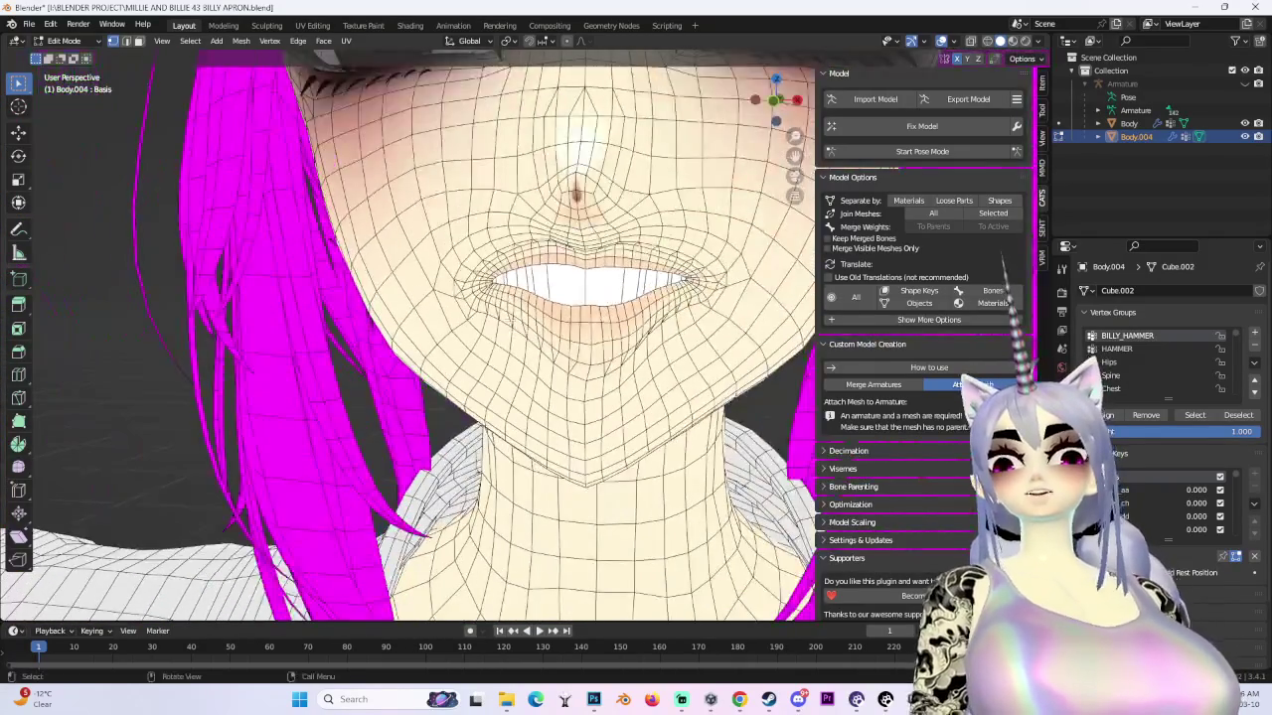
scroll(417, 338, down, 3)
middle_drag(417, 338, 457, 298)
click(941, 40)
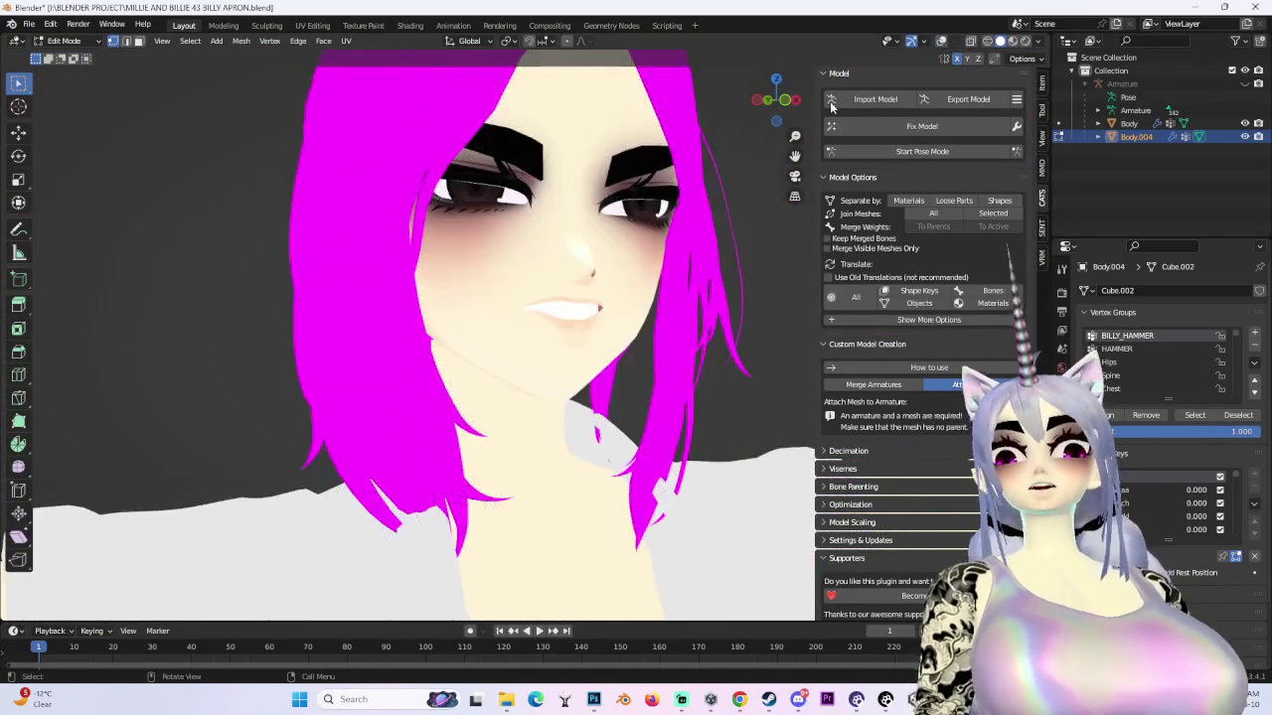
scroll(574, 314, up, 3)
middle_drag(574, 314, 86, 117)
scroll(574, 314, down, 2)
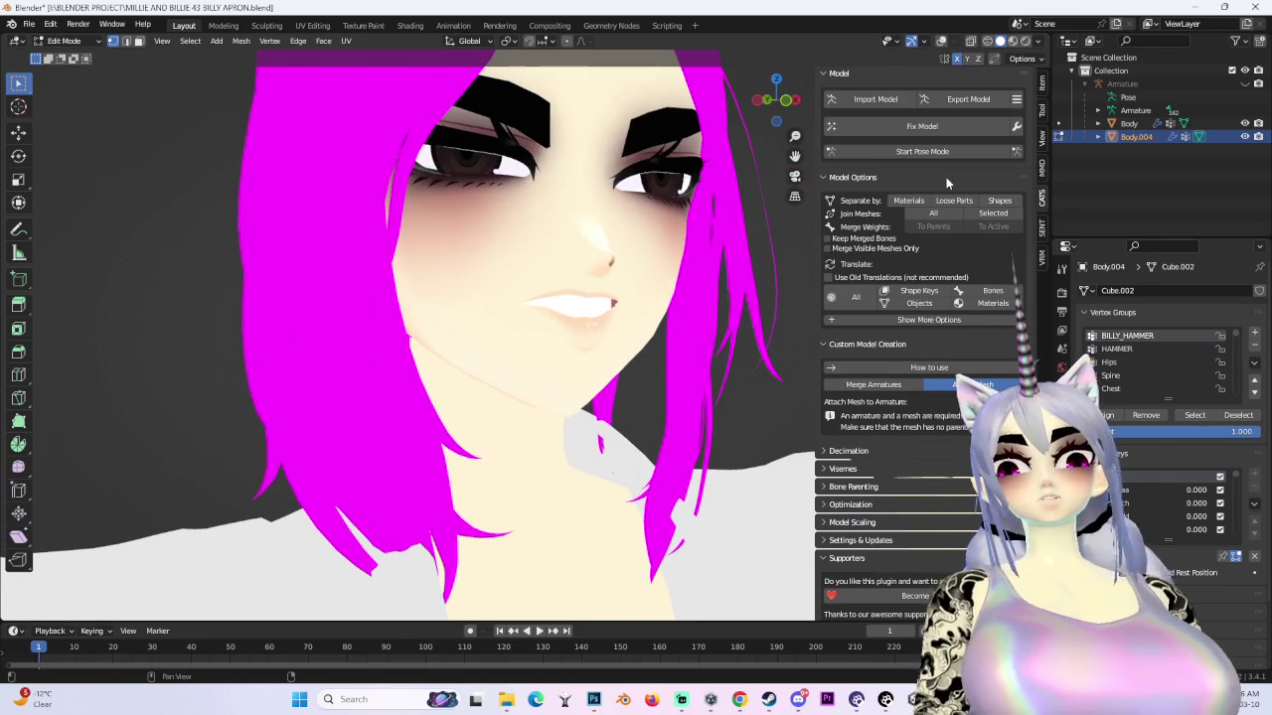
click(64, 41)
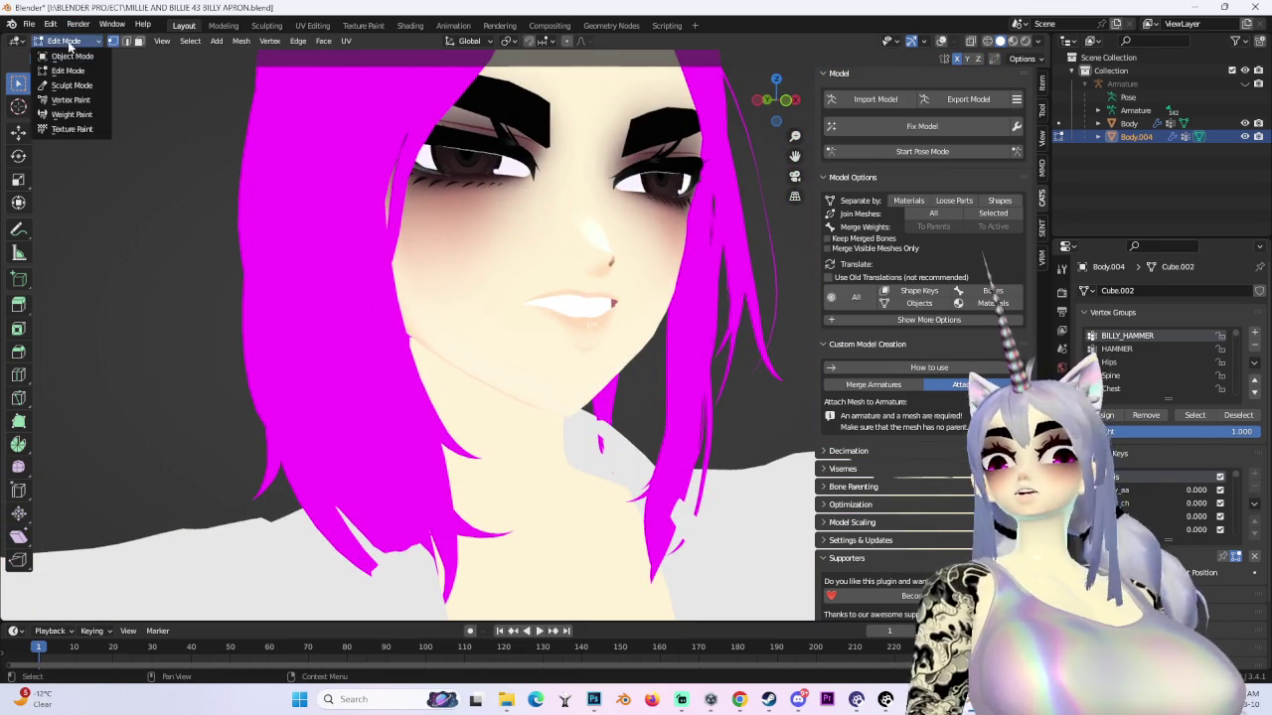
click(60, 53)
- Join Body.004 into the active Body mesh with Ctrl+J, then view the face from the front
mouse_move(720, 60)
middle_down()
mouse_move(596, 149)
mouse_move(162, 377)
middle_up()
key(shift+alt+z)
scroll(596, 149, up, 3)
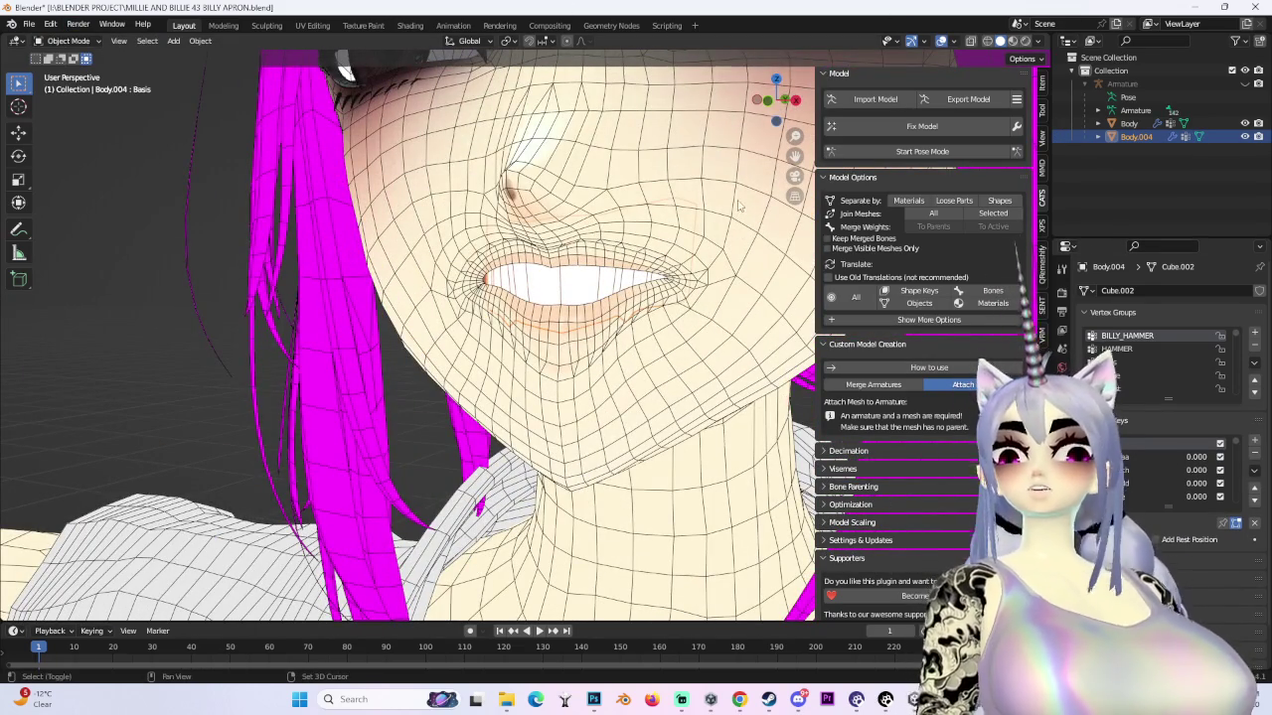
click(737, 216)
key(ctrl+j)
middle_drag(732, 221, 572, 286)
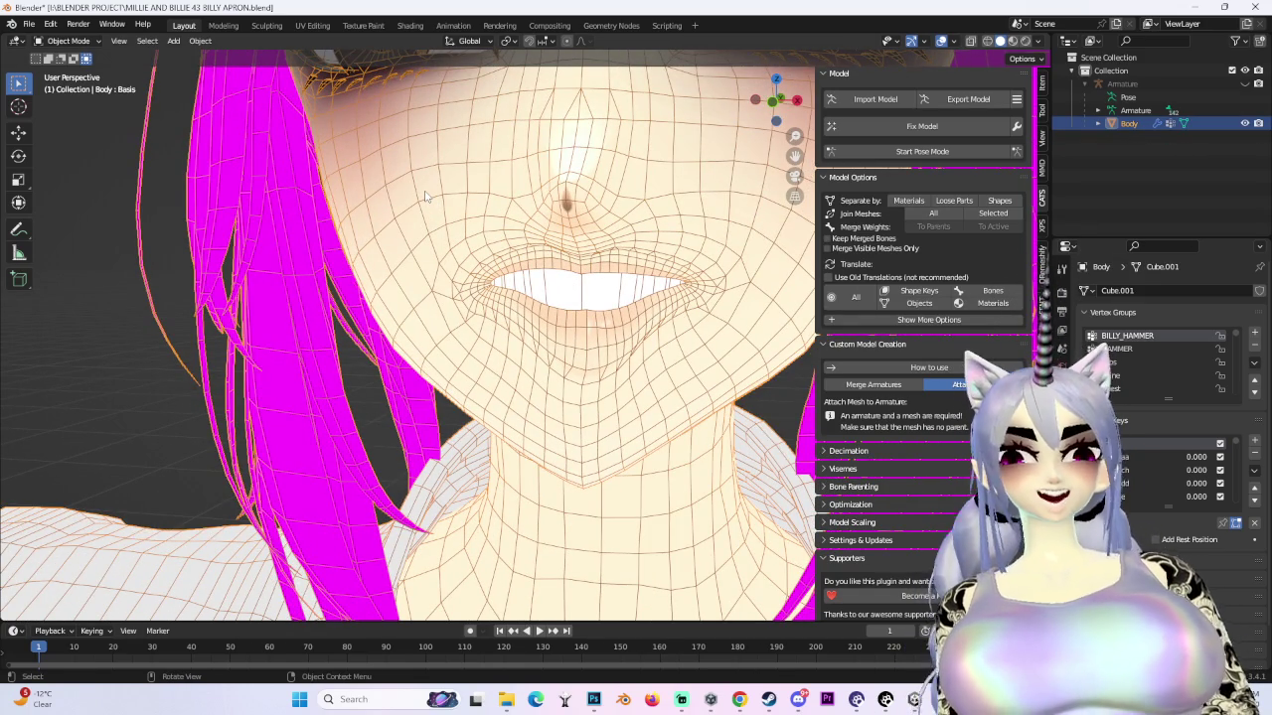
middle_drag(425, 196, 272, 172)
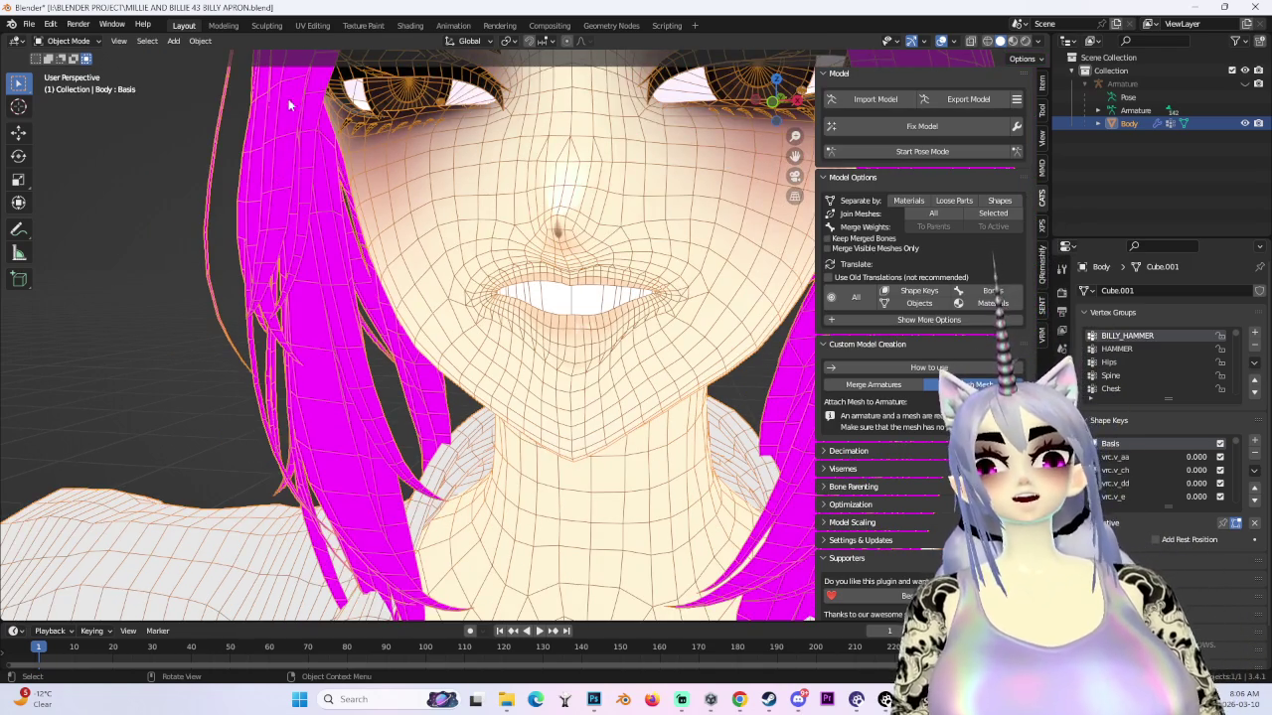
scroll(298, 120, down, 5)
click(727, 195)
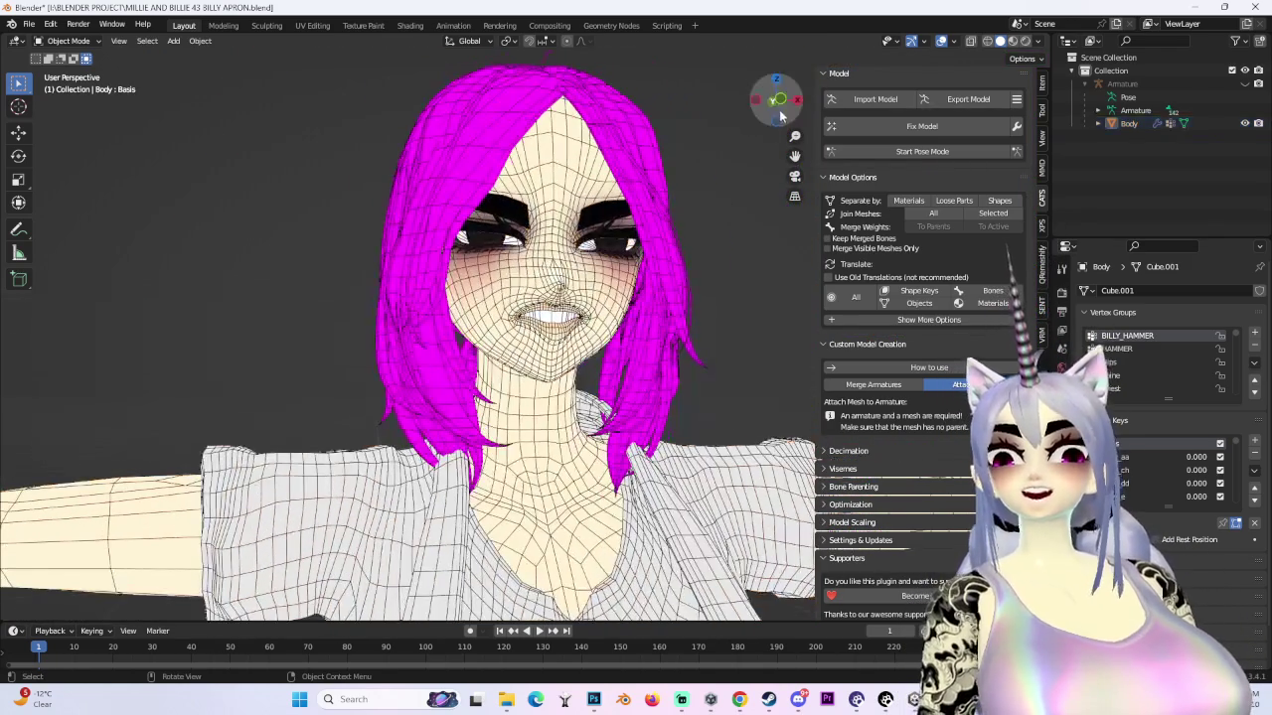
click(780, 100)
click(941, 41)
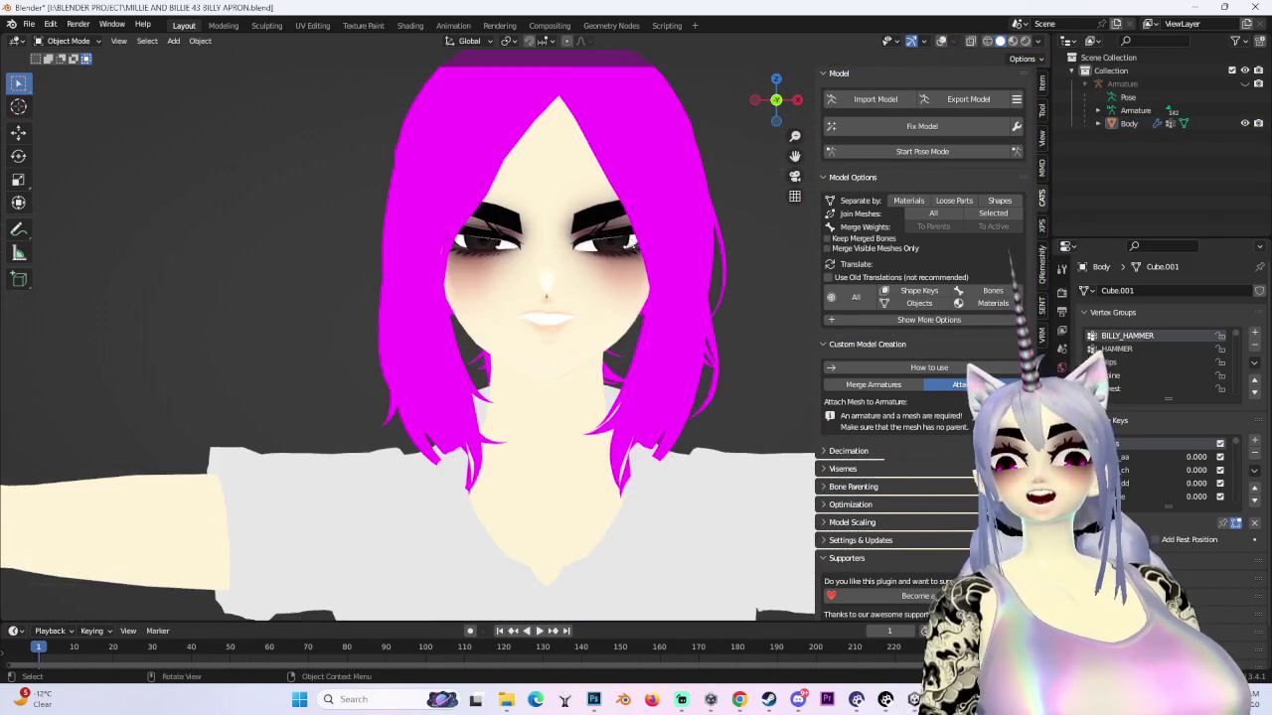
scroll(658, 221, up, 3)
mouse_move(738, 199)
middle_down()
mouse_move(600, 227)
mouse_move(695, 228)
mouse_move(636, 227)
mouse_move(522, 270)
mouse_move(590, 266)
middle_up()
click(942, 41)
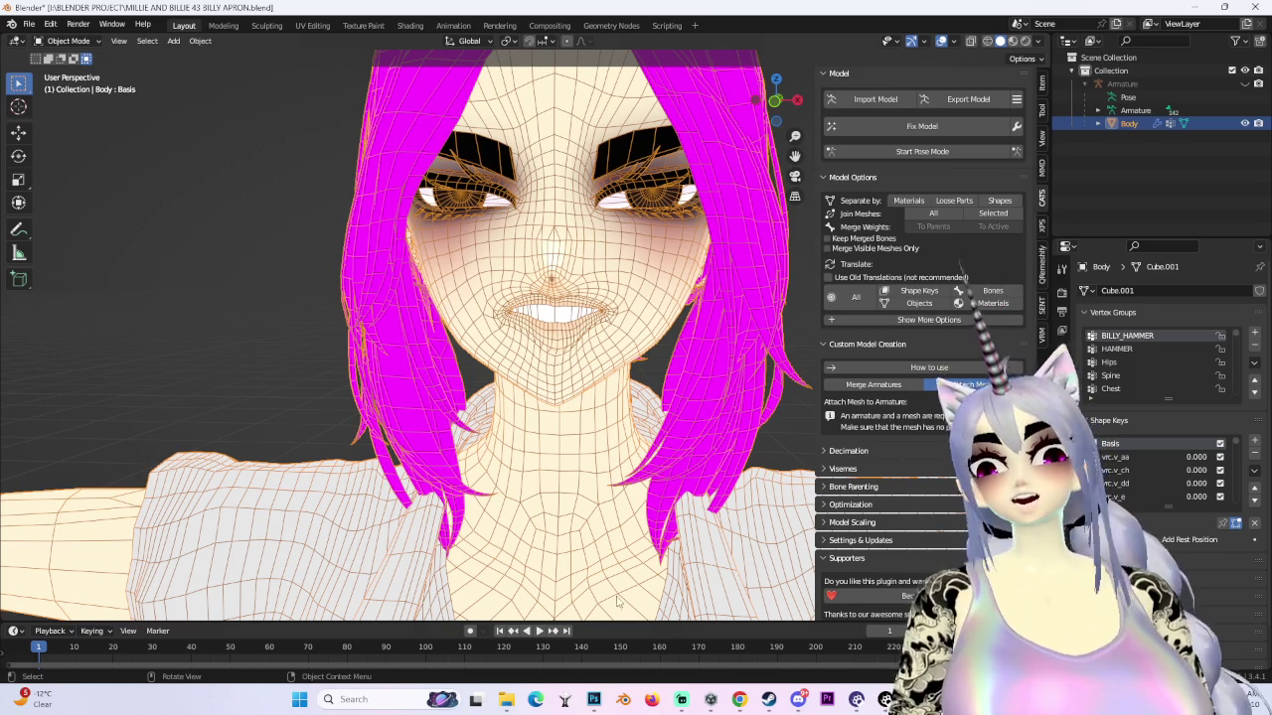
scroll(576, 387, up, 2)
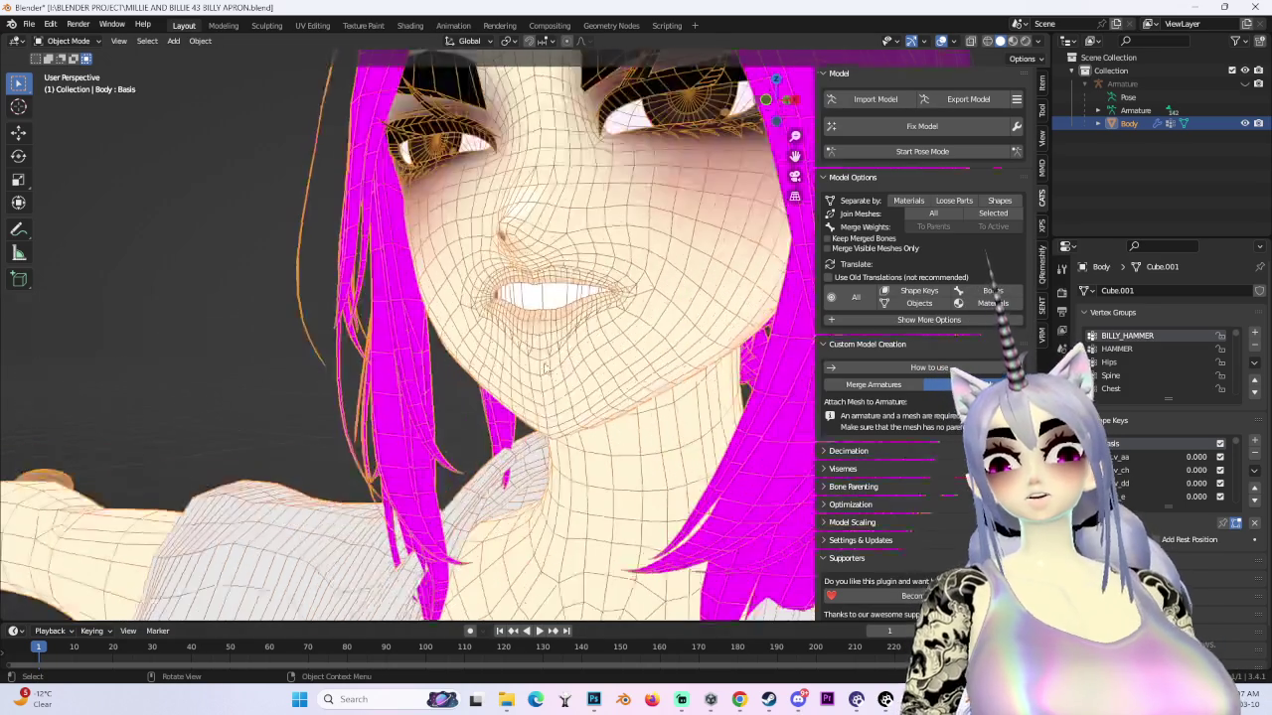
scroll(586, 377, up, 2)
scroll(606, 358, up, 3)
mouse_move(616, 353)
middle_down()
mouse_move(629, 345)
mouse_move(595, 378)
middle_up()
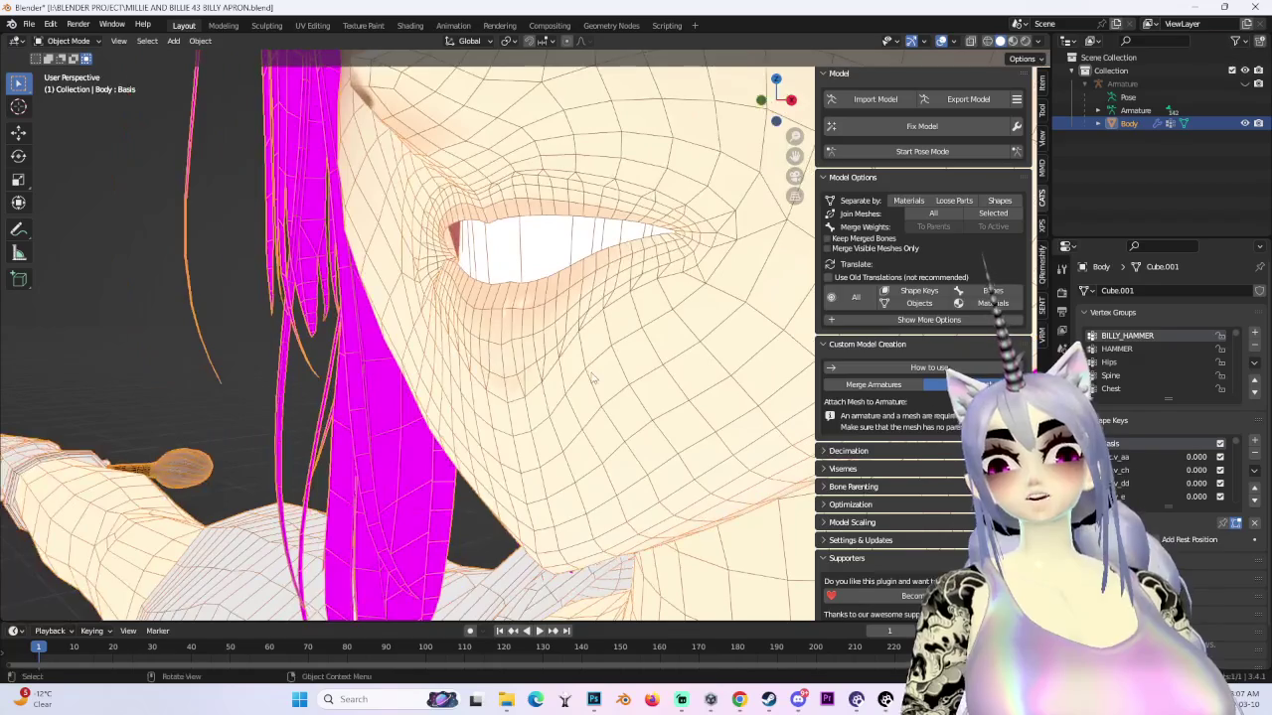
scroll(506, 378, down, 3)
mouse_move(505, 378)
middle_down()
mouse_move(547, 364)
mouse_move(492, 375)
middle_up()
scroll(546, 363, up, 2)
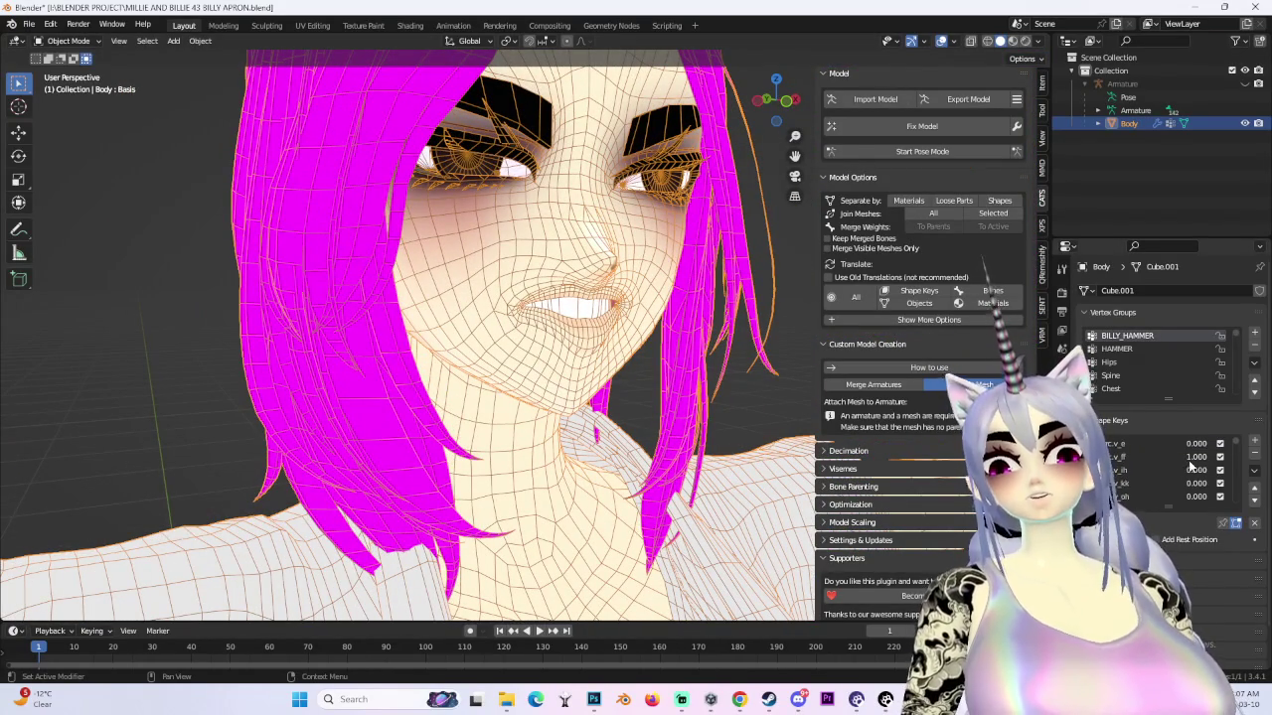
drag(1199, 470, 1199, 469)
mouse_move(526, 333)
middle_down()
mouse_move(552, 325)
mouse_move(618, 351)
mouse_move(605, 340)
middle_up()
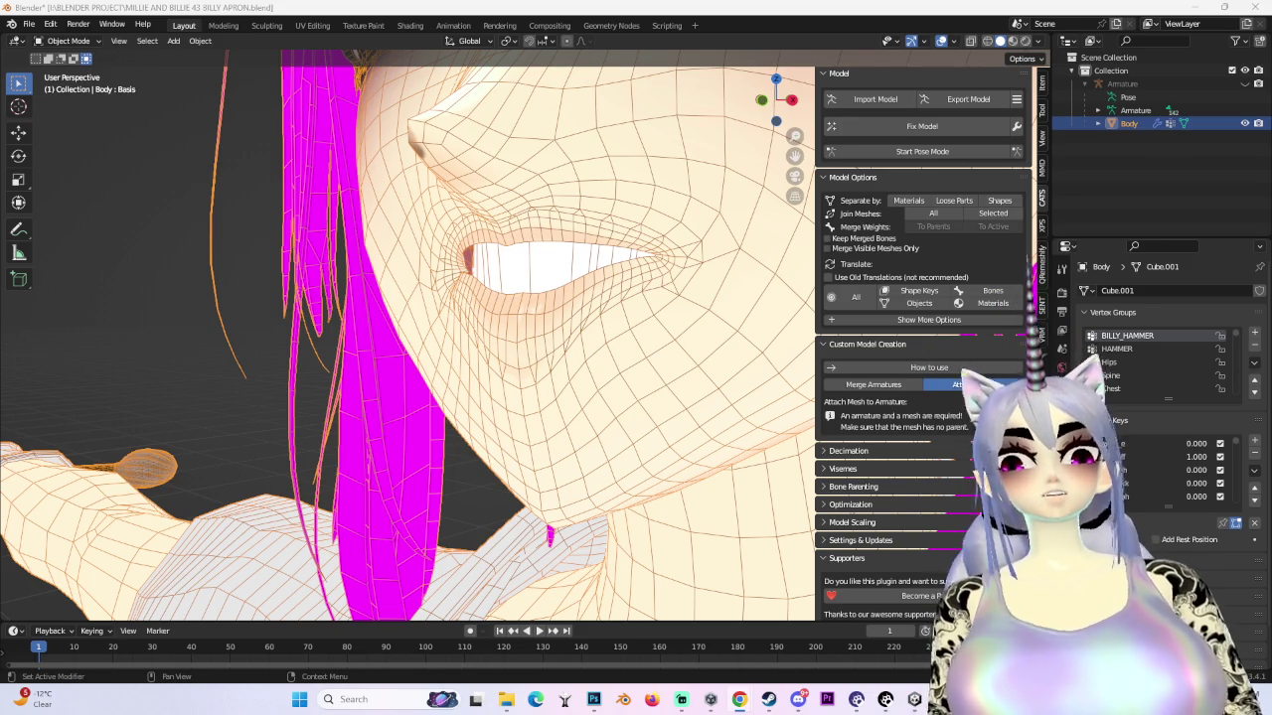
key(alt+Tab)
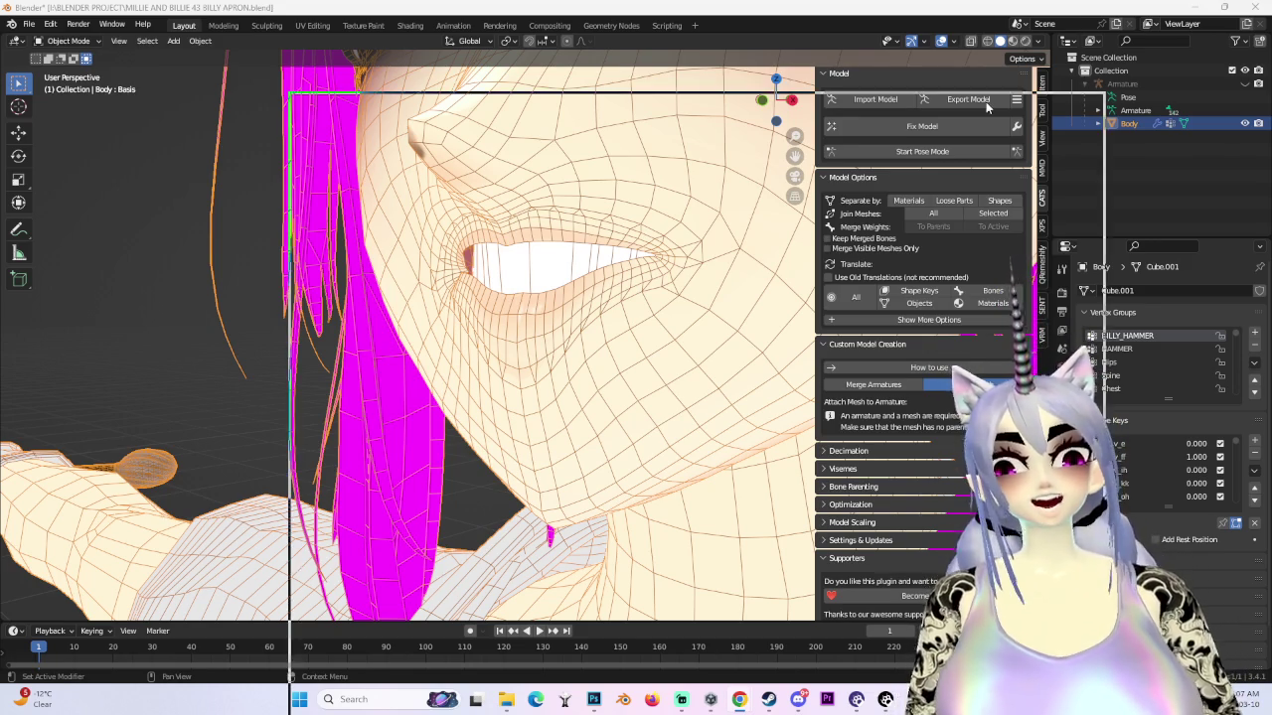
- Open the Pokémon weakness chart image full size in a new tab
click(671, 383)
right_click(891, 390)
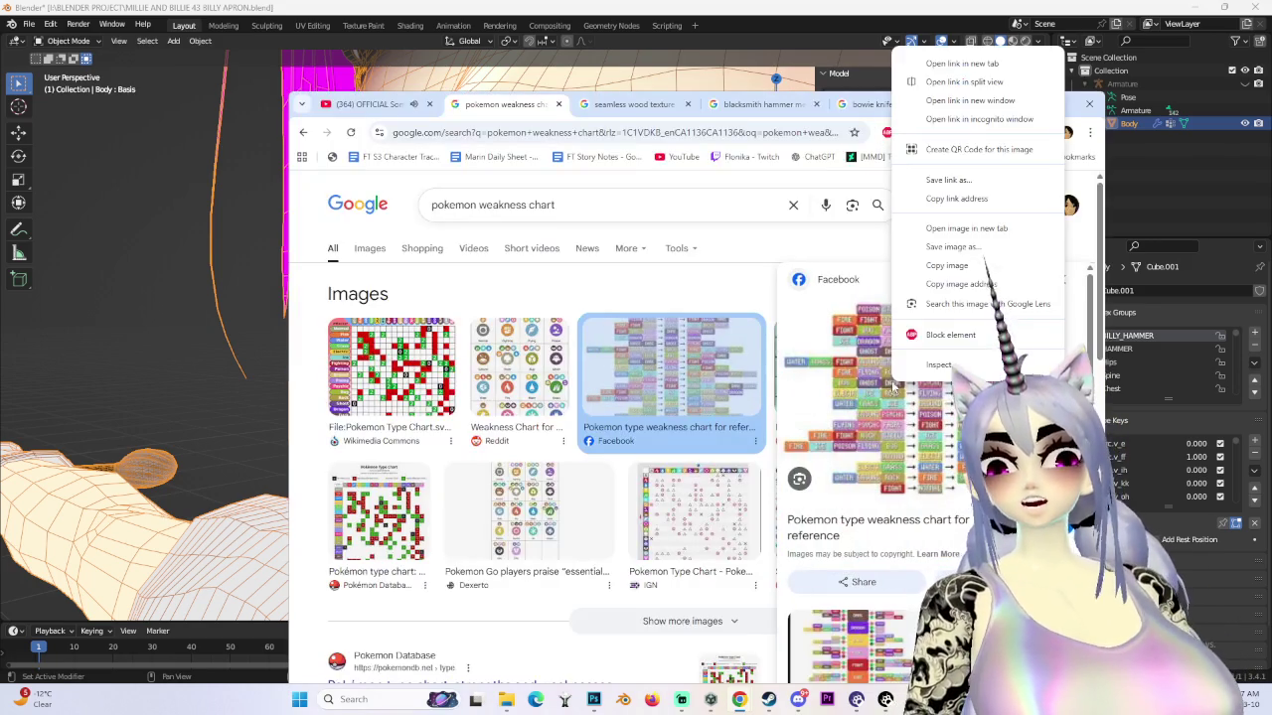
click(962, 229)
click(569, 107)
scroll(800, 430, down, 1)
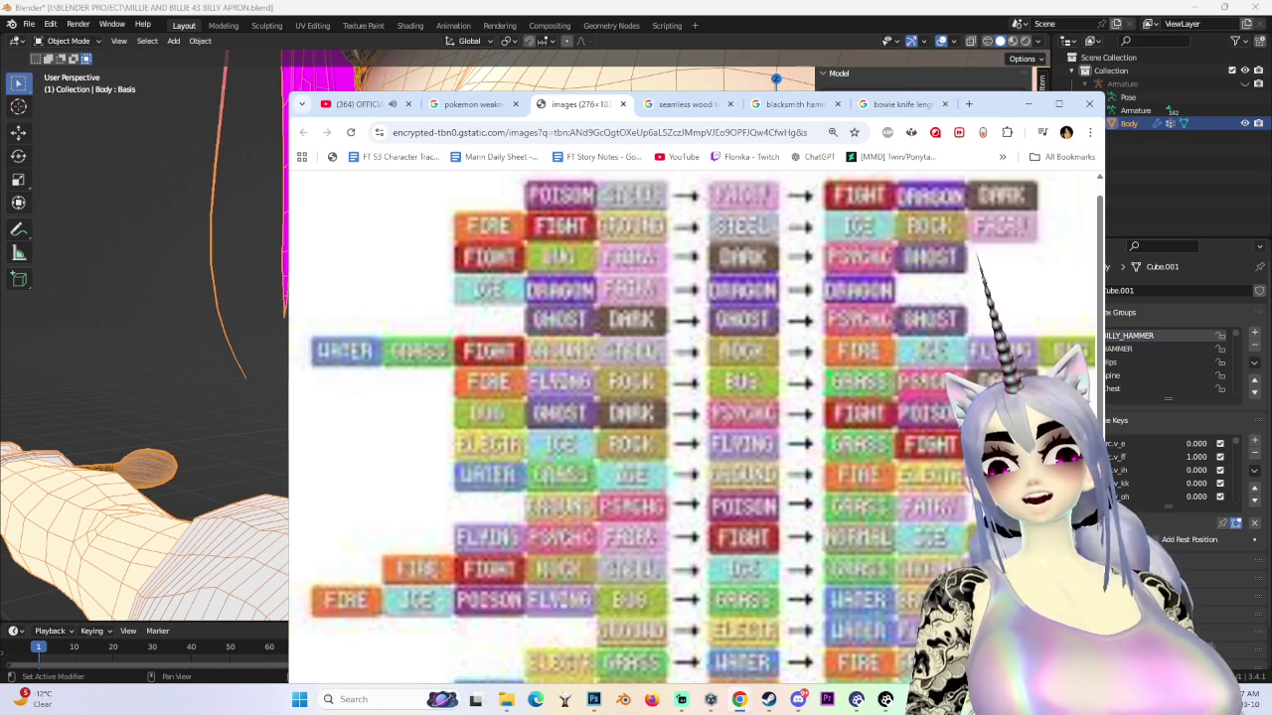
- Close the chart and bowie knife search tabs and return to Blender
key(ctrl+w)
key(ctrl+9)
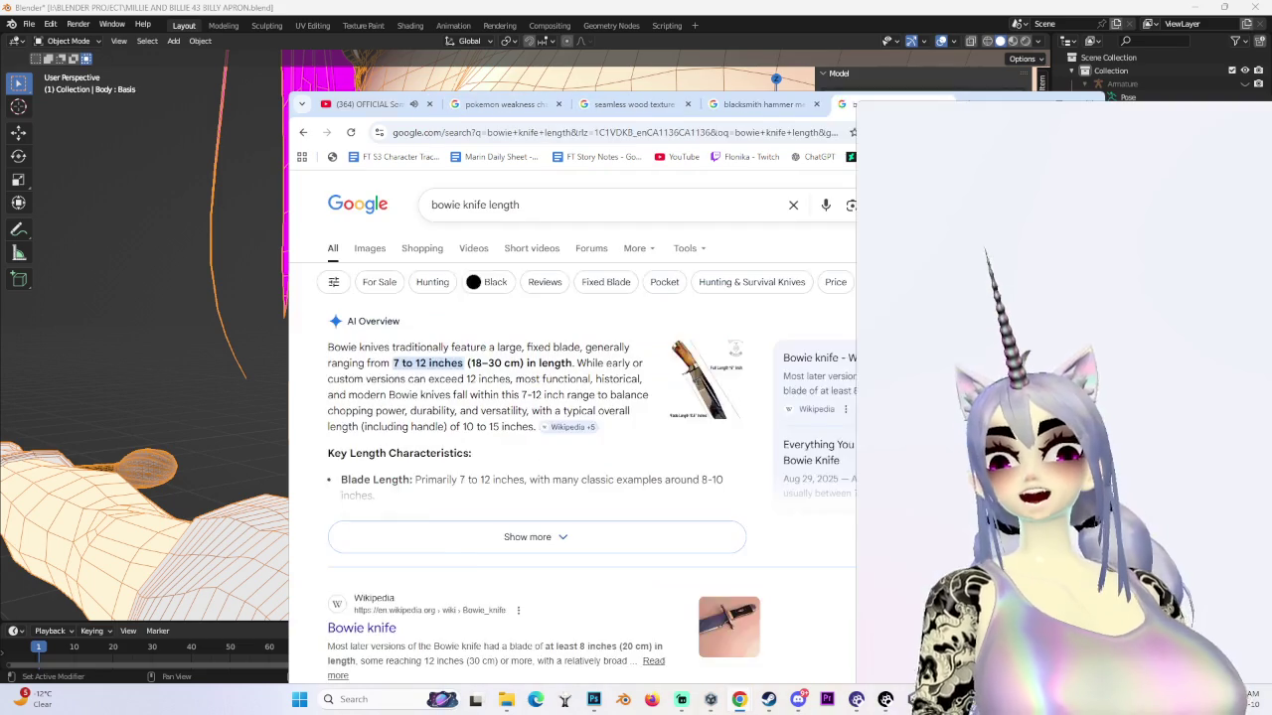
key(ctrl+w)
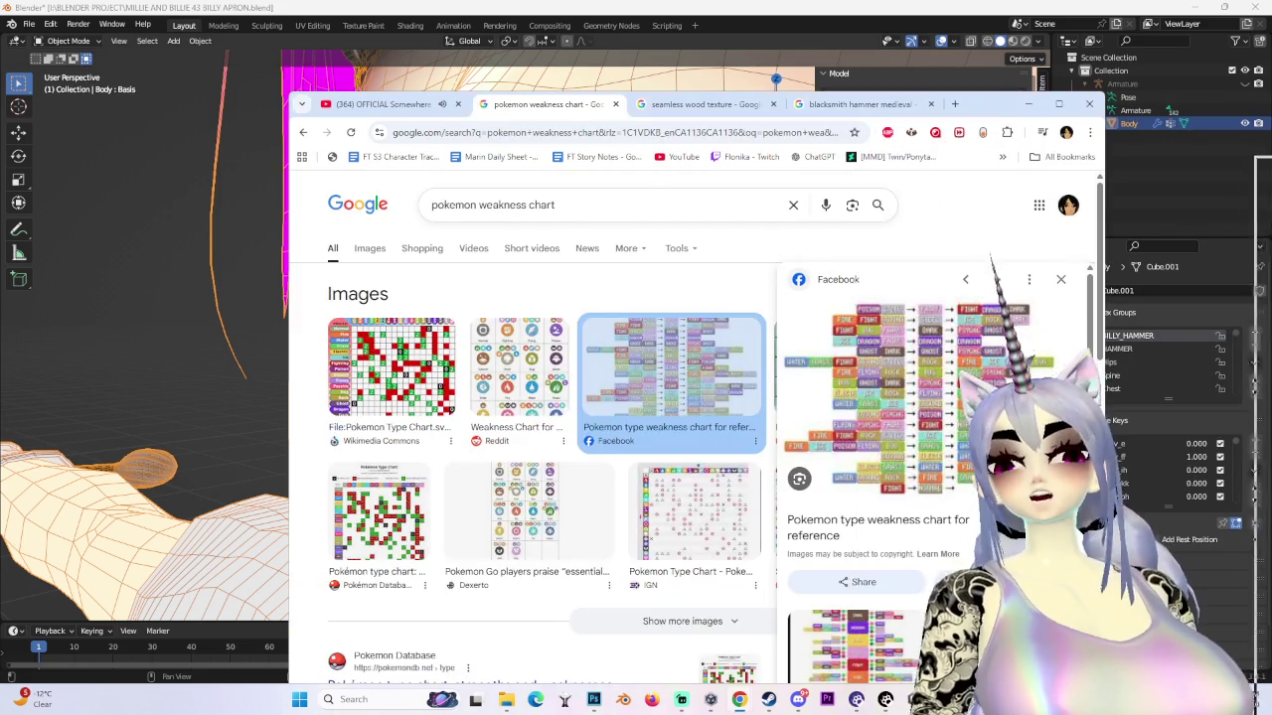
key(ctrl+w)
middle_drag(556, 328, 639, 326)
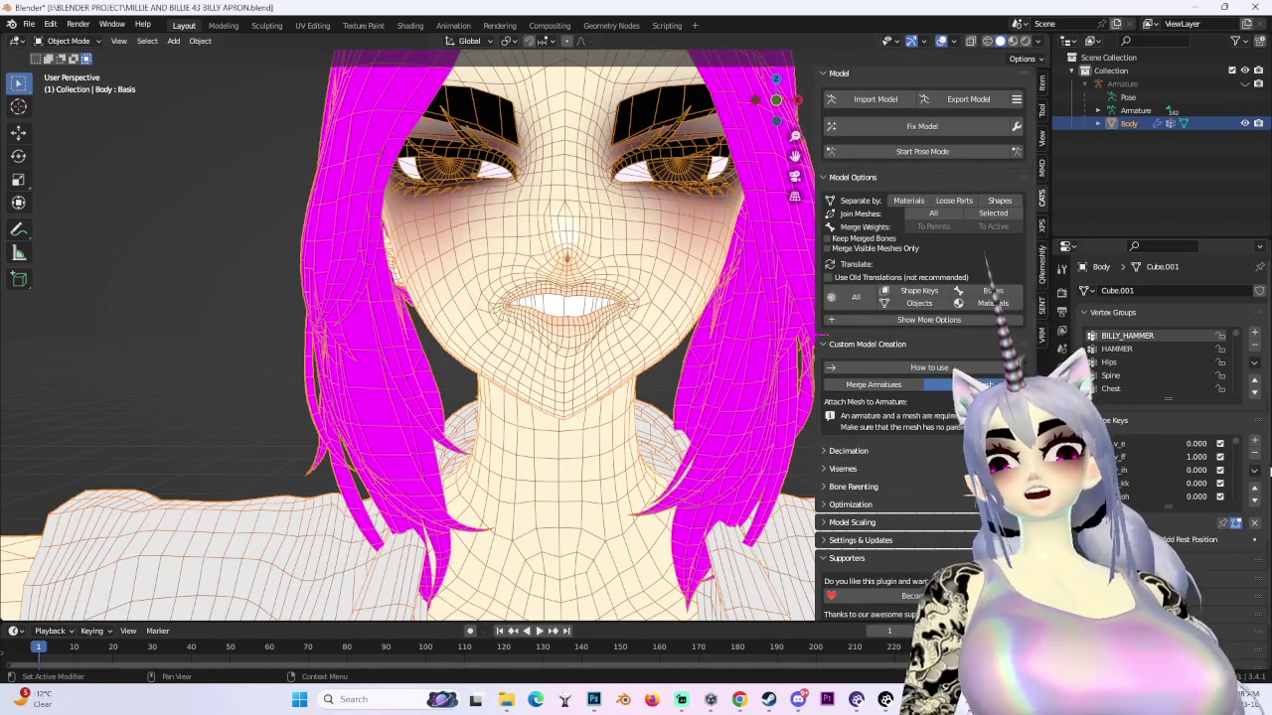
- Zero the open-mouth shape key and snap to a front view of the closed mouth
click(1147, 453)
middle_drag(418, 328, 447, 325)
scroll(446, 327, up, 3)
scroll(446, 327, up, 2)
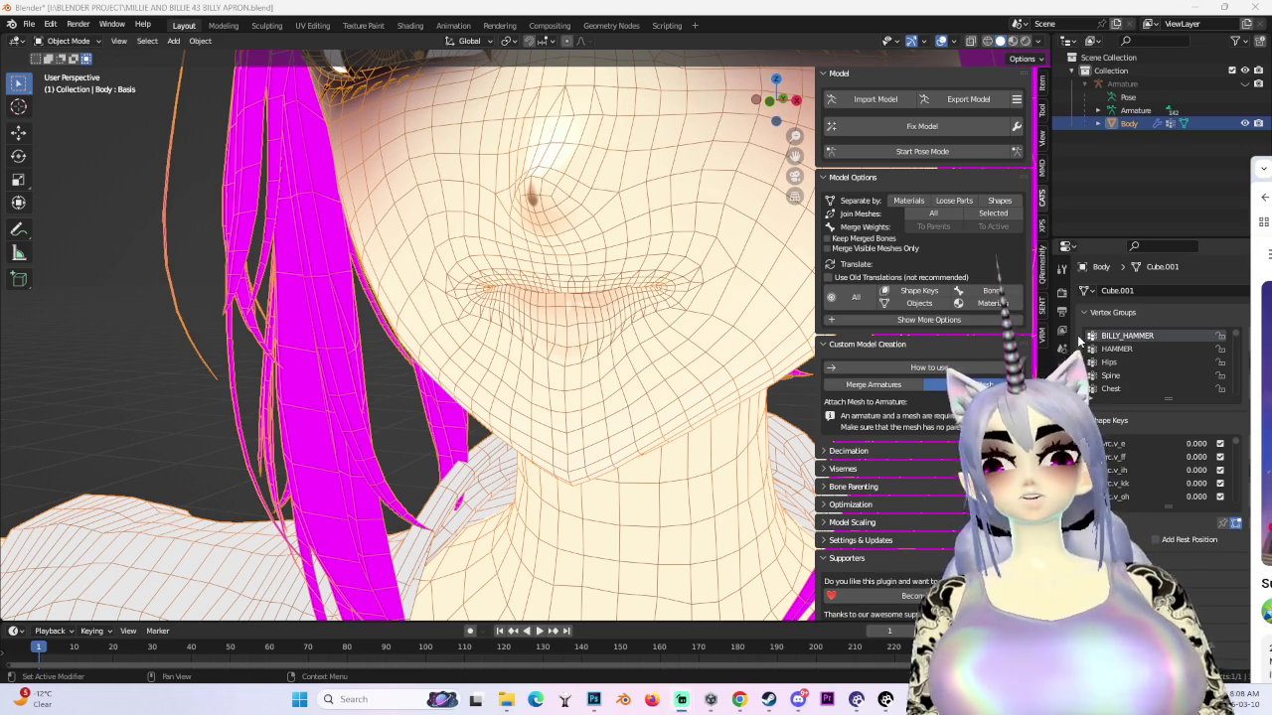
scroll(408, 335, down, 3)
middle_drag(527, 385, 527, 385)
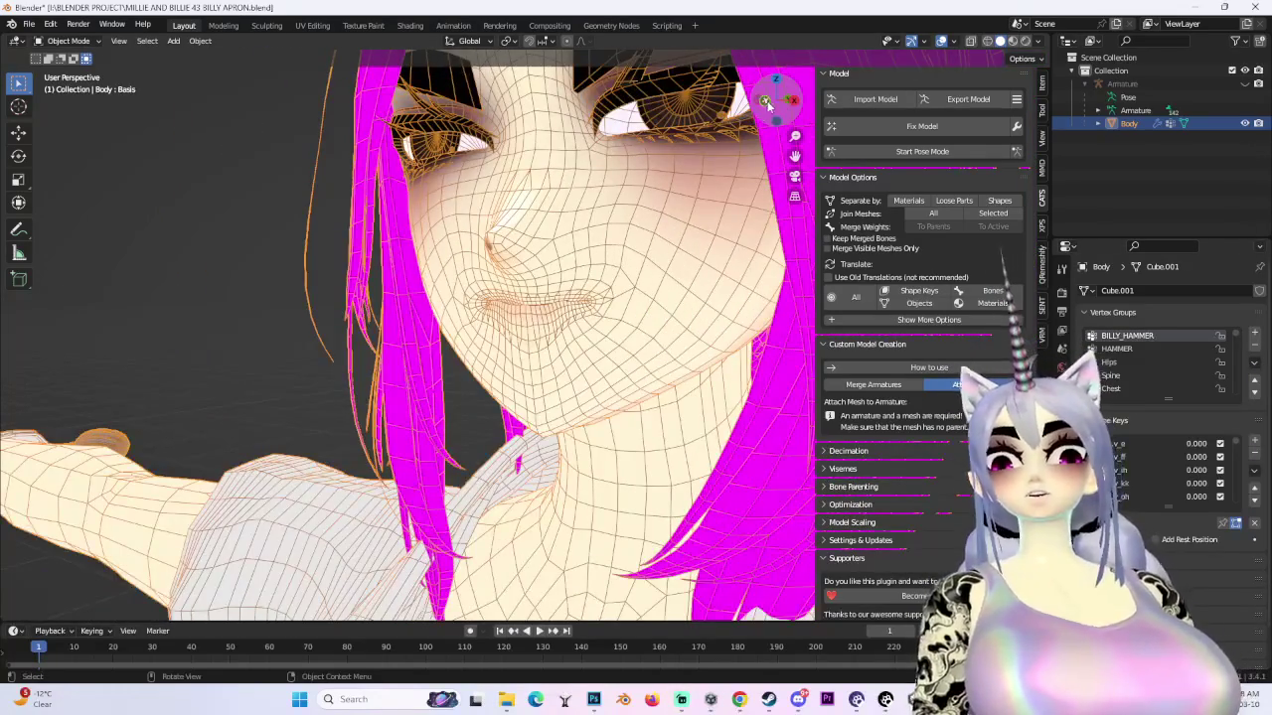
key(KP_1)
scroll(527, 385, up, 2)
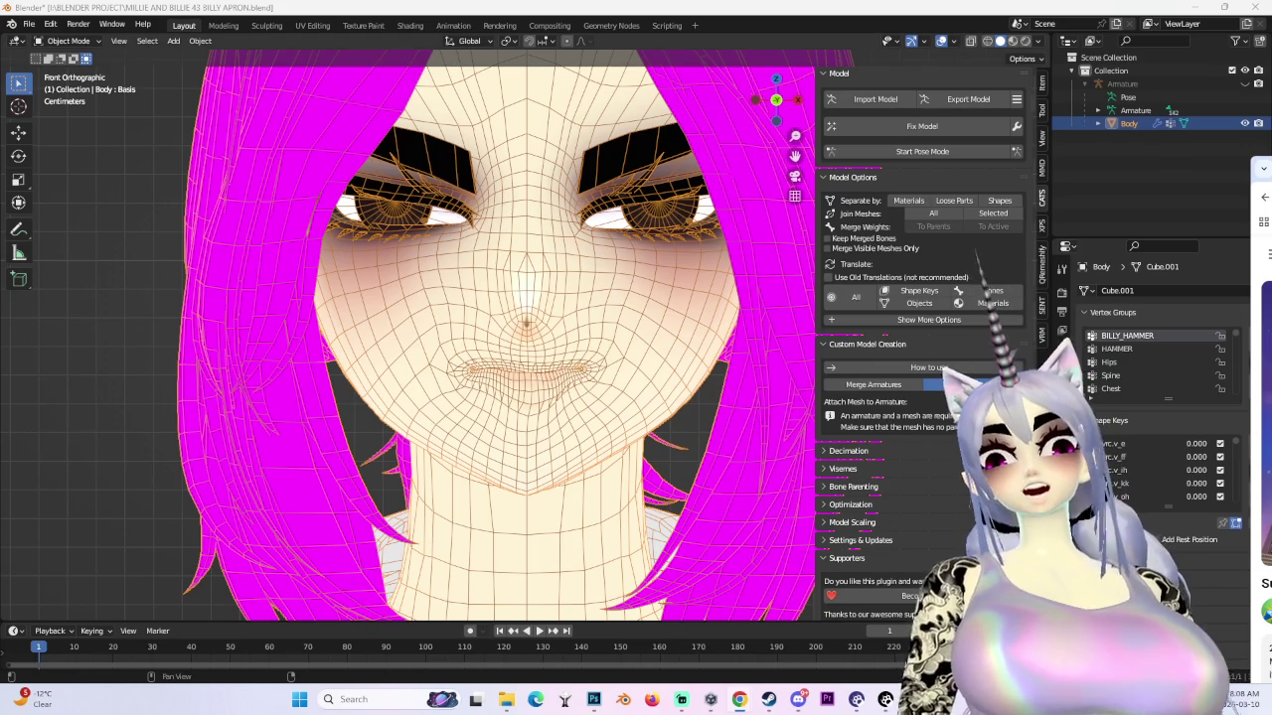
- Test vrc.v_ff at full strength, undo it, then set the next viseme to 1
click(1154, 458)
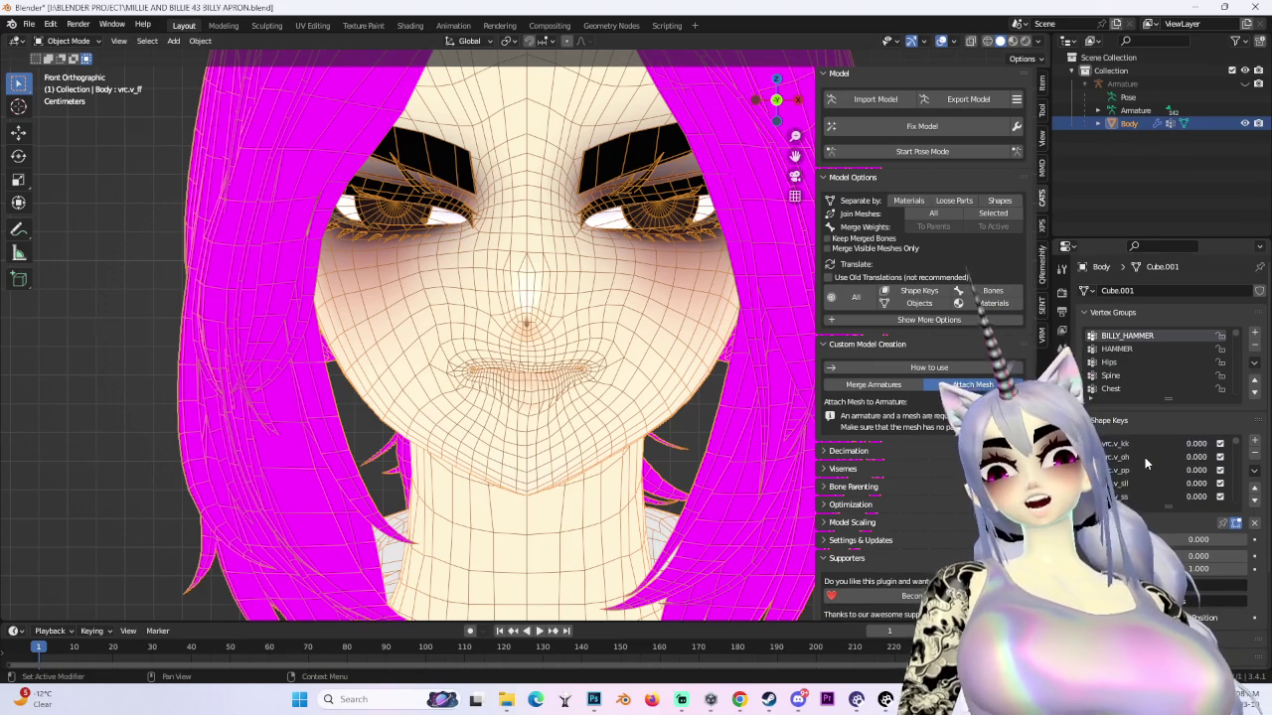
scroll(1156, 473, up, 1)
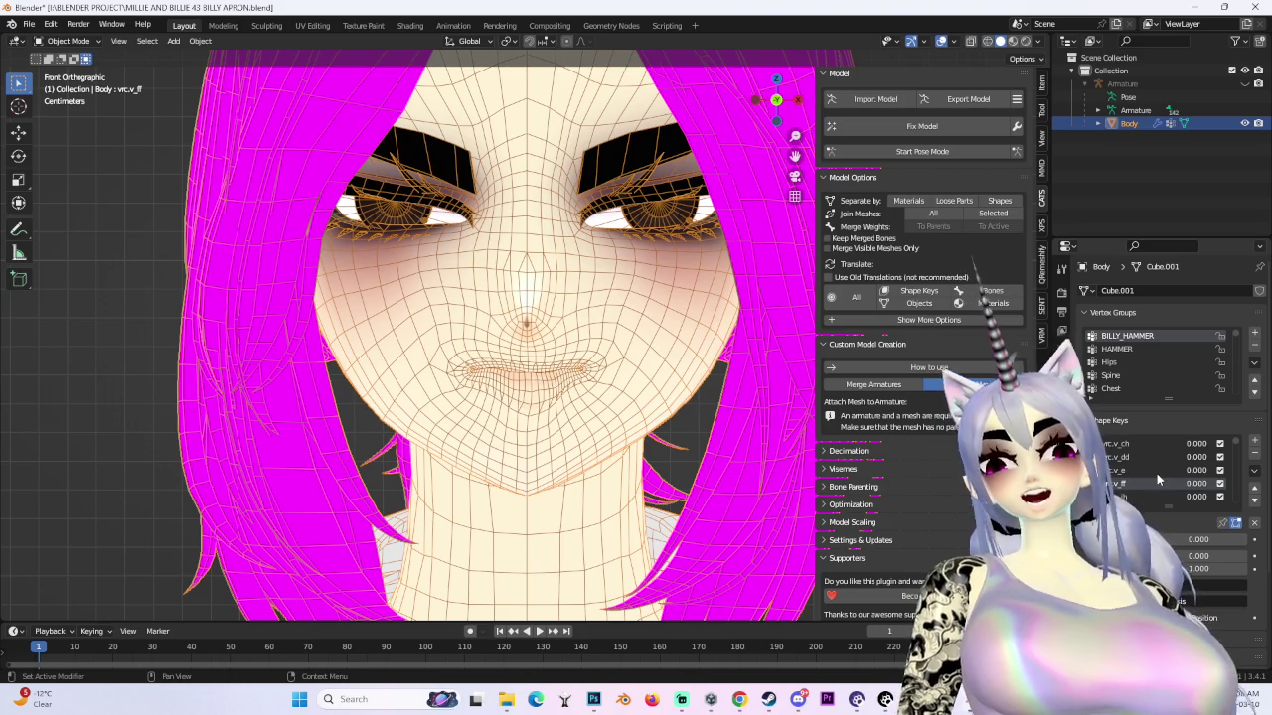
drag(1172, 540, 1242, 540)
key(ctrl+z)
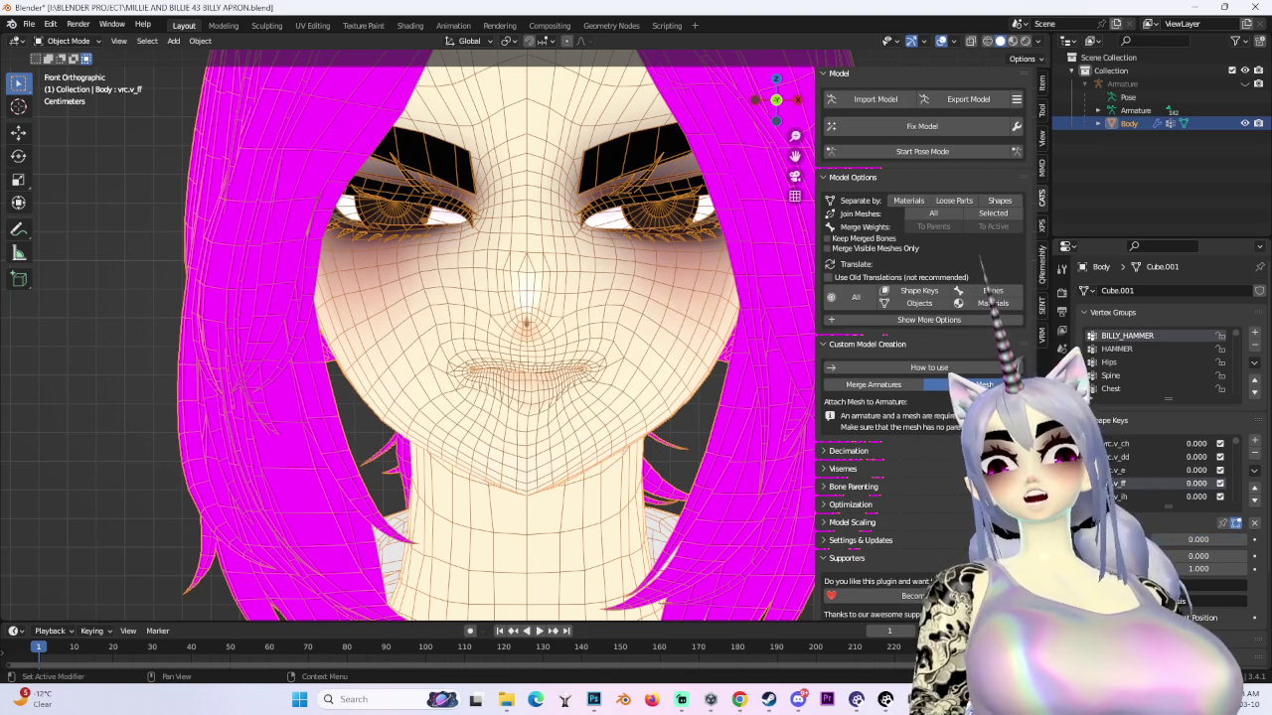
drag(1188, 495, 1232, 496)
mouse_move(715, 427)
middle_down()
mouse_move(683, 401)
mouse_move(589, 400)
mouse_move(708, 292)
mouse_move(565, 363)
middle_up()
scroll(683, 402, up, 3)
scroll(709, 292, up, 3)
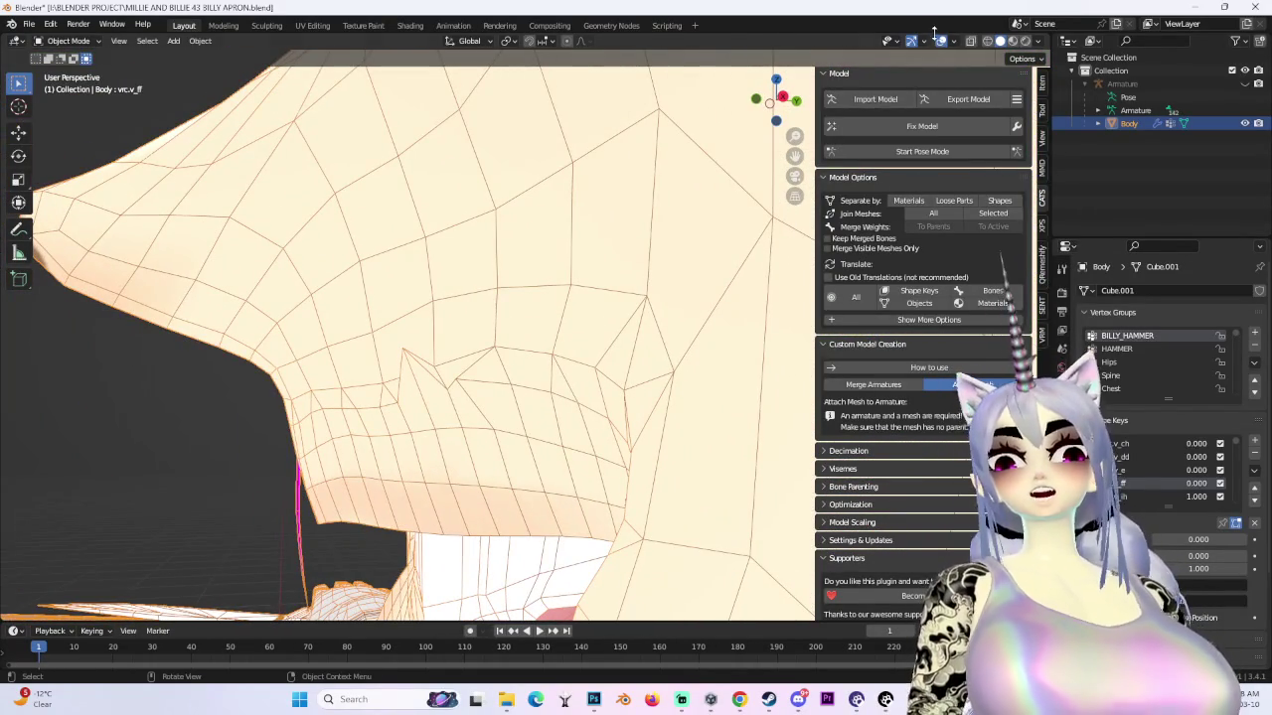
- Switch the viewport to studio lighting and shade the Body mesh smooth
middle_drag(565, 364, 624, 423)
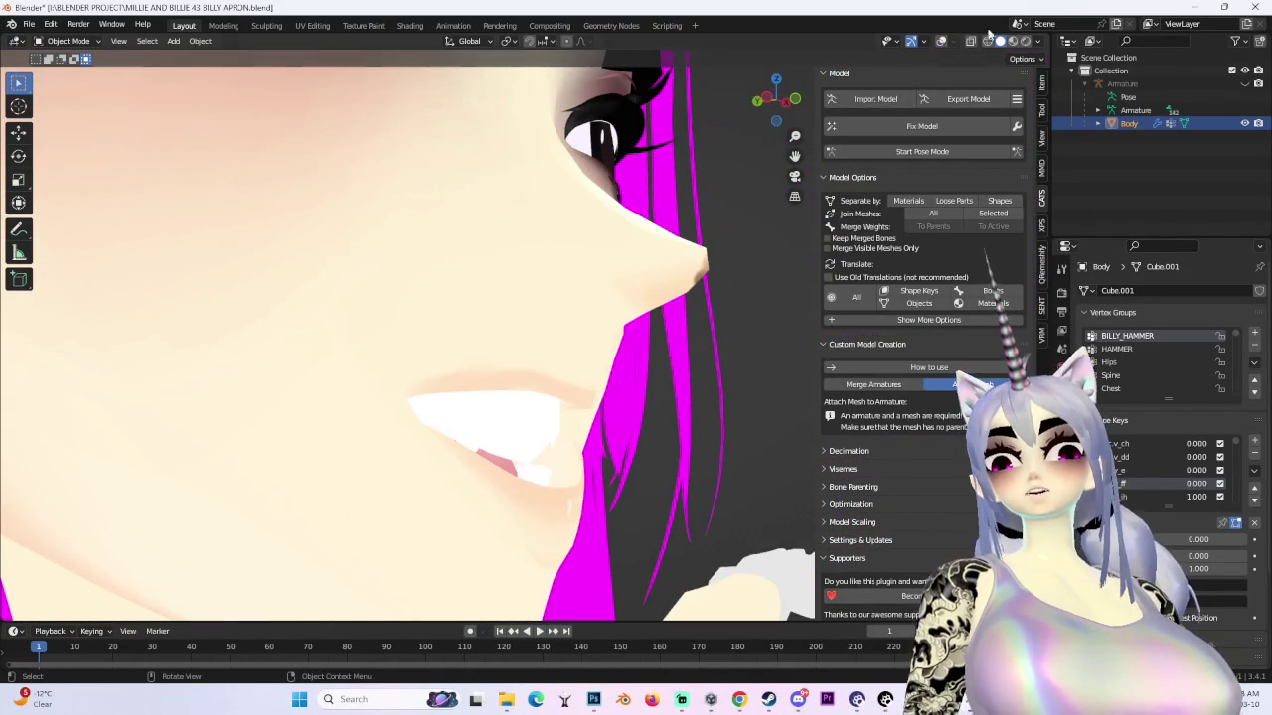
click(1036, 41)
click(993, 65)
middle_drag(696, 328, 507, 313)
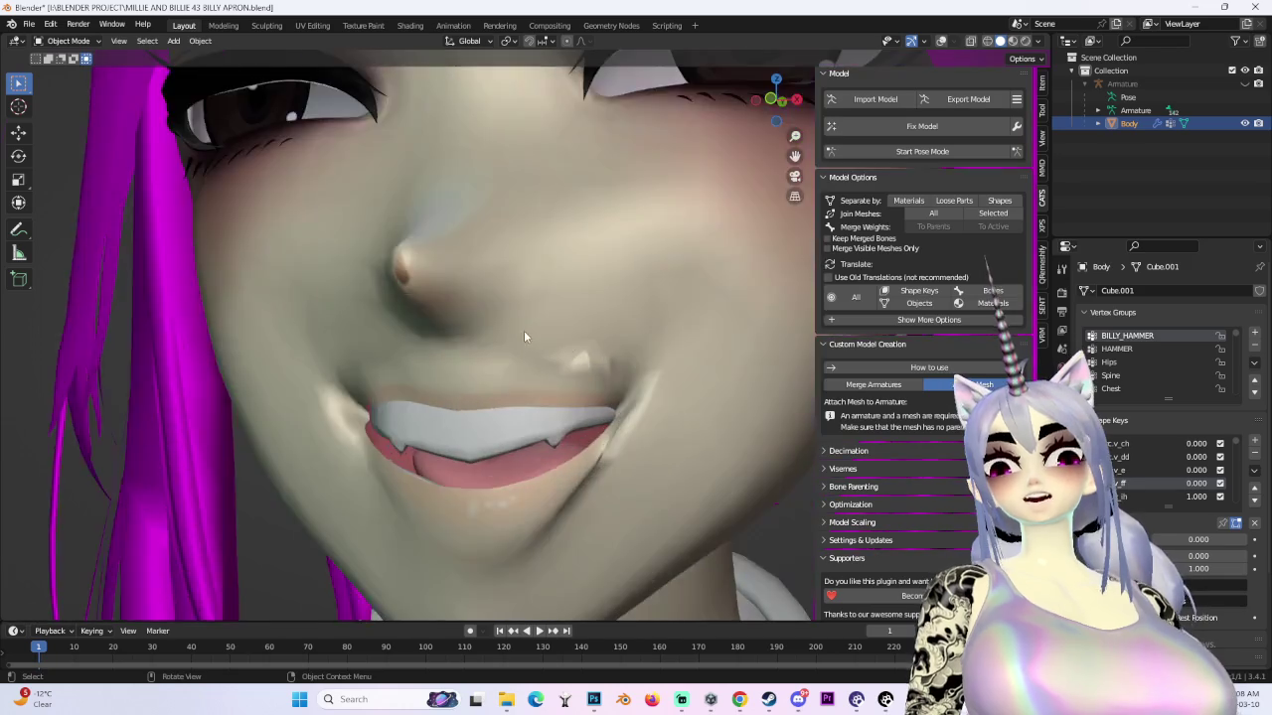
scroll(512, 318, down, 6)
mouse_move(613, 360)
middle_down()
mouse_move(559, 376)
mouse_move(557, 400)
mouse_move(607, 335)
mouse_move(683, 376)
mouse_move(585, 387)
mouse_move(711, 396)
mouse_move(604, 430)
mouse_move(657, 411)
mouse_move(554, 423)
mouse_move(656, 413)
middle_up()
scroll(559, 376, up, 4)
scroll(711, 396, down, 3)
click(200, 42)
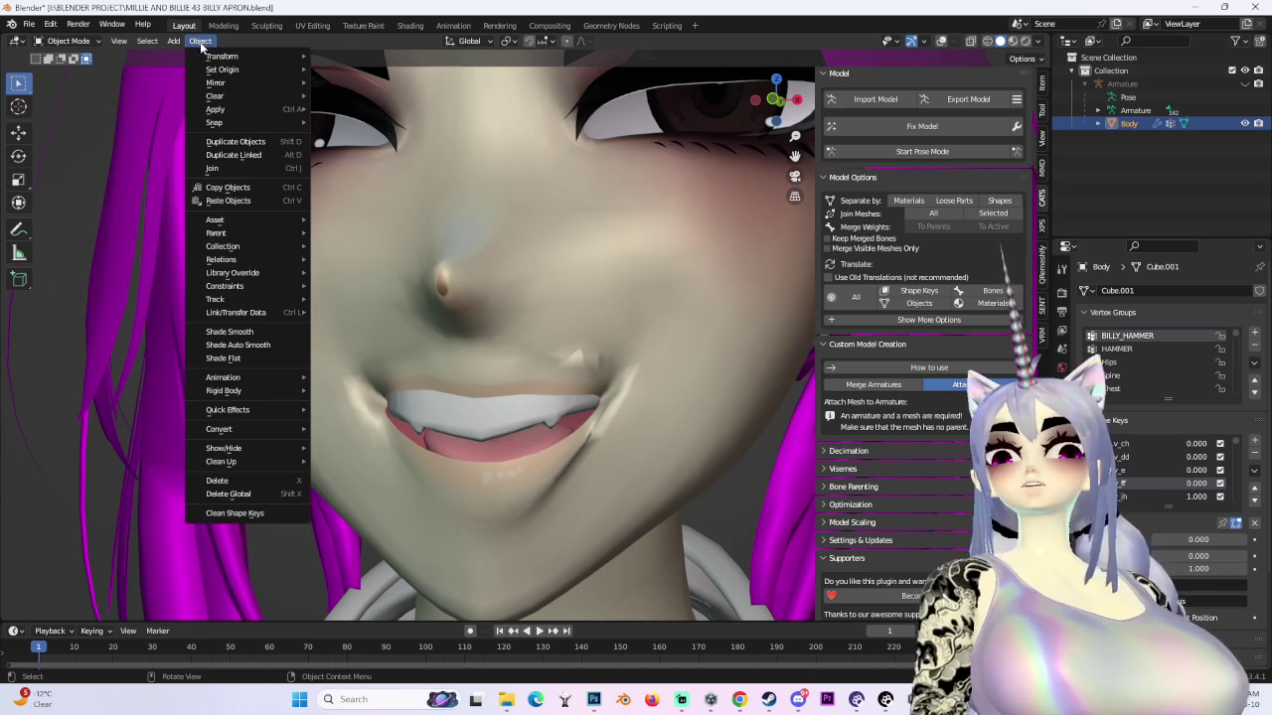
click(252, 333)
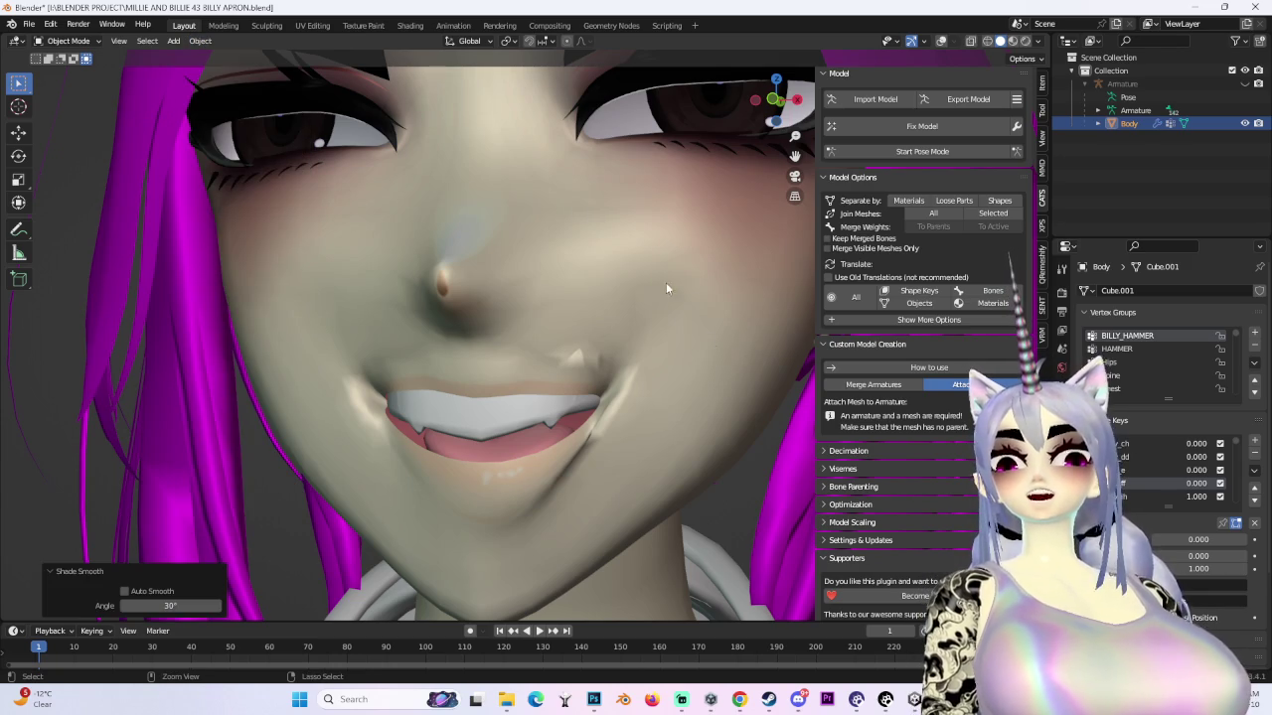
- Inspect the mouth corner up close in Edit Mode, then return to Object Mode
click(86, 41)
click(83, 77)
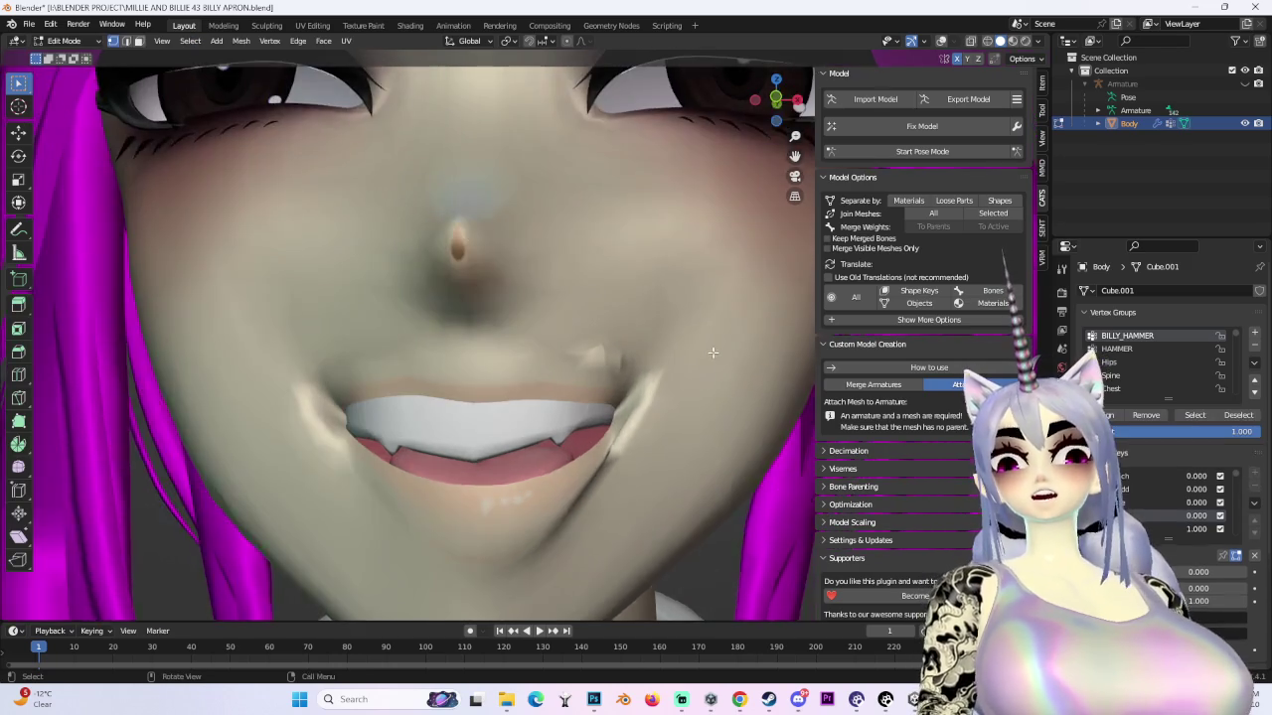
mouse_move(556, 328)
middle_down()
mouse_move(673, 259)
mouse_move(519, 329)
mouse_move(637, 299)
middle_up()
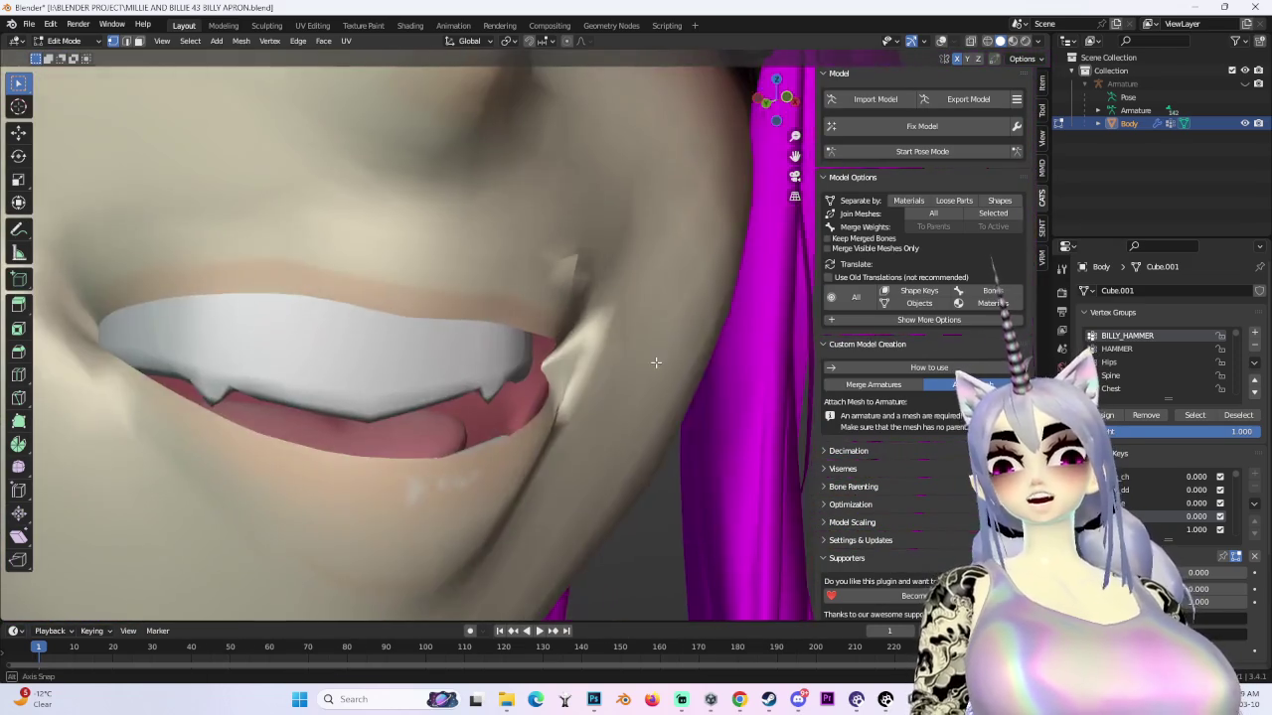
mouse_move(637, 299)
middle_down()
mouse_move(662, 363)
mouse_move(646, 333)
mouse_move(468, 420)
mouse_move(659, 341)
mouse_move(735, 367)
middle_up()
scroll(662, 364, down, 3)
scroll(495, 285, down, 2)
scroll(494, 284, down, 4)
scroll(495, 285, up, 2)
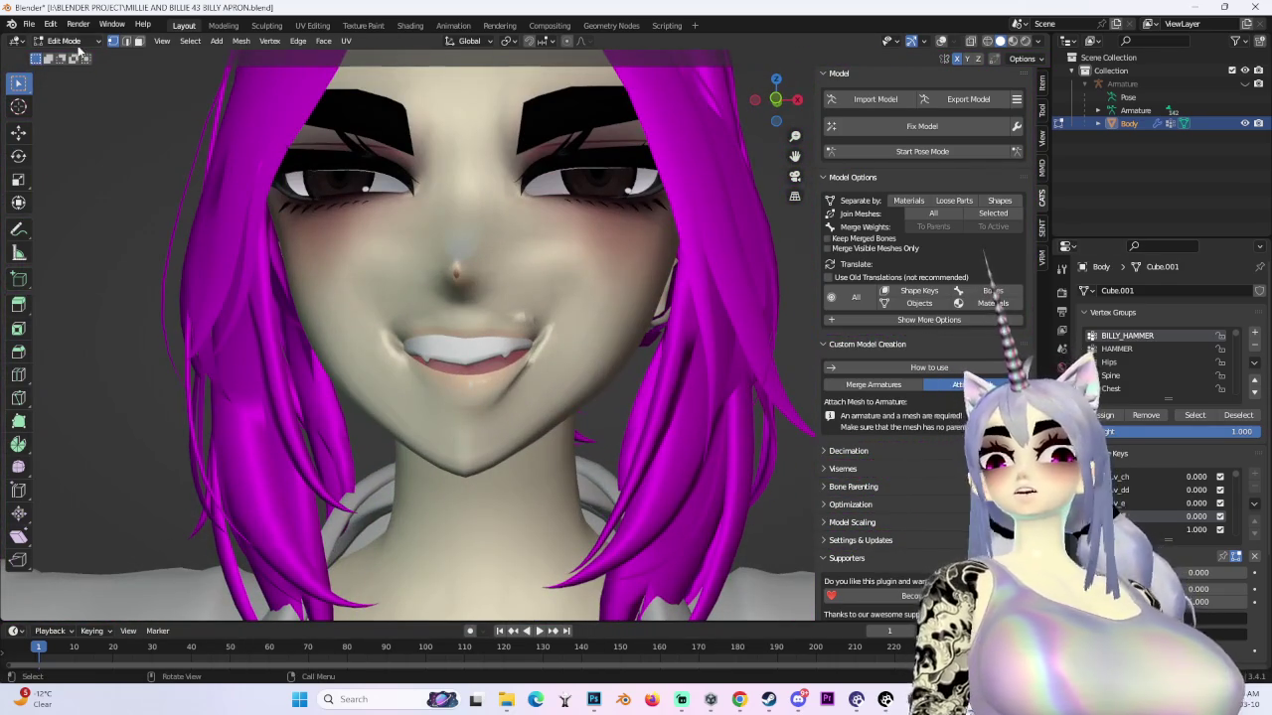
click(64, 41)
click(74, 52)
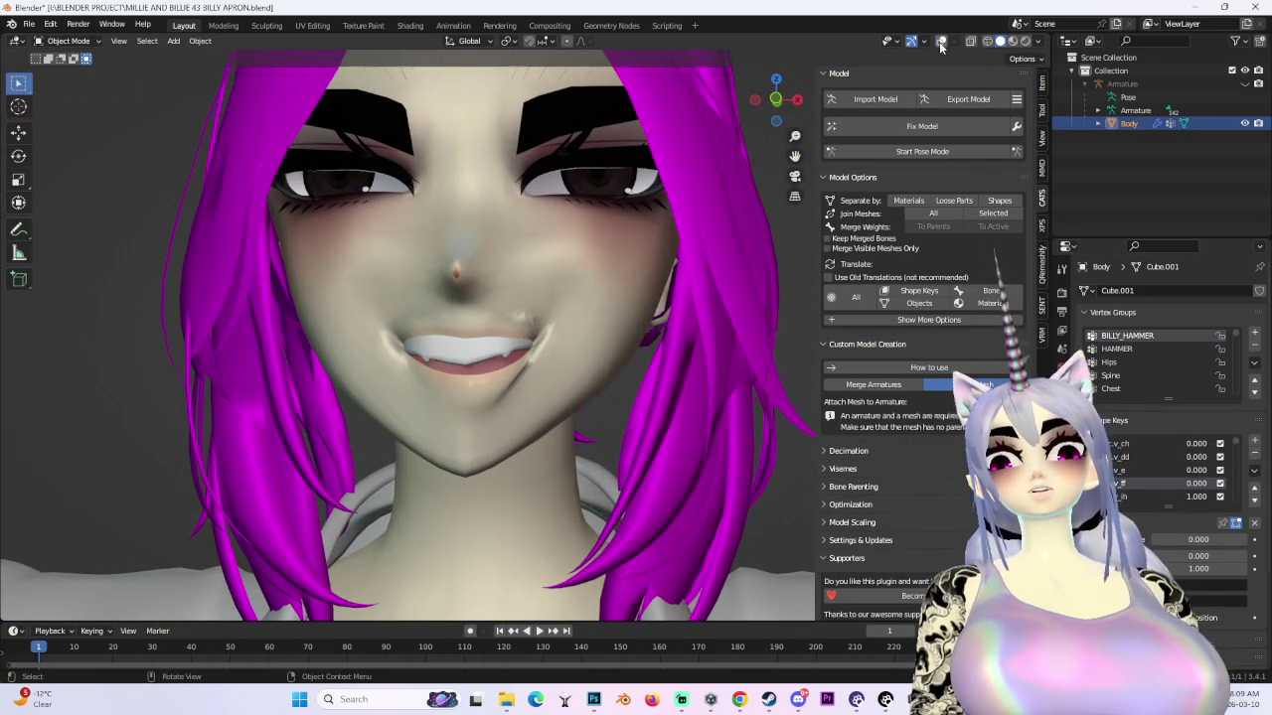
- Try the viseme shape keys at different strengths, leaving the fourth at full
key(shift+alt+z)
scroll(630, 321, up, 3)
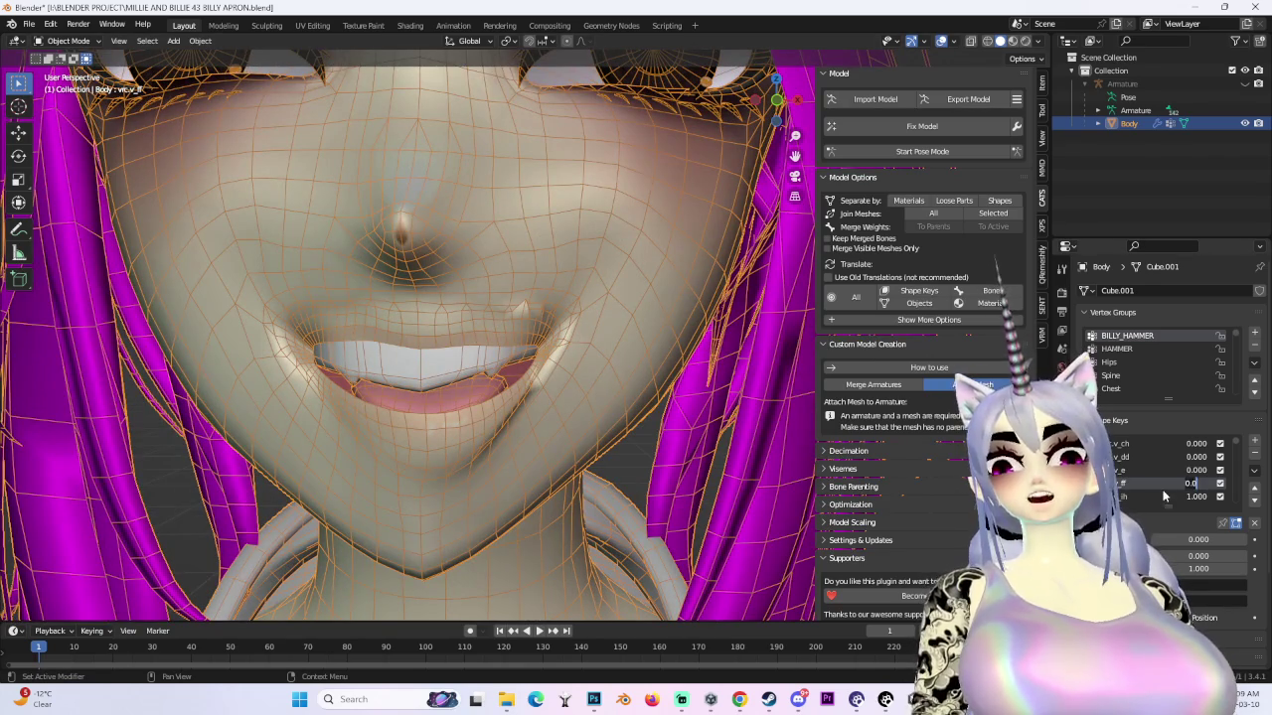
scroll(1149, 471, down, 2)
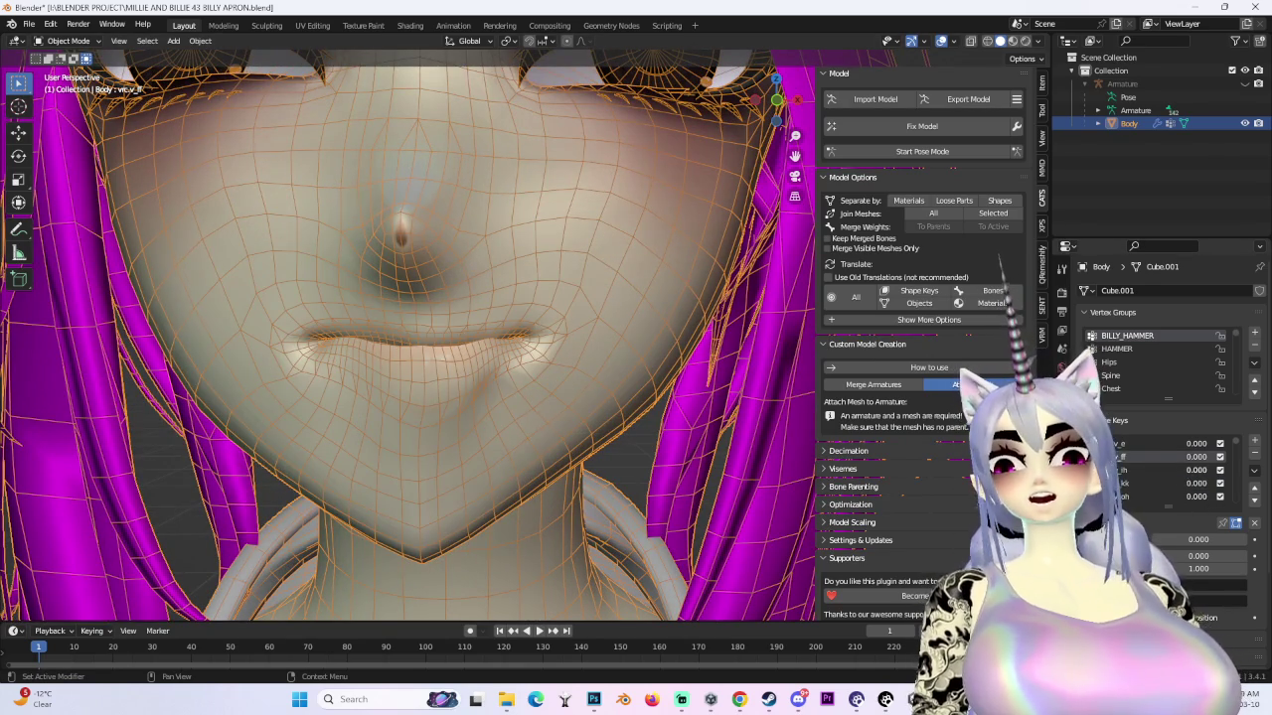
mouse_move(417, 327)
middle_down()
mouse_move(616, 335)
mouse_move(614, 365)
mouse_move(667, 384)
mouse_move(681, 342)
mouse_move(638, 396)
mouse_move(594, 391)
mouse_move(629, 384)
middle_up()
key(shift+alt+z)
scroll(629, 383, up, 3)
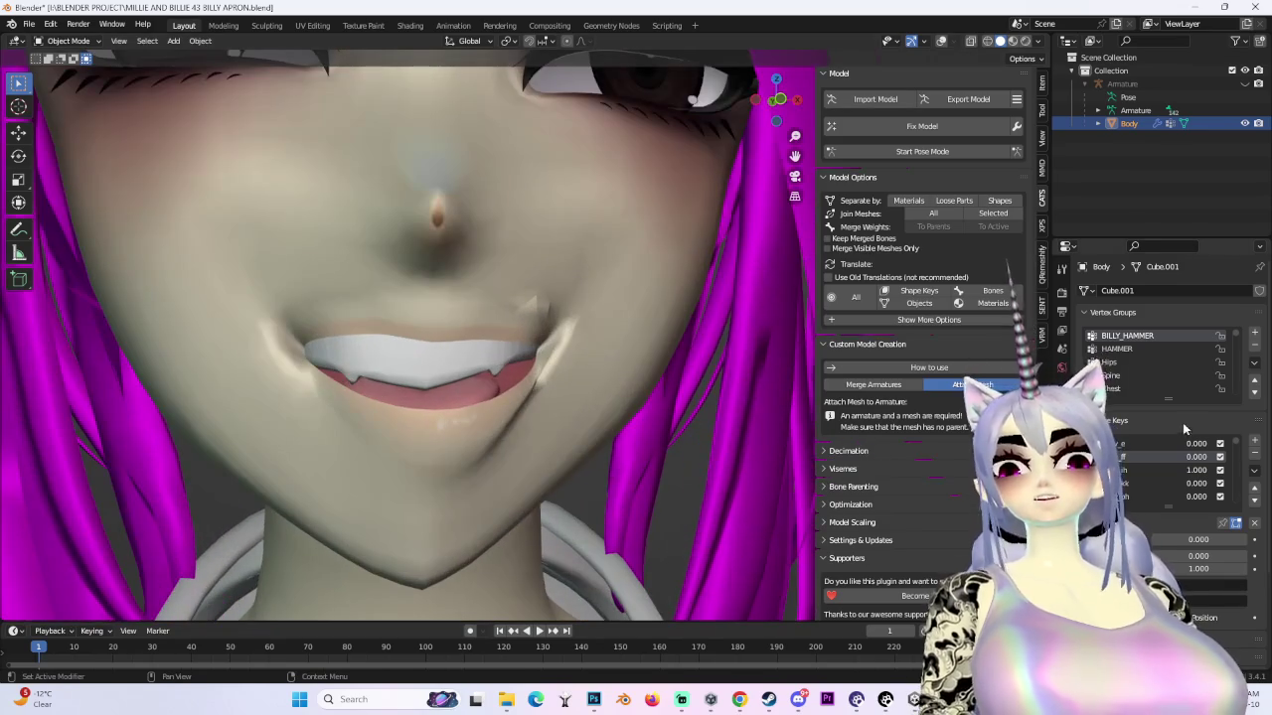
mouse_move(1195, 470)
mouse_down()
mouse_move(1143, 470)
mouse_move(1232, 483)
mouse_up()
mouse_move(572, 357)
middle_down()
mouse_move(557, 368)
mouse_move(571, 379)
mouse_move(489, 410)
mouse_move(655, 448)
mouse_move(520, 422)
mouse_move(377, 437)
middle_up()
scroll(489, 410, down, 2)
scroll(489, 405, up, 3)
mouse_move(1207, 482)
mouse_down()
mouse_move(1142, 483)
mouse_move(1232, 489)
mouse_up()
mouse_move(549, 407)
middle_down()
mouse_move(488, 418)
mouse_move(648, 348)
mouse_move(547, 365)
mouse_move(586, 411)
mouse_move(495, 398)
mouse_move(614, 382)
mouse_move(596, 328)
mouse_move(715, 249)
middle_up()
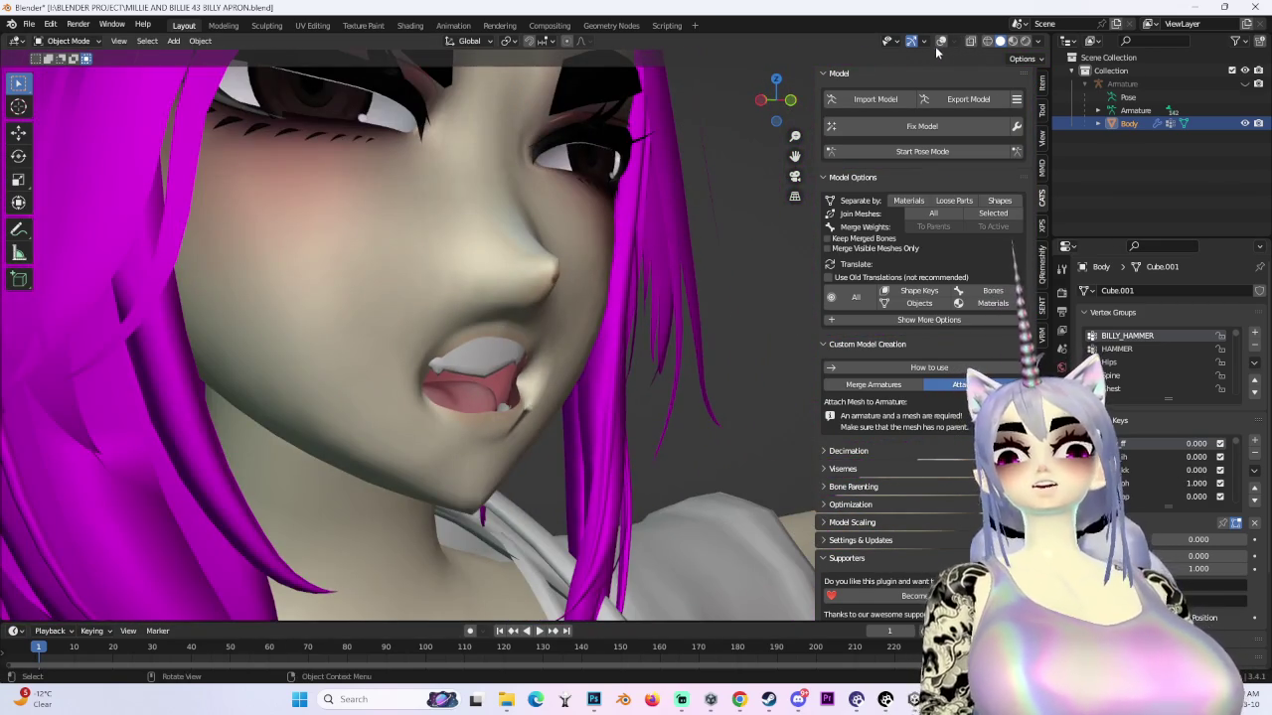
- Turn on the wireframe overlay and mute then unmute the viseme key to compare
click(940, 42)
mouse_move(569, 383)
middle_down()
mouse_move(479, 376)
mouse_move(441, 393)
mouse_move(591, 401)
middle_up()
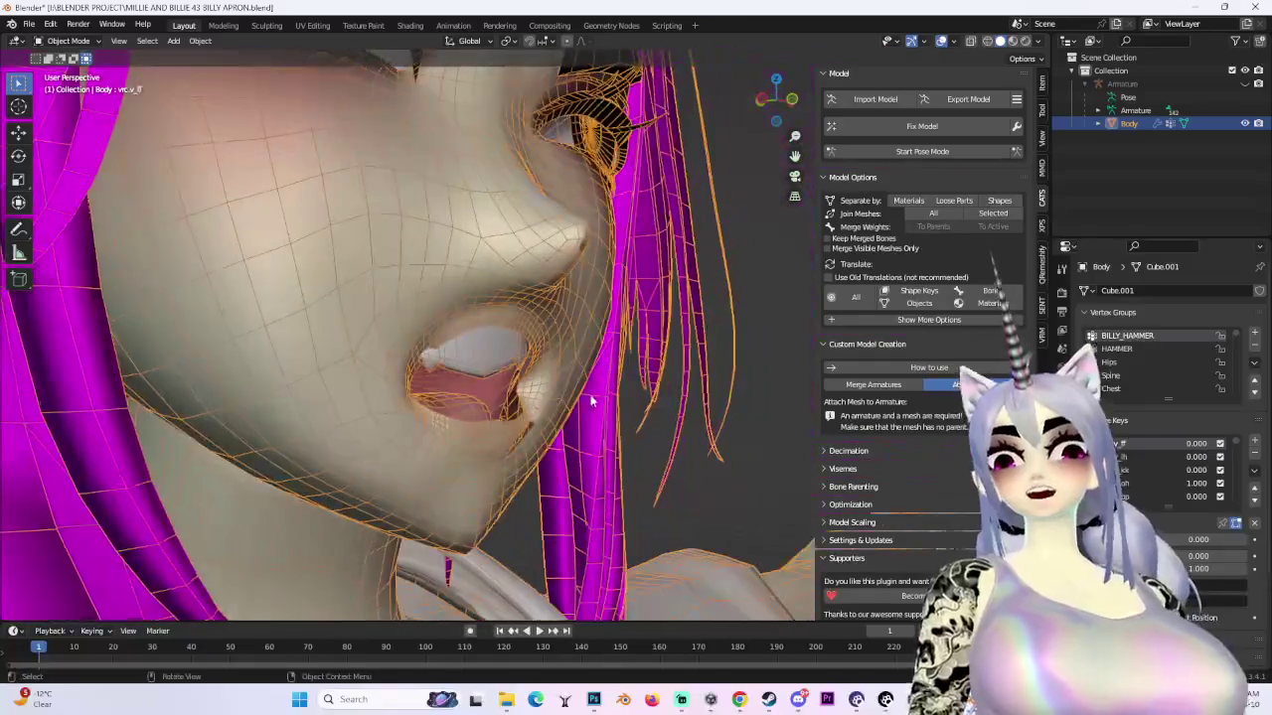
click(1219, 483)
click(1219, 483)
mouse_move(556, 358)
middle_down()
mouse_move(507, 318)
mouse_move(561, 303)
mouse_move(557, 372)
mouse_move(597, 375)
middle_up()
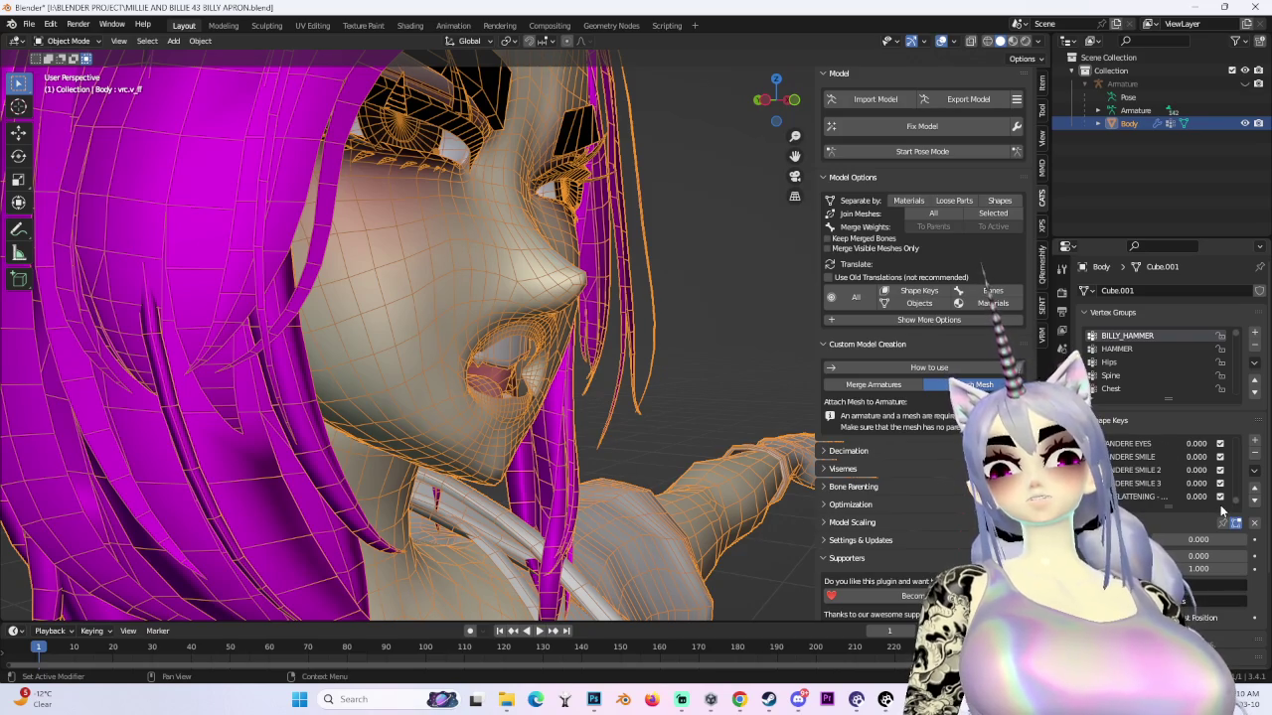
- Select the ANGRY shape key and toggle it on and off to compare the mouth
middle_drag(597, 375, 546, 397)
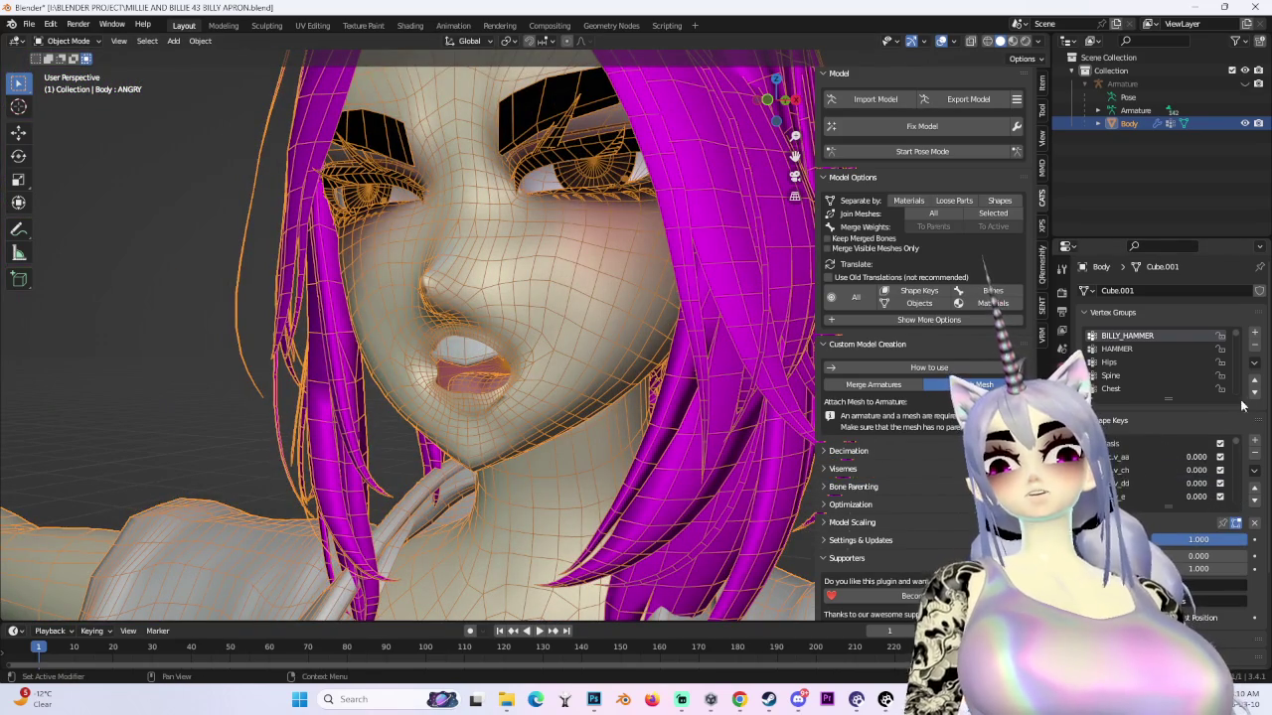
drag(1198, 459, 1198, 459)
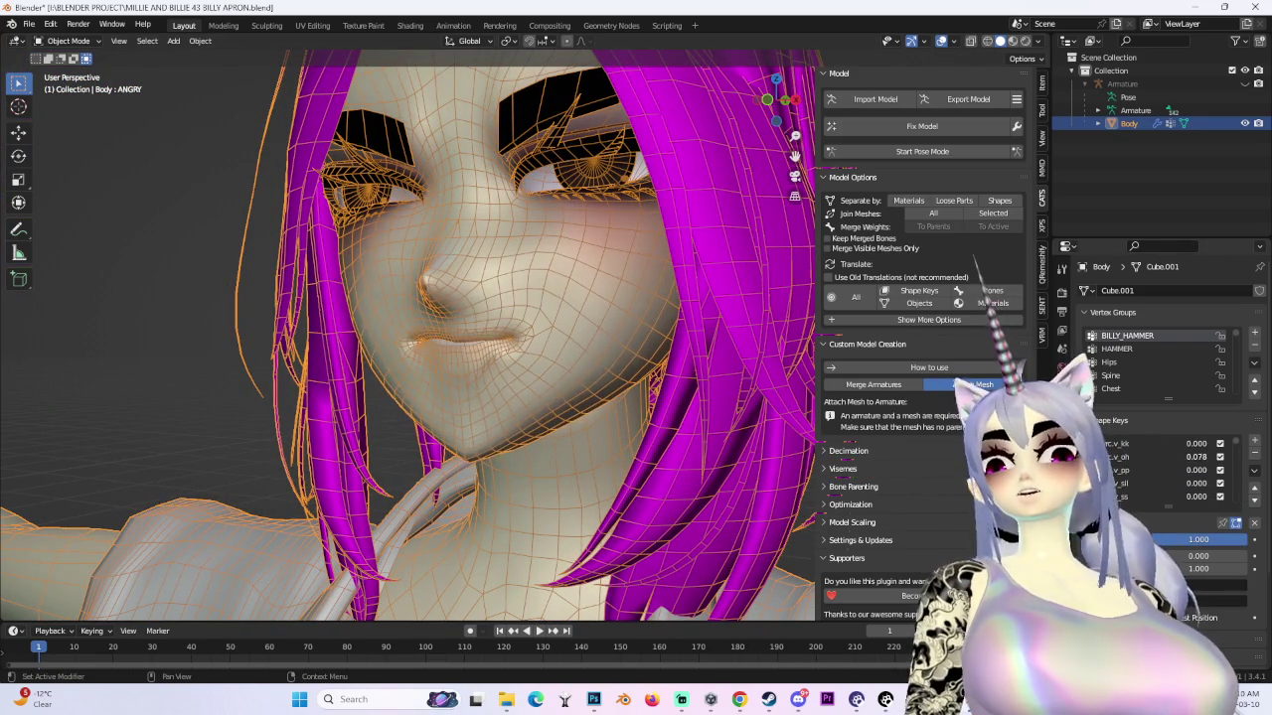
click(1220, 456)
click(1220, 456)
click(1220, 456)
click(1220, 456)
click(1220, 456)
scroll(492, 336, up, 3)
mouse_move(492, 336)
middle_down()
mouse_move(556, 346)
mouse_move(482, 362)
mouse_move(542, 336)
middle_up()
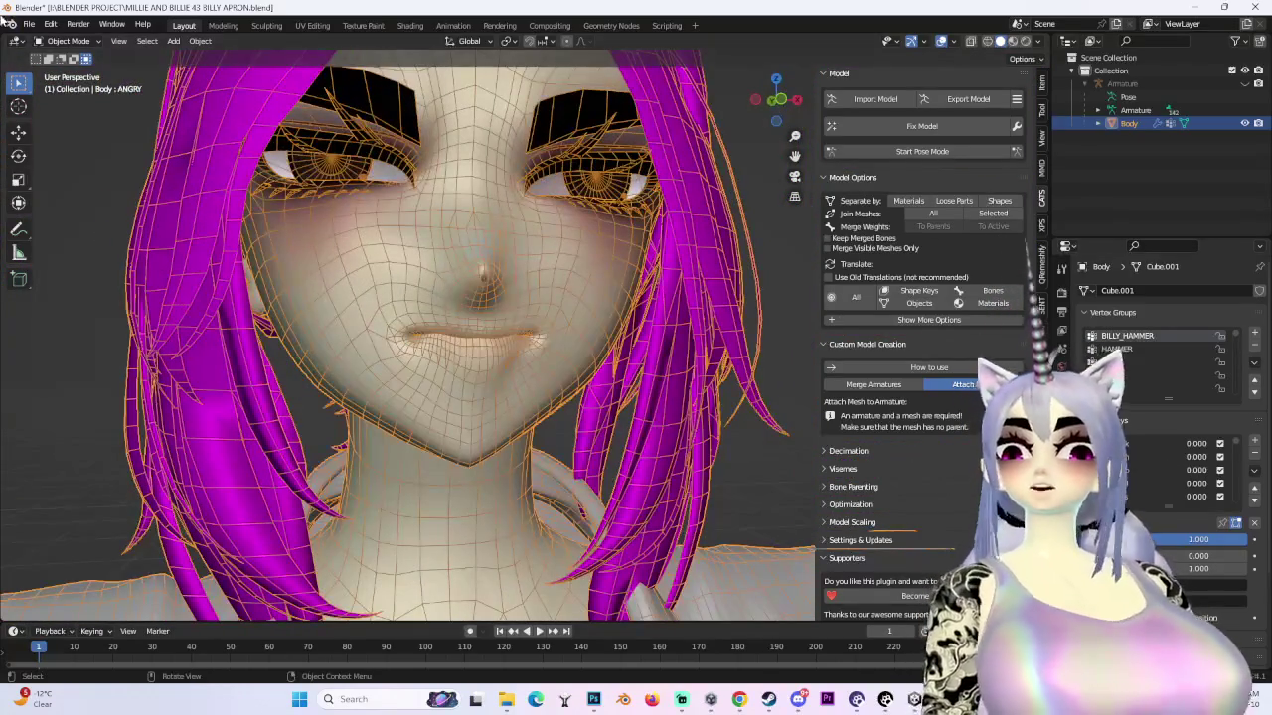
- Enter Edit Mode and box-select the vertices at one mouth corner
click(68, 41)
click(62, 76)
drag(421, 372, 421, 373)
mouse_move(422, 373)
middle_down()
mouse_move(569, 331)
mouse_move(605, 387)
middle_up()
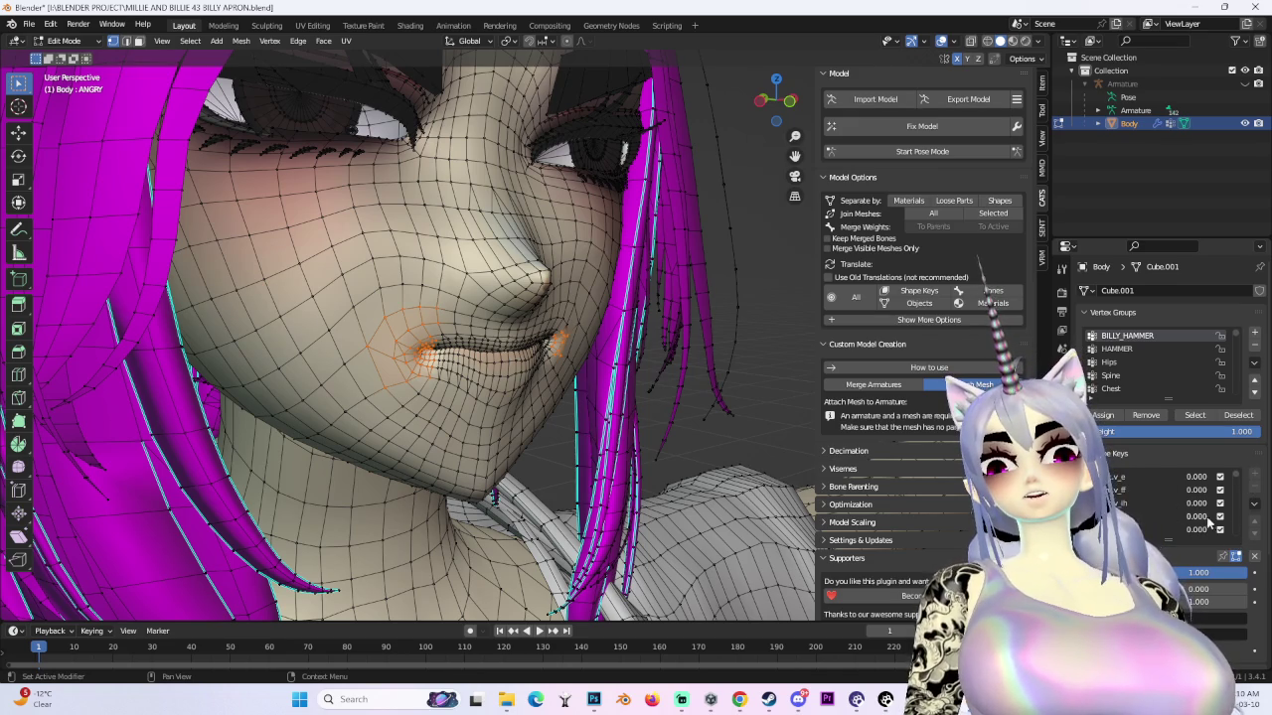
- Preview several mouth visemes on the shaded face, resetting the test keys back to zero
drag(1192, 516, 1222, 515)
mouse_move(1207, 516)
mouse_down()
mouse_move(1195, 517)
mouse_move(1207, 503)
mouse_up()
middle_drag(650, 359, 897, 132)
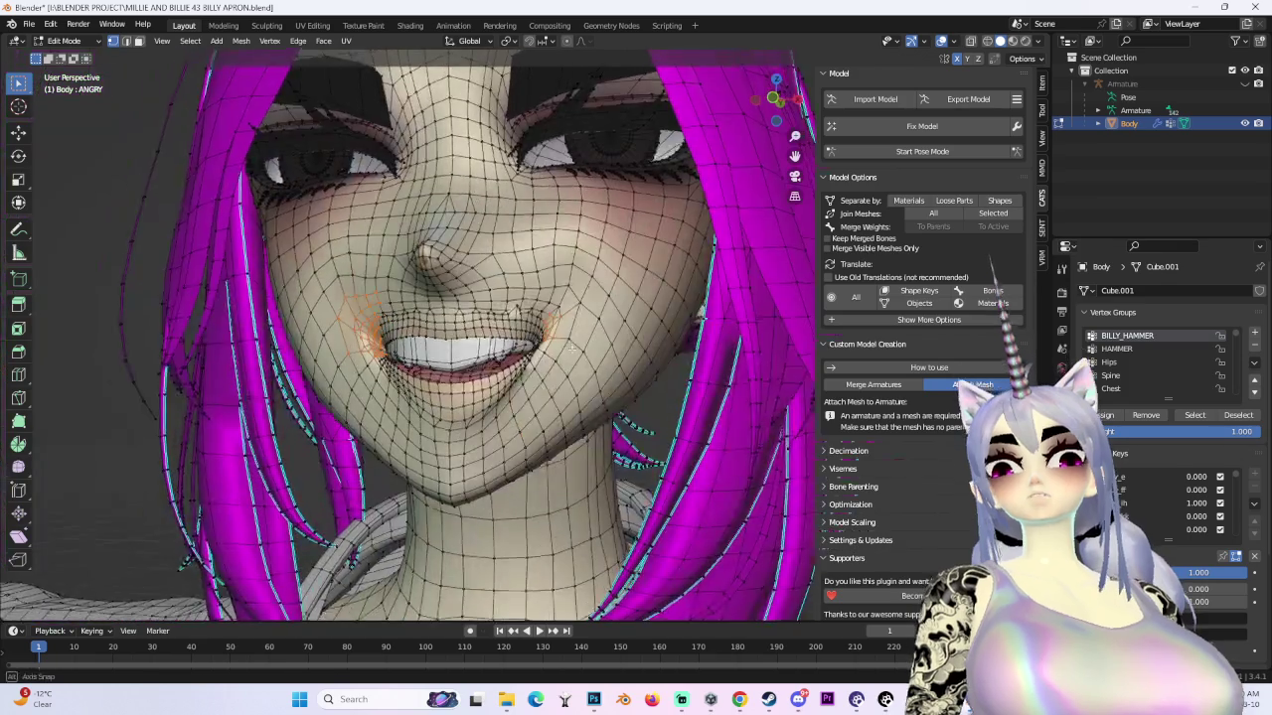
click(942, 41)
middle_drag(596, 298, 537, 344)
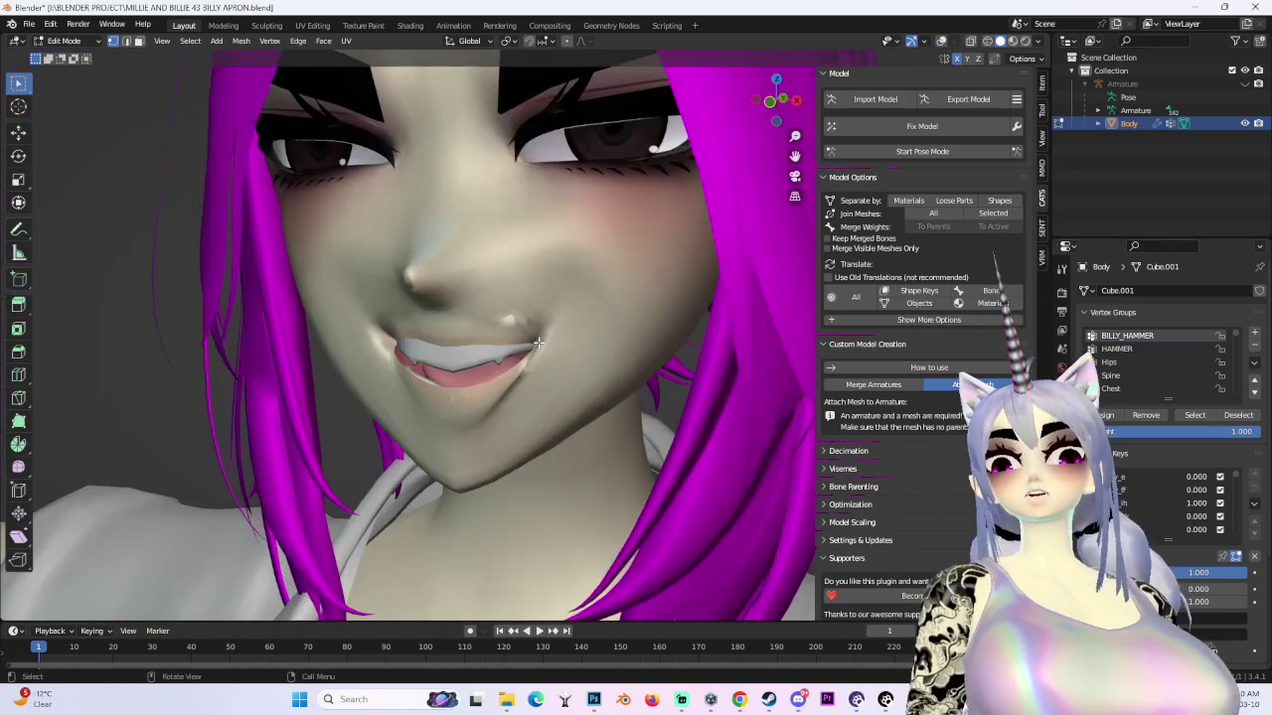
mouse_move(1201, 503)
mouse_down()
mouse_move(1188, 503)
mouse_move(1207, 490)
mouse_up()
middle_drag(596, 437, 512, 454)
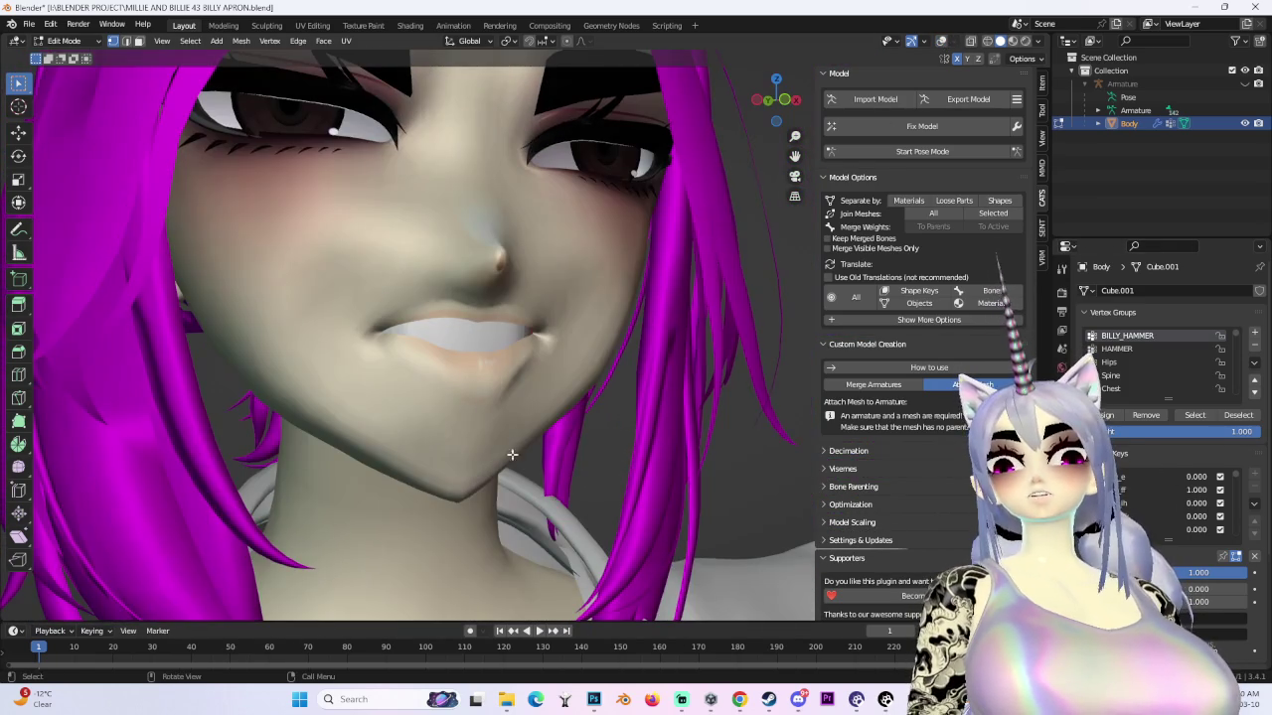
drag(1200, 497, 1181, 501)
click(1143, 490)
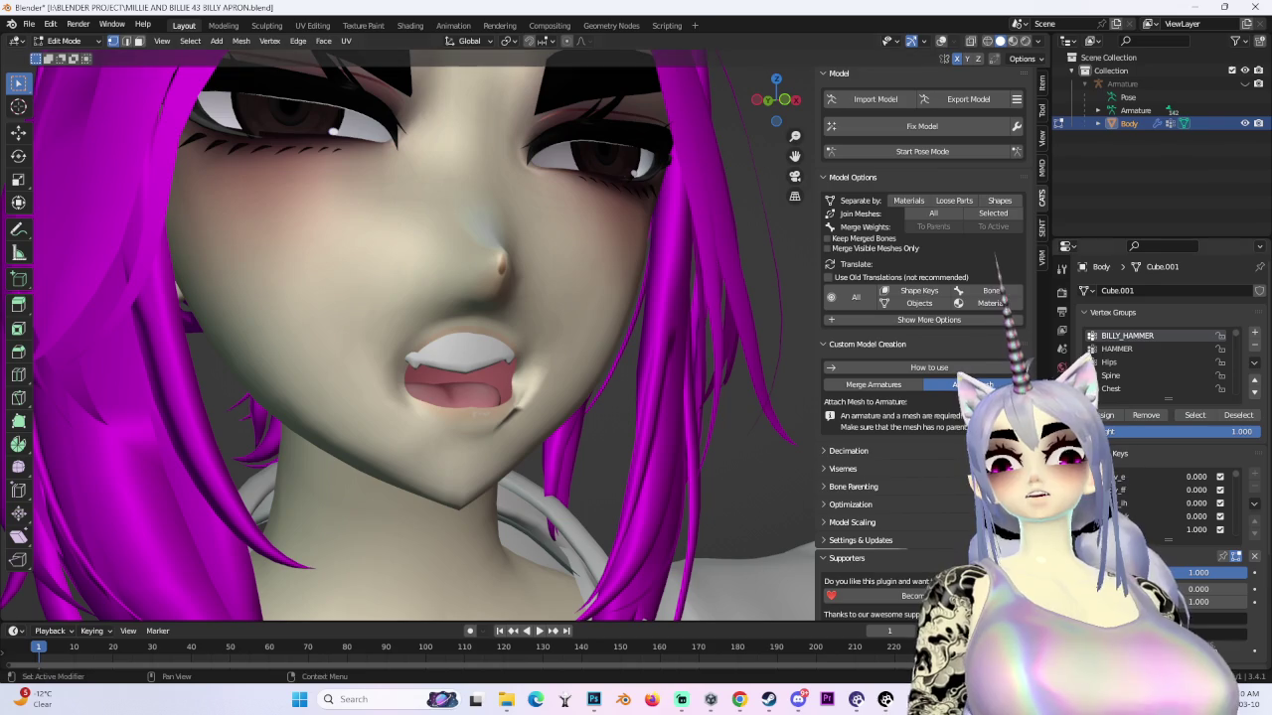
click(939, 42)
mouse_move(556, 378)
middle_down()
mouse_move(630, 371)
mouse_move(513, 24)
mouse_move(516, 364)
middle_up()
- Shift the ANGRY mouth-corner vertices along Y with smooth proportional falloff
key(g)
key(y)
click(648, 380)
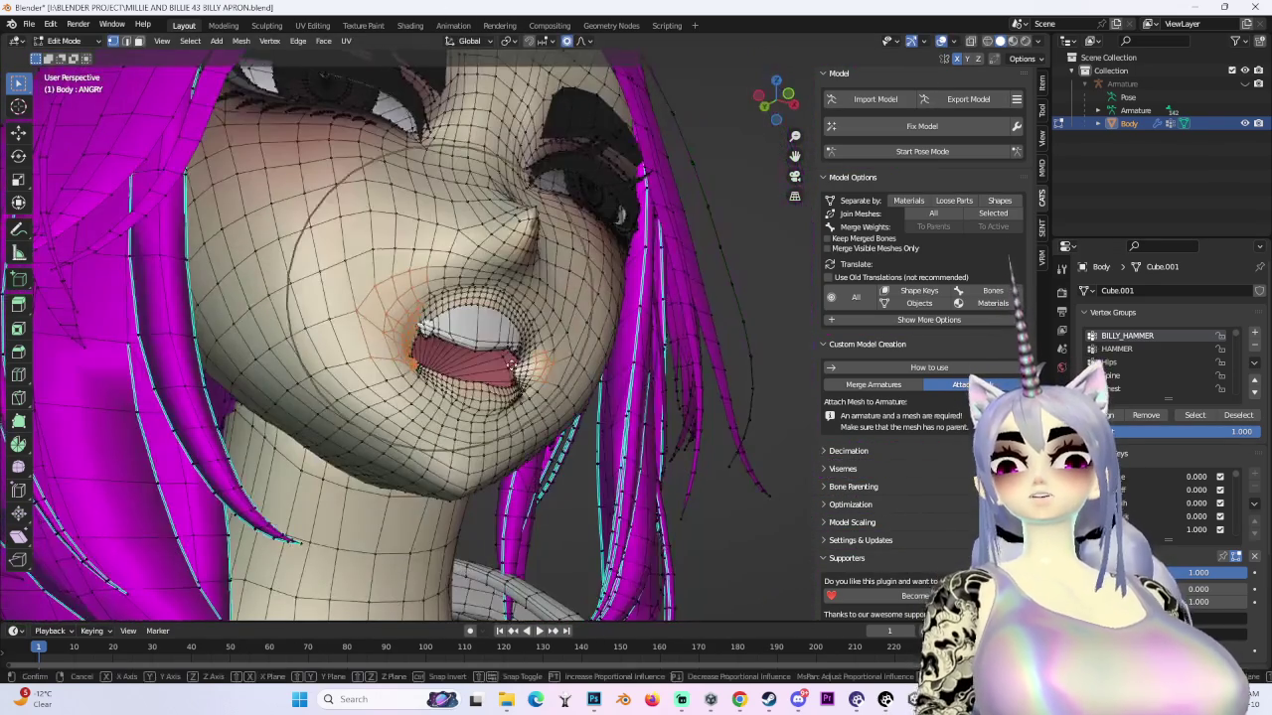
key(g)
key(y)
scroll(467, 368, up, 2)
click(422, 376)
mouse_move(422, 375)
middle_down()
mouse_move(456, 455)
mouse_move(423, 320)
middle_up()
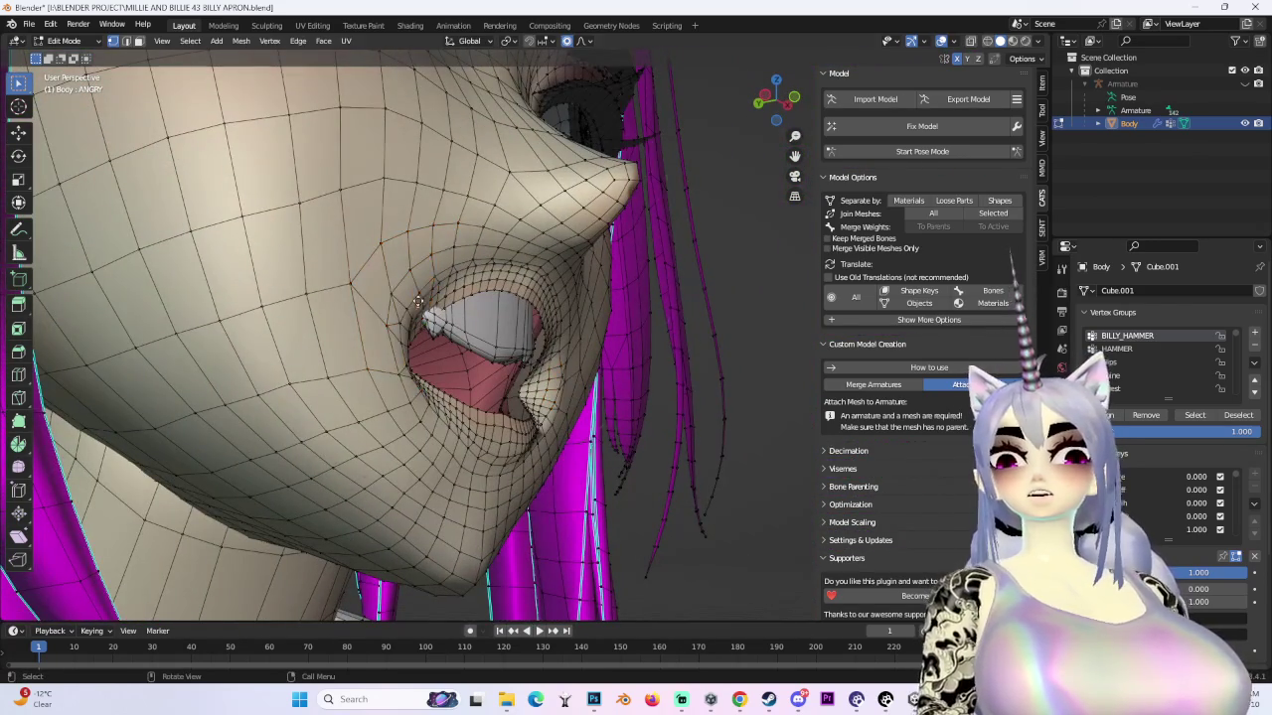
- Redo the corner move as a slight -0.00217 m Y shift with 0.020 falloff, then inspect
key(g)
key(y)
scroll(422, 298, up, 2)
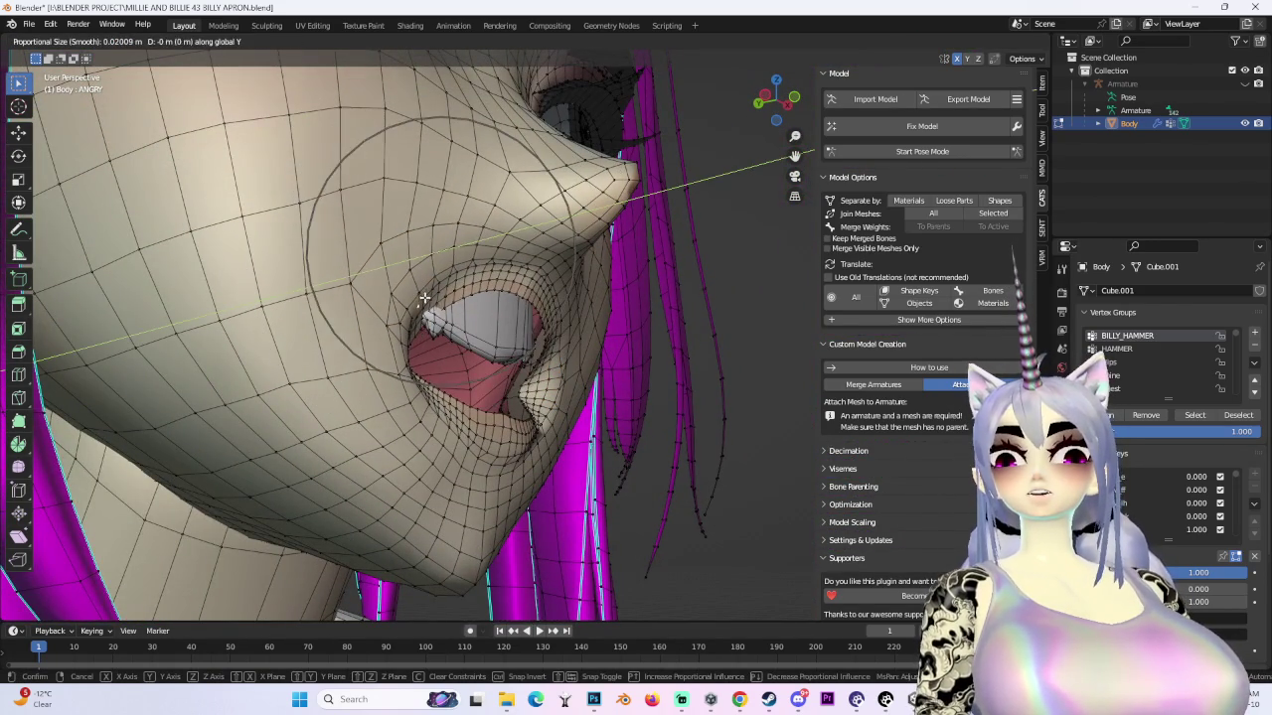
click(424, 297)
key(g)
key(y)
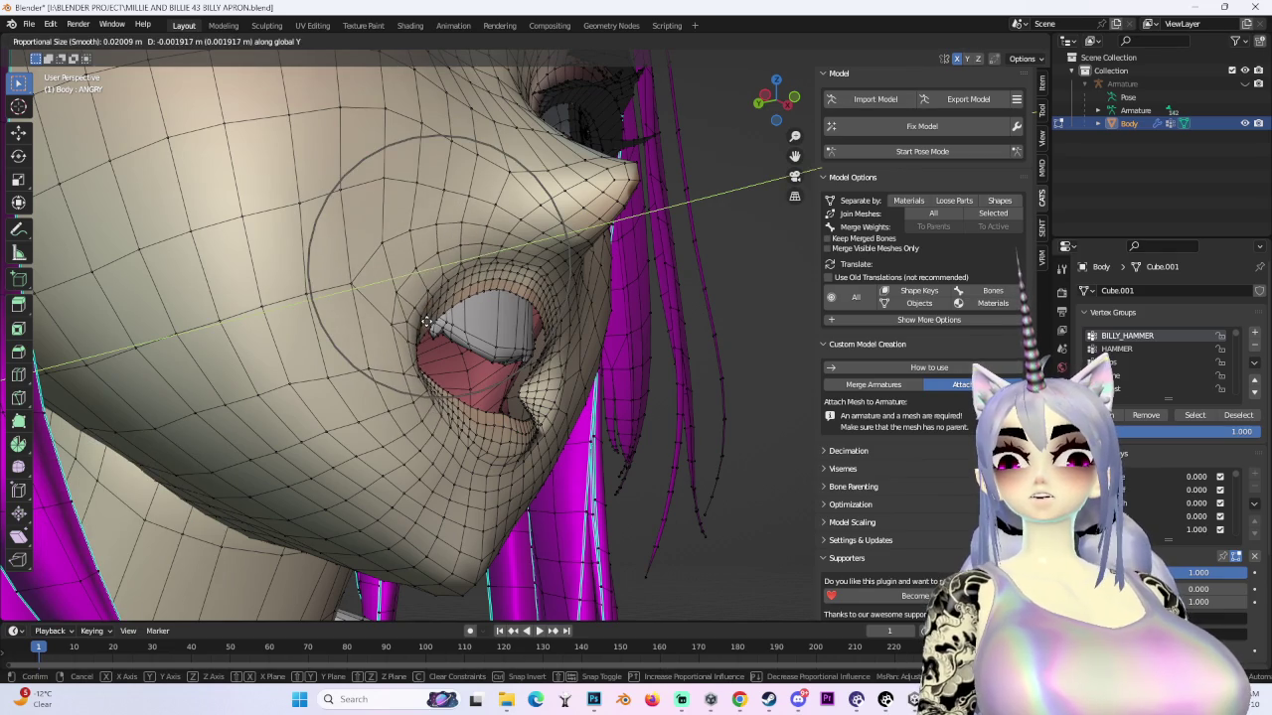
click(427, 320)
mouse_move(426, 320)
middle_down()
mouse_move(615, 437)
mouse_move(612, 377)
middle_up()
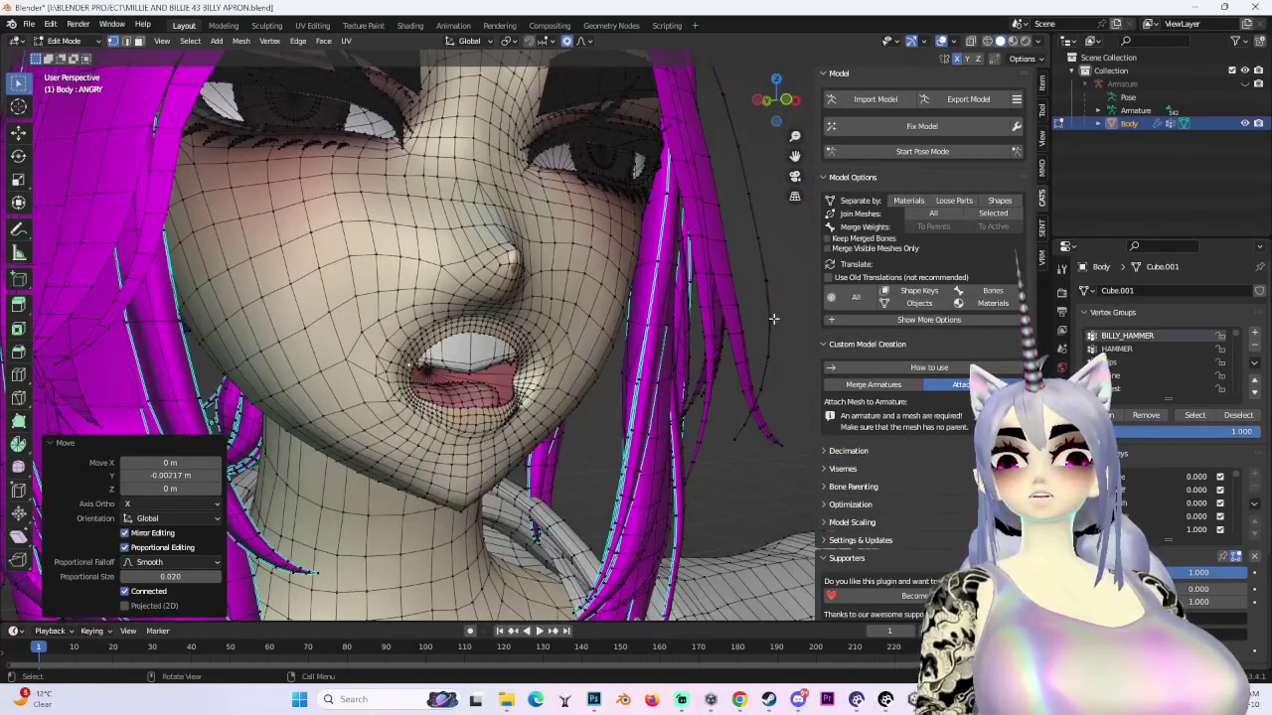
middle_drag(763, 377, 485, 380)
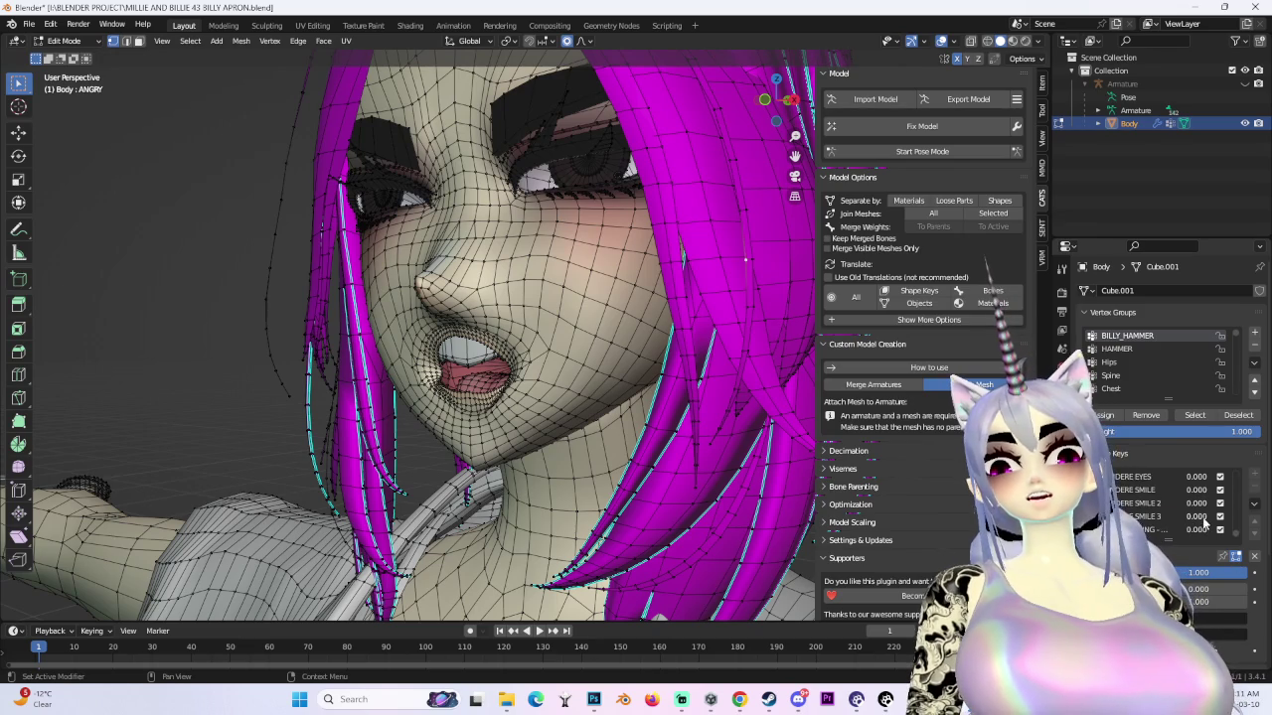
- Expand Bone Parenting and frame a front view of the face, tilted slightly downward
click(854, 487)
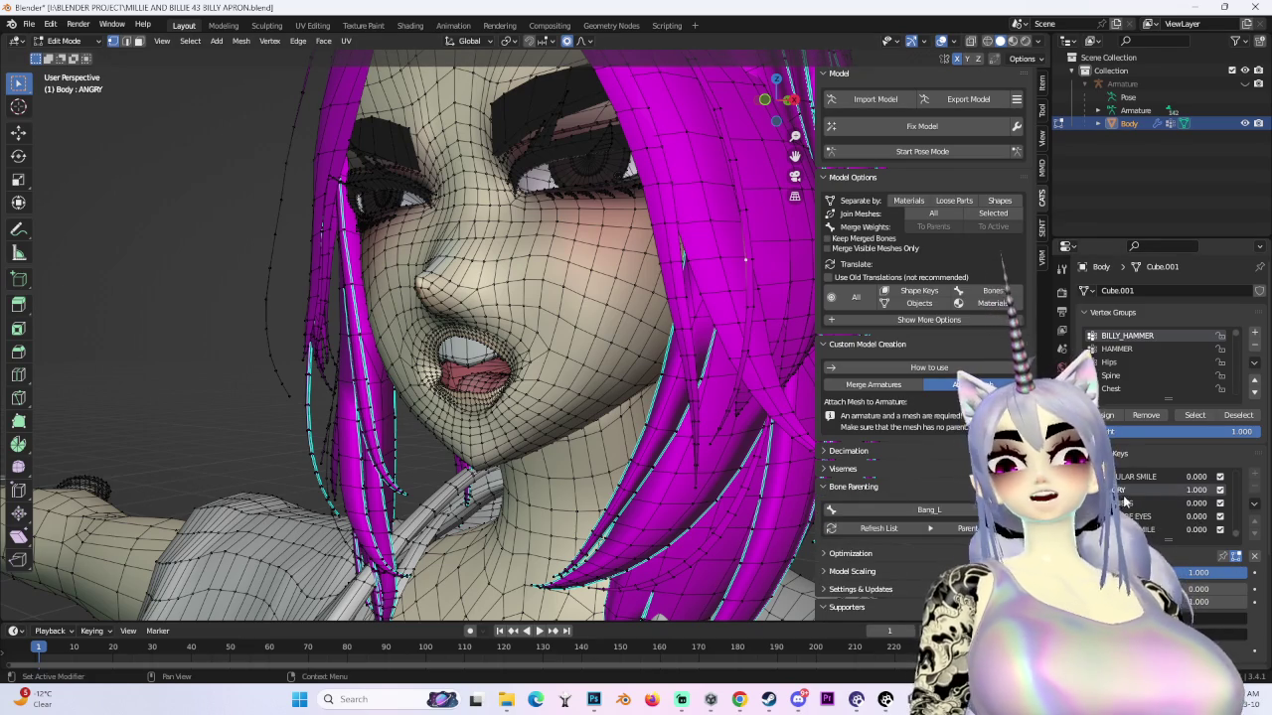
middle_drag(596, 377, 491, 374)
scroll(537, 380, up, 3)
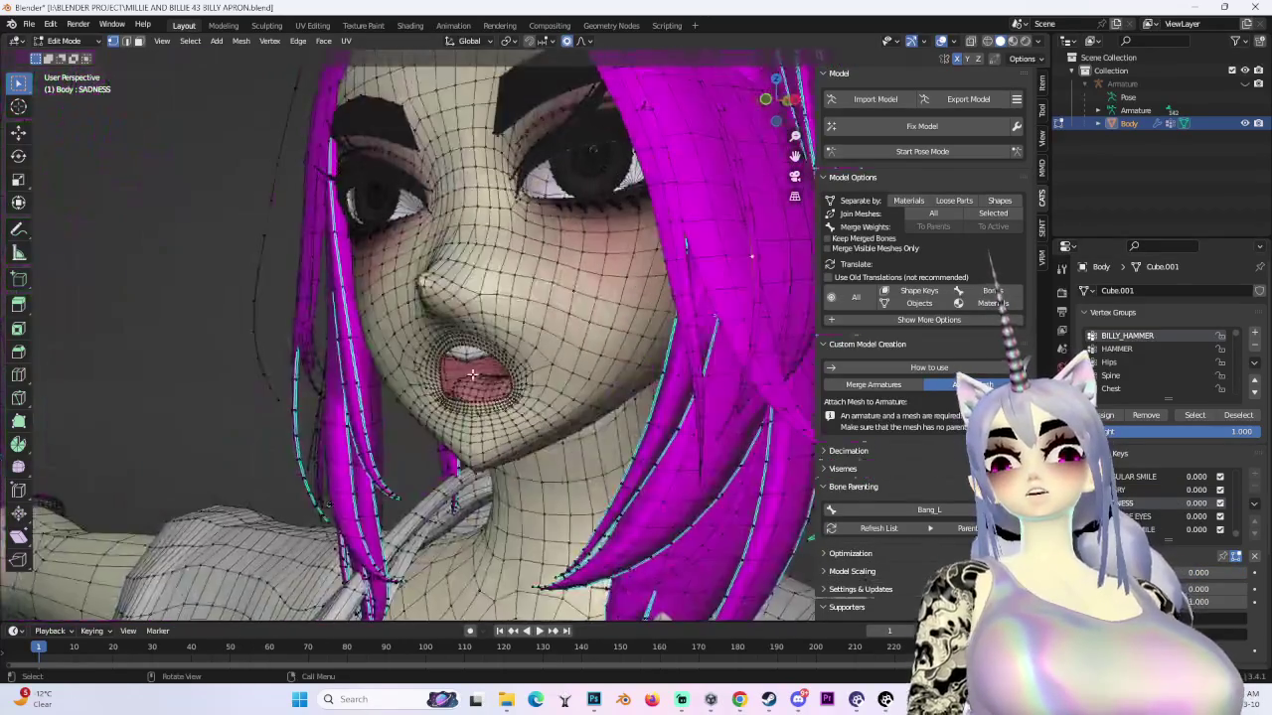
middle_drag(775, 260, 186, 217)
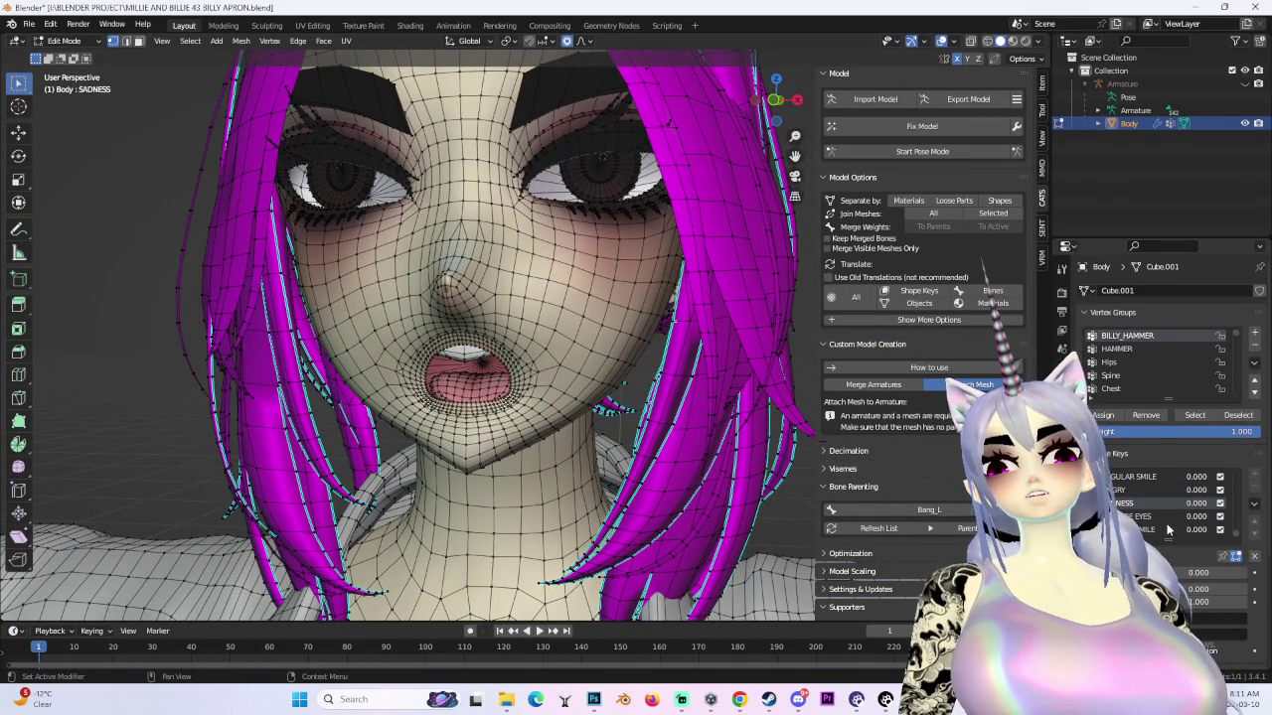
key(KP_2)
key(KP_2)
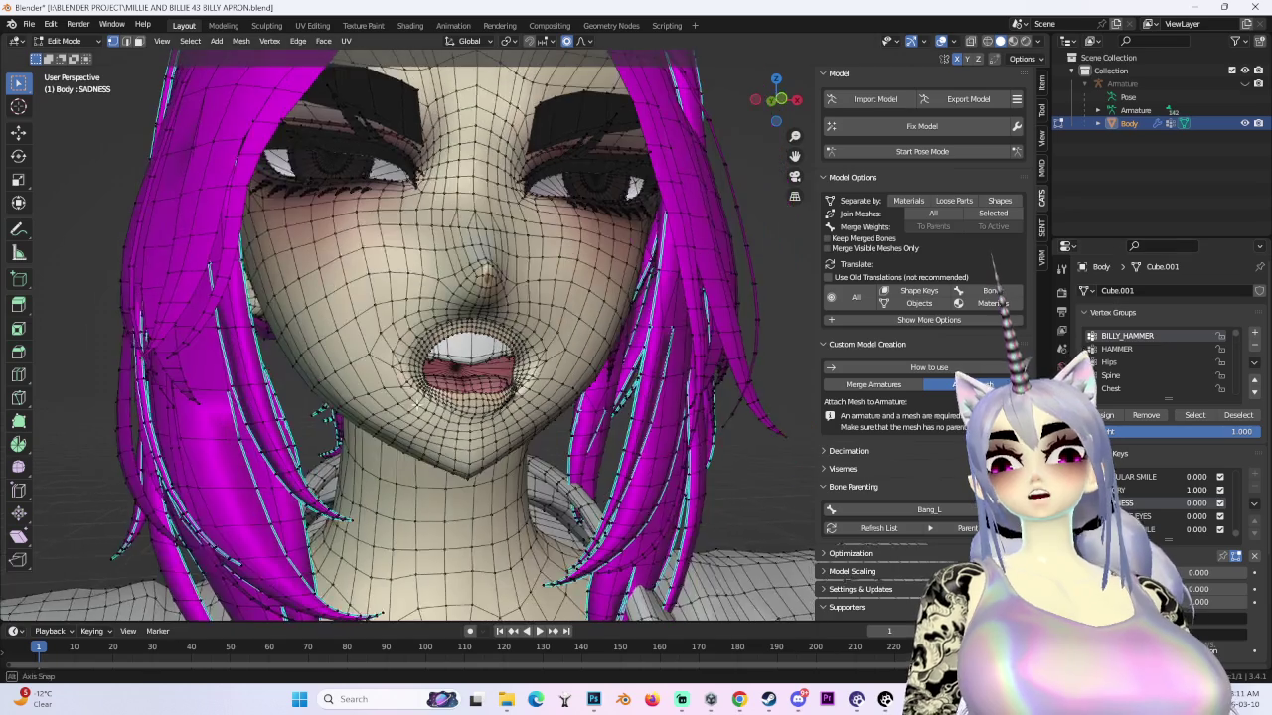
scroll(1189, 504, down, 5)
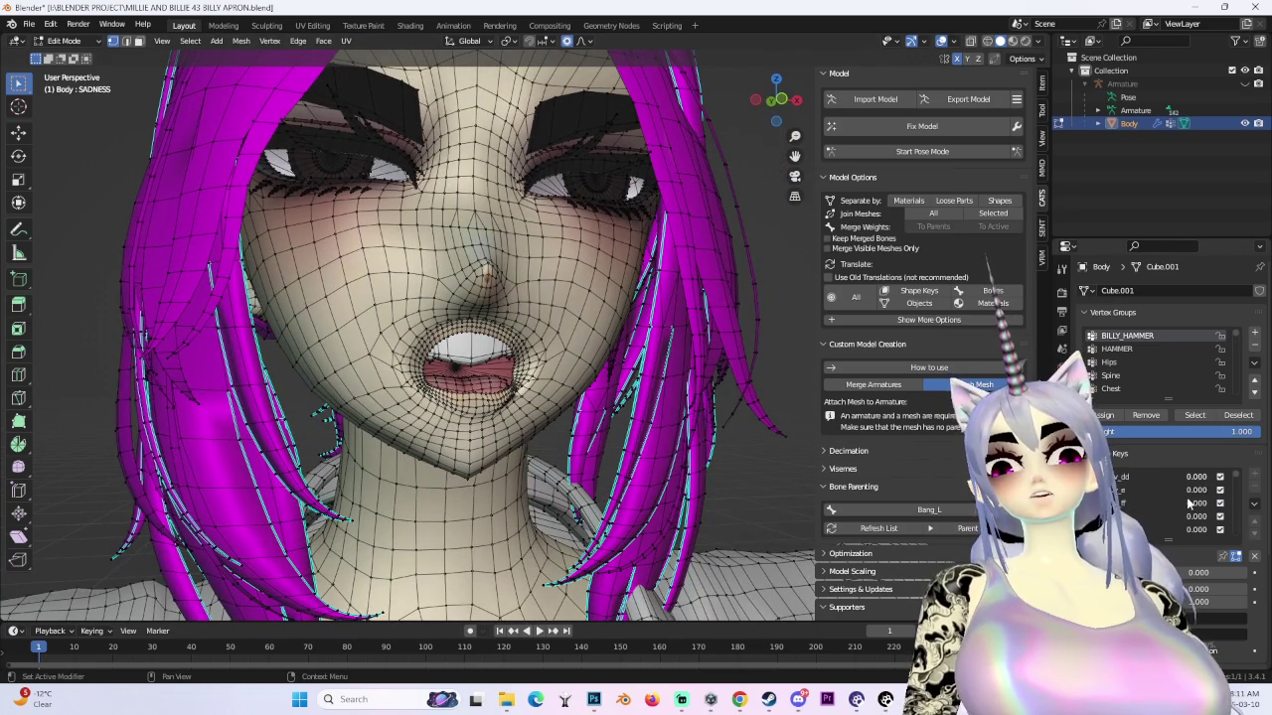
- Zero the second viseme key and inspect the grinning mouth shaded with overlays hidden
mouse_move(1200, 490)
mouse_down()
mouse_move(1152, 490)
mouse_move(1200, 528)
mouse_up()
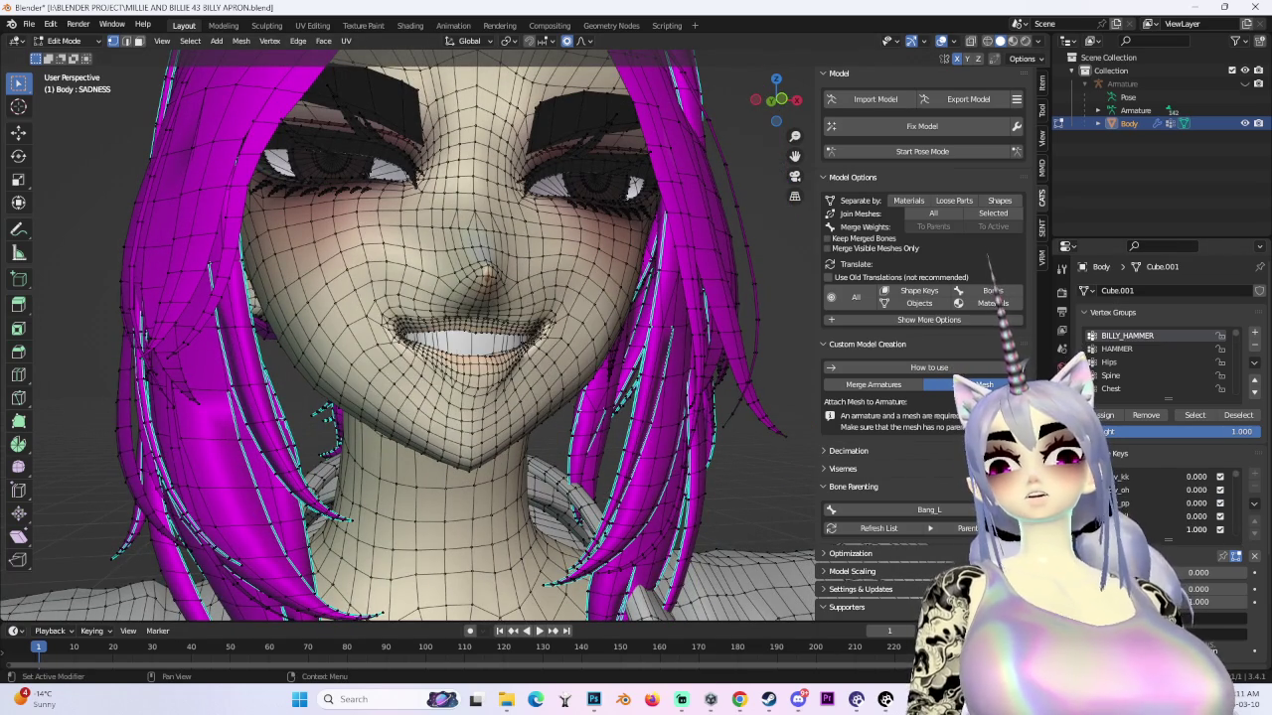
click(941, 40)
middle_drag(715, 289, 658, 303)
scroll(1197, 529, down, 1)
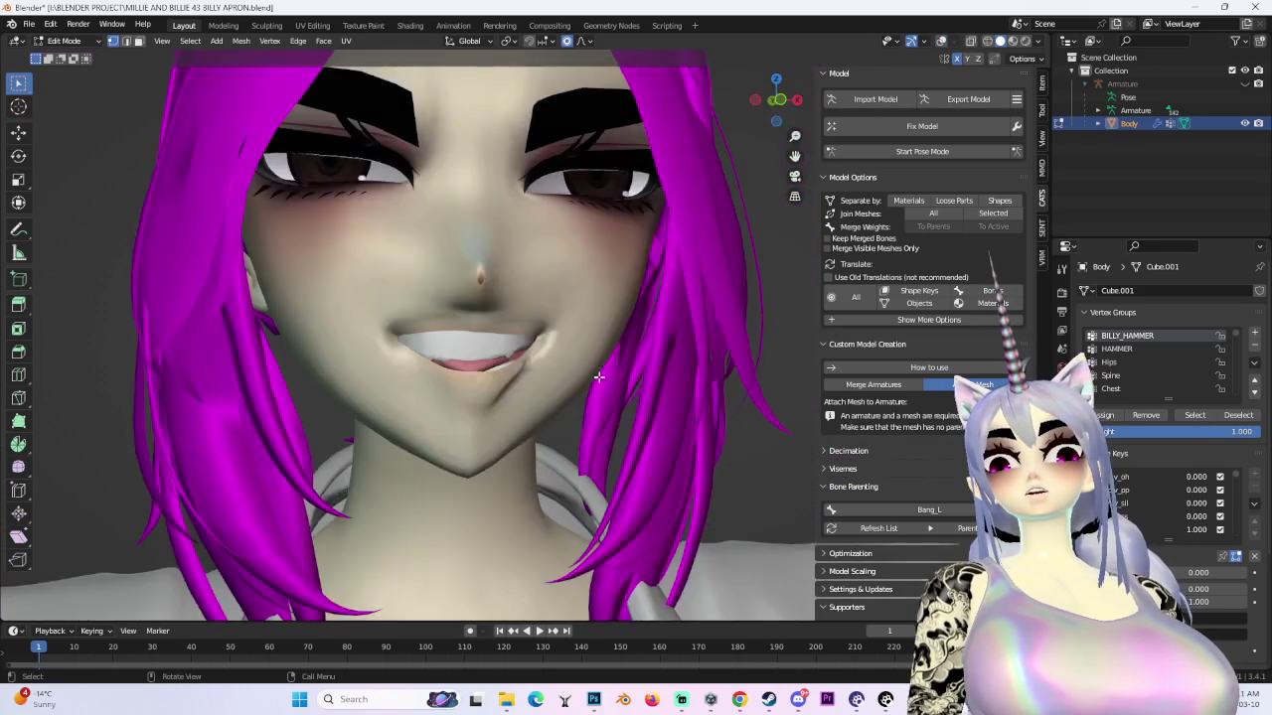
scroll(563, 369, up, 4)
mouse_move(596, 358)
middle_down()
mouse_move(562, 369)
mouse_move(586, 338)
middle_up()
scroll(563, 369, down, 4)
scroll(1190, 547, down, 2)
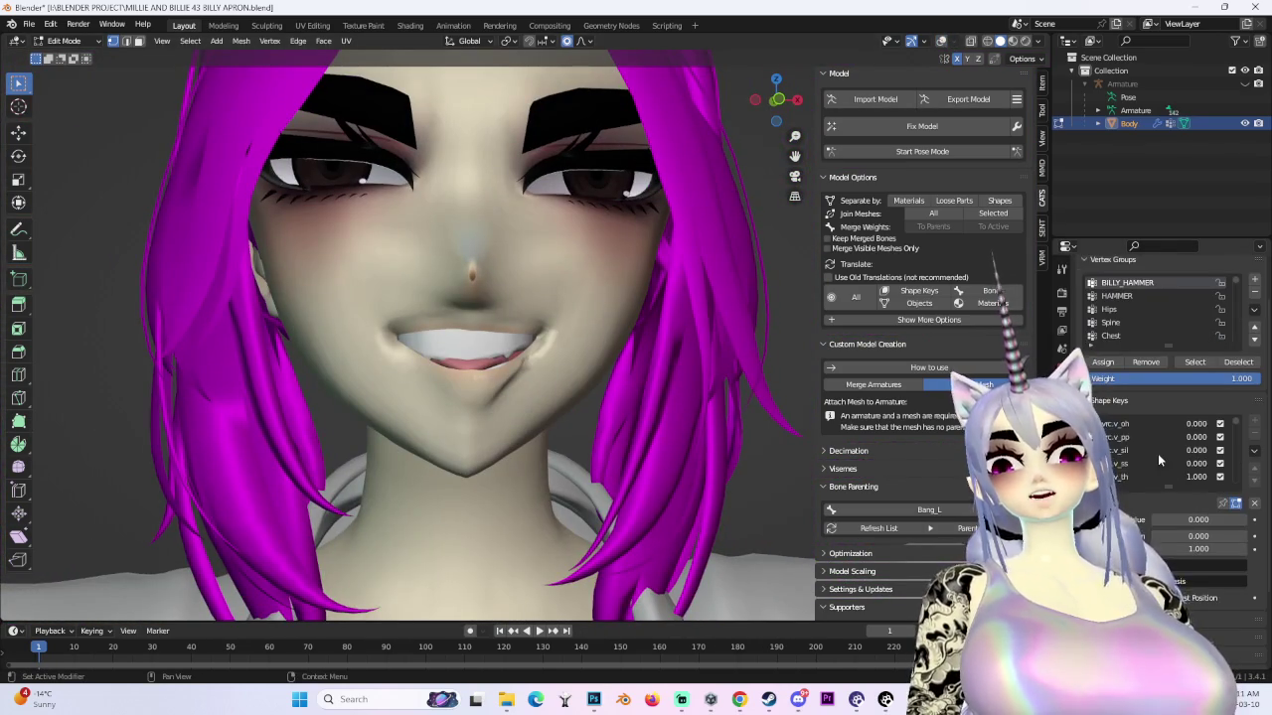
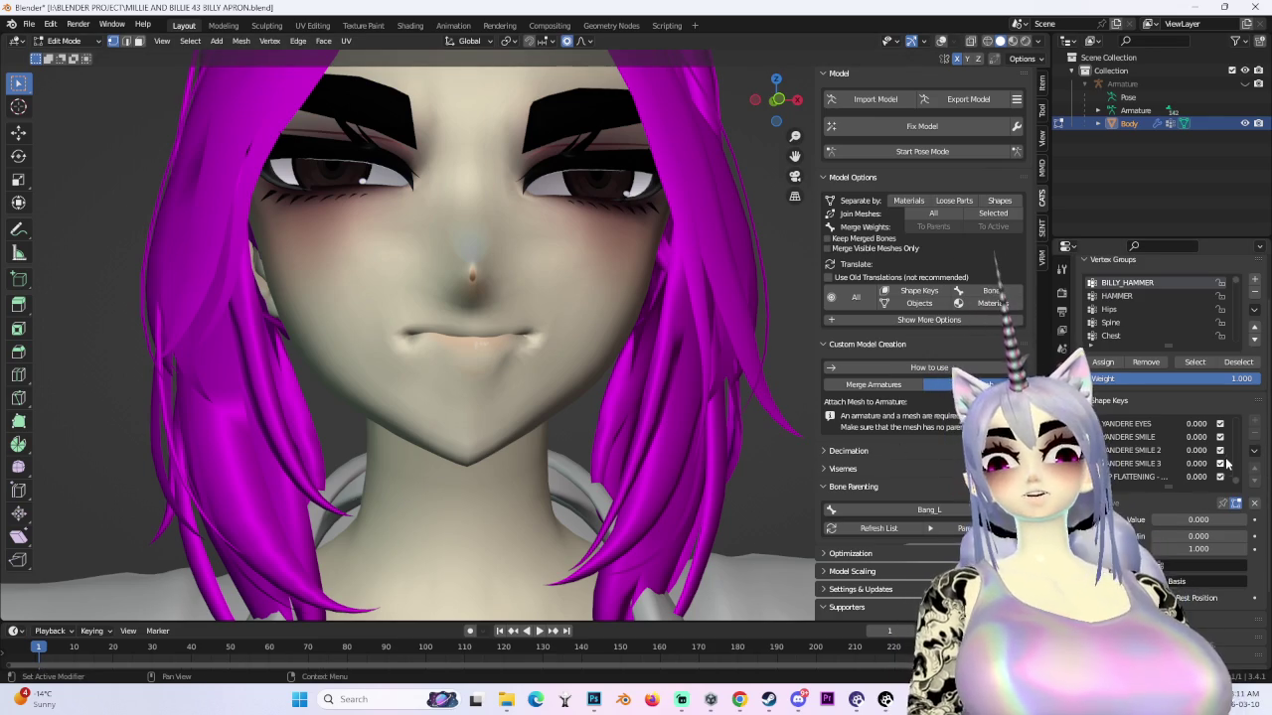
- Set the ANGRY shape key to 0 and preview a smile shape key at full strength
scroll(1155, 471, up, 4)
mouse_move(1204, 454)
mouse_down()
mouse_move(1185, 449)
mouse_move(1212, 444)
mouse_up()
scroll(1168, 468, up, 2)
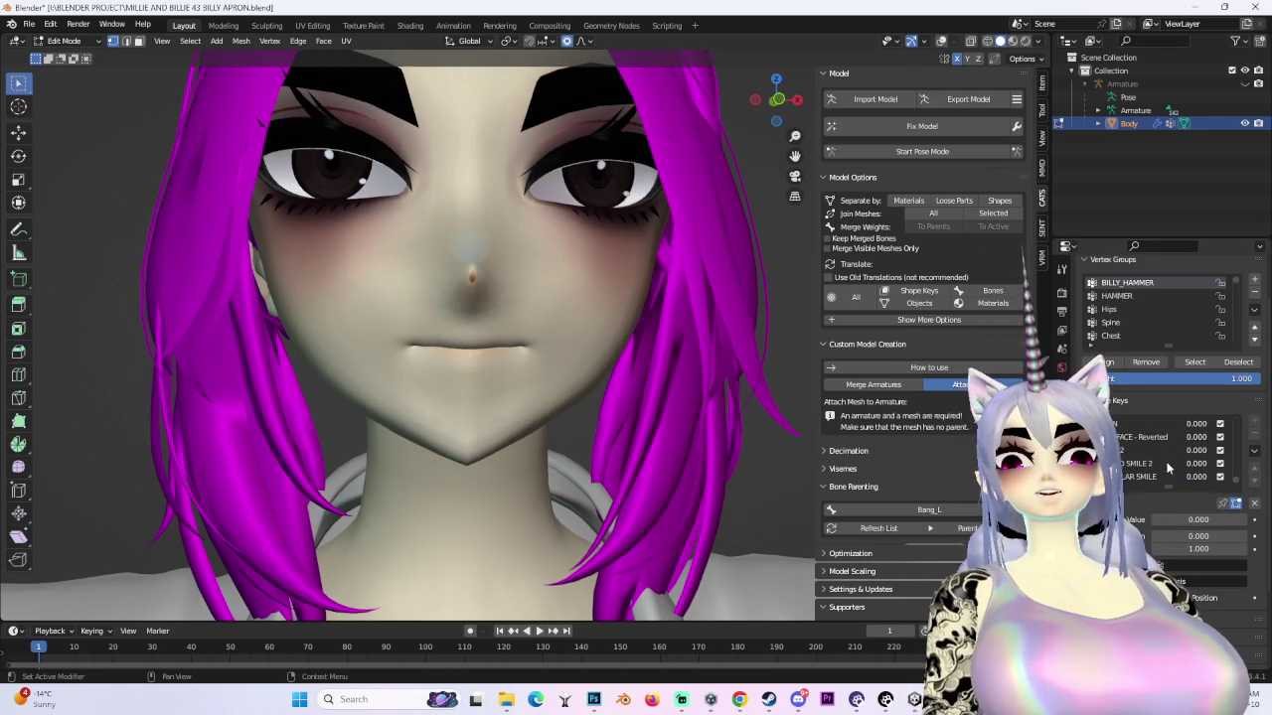
drag(1192, 477, 1214, 477)
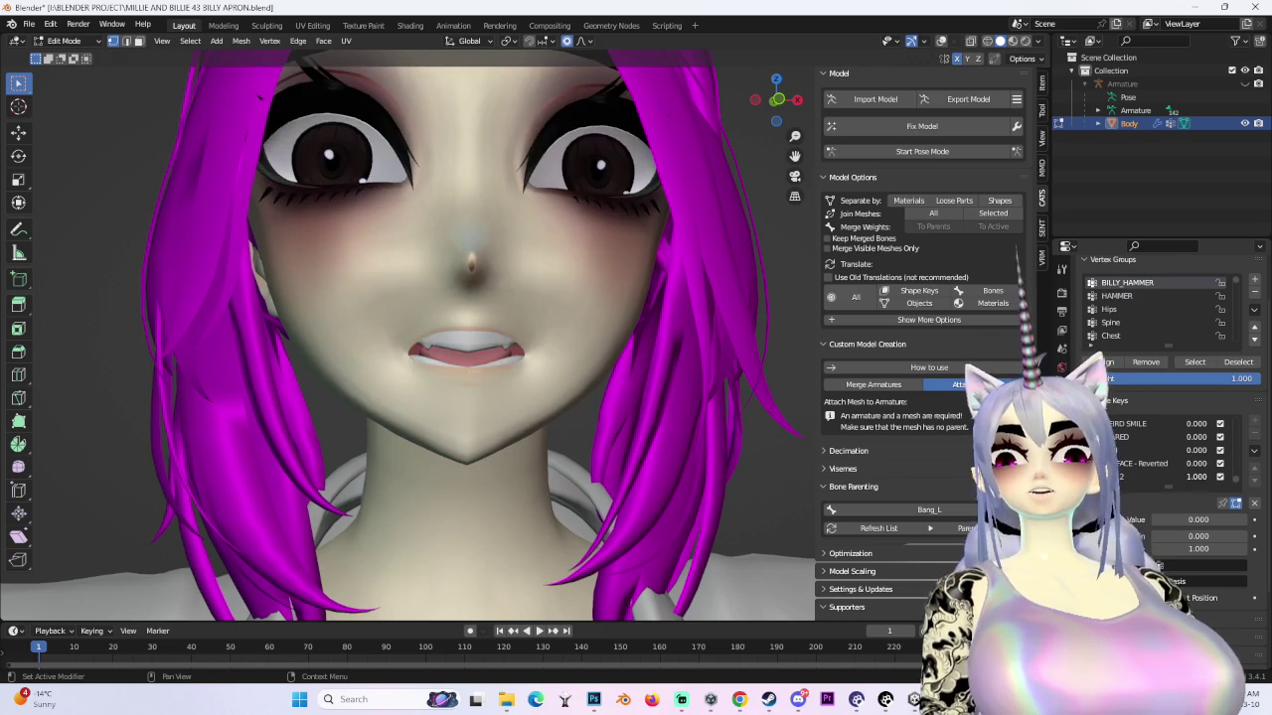
scroll(566, 378, down, 3)
mouse_move(536, 368)
middle_down()
mouse_move(566, 379)
mouse_move(525, 397)
middle_up()
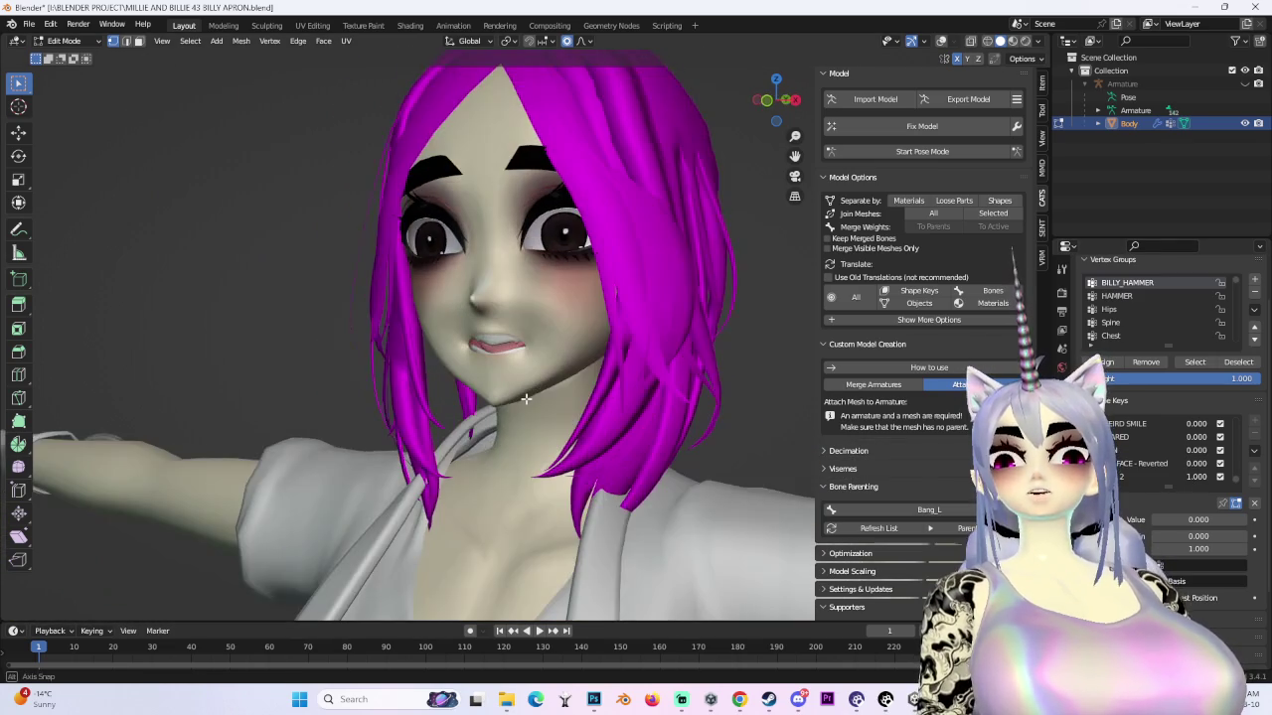
- Switch the viewport lighting to Flat and show the face's mesh wireframe overlay
click(1037, 41)
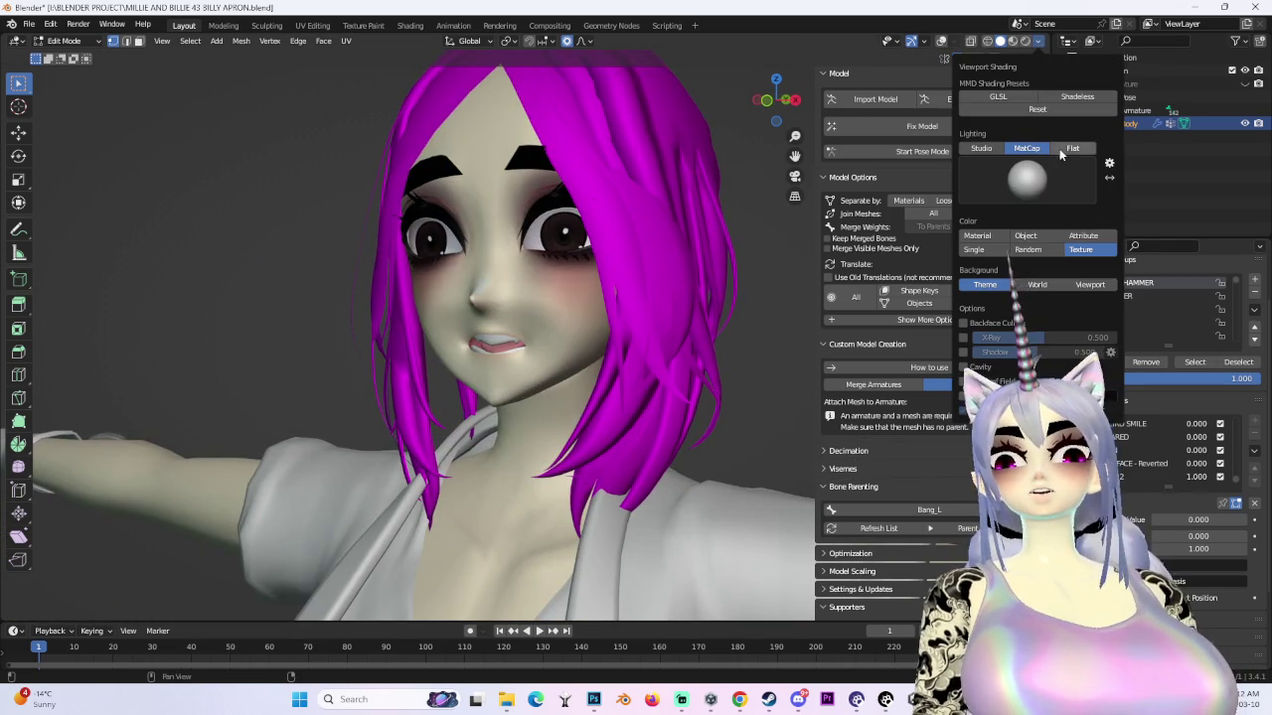
click(1072, 148)
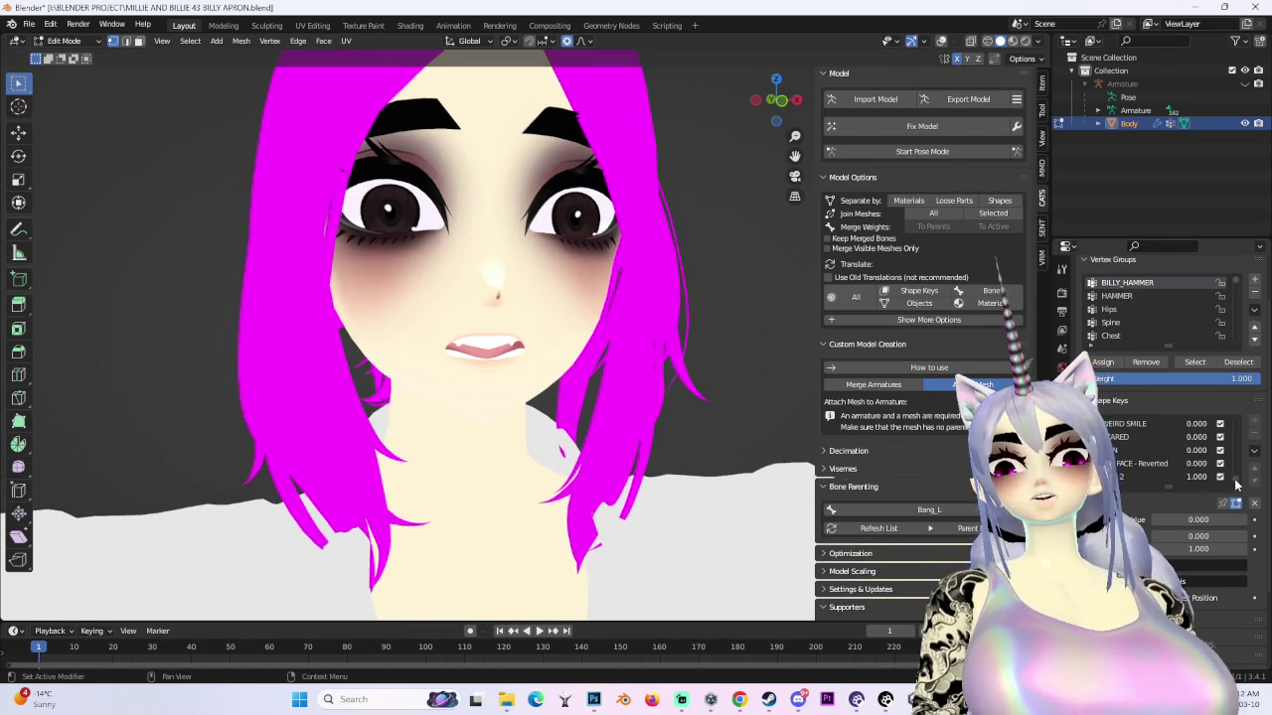
click(941, 41)
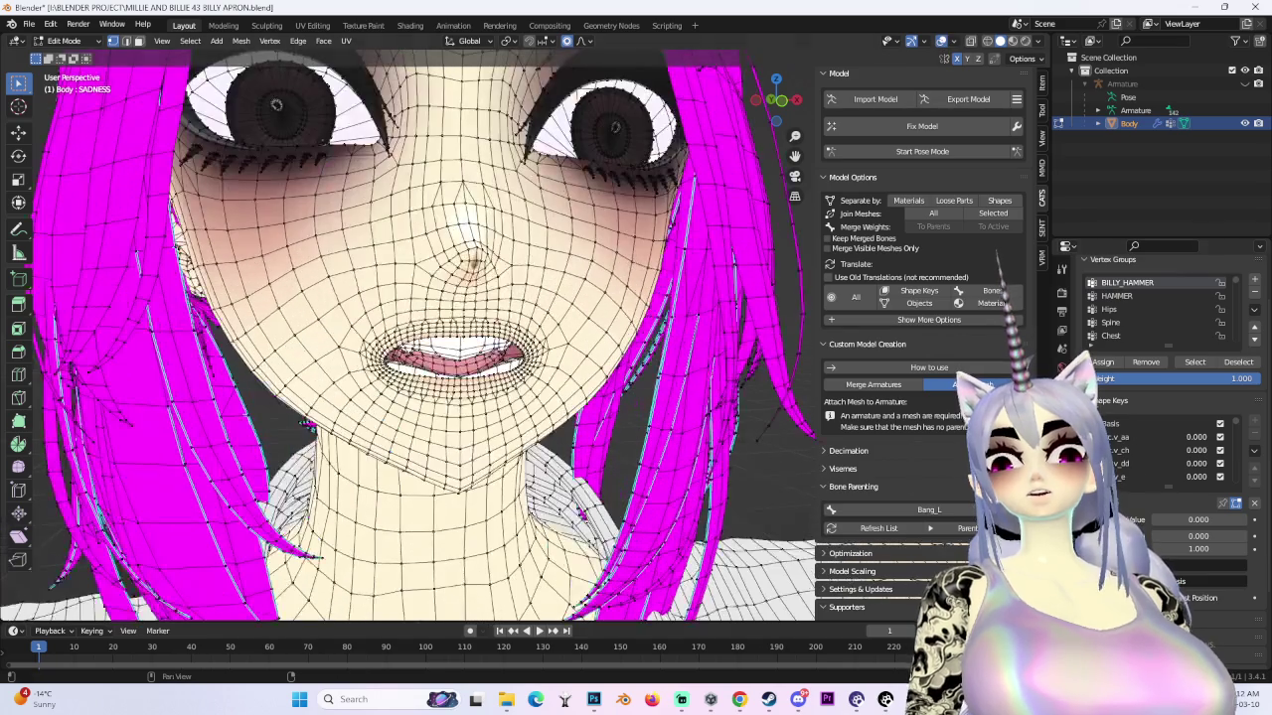
- Set the v_aa viseme shape key to 1 so the mouth opens wide
drag(1190, 443, 1241, 443)
scroll(556, 328, down, 3)
middle_drag(556, 328, 680, 323)
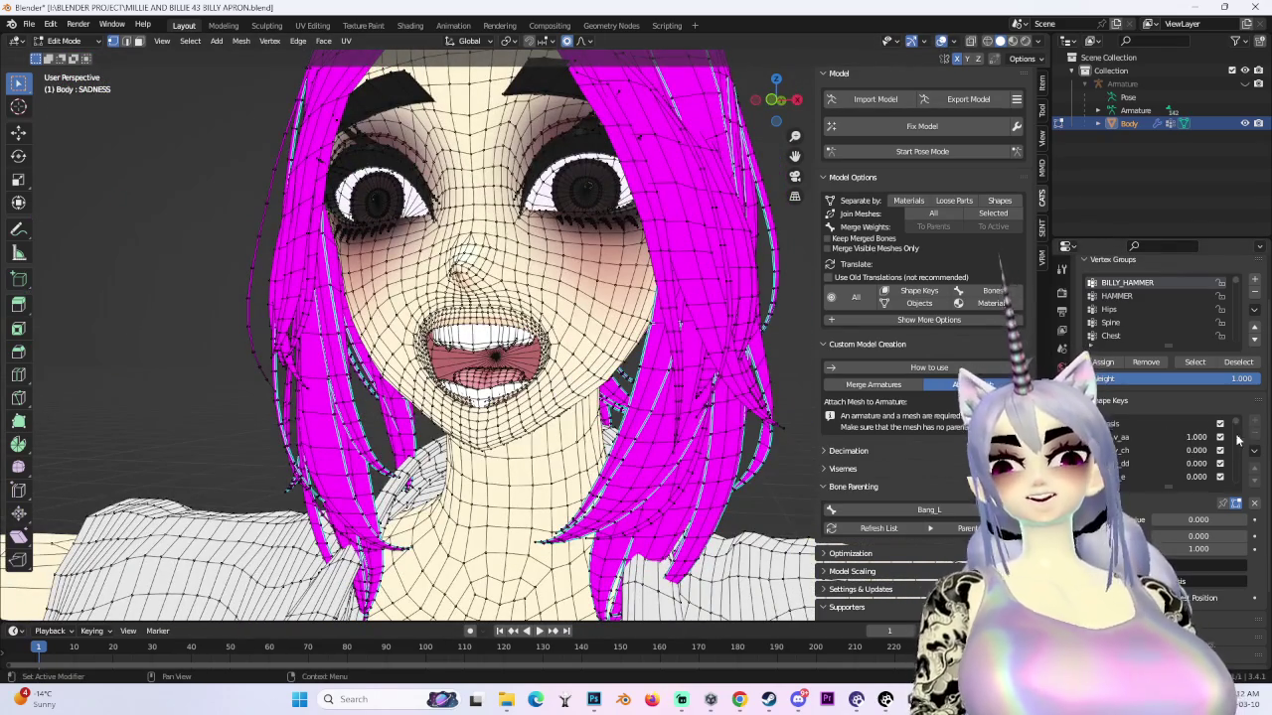
mouse_move(493, 354)
middle_down()
mouse_move(550, 401)
mouse_move(654, 454)
mouse_move(716, 298)
middle_up()
- Hide the wireframe overlays and snap to an exact front view of the face
key(shift+alt+z)
scroll(549, 402, up, 1)
scroll(549, 401, up, 2)
scroll(549, 401, up, 1)
scroll(596, 427, down, 2)
click(776, 99)
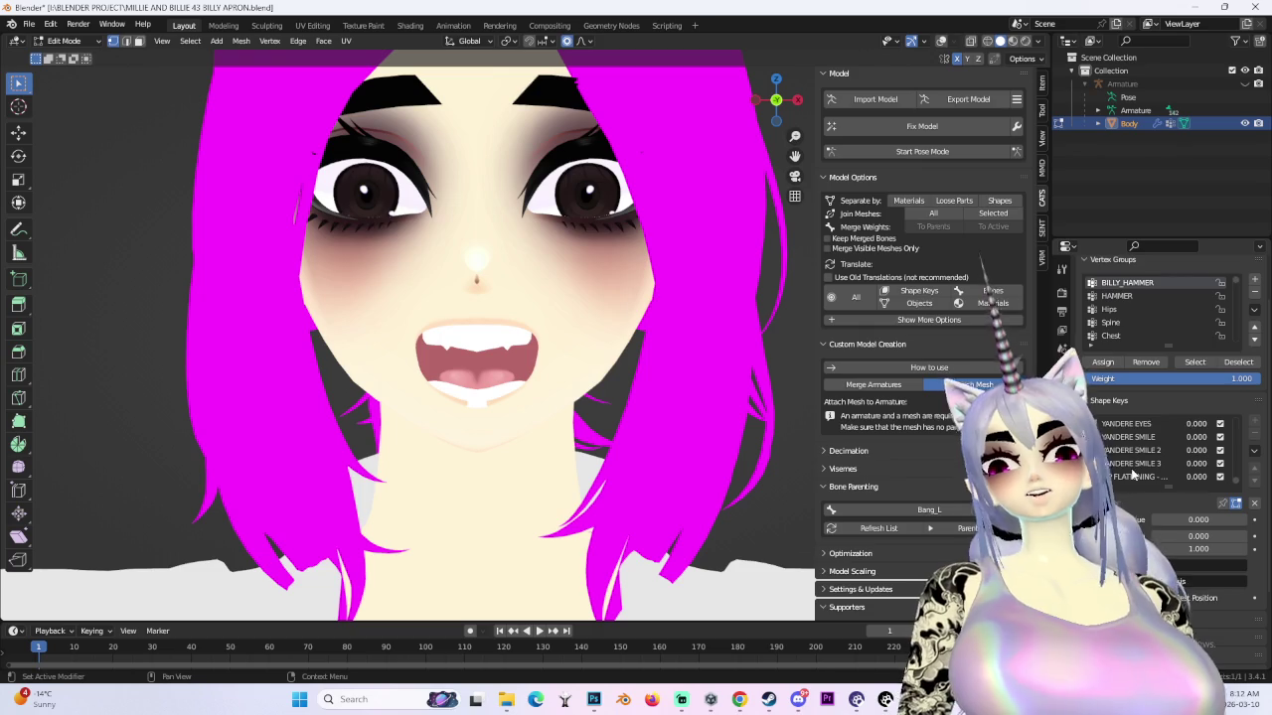
- Restore the wireframe overlay and make GUN 2 the active shape key
scroll(1144, 479, up, 2)
scroll(1144, 479, up, 1)
key(shift+alt+z)
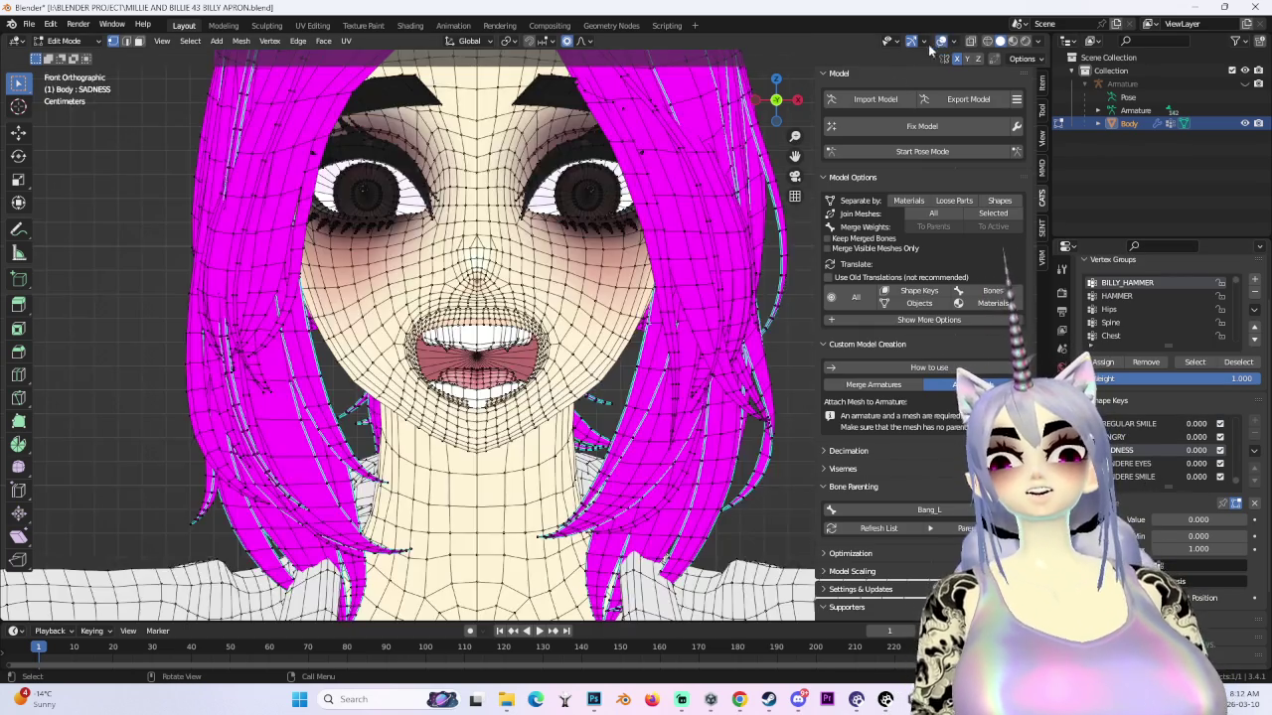
scroll(542, 490, up, 3)
click(1155, 438)
scroll(1155, 438, up, 4)
middle_drag(714, 424, 427, 480)
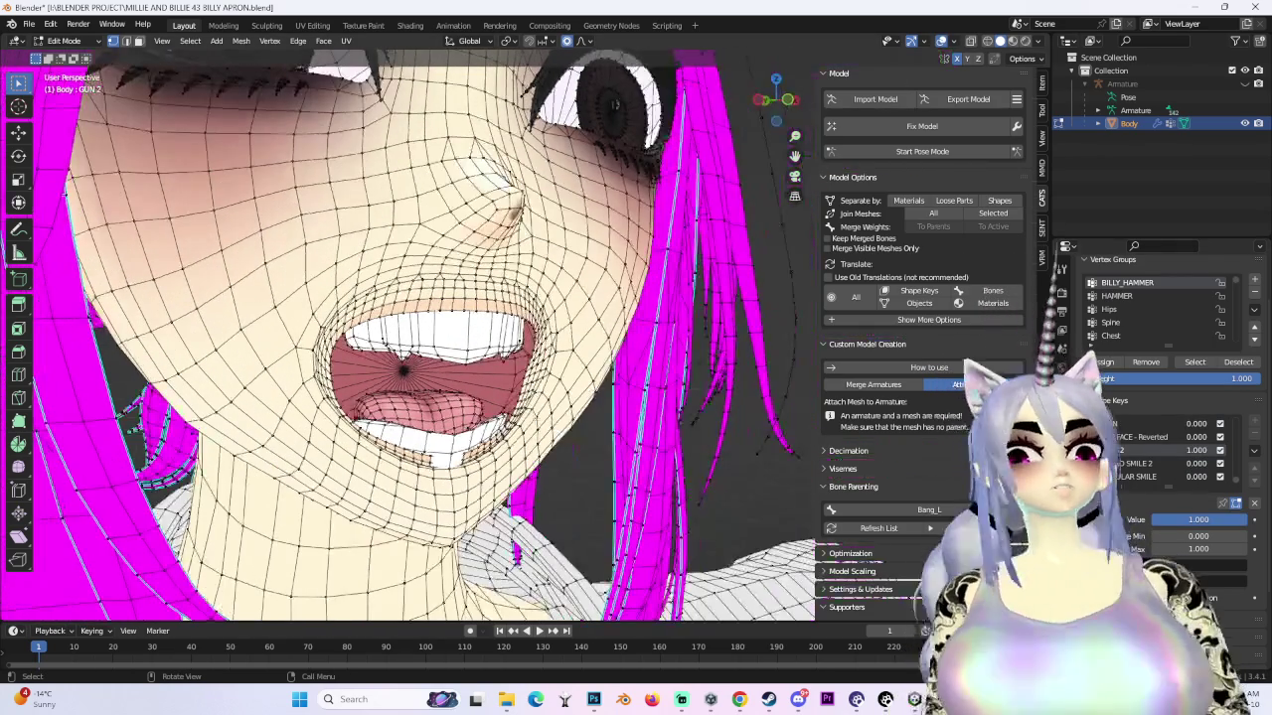
- Move the selected lip vertices along Y with proportional falloff on GUN 2
key(g)
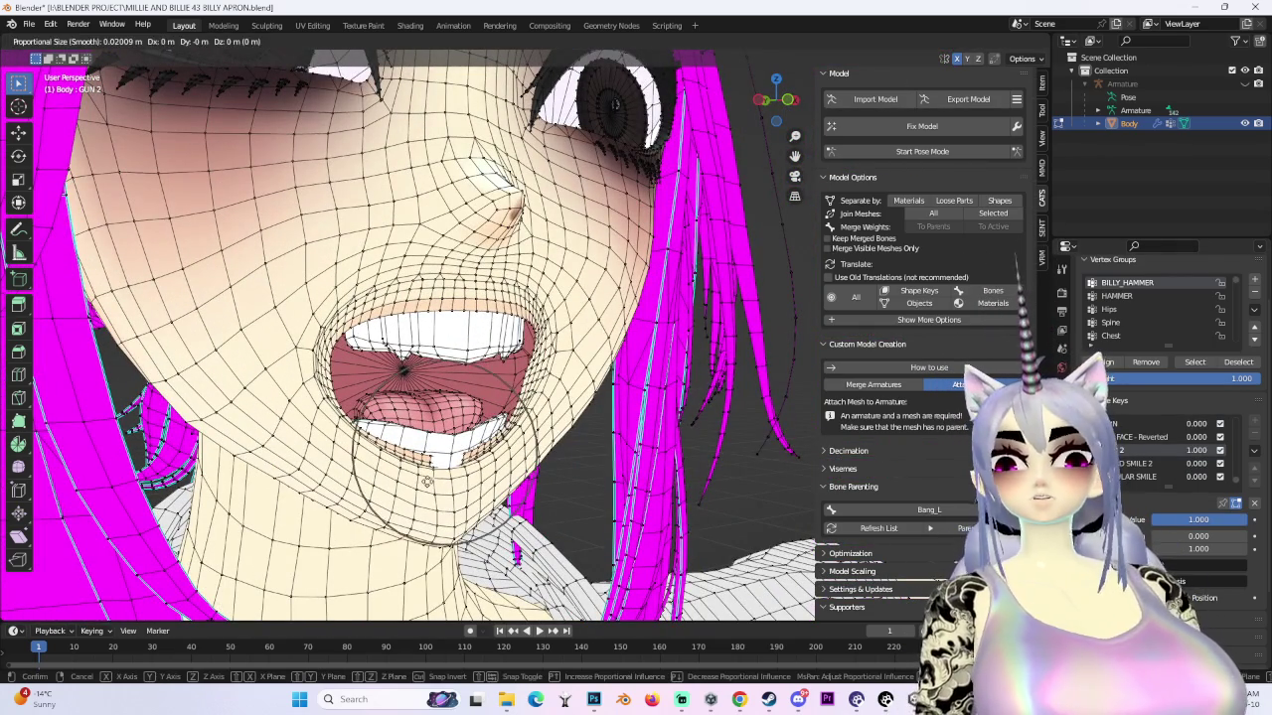
scroll(427, 482, down, 2)
scroll(427, 482, up, 1)
key(y)
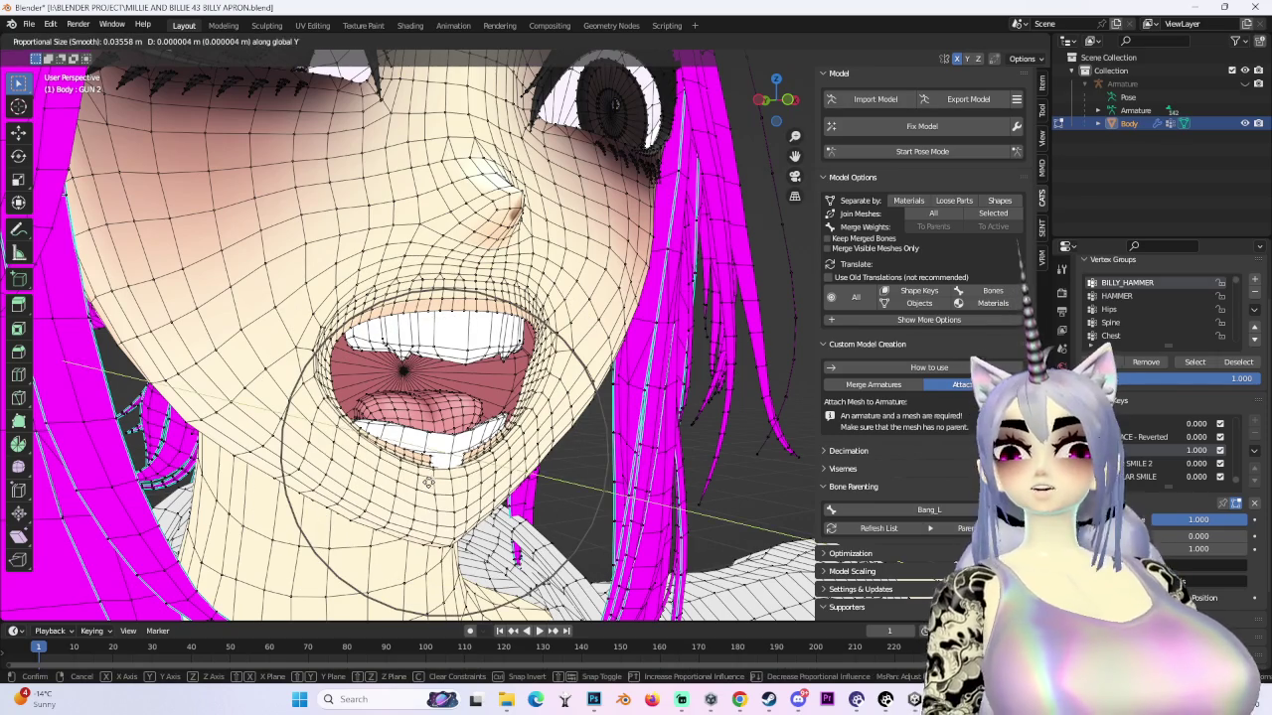
click(433, 484)
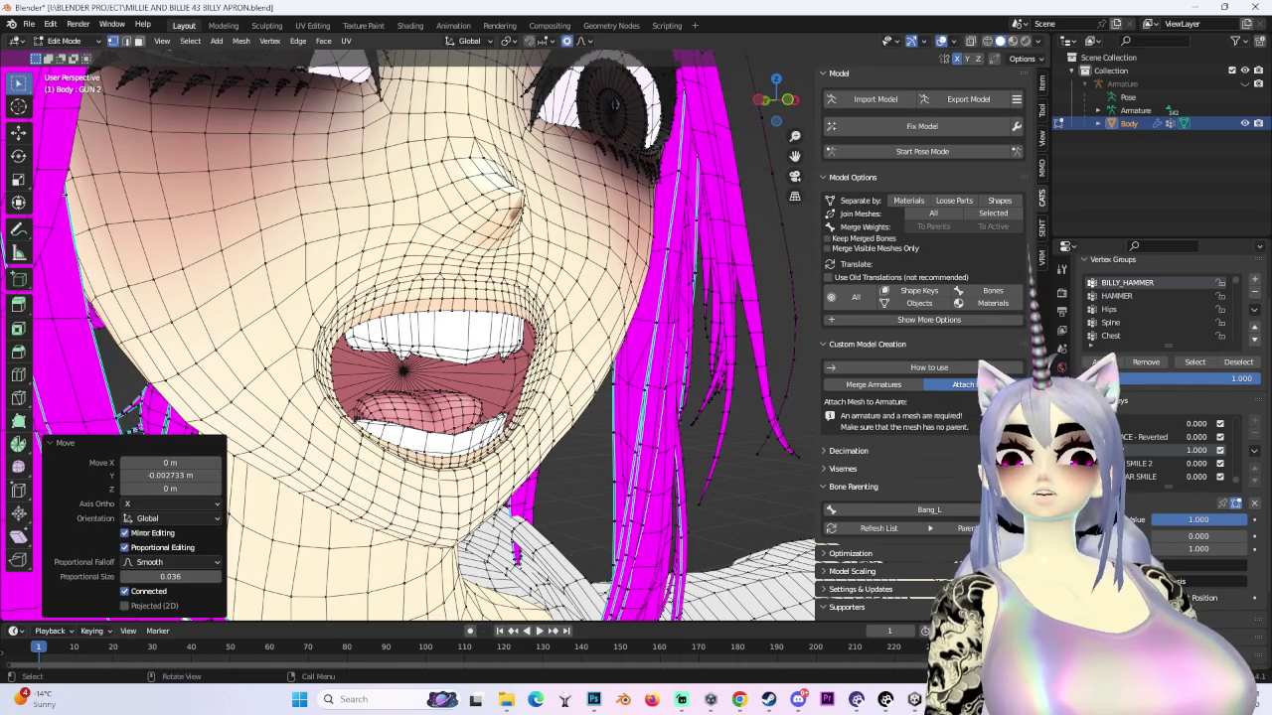
middle_drag(433, 484, 813, 595)
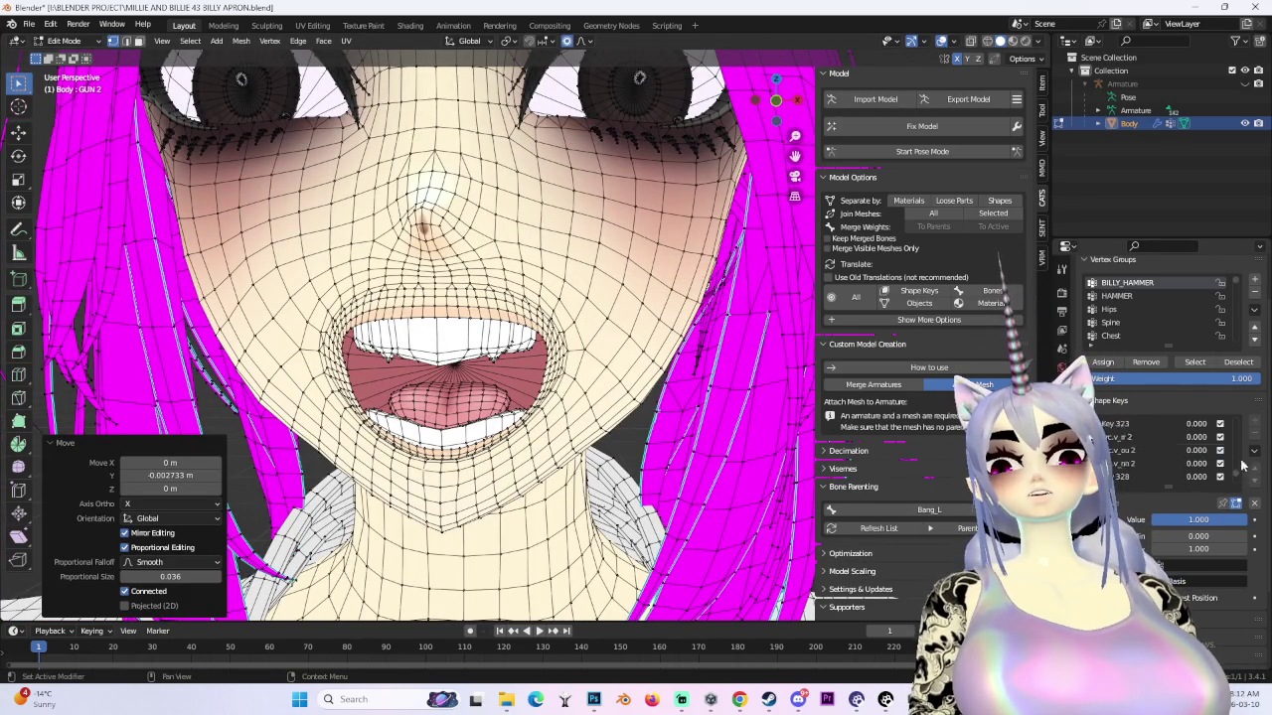
- Switch the preview from the aa to the ch viseme and inspect the mouth
mouse_move(1196, 437)
mouse_down()
mouse_move(1143, 438)
mouse_move(1251, 450)
mouse_up()
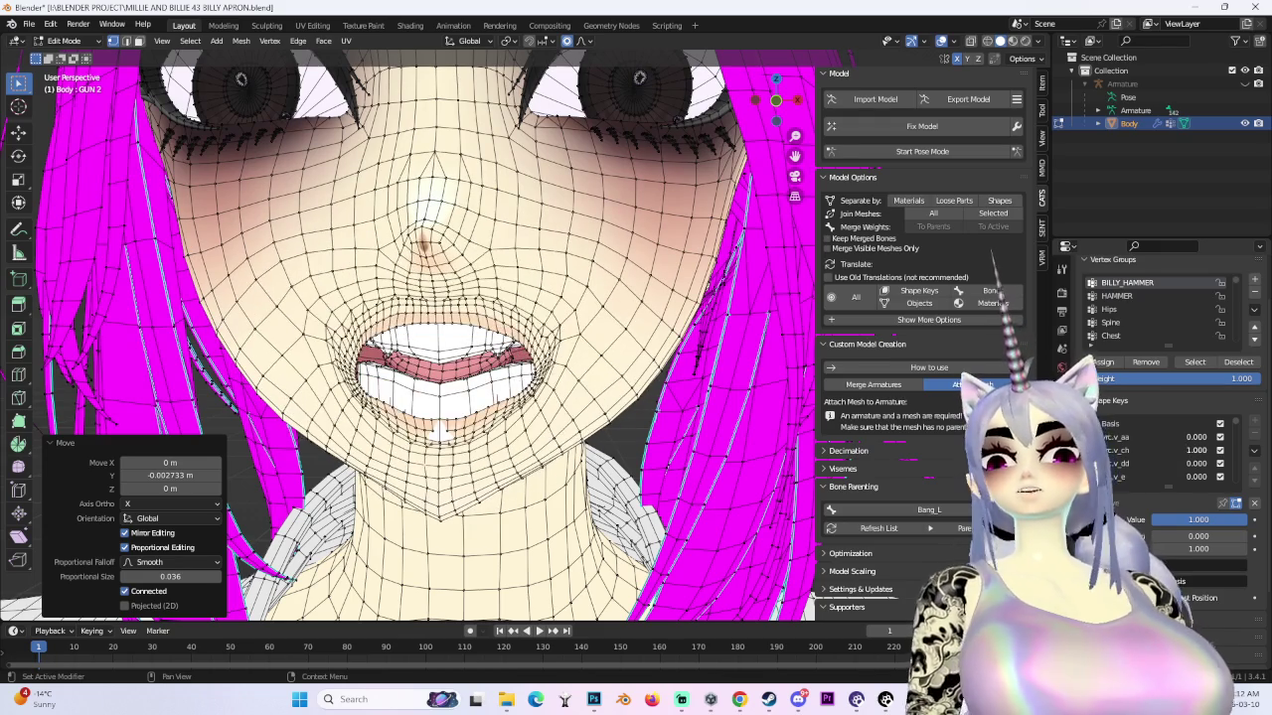
scroll(504, 450, down, 3)
middle_drag(504, 450, 579, 438)
scroll(579, 438, up, 3)
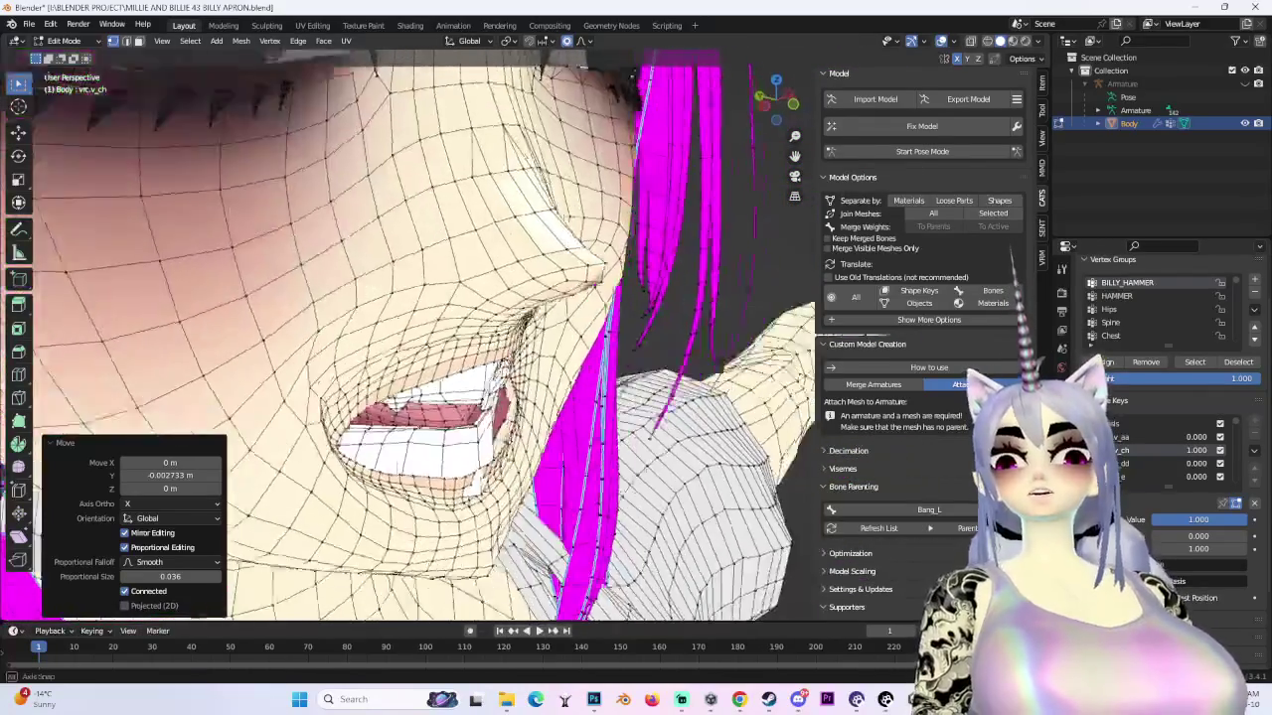
scroll(646, 440, up, 2)
scroll(757, 443, up, 2)
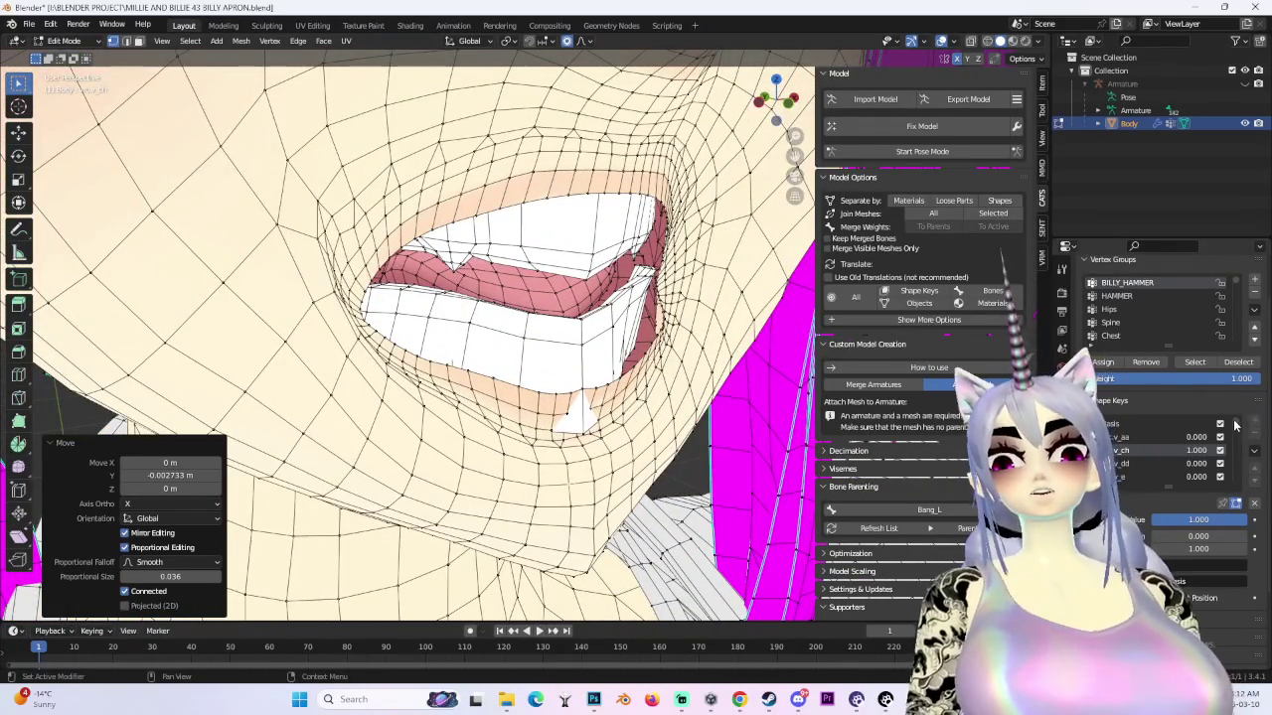
scroll(1235, 453, down, 3)
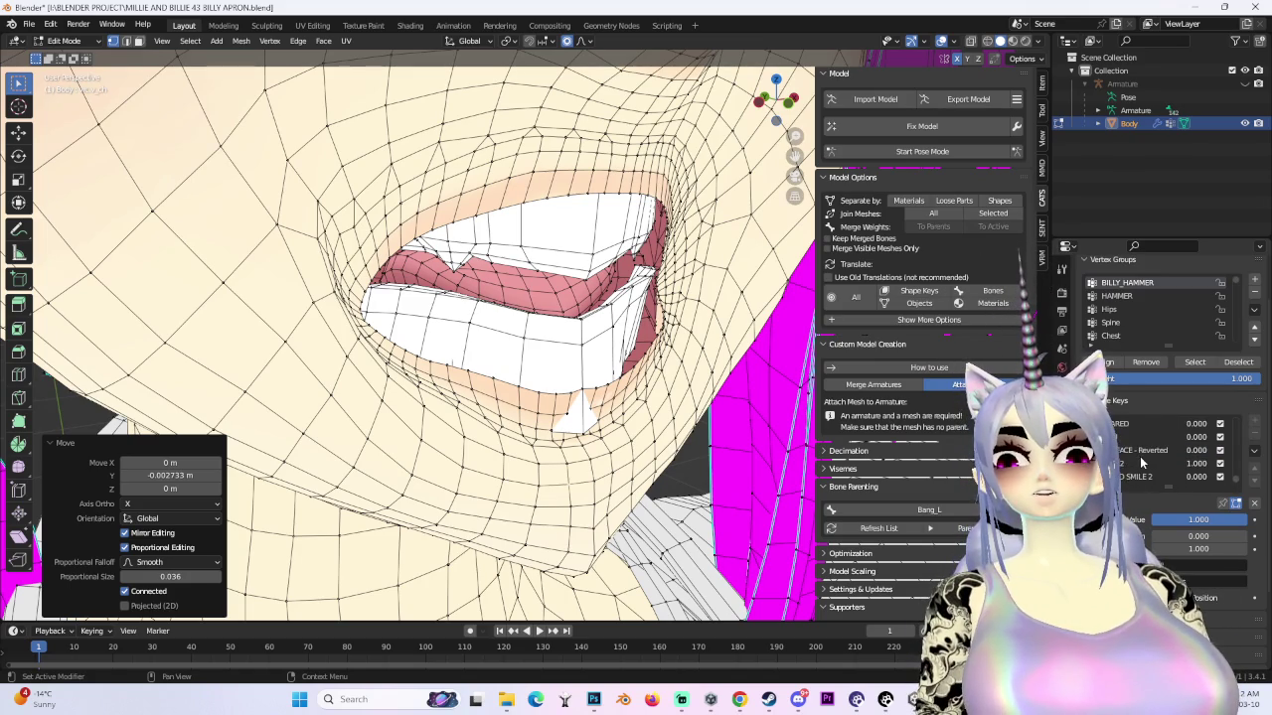
middle_drag(613, 426, 531, 389)
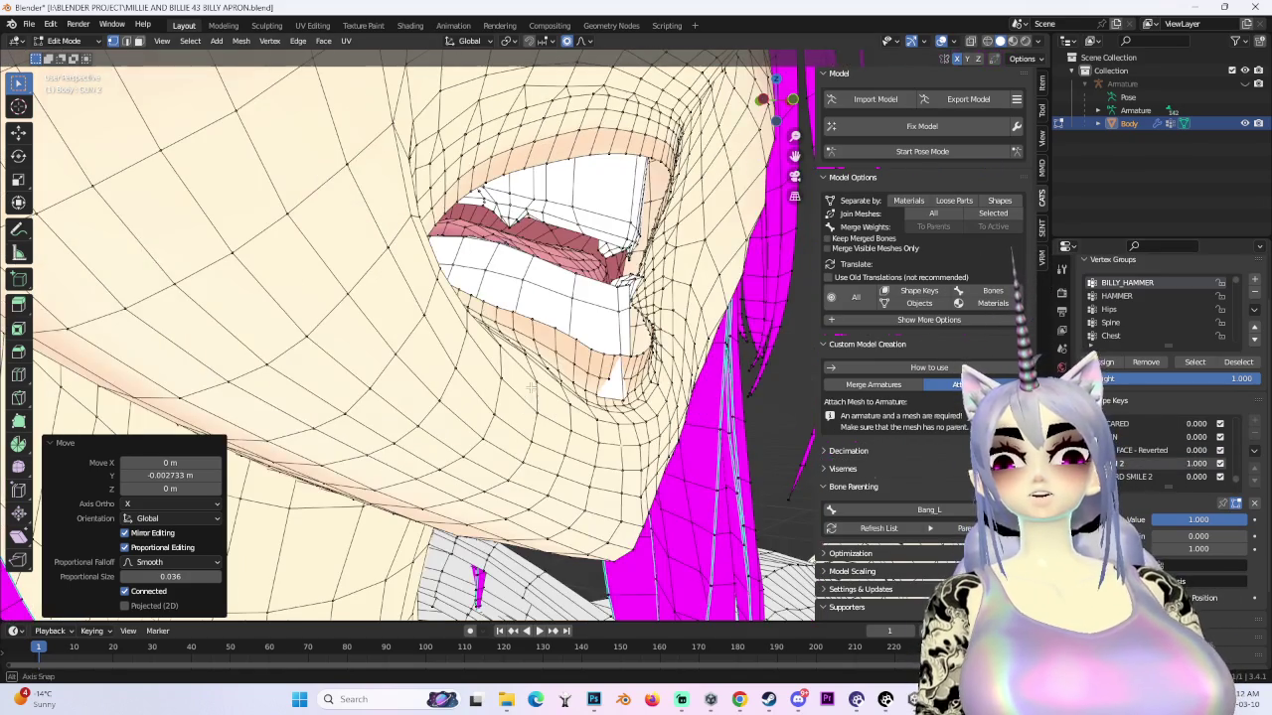
- Make two free moves of the lip vertices to reshape the mouth corners
key(g)
click(594, 350)
key(g)
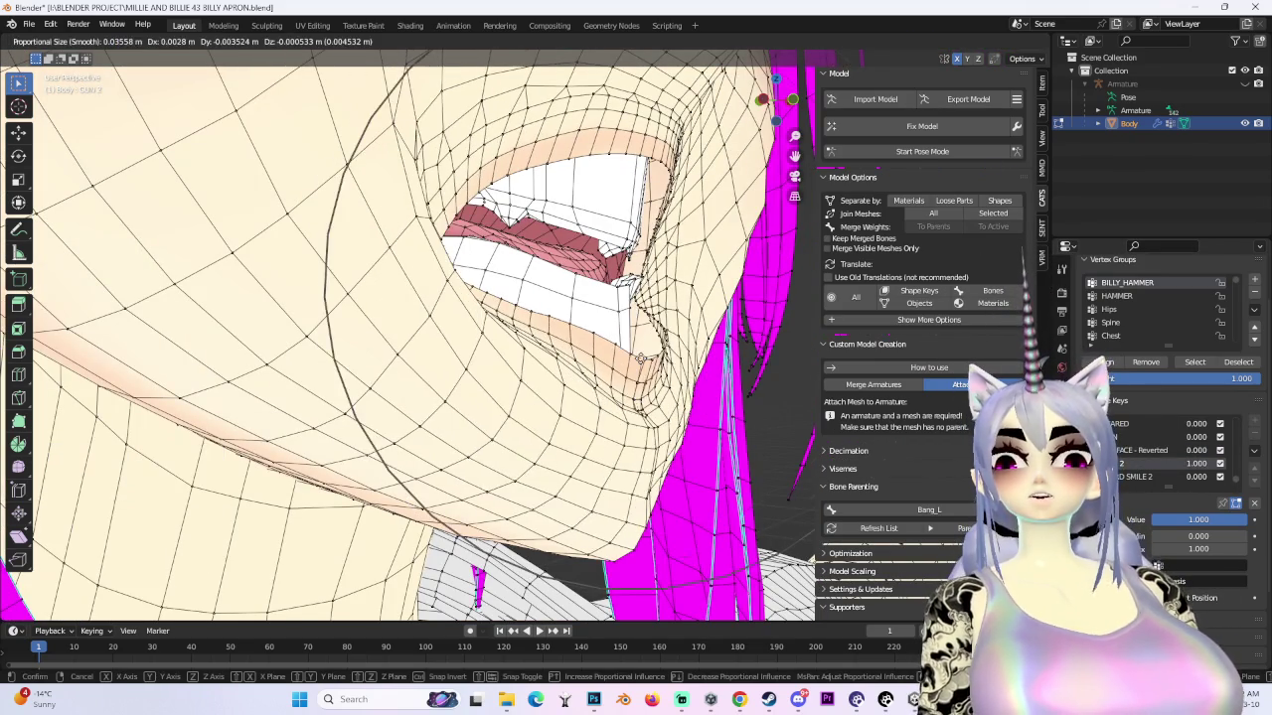
click(750, 370)
middle_drag(751, 371, 596, 397)
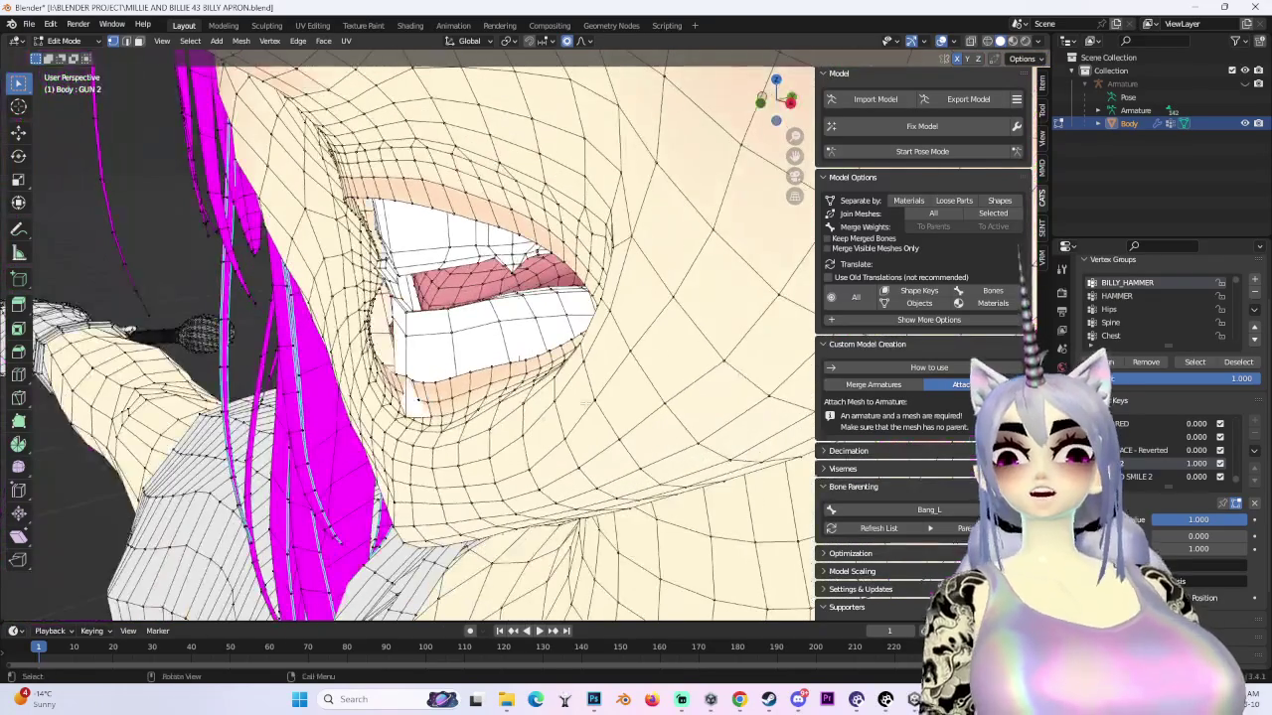
- Nudge the lip vertices along the Y axis from a new angle
key(g)
key(y)
scroll(571, 399, down, 2)
scroll(571, 400, down, 2)
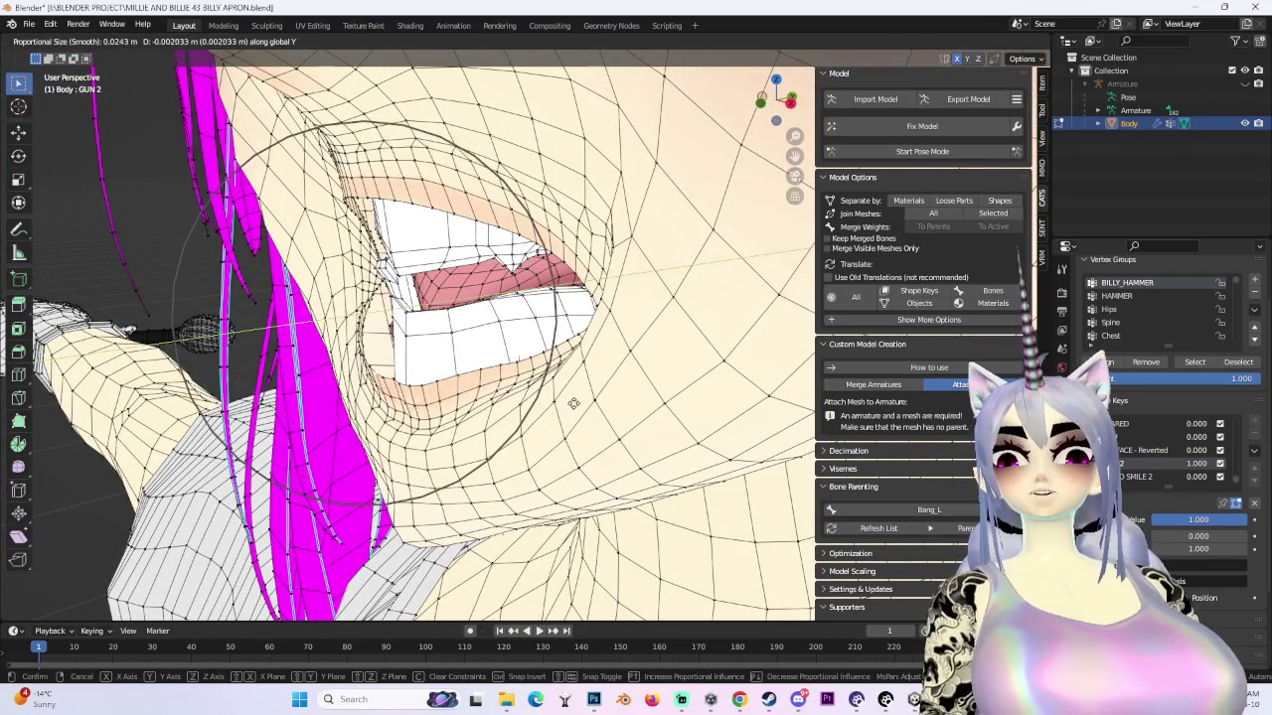
click(572, 400)
mouse_move(571, 399)
middle_down()
mouse_move(643, 375)
mouse_move(557, 378)
mouse_move(489, 435)
middle_up()
scroll(644, 376, down, 2)
scroll(644, 376, down, 3)
scroll(643, 375, up, 5)
- Shift more lip and inner-mouth vertices along Y, checked close up inside the mouth
key(g)
key(y)
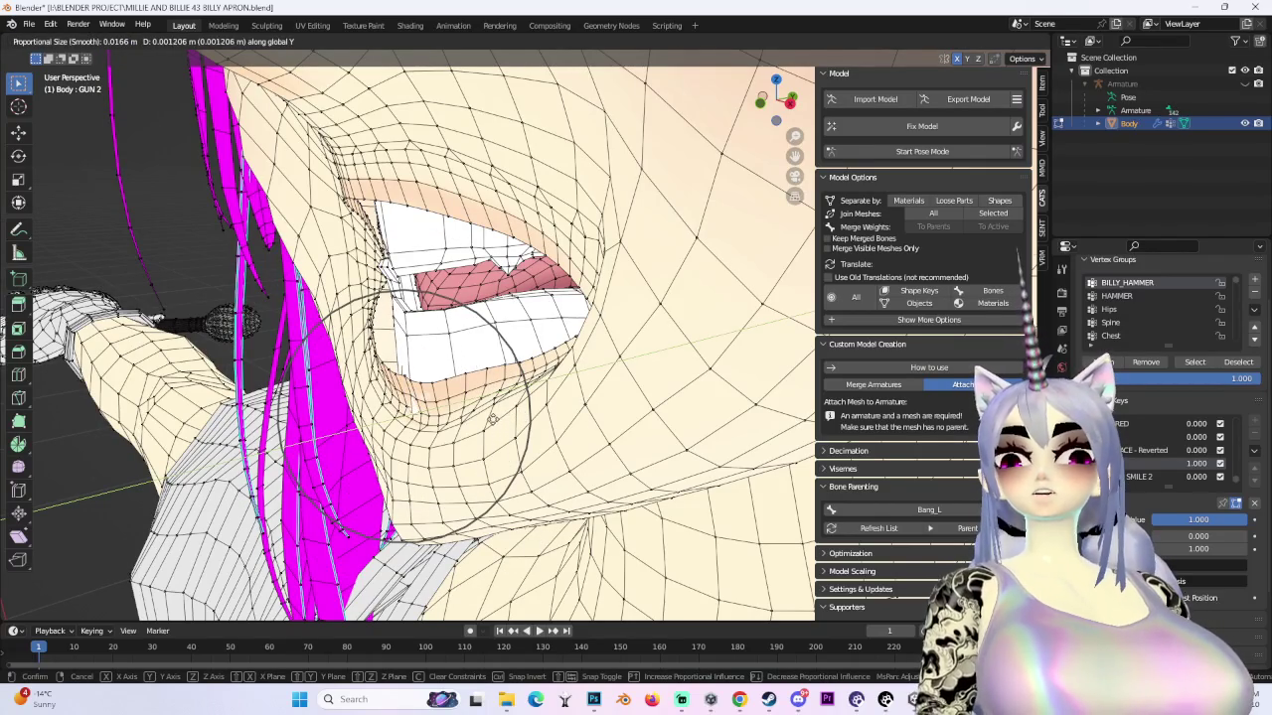
click(493, 421)
scroll(500, 426, up, 3)
mouse_move(500, 426)
middle_down()
mouse_move(627, 466)
mouse_move(587, 465)
mouse_move(488, 344)
mouse_move(395, 408)
mouse_move(340, 375)
middle_up()
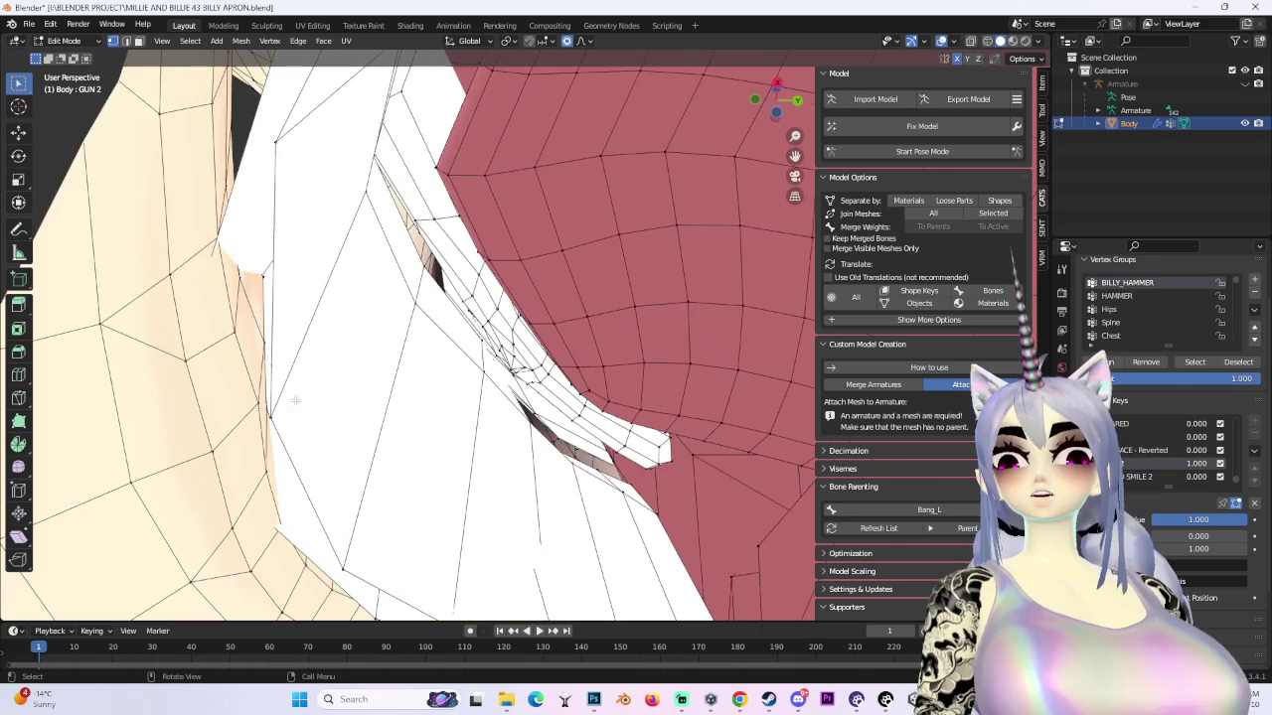
key(g)
key(y)
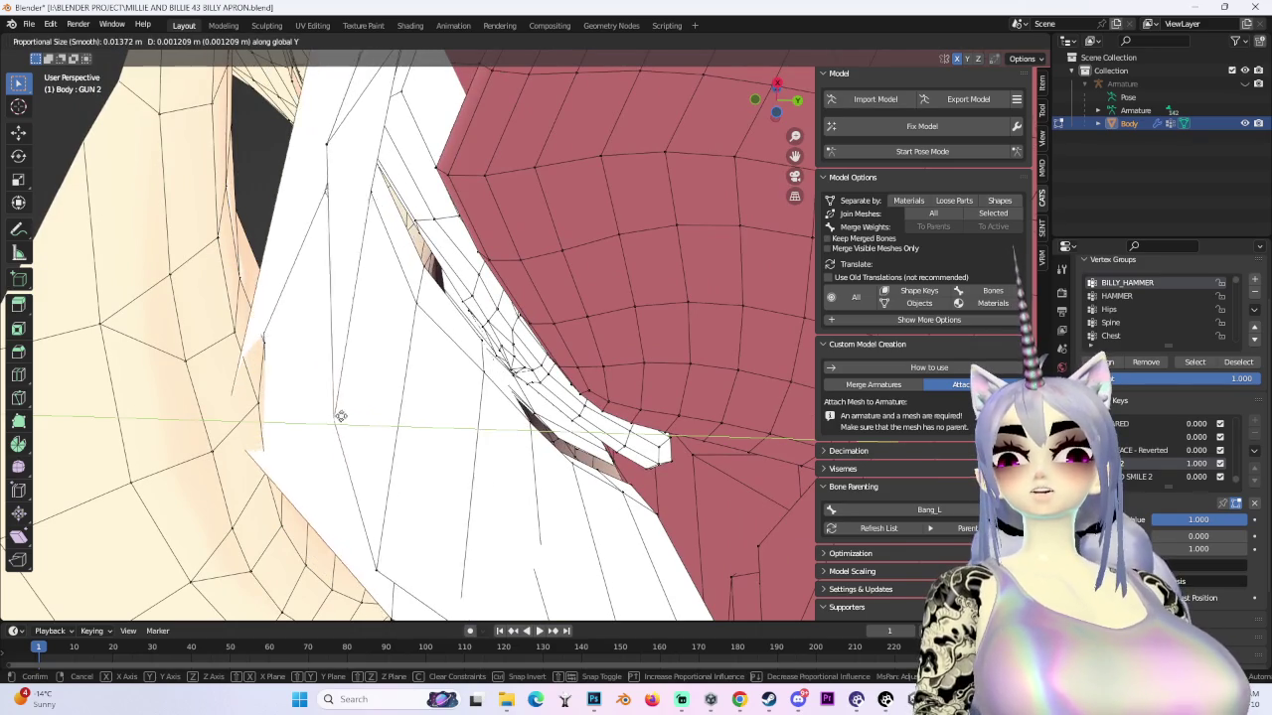
click(401, 416)
mouse_move(400, 416)
middle_down()
mouse_move(581, 454)
mouse_move(397, 335)
middle_up()
scroll(581, 454, up, 3)
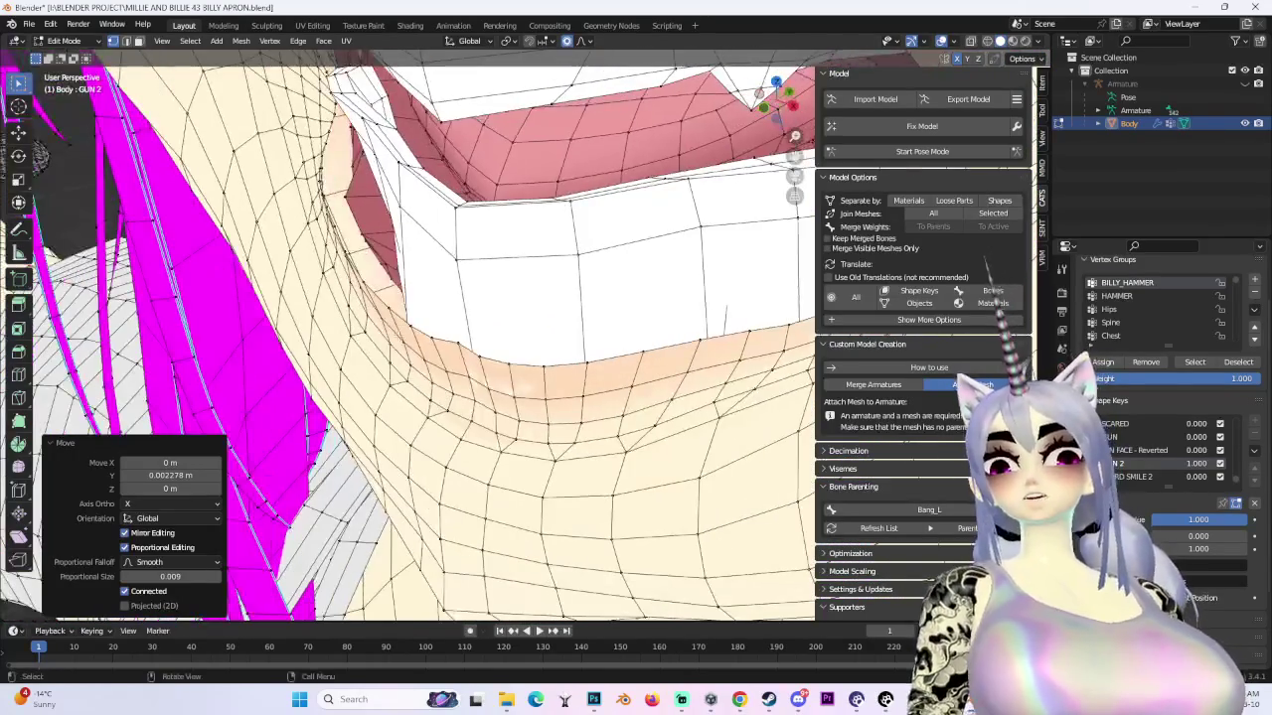
- Refine the lower lip and remaining lip vertices, then view the face from the front
key(g)
scroll(427, 332, up, 1)
click(462, 341)
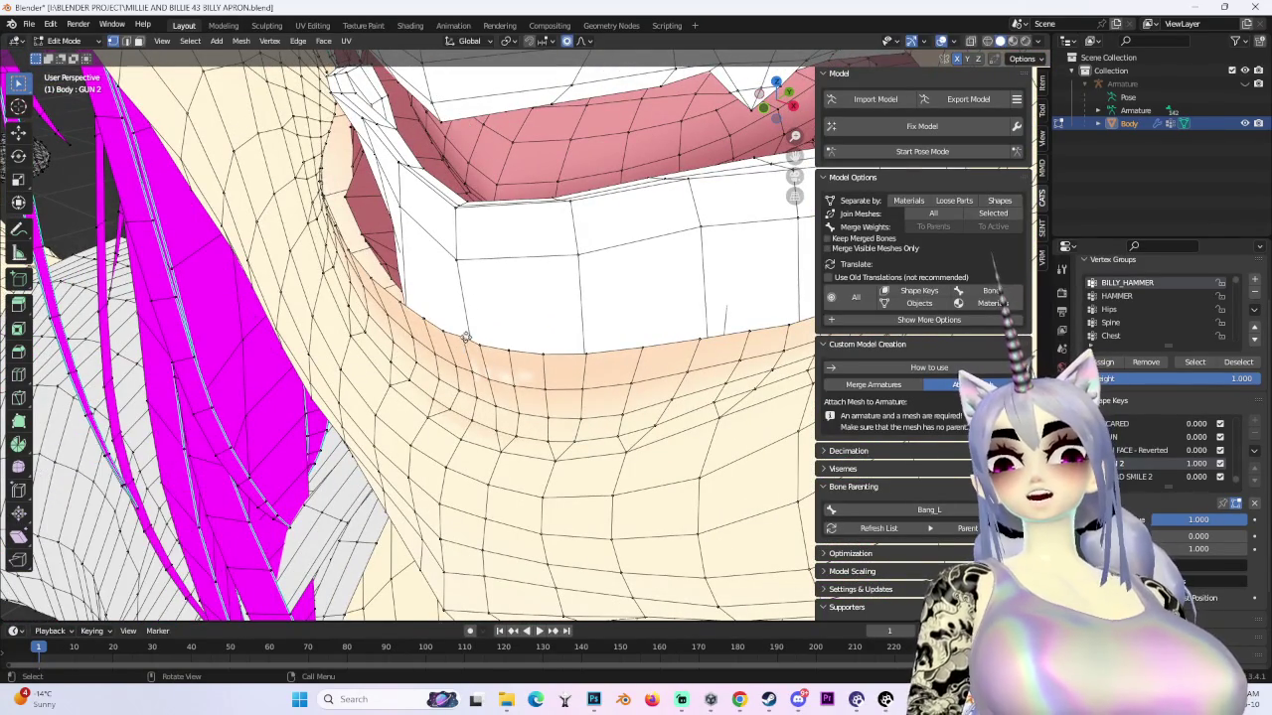
key(g)
click(447, 298)
mouse_move(447, 298)
middle_down()
mouse_move(398, 224)
mouse_move(18, 575)
mouse_move(774, 124)
middle_up()
key(g)
click(454, 228)
click(781, 109)
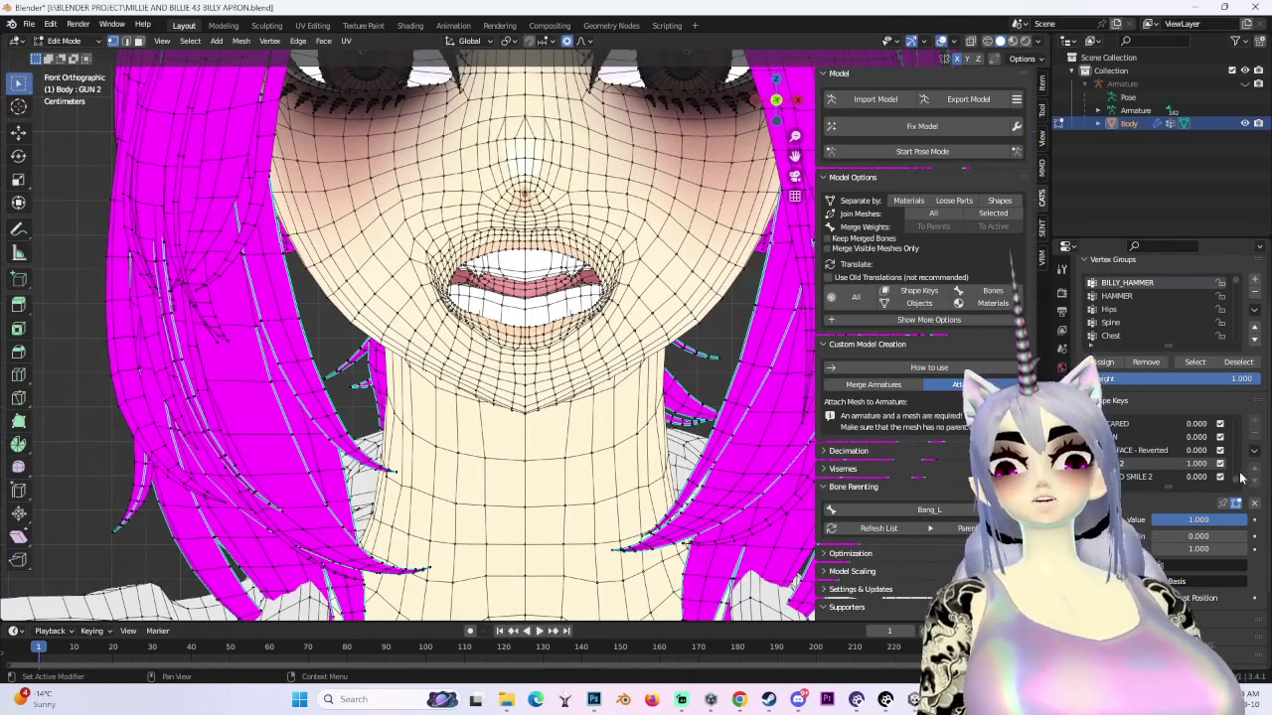
- Undo the last mouth change and set the vrc.v_dd shape key to 1
key(ctrl+z)
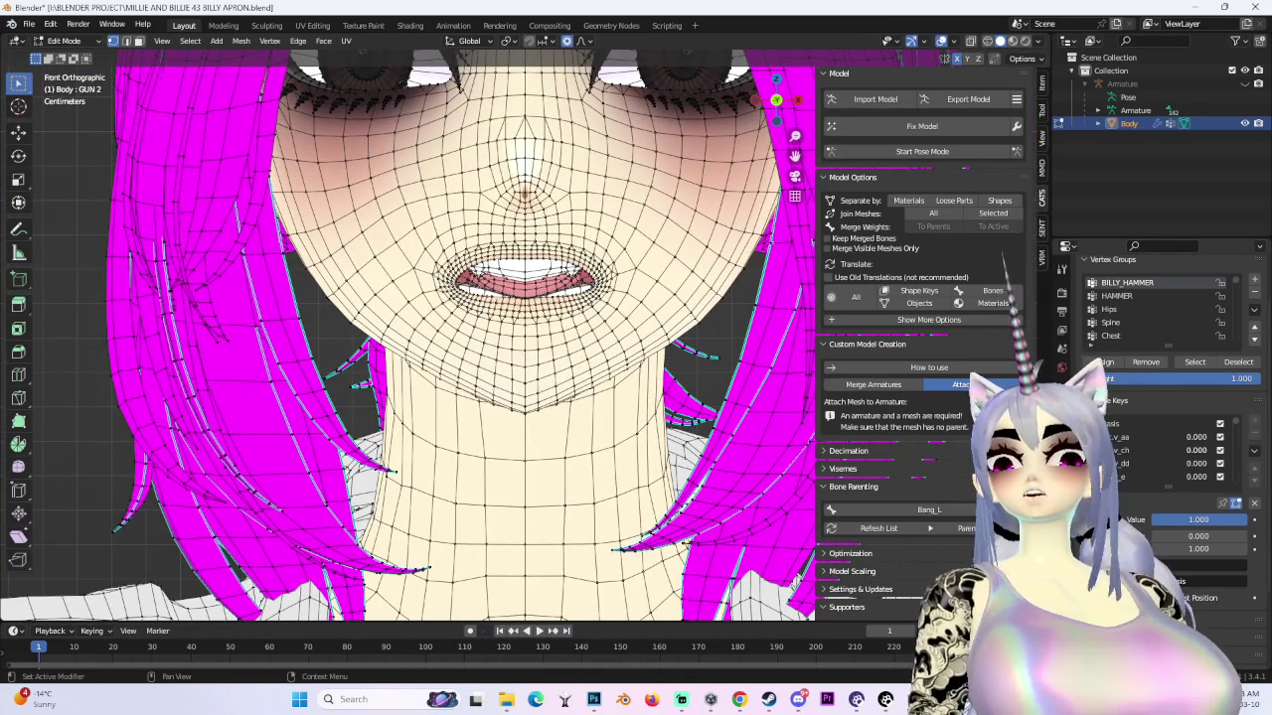
middle_drag(596, 338, 527, 348)
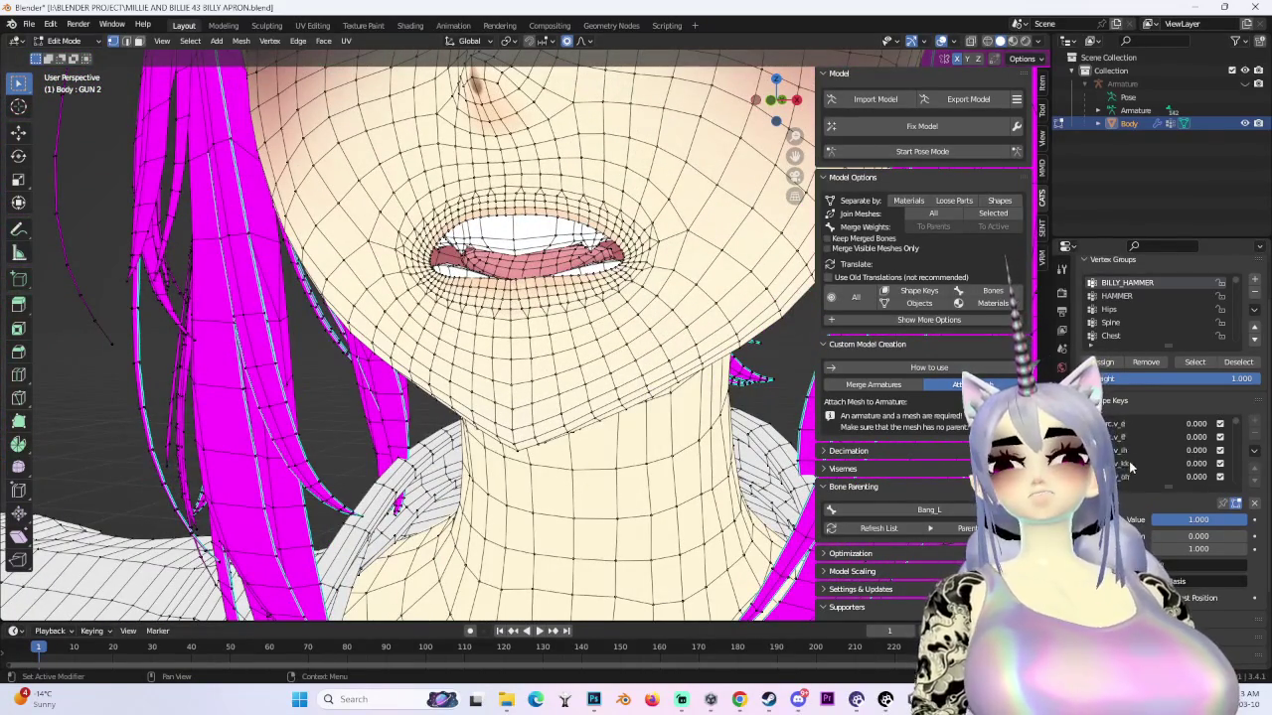
scroll(1152, 449, up, 3)
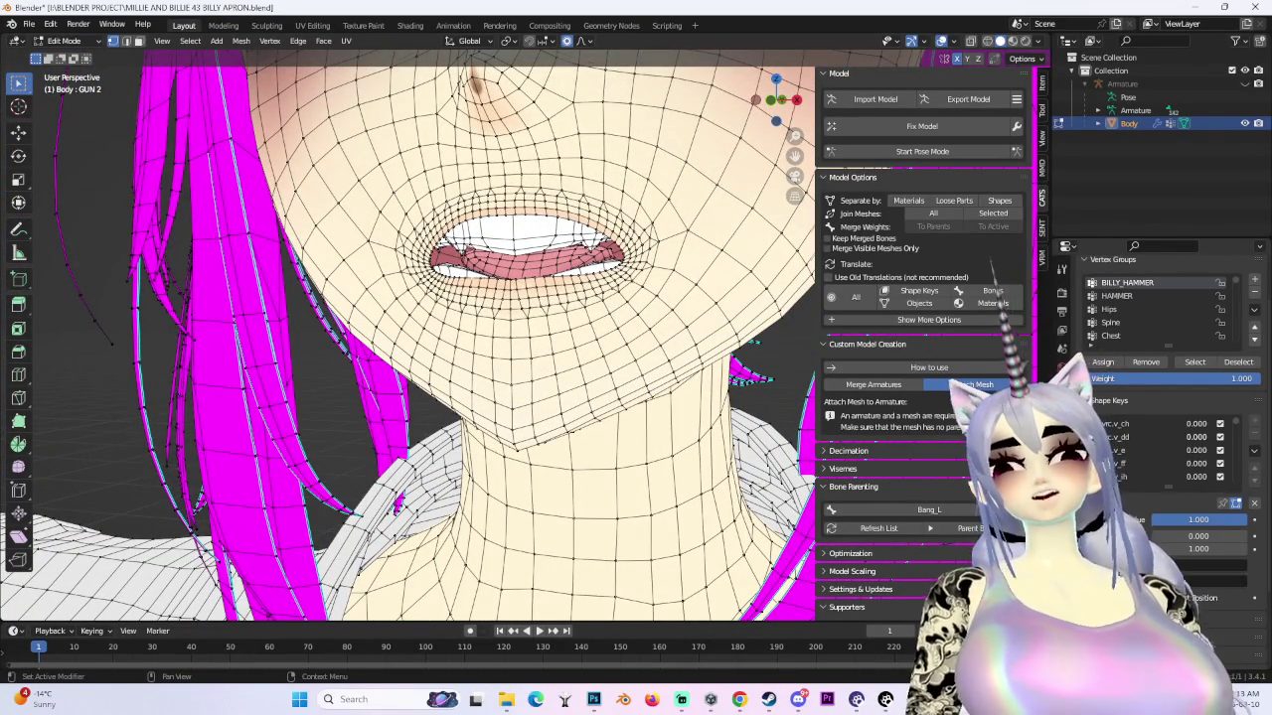
drag(1187, 437, 1232, 437)
scroll(354, 278, down, 3)
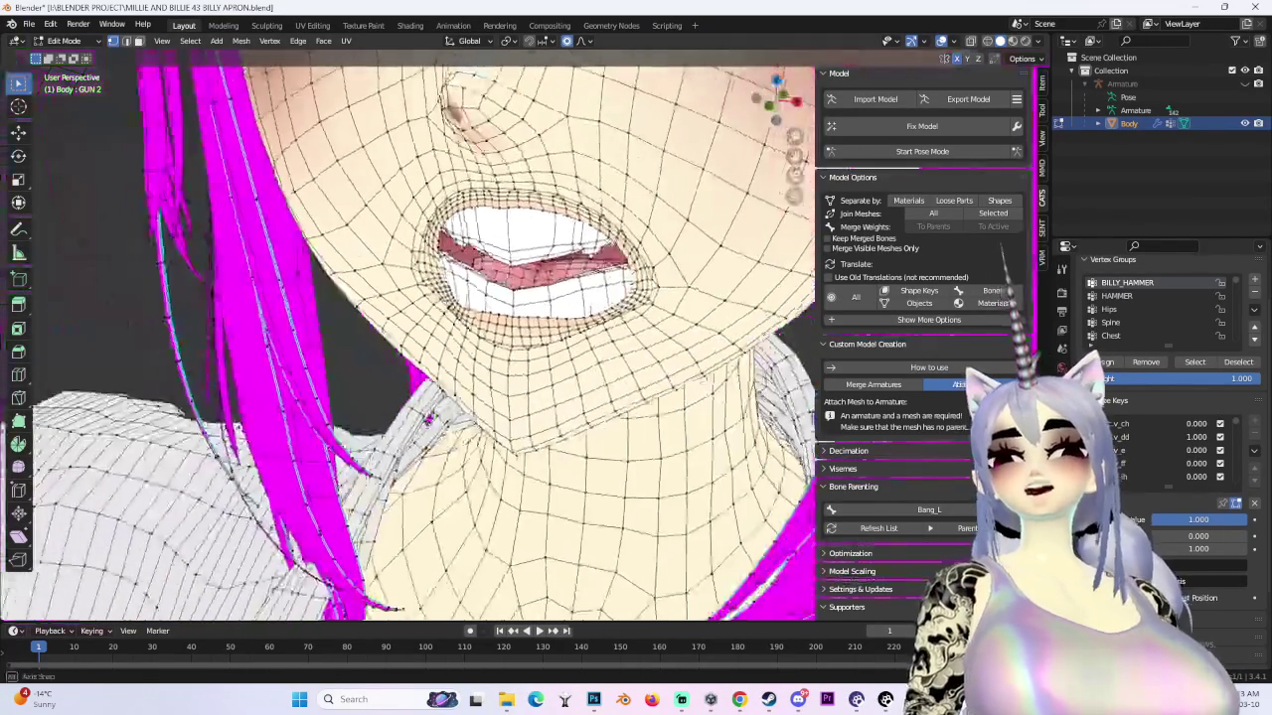
middle_drag(355, 278, 417, 288)
scroll(524, 284, up, 3)
scroll(523, 284, up, 2)
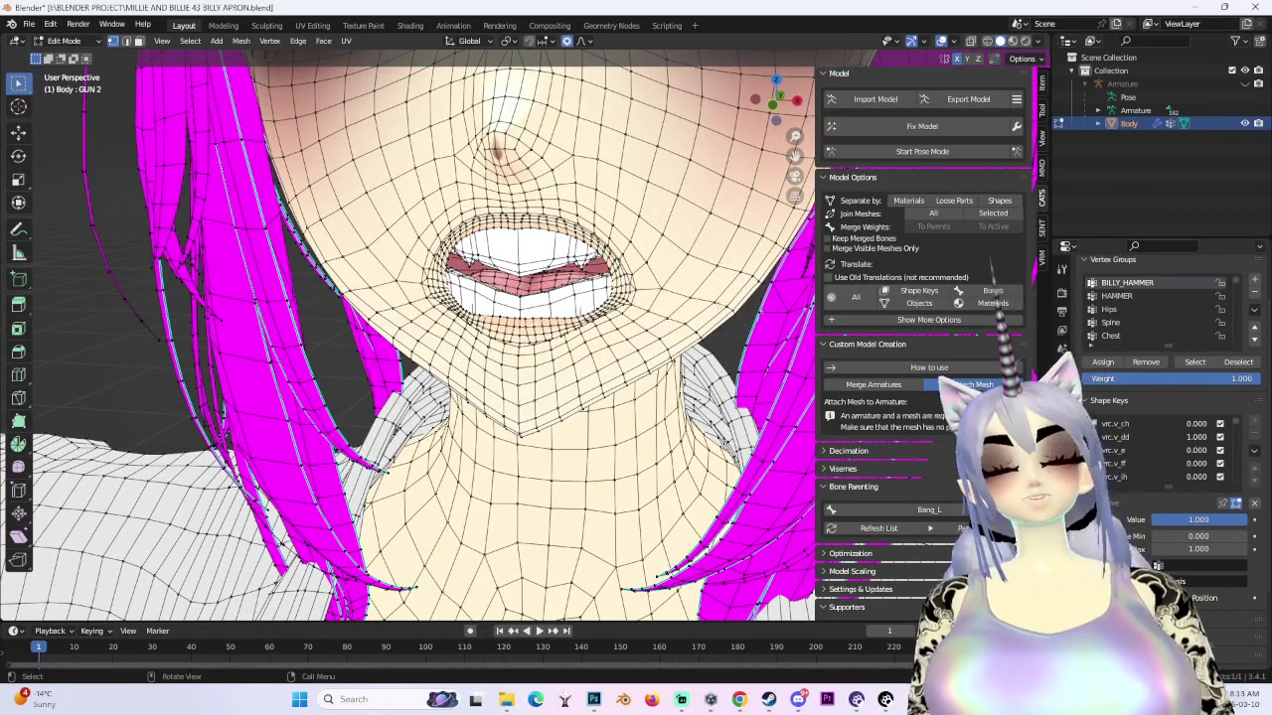
- Activate vrc.v_e, set it to full strength, and view the face from the front
click(1197, 464)
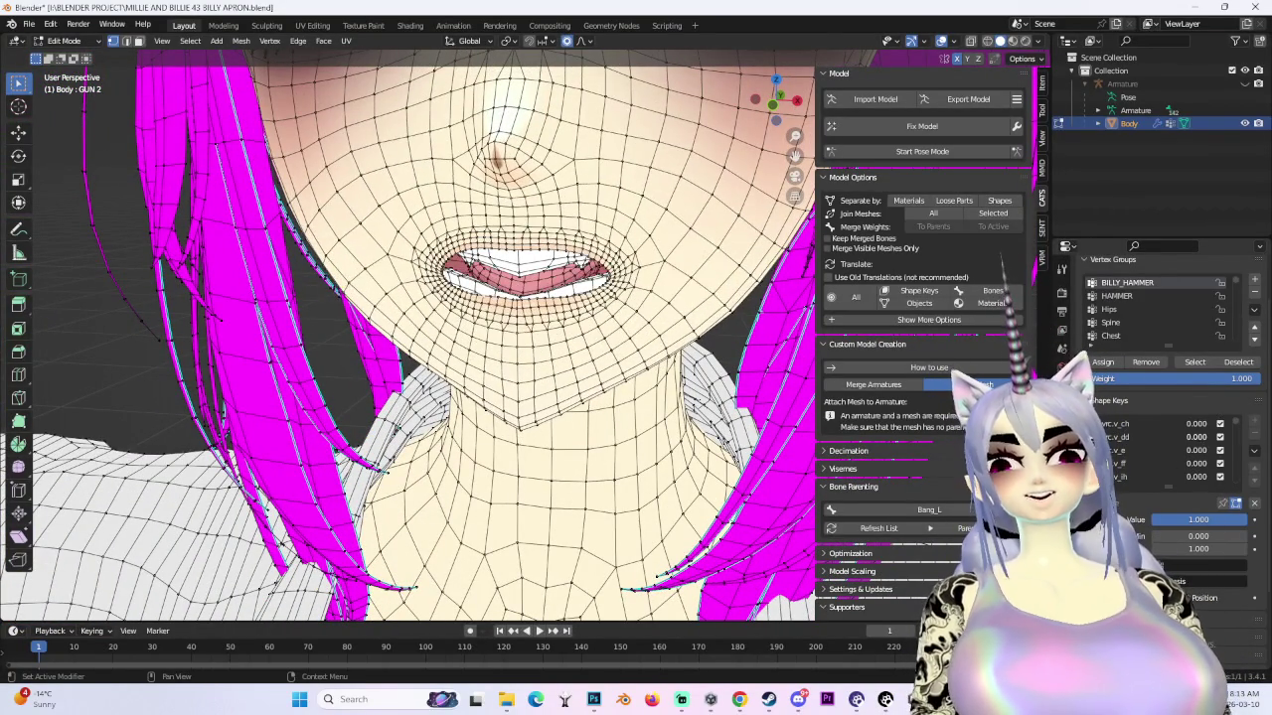
drag(1193, 452, 1222, 452)
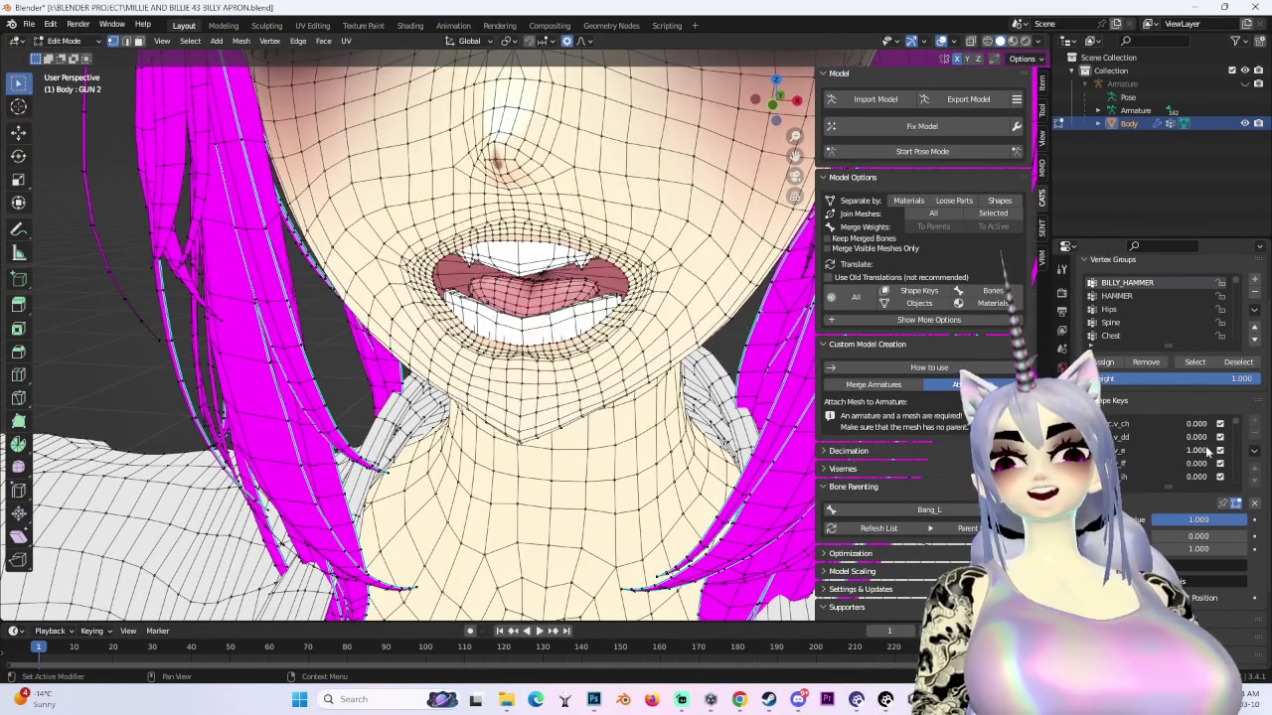
middle_drag(596, 348, 675, 358)
click(763, 100)
- Hide the wireframe to inspect the shaded mouth from below and the side, then restore it
click(922, 40)
click(910, 41)
scroll(644, 460, down, 4)
scroll(643, 460, down, 1)
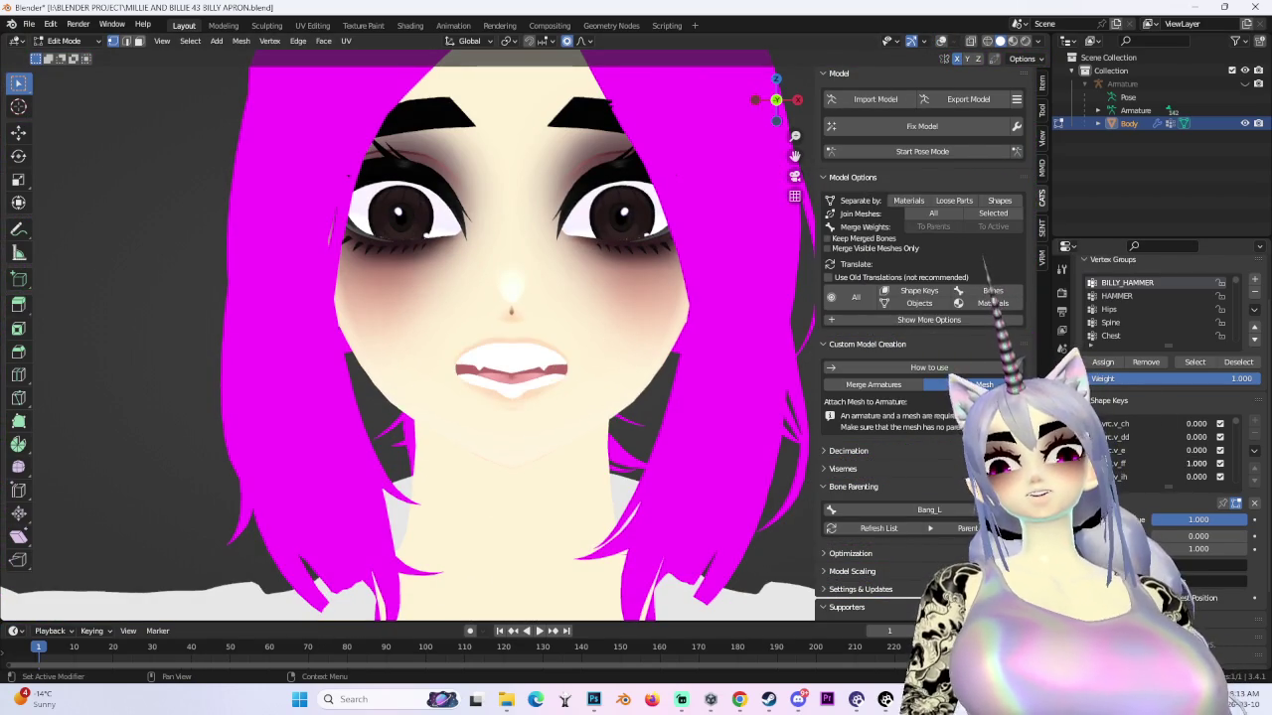
mouse_move(34, 398)
middle_down()
mouse_move(621, 385)
mouse_move(740, 433)
middle_up()
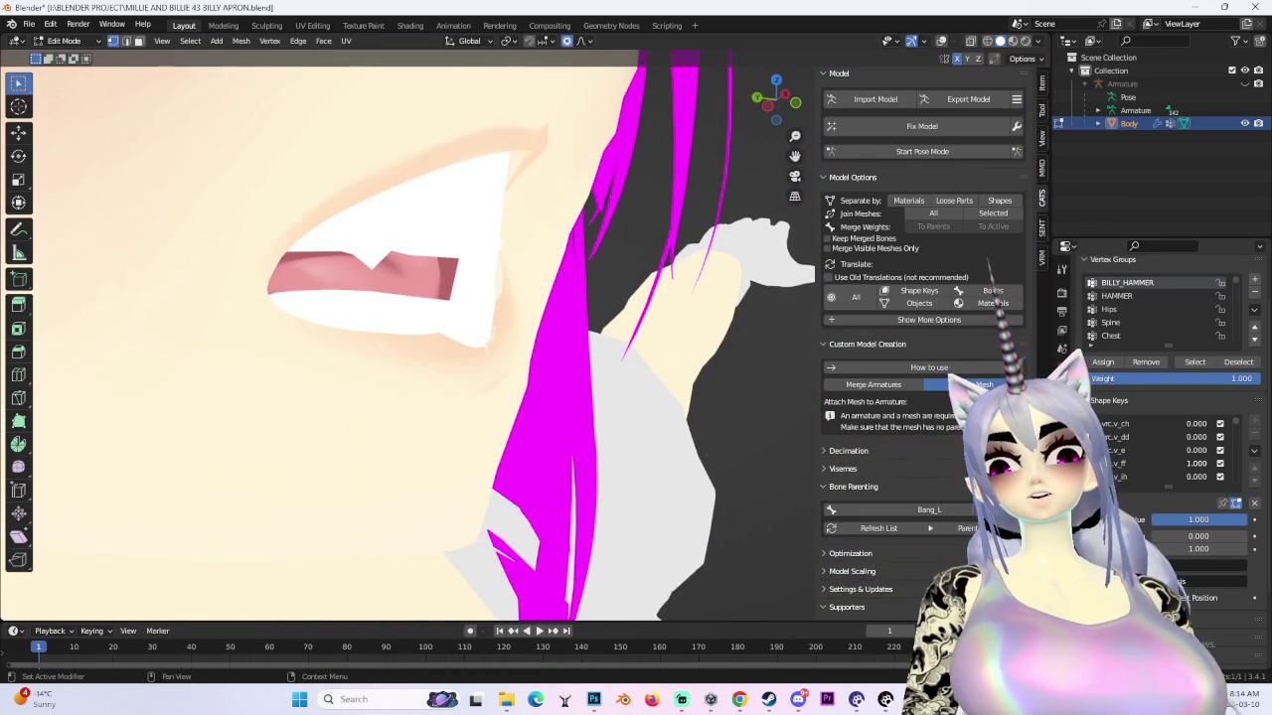
mouse_move(718, 378)
middle_down()
mouse_move(523, 368)
mouse_move(702, 355)
mouse_move(577, 361)
mouse_move(521, 382)
middle_up()
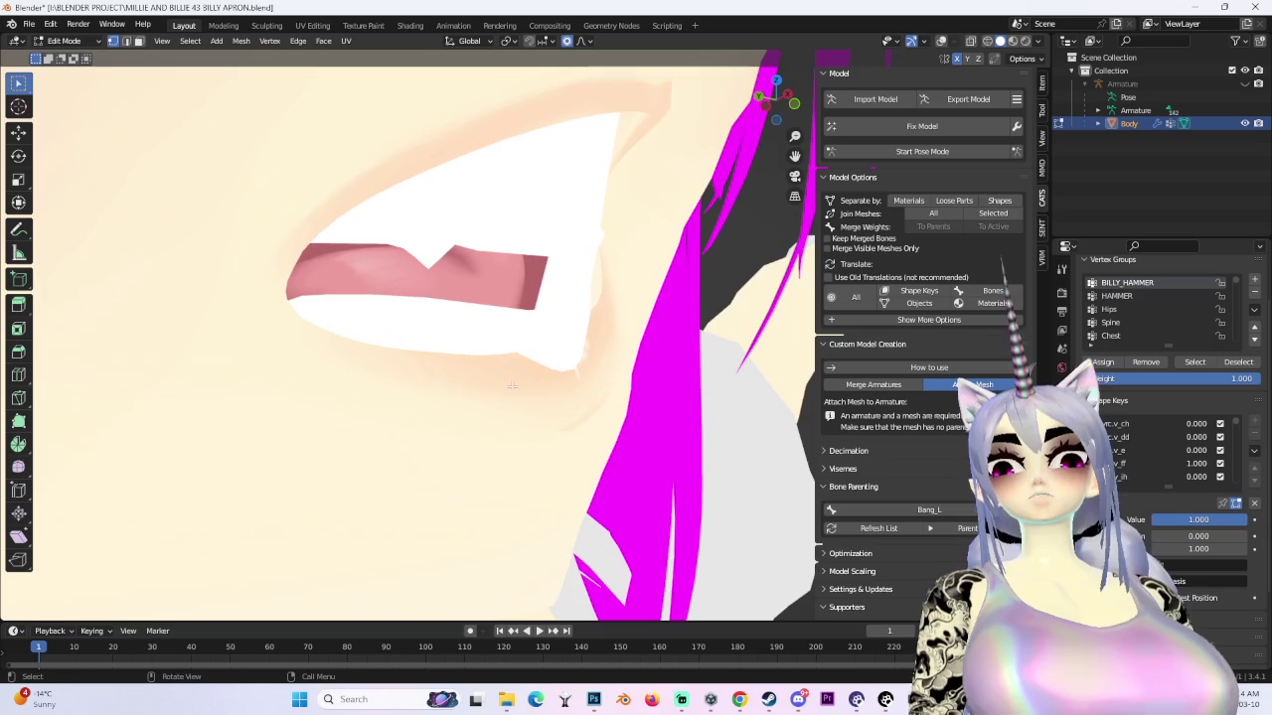
click(941, 40)
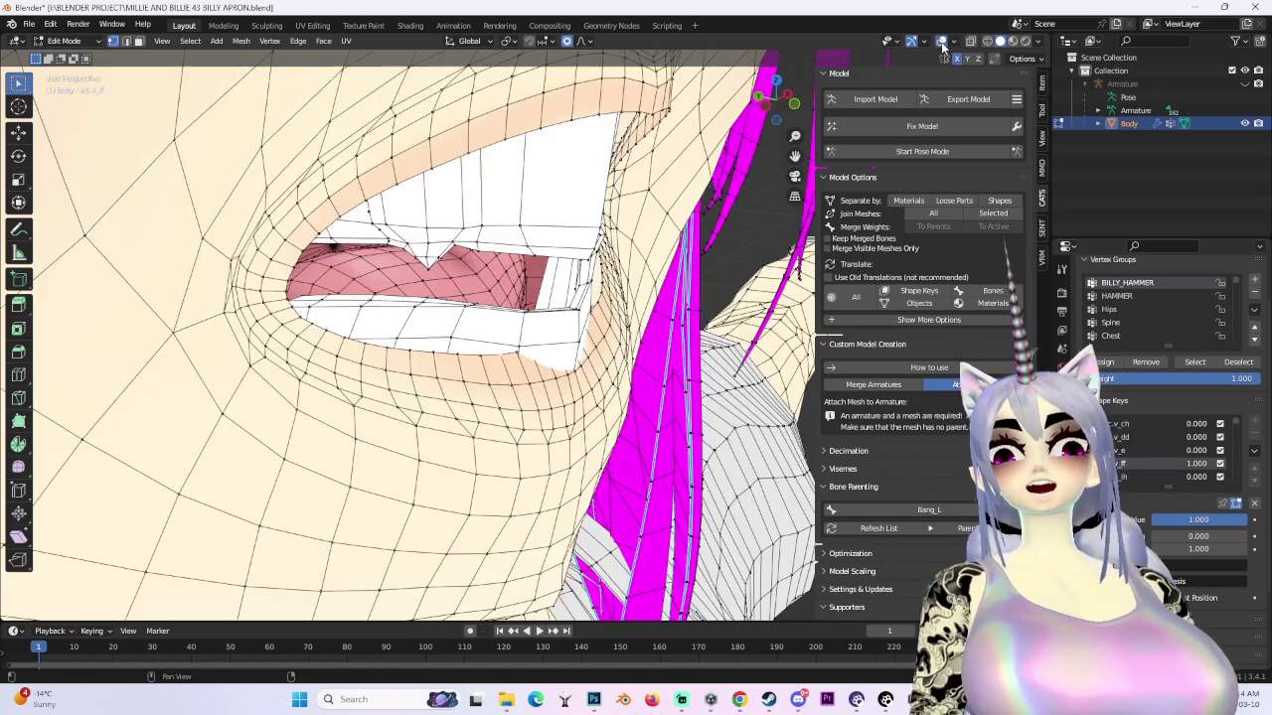
- Shift the vrc.v_ff mouth vertices 0.00327 m along Y with proportional falloff
mouse_move(596, 377)
middle_down()
mouse_move(477, 377)
mouse_move(681, 370)
mouse_move(680, 385)
middle_up()
scroll(681, 384, up, 4)
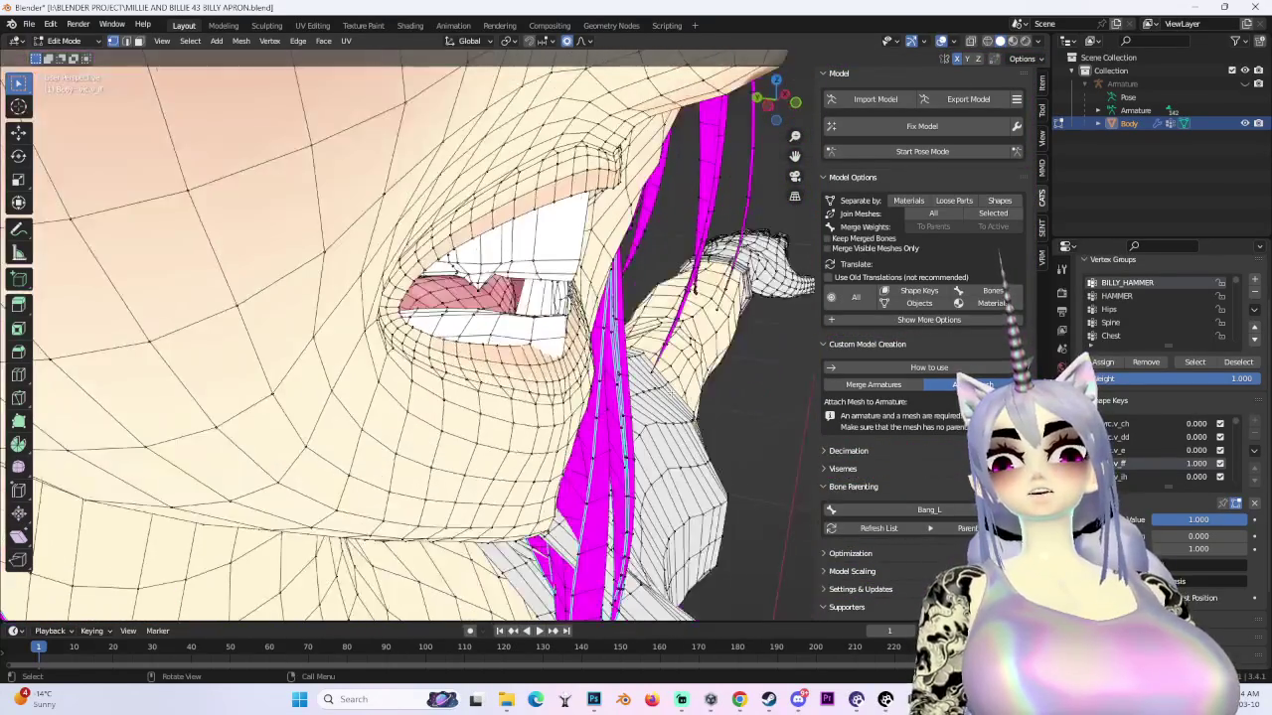
scroll(680, 384, up, 3)
key(g)
key(y)
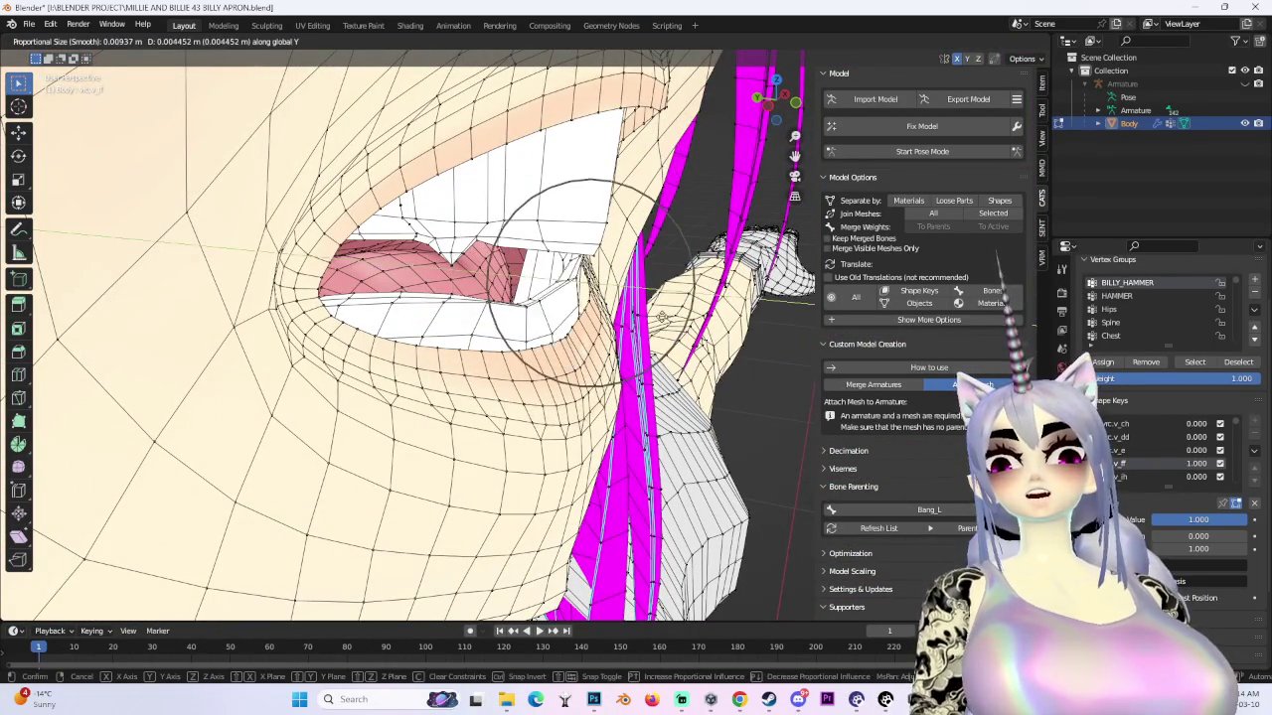
key(Escape)
key(g)
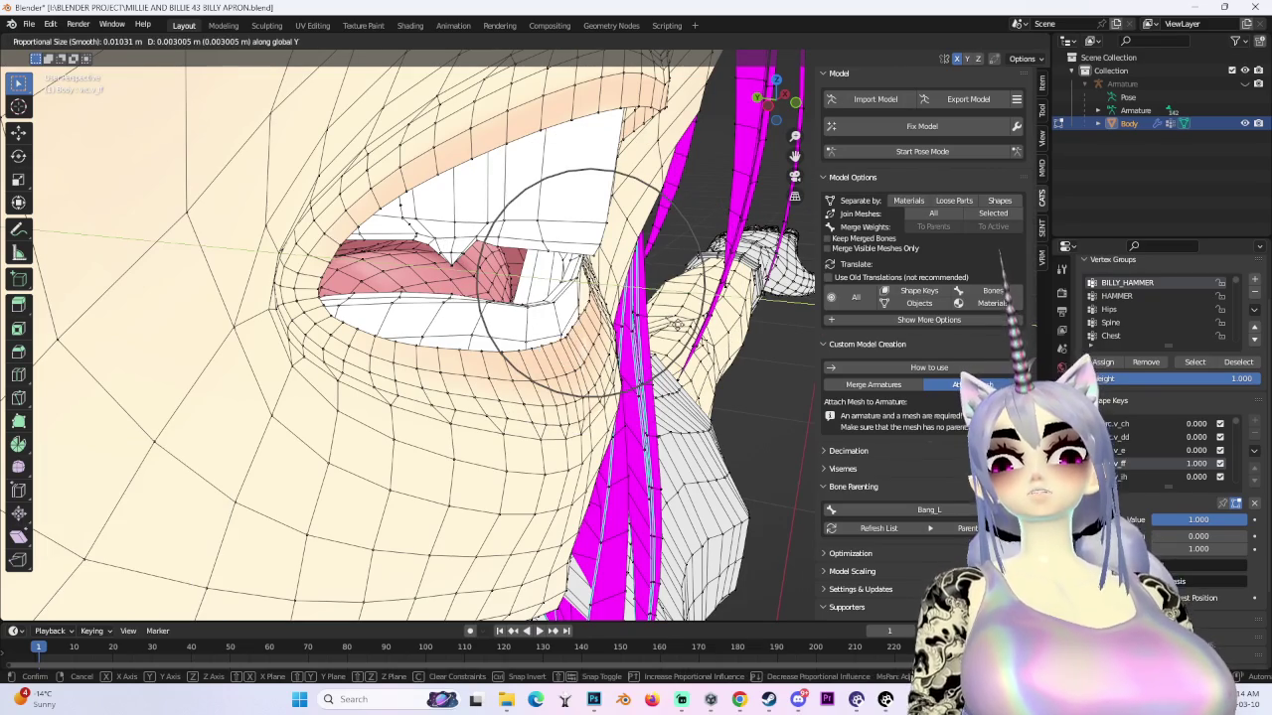
key(Return)
- Turn vrc.v_ff off and briefly preview the vrc.v_ih mouth shape
middle_drag(496, 298, 418, 298)
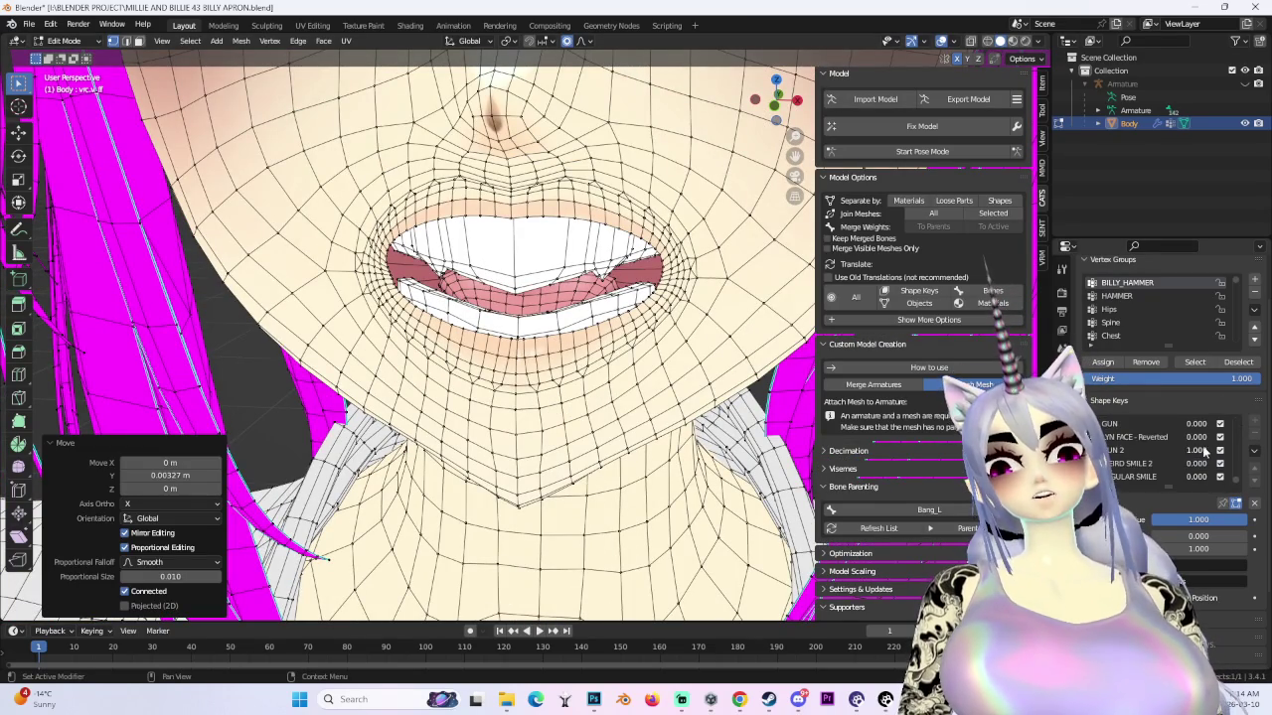
scroll(664, 417, down, 2)
scroll(663, 417, down, 4)
scroll(663, 417, up, 1)
scroll(663, 418, up, 4)
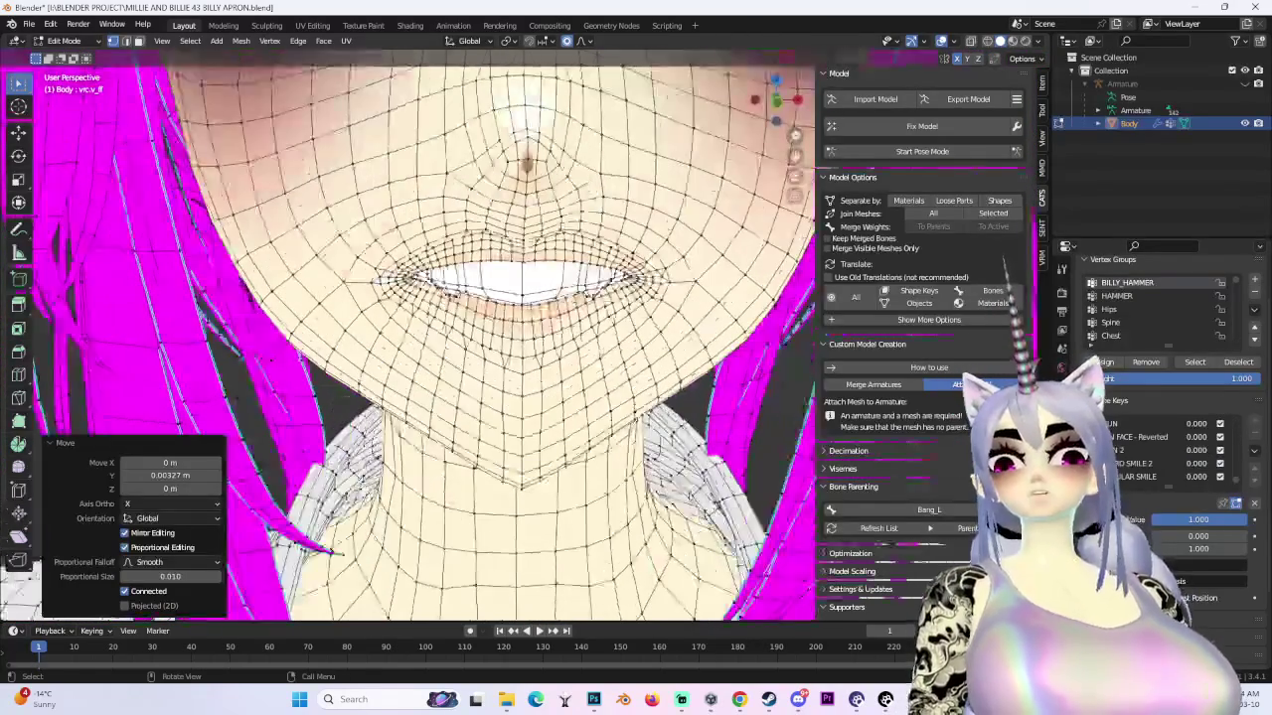
click(1222, 477)
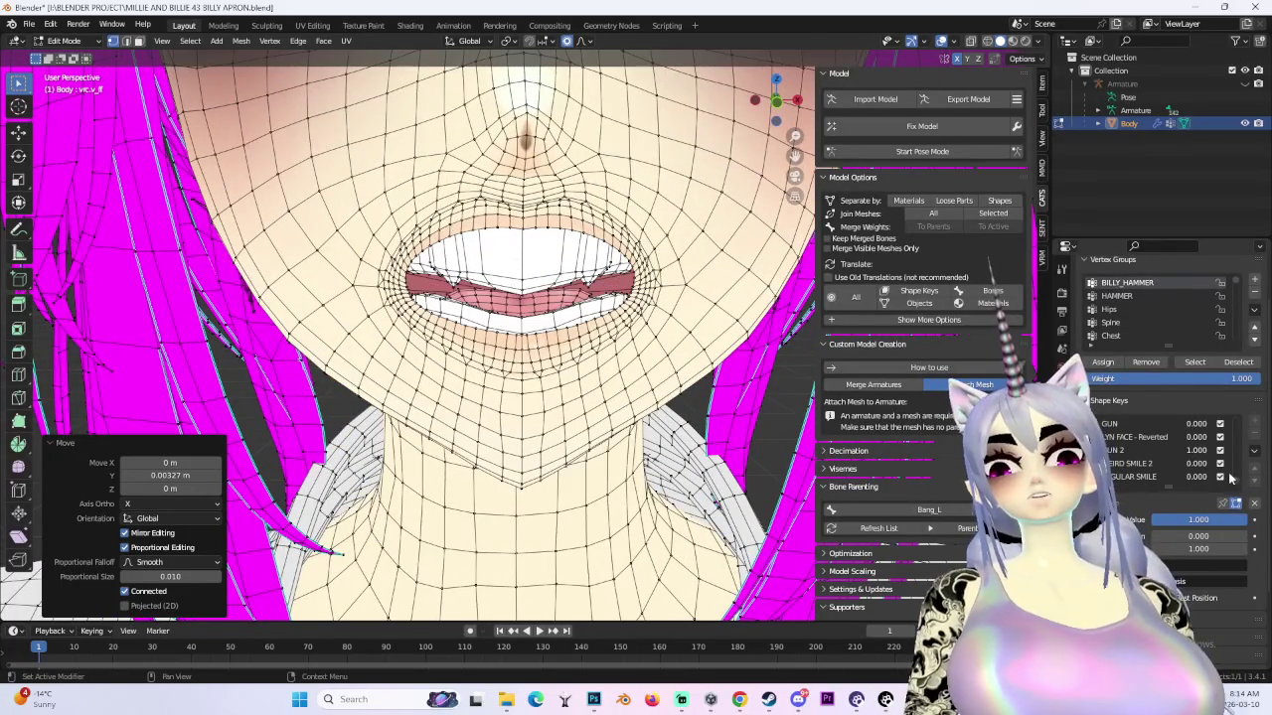
mouse_move(1196, 437)
mouse_down()
mouse_move(1142, 437)
mouse_move(1242, 450)
mouse_up()
middle_drag(596, 348, 497, 328)
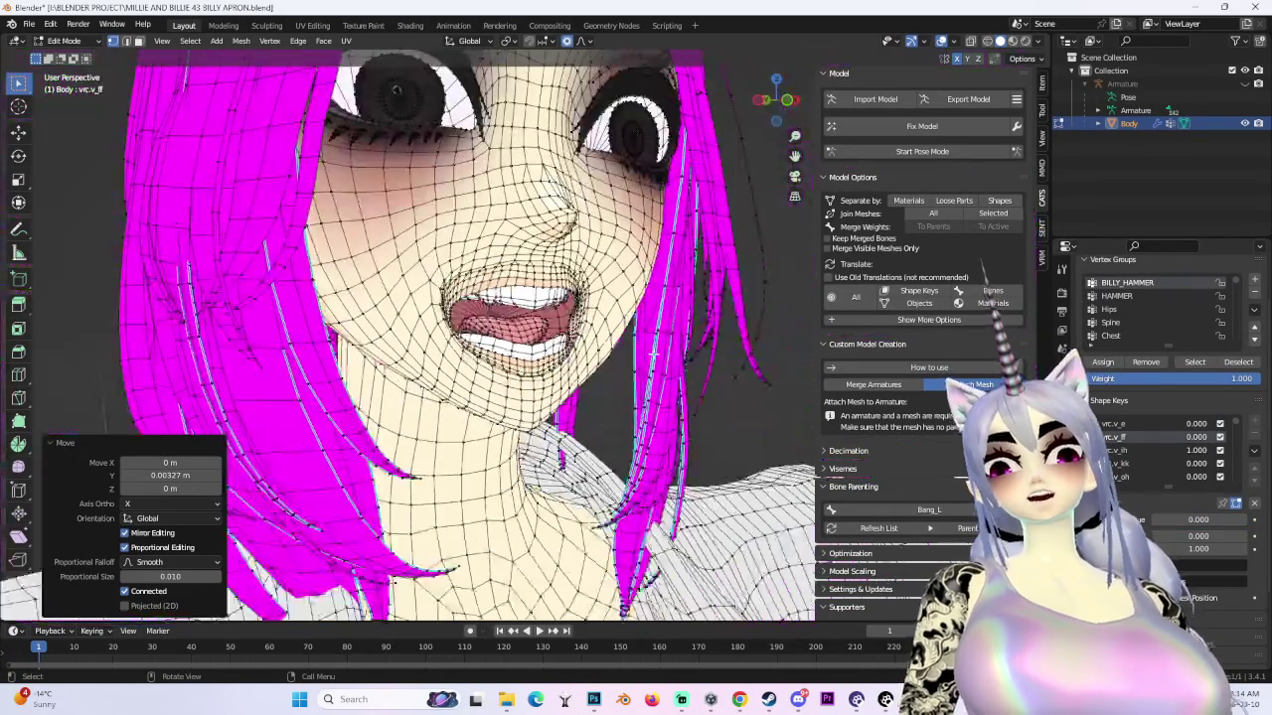
mouse_move(1196, 450)
mouse_down()
mouse_move(1142, 450)
mouse_move(1251, 457)
mouse_move(1152, 457)
mouse_move(1242, 450)
mouse_move(1153, 450)
mouse_move(1242, 452)
mouse_move(1152, 452)
mouse_move(1242, 462)
mouse_up()
- Preview vrc.v_oh at full strength, then make vrc.v_th the active shape key
scroll(1175, 457, down, 1)
scroll(517, 318, up, 4)
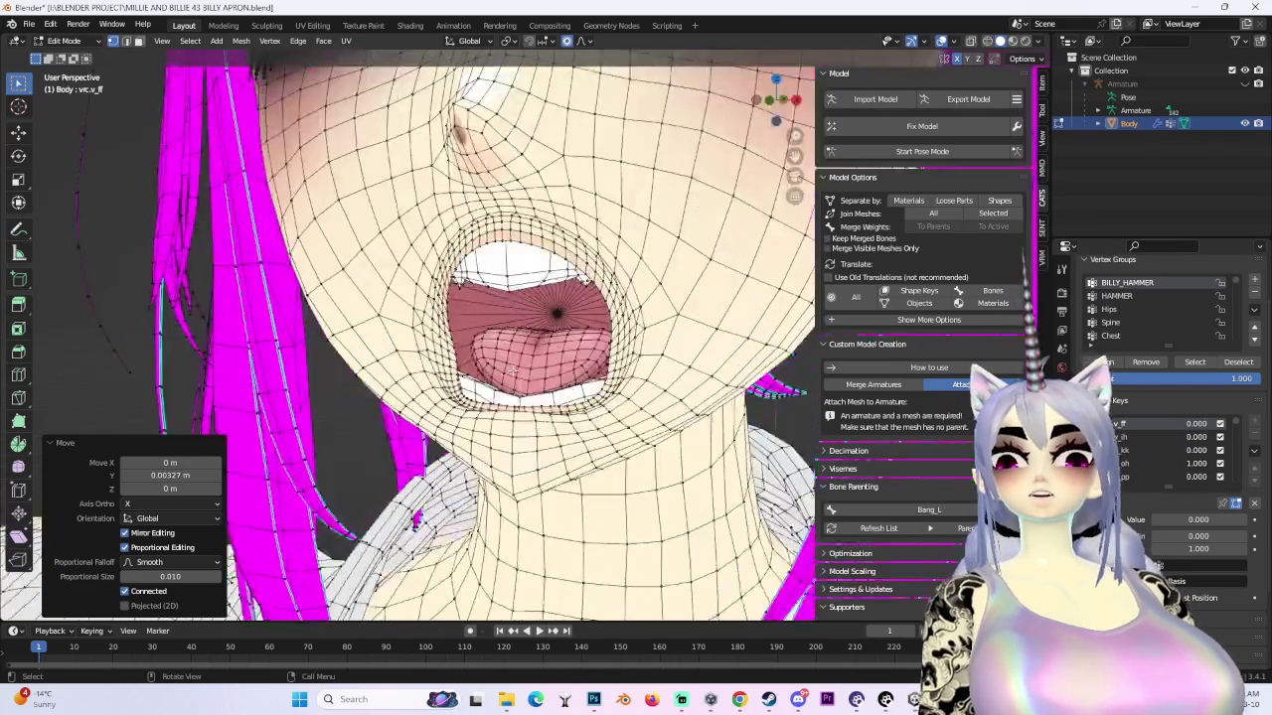
middle_drag(517, 318, 507, 249)
scroll(447, 328, down, 3)
middle_drag(447, 328, 447, 377)
click(1143, 438)
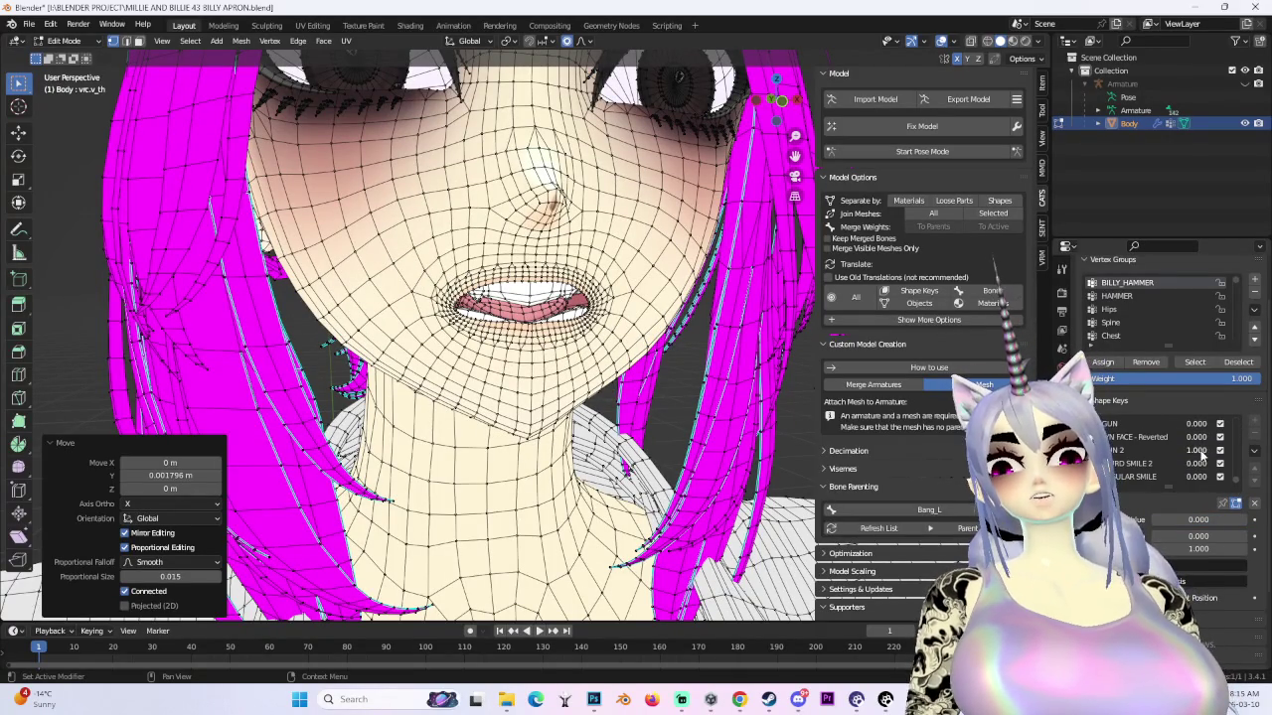
- Zero the open-mouth shape key and set SCARED to full strength, viewed from the front
drag(1197, 450, 1153, 450)
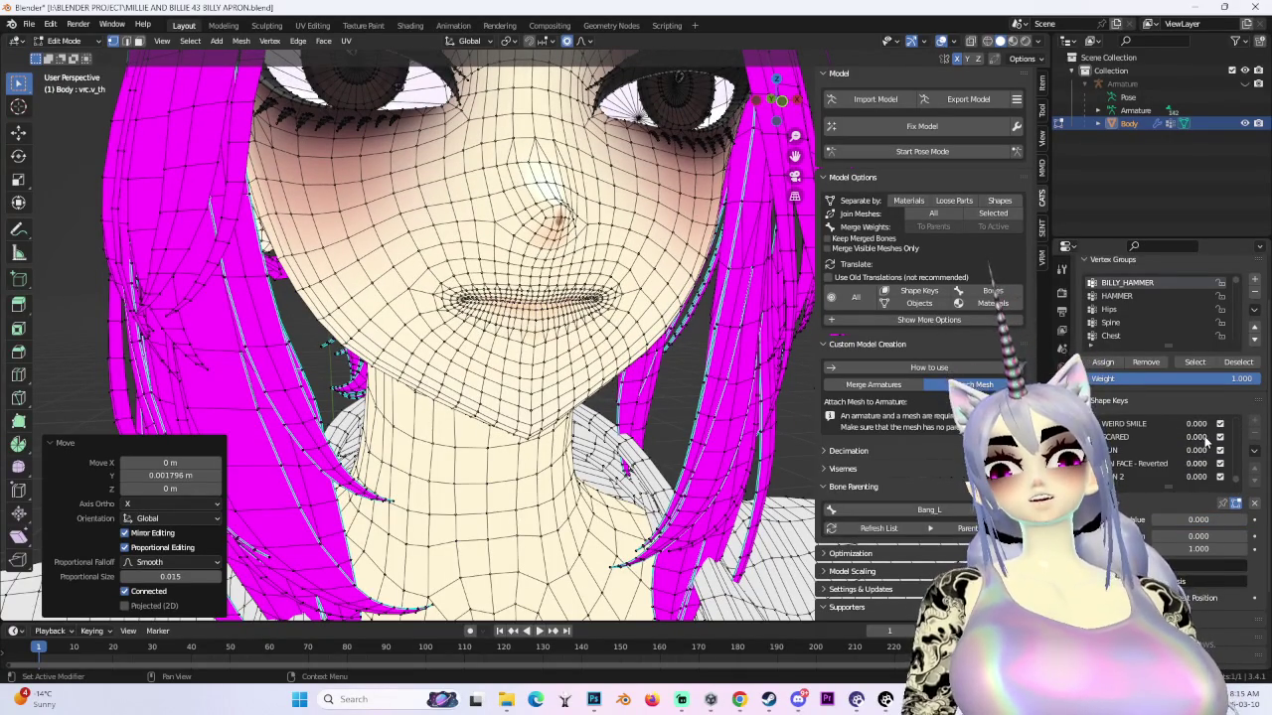
scroll(1208, 441, up, 2)
drag(1195, 464, 1232, 464)
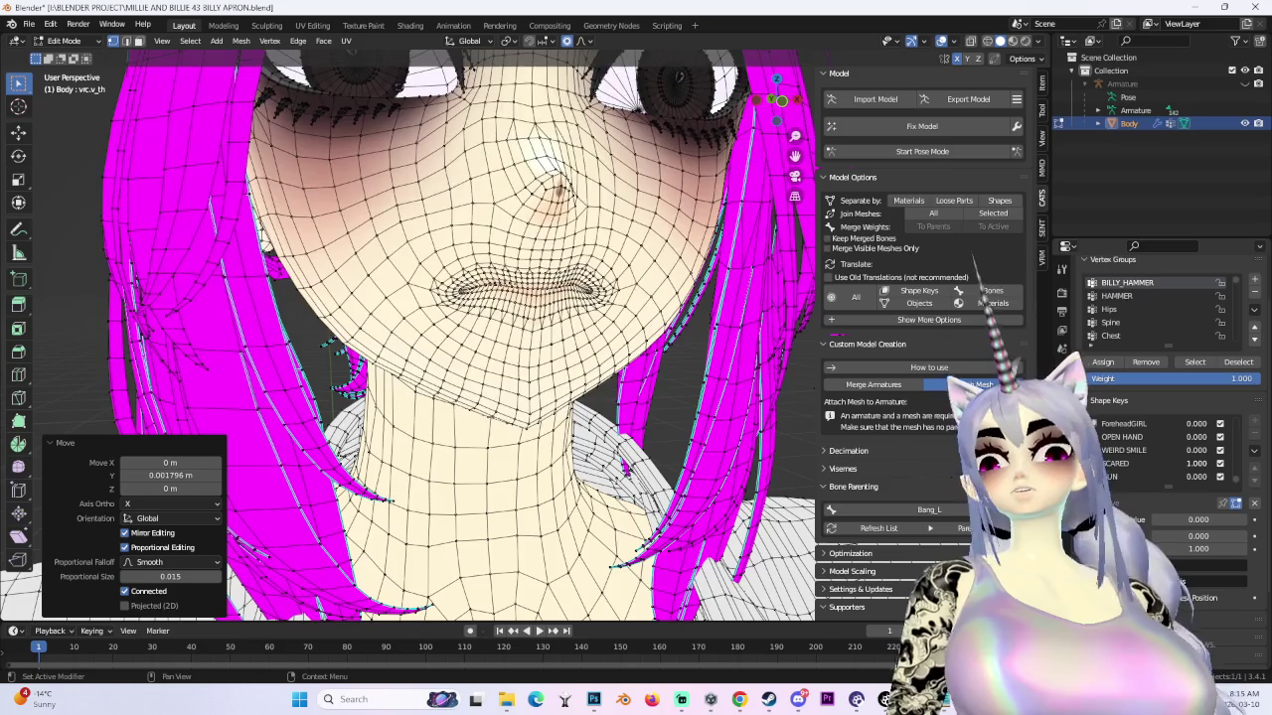
scroll(695, 299, down, 2)
scroll(695, 298, up, 2)
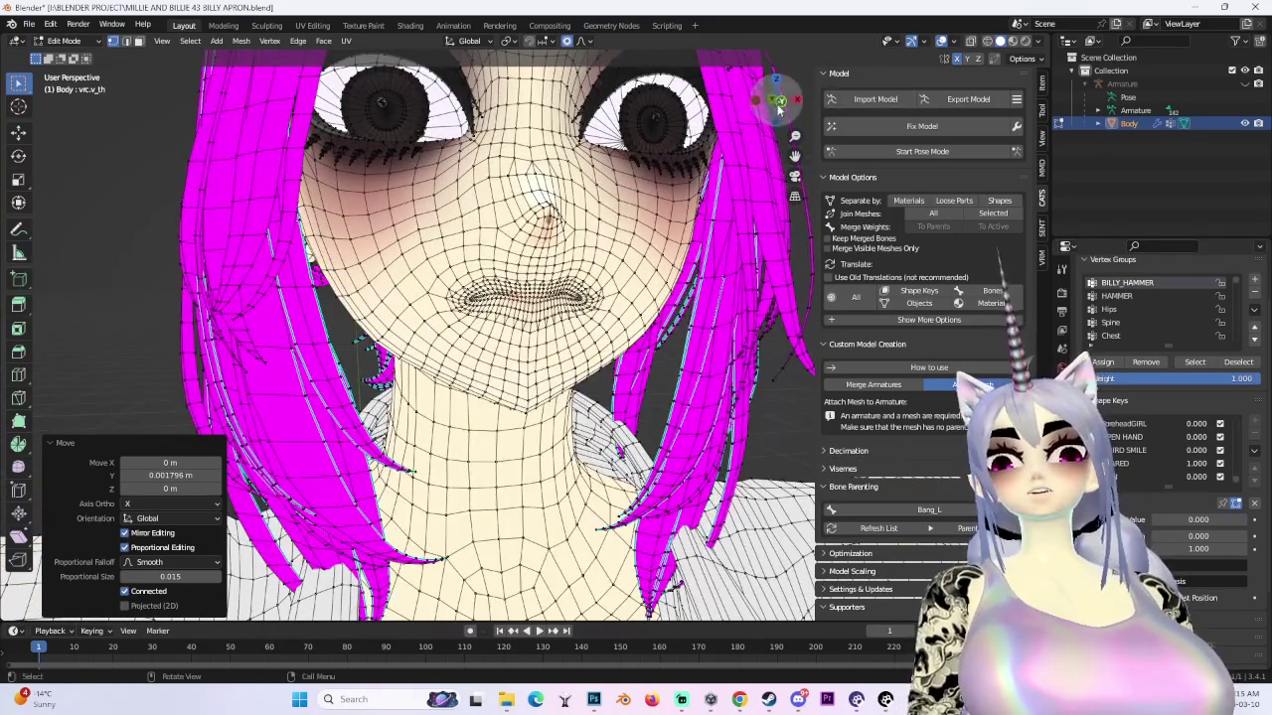
click(779, 103)
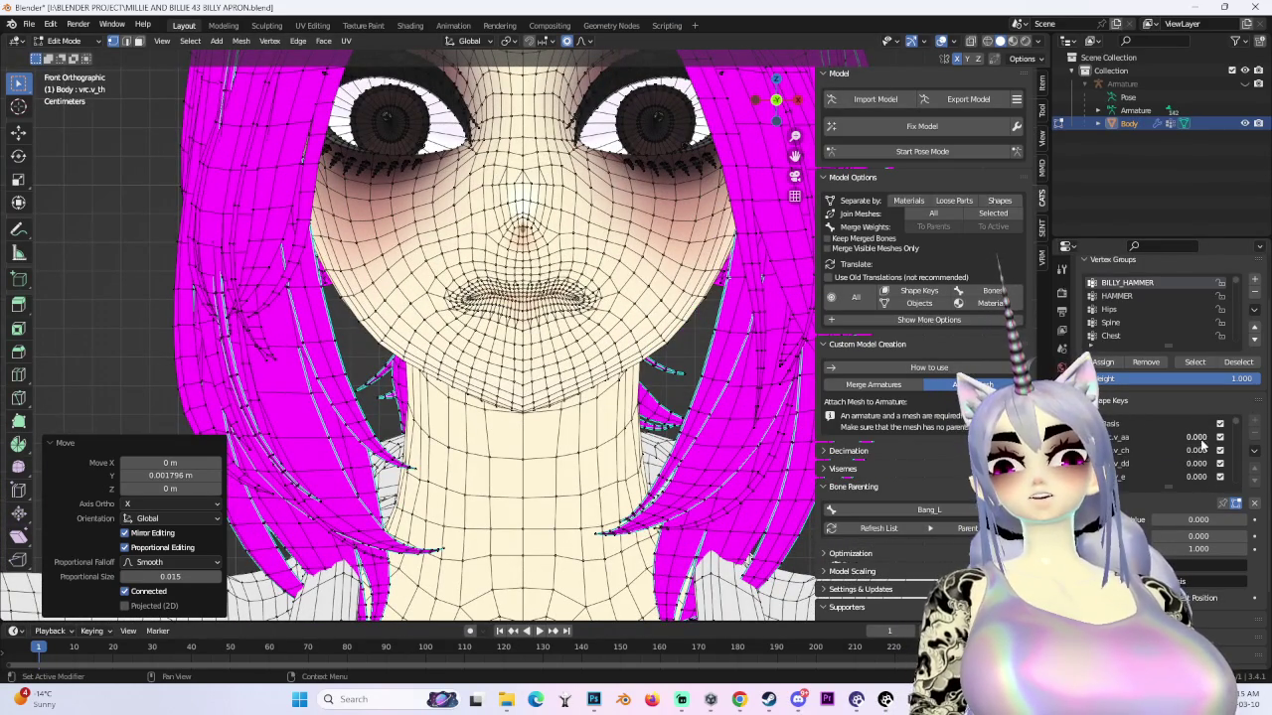
- Set vrc.v_aa to 1 and nudge the mouth corner vertices along Y
drag(1195, 436, 1232, 436)
scroll(521, 298, up, 3)
scroll(521, 298, up, 2)
middle_drag(497, 328, 403, 290)
scroll(522, 298, up, 2)
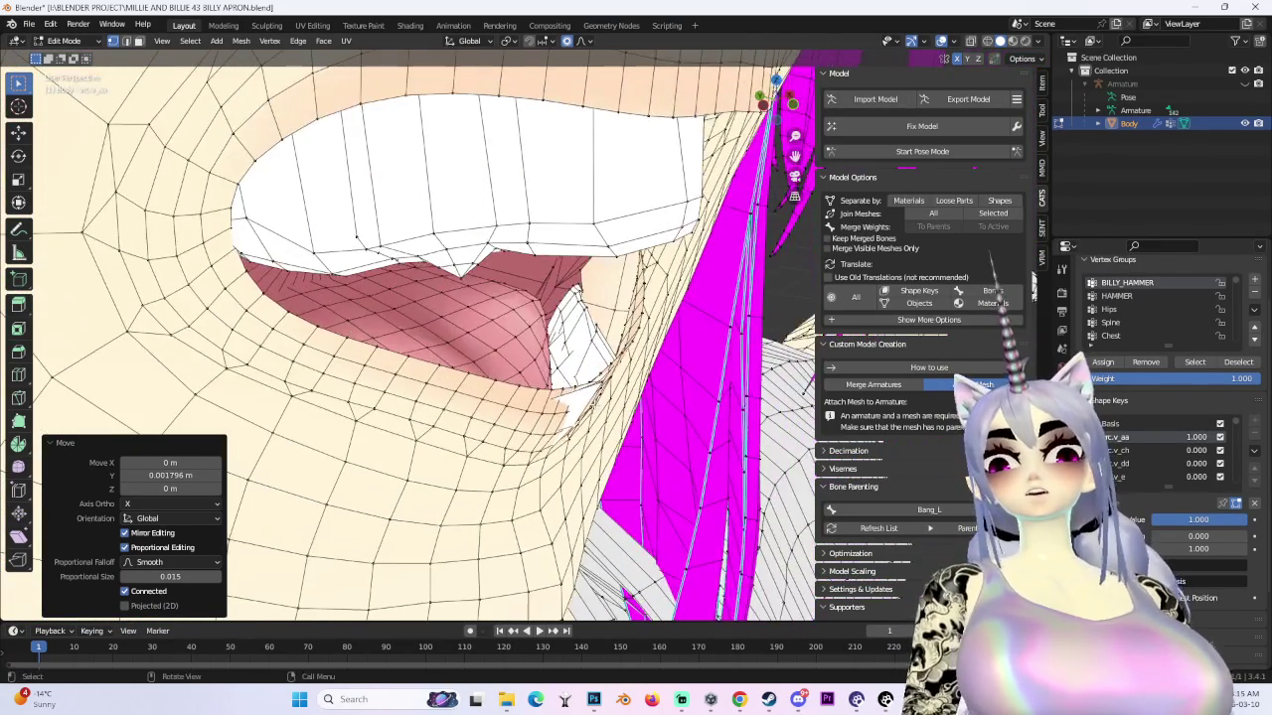
middle_drag(517, 388, 535, 399)
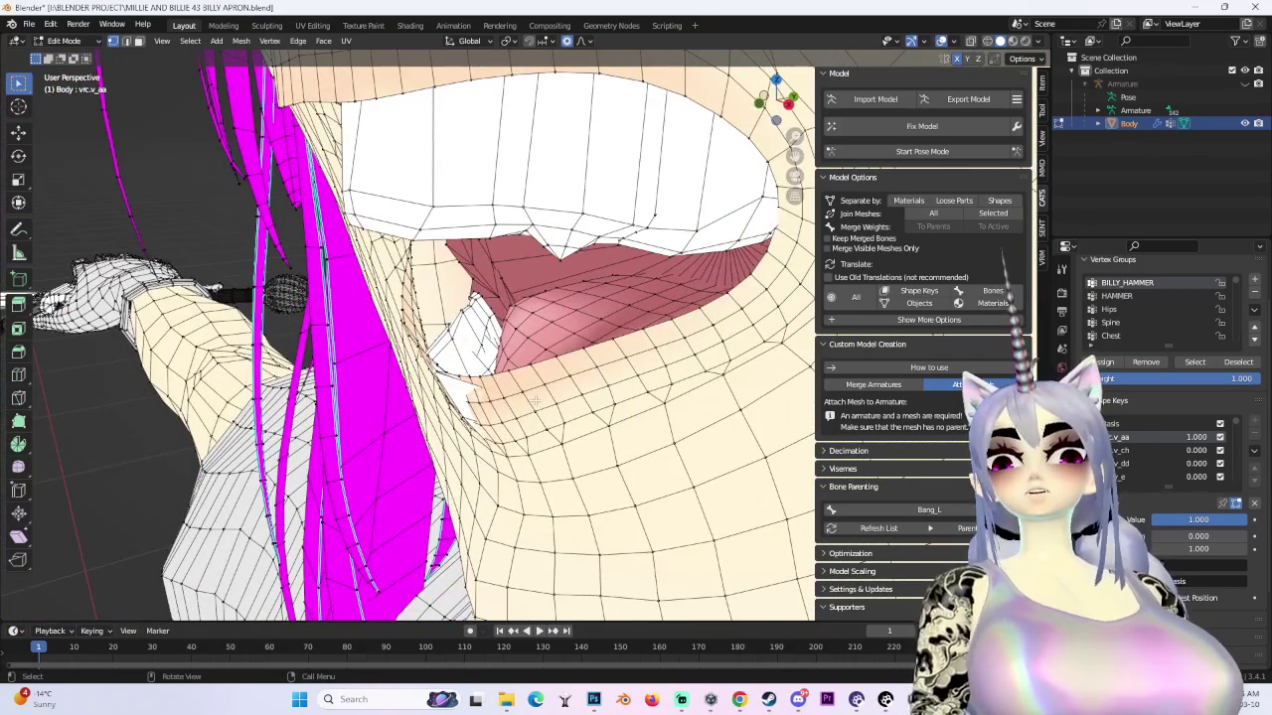
key(g)
key(y)
scroll(556, 392, down, 3)
click(560, 391)
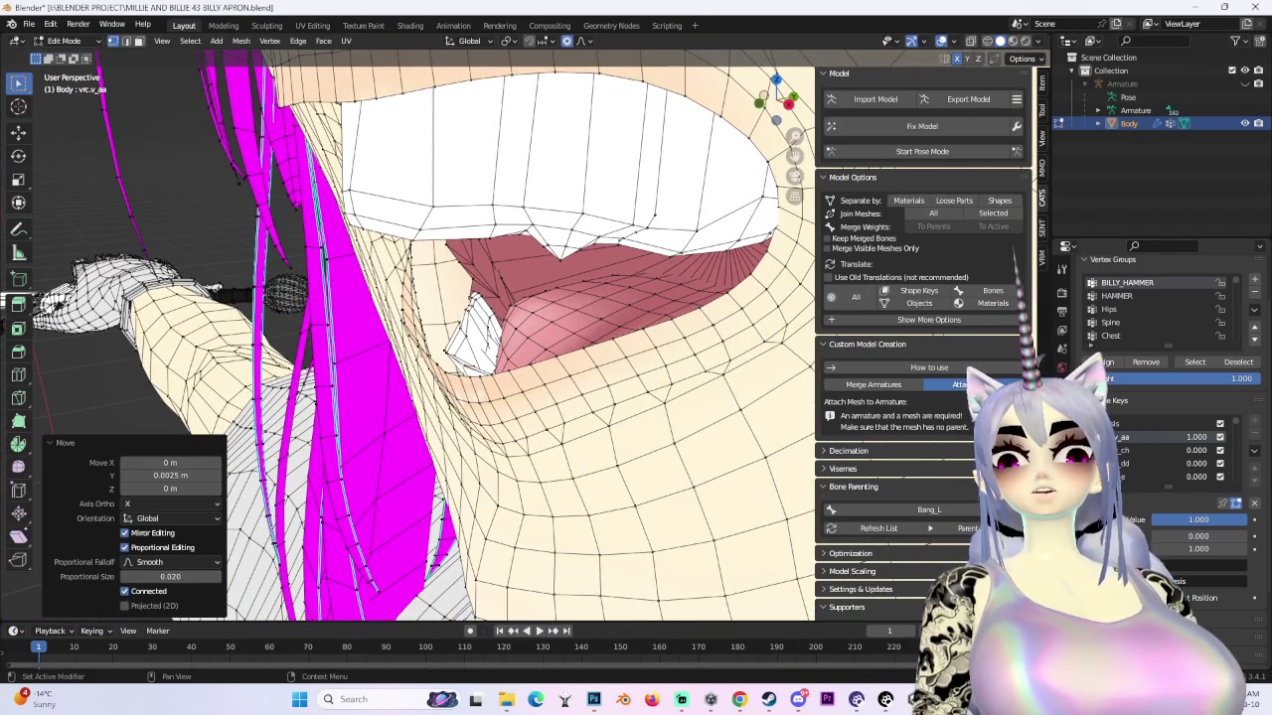
- Preview vrc.v_ch, vrc.v_dd and then vrc.v_e at full strength in turn
mouse_move(1196, 436)
mouse_down()
mouse_move(1142, 437)
mouse_move(1232, 451)
mouse_up()
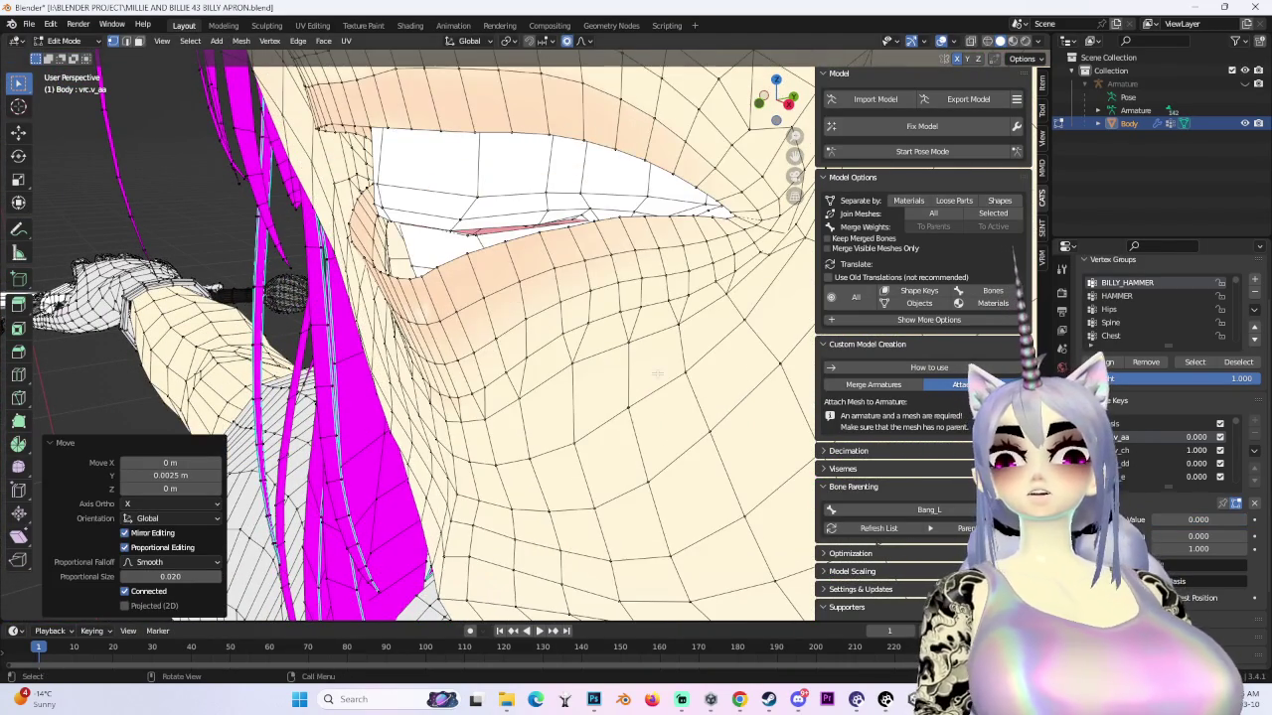
middle_drag(557, 391, 556, 328)
scroll(556, 328, down, 2)
mouse_move(1212, 450)
mouse_down()
mouse_move(1182, 454)
mouse_move(1232, 463)
mouse_up()
middle_drag(596, 378, 696, 337)
mouse_move(1200, 464)
mouse_down()
mouse_move(1182, 464)
mouse_move(1232, 450)
mouse_up()
middle_drag(596, 347, 636, 318)
middle_drag(556, 397, 531, 398)
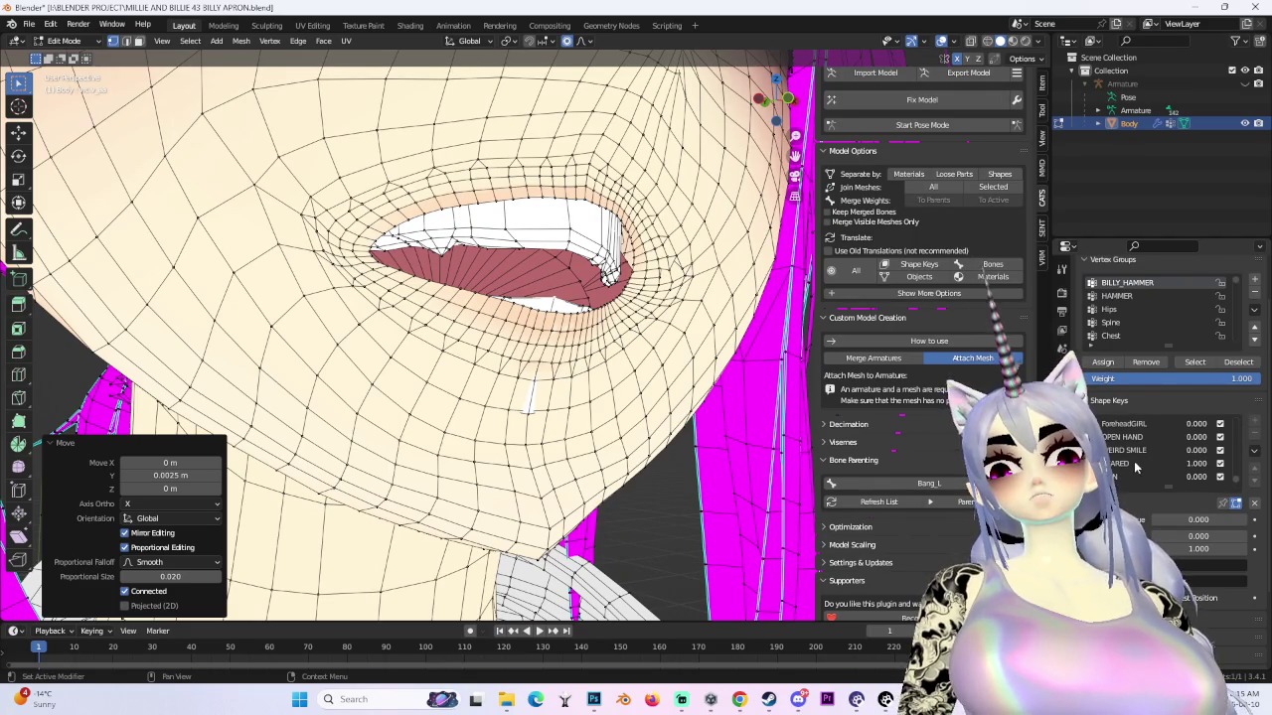
- On the SCARED shape key, shift the lip vertices about 0.0024 m along −Y with proportional size 0.027
click(1138, 464)
key(g)
key(y)
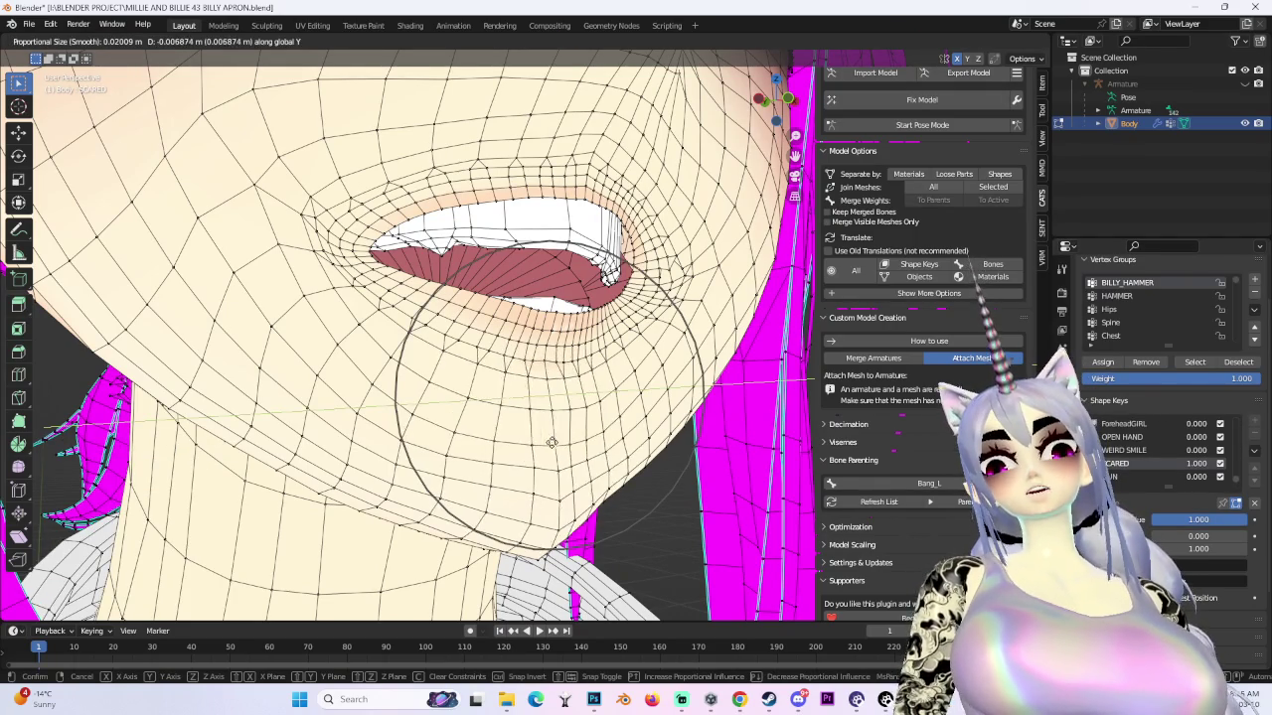
scroll(541, 442, down, 3)
click(541, 442)
key(ctrl+z)
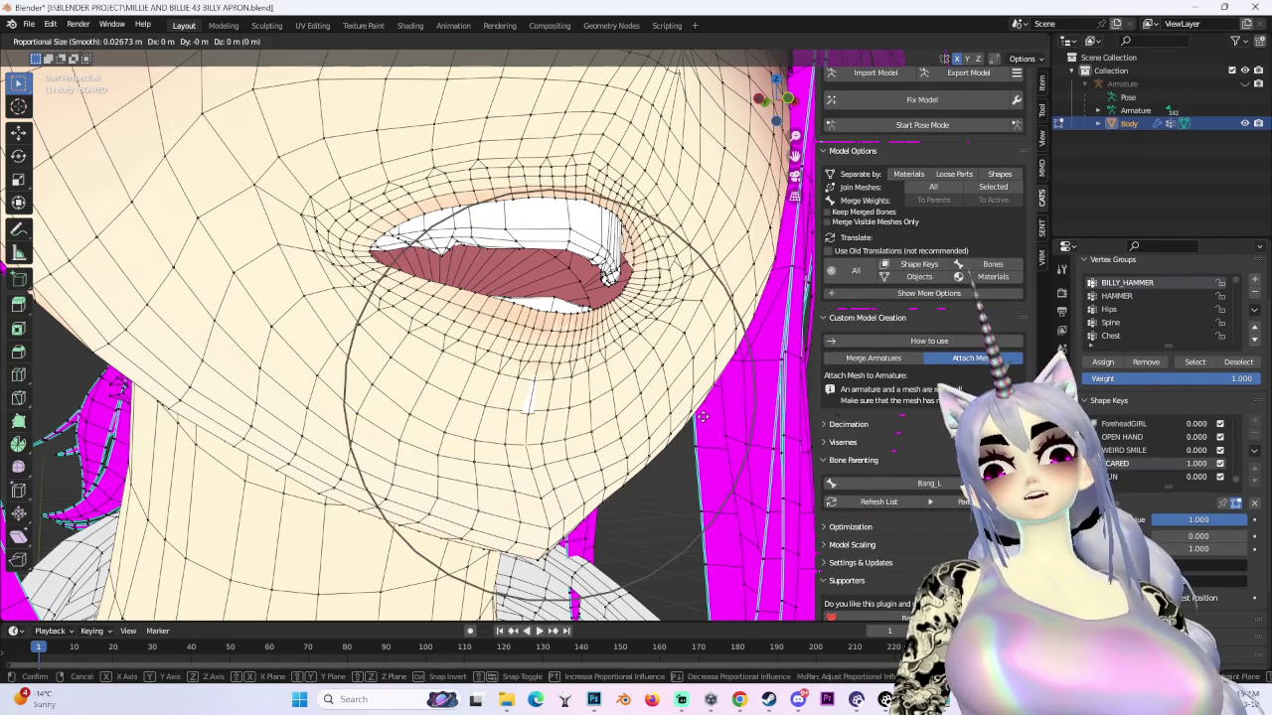
key(g)
key(y)
click(685, 417)
mouse_move(685, 417)
middle_down()
mouse_move(701, 409)
mouse_move(636, 411)
middle_up()
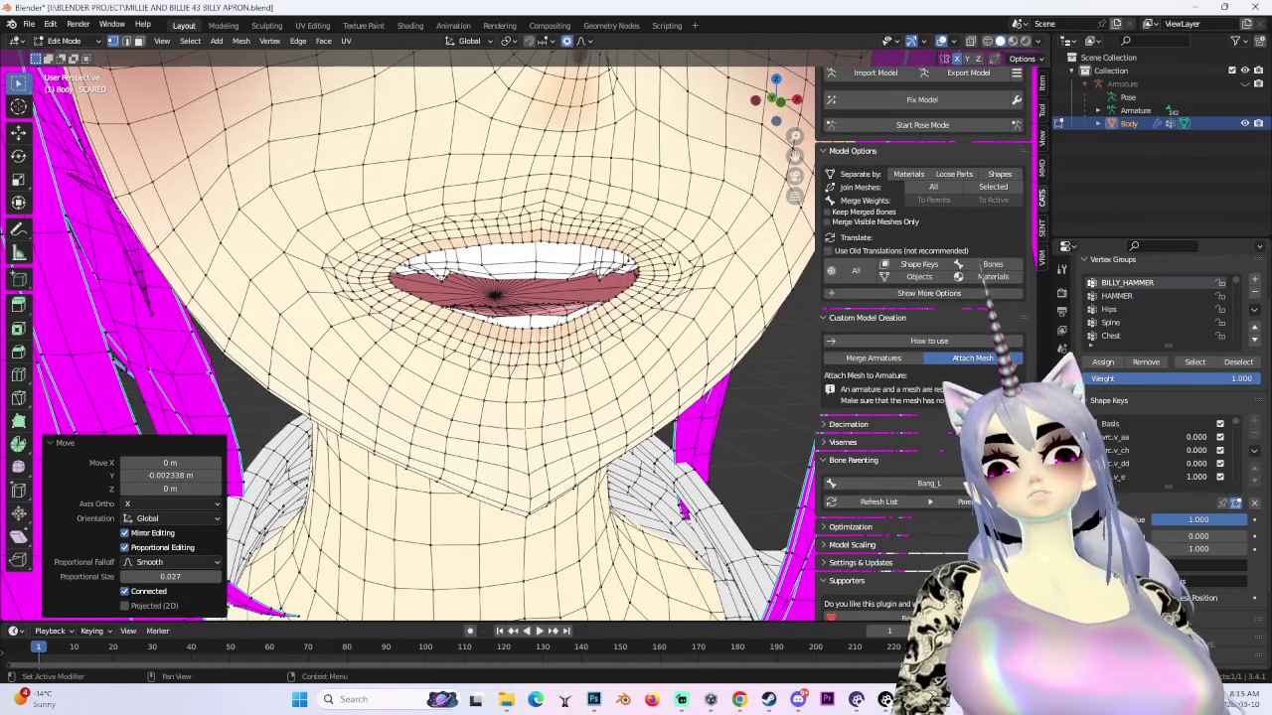
- Preview vrc.v_ff at full strength, then make a second small shift of the mouth vertices
drag(1205, 455, 1199, 475)
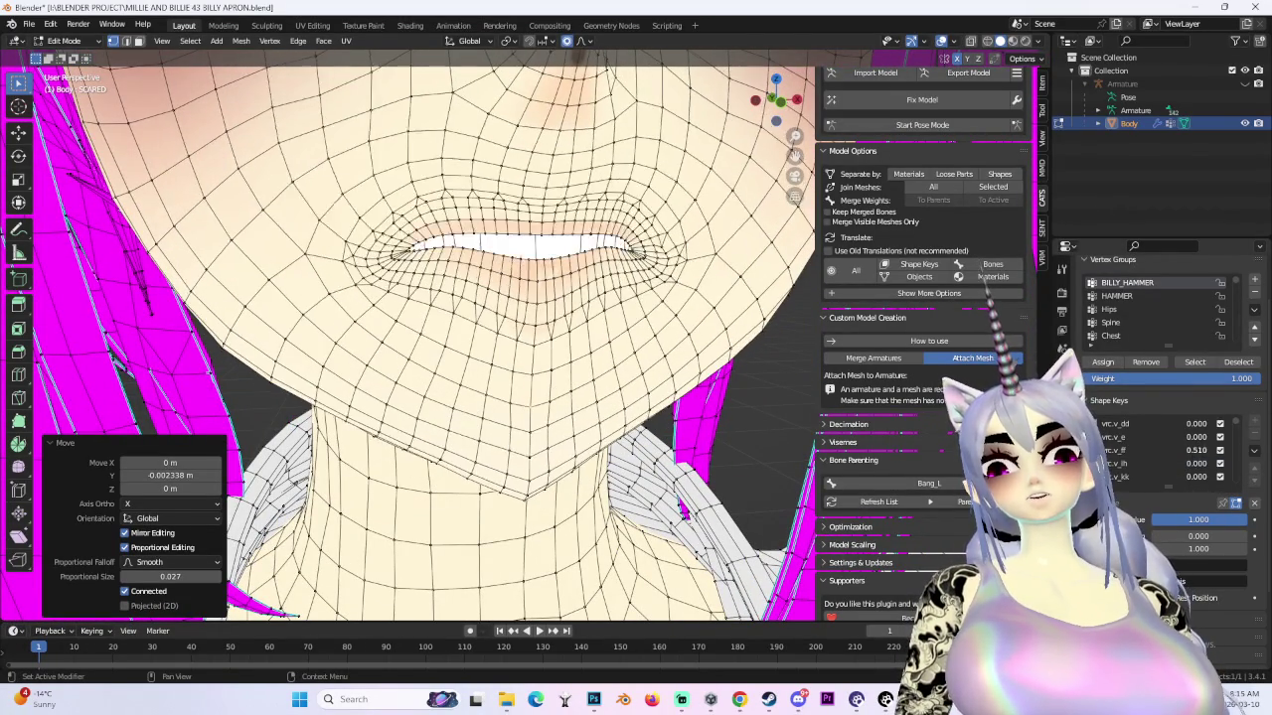
mouse_move(557, 378)
middle_down()
mouse_move(522, 353)
mouse_move(537, 338)
middle_up()
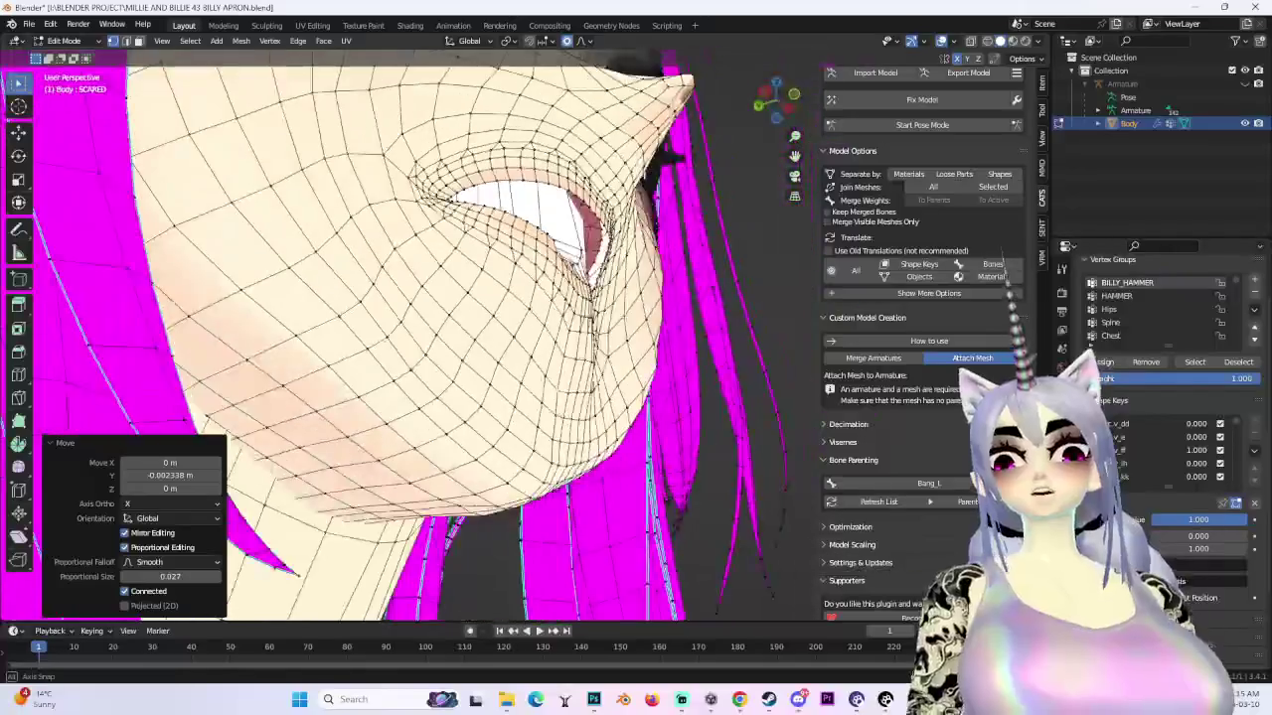
middle_drag(552, 248, 537, 298)
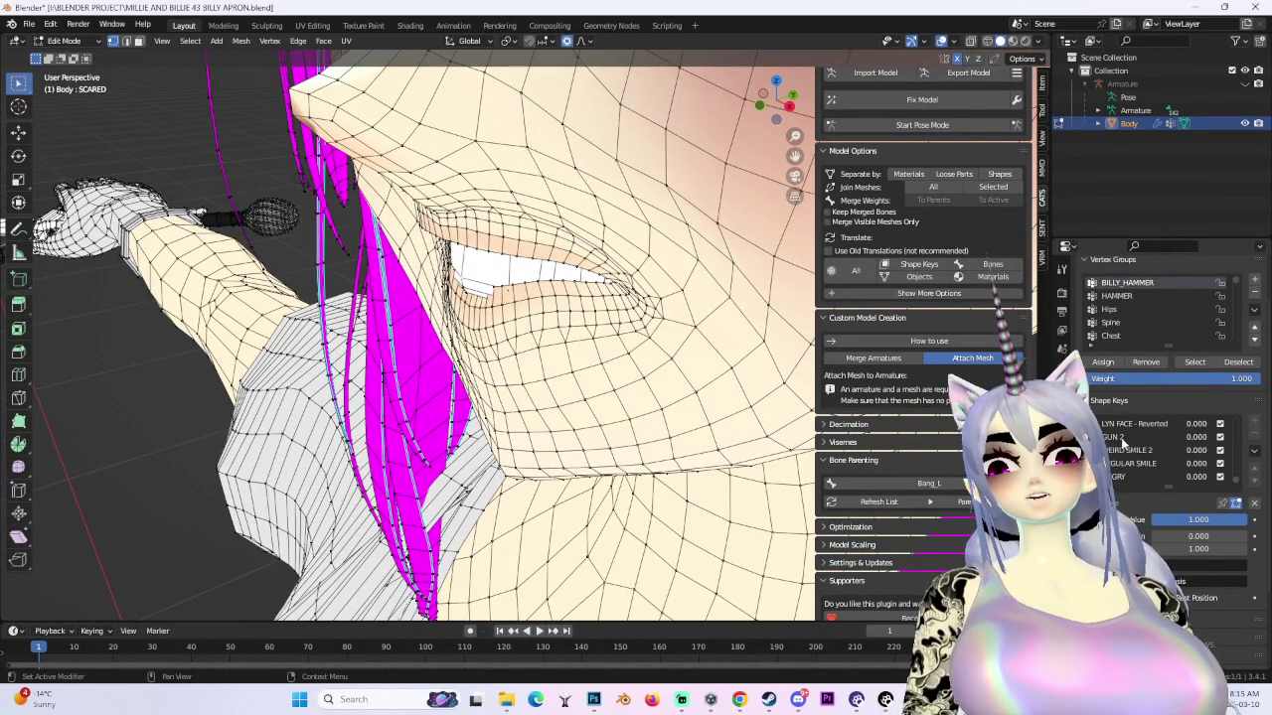
mouse_move(556, 348)
middle_down()
mouse_move(574, 301)
mouse_move(803, 233)
mouse_move(755, 278)
middle_up()
key(g)
click(641, 294)
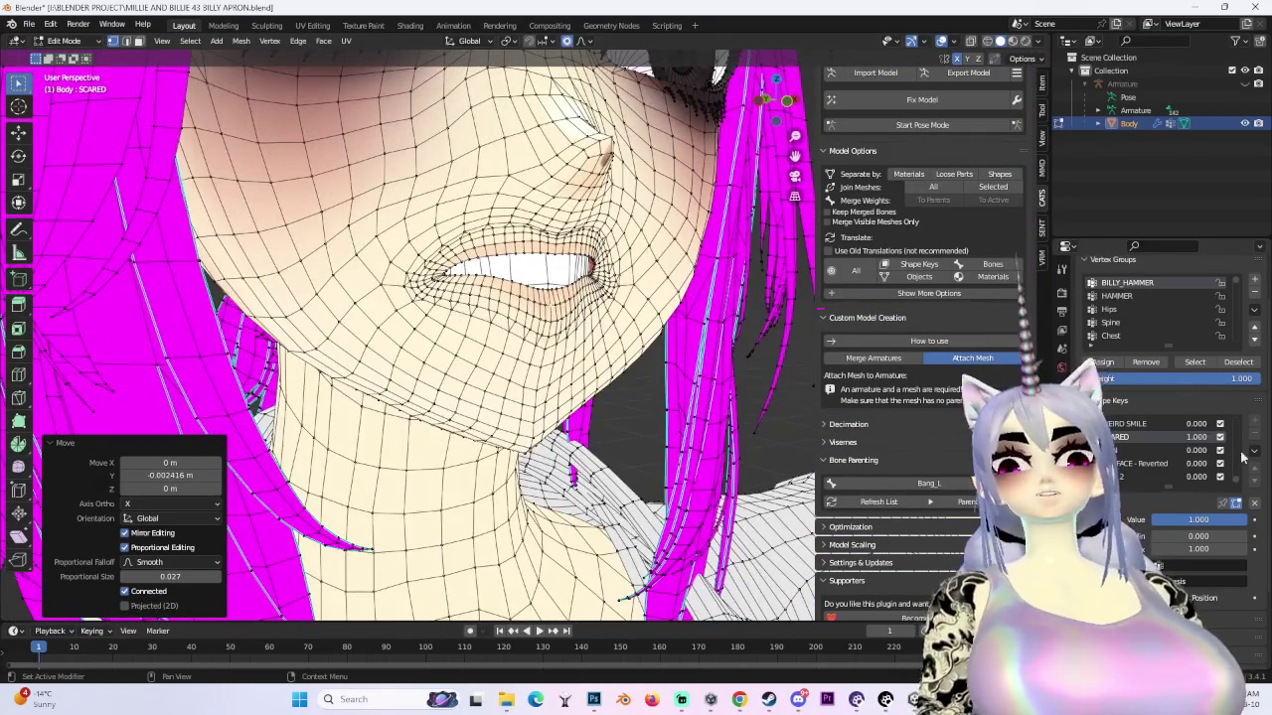
middle_drag(497, 348, 447, 318)
- Recheck vrc.v_ff and the next viseme shape key against the edited mouth
scroll(447, 318, down, 2)
scroll(448, 318, down, 2)
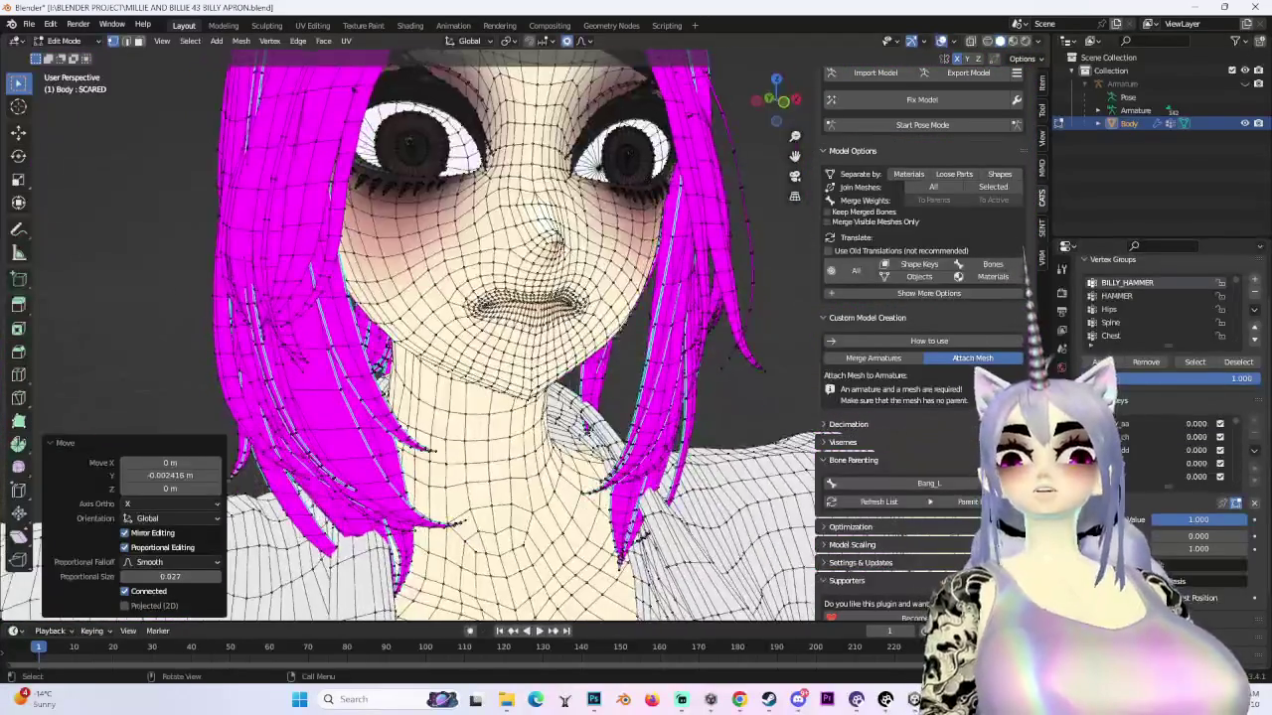
scroll(447, 318, up, 3)
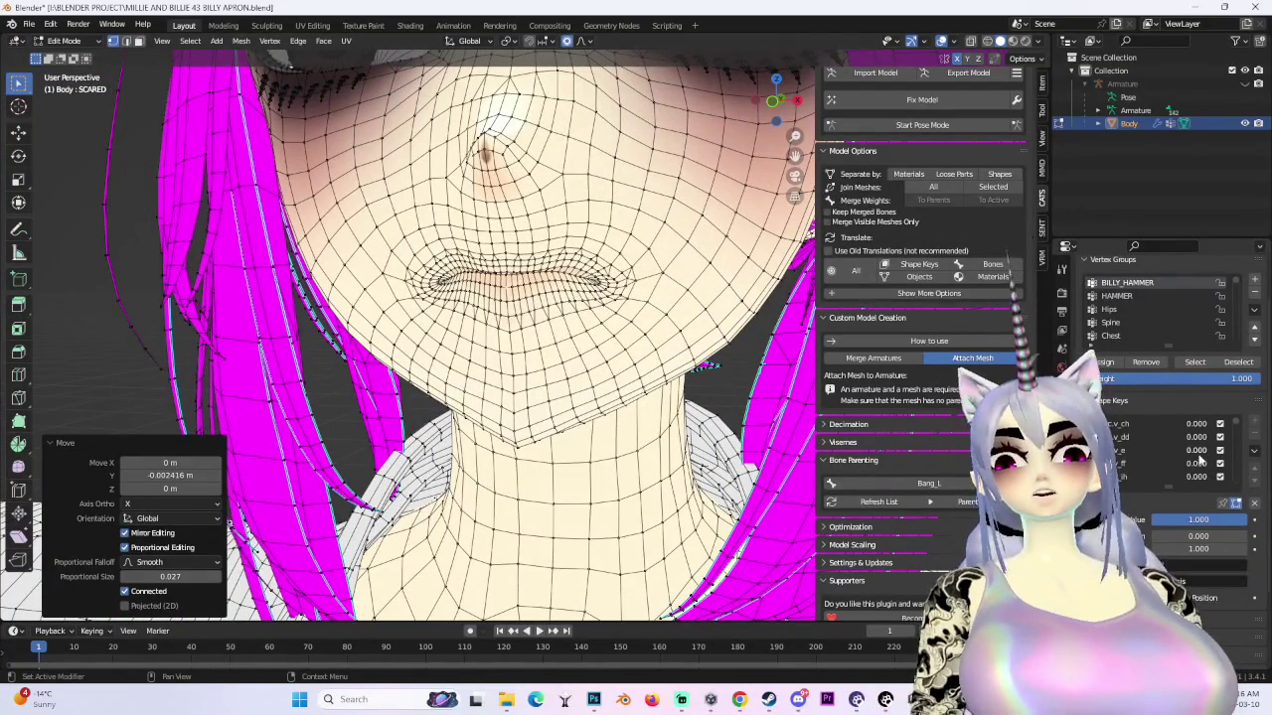
drag(1197, 464, 1232, 464)
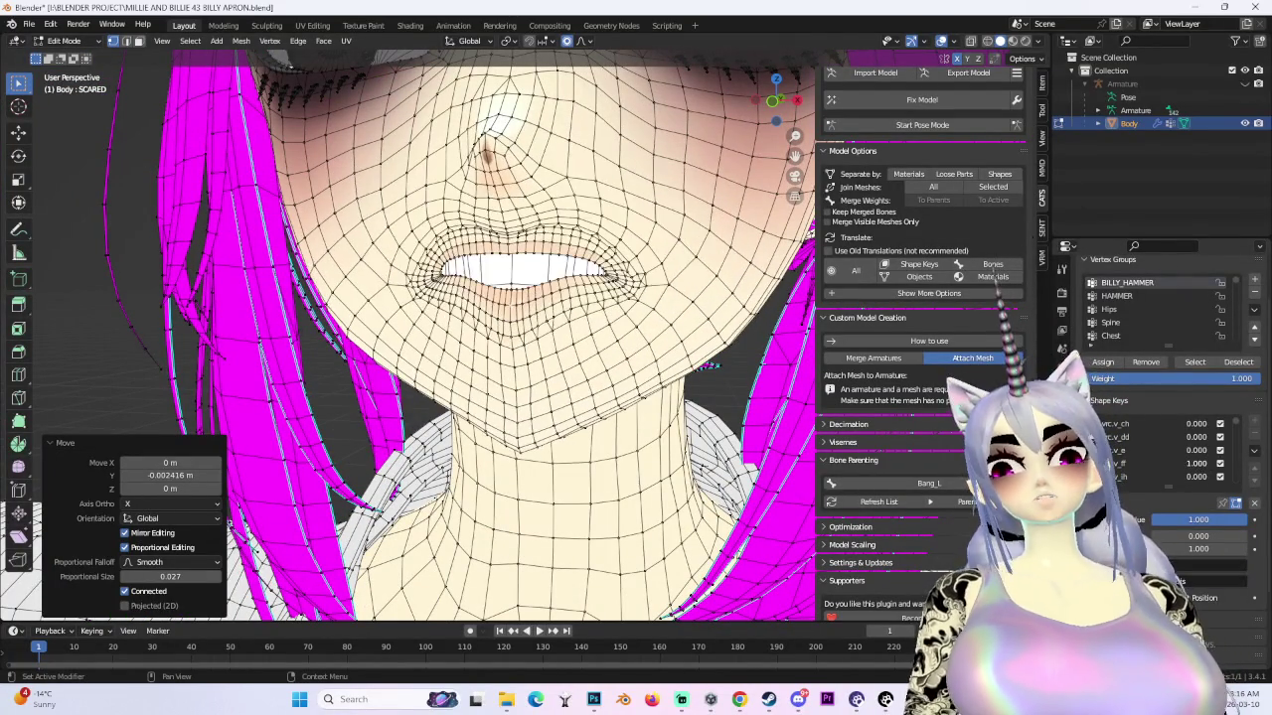
mouse_move(709, 366)
middle_down()
mouse_move(676, 364)
mouse_move(564, 293)
mouse_move(636, 298)
middle_up()
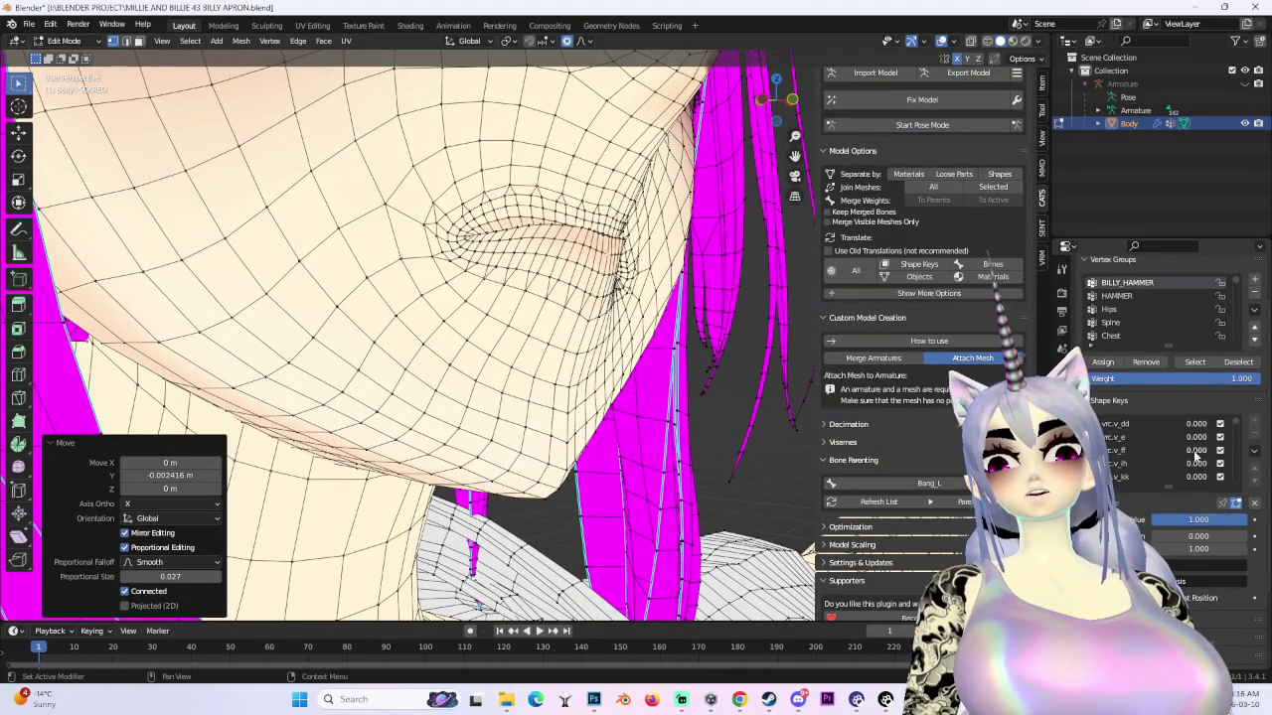
drag(1197, 455, 1222, 455)
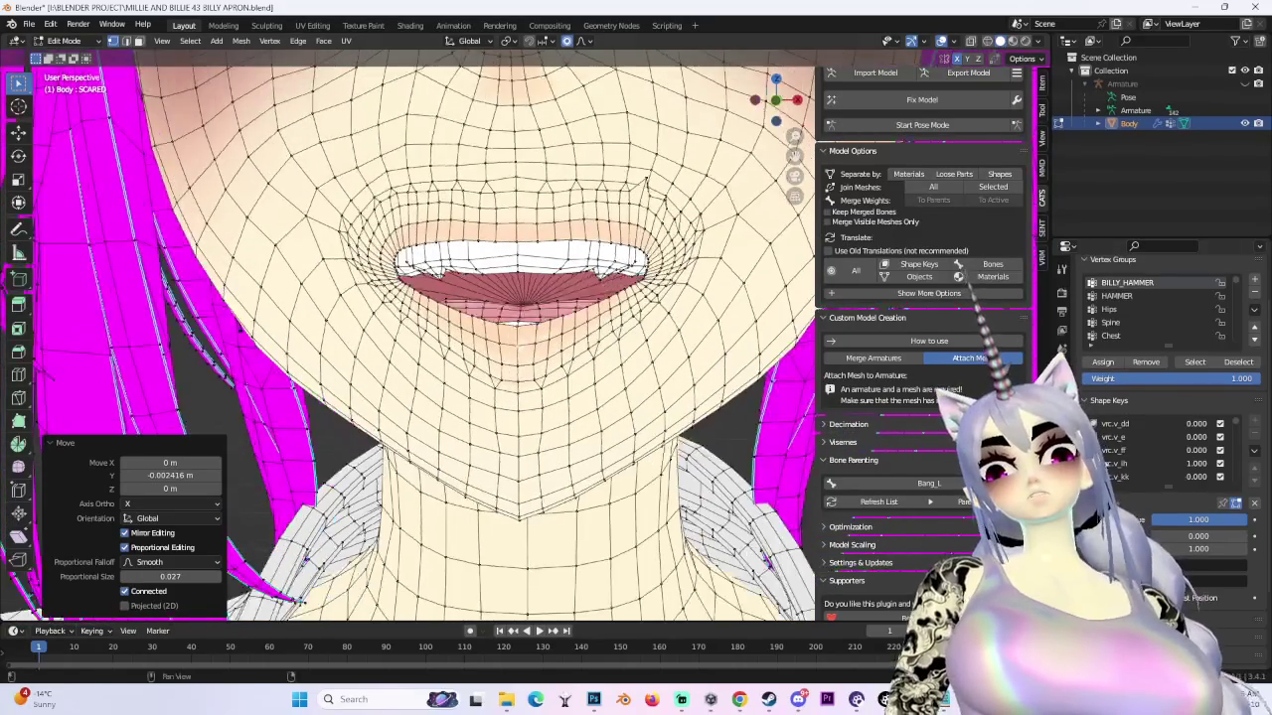
- Toggle vrc.v_ih off and on and turn vrc.v_kk off, inspecting the lips from the side
drag(1199, 477, 1152, 477)
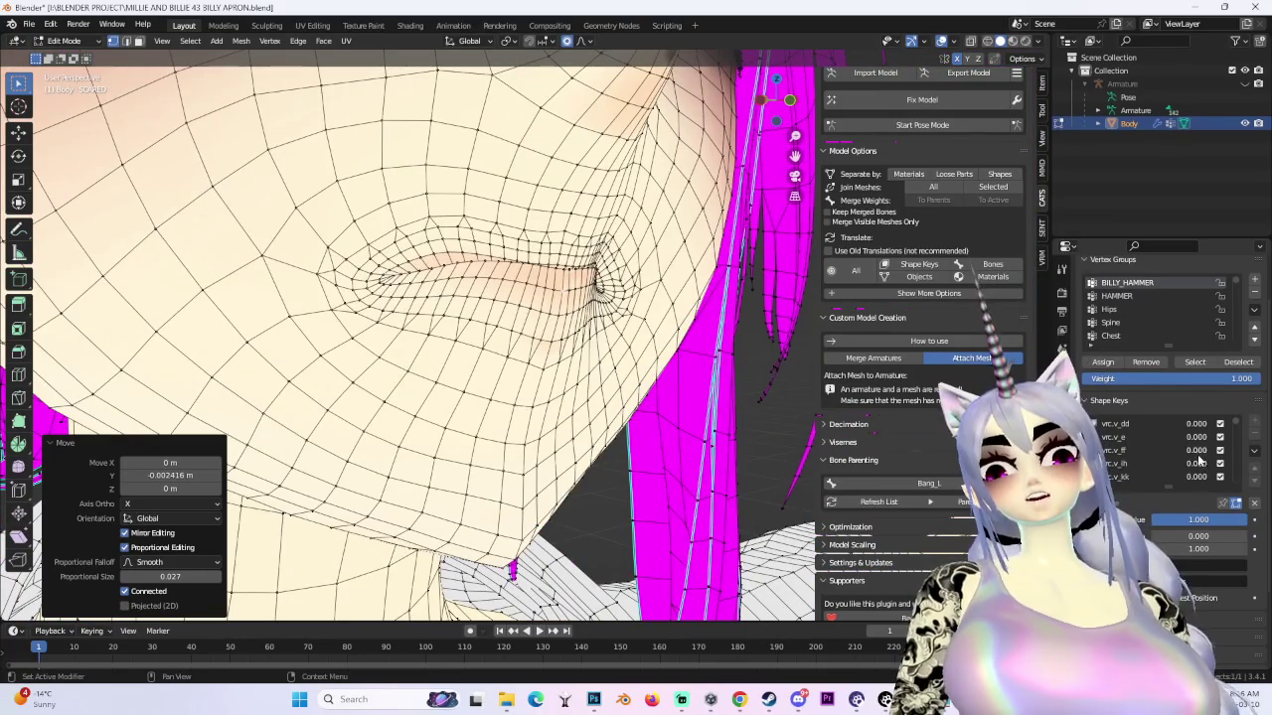
drag(1199, 460, 1232, 462)
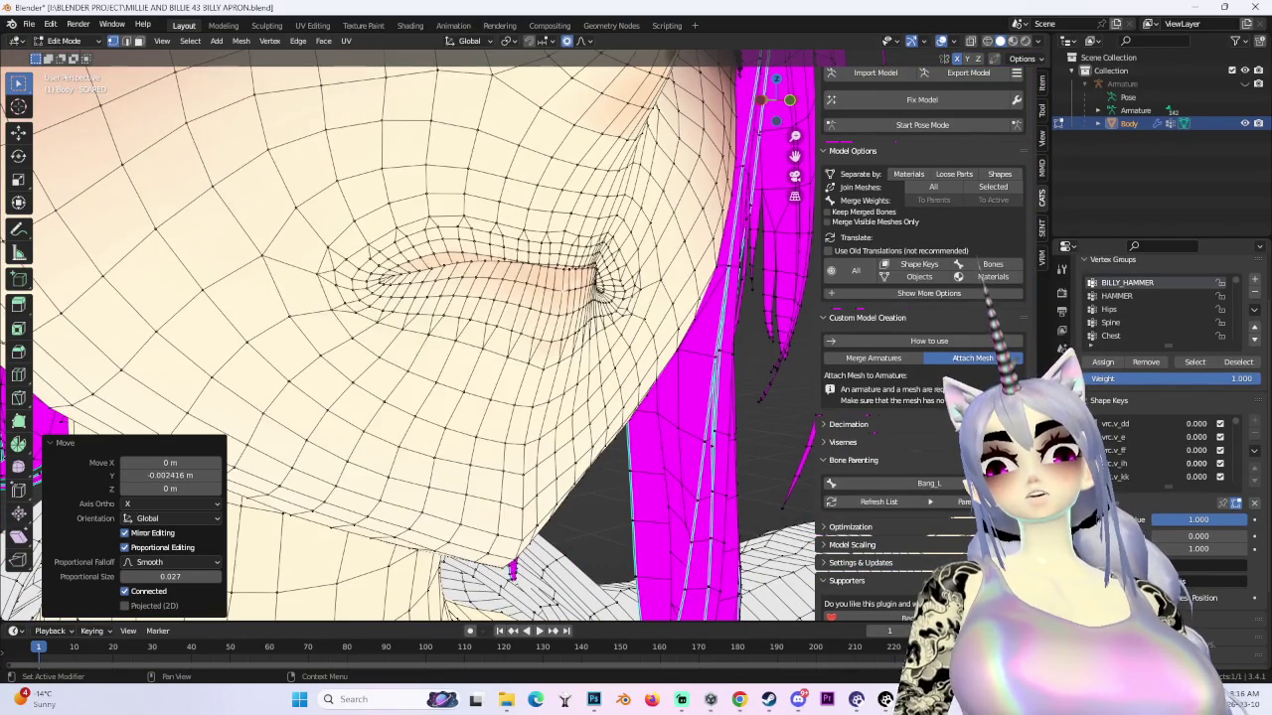
mouse_move(390, 325)
middle_down()
mouse_move(412, 226)
mouse_move(617, 386)
mouse_move(481, 353)
middle_up()
mouse_move(1182, 484)
mouse_down()
mouse_move(1167, 481)
mouse_move(1232, 476)
mouse_up()
middle_drag(358, 385, 517, 377)
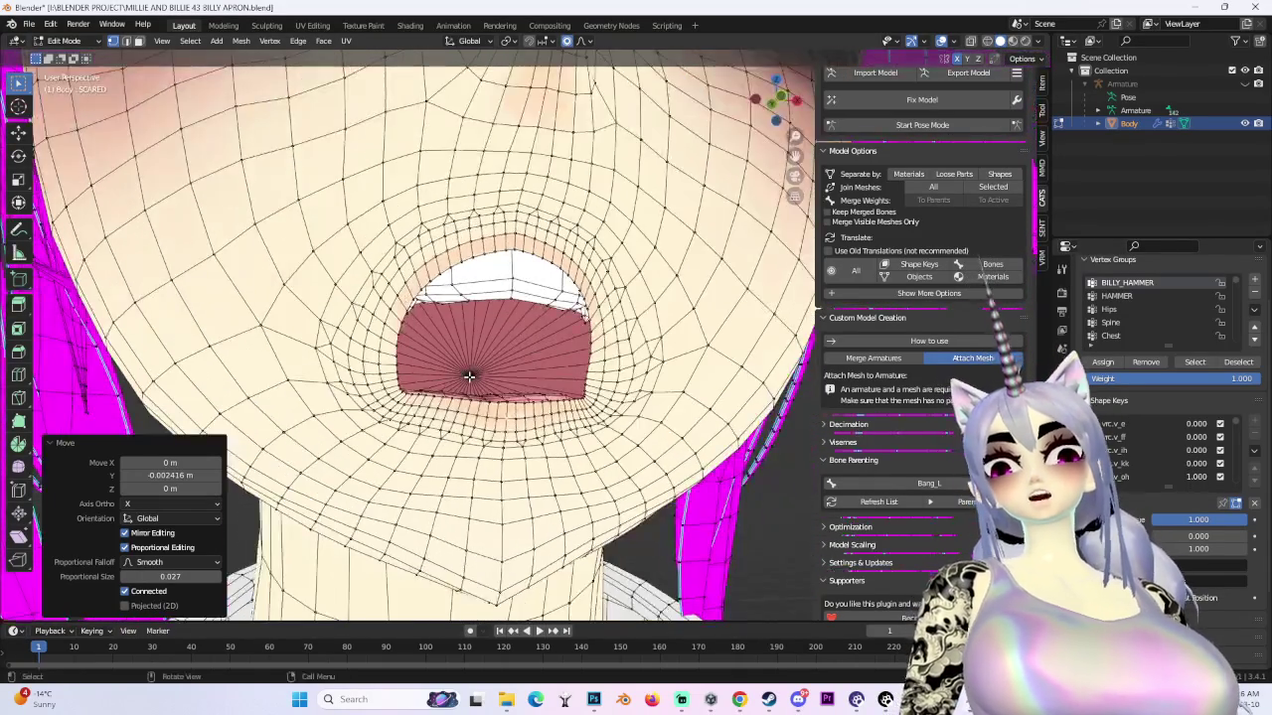
scroll(1174, 453, down, 1)
- Preview vrc.v_oh, then raise vrc.v_ss and vrc.v_th to full strength
mouse_move(1192, 477)
mouse_down()
mouse_move(1174, 453)
mouse_move(1207, 477)
mouse_up()
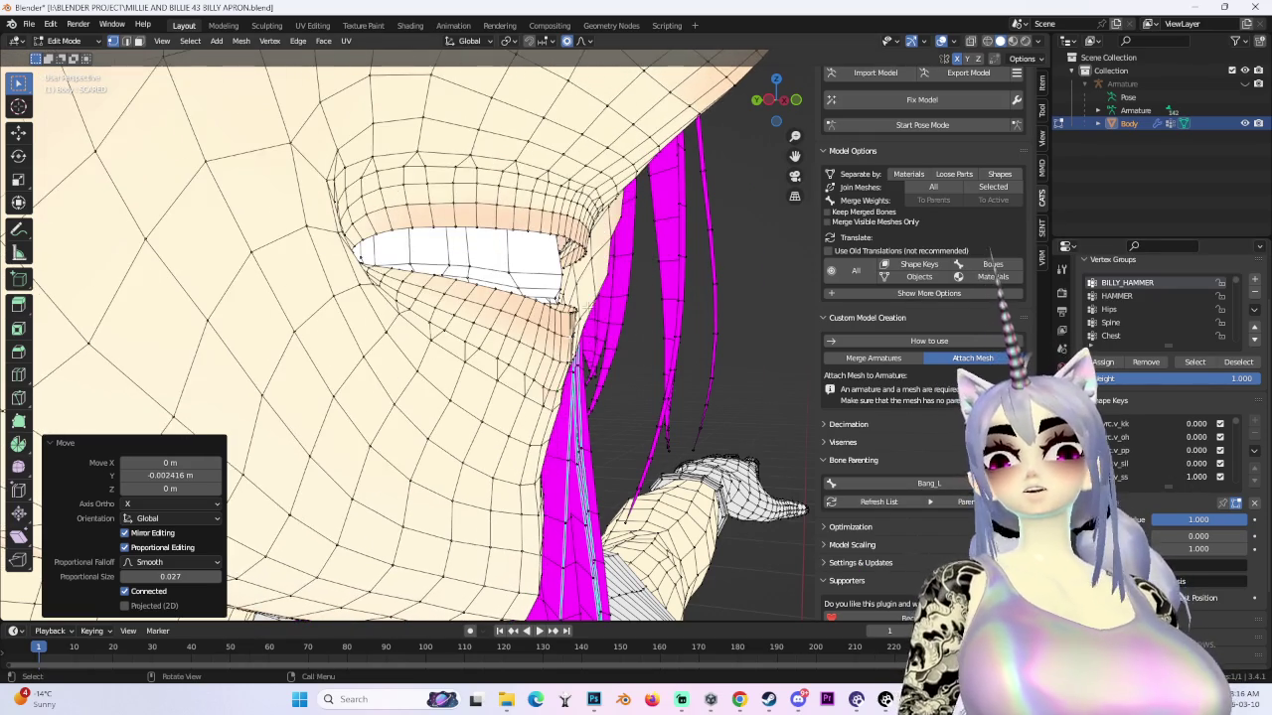
middle_drag(398, 397, 422, 567)
mouse_move(1192, 476)
mouse_down()
mouse_move(1177, 476)
mouse_move(1207, 476)
mouse_up()
scroll(1152, 450, down, 1)
mouse_move(398, 397)
middle_down()
mouse_move(427, 358)
mouse_move(467, 358)
middle_up()
scroll(467, 358, up, 2)
- Inspect the mouth from front and side, leaving the top shape keys at 0.000
mouse_move(708, 367)
middle_down()
mouse_move(402, 367)
mouse_move(547, 348)
mouse_move(672, 372)
mouse_move(672, 264)
mouse_move(427, 285)
mouse_move(487, 338)
middle_up()
scroll(516, 367, up, 3)
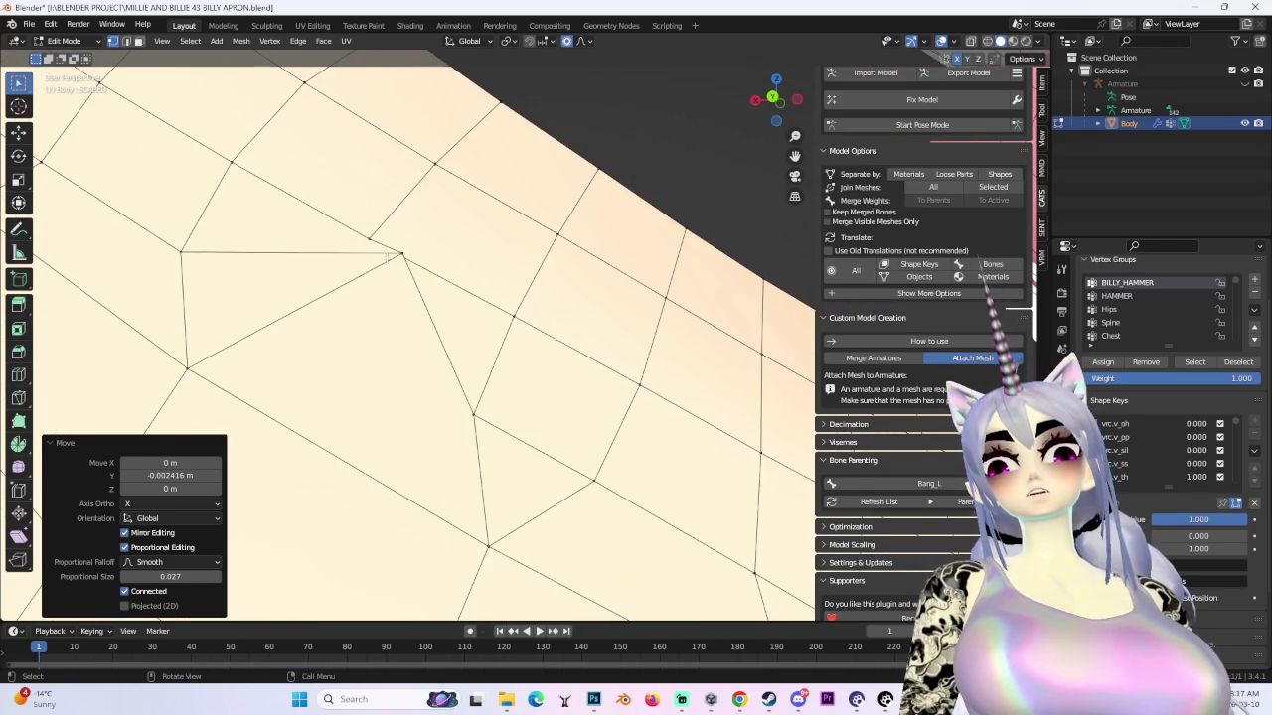
scroll(542, 396, down, 3)
mouse_move(542, 398)
middle_down()
mouse_move(437, 388)
mouse_move(477, 397)
middle_up()
scroll(1163, 457, down, 1)
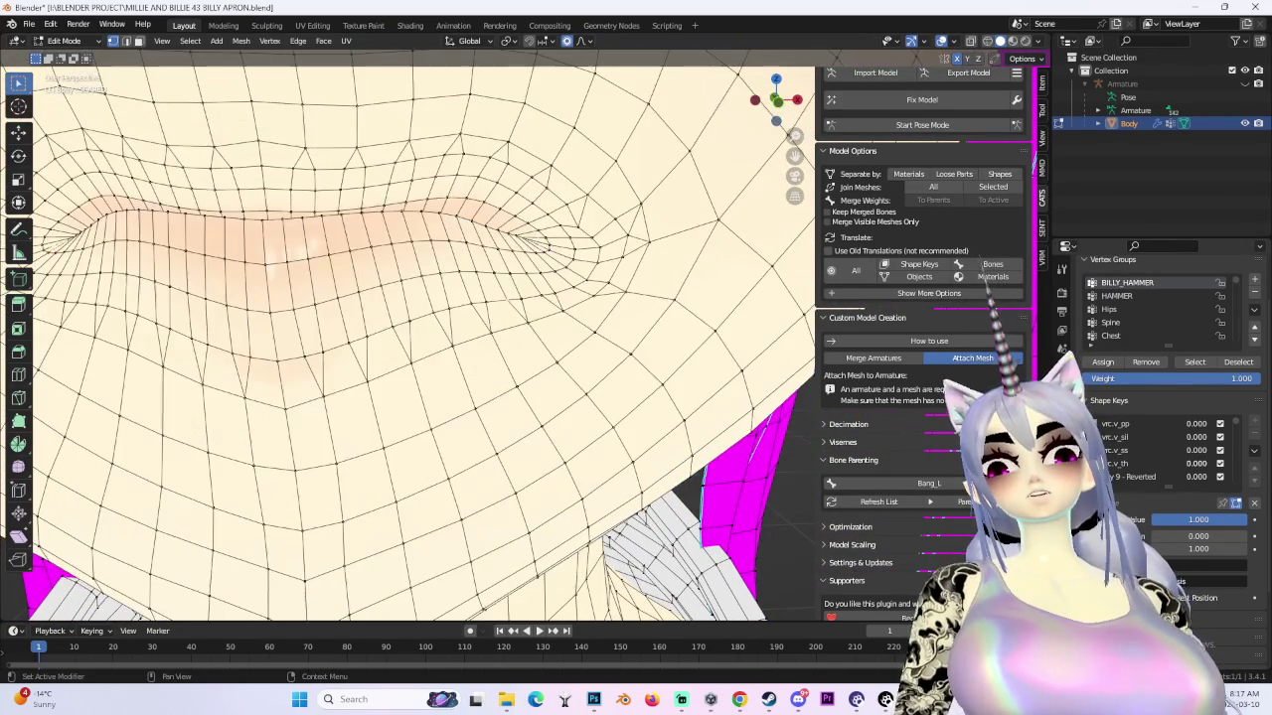
scroll(407, 338, down, 3)
scroll(408, 338, down, 3)
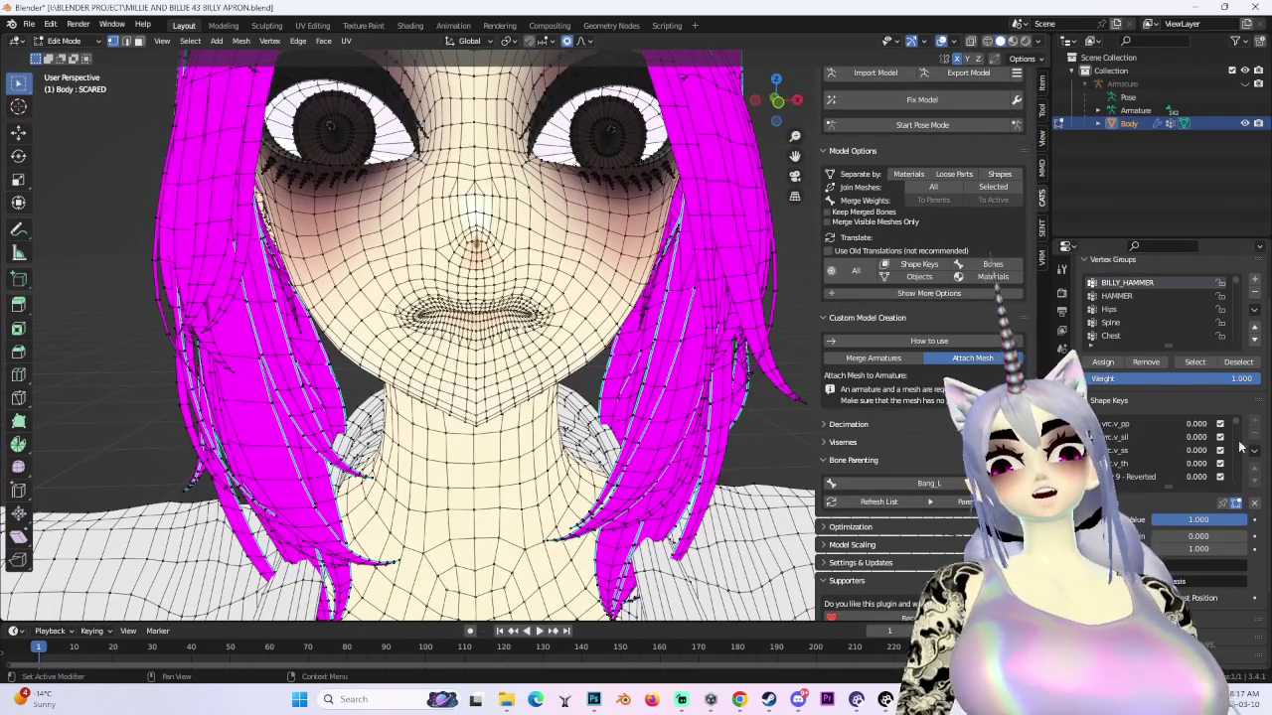
drag(1233, 425, 1228, 503)
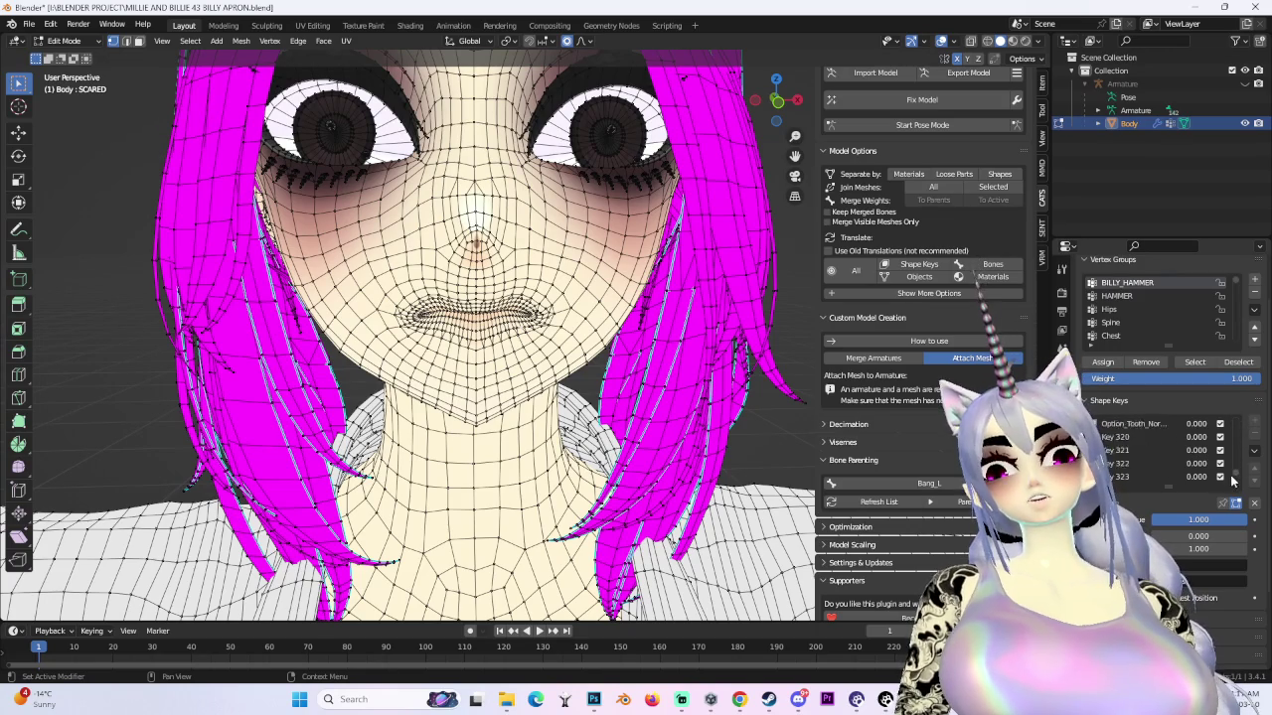
scroll(1164, 457, up, 2)
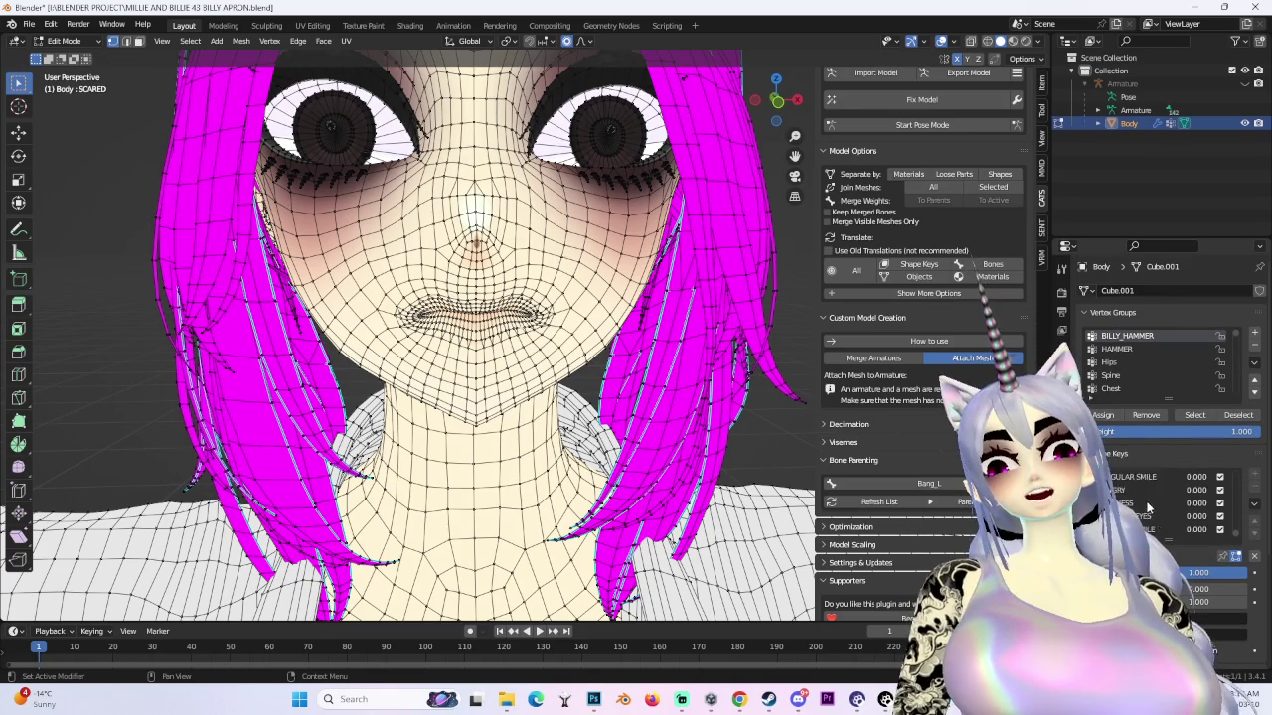
- Make the OPEN HAND shape key active and set it to full strength
scroll(1148, 507, down, 3)
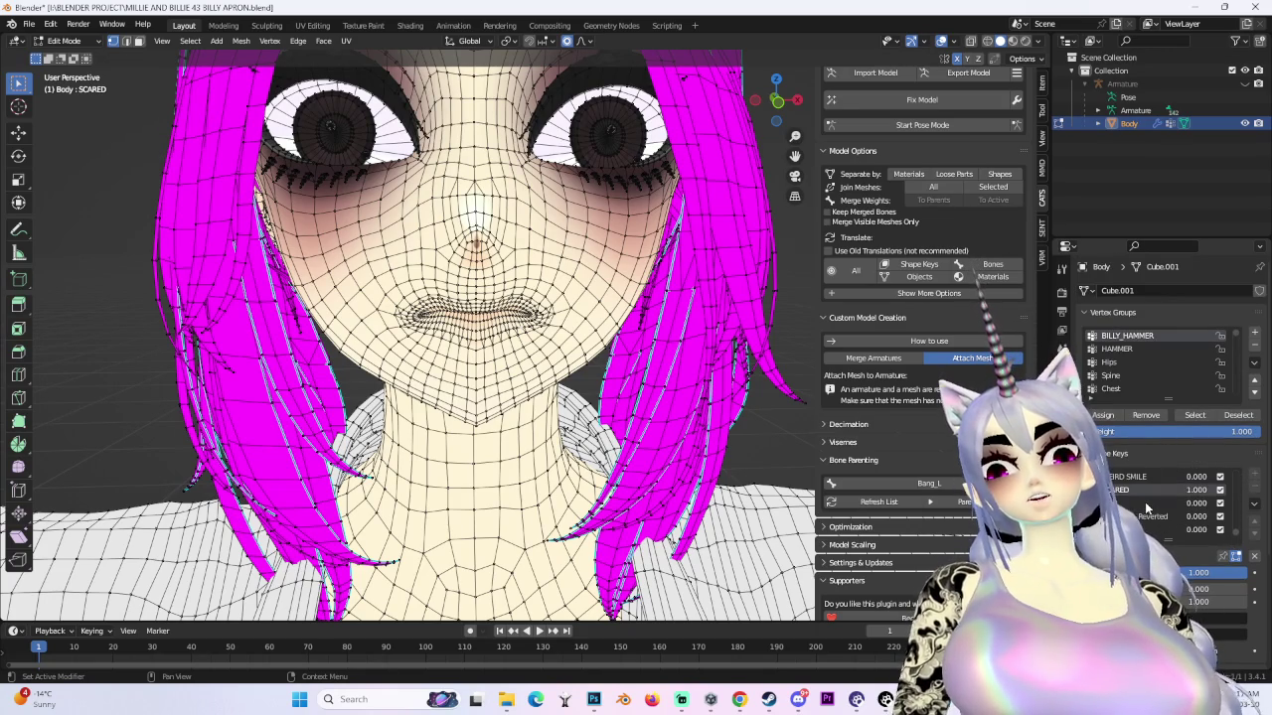
click(1197, 502)
scroll(1198, 511, down, 2)
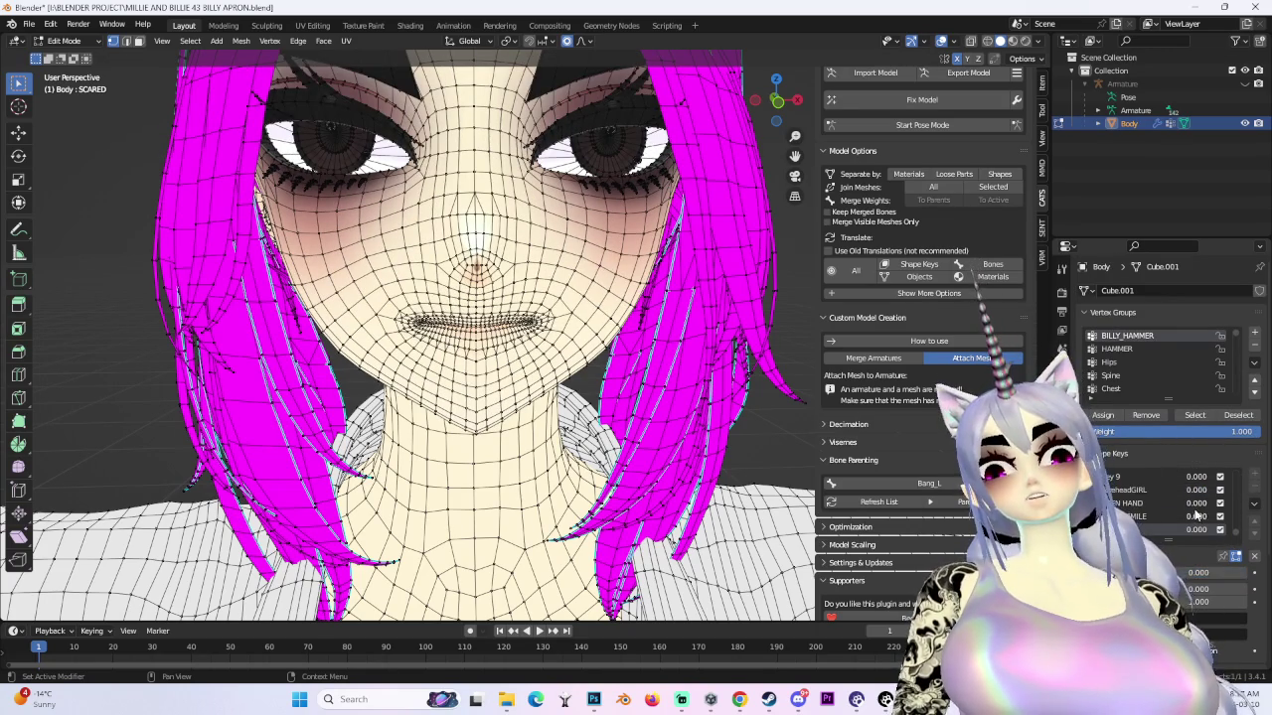
drag(1200, 504, 1237, 505)
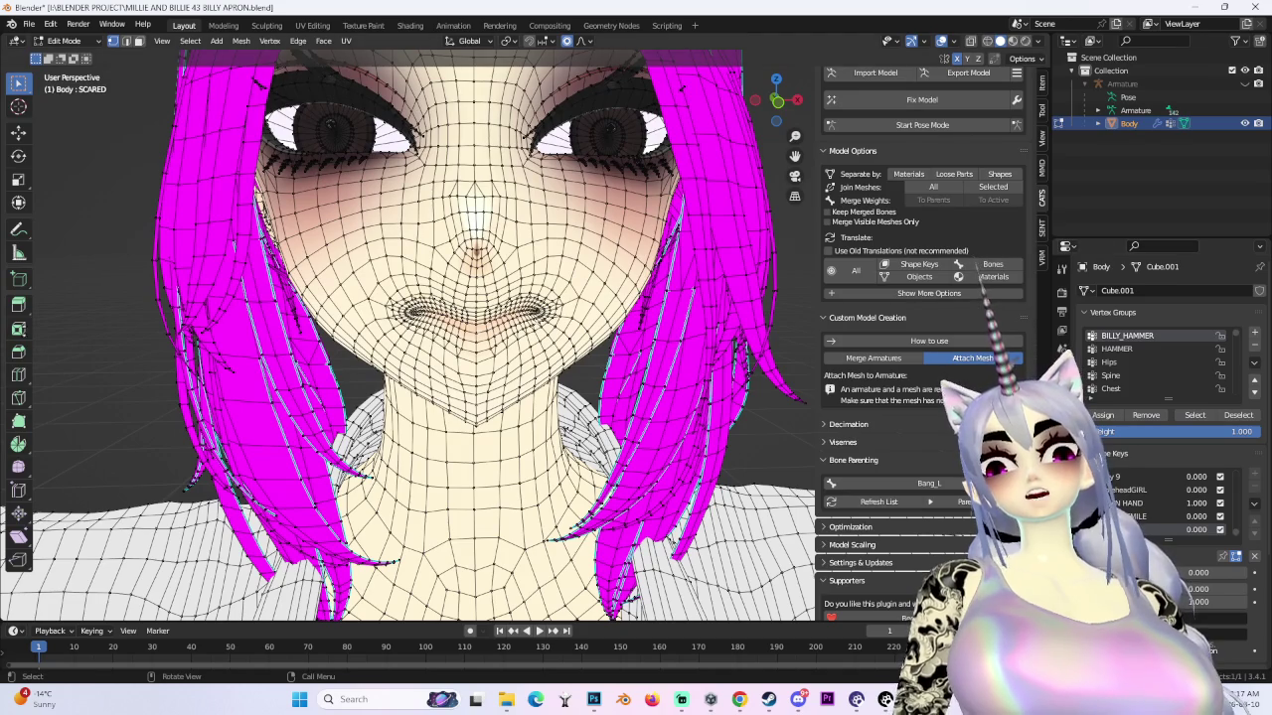
middle_drag(635, 298, 755, 378)
- Set the v_aa shape key value to 1 so the mouth opens
scroll(645, 299, up, 3)
scroll(813, 415, up, 3)
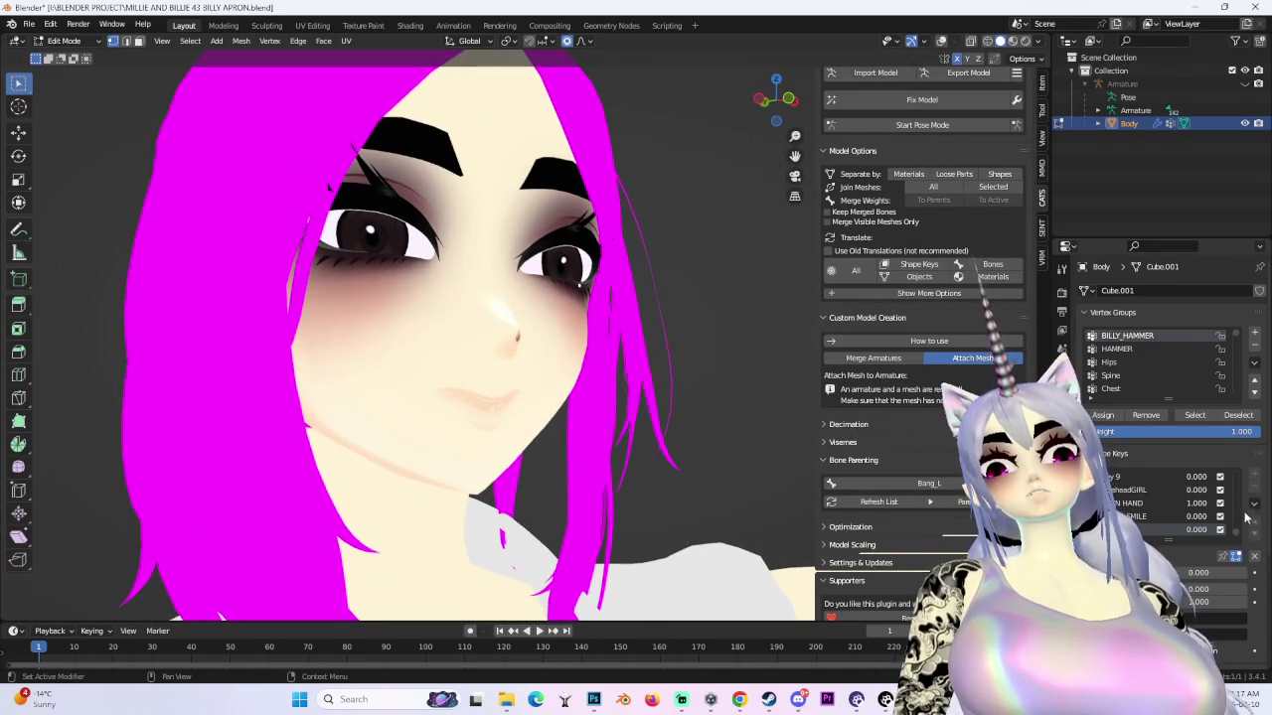
scroll(1183, 498, up, 3)
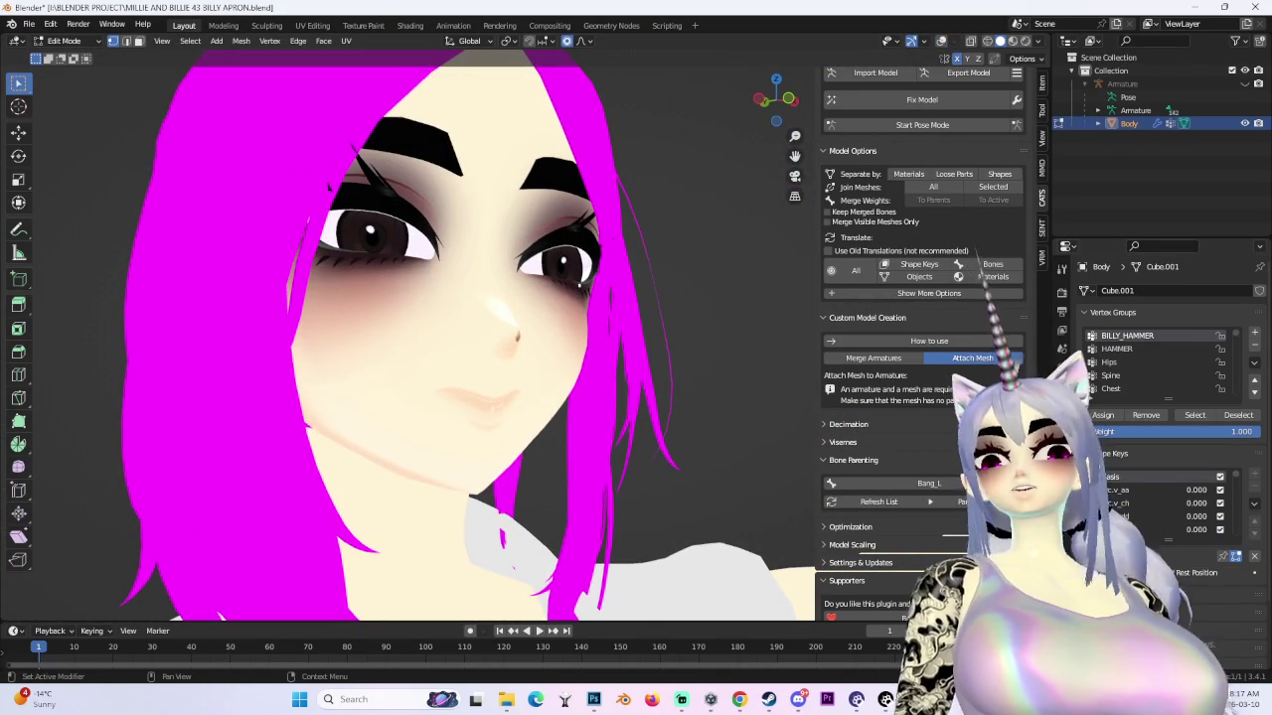
click(1197, 490)
text(1)
key(Return)
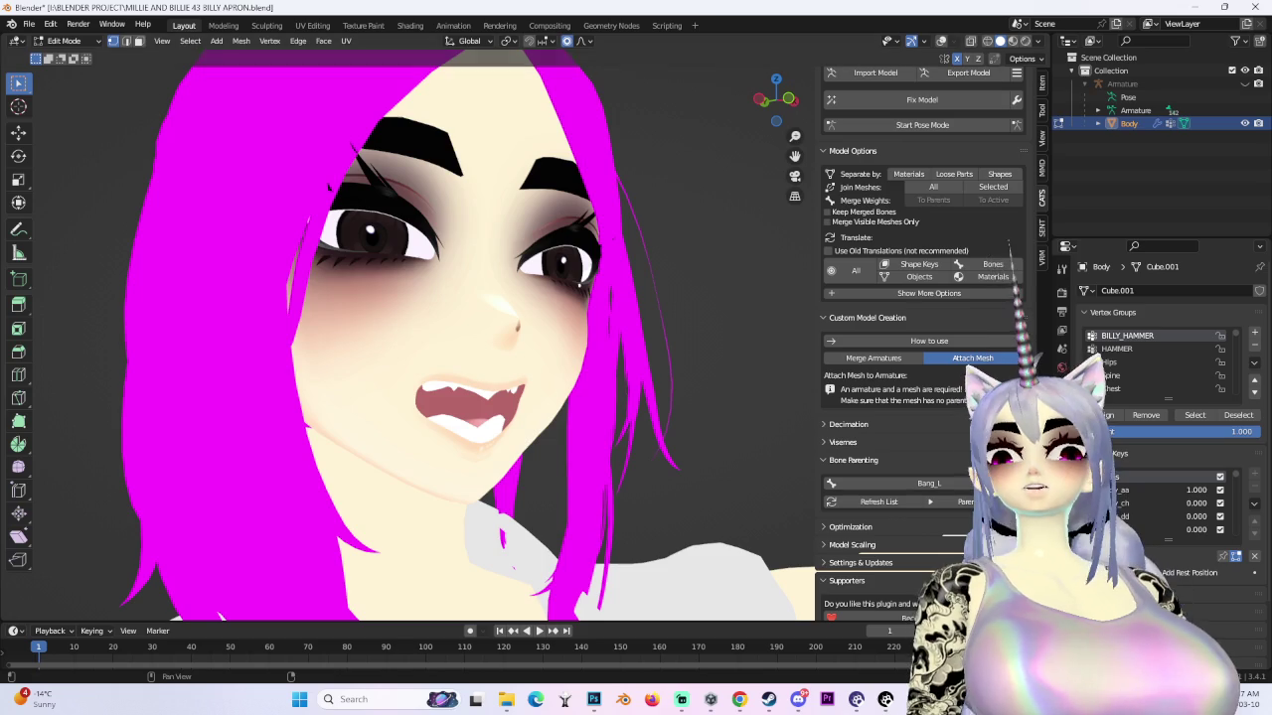
- Orbit around the open mouth and enable the Overlays wireframe on the face mesh
middle_drag(636, 363, 682, 366)
scroll(596, 358, up, 3)
scroll(517, 342, up, 3)
scroll(504, 338, up, 3)
scroll(515, 321, down, 3)
mouse_move(516, 321)
middle_down()
mouse_move(592, 360)
mouse_move(737, 123)
middle_up()
scroll(592, 360, up, 3)
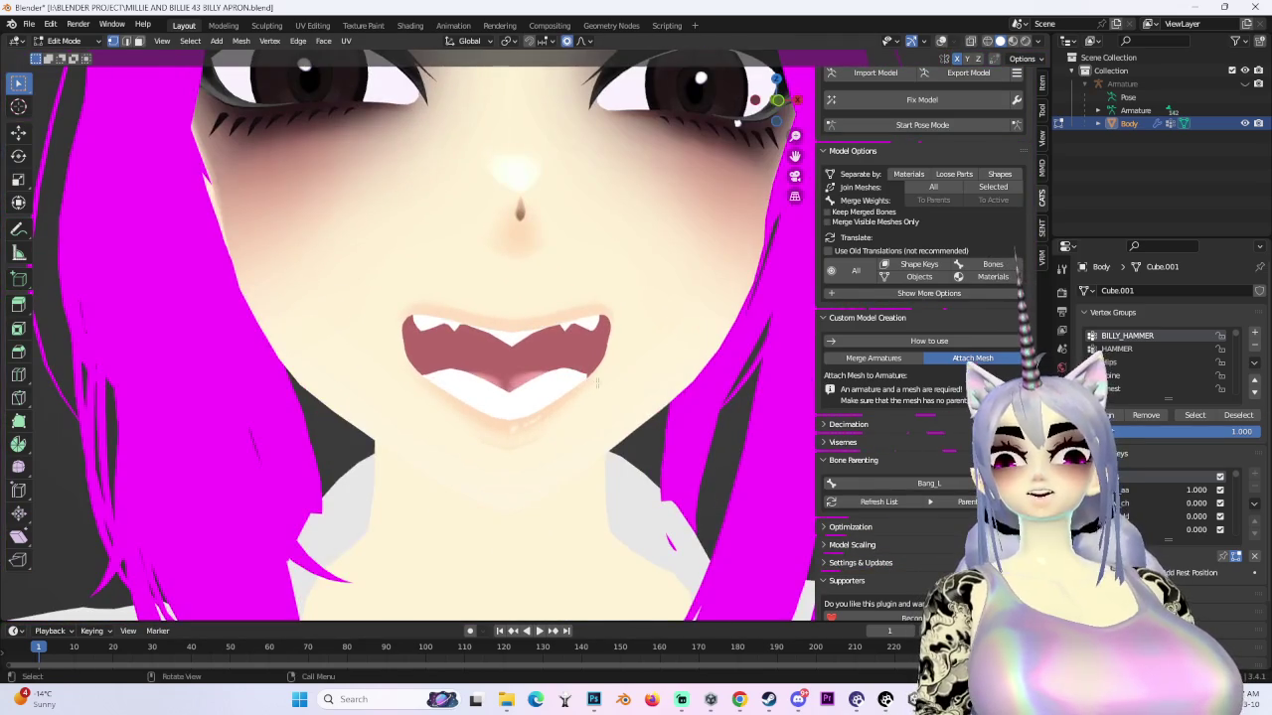
click(939, 37)
scroll(476, 328, up, 2)
middle_drag(476, 328, 345, 314)
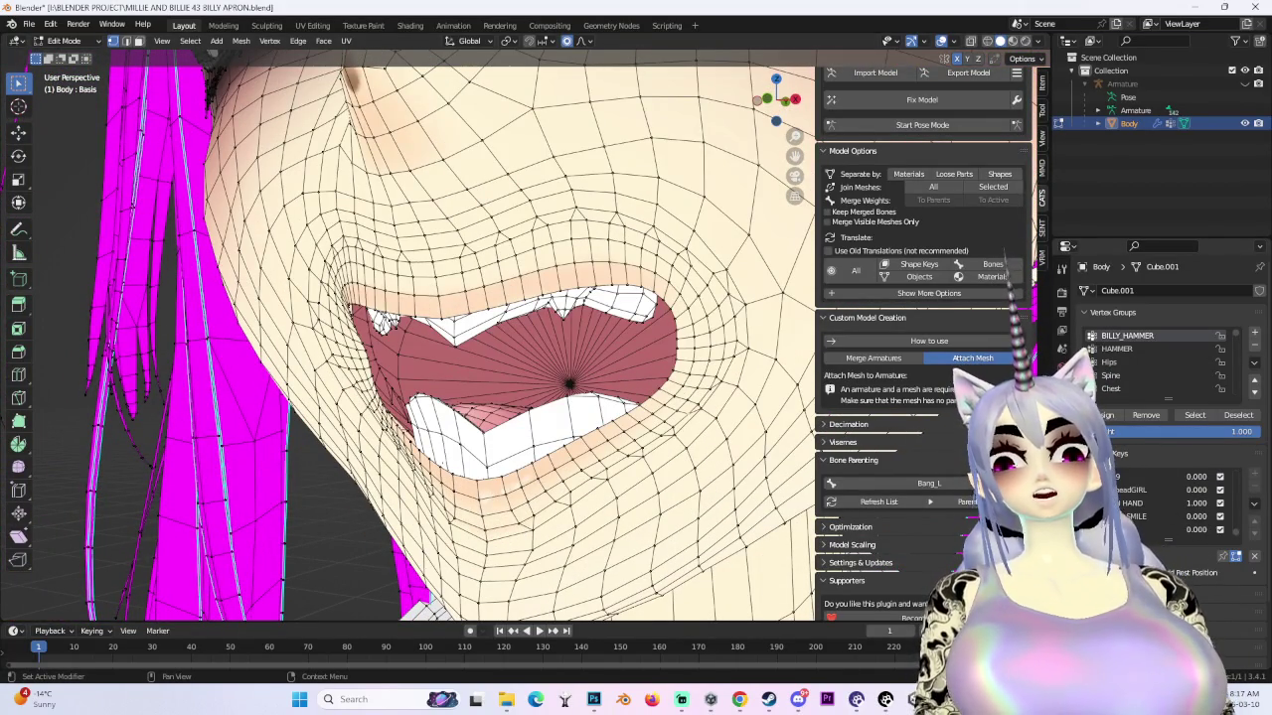
- Make OPEN HAND active and nudge the mouth vertices along Z with smooth proportional falloff
click(1132, 503)
middle_drag(378, 308, 450, 309)
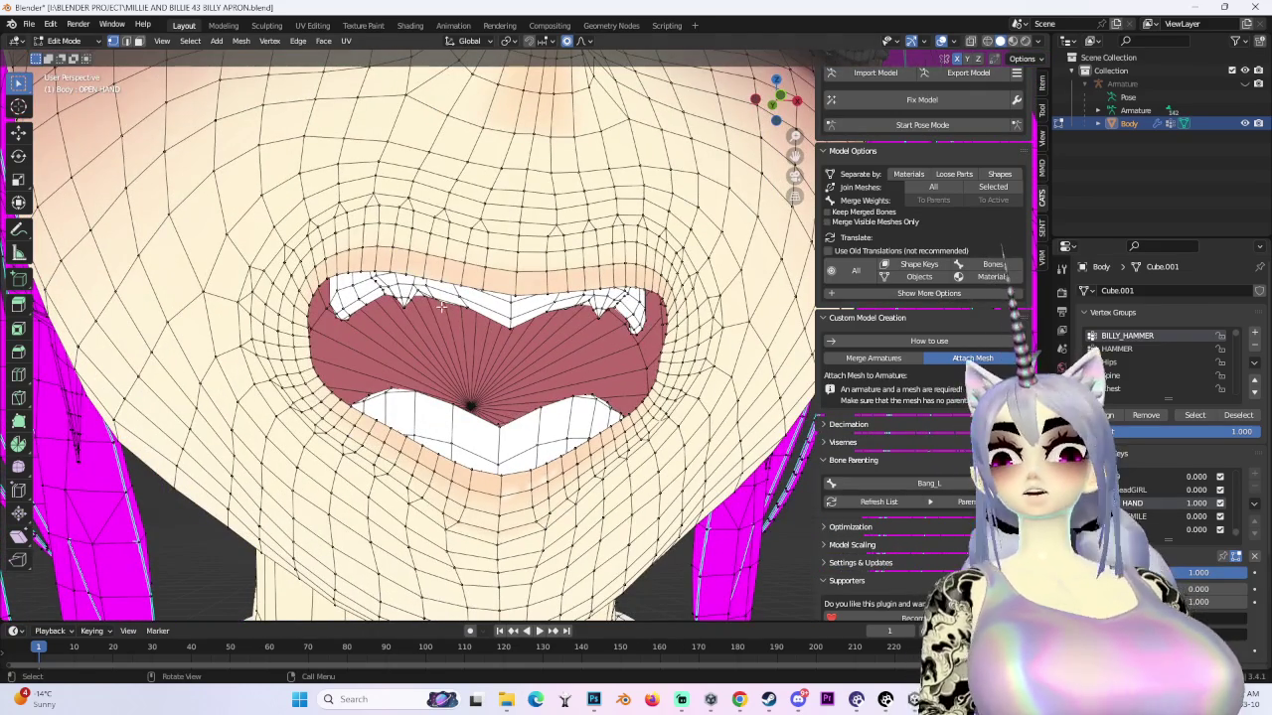
key(g)
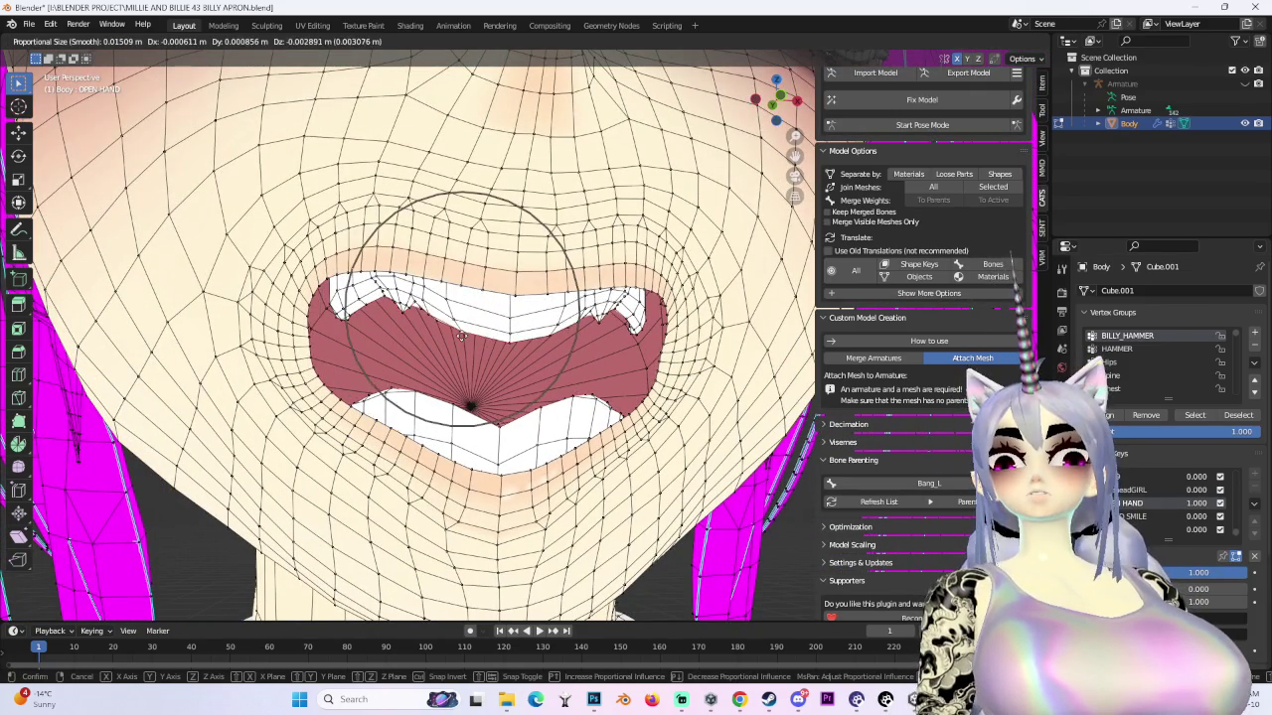
key(z)
click(462, 327)
key(g)
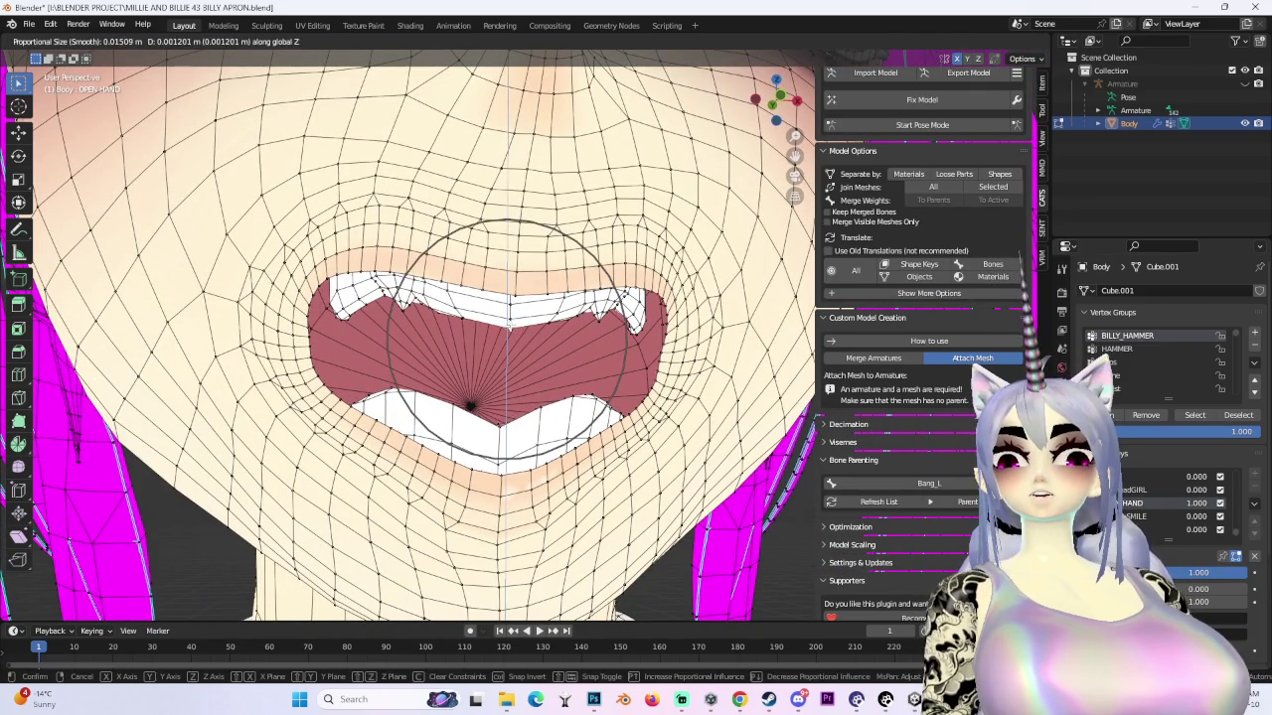
key(Escape)
scroll(696, 66, down, 3)
scroll(696, 65, down, 2)
middle_drag(695, 65, 643, 367)
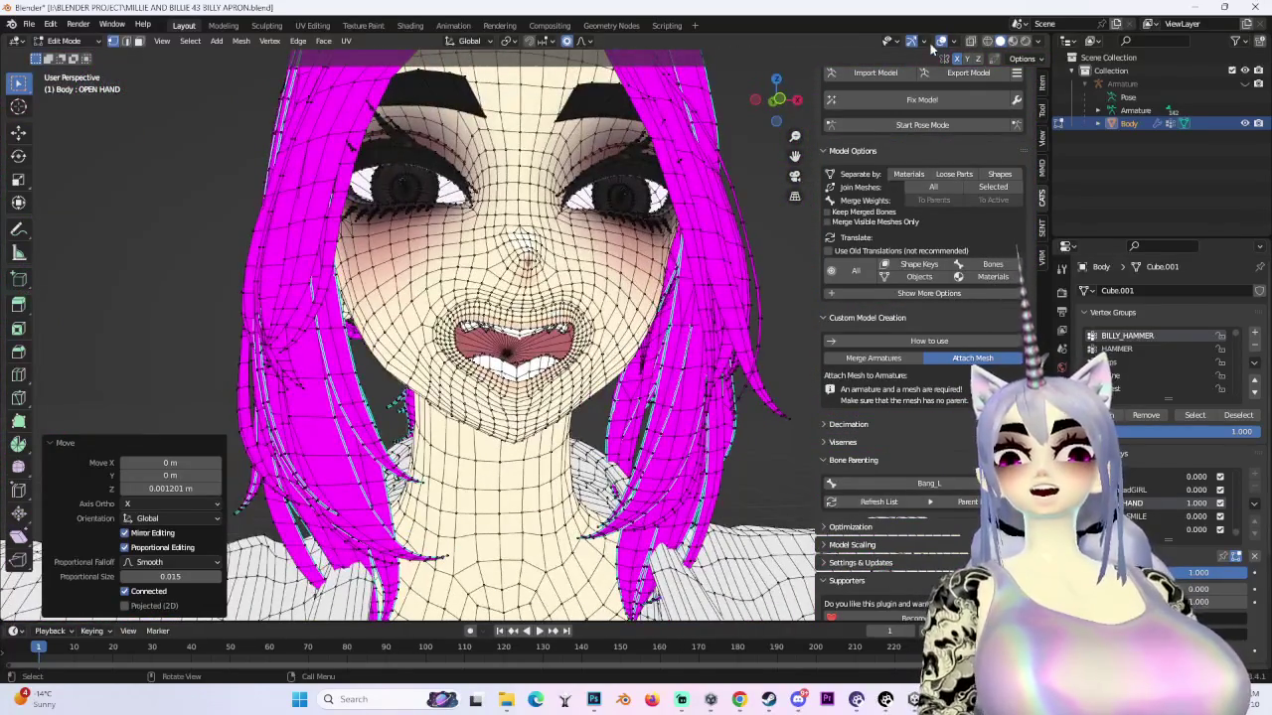
- Hide the wireframe overlay and reshape the mouth with two more proportional moves
click(919, 50)
scroll(532, 345, up, 2)
scroll(532, 344, up, 2)
scroll(533, 345, up, 3)
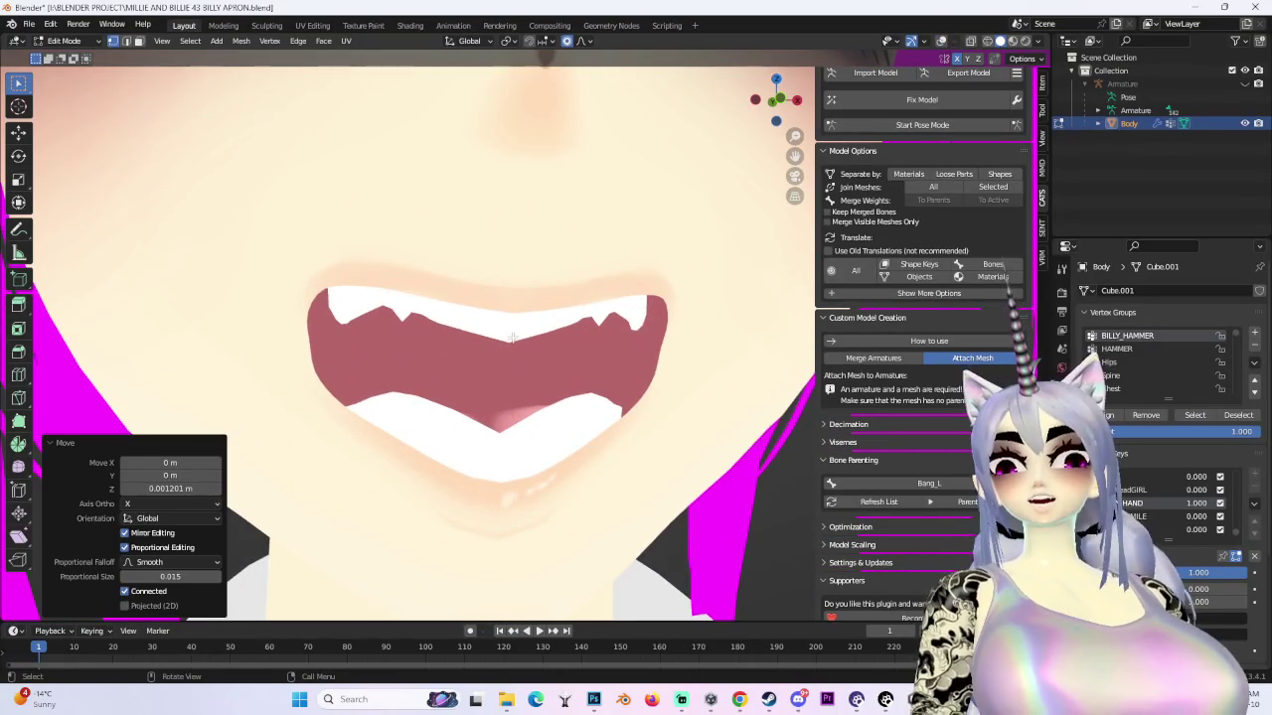
key(g)
click(517, 330)
scroll(517, 331, down, 2)
mouse_move(516, 331)
middle_down()
mouse_move(576, 318)
mouse_move(445, 376)
mouse_move(711, 464)
mouse_move(601, 443)
mouse_move(517, 397)
middle_up()
key(g)
click(445, 376)
scroll(445, 376, down, 2)
- Move the mouth vertices 0.003395 m down along Z, then return to the closed-mouth Basis shape
key(g)
key(z)
click(601, 442)
scroll(487, 357, up, 3)
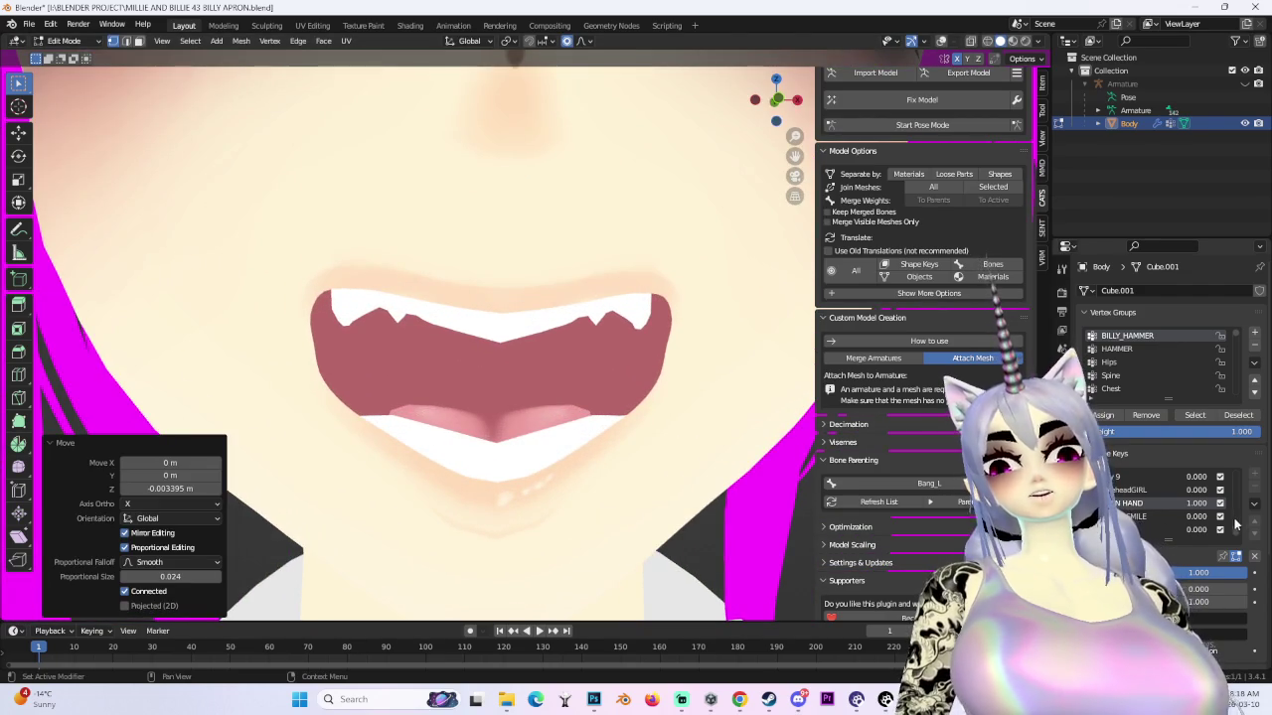
scroll(1210, 497, down, 2)
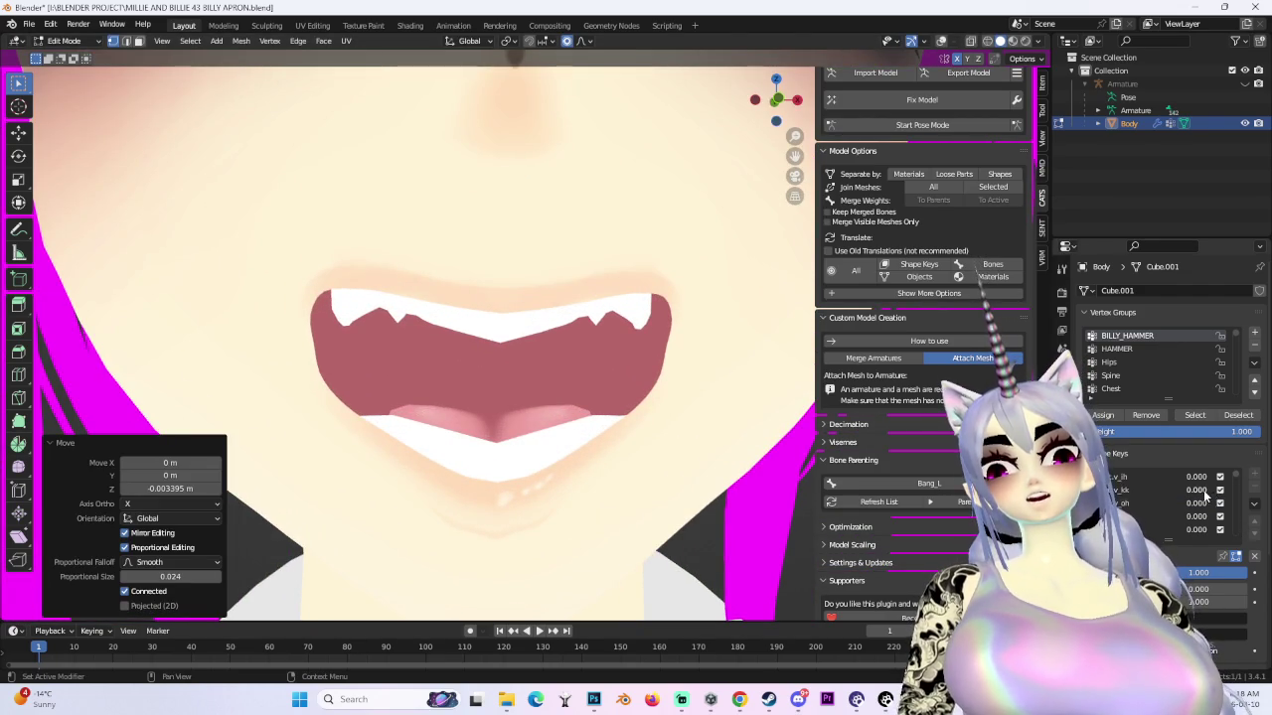
scroll(1204, 497, up, 2)
click(1123, 477)
scroll(599, 429, down, 3)
scroll(599, 429, down, 3)
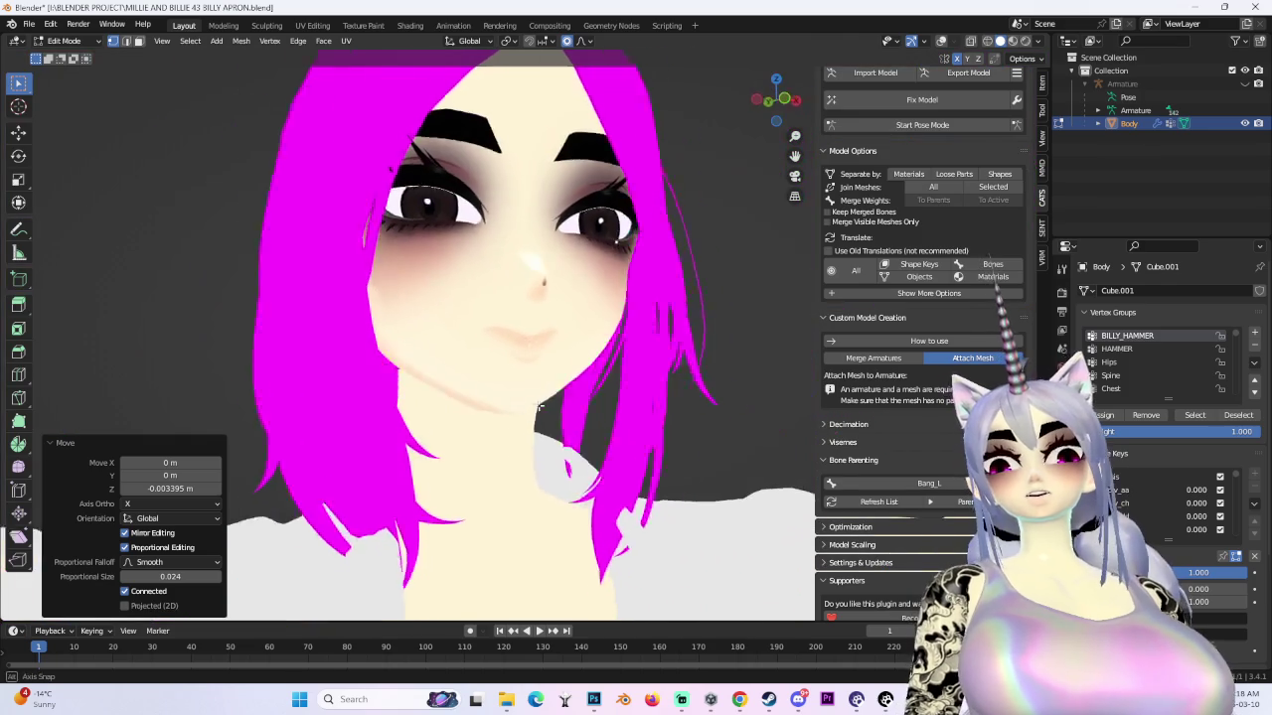
middle_drag(599, 429, 556, 417)
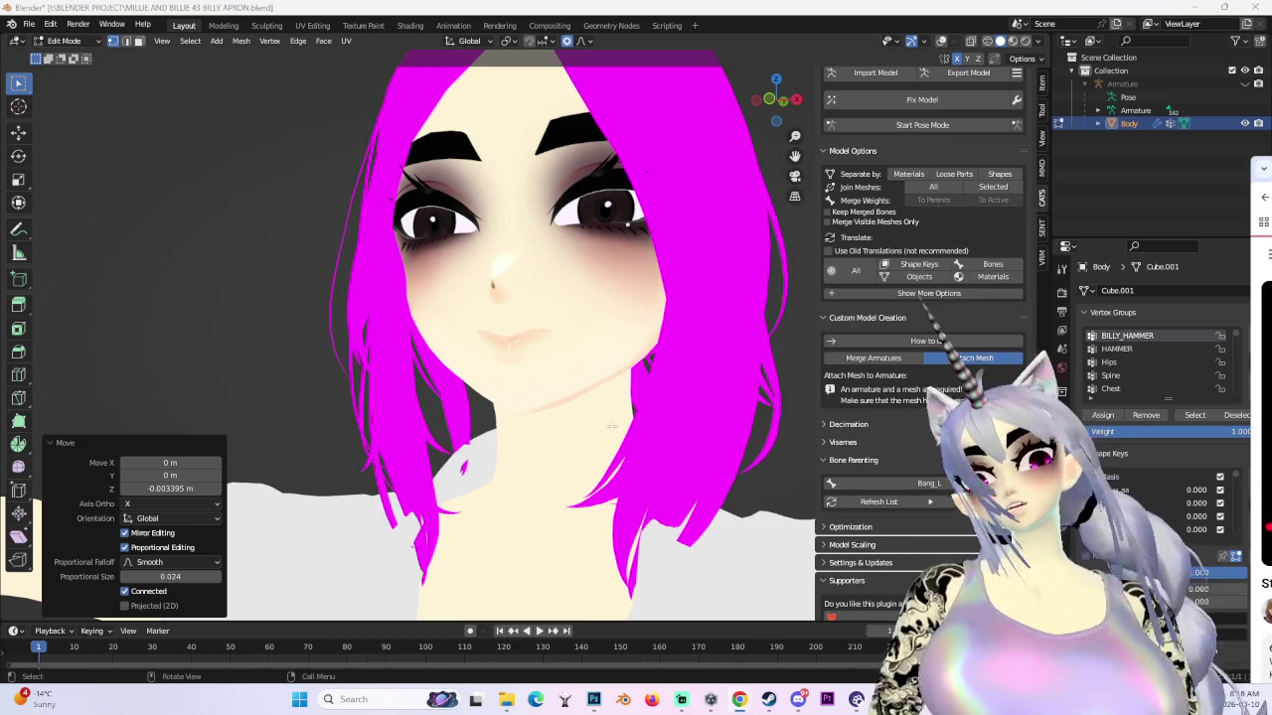
- Face the avatar forward, then raise v_e and another viseme key to full strength
middle_drag(537, 398, 569, 404)
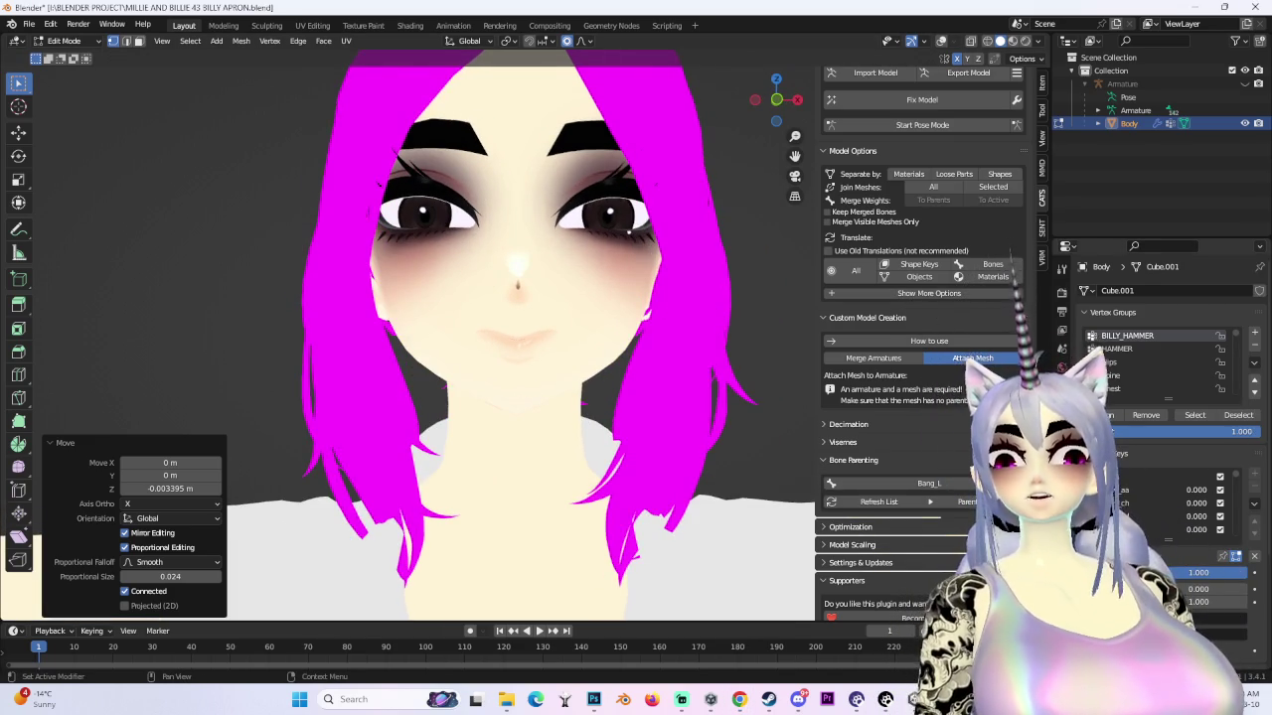
scroll(1122, 524, up, 2)
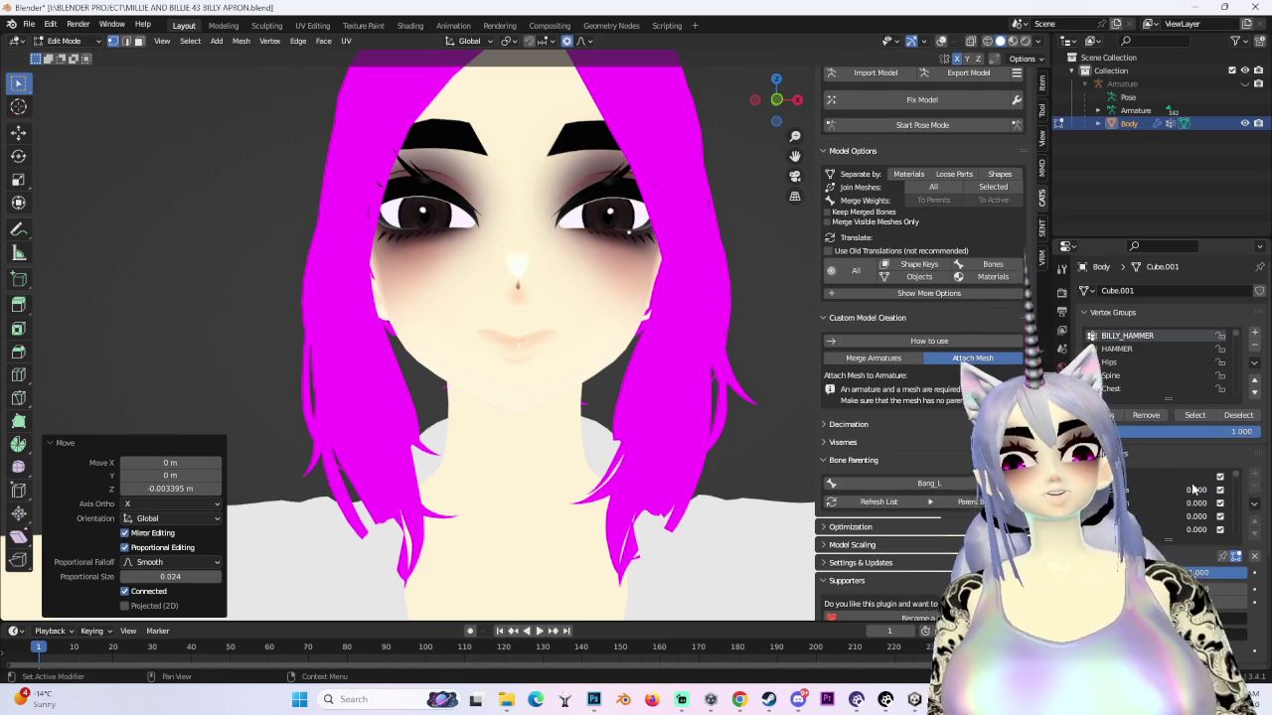
scroll(1181, 492, down, 3)
scroll(1182, 501, down, 1)
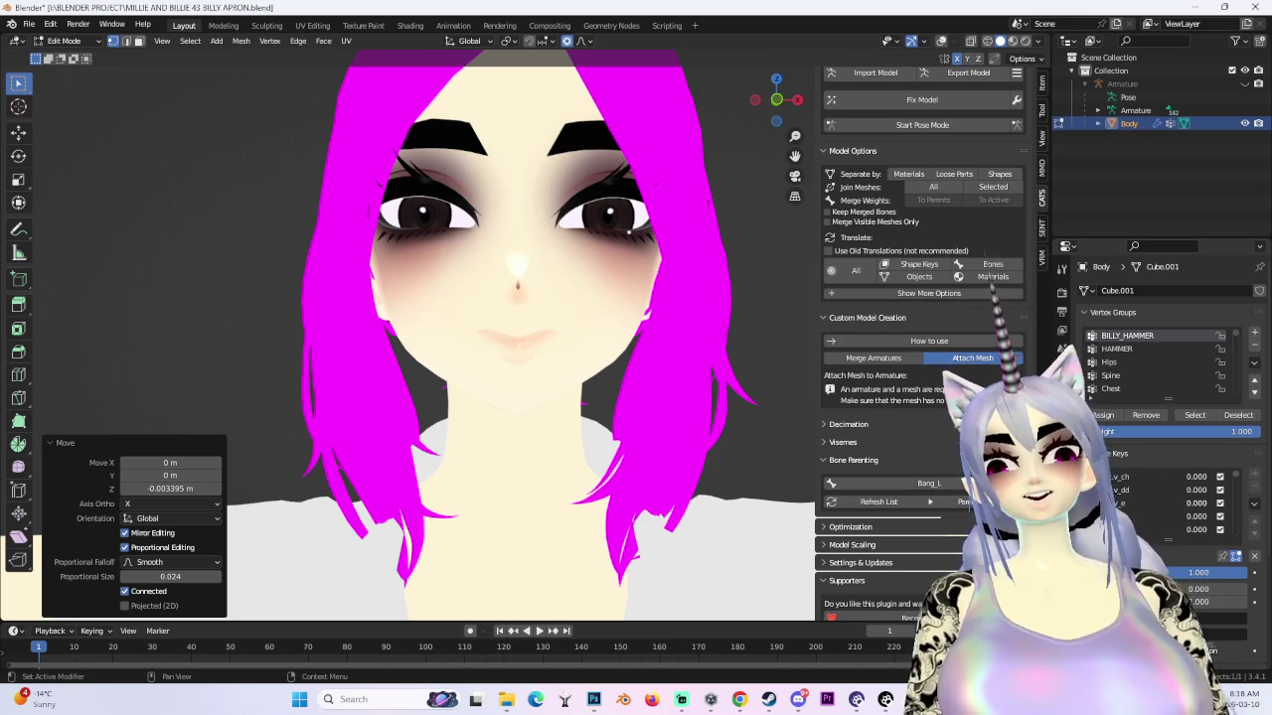
drag(1182, 503, 1232, 503)
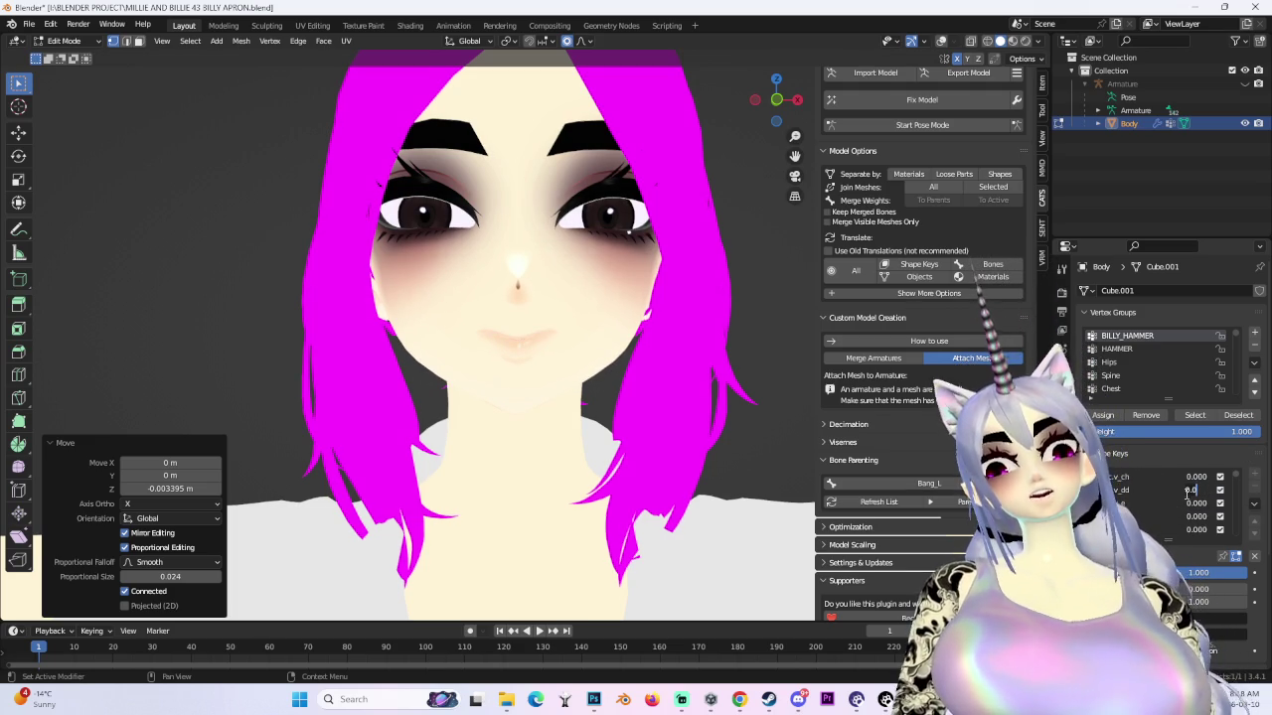
drag(1182, 516, 1232, 517)
scroll(574, 403, up, 3)
scroll(573, 404, up, 2)
scroll(574, 403, down, 4)
- With the wireframe overlay on, preview another mouth shape at full strength from several angles
key(shift+alt+z)
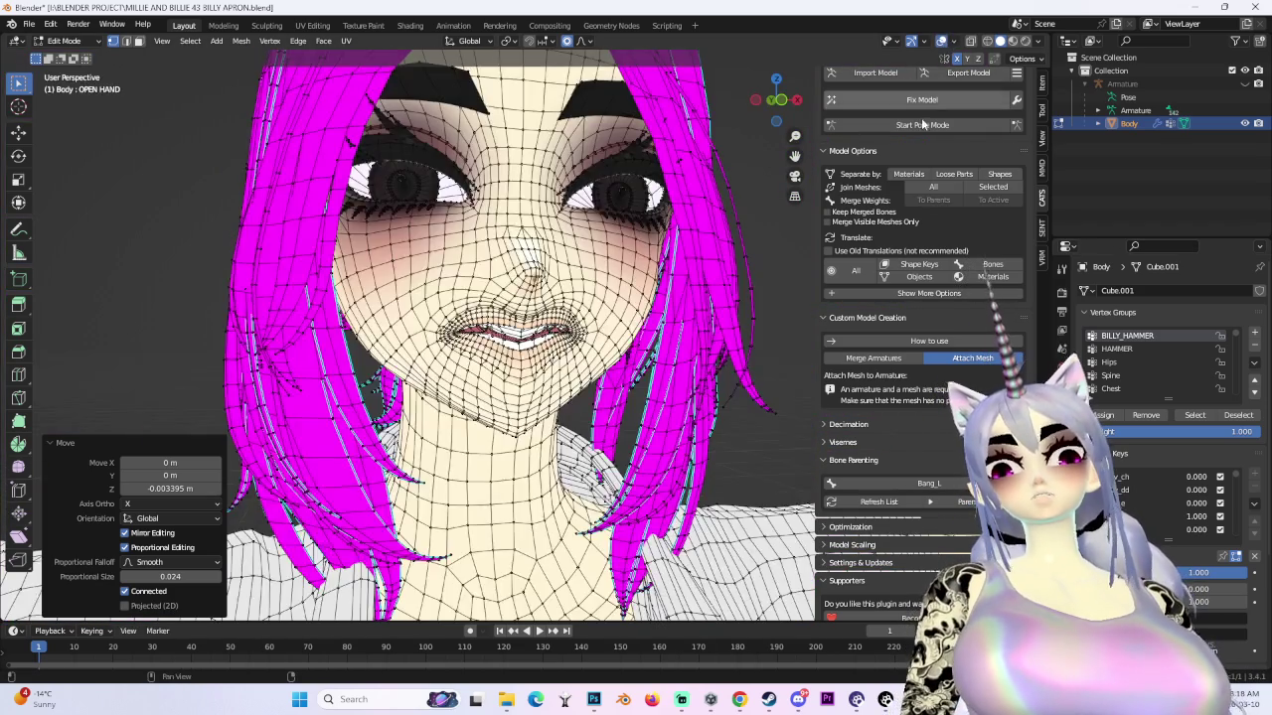
scroll(573, 403, up, 1)
scroll(573, 403, up, 1)
drag(1169, 503, 1207, 502)
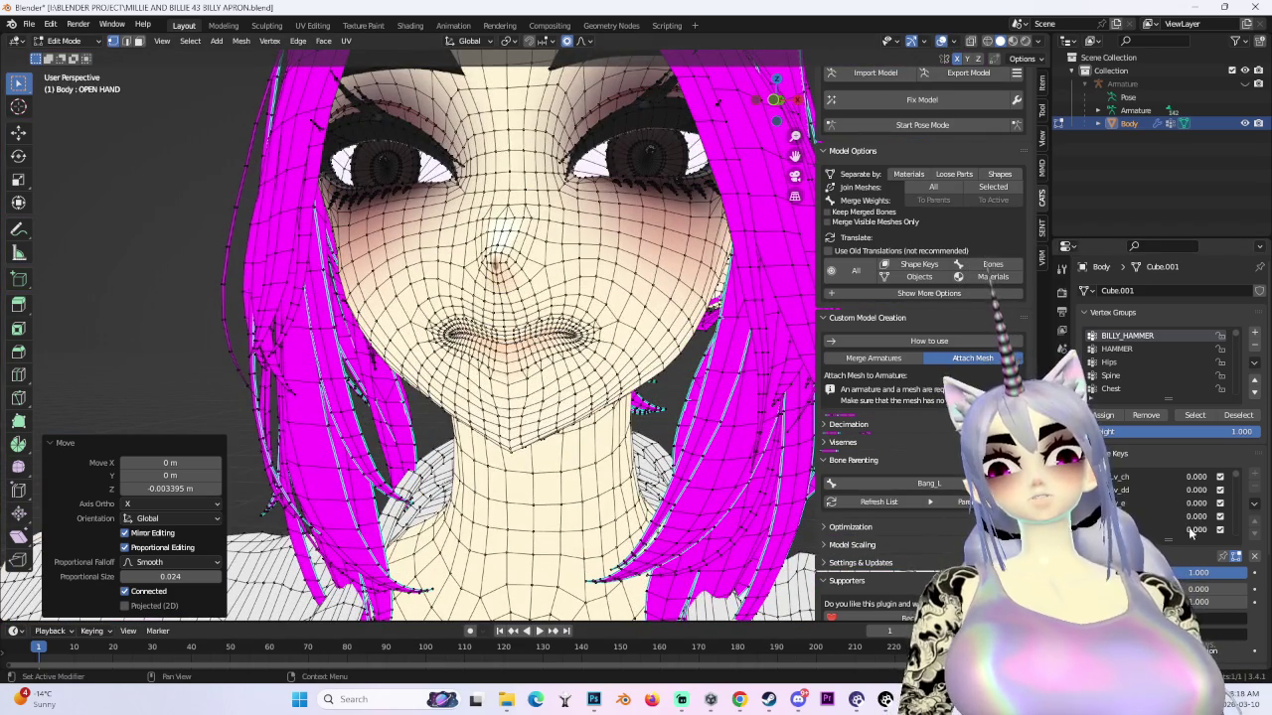
middle_drag(556, 328, 927, 47)
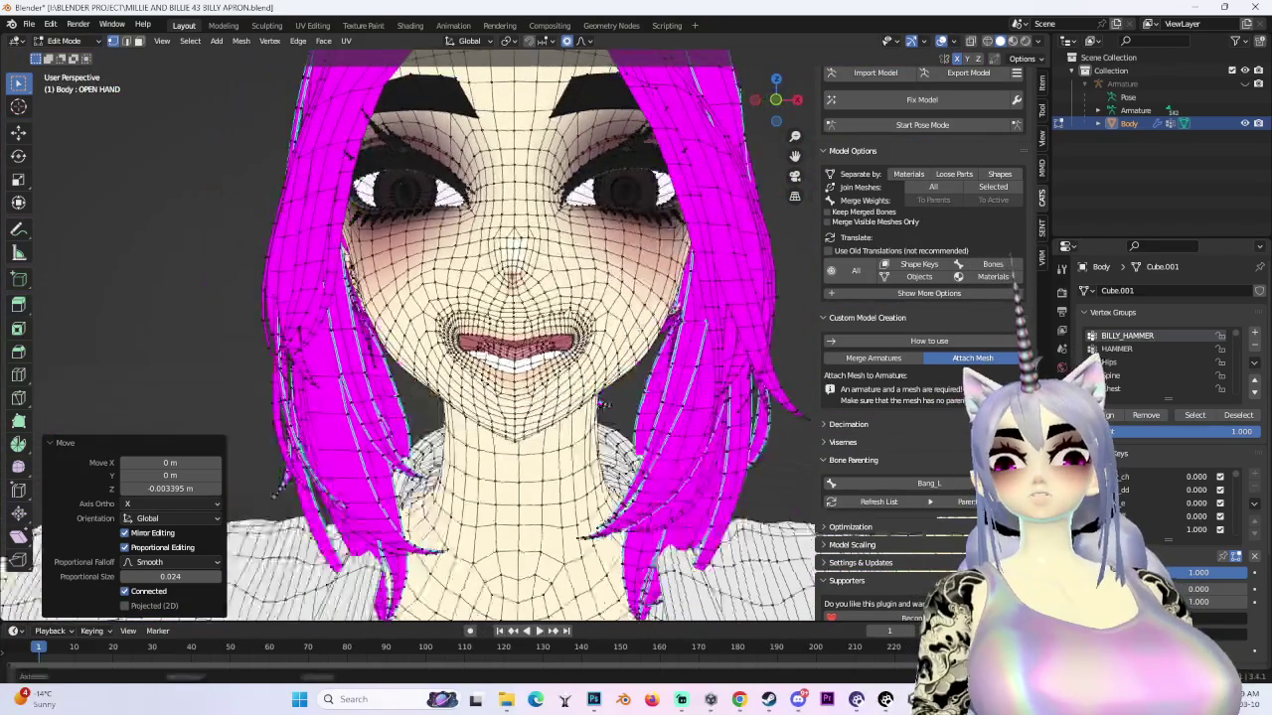
click(912, 41)
scroll(557, 328, up, 2)
middle_drag(557, 328, 600, 340)
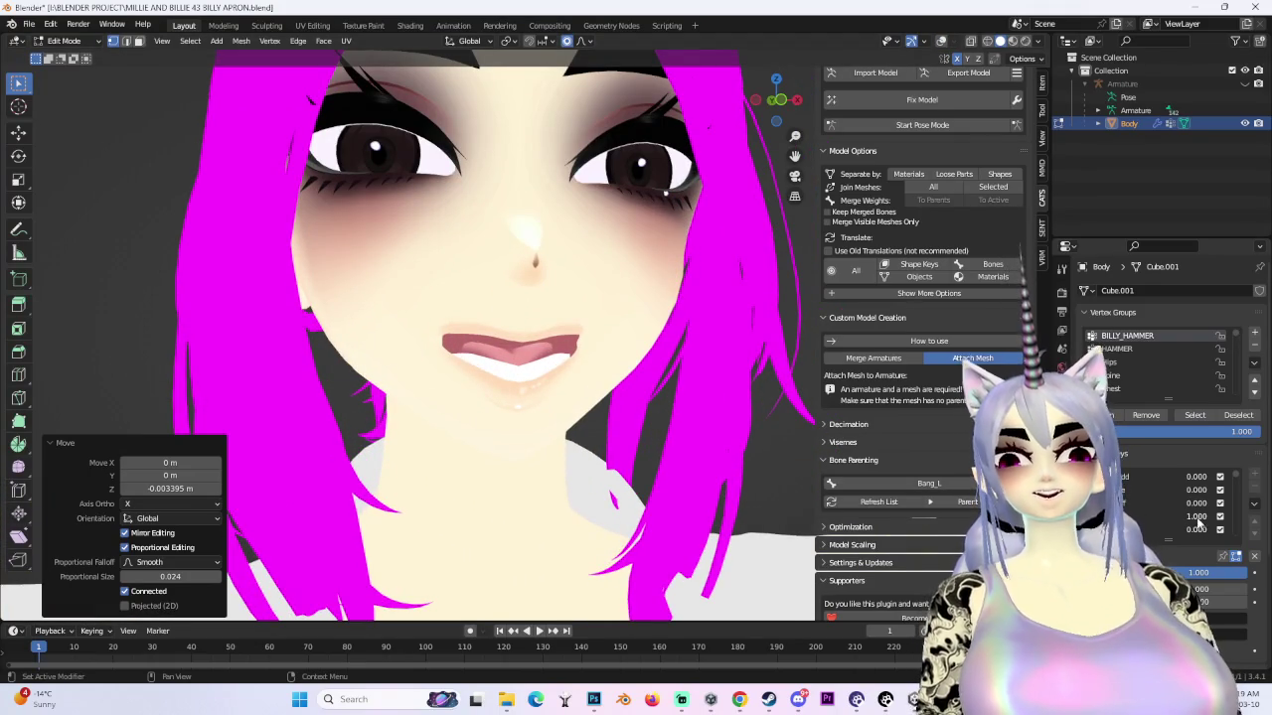
scroll(1198, 520, down, 1)
- Return the fourth viseme key to 0, mute it to close the mouth, and try other keys
mouse_move(1197, 519)
mouse_down()
mouse_move(1177, 536)
mouse_move(1232, 530)
mouse_up()
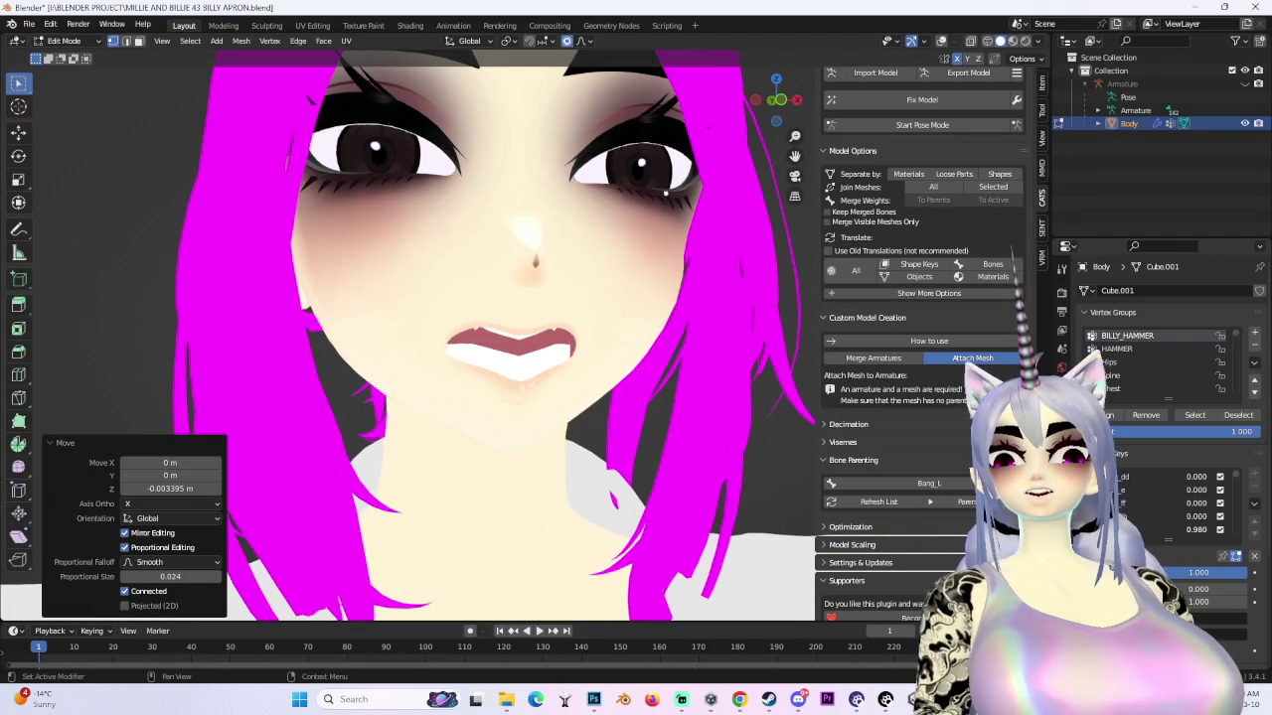
click(1220, 529)
click(1220, 515)
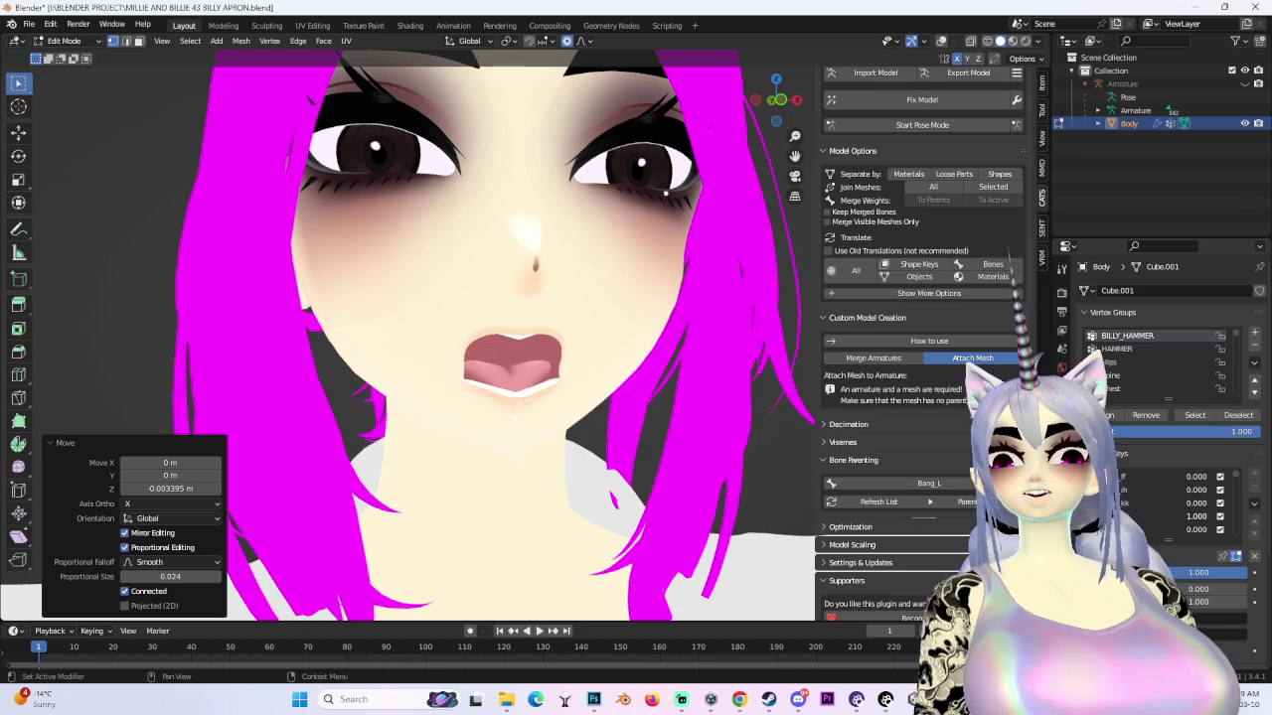
click(1220, 516)
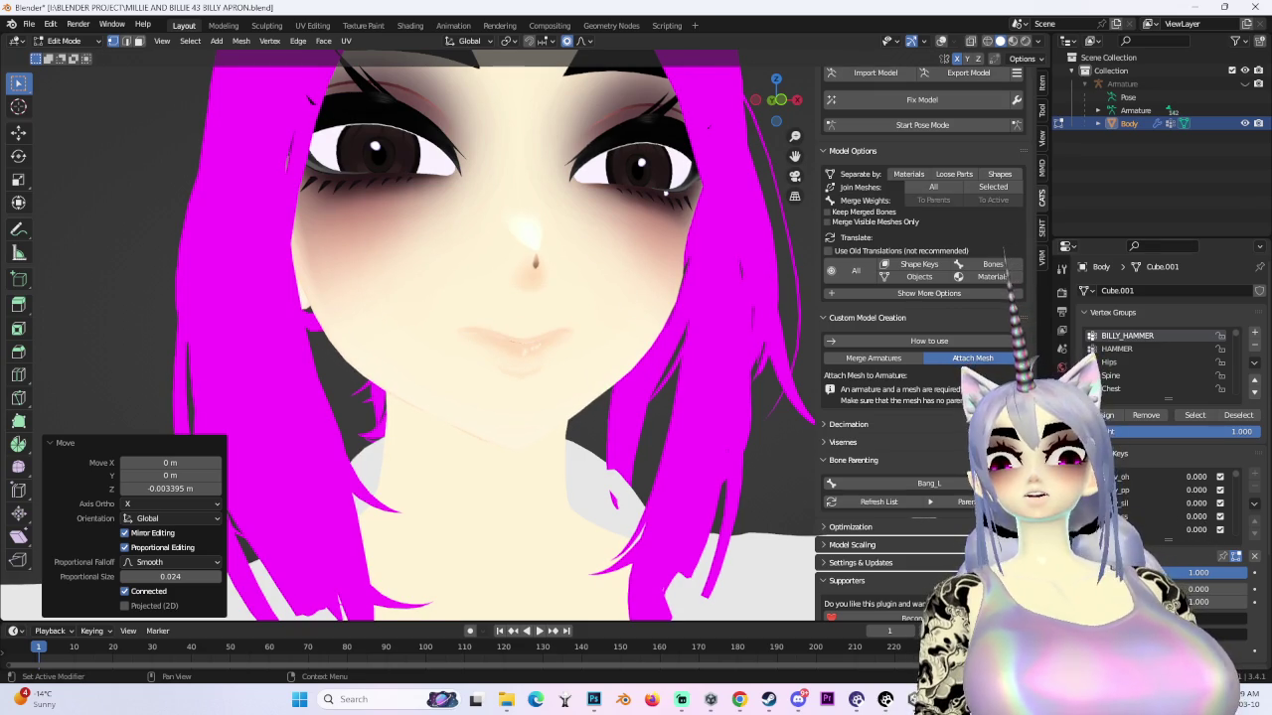
click(1184, 517)
click(1184, 530)
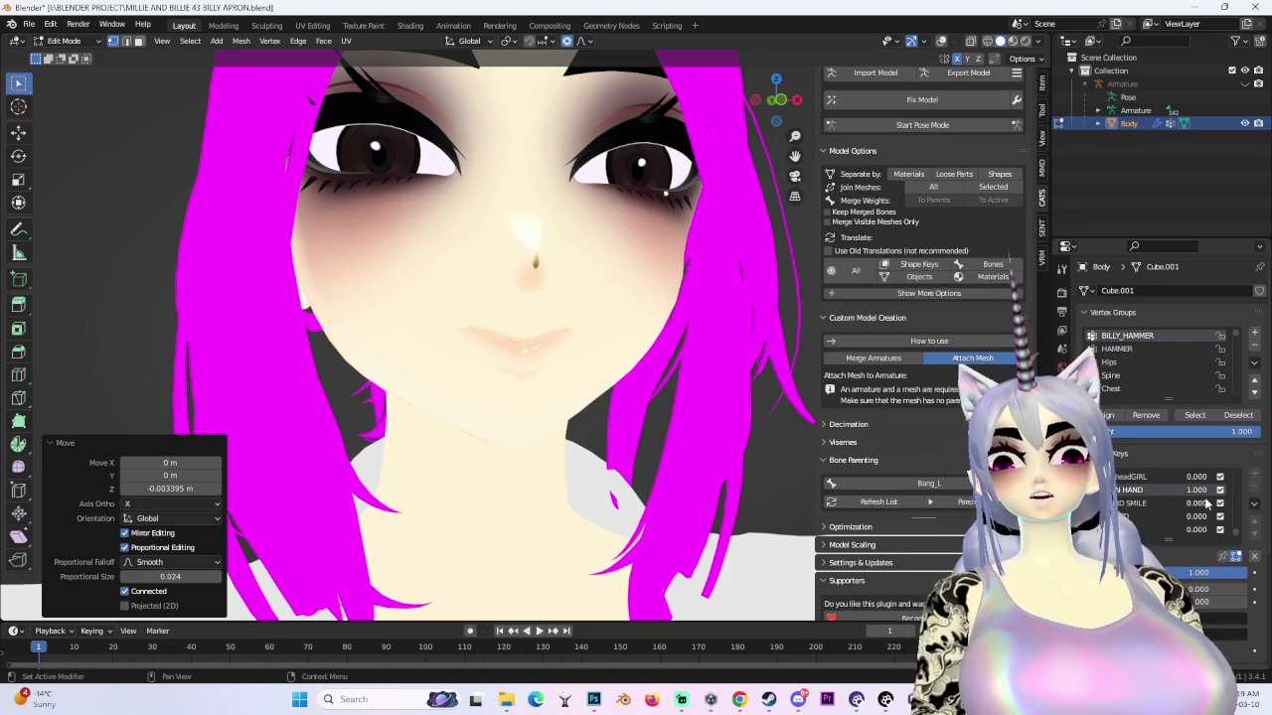
- Set another face shape key to full strength and inspect it from the front
scroll(1184, 496, down, 2)
scroll(1184, 507, down, 2)
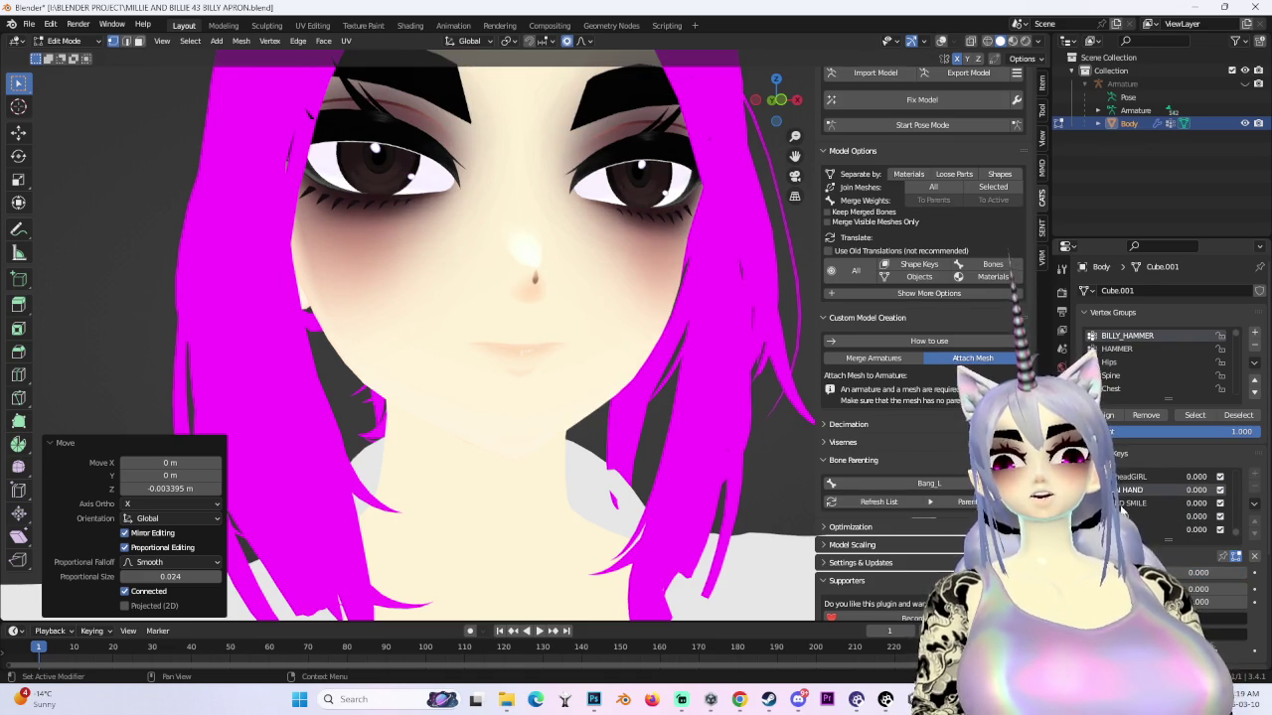
drag(1187, 502, 1227, 502)
scroll(487, 310, down, 2)
drag(785, 104, 789, 112)
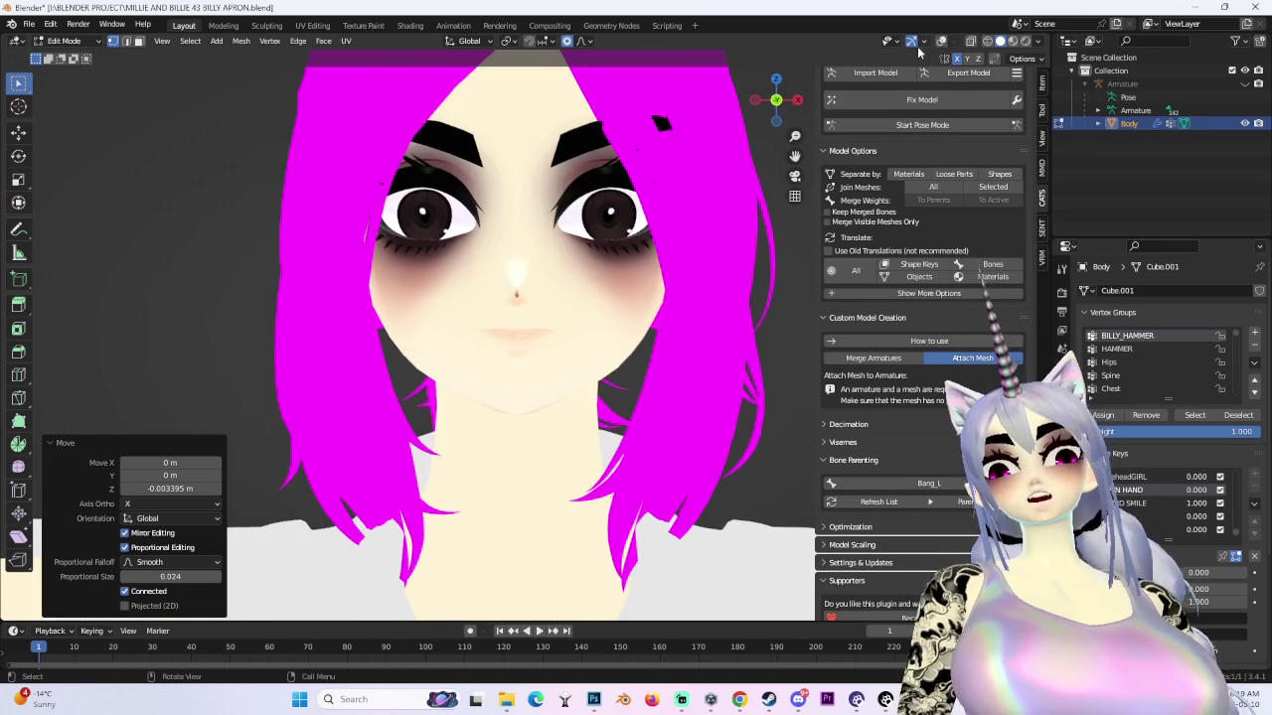
click(911, 41)
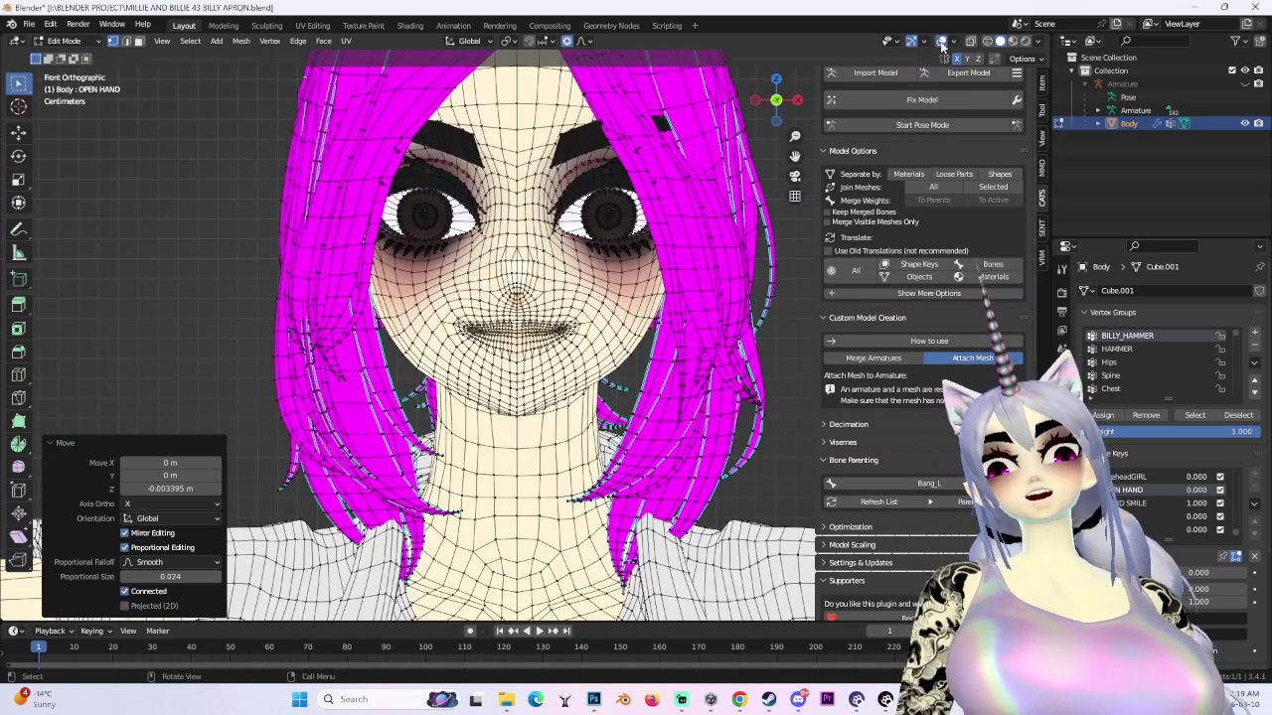
click(911, 41)
mouse_move(636, 239)
middle_down()
mouse_move(618, 249)
mouse_move(639, 262)
middle_up()
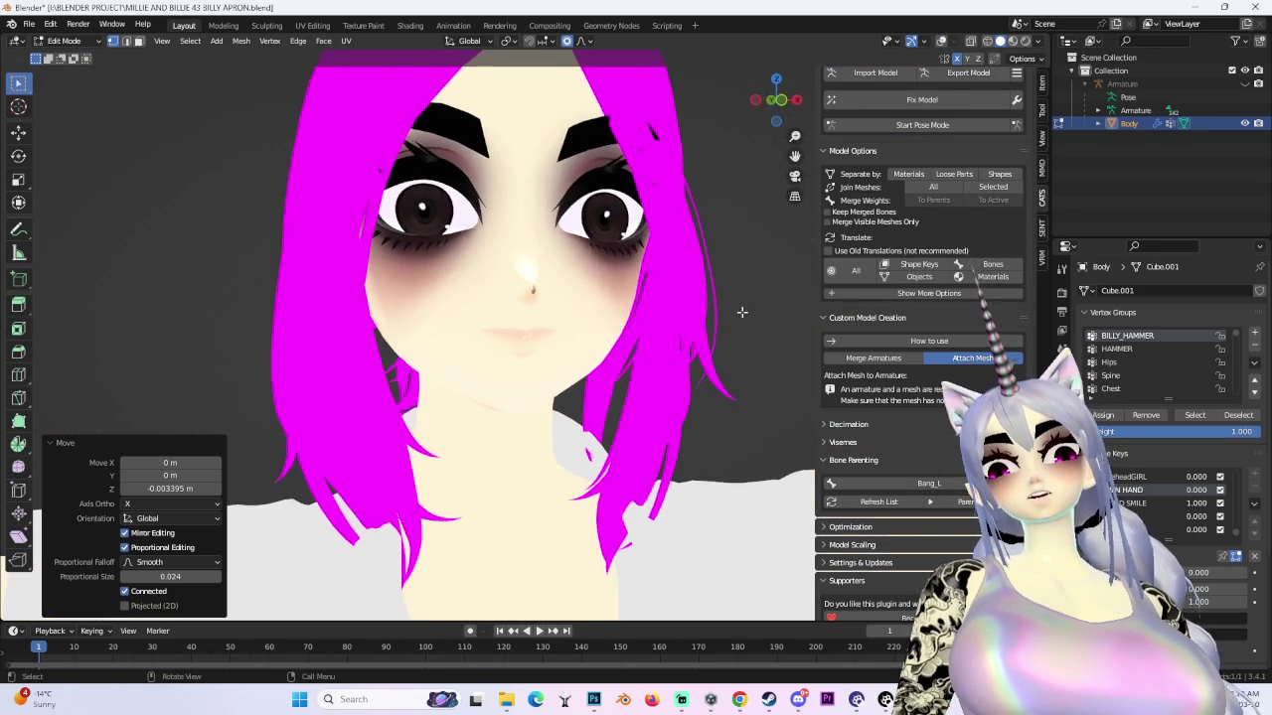
scroll(1232, 516, down, 2)
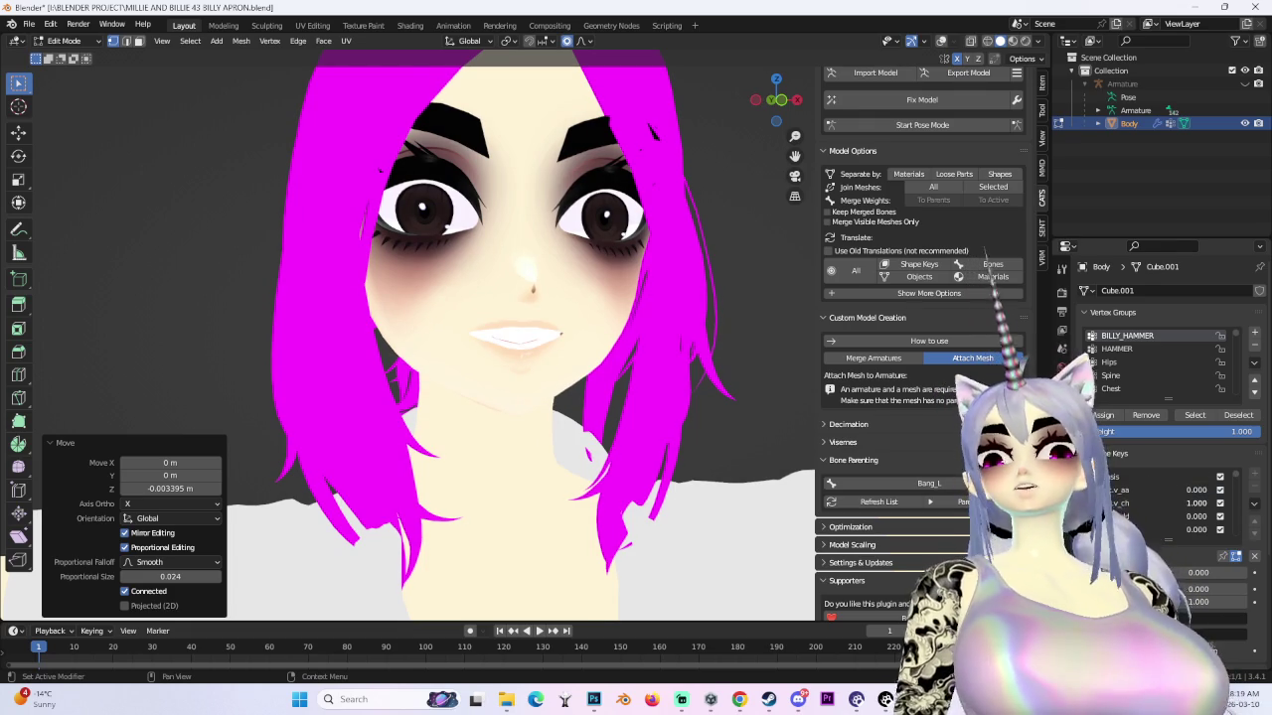
- Set v_ch to 1, briefly reset it to zero, then restore it with undo
click(1202, 505)
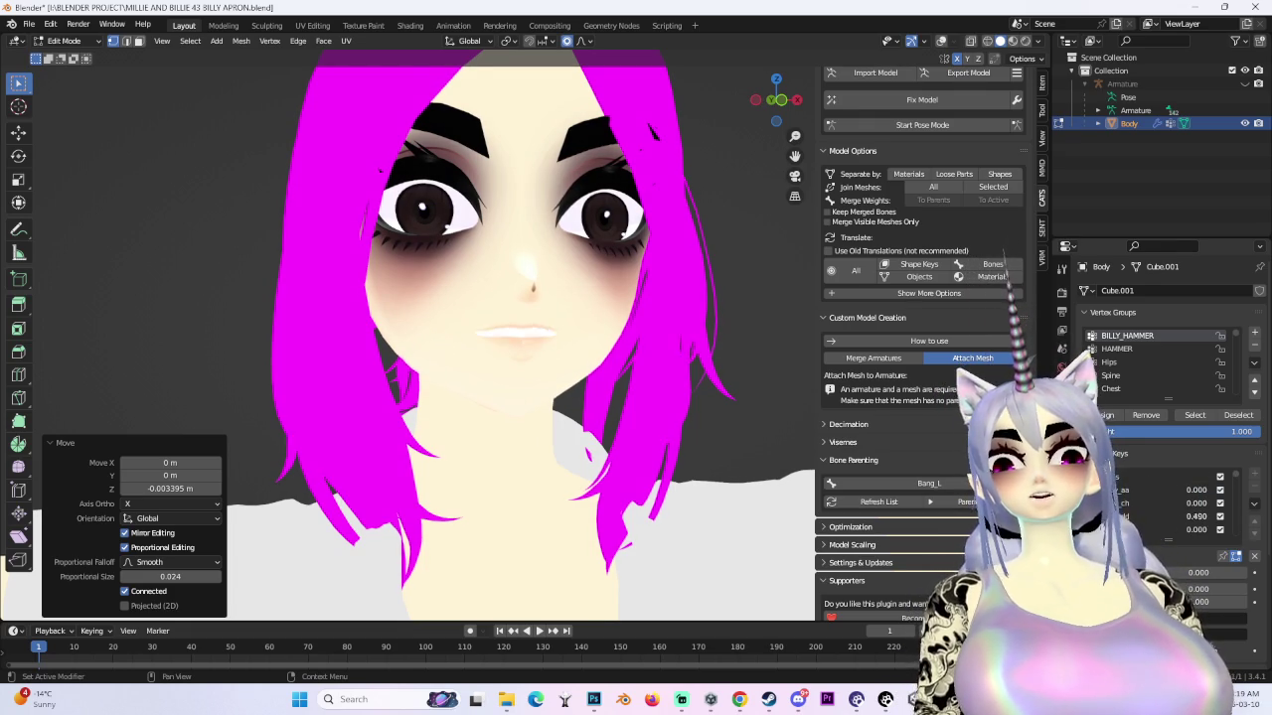
text(1)
key(Return)
scroll(750, 402, up, 1)
scroll(750, 402, up, 2)
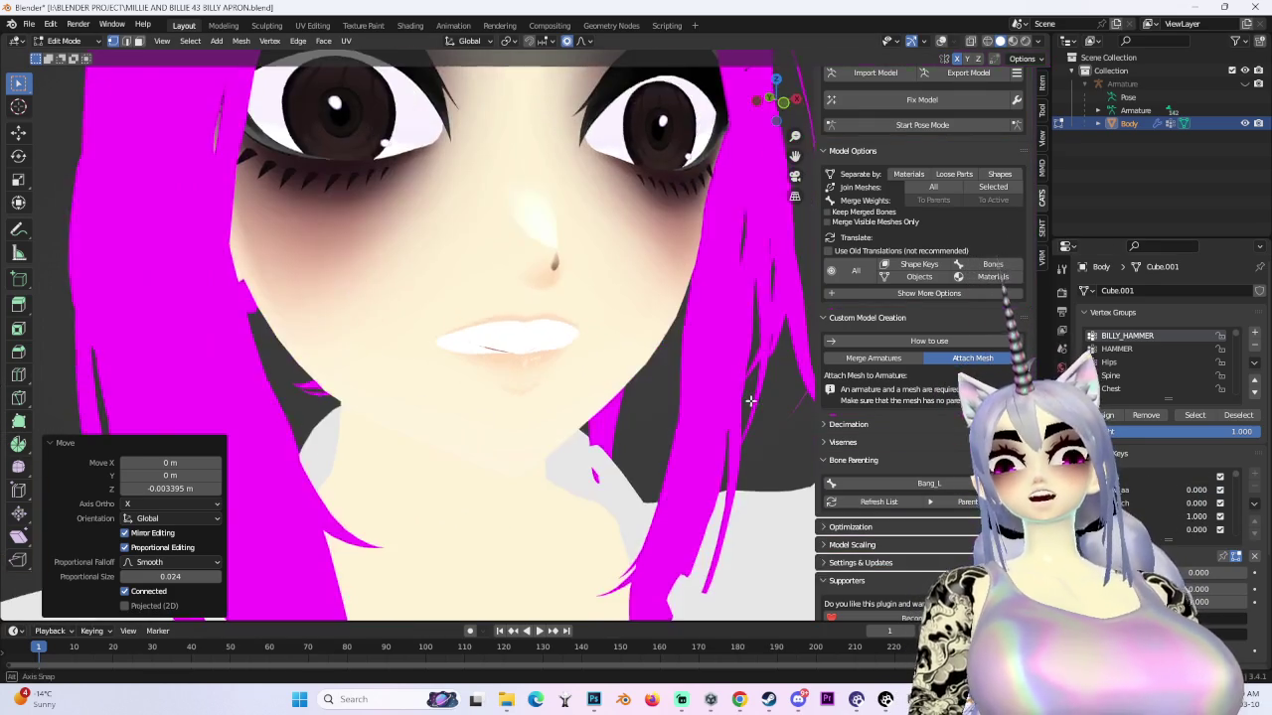
middle_drag(750, 402, 795, 417)
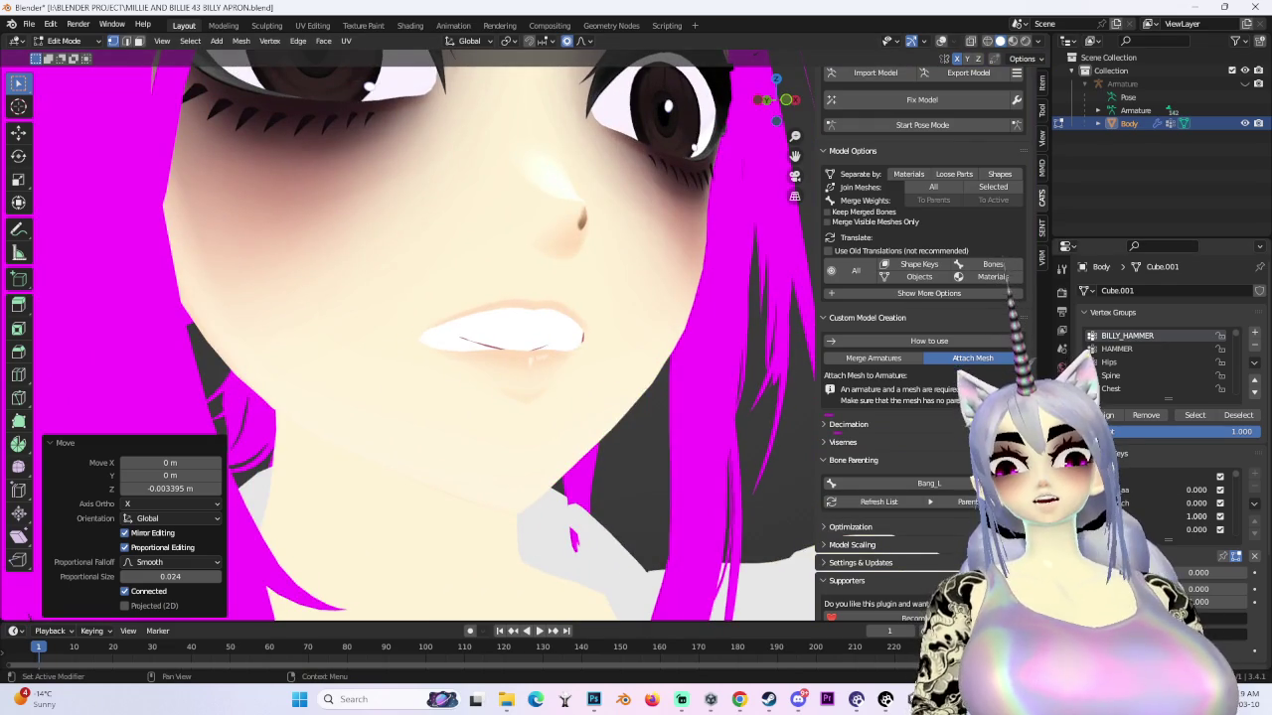
key(BackSpace)
scroll(1173, 497, down, 2)
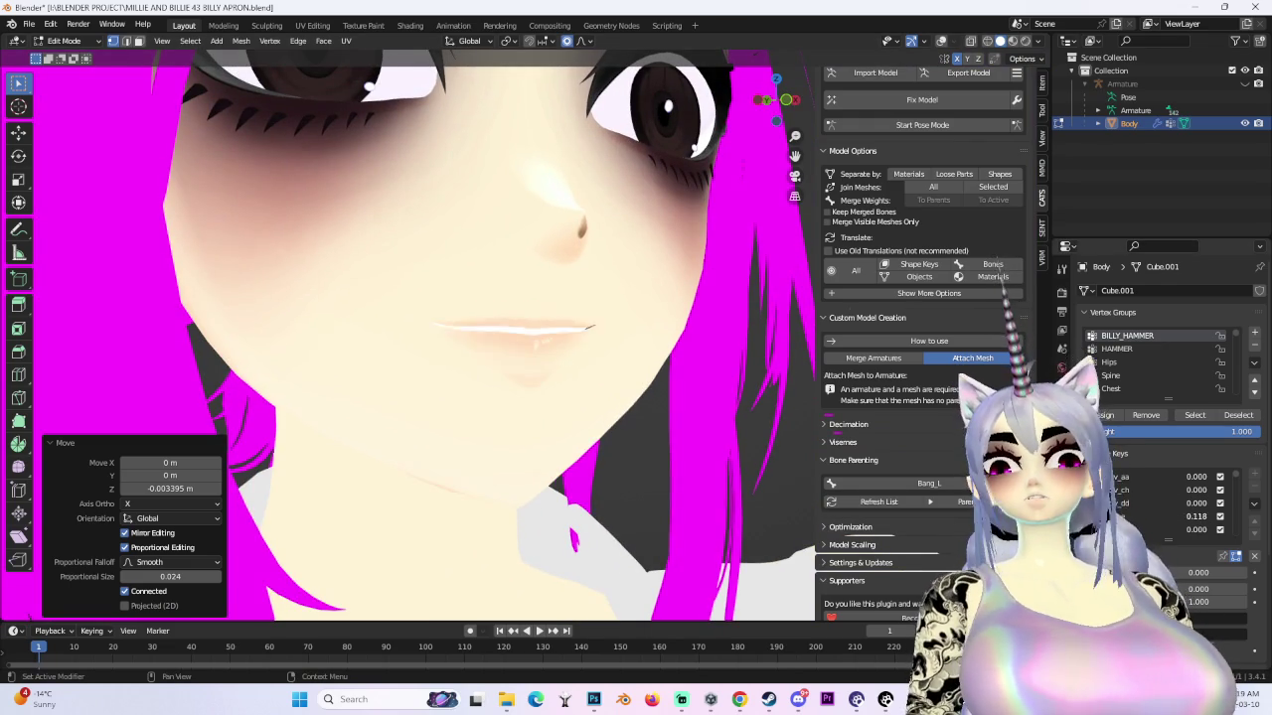
key(ctrl+z)
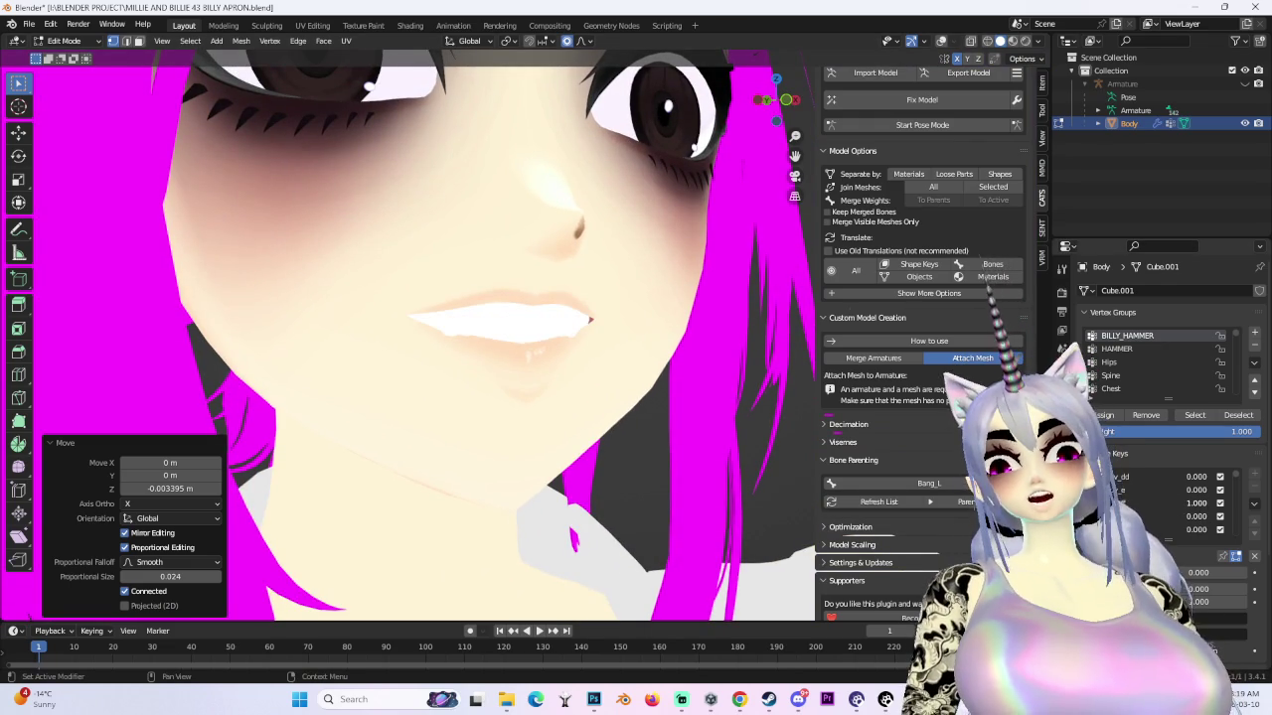
- Show the wireframe, zero the mouth shape key, and preview the mouth-open key
mouse_move(655, 417)
middle_down()
mouse_move(581, 410)
mouse_move(596, 378)
mouse_move(646, 378)
mouse_move(596, 397)
middle_up()
key(shift+alt+z)
scroll(512, 328, down, 3)
mouse_move(1195, 516)
mouse_down()
mouse_move(1173, 517)
mouse_move(1207, 516)
mouse_up()
mouse_move(596, 398)
middle_down()
mouse_move(648, 152)
mouse_move(715, 169)
middle_up()
mouse_move(1195, 517)
mouse_down()
mouse_move(1173, 516)
mouse_move(1232, 517)
mouse_move(1190, 517)
mouse_up()
scroll(1192, 517, down, 2)
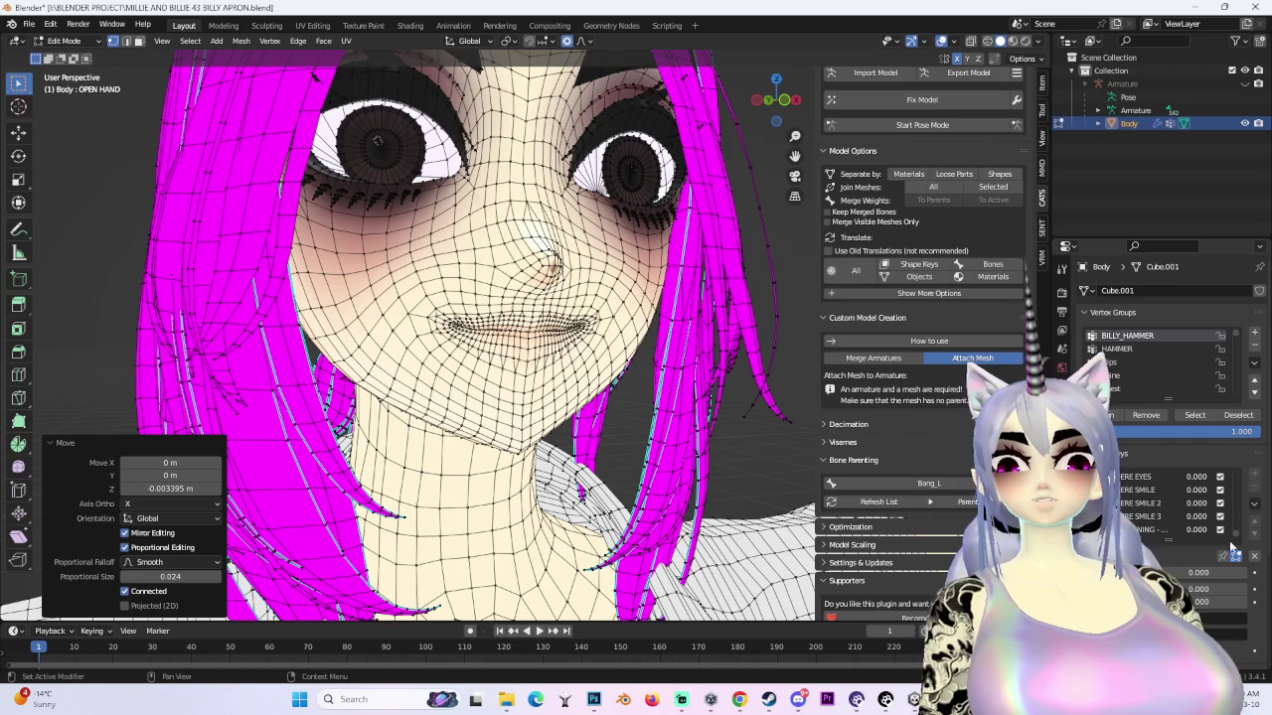
- Preview the pursed-lips expression, set SMILE 2 to full, and test the open-mouth smile
drag(1192, 516, 1179, 521)
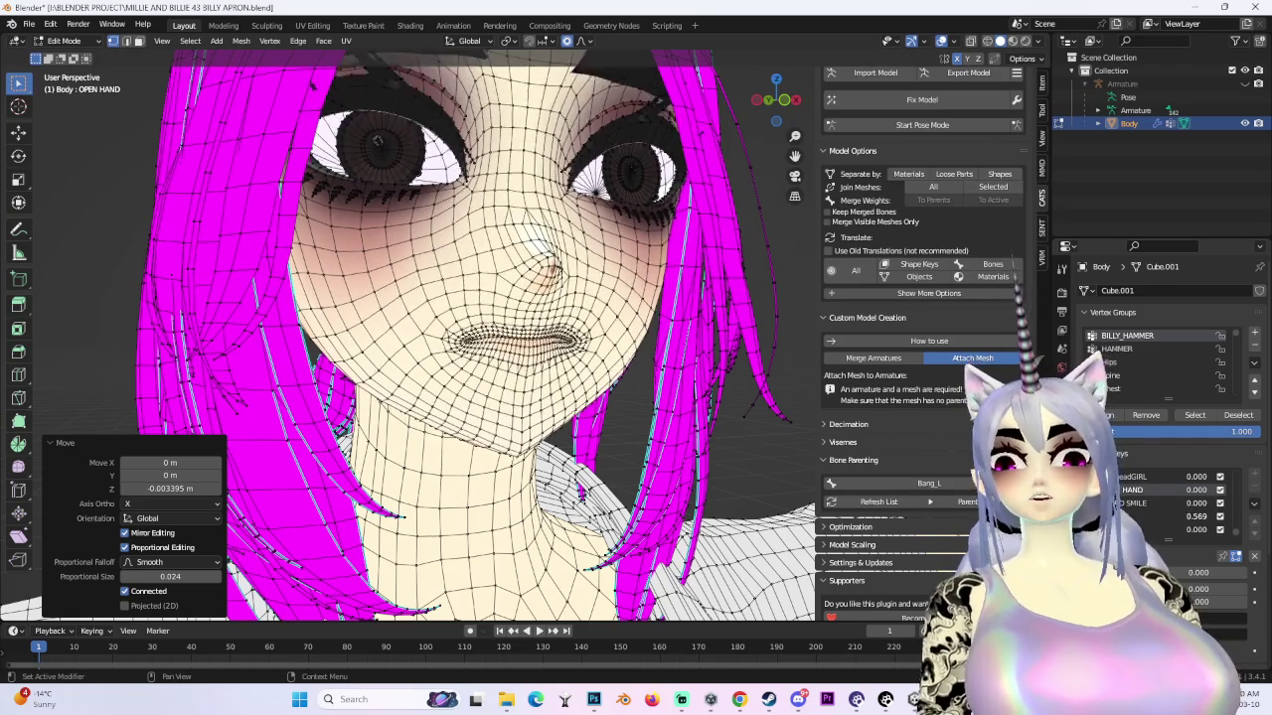
scroll(1179, 521, down, 1)
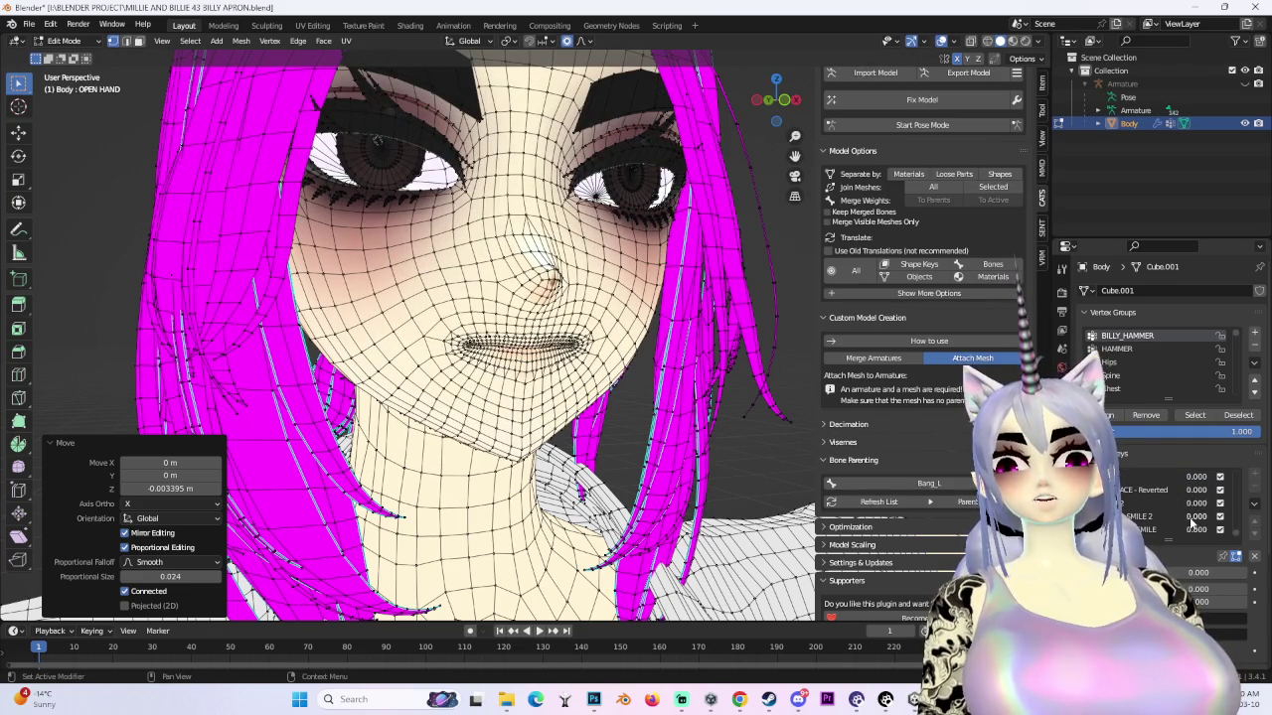
drag(1192, 517, 1202, 517)
middle_drag(924, 460, 1226, 507)
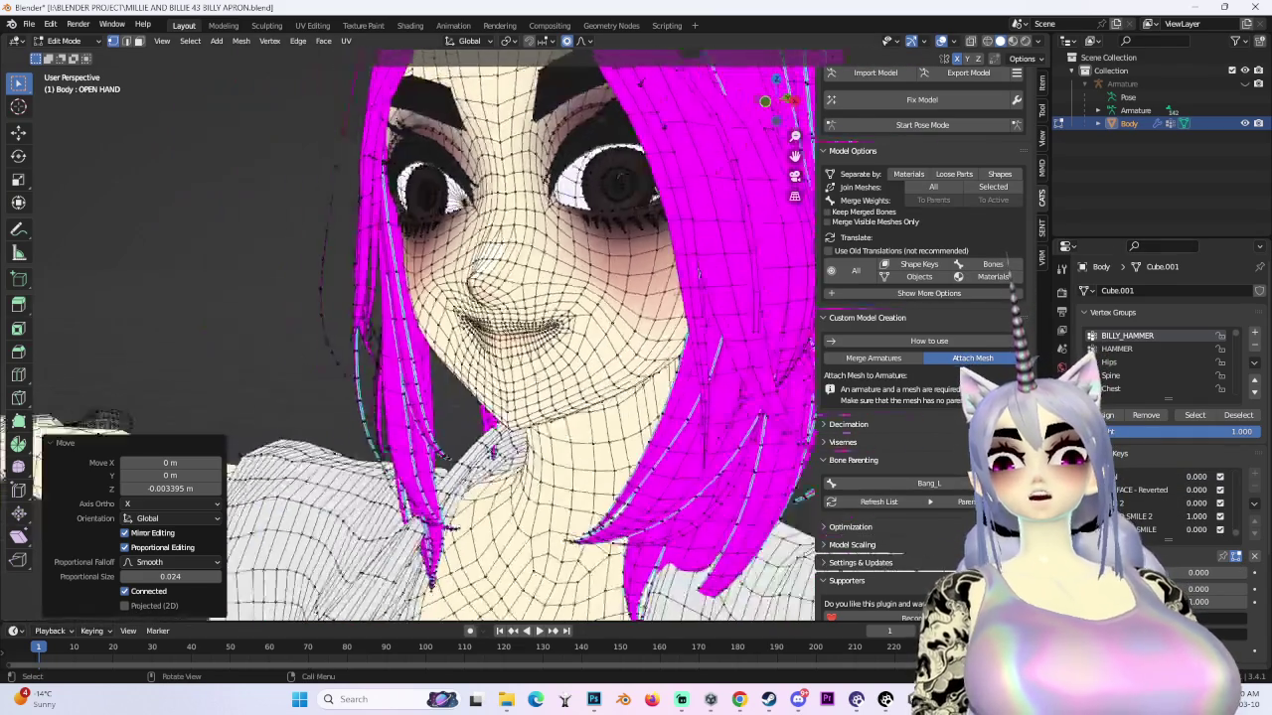
mouse_move(1202, 490)
mouse_down()
mouse_move(1232, 490)
mouse_move(1208, 483)
mouse_up()
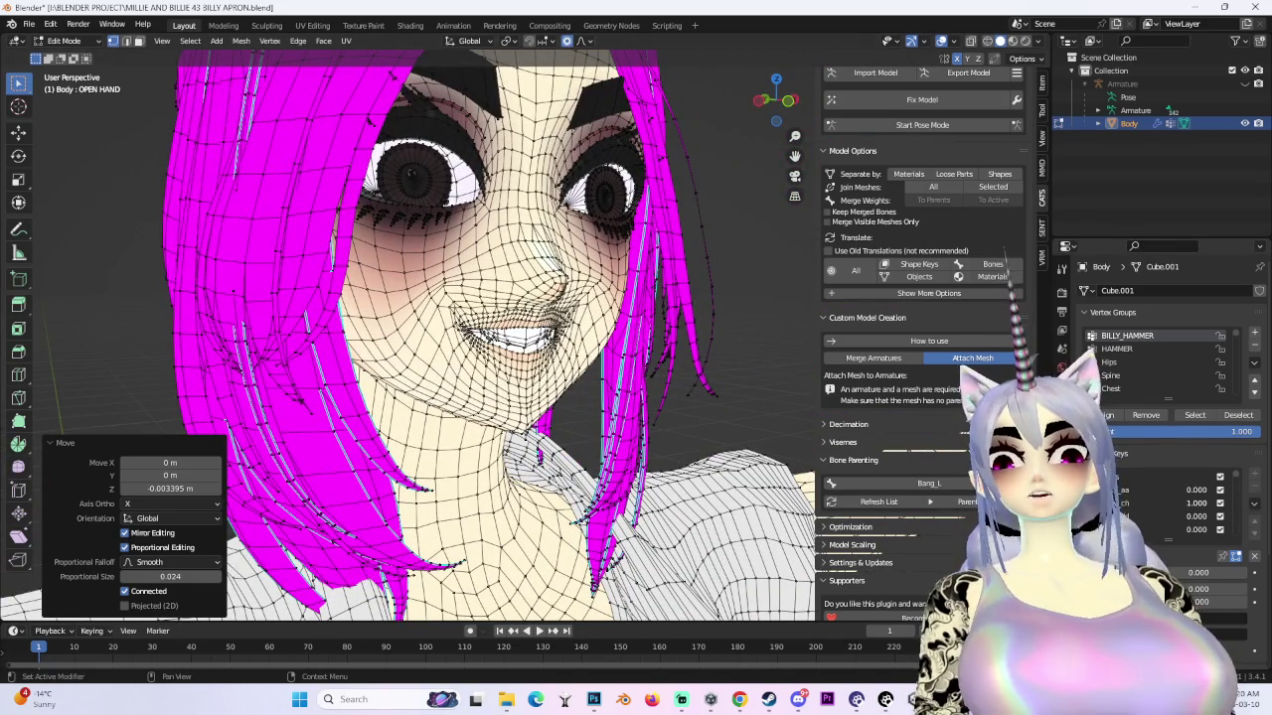
- Scroll down through the remaining shape keys and view the face shaded without wireframe
ctrl+scroll(1176, 530, down, 1)
ctrl+scroll(1177, 529, down, 1)
ctrl+scroll(1176, 530, down, 1)
ctrl+scroll(1176, 529, down, 1)
ctrl+scroll(1176, 529, down, 1)
ctrl+scroll(1176, 530, down, 1)
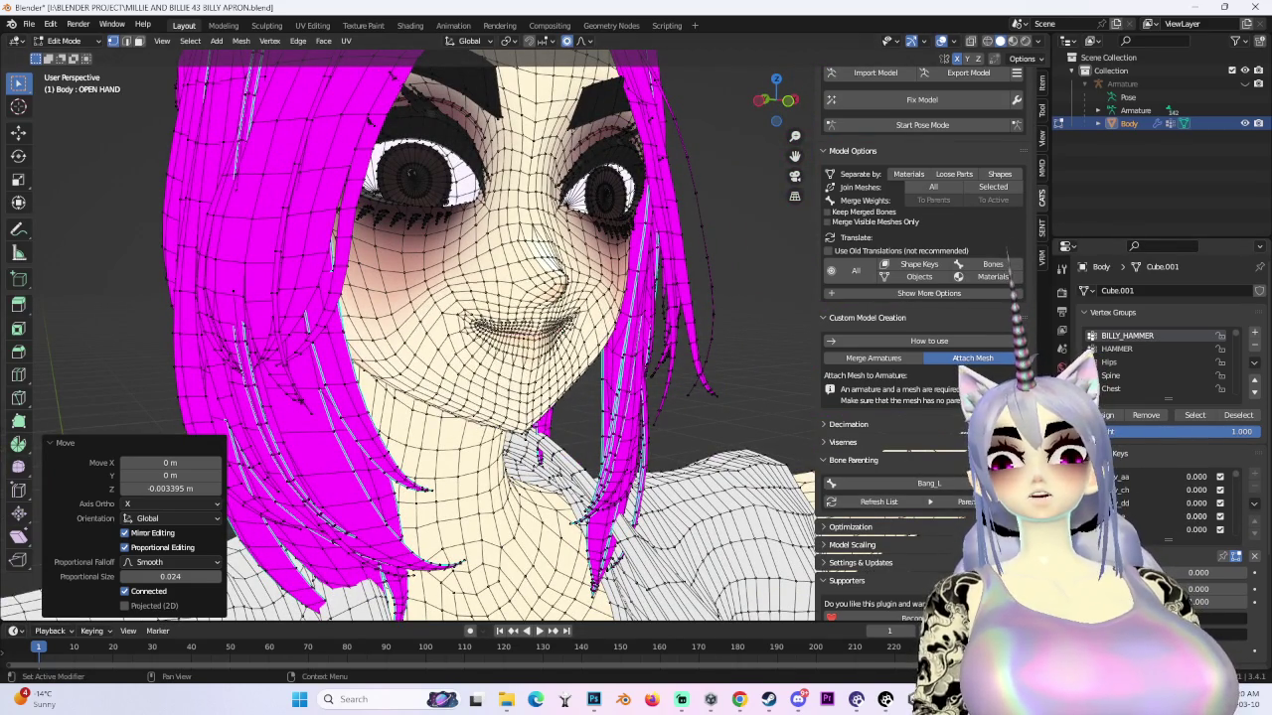
ctrl+scroll(1176, 530, down, 1)
ctrl+scroll(1176, 530, down, 2)
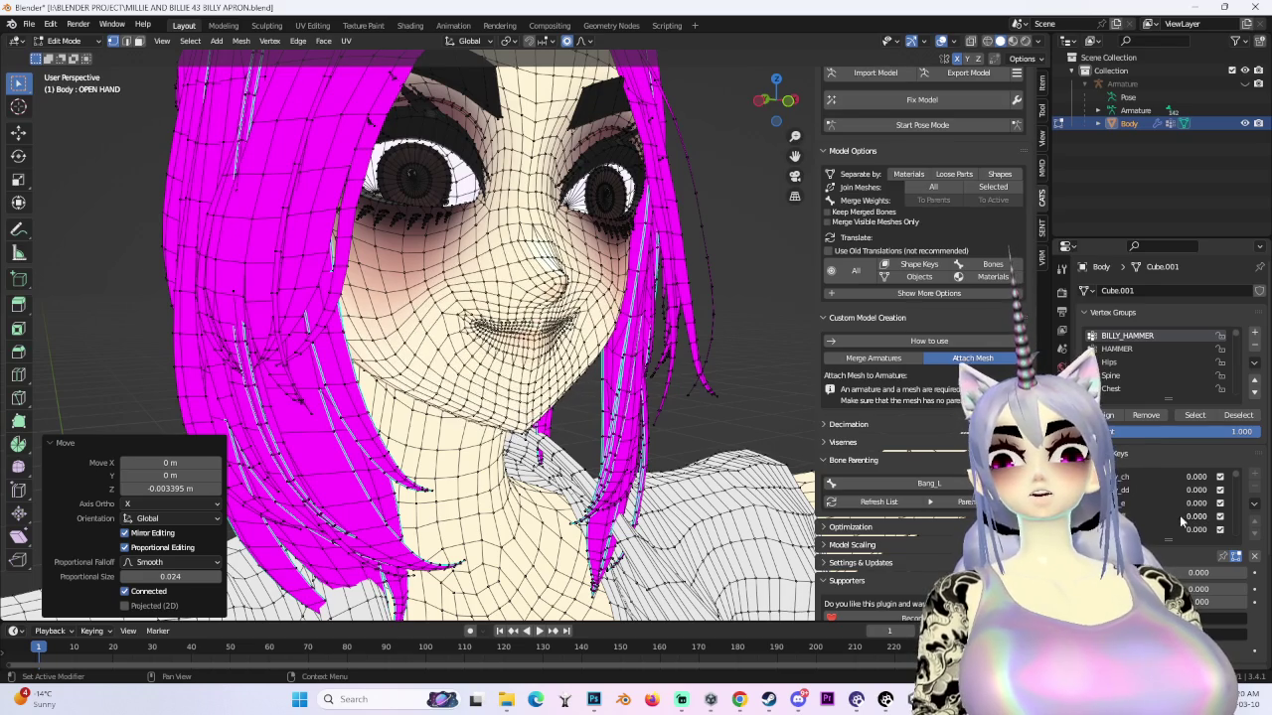
ctrl+scroll(1177, 529, down, 1)
ctrl+scroll(1176, 529, down, 1)
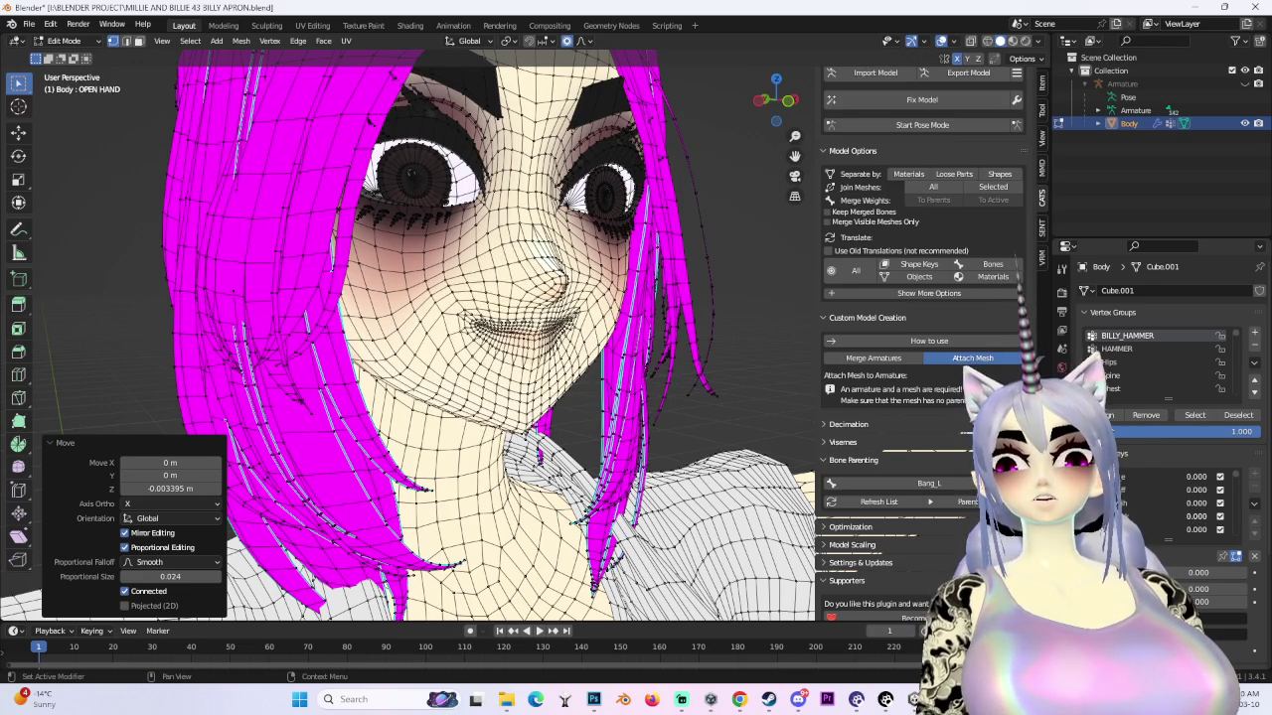
ctrl+scroll(1177, 530, down, 1)
ctrl+scroll(1229, 487, down, 1)
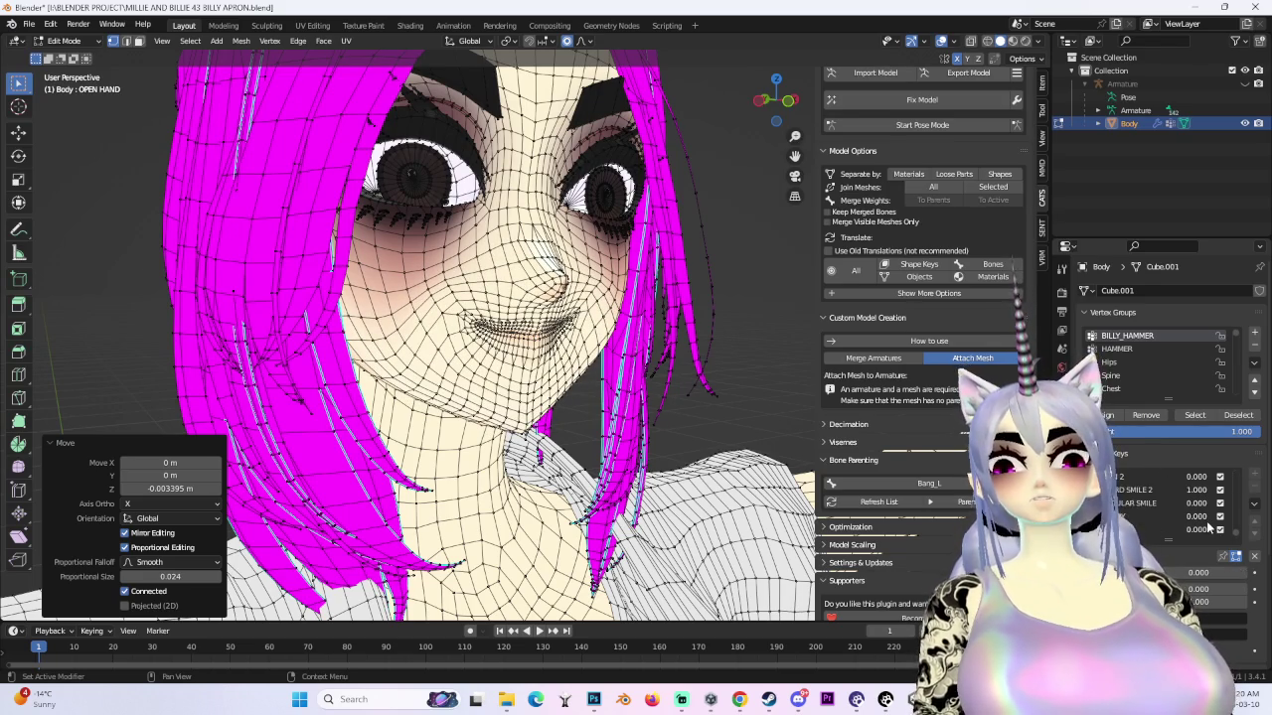
ctrl+scroll(1216, 502, down, 1)
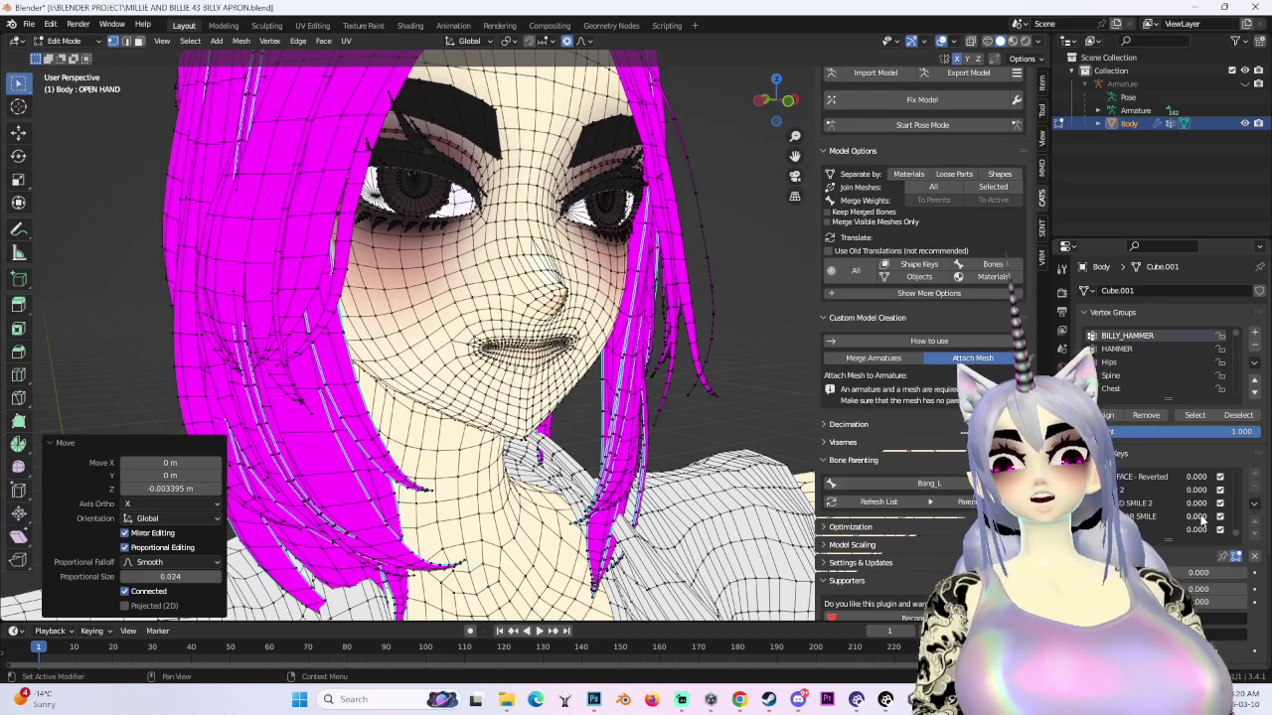
ctrl+scroll(1216, 501, down, 1)
ctrl+scroll(1172, 514, down, 1)
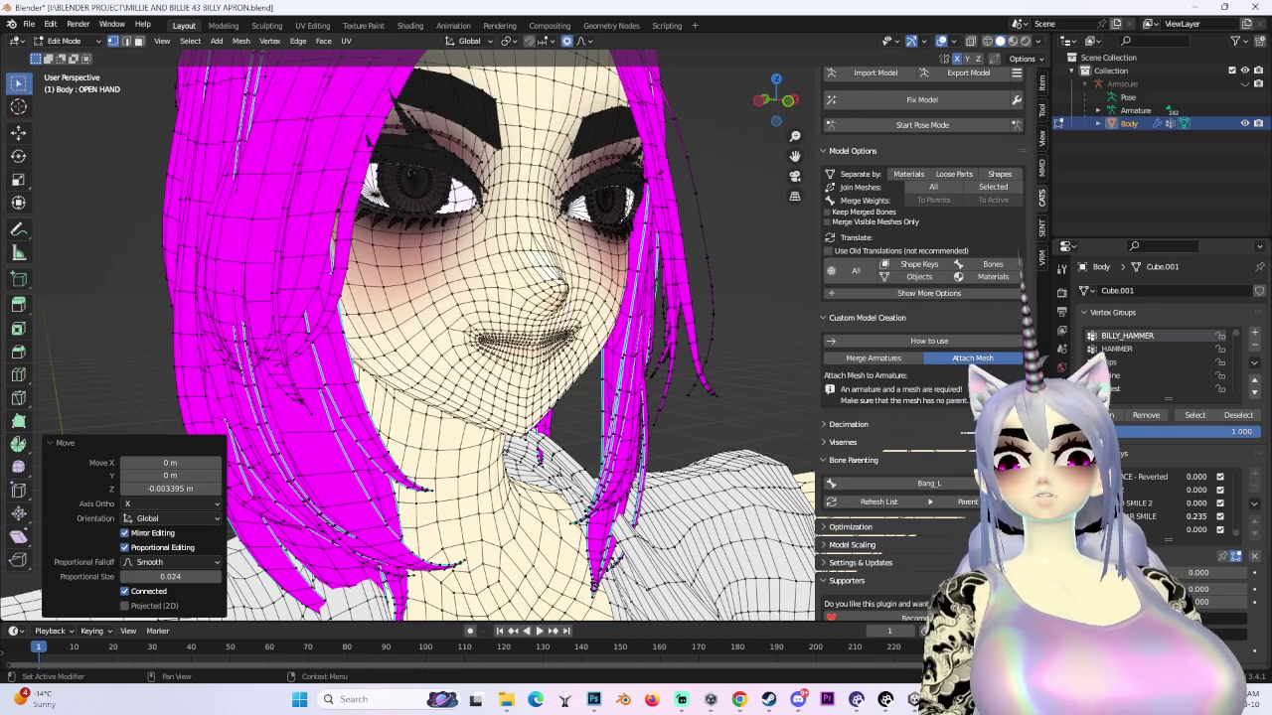
ctrl+scroll(1172, 515, down, 1)
ctrl+scroll(1172, 513, down, 2)
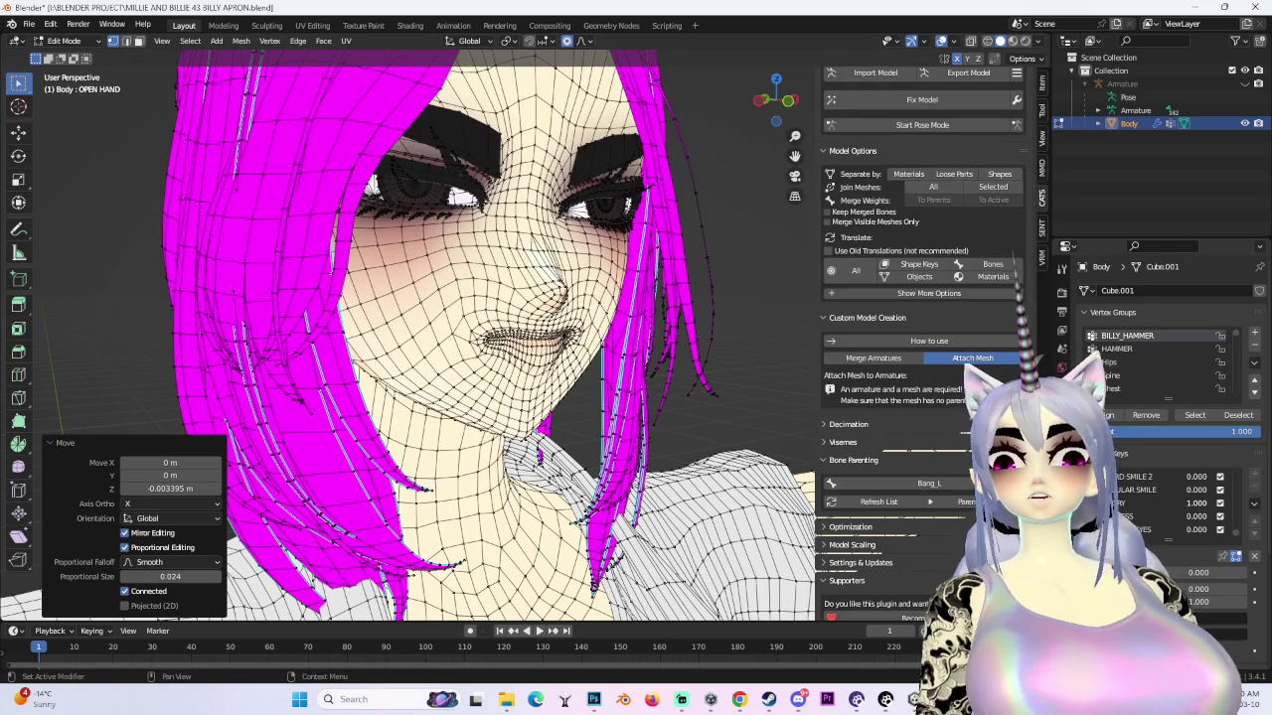
ctrl+scroll(1196, 502, up, 1)
click(940, 41)
- Preview the wide-eyed and eye/brow keys, then turn SMILE 2 fully on and back off
mouse_move(696, 219)
middle_down()
mouse_move(634, 241)
mouse_move(705, 178)
middle_up()
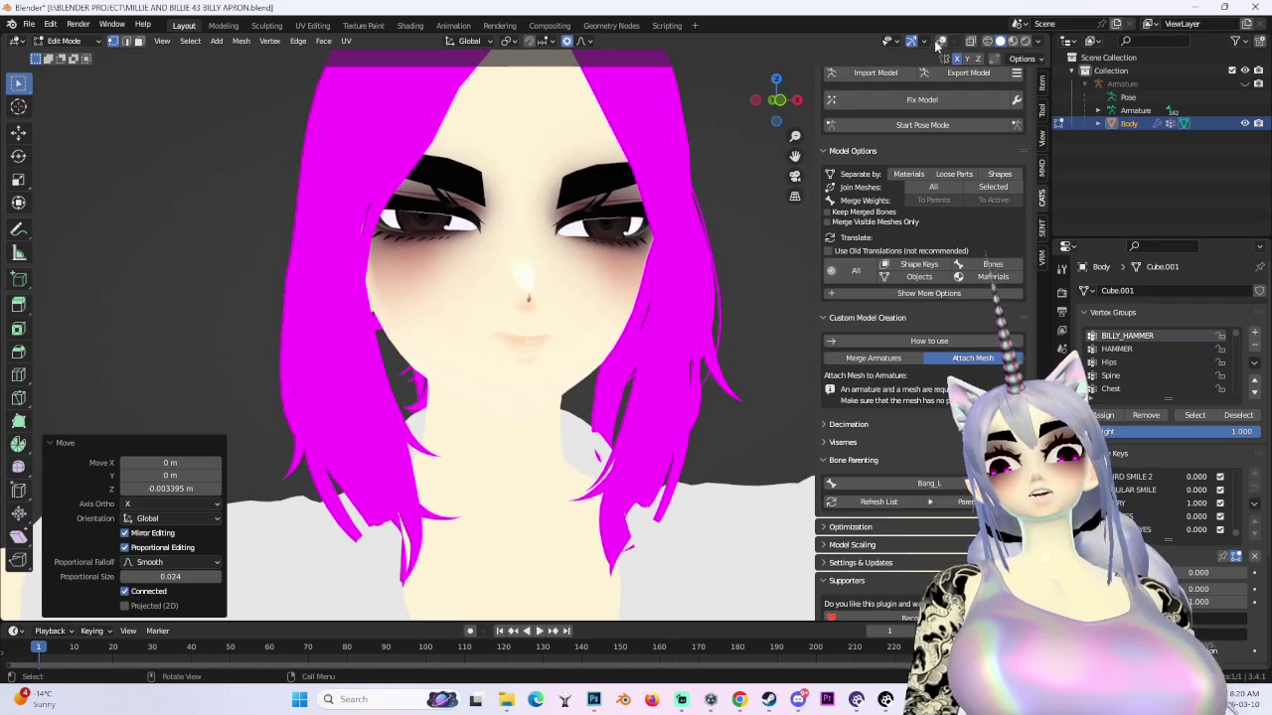
click(940, 42)
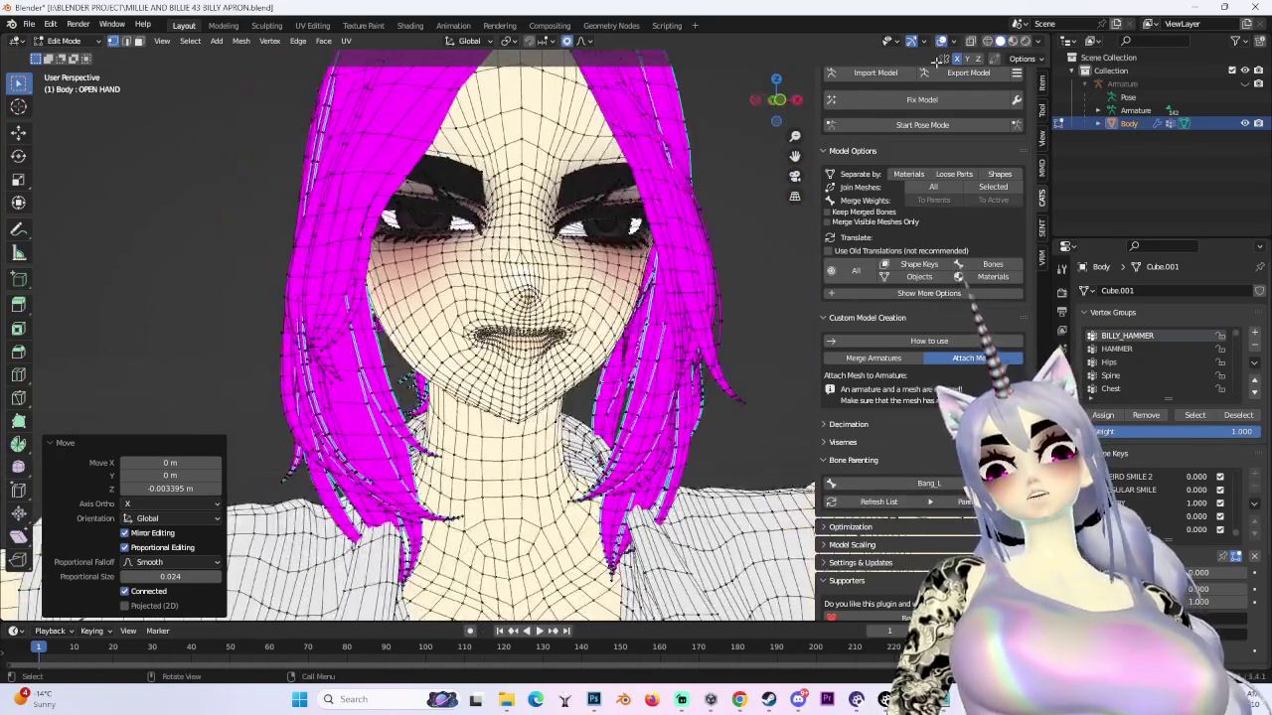
click(940, 40)
mouse_move(715, 229)
middle_down()
mouse_move(686, 234)
mouse_move(739, 238)
mouse_move(696, 239)
mouse_move(726, 240)
middle_up()
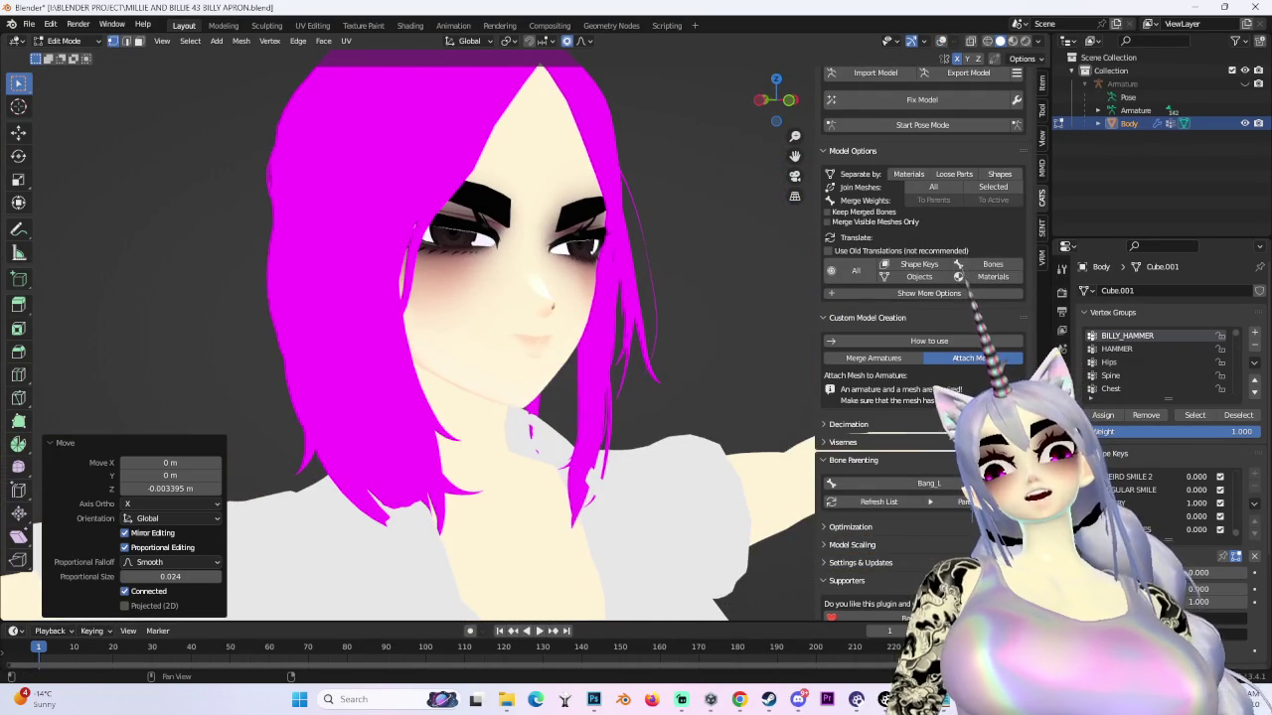
click(1197, 522)
click(1190, 518)
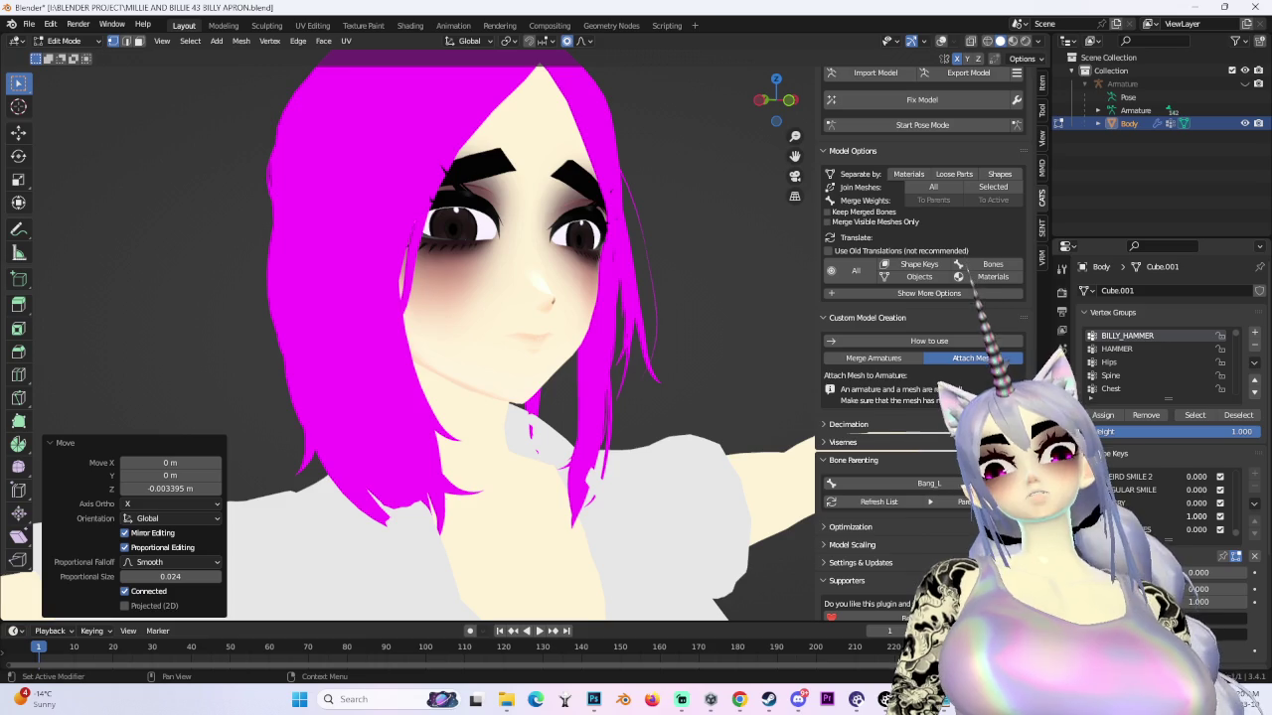
click(1195, 515)
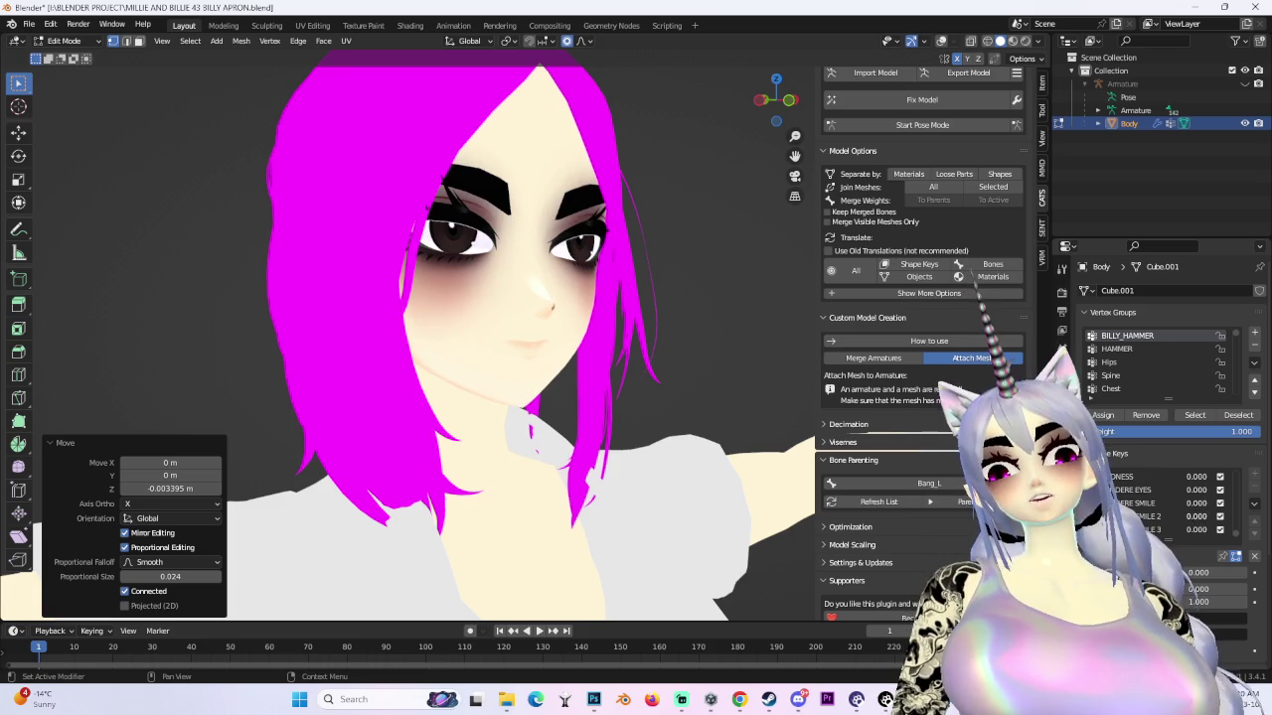
click(1195, 516)
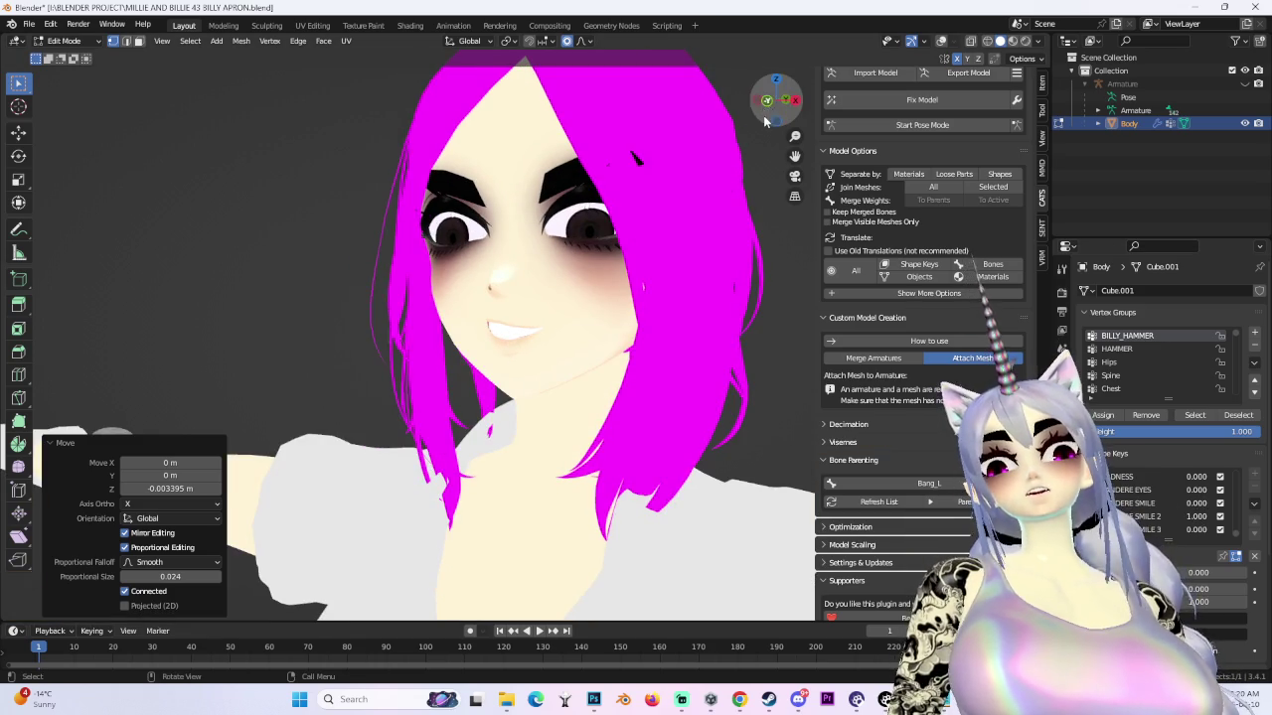
click(767, 105)
mouse_move(1232, 517)
mouse_down()
mouse_move(1195, 534)
mouse_move(1232, 529)
mouse_up()
- Go to front view with wireframe shown, starting a mouth vertex move but cancelling it
scroll(628, 364, up, 2)
middle_drag(695, 358, 628, 365)
scroll(628, 365, up, 2)
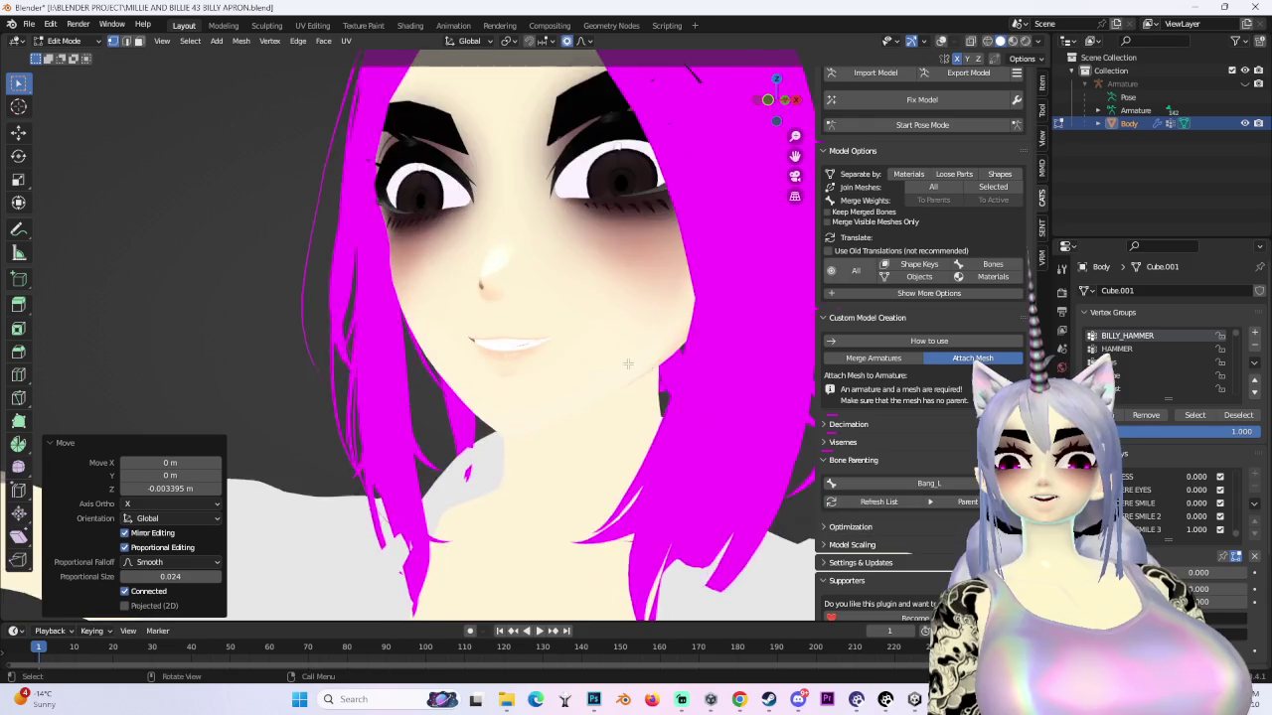
key(KP_1)
click(940, 44)
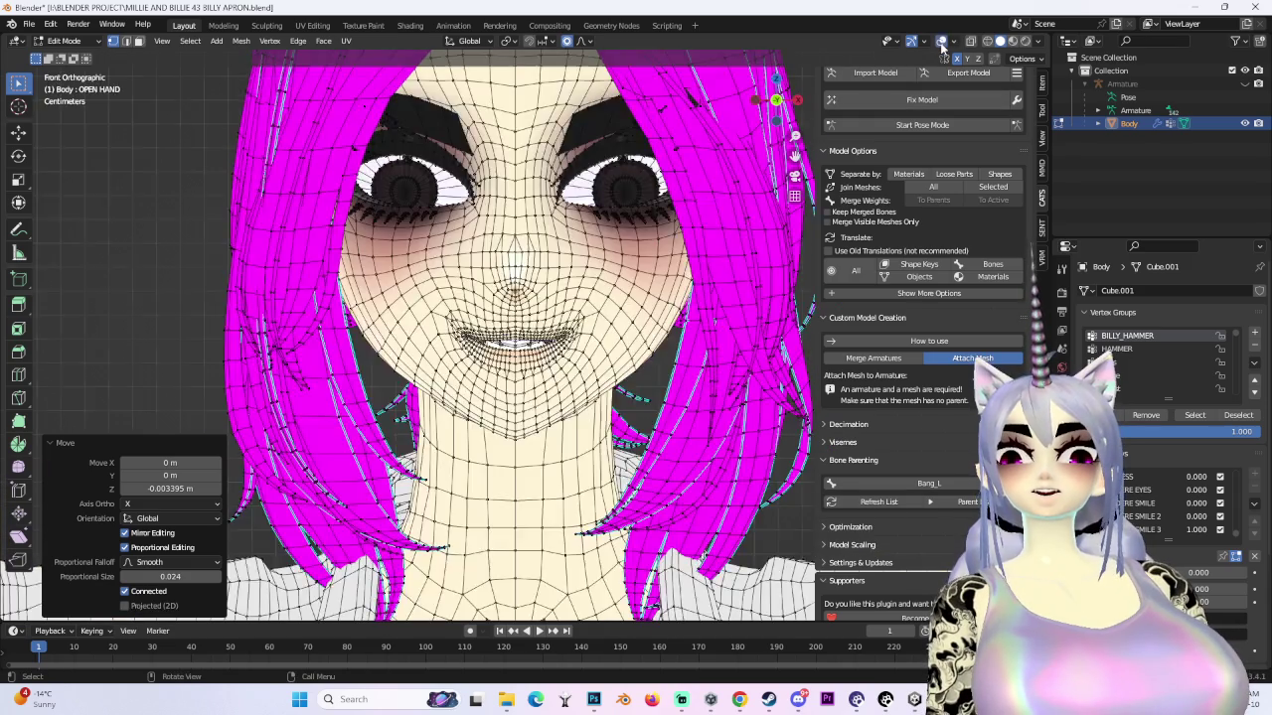
scroll(576, 321, up, 2)
key(g)
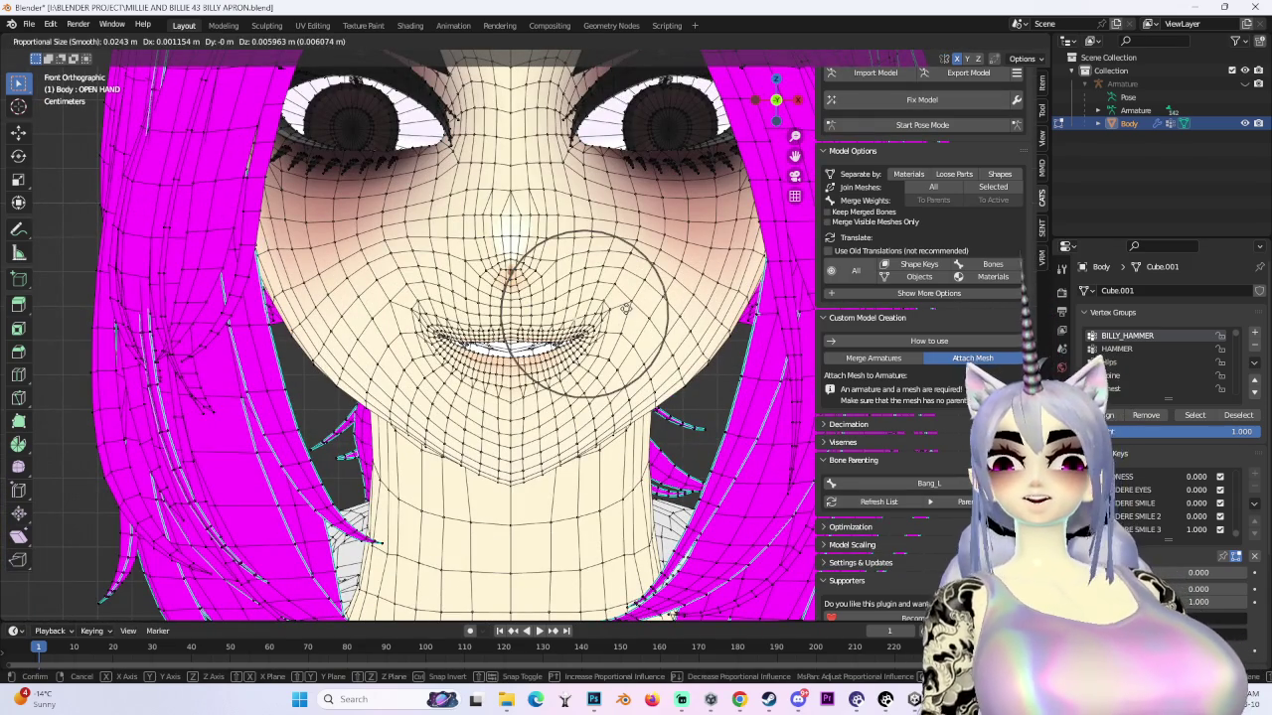
key(Escape)
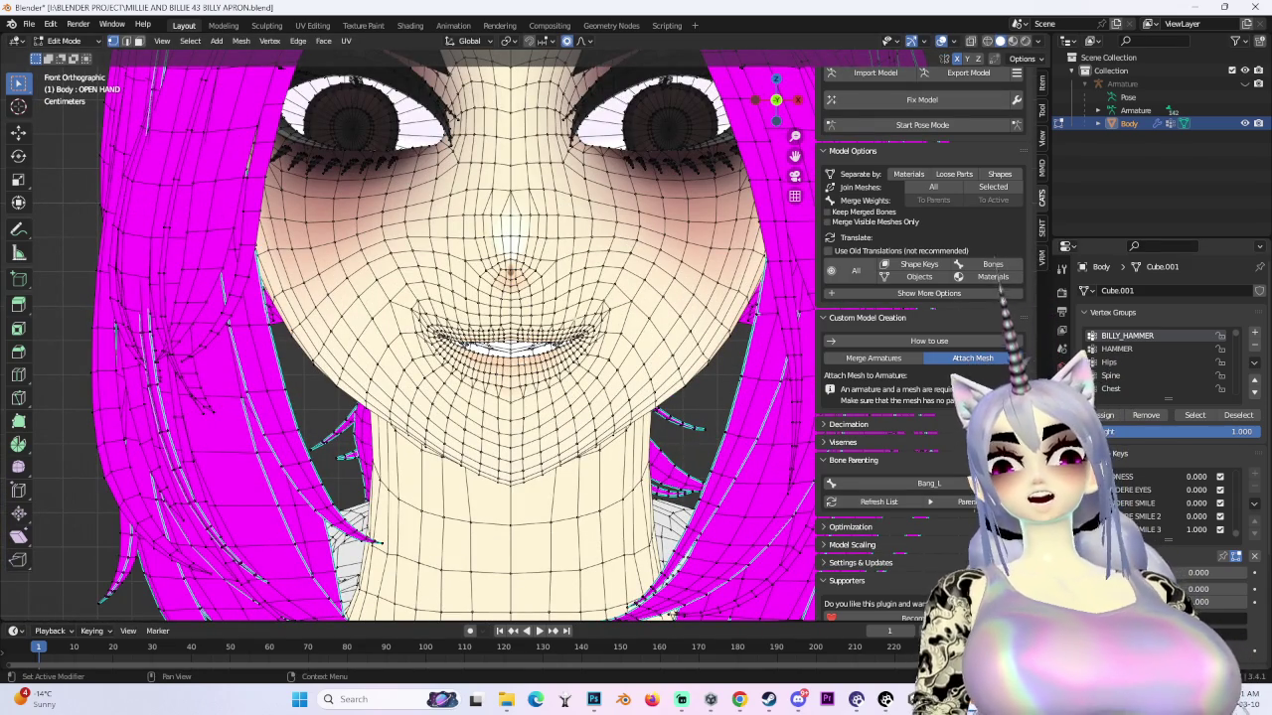
- On YANDERE SMILE 3, move the mouth vertices with smooth falloff, then undo the edit
click(1143, 529)
key(g)
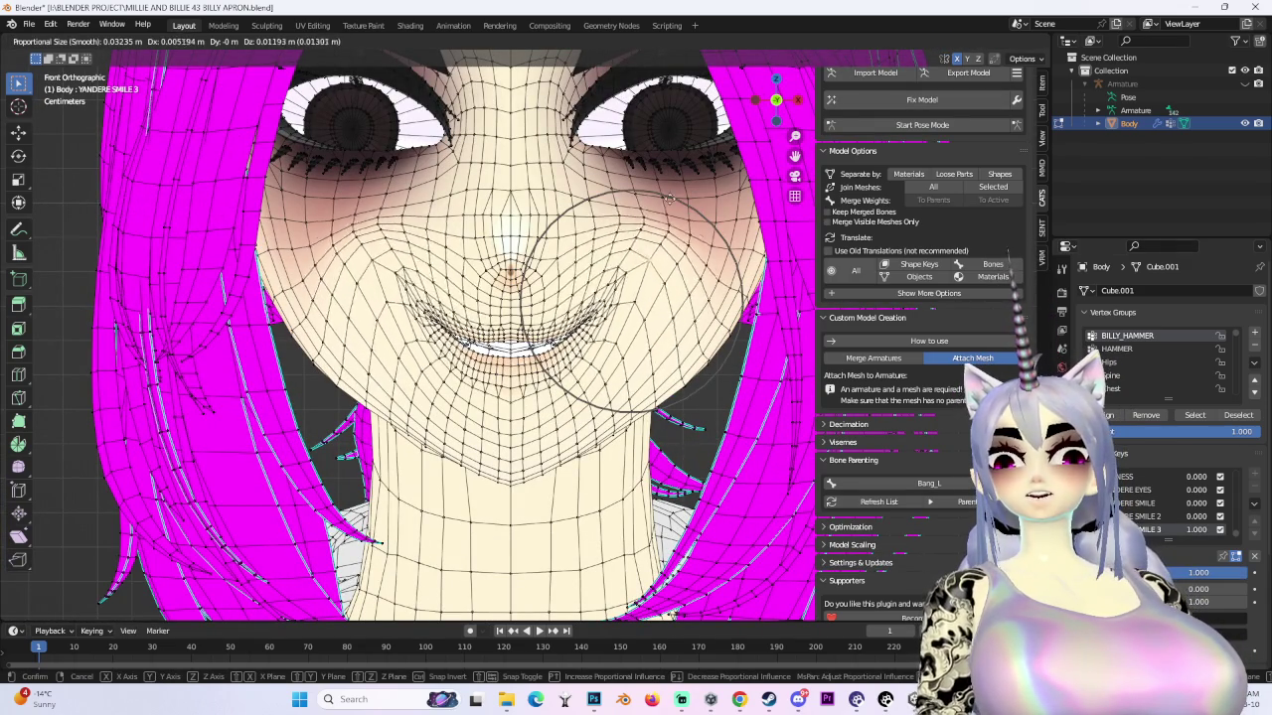
scroll(663, 215, down, 4)
scroll(664, 216, down, 3)
click(667, 280)
scroll(668, 279, down, 3)
key(ctrl+z)
- In Material Preview front view, test a mouth key, reset it, and turn a smile key fully on
click(1012, 41)
mouse_move(695, 328)
middle_down()
mouse_move(747, 335)
mouse_move(770, 110)
middle_up()
click(770, 103)
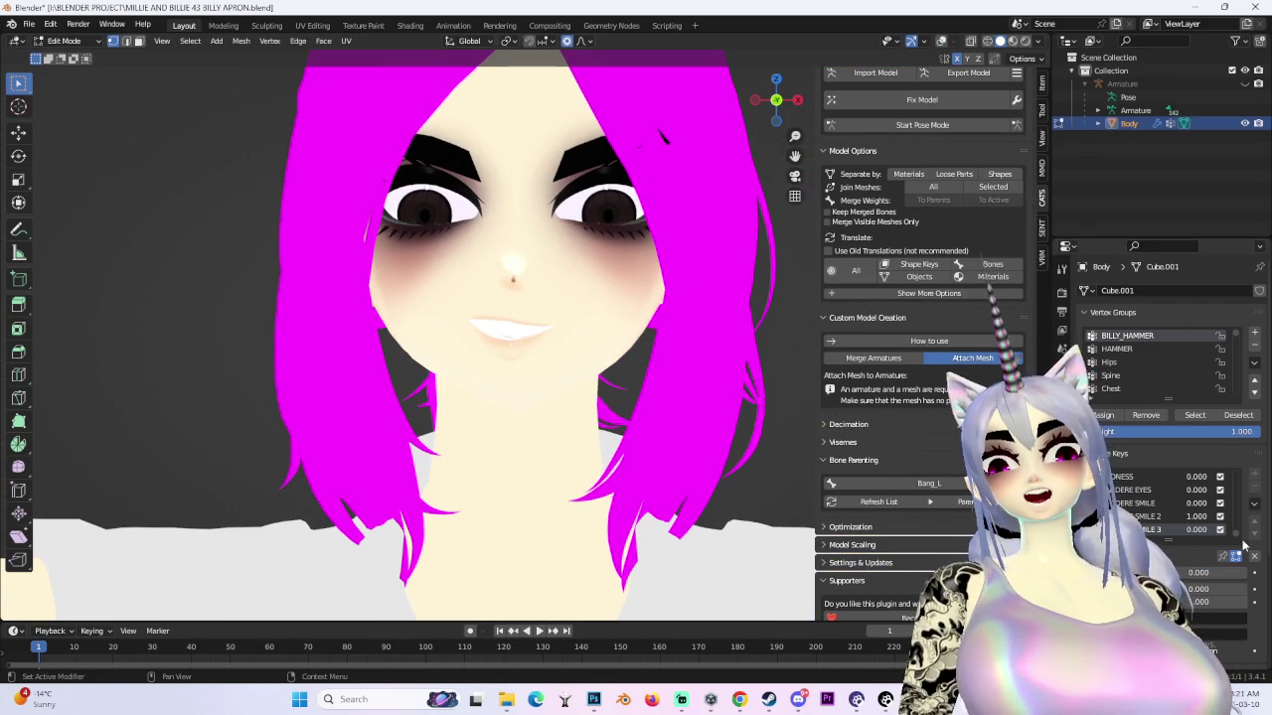
scroll(1192, 487, up, 5)
mouse_move(1193, 487)
mouse_down()
mouse_move(1230, 521)
mouse_move(1232, 503)
mouse_up()
right_click(1230, 521)
mouse_move(596, 384)
middle_down()
mouse_move(646, 387)
mouse_move(662, 369)
middle_up()
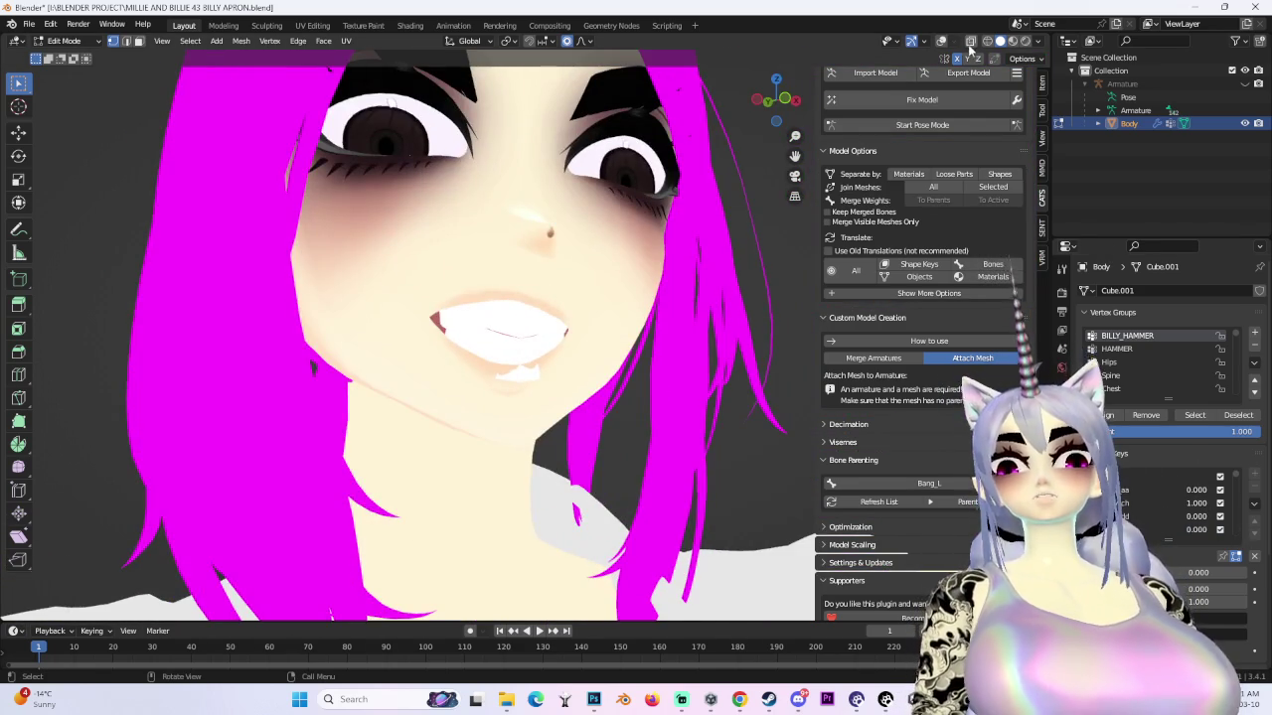
- Show the wireframe, select the YANDERE SMILE 2 shape key, and move the mouth vertices with soft falloff
click(970, 45)
click(969, 45)
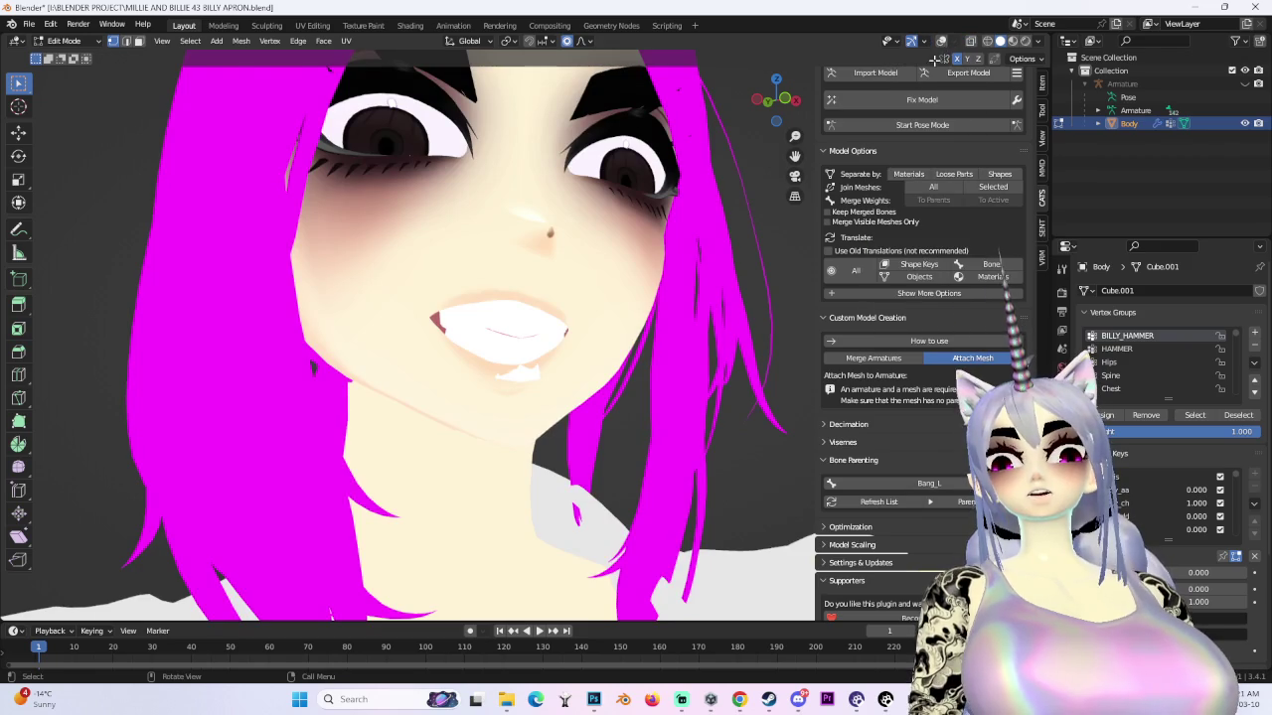
click(940, 41)
middle_drag(616, 377, 609, 364)
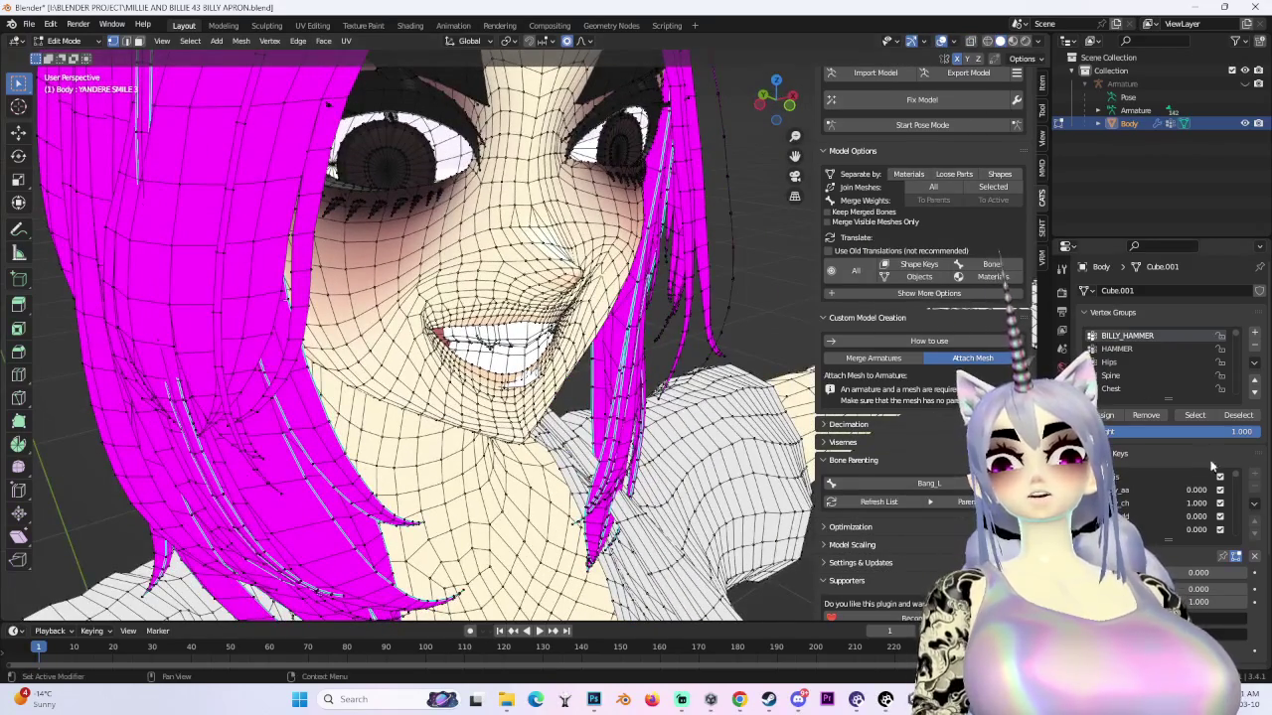
click(1143, 503)
scroll(417, 338, up, 3)
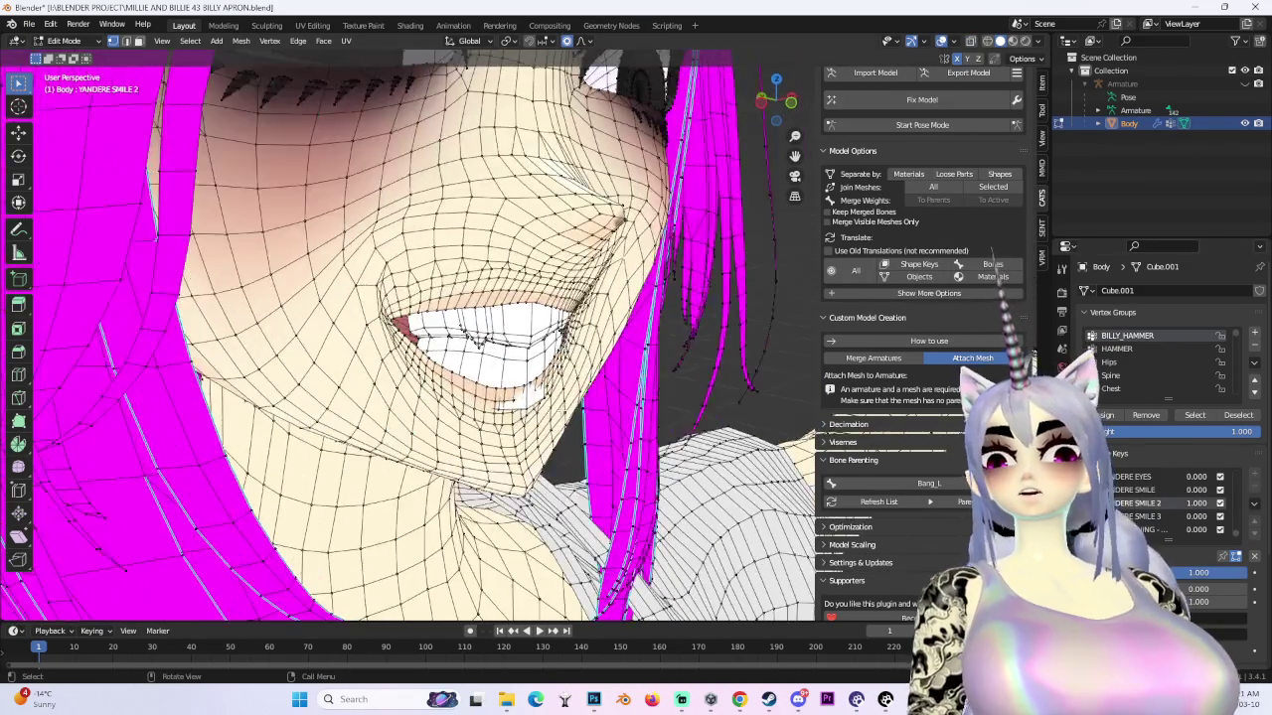
scroll(417, 338, up, 2)
key(g)
scroll(633, 476, down, 2)
scroll(633, 476, down, 3)
scroll(633, 475, up, 3)
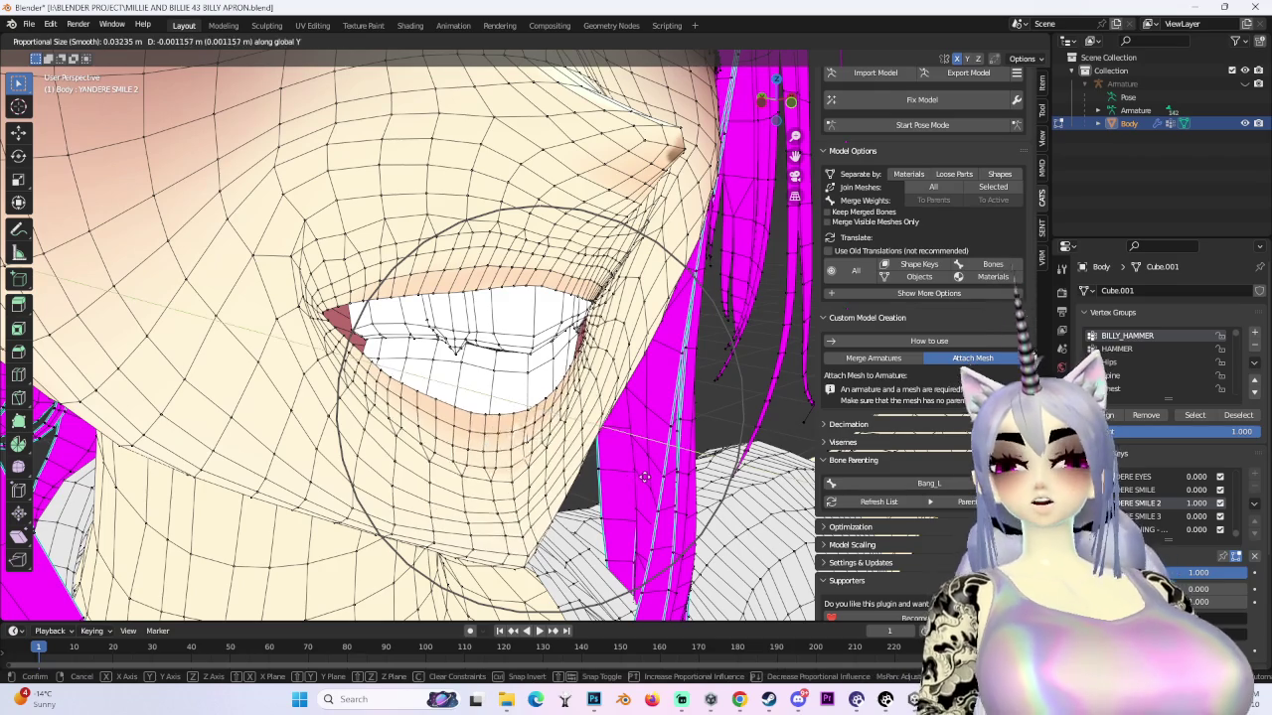
click(642, 476)
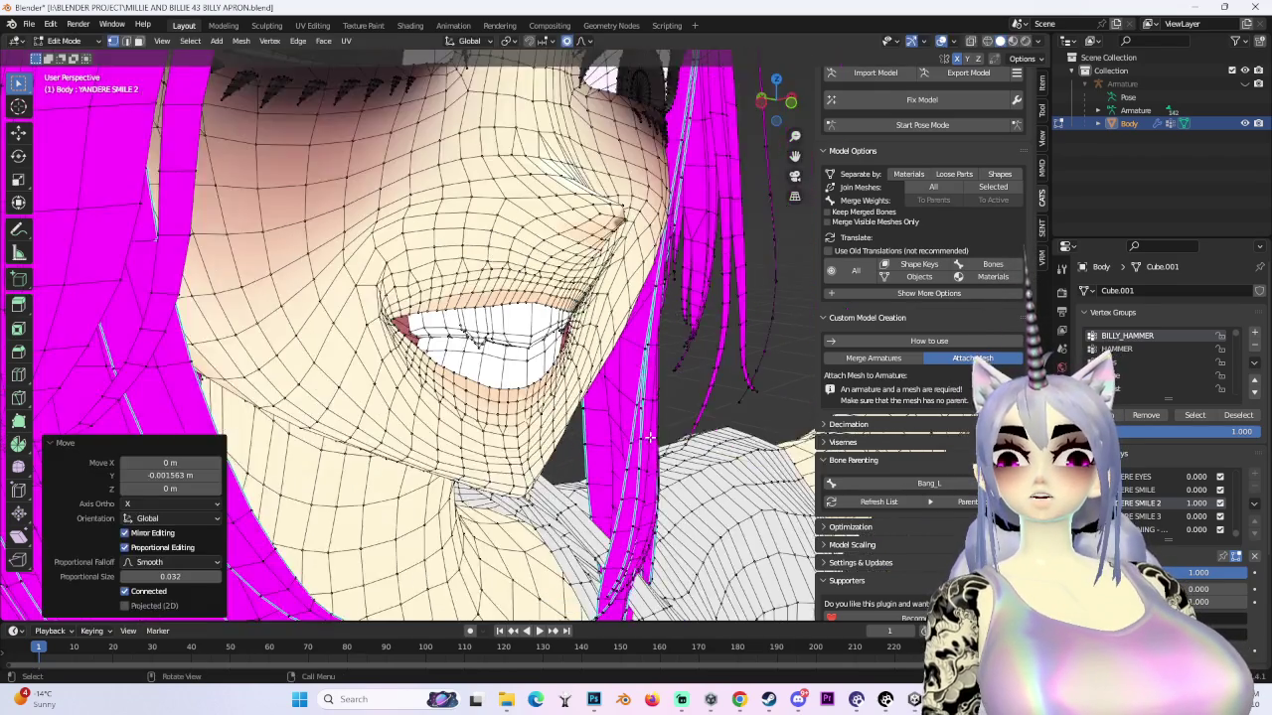
- Swap which mouth shape key is at full strength and push the mouth vertices along Y twice
middle_drag(641, 476, 894, 467)
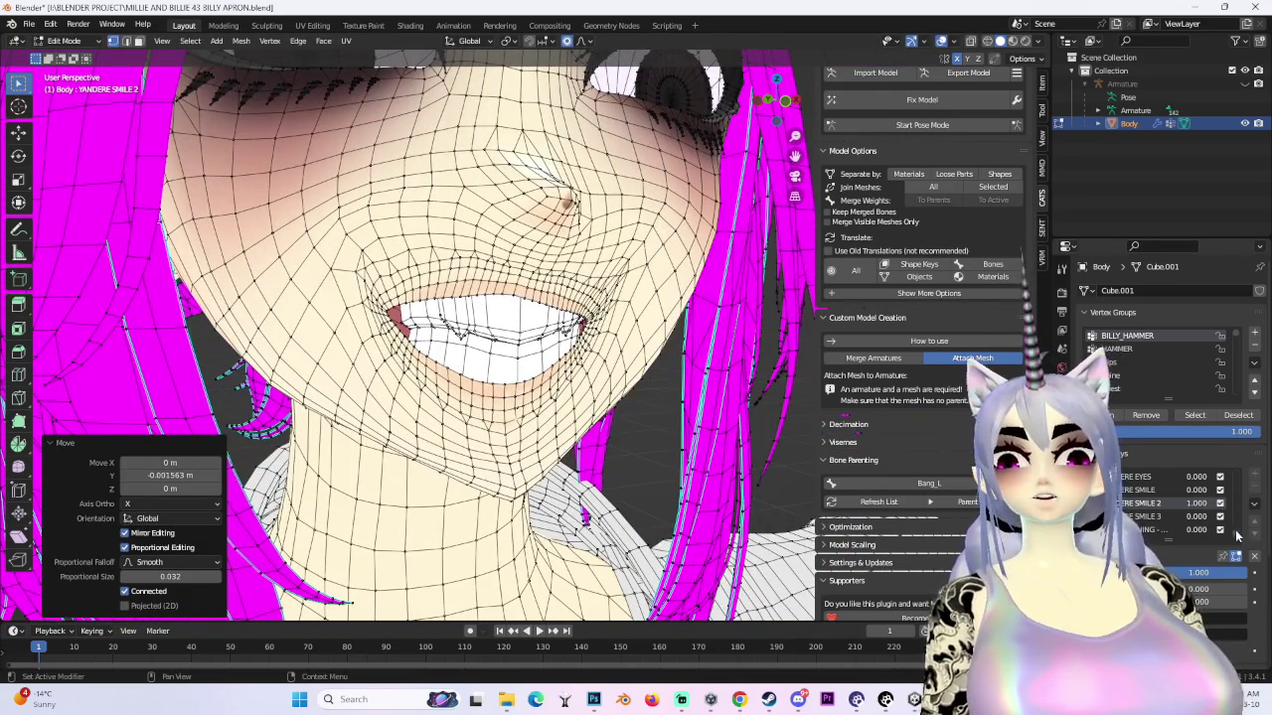
mouse_move(1197, 503)
mouse_down()
mouse_move(1143, 503)
mouse_move(1252, 516)
mouse_up()
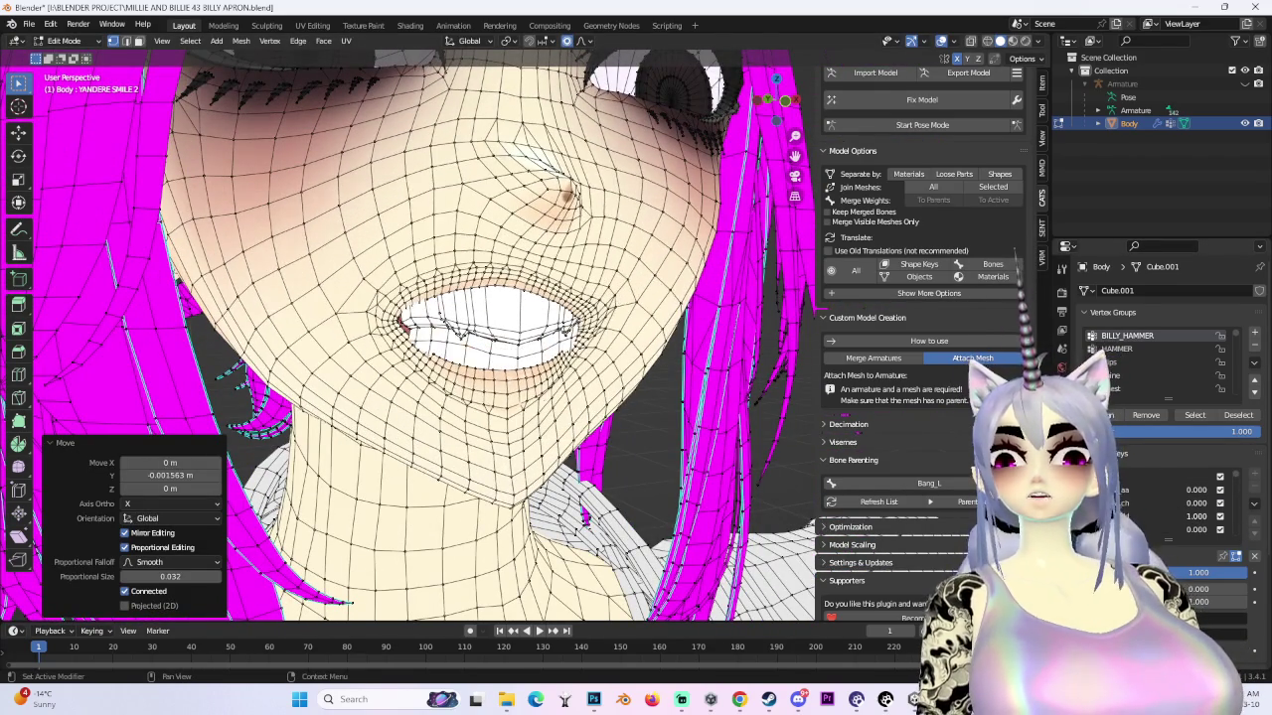
middle_drag(496, 348, 437, 348)
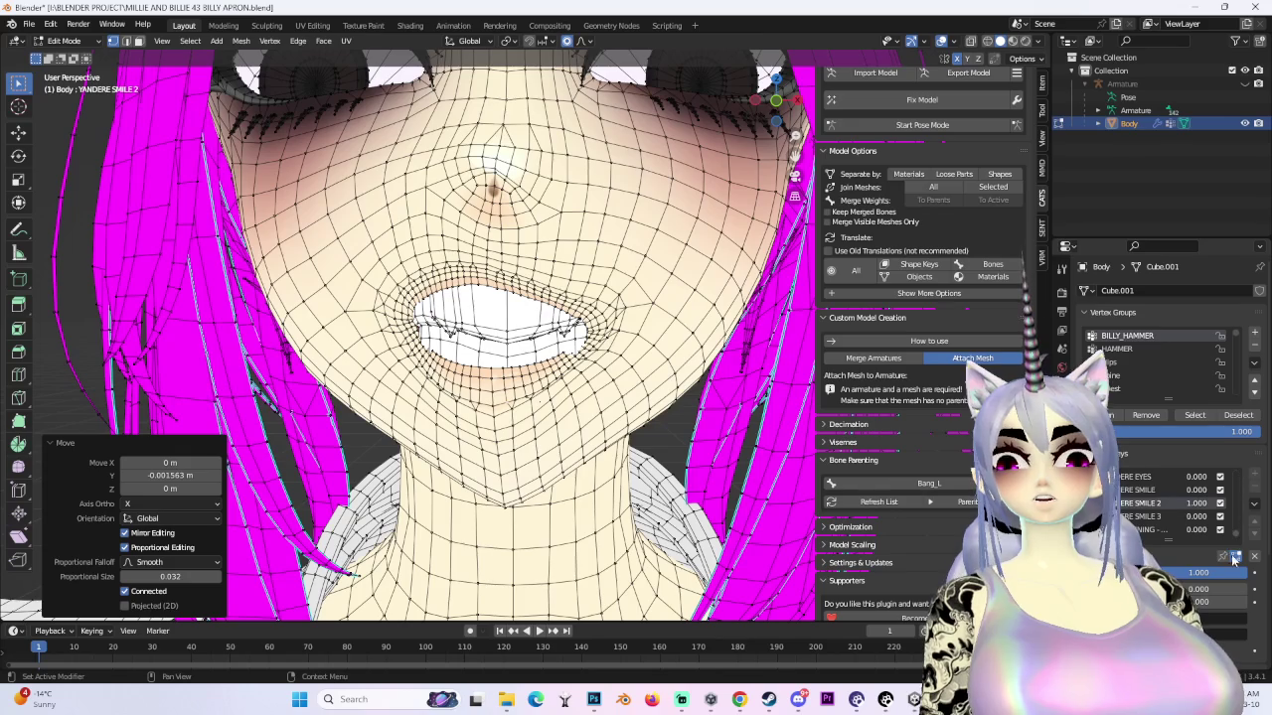
scroll(627, 375, up, 3)
scroll(627, 374, down, 2)
key(g)
key(y)
mouse_move(627, 374)
middle_down()
mouse_move(697, 362)
mouse_move(636, 328)
middle_up()
click(696, 363)
key(g)
key(y)
mouse_move(596, 368)
middle_down()
mouse_move(557, 378)
mouse_move(610, 372)
middle_up()
click(557, 377)
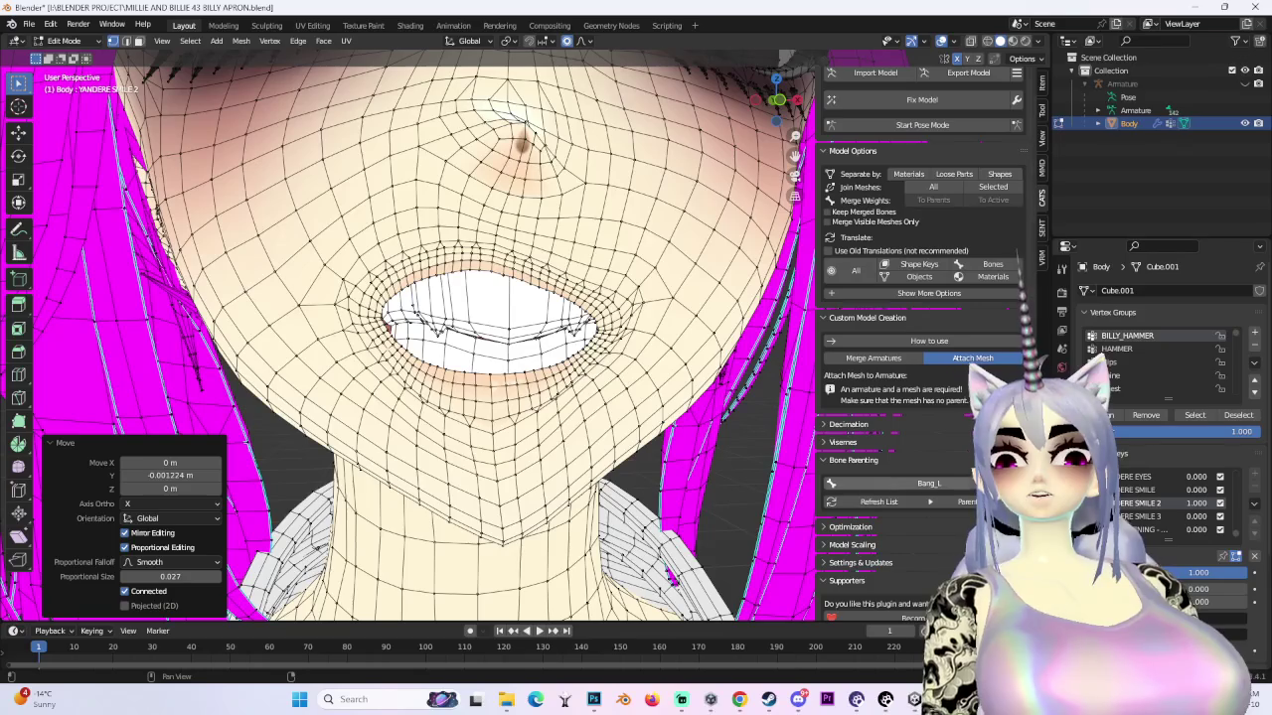
- Adjust mouth shape key values to narrow the mouth and widen the smile, then view it shaded
scroll(1192, 497, down, 5)
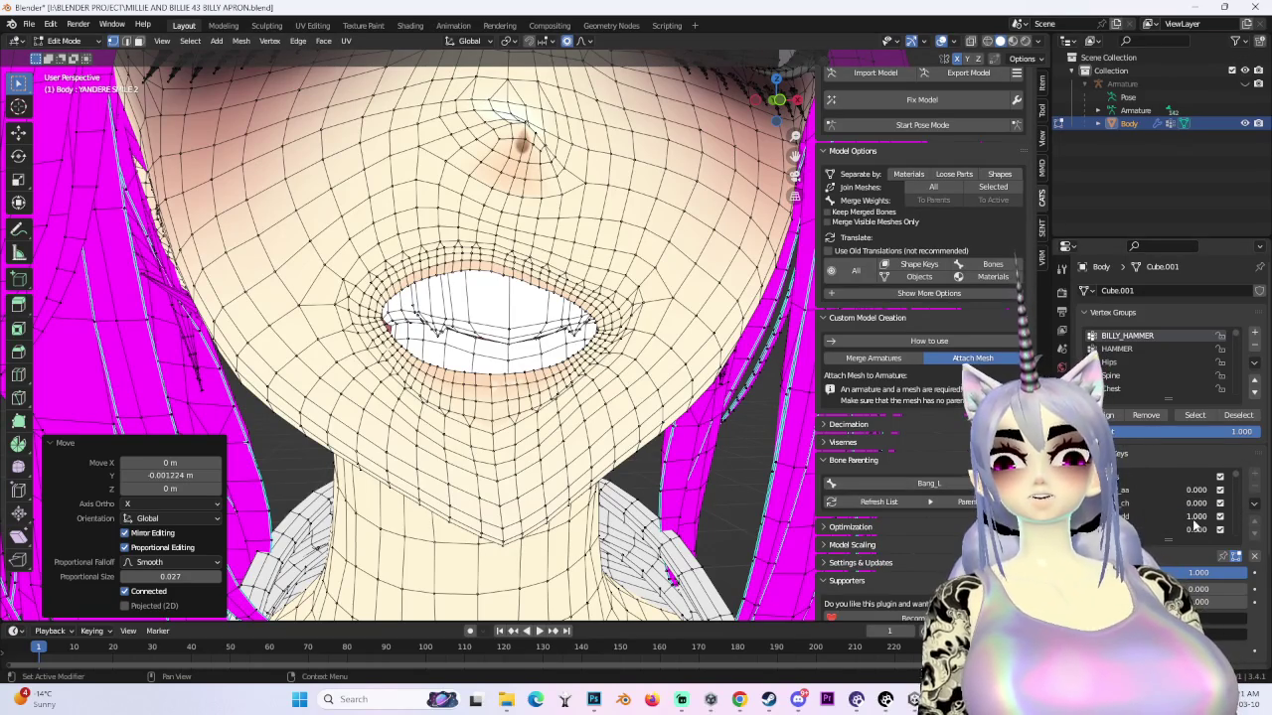
drag(1196, 529, 1242, 530)
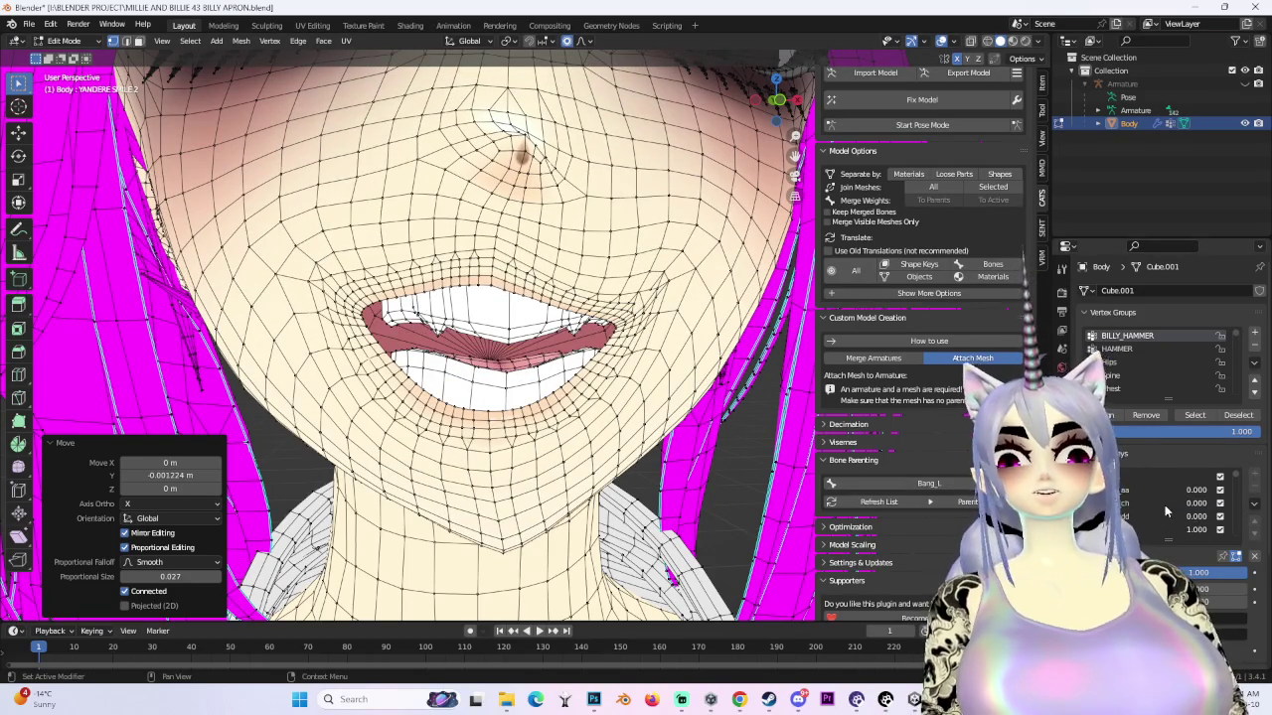
middle_drag(556, 378, 596, 357)
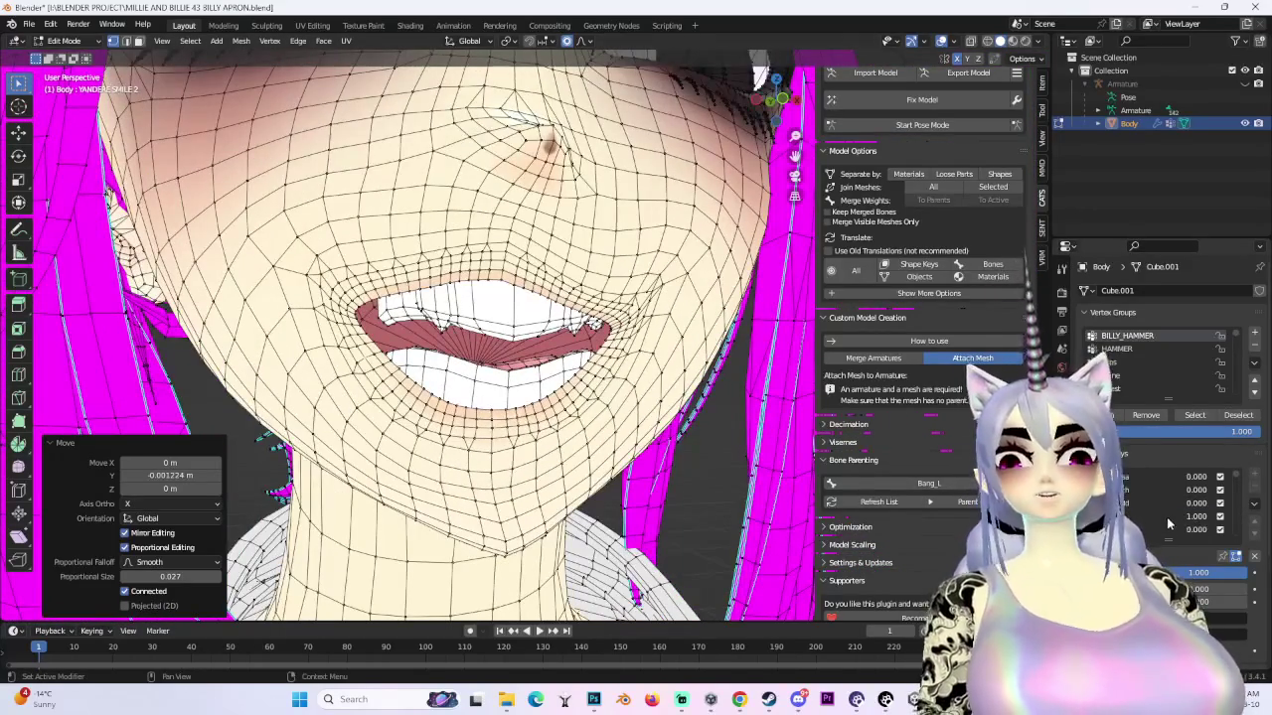
drag(1196, 517, 1163, 517)
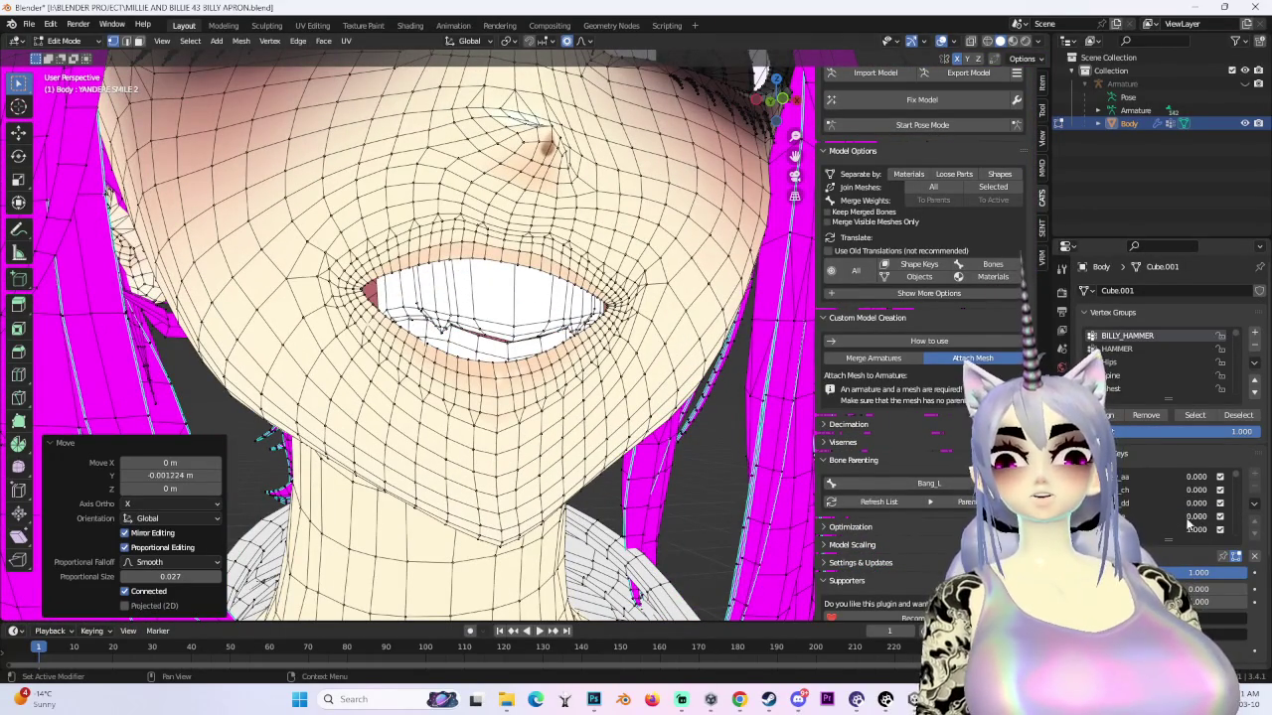
scroll(596, 397, down, 3)
scroll(596, 398, up, 3)
mouse_move(556, 397)
middle_down()
mouse_move(601, 422)
mouse_move(635, 397)
middle_up()
mouse_move(1196, 515)
mouse_down()
mouse_move(1182, 514)
mouse_move(1202, 513)
mouse_up()
middle_drag(556, 397, 615, 397)
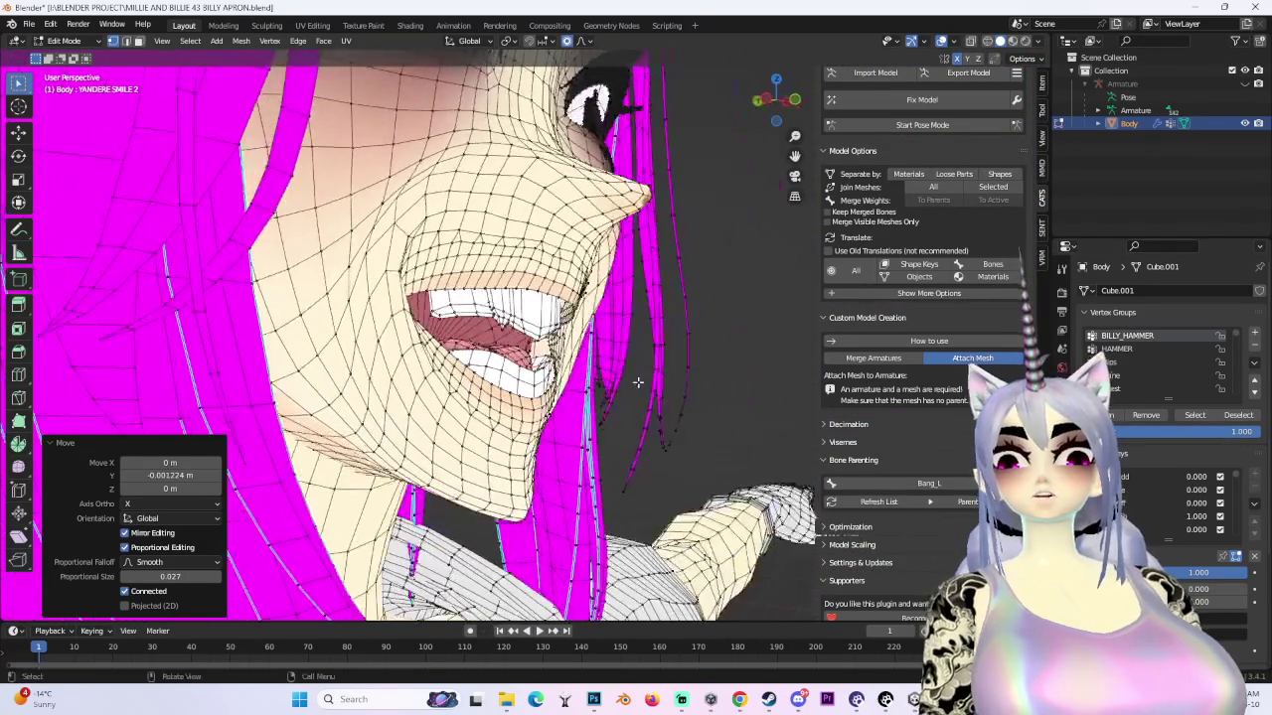
middle_drag(601, 508, 626, 429)
click(941, 41)
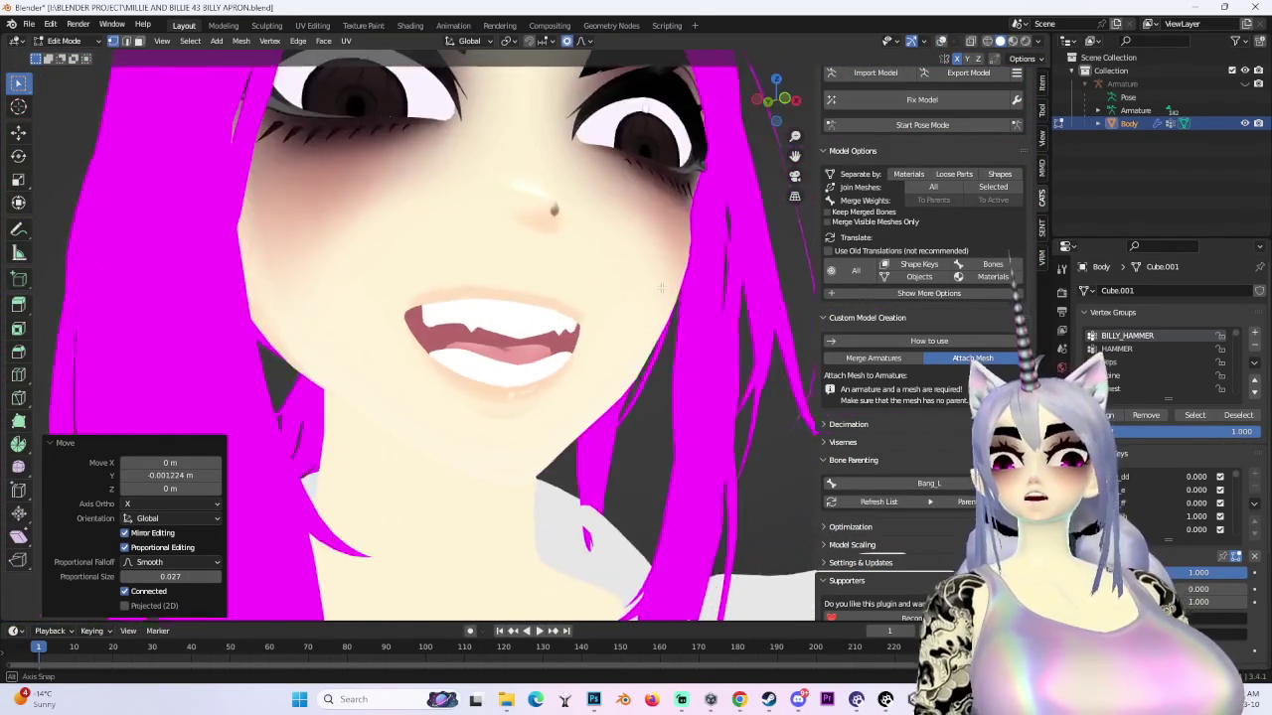
- Preview the open-mouth shape key, nudge the mouth vertices along Y, then turn it back off
drag(1189, 529, 1191, 529)
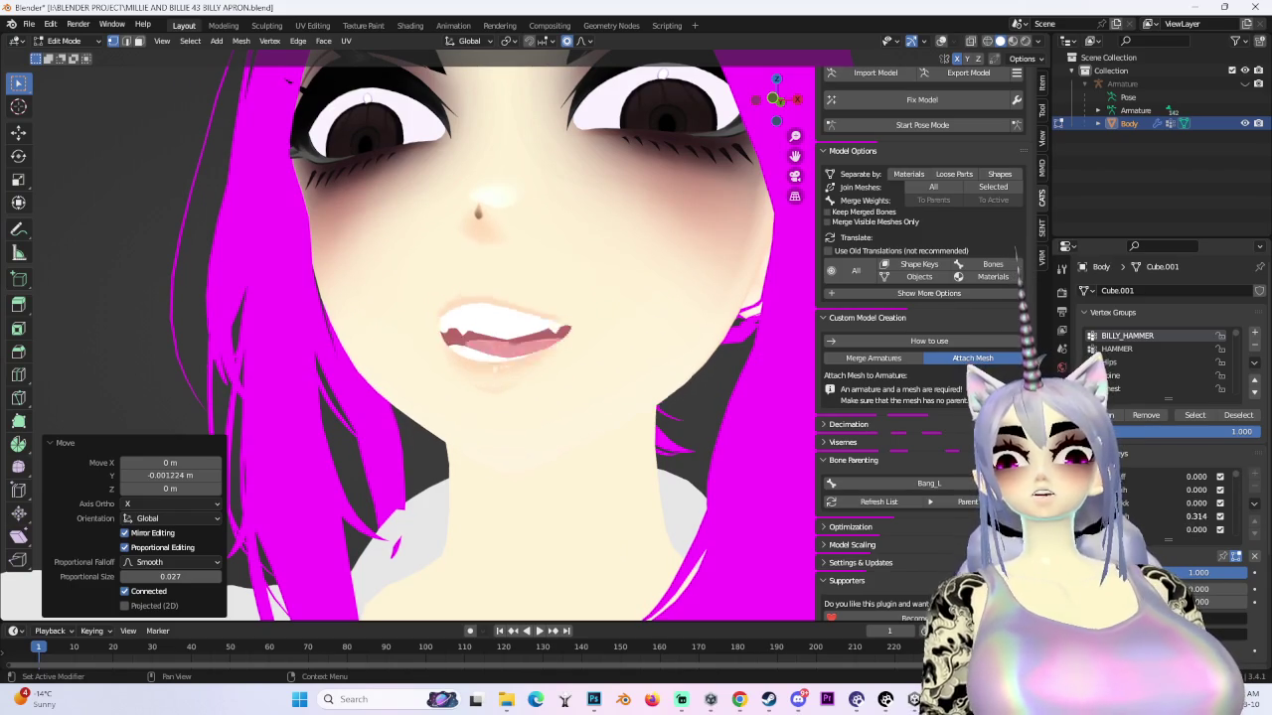
mouse_move(556, 392)
middle_down()
mouse_move(692, 389)
mouse_move(556, 392)
middle_up()
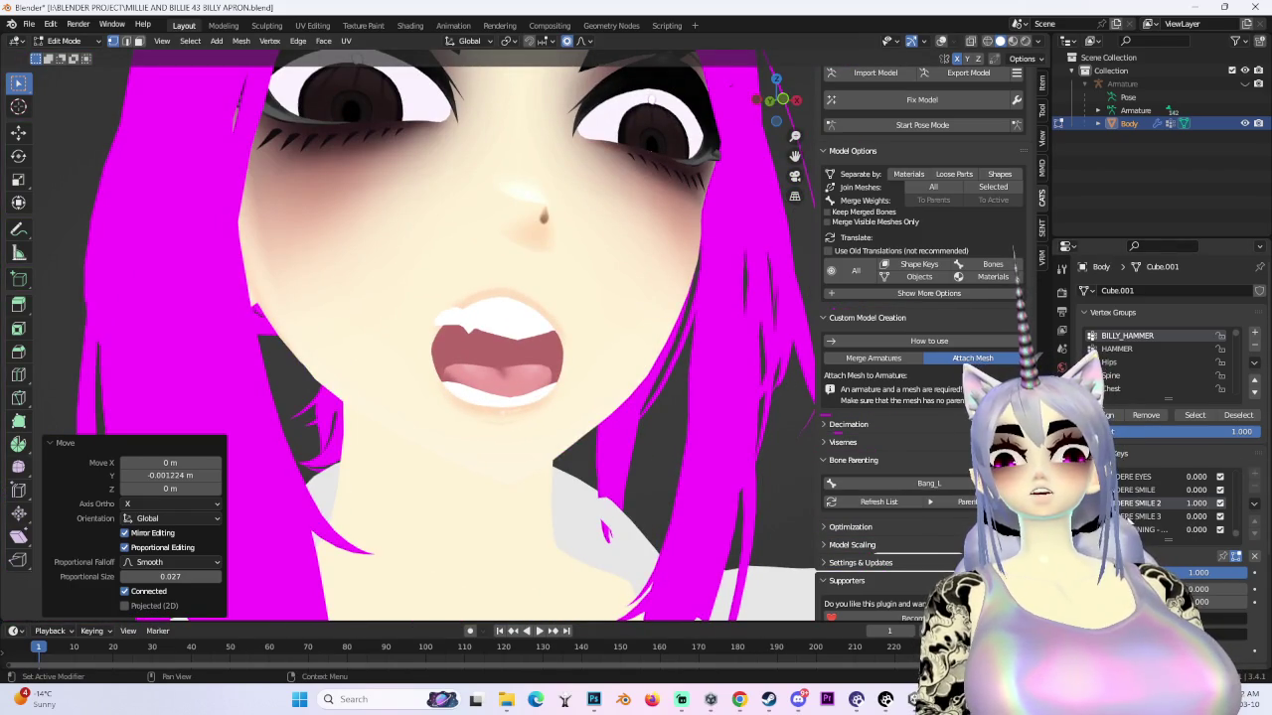
middle_drag(527, 331, 748, 213)
click(942, 40)
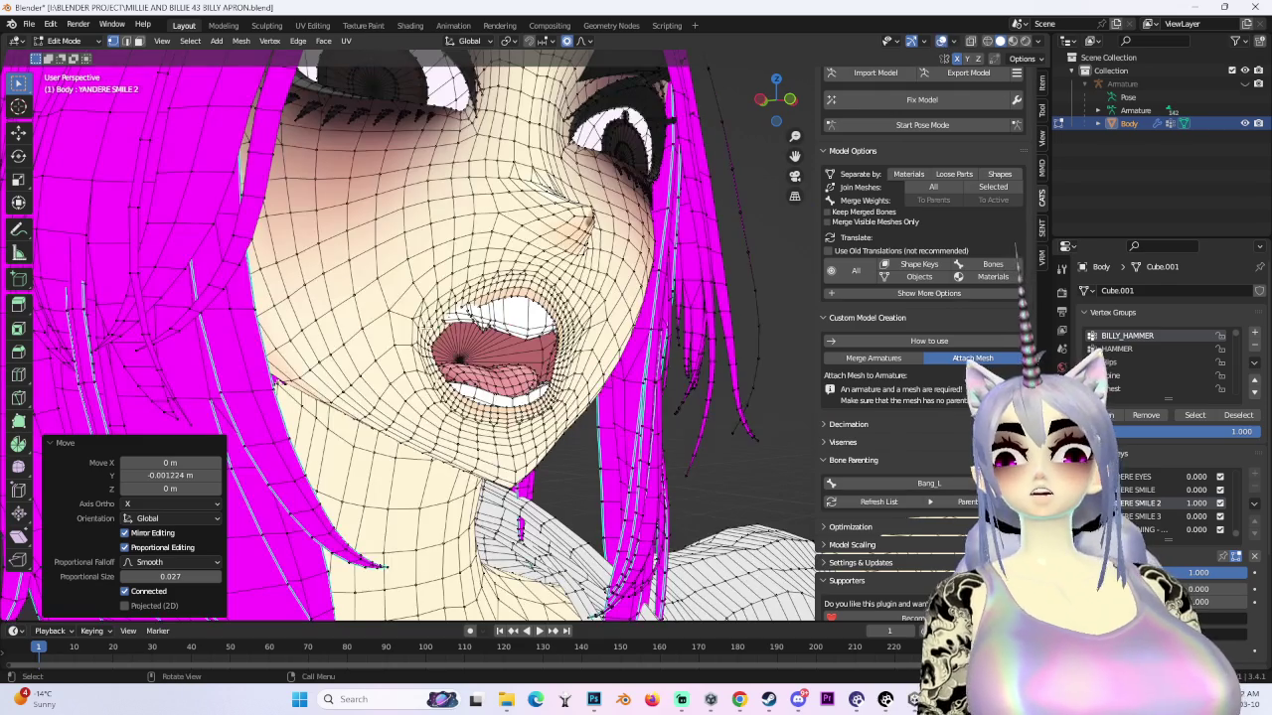
key(g)
key(y)
scroll(445, 303, down, 1)
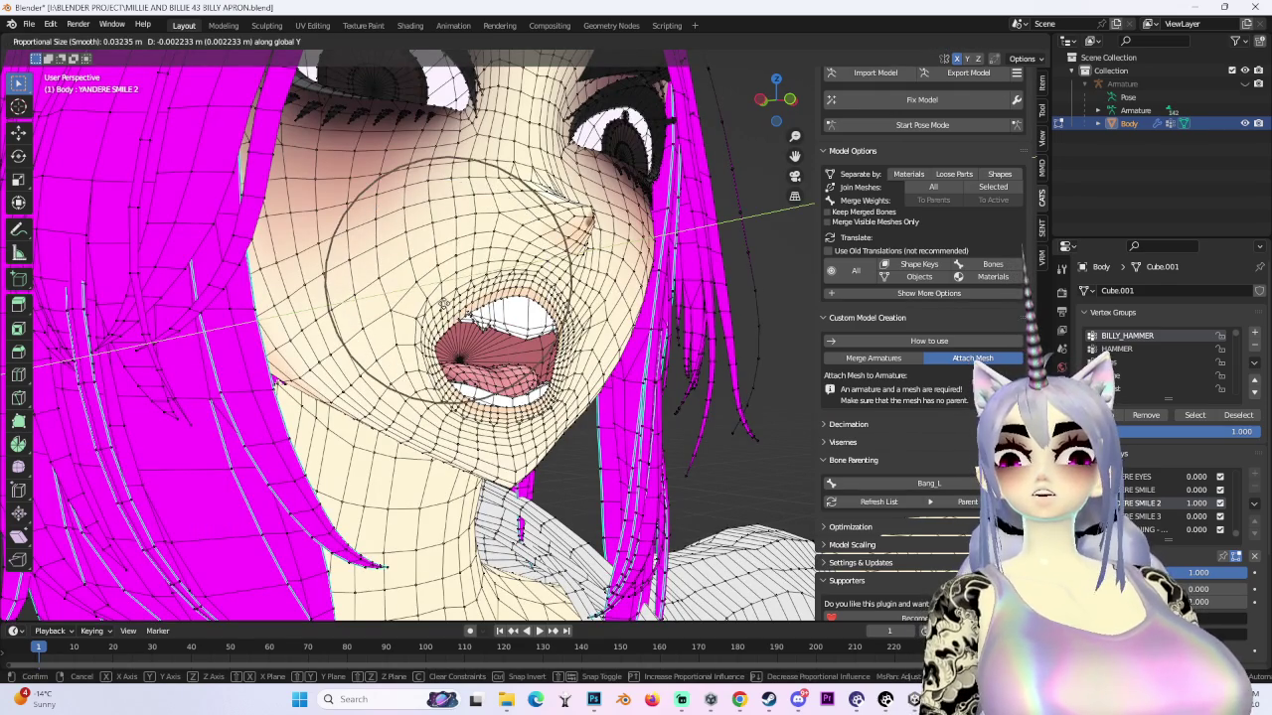
scroll(444, 303, down, 1)
click(444, 303)
middle_drag(444, 303, 298, 398)
scroll(506, 337, up, 2)
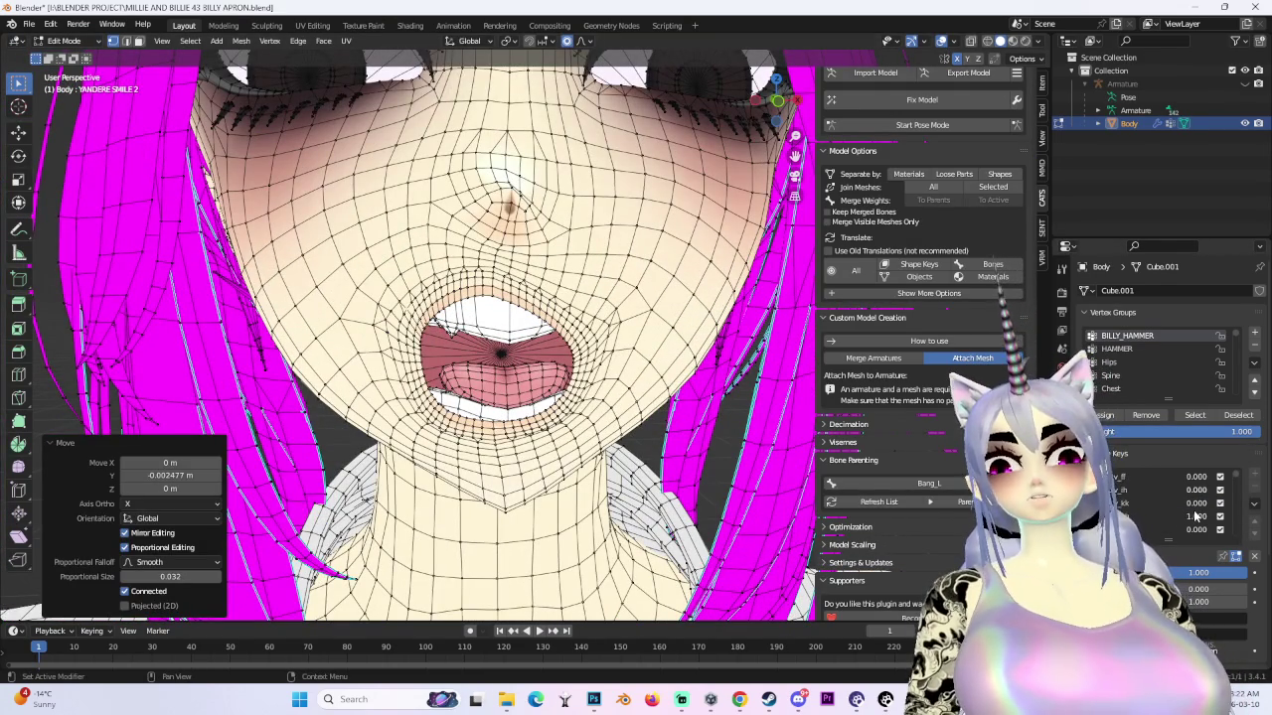
drag(1199, 518, 1195, 533)
scroll(1192, 527, down, 1)
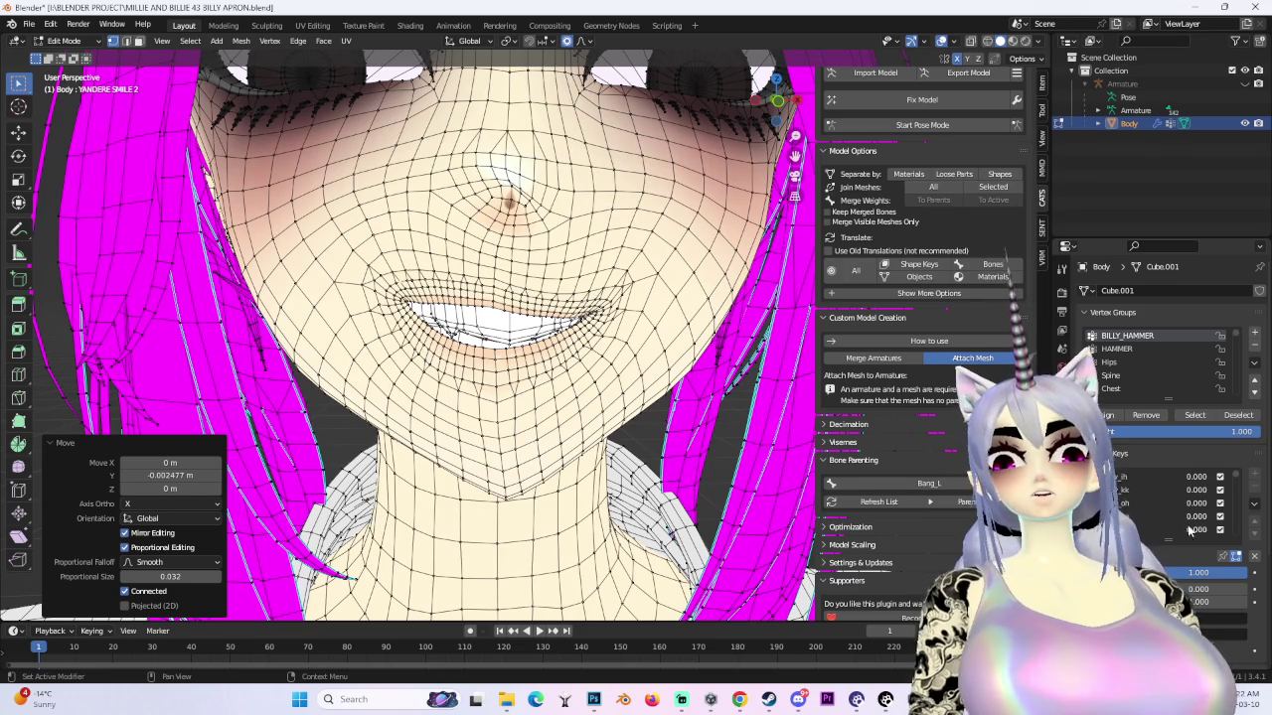
- Compare the open toothy grin against the closed smile, with and without the wireframe
click(1142, 490)
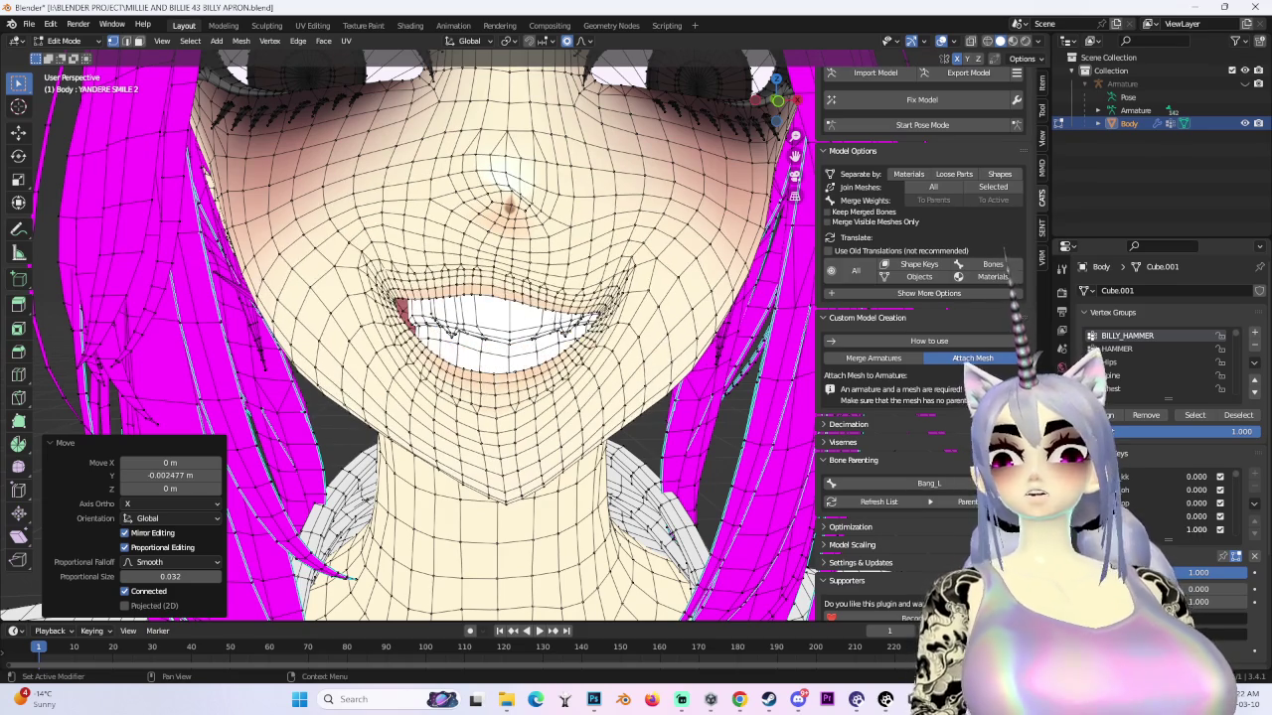
click(1180, 535)
click(1180, 537)
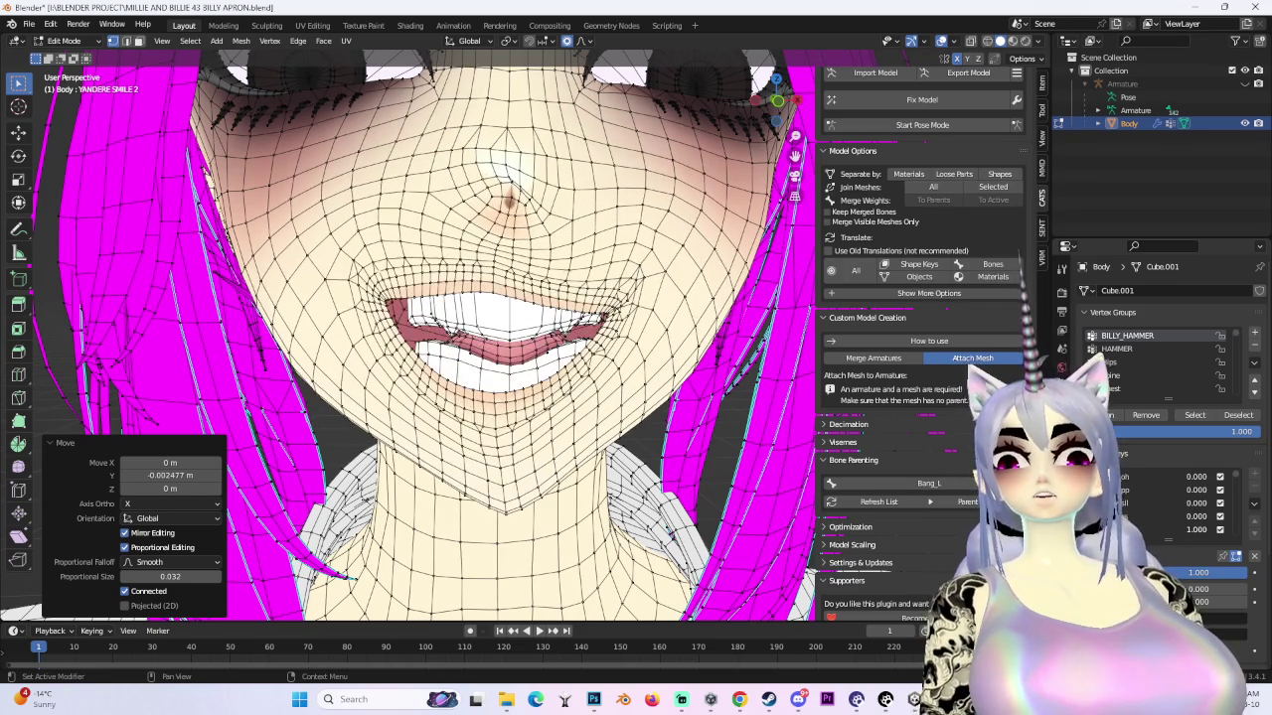
click(1180, 535)
click(1181, 535)
click(1180, 534)
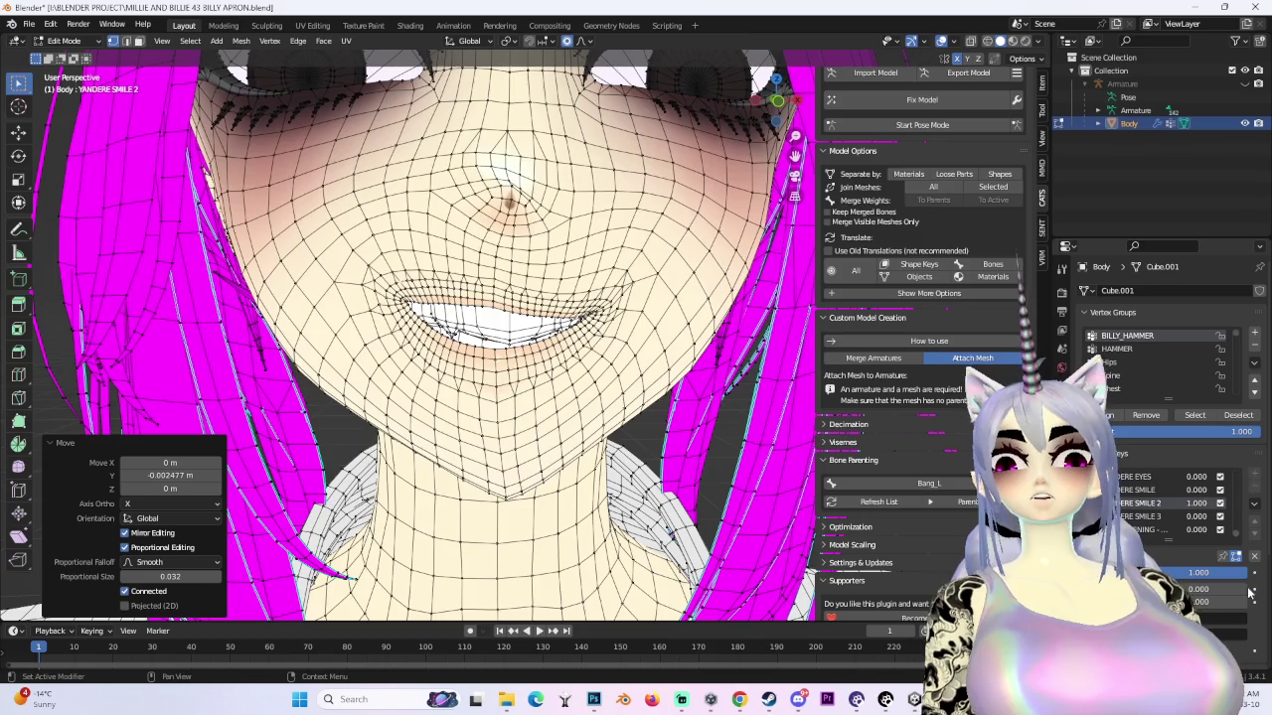
scroll(517, 328, down, 3)
click(941, 40)
click(941, 41)
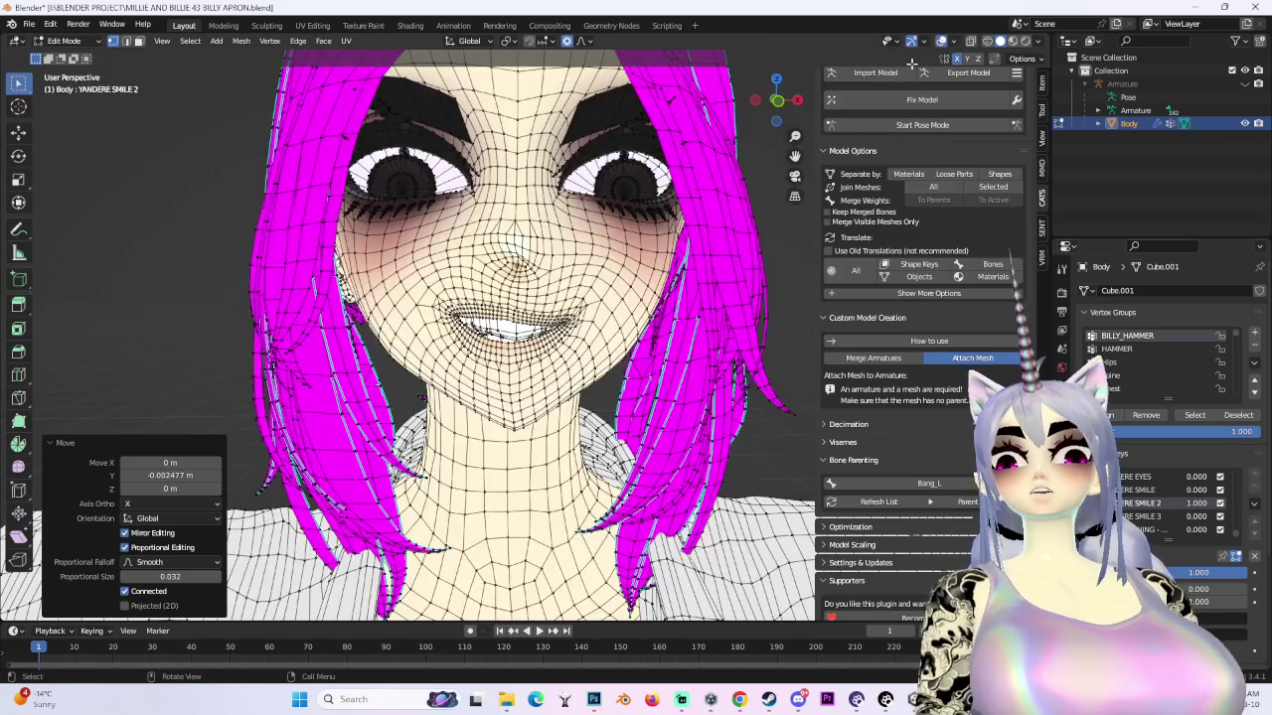
click(943, 42)
- Return to a front view, undo the smile shape key back to 0, and open Save As
middle_drag(556, 278, 576, 273)
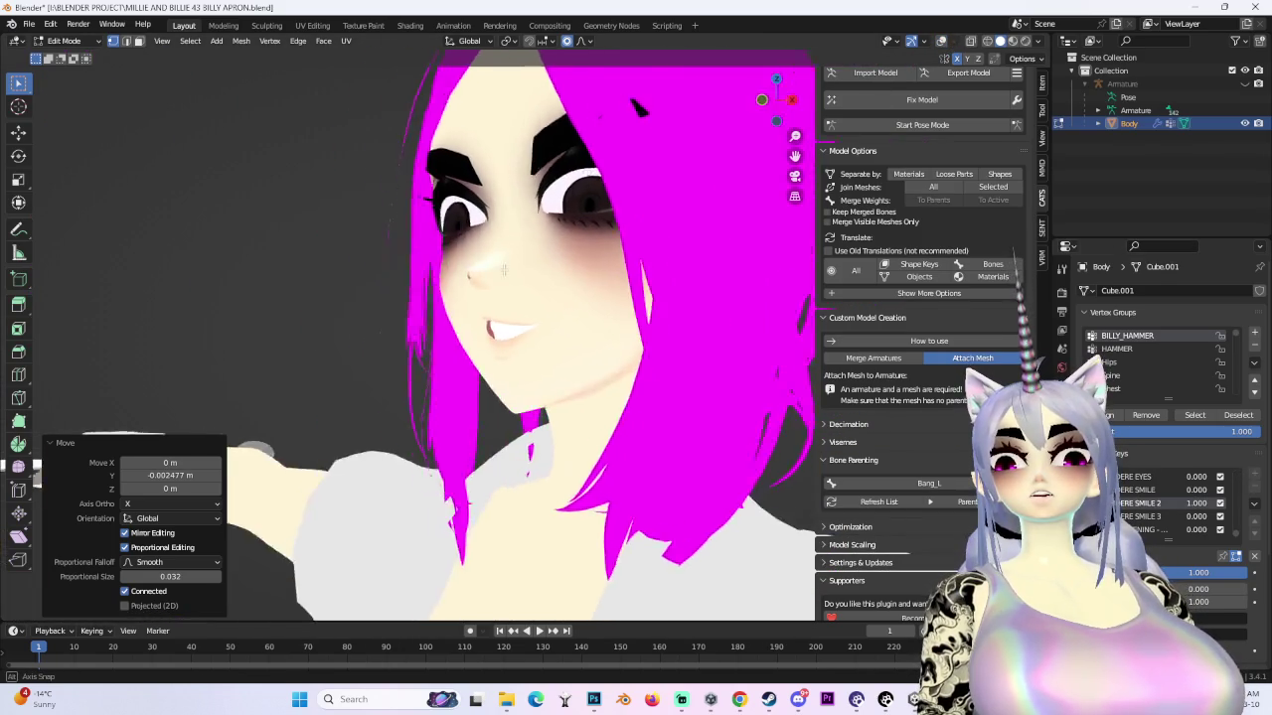
key(ctrl+z)
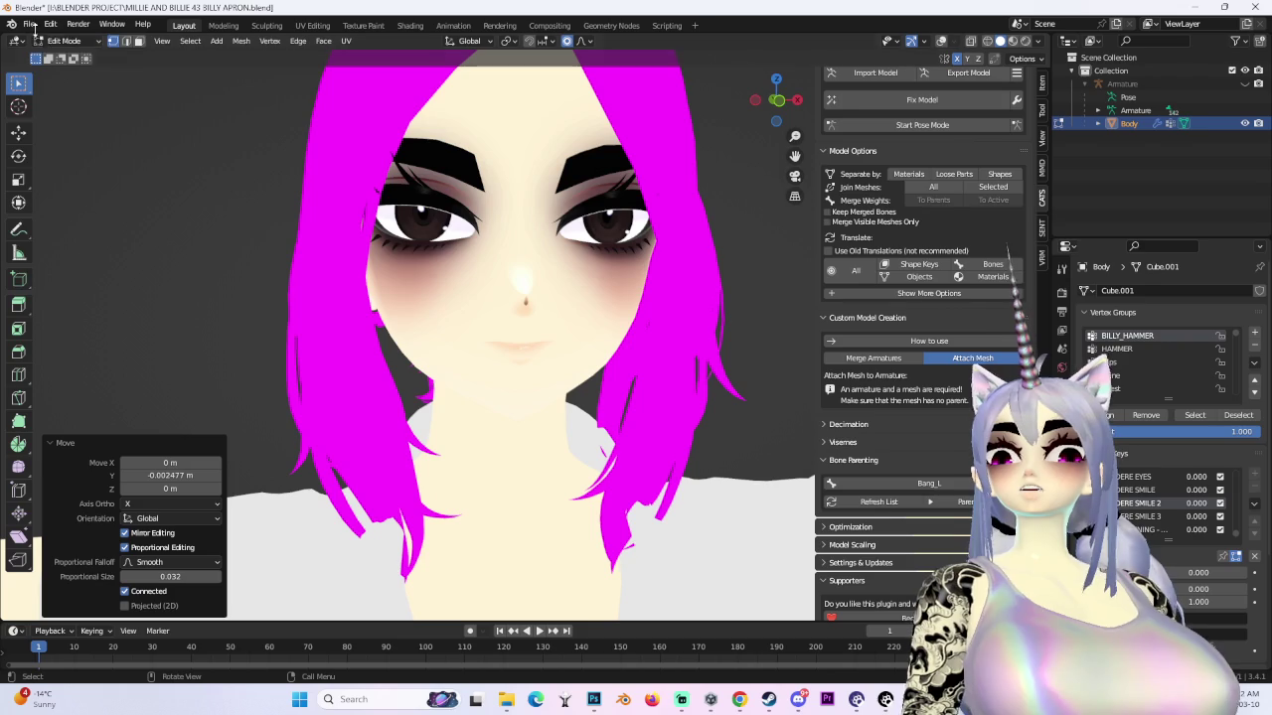
click(29, 23)
click(60, 126)
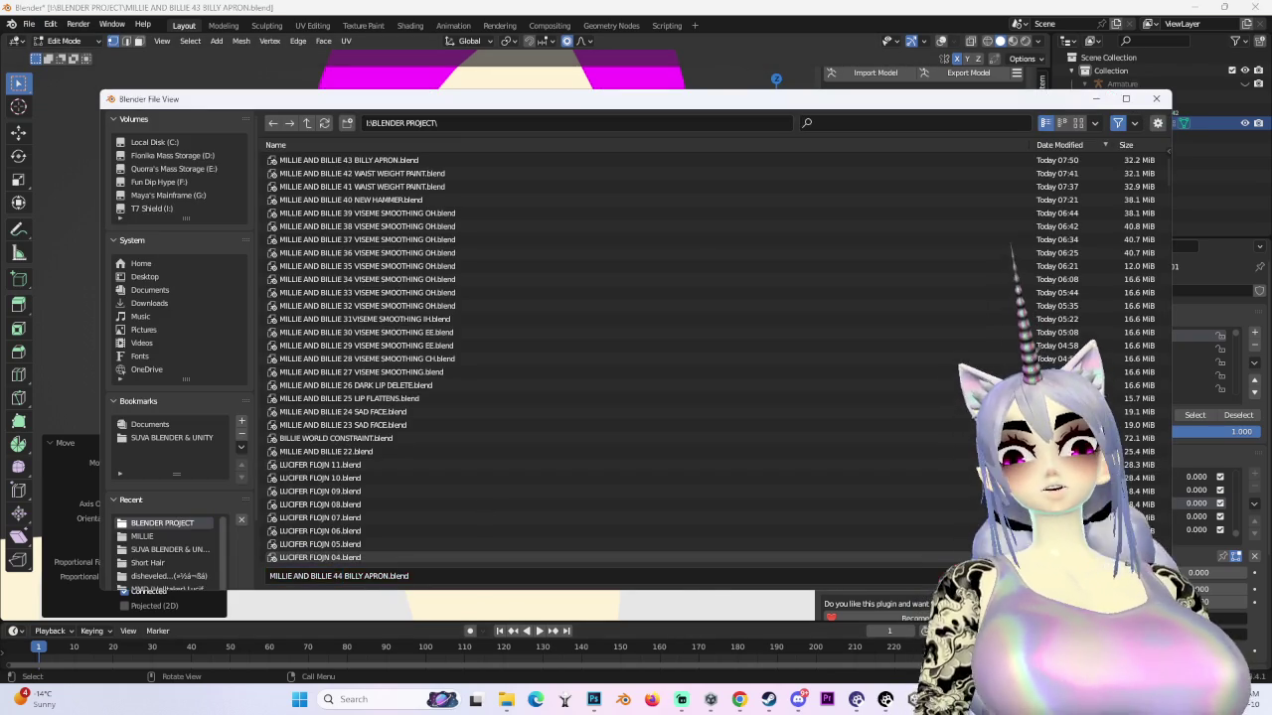
- Save as MILLIE AND BILLIE 44 BILLY APRON.blend and run the CATS Fix Model
key(Return)
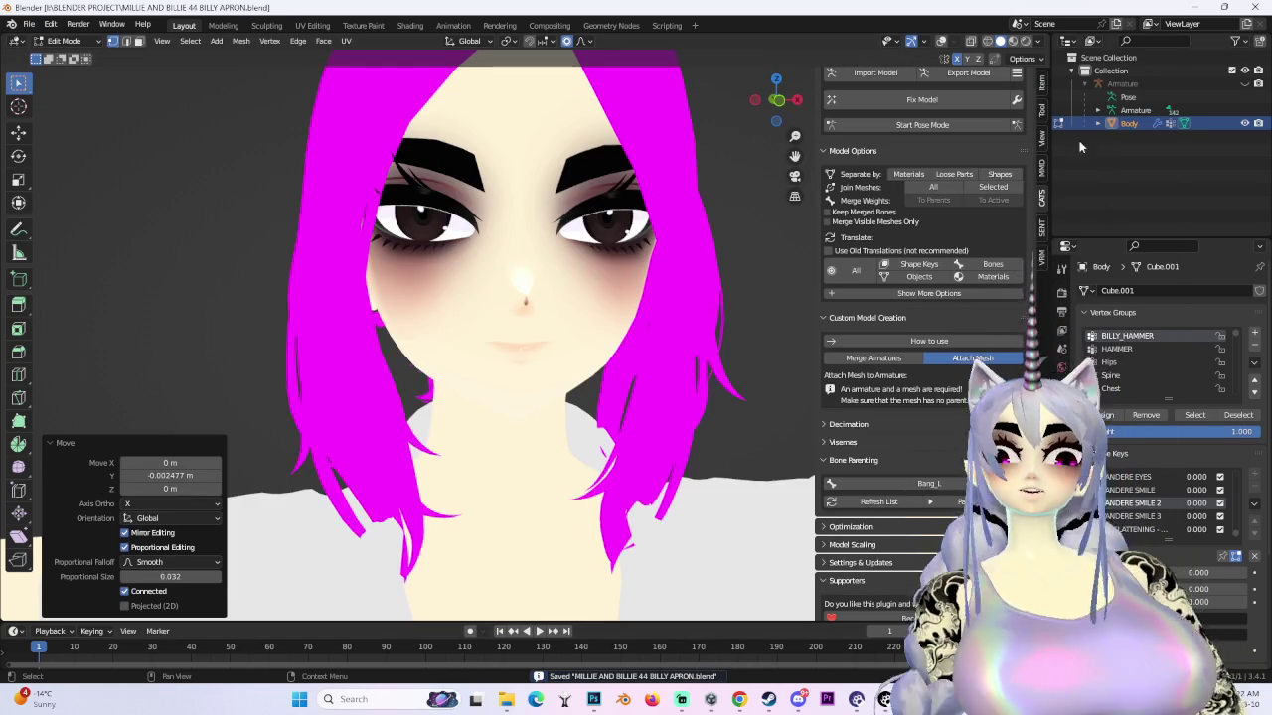
click(1015, 99)
click(887, 101)
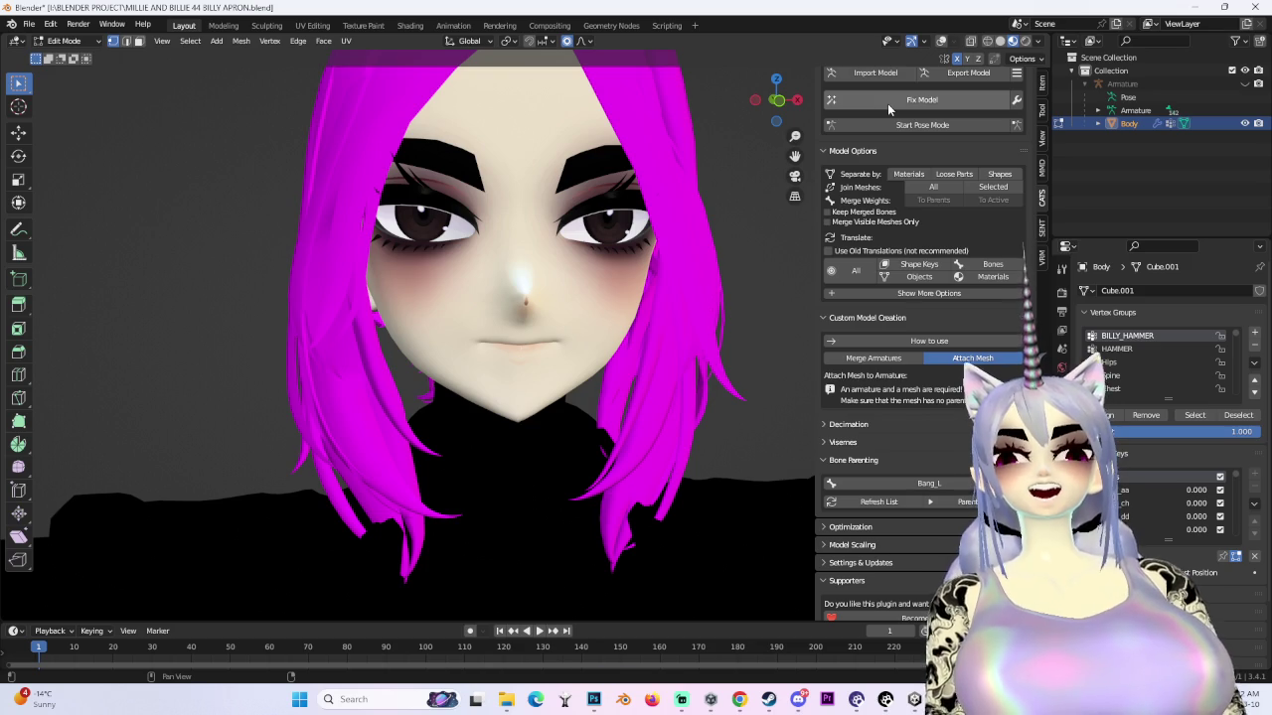
- Export the model as an FBX, continuing past the material warning
click(974, 82)
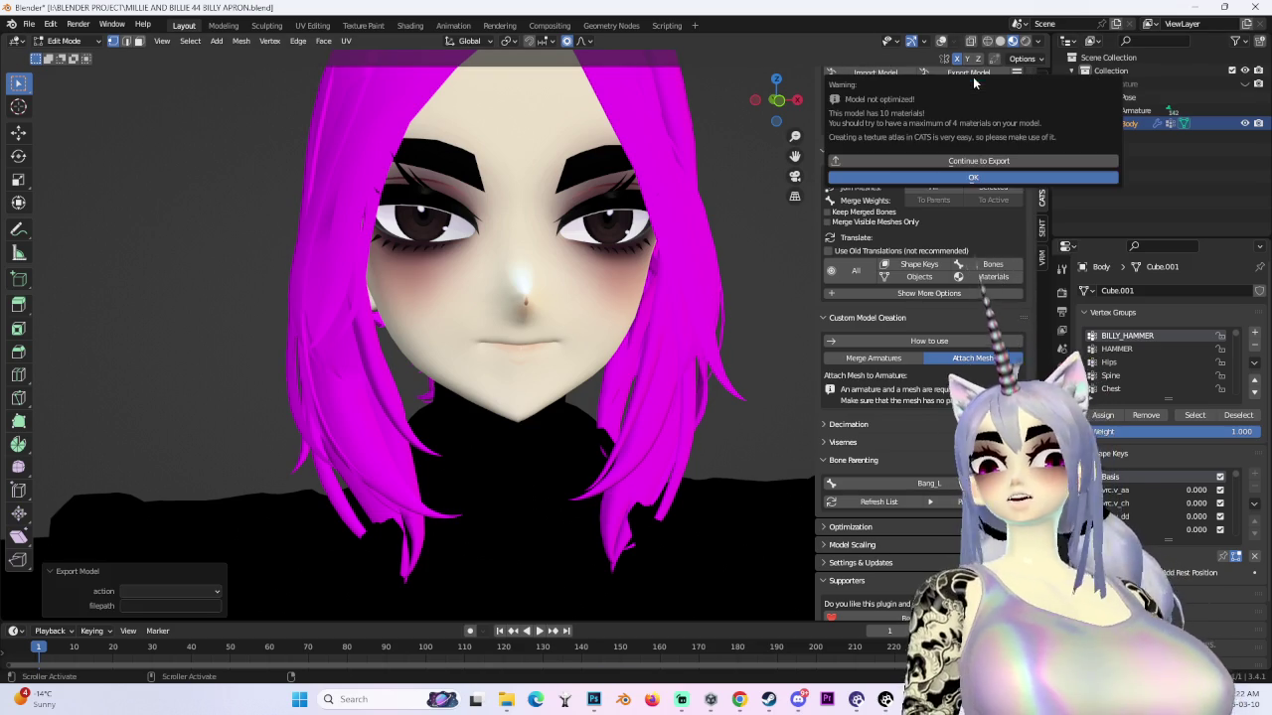
click(971, 159)
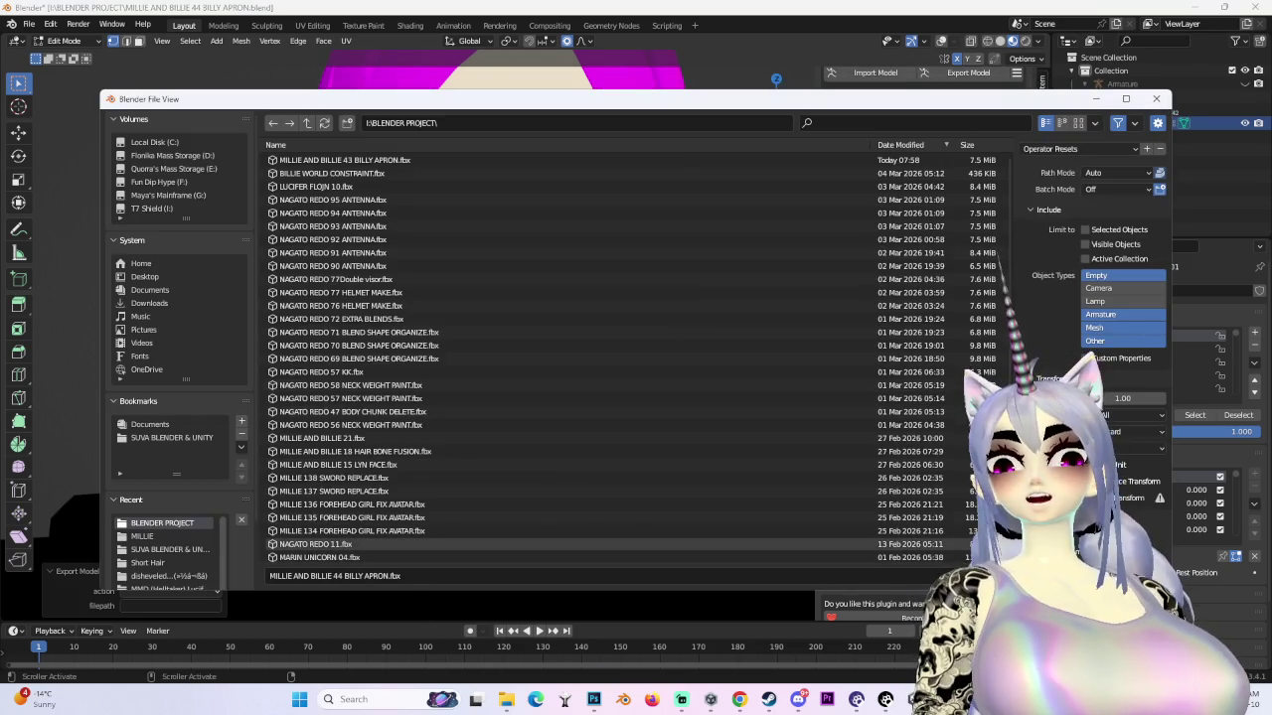
key(Return)
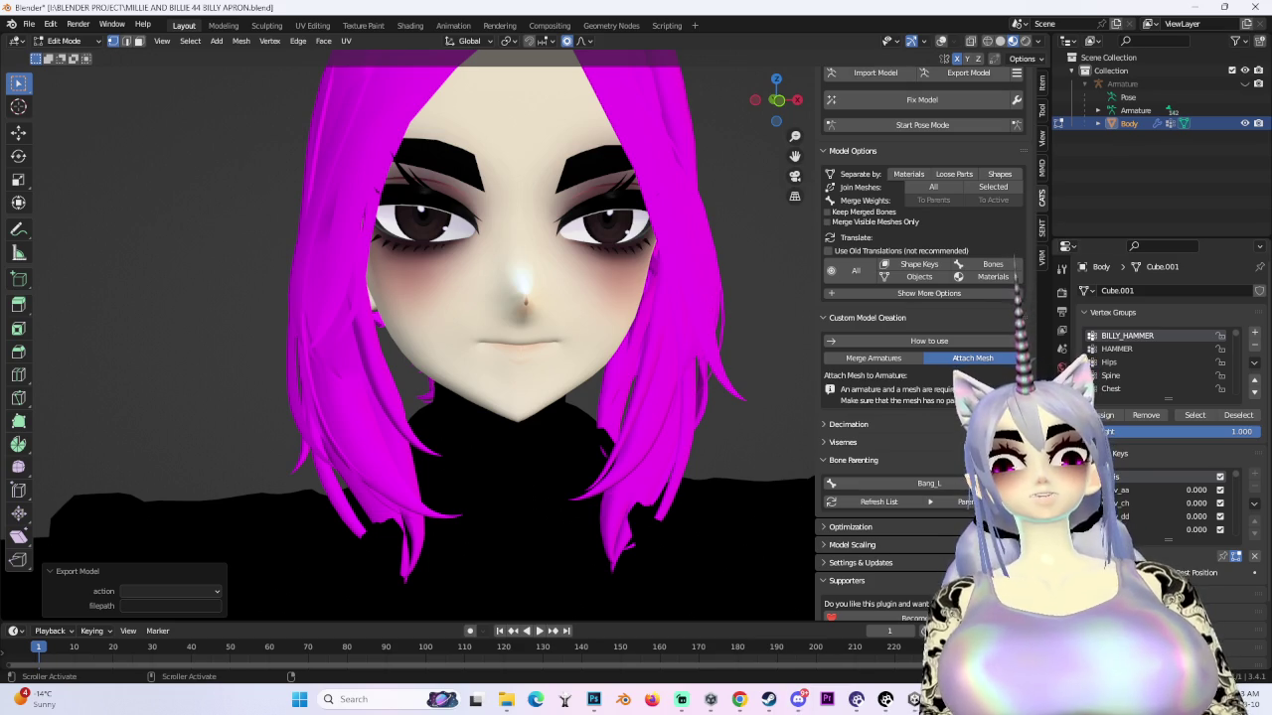
scroll(659, 363, down, 4)
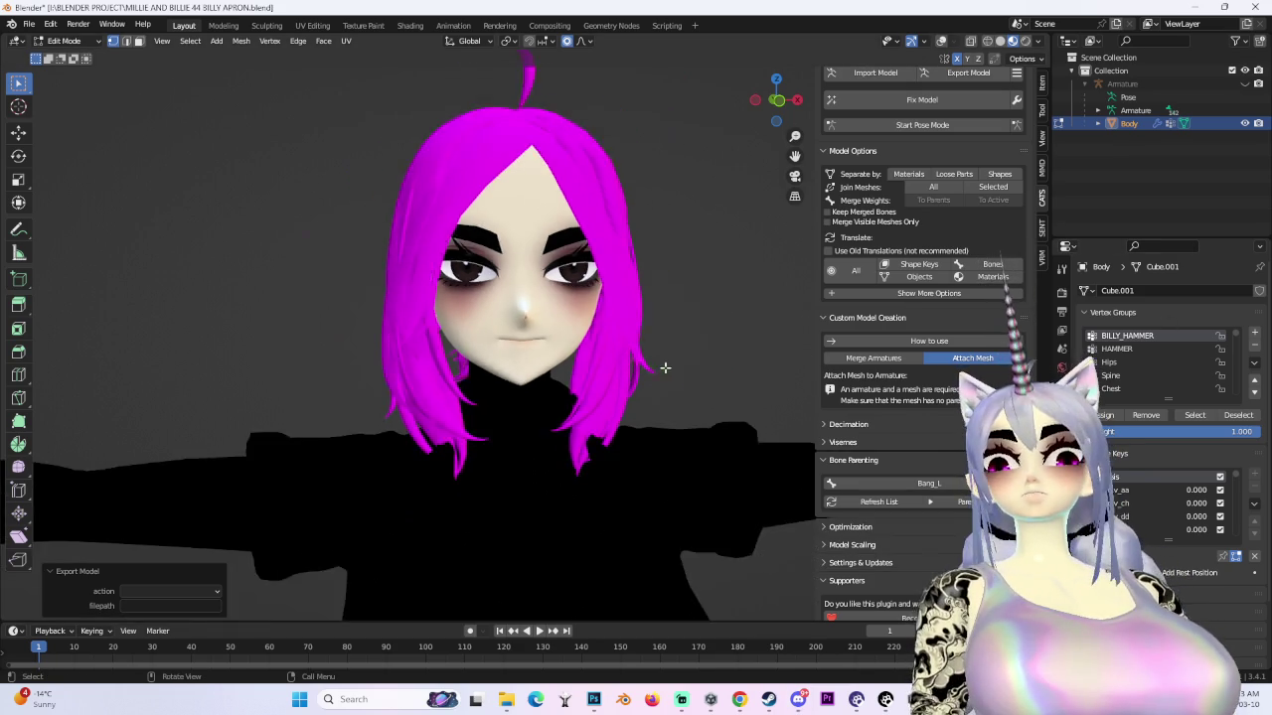
middle_drag(659, 363, 743, 353)
scroll(743, 353, down, 2)
scroll(743, 353, down, 2)
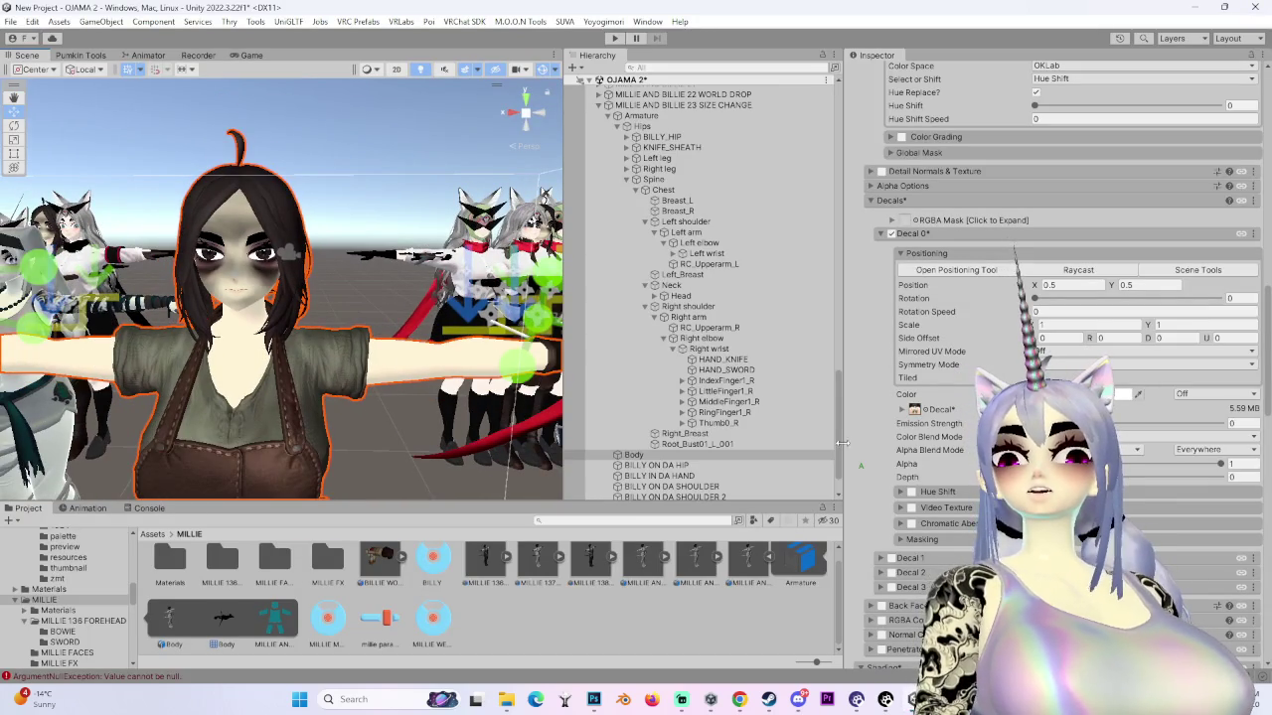
- Select the MILLIE AND BILLIE 23 SIZE CHANGE avatar and ping its Avatar asset in the Project
scroll(695, 298, up, 3)
click(685, 224)
scroll(1018, 247, up, 3)
scroll(1016, 240, up, 4)
scroll(1016, 240, up, 3)
click(1070, 105)
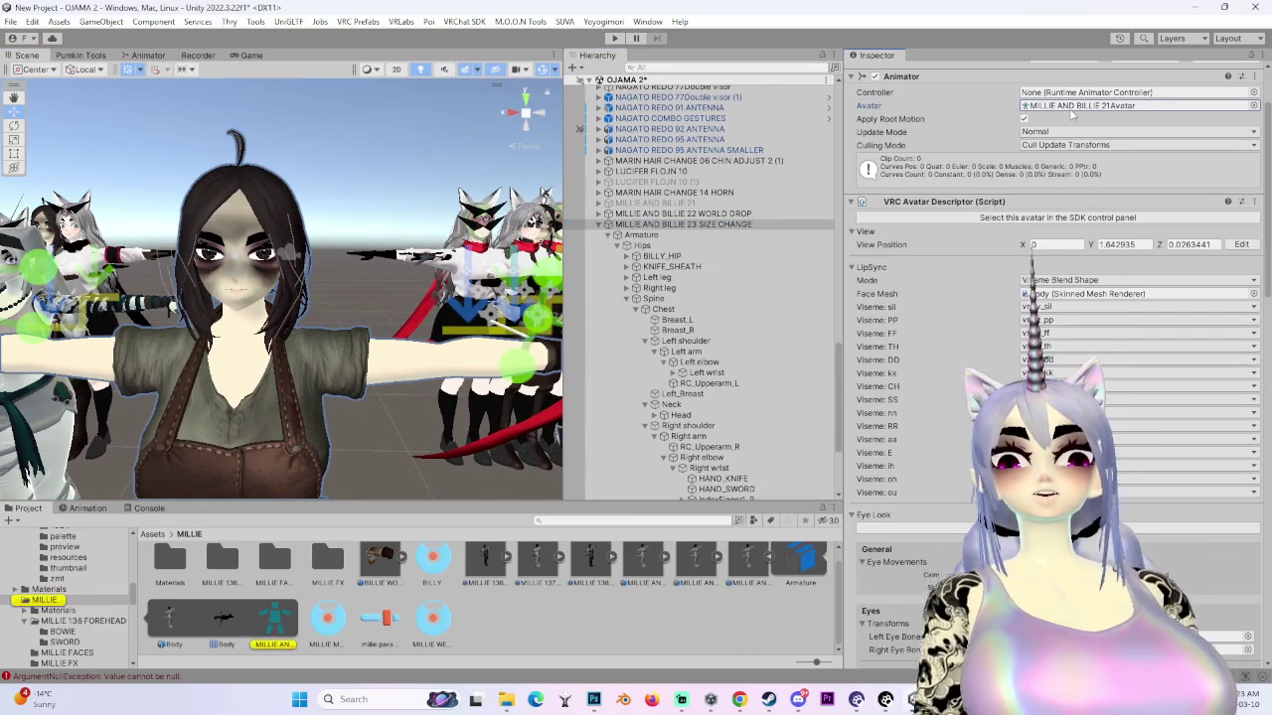
- Ping the avatar's model asset again, then select the new apron FBX in the MILLIE folder
scroll(460, 367, down, 1)
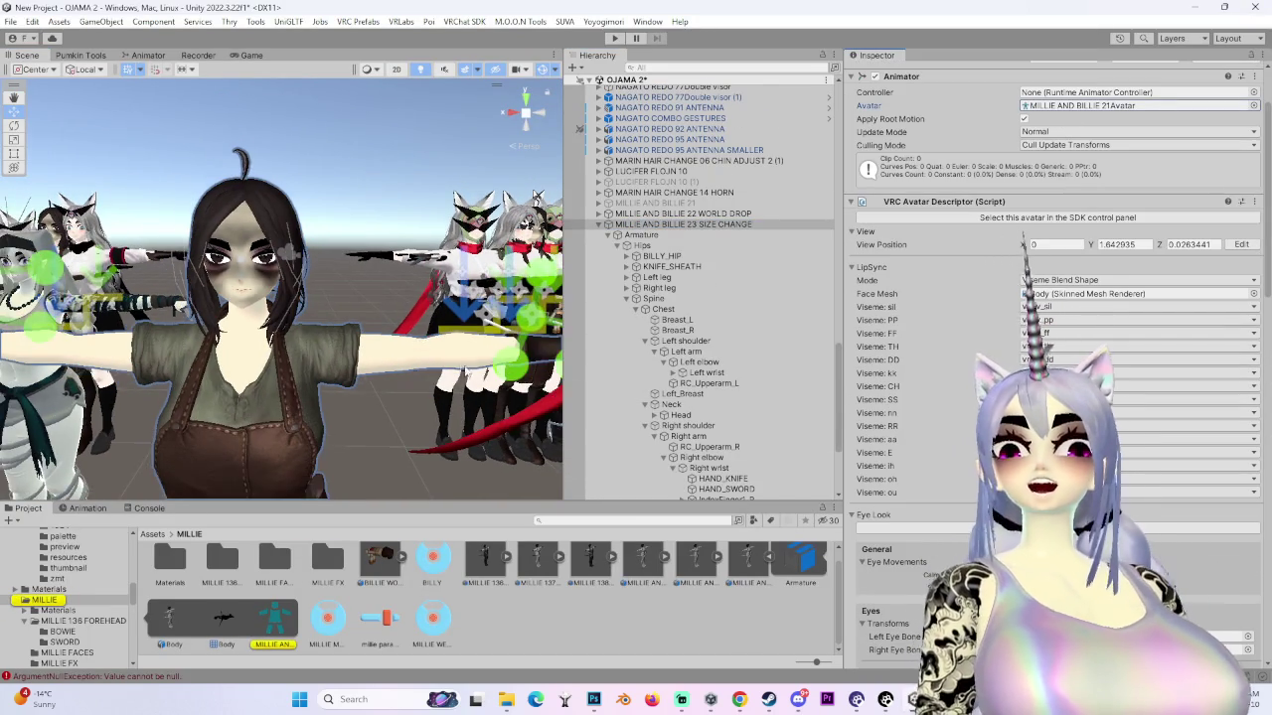
scroll(382, 438, up, 3)
scroll(387, 378, down, 3)
alt+drag(388, 378, 258, 367)
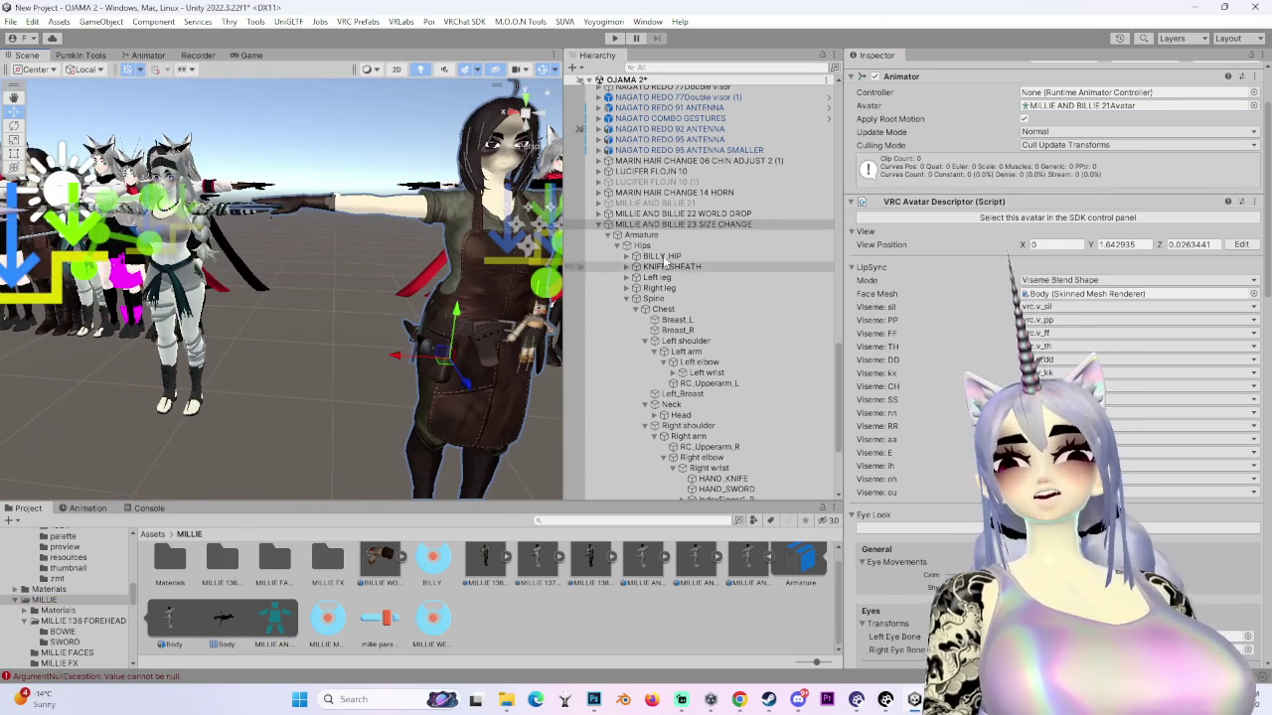
scroll(1088, 167, up, 1)
click(1086, 144)
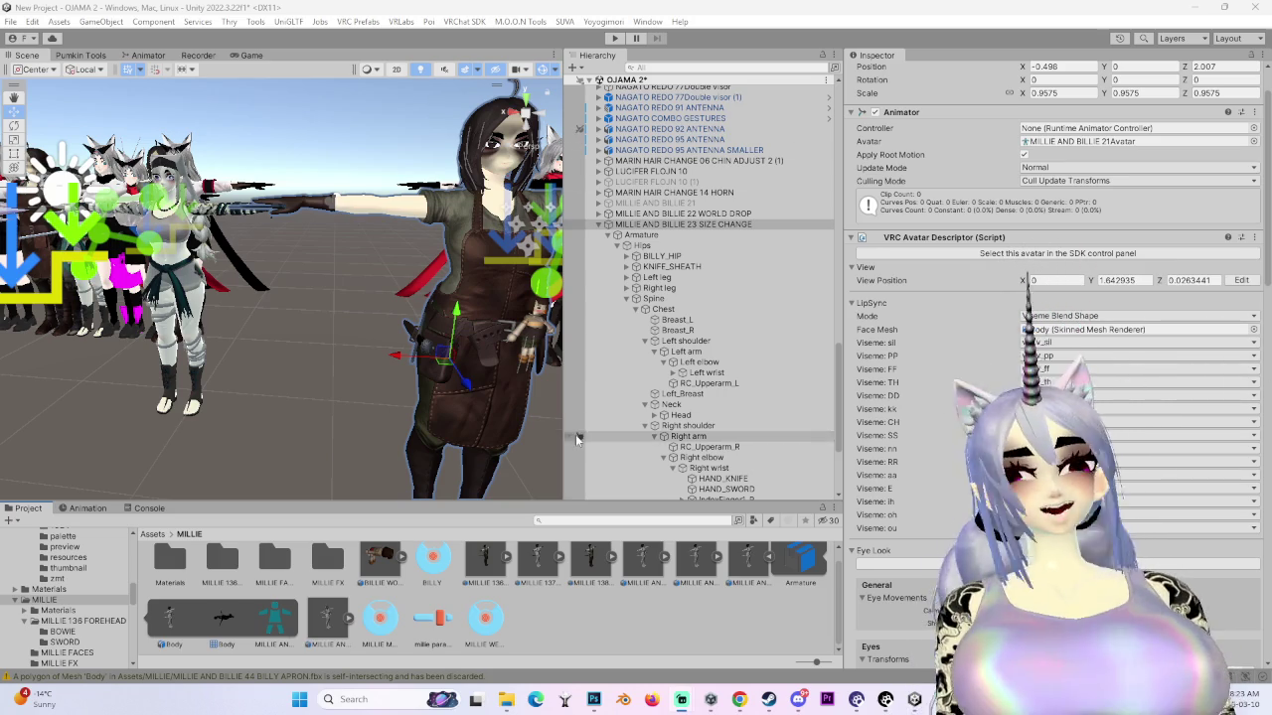
click(326, 621)
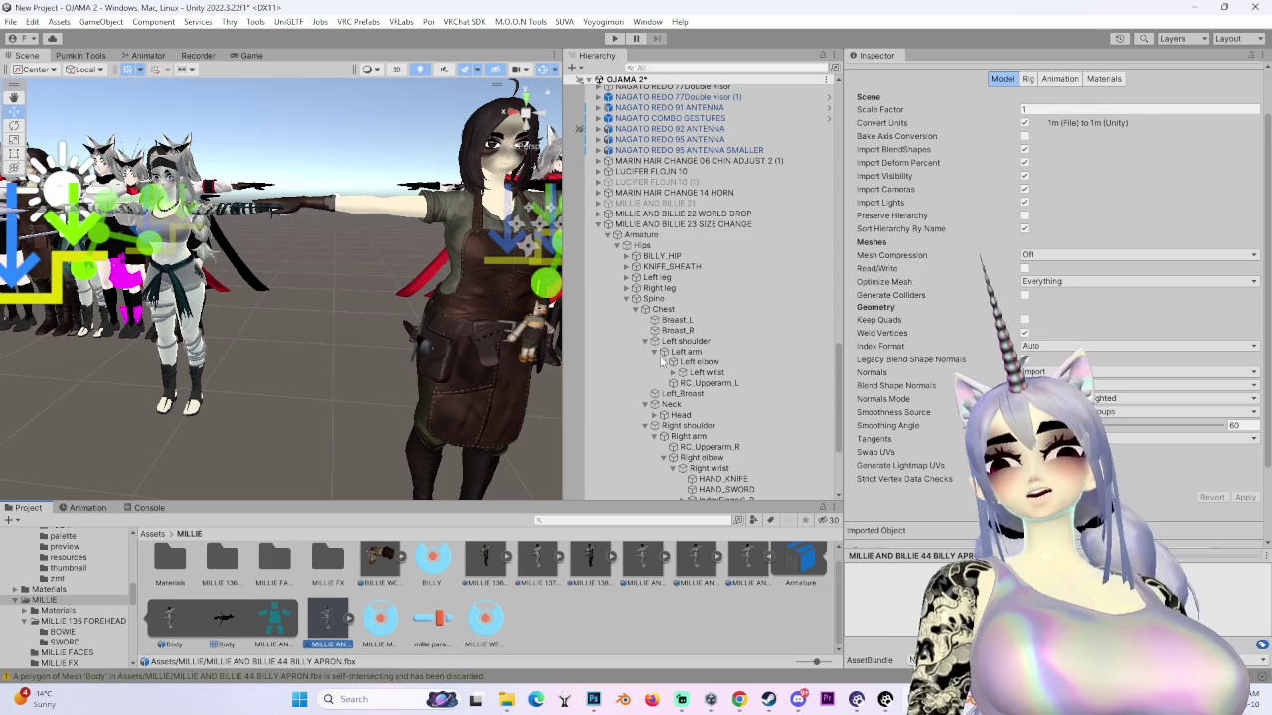
- Set the apron FBX's material Location to Use External Materials (Legacy) and apply
click(1101, 80)
click(1090, 168)
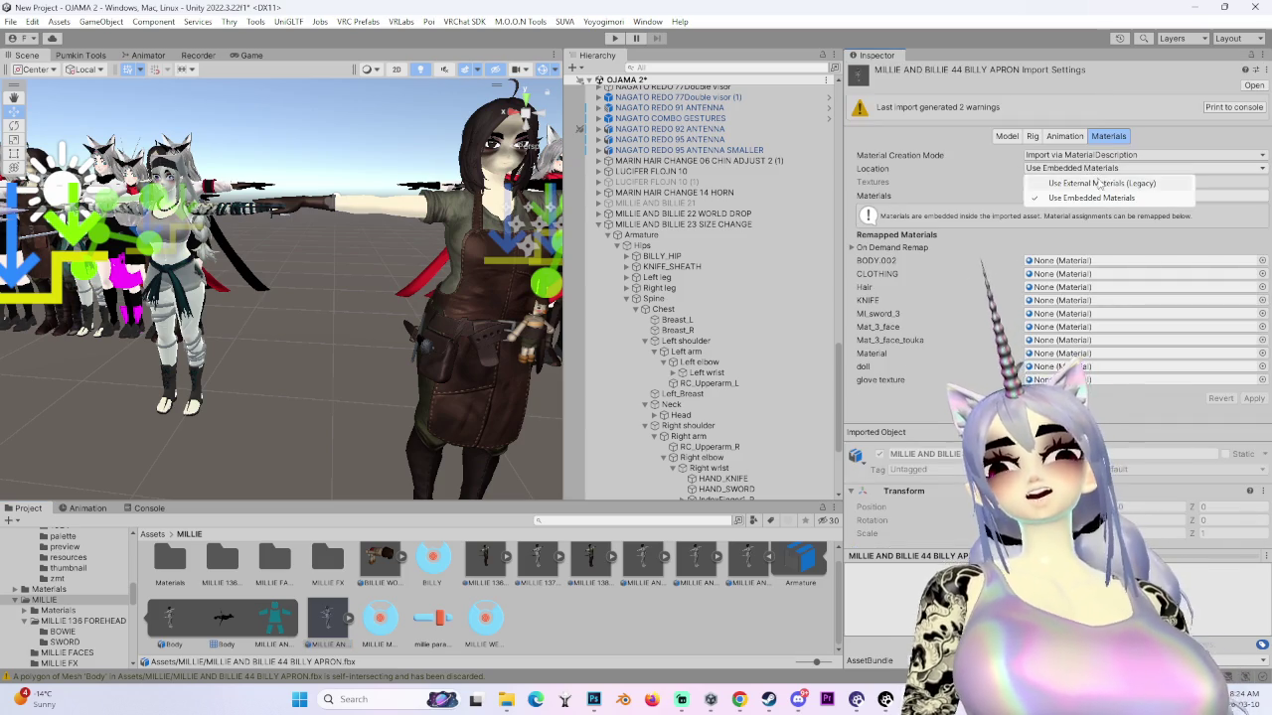
click(1083, 190)
click(1255, 242)
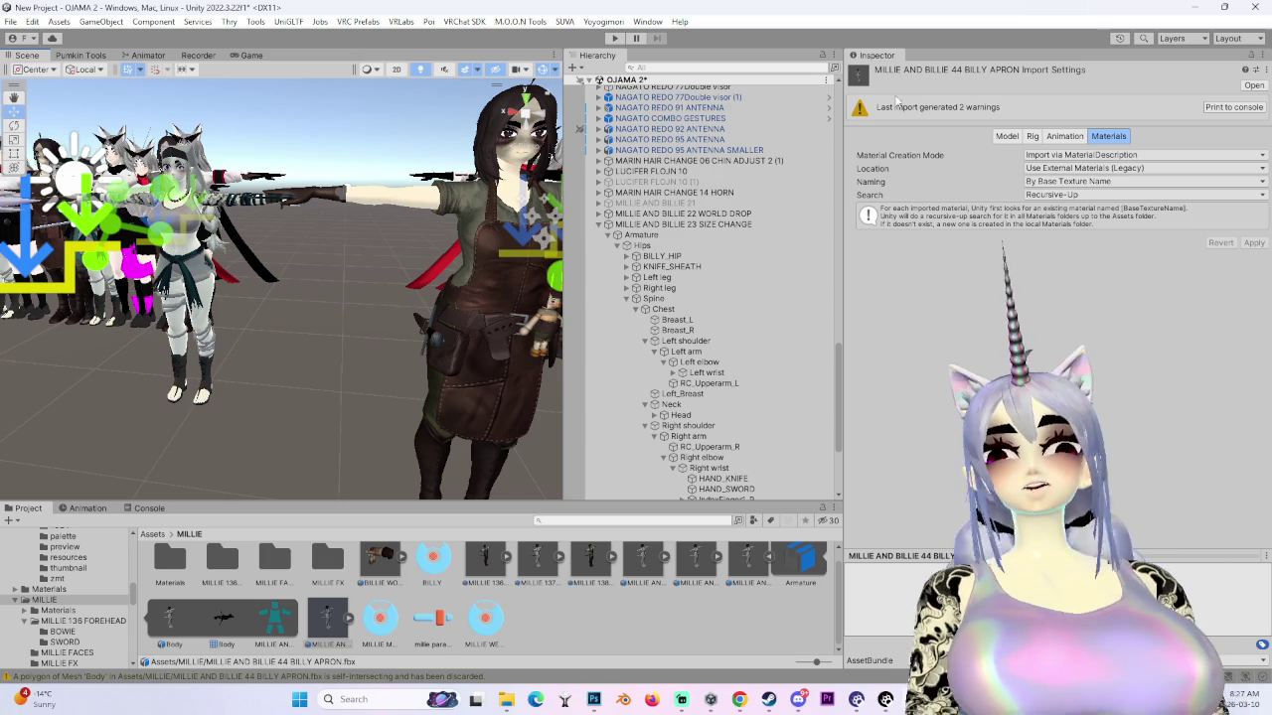
click(1032, 136)
- Set the APRON FBX's Animation Type to Humanoid and apply the rig change
click(1068, 155)
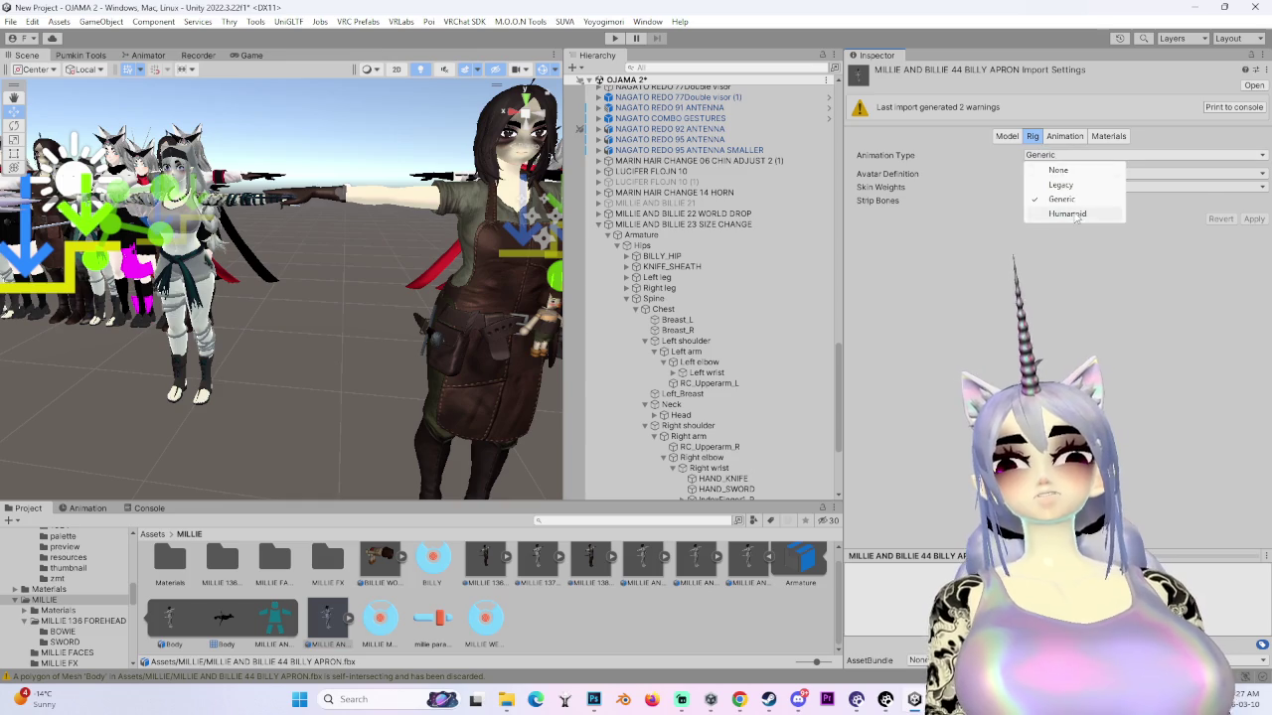
click(1067, 214)
click(1250, 264)
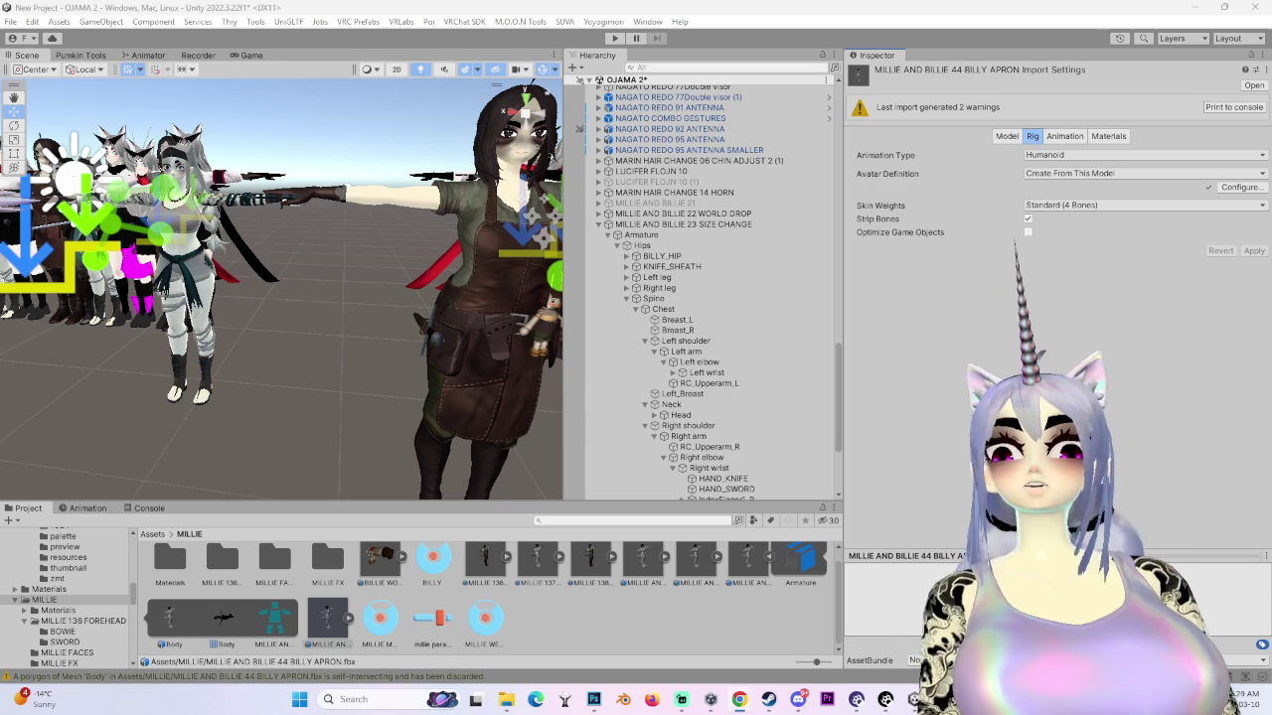
- Open the humanoid Configure view and assign a transform to a bone slot from the picker
click(1250, 189)
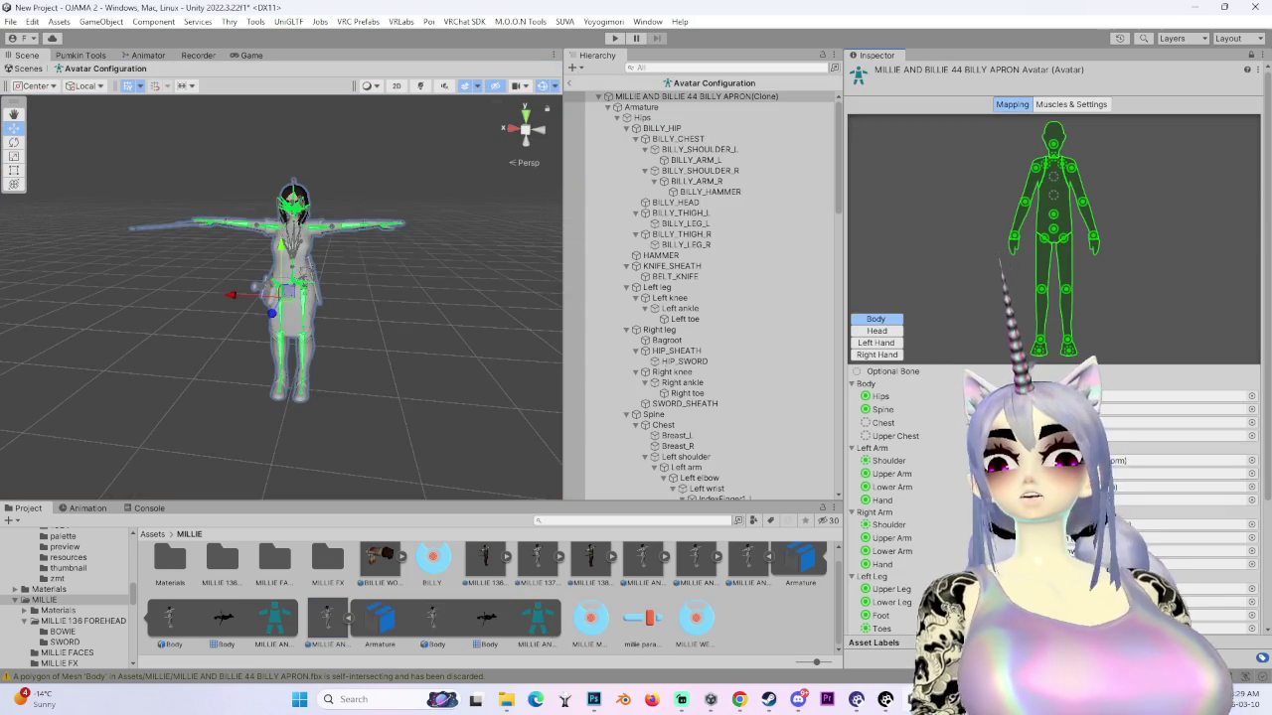
click(1250, 422)
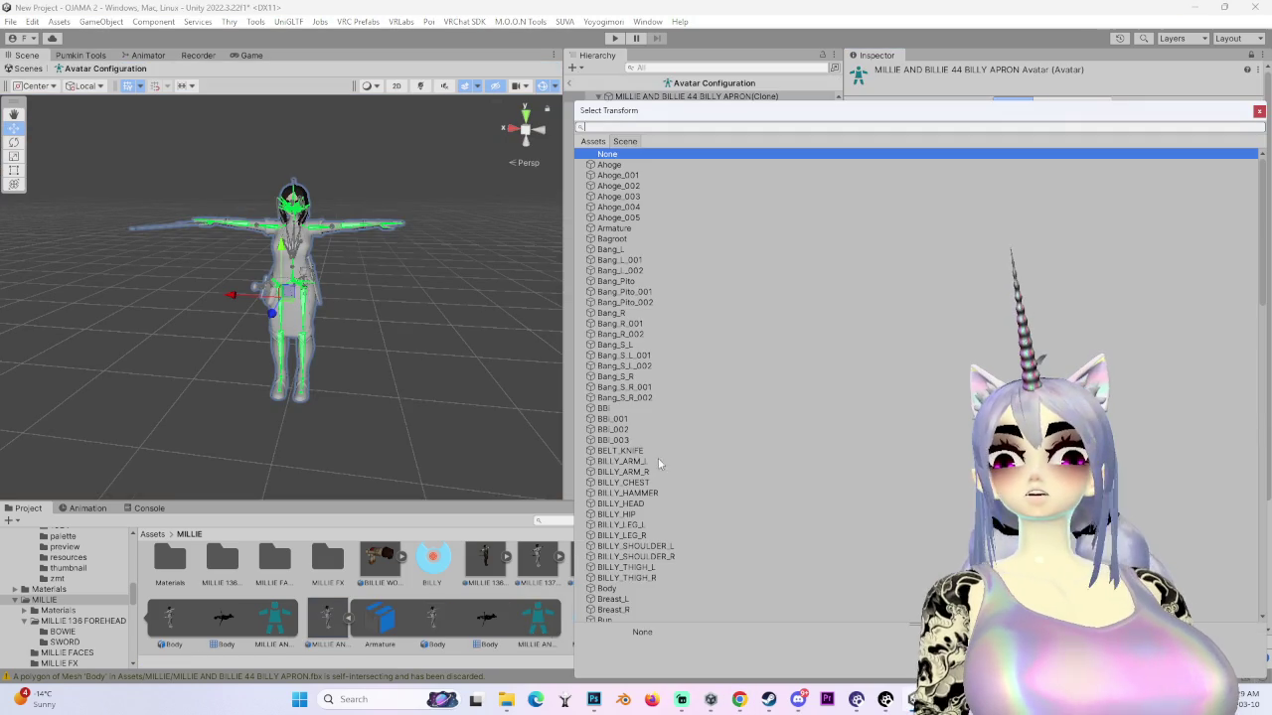
scroll(615, 606, down, 2)
double_click(615, 613)
- Check the Head mapping, locating the mapped Bang_Pito bone, and the Body mapping
click(876, 331)
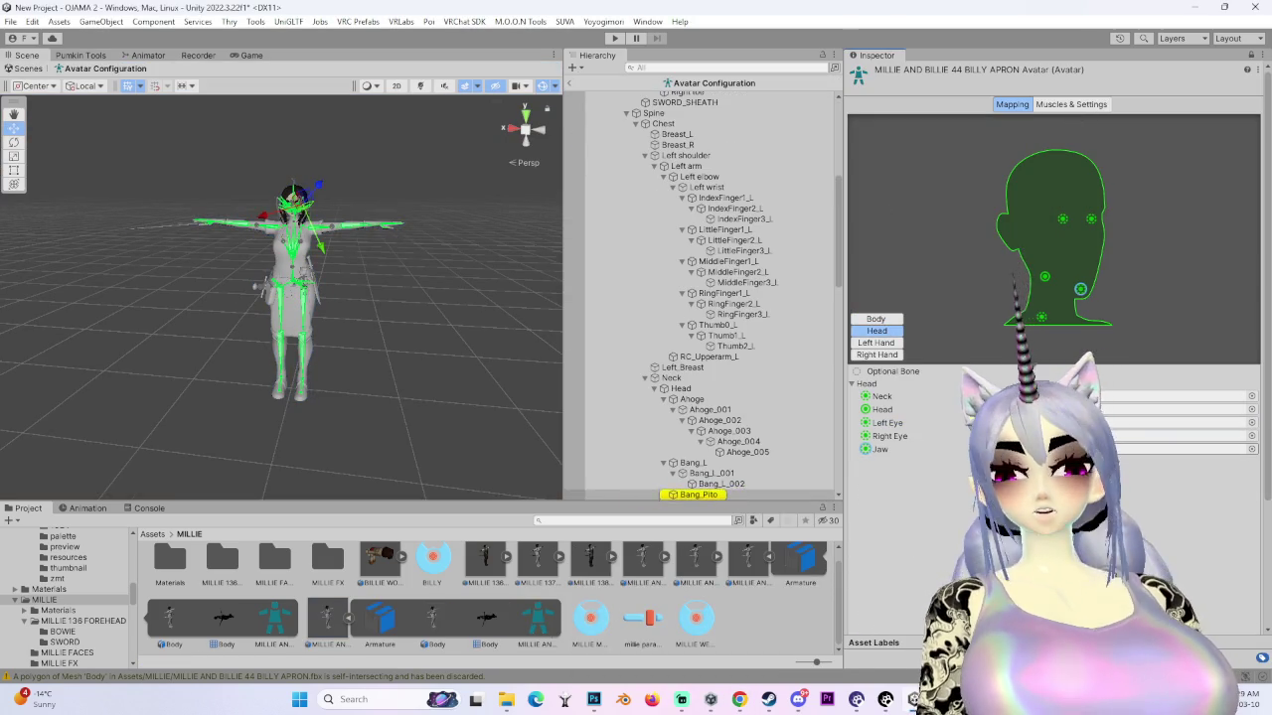
click(878, 354)
click(875, 319)
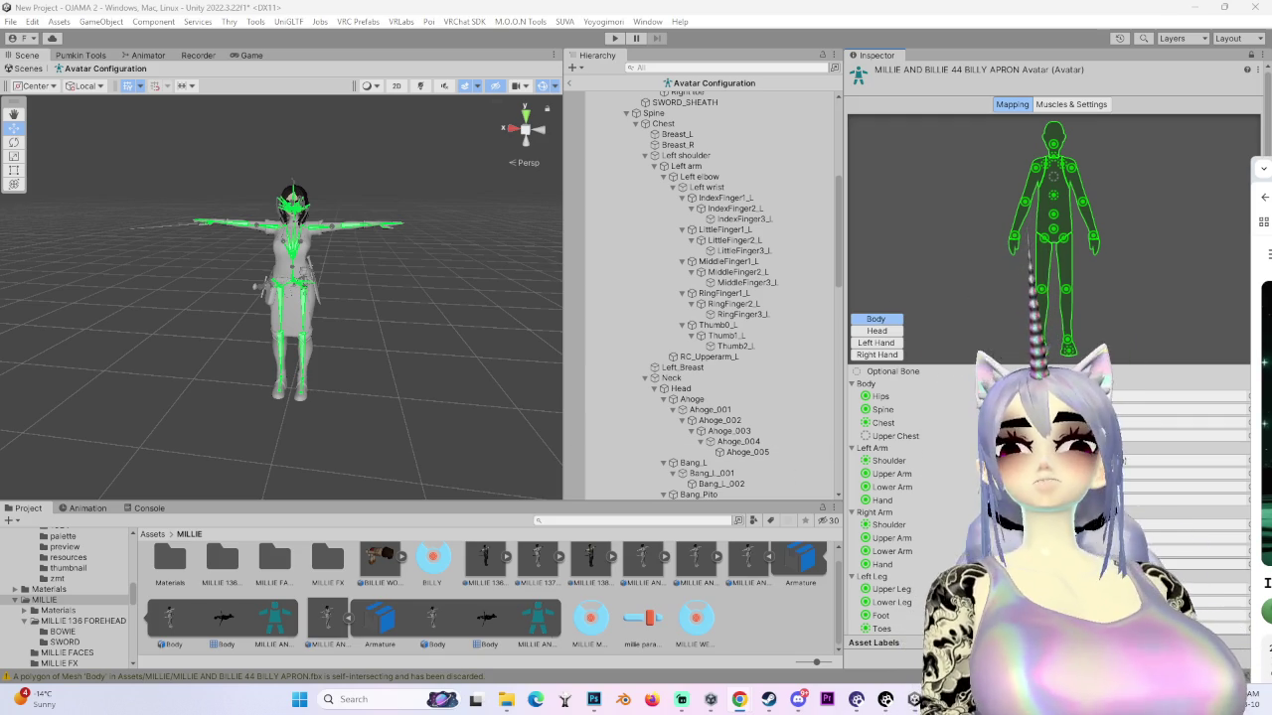
click(888, 332)
- Check the right-hand finger mapping, apply the humanoid bone mapping, and click Done
scroll(887, 338, down, 2)
click(883, 218)
click(875, 238)
click(876, 250)
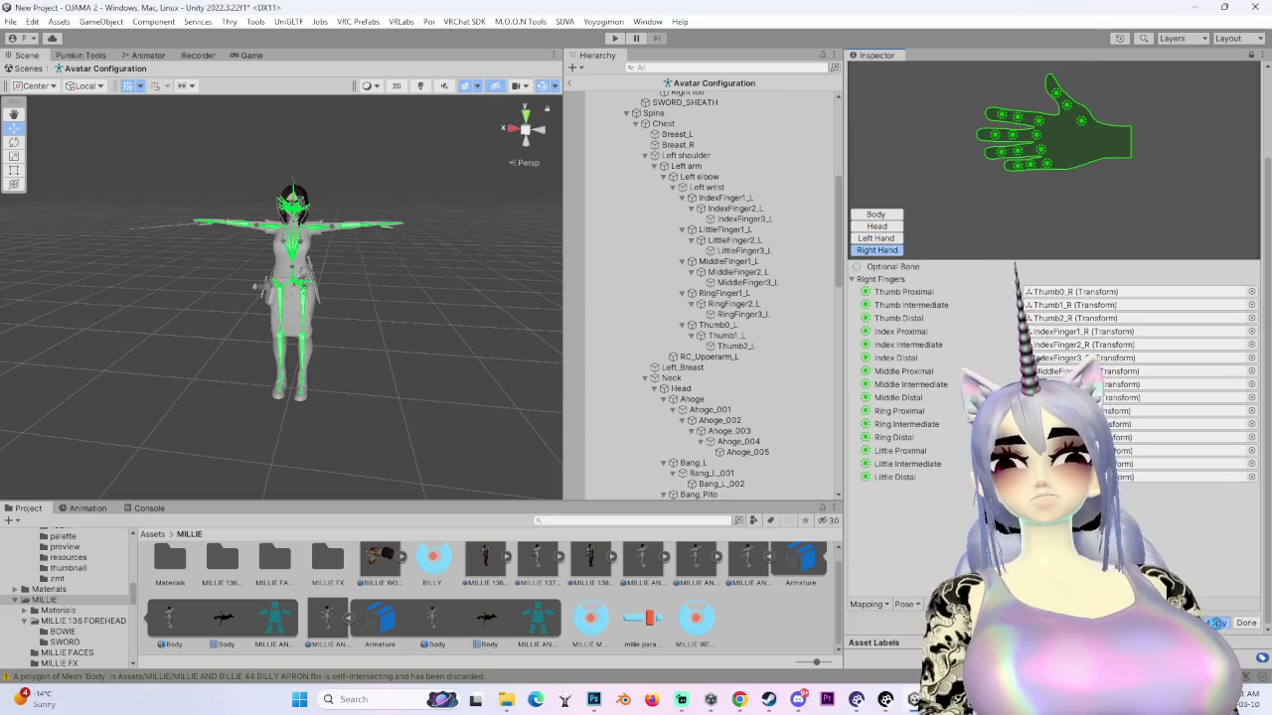
click(1216, 623)
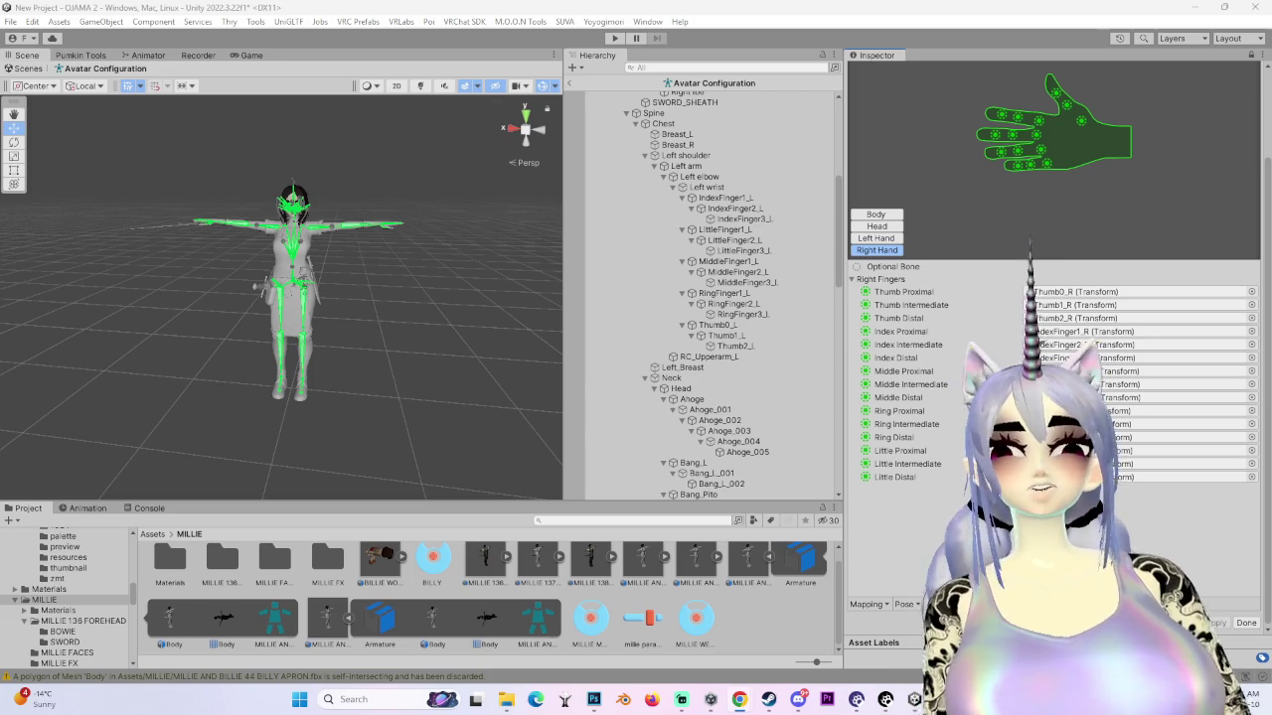
click(1246, 622)
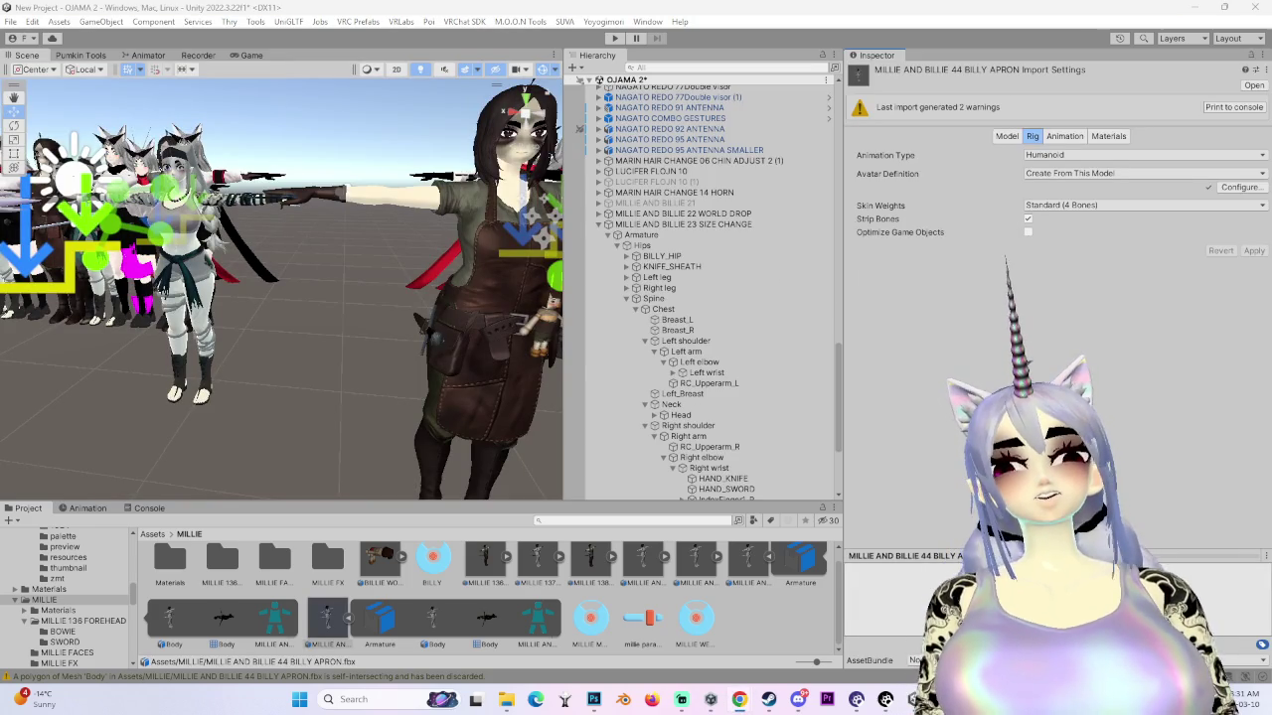